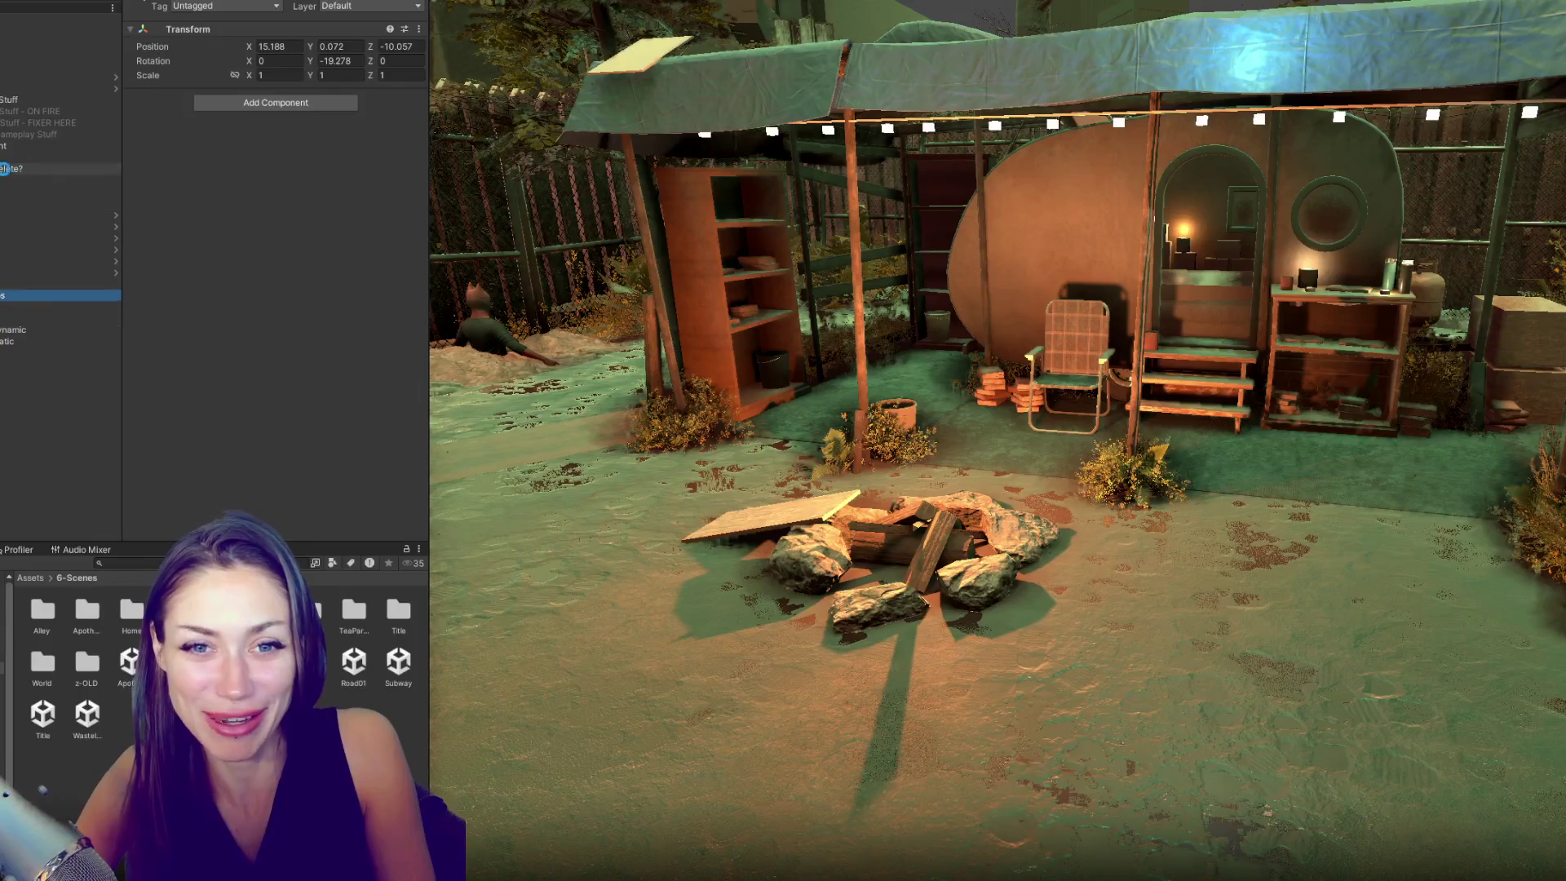
- Browse the hierarchy groups, expanding and collapsing the Stuff group to see its children
left_click(21, 168)
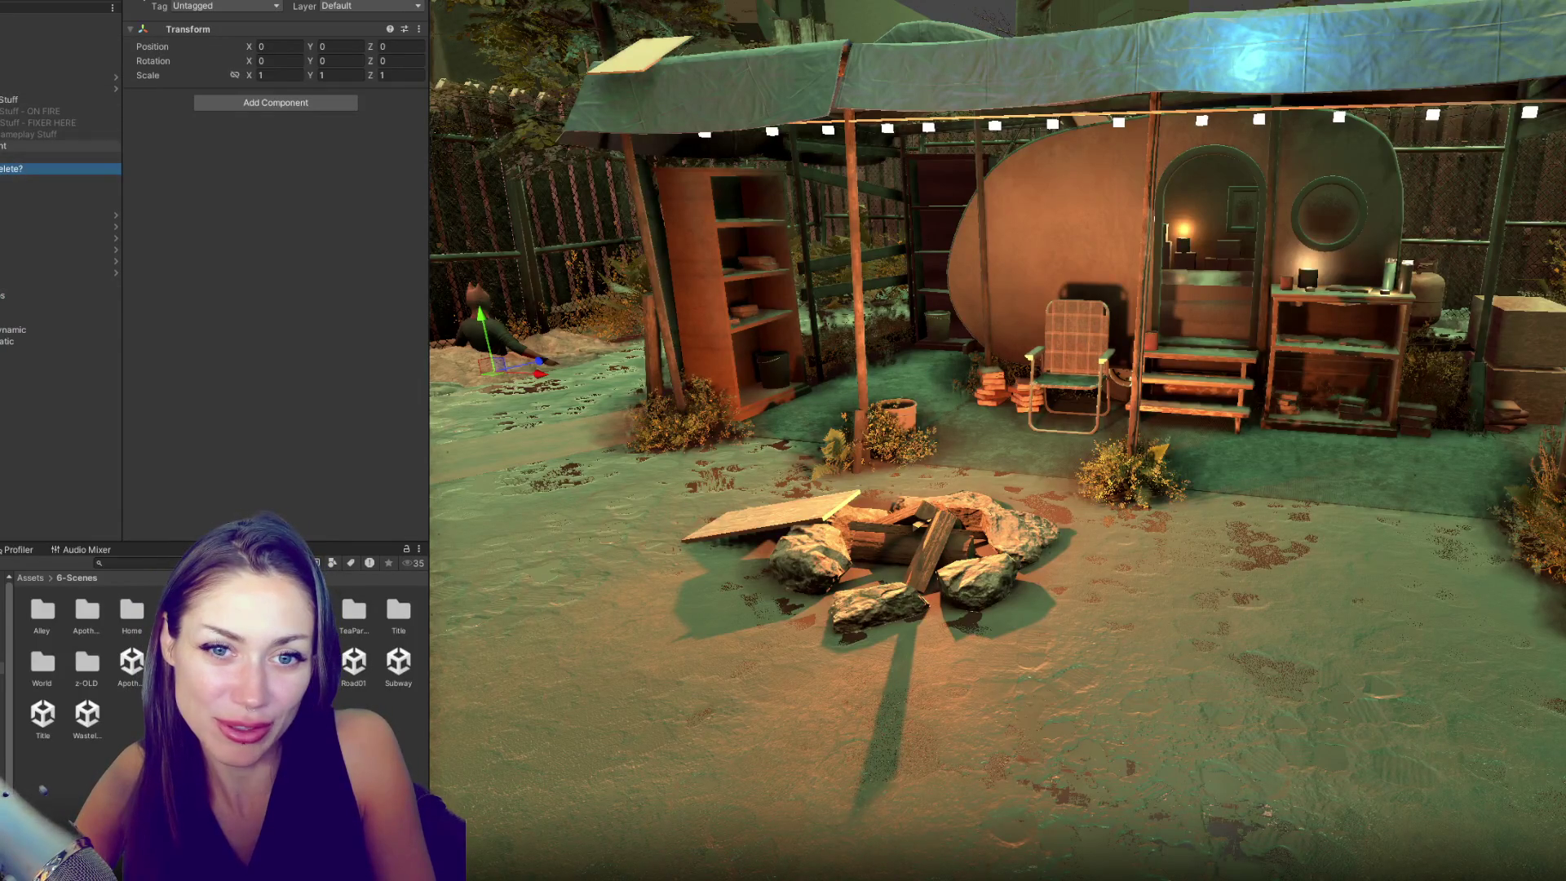
left_click(2, 203)
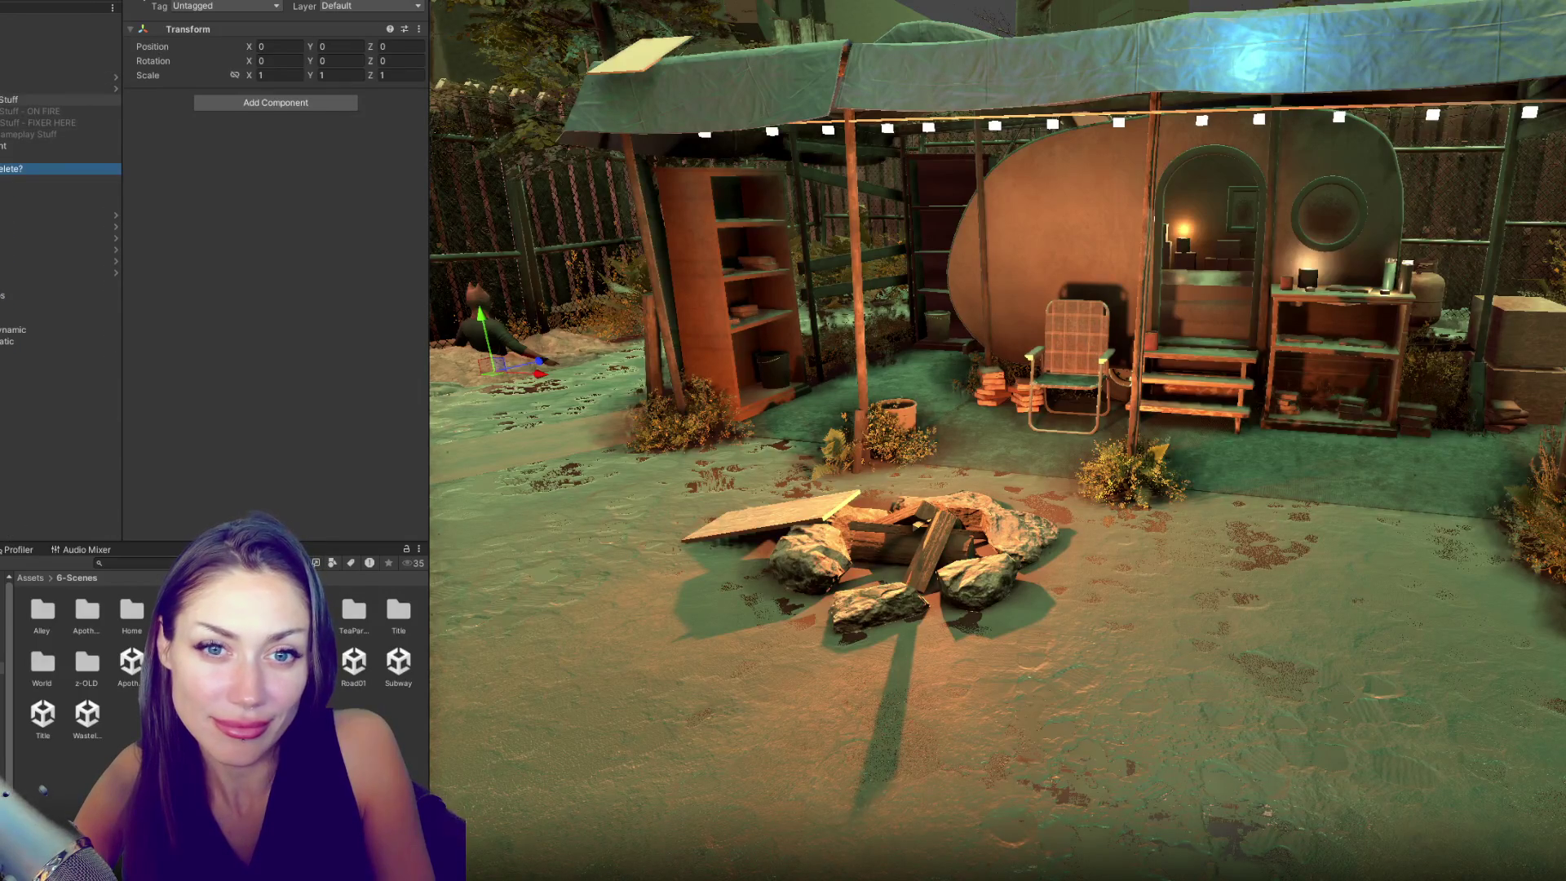
left_click(2, 168, "ctrl")
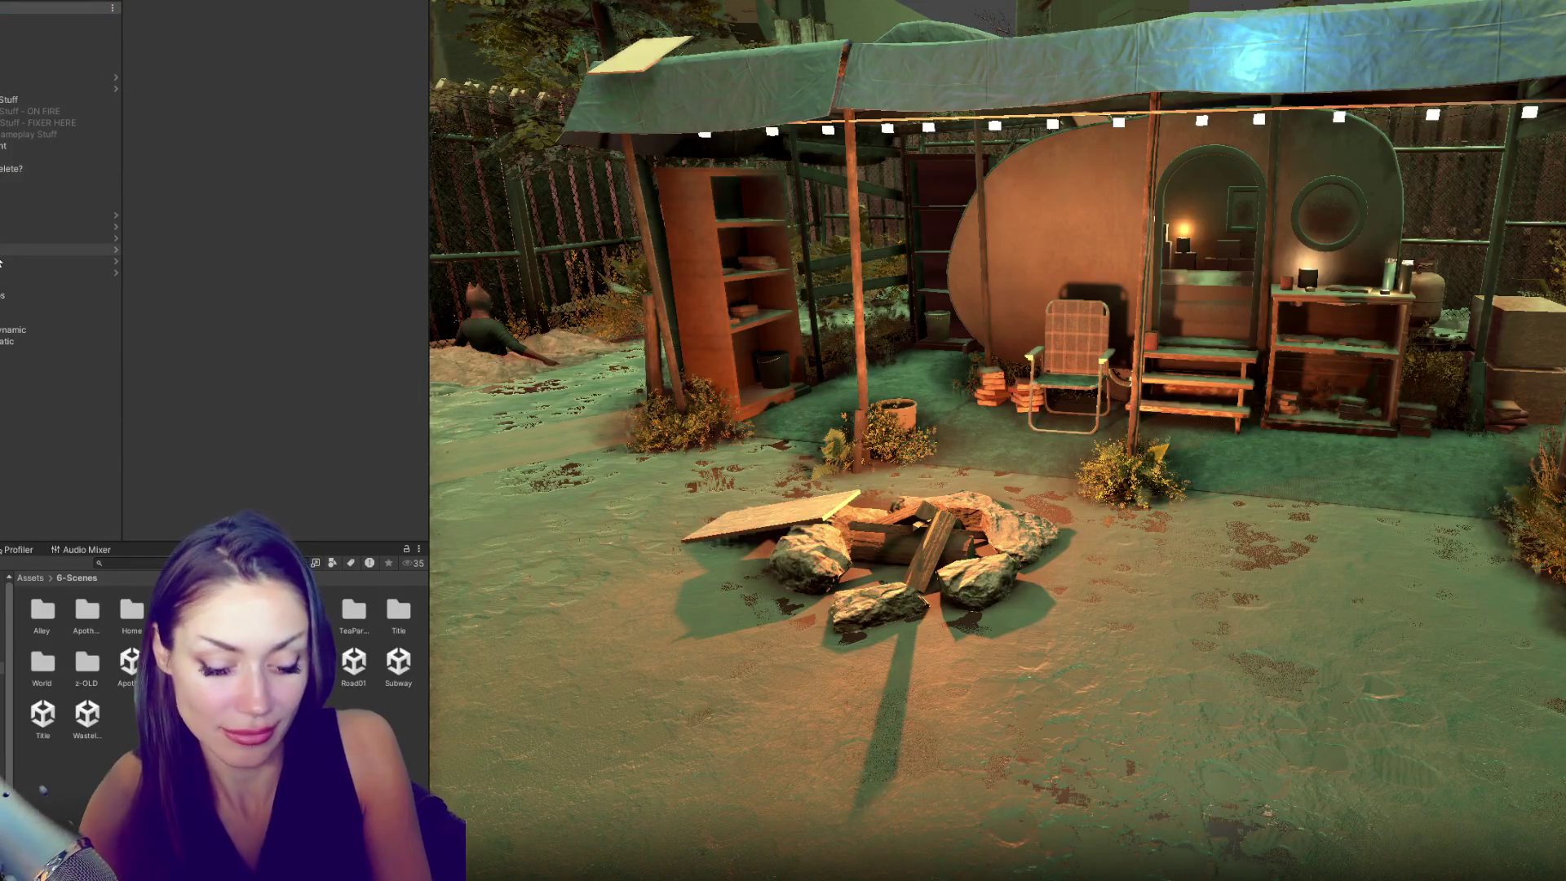
scroll(1, 262, "up", 5)
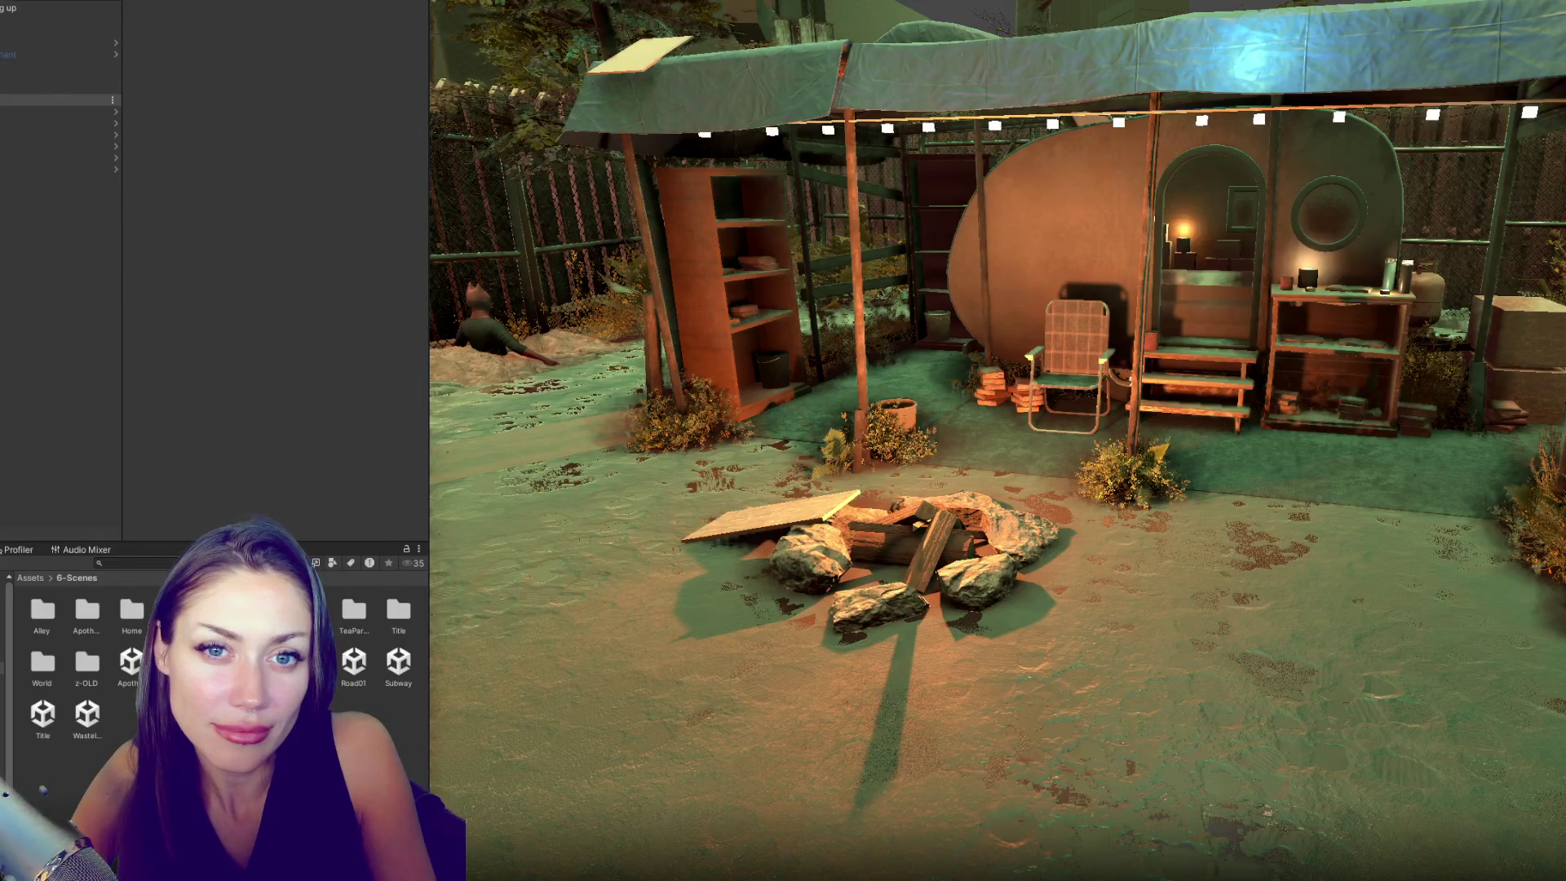
scroll(4, 244, "down", 5)
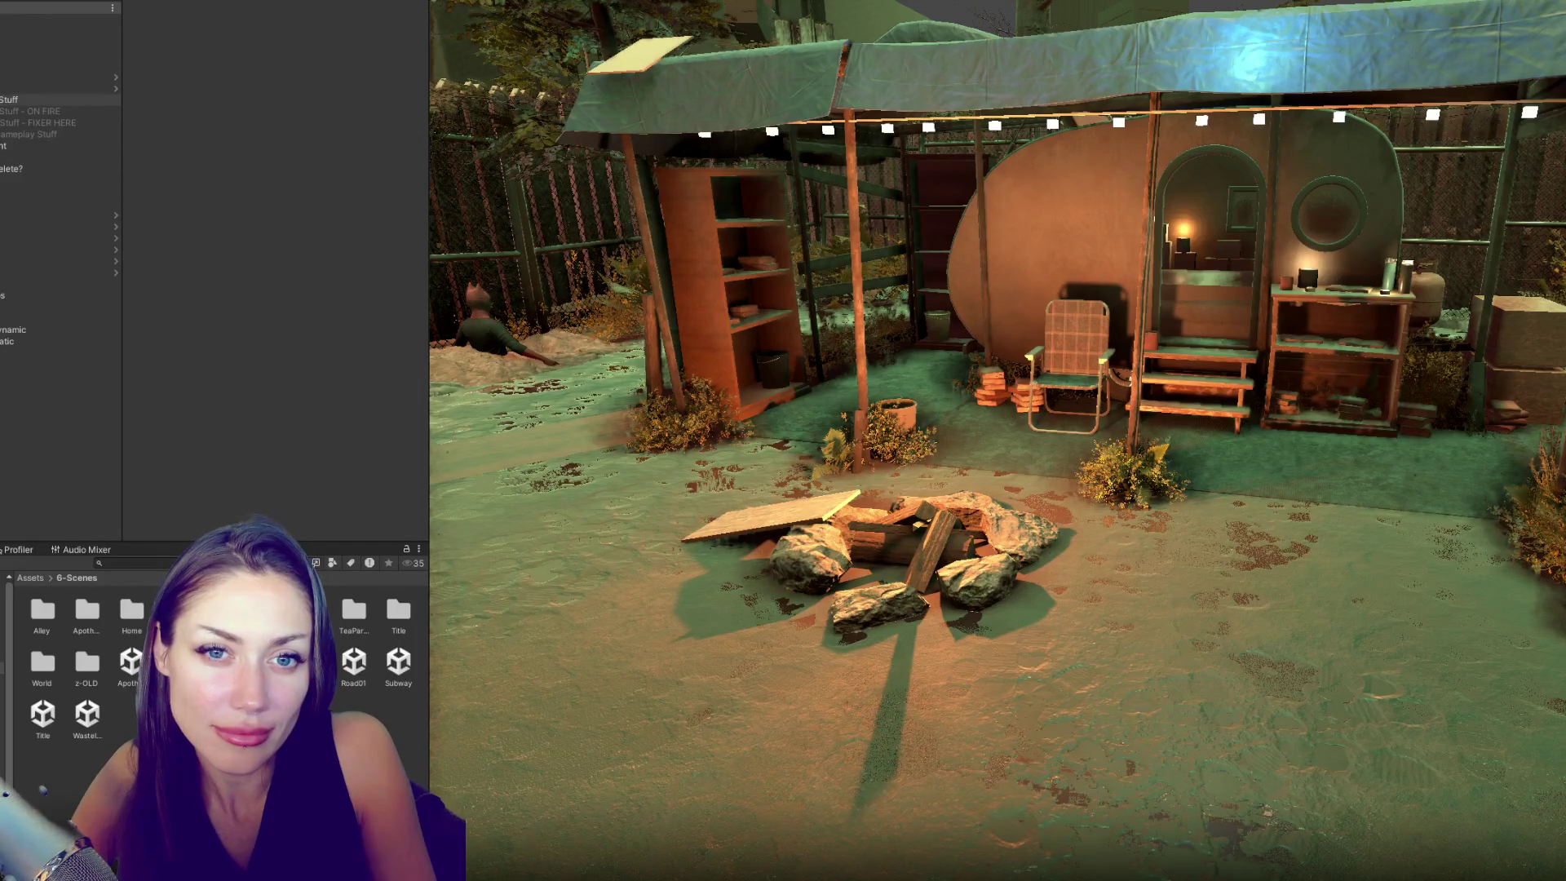
left_click(2, 99)
scroll(4, 128, "down", 5)
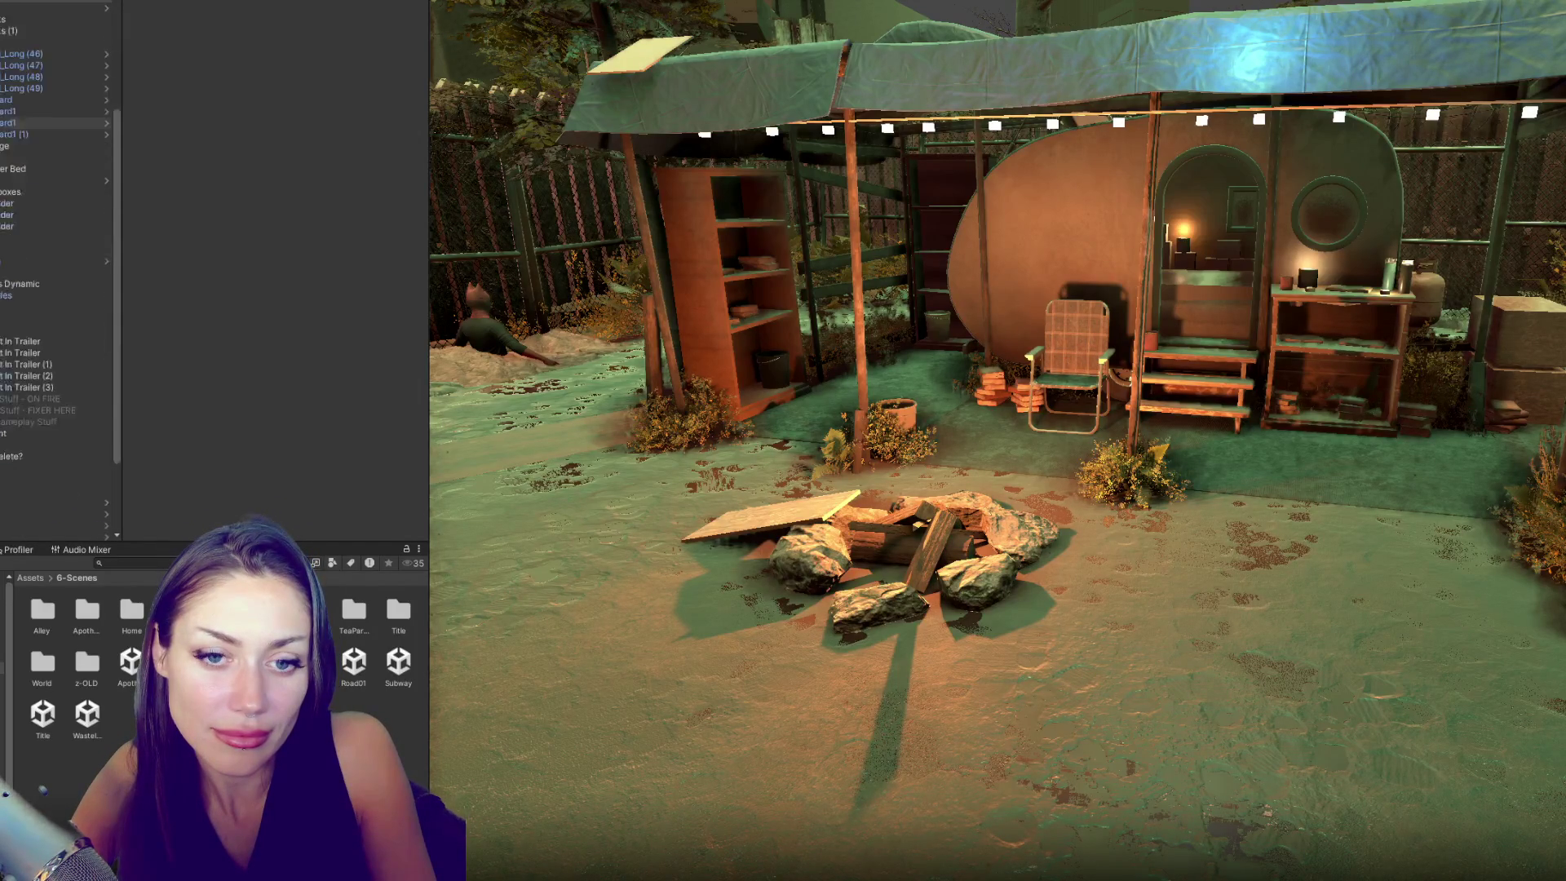
scroll(4, 114, "up", 4)
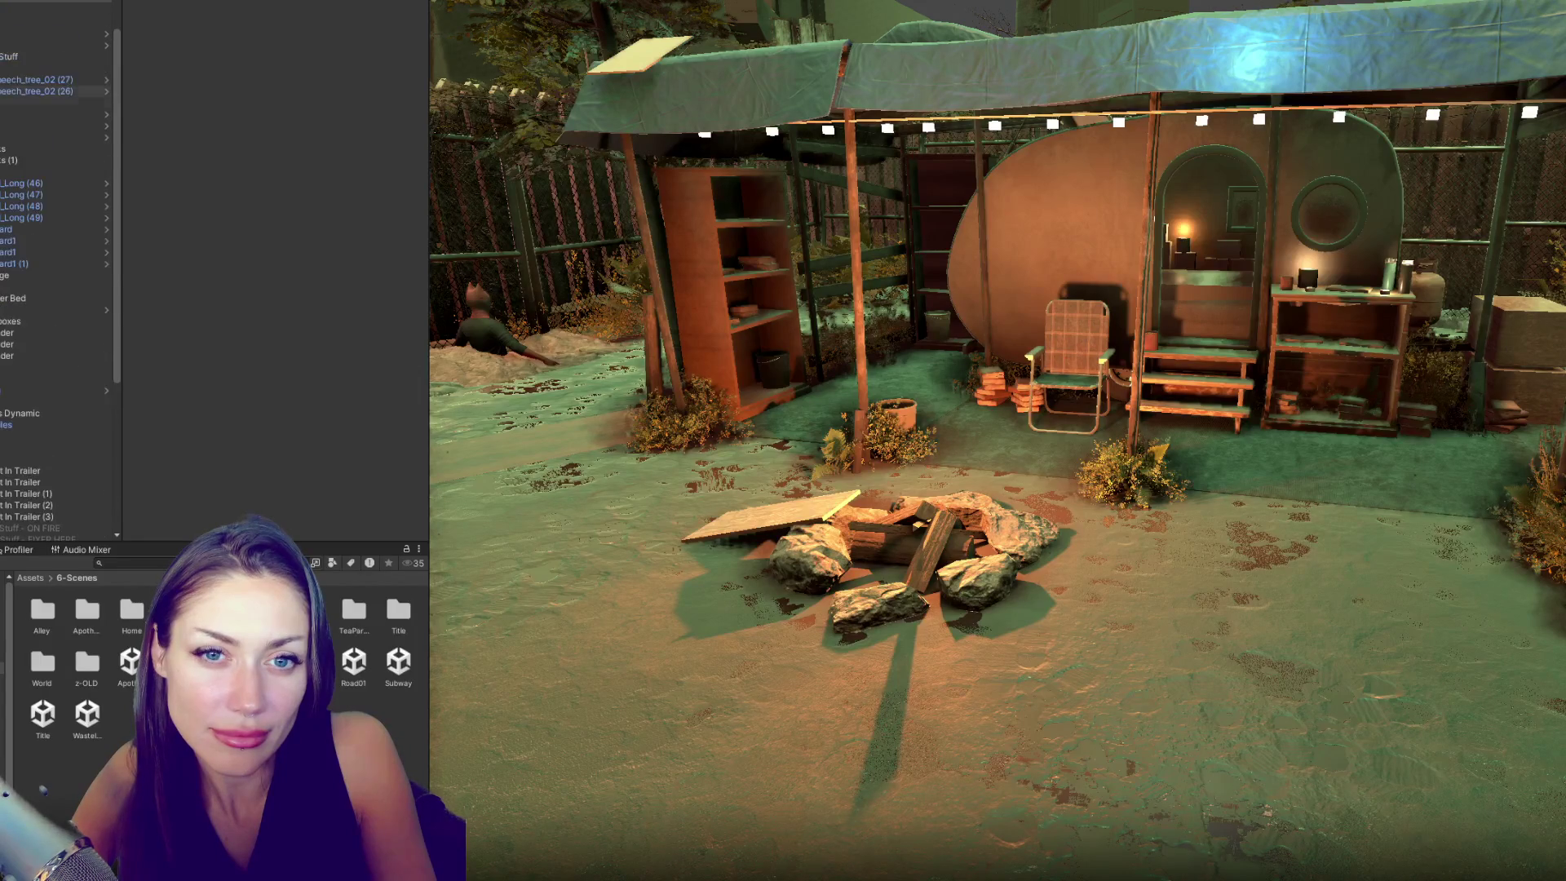
left_click(1, 56)
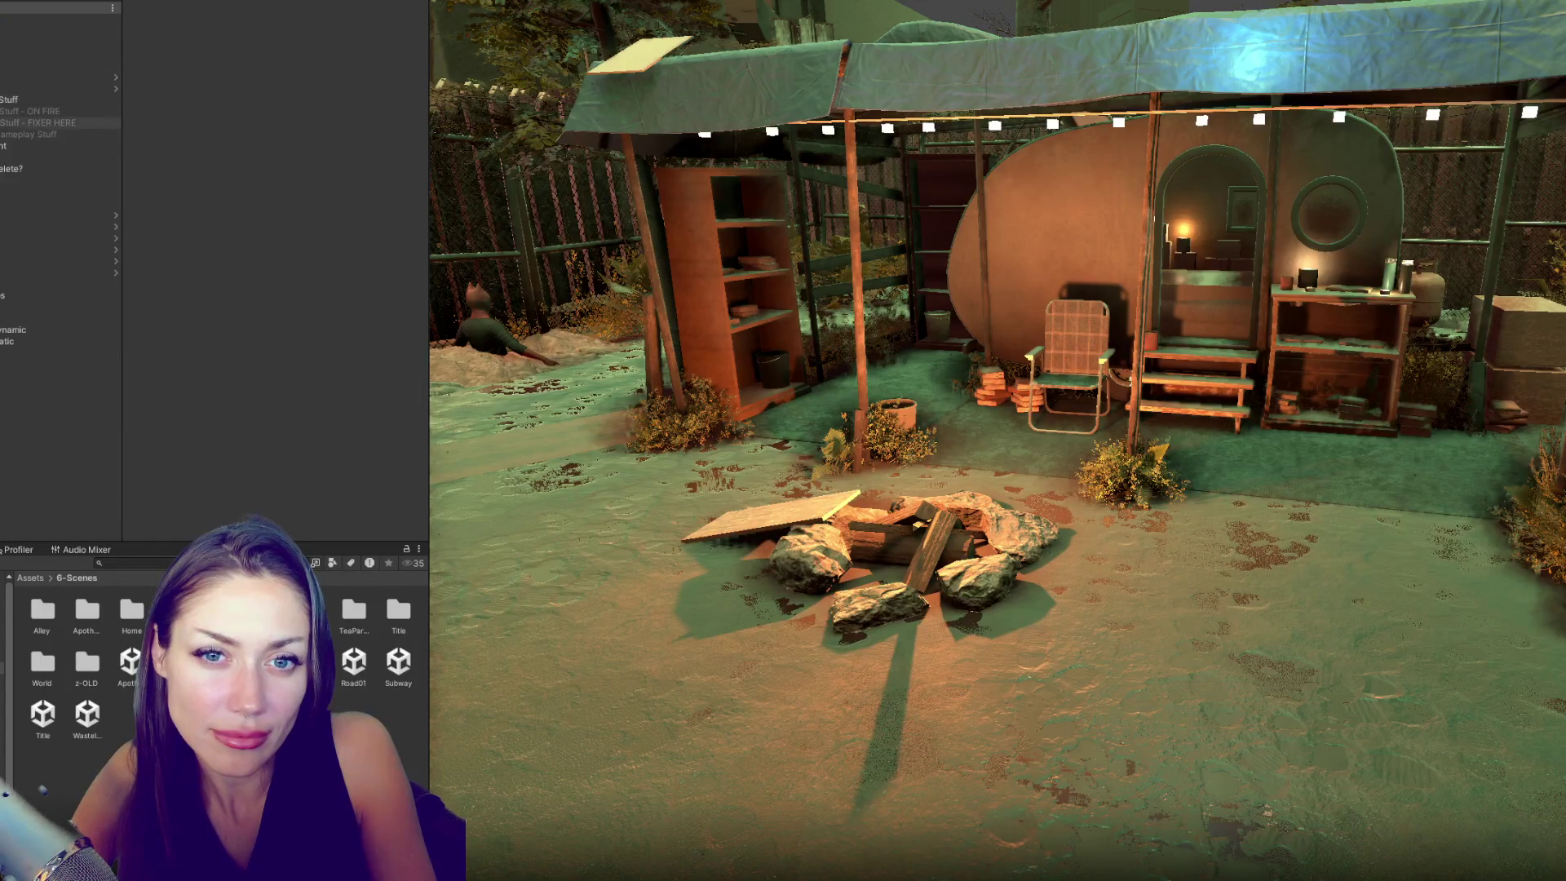
- Activate the Gameplay Stuff group so broken planks appear by the campfire, then select The Fixer
left_click(1, 191)
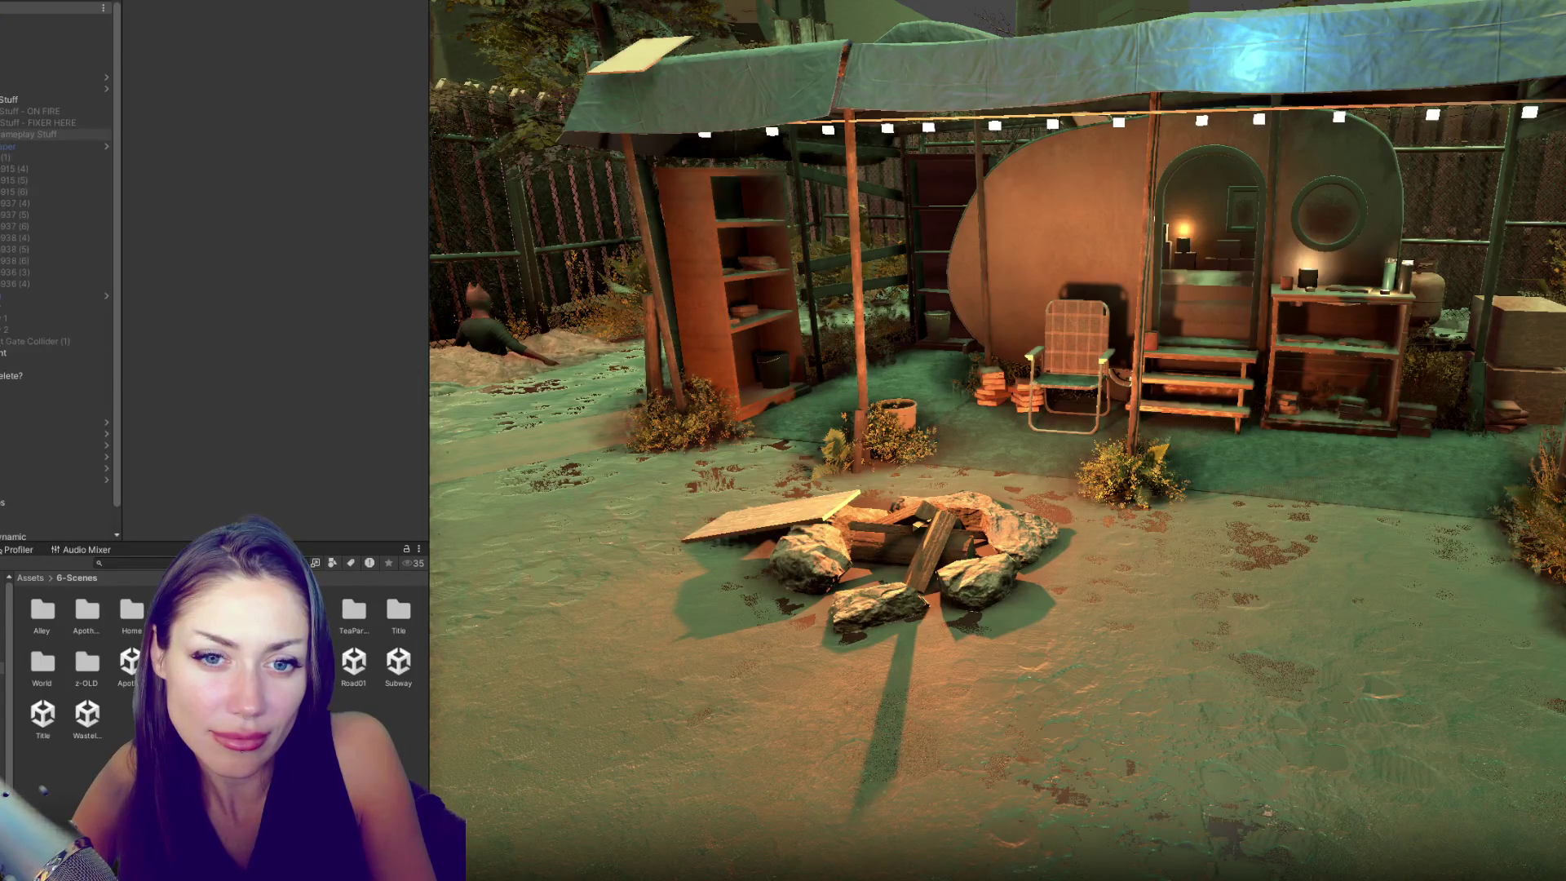
left_click(24, 134)
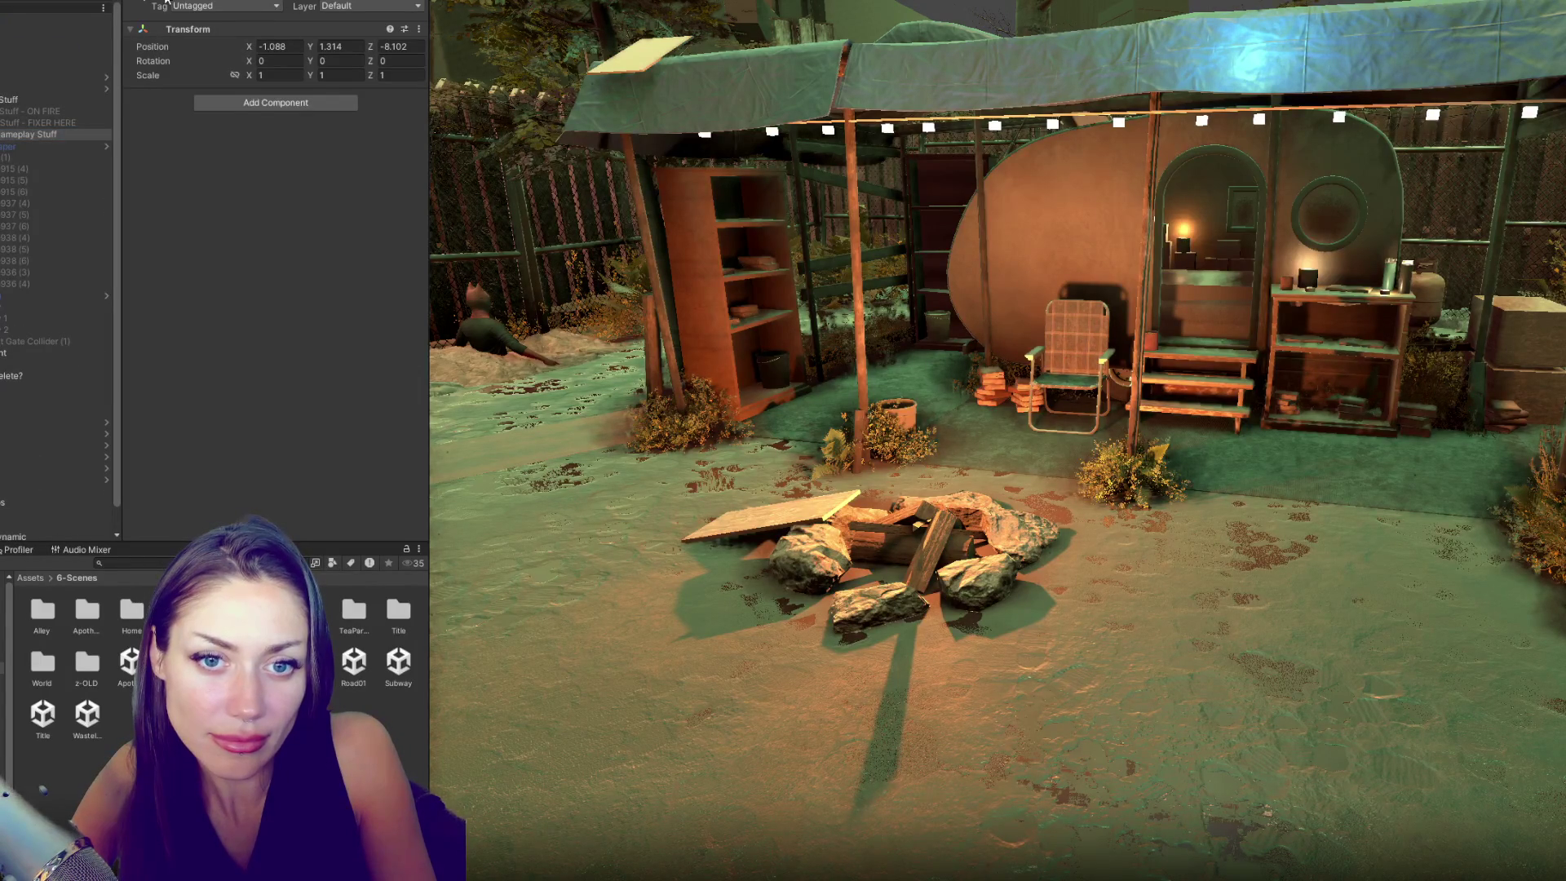
left_click(167, 1)
left_click(36, 297)
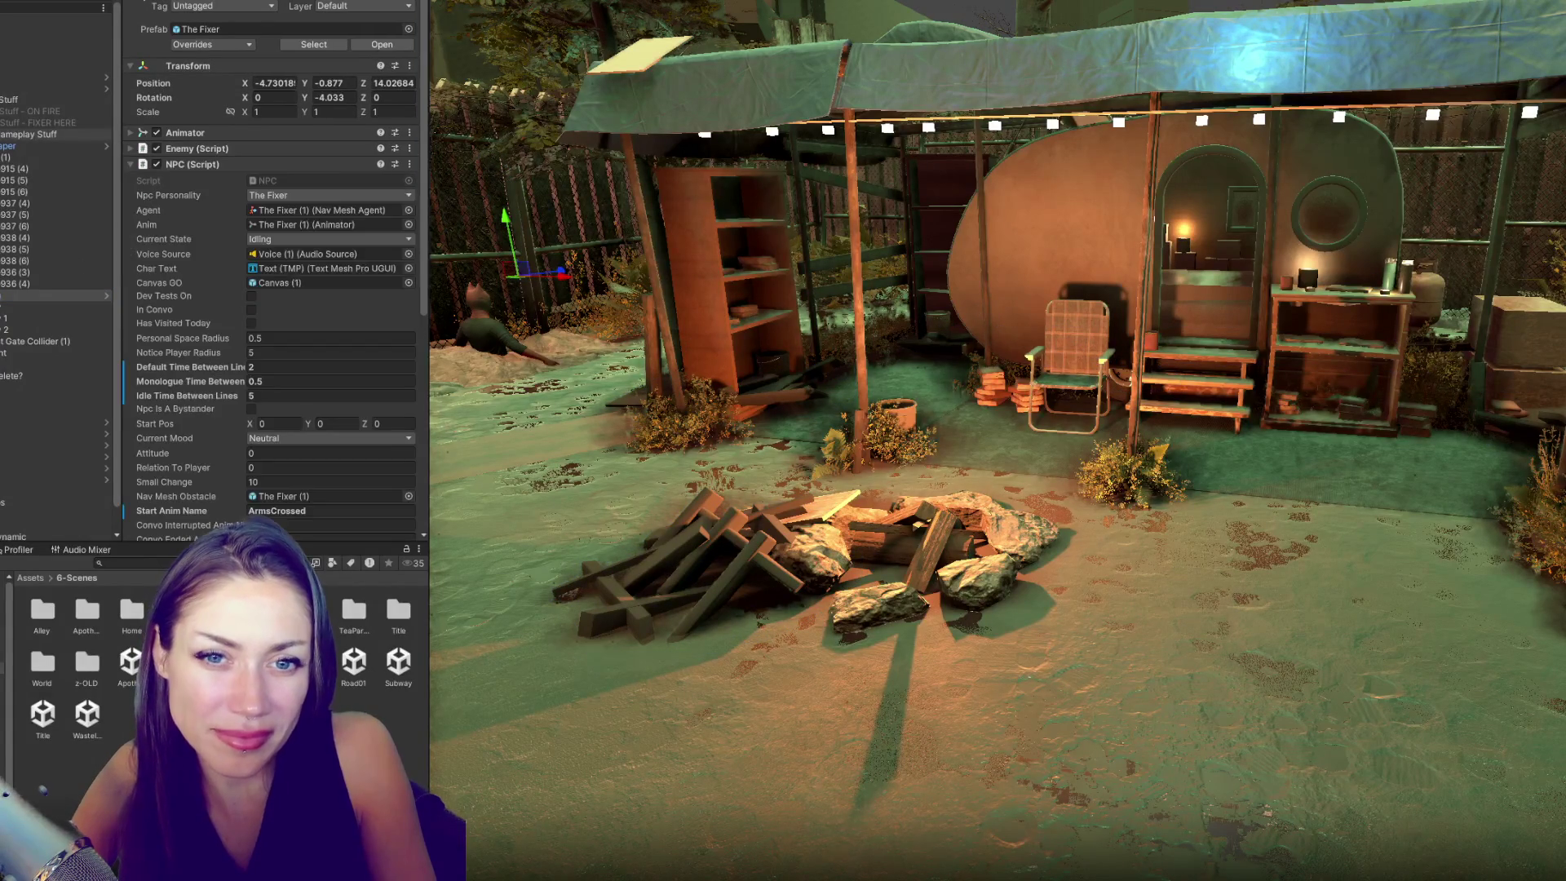
- Expand the Stuff - FIXER HERE group and drag it lower in the hierarchy
left_click(33, 134)
left_click(4, 124)
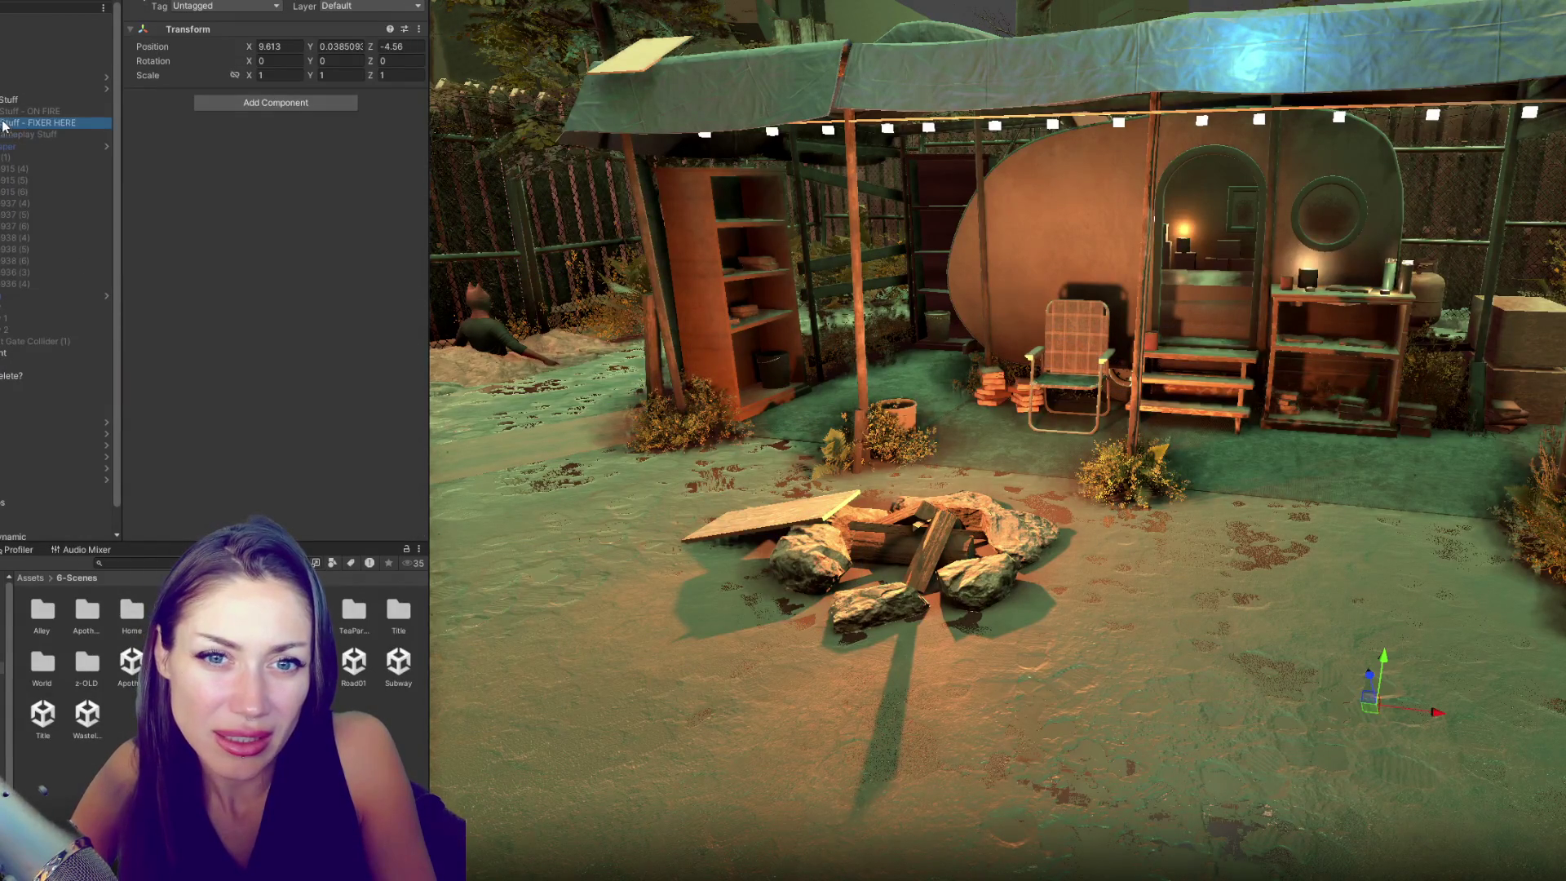
key("Right")
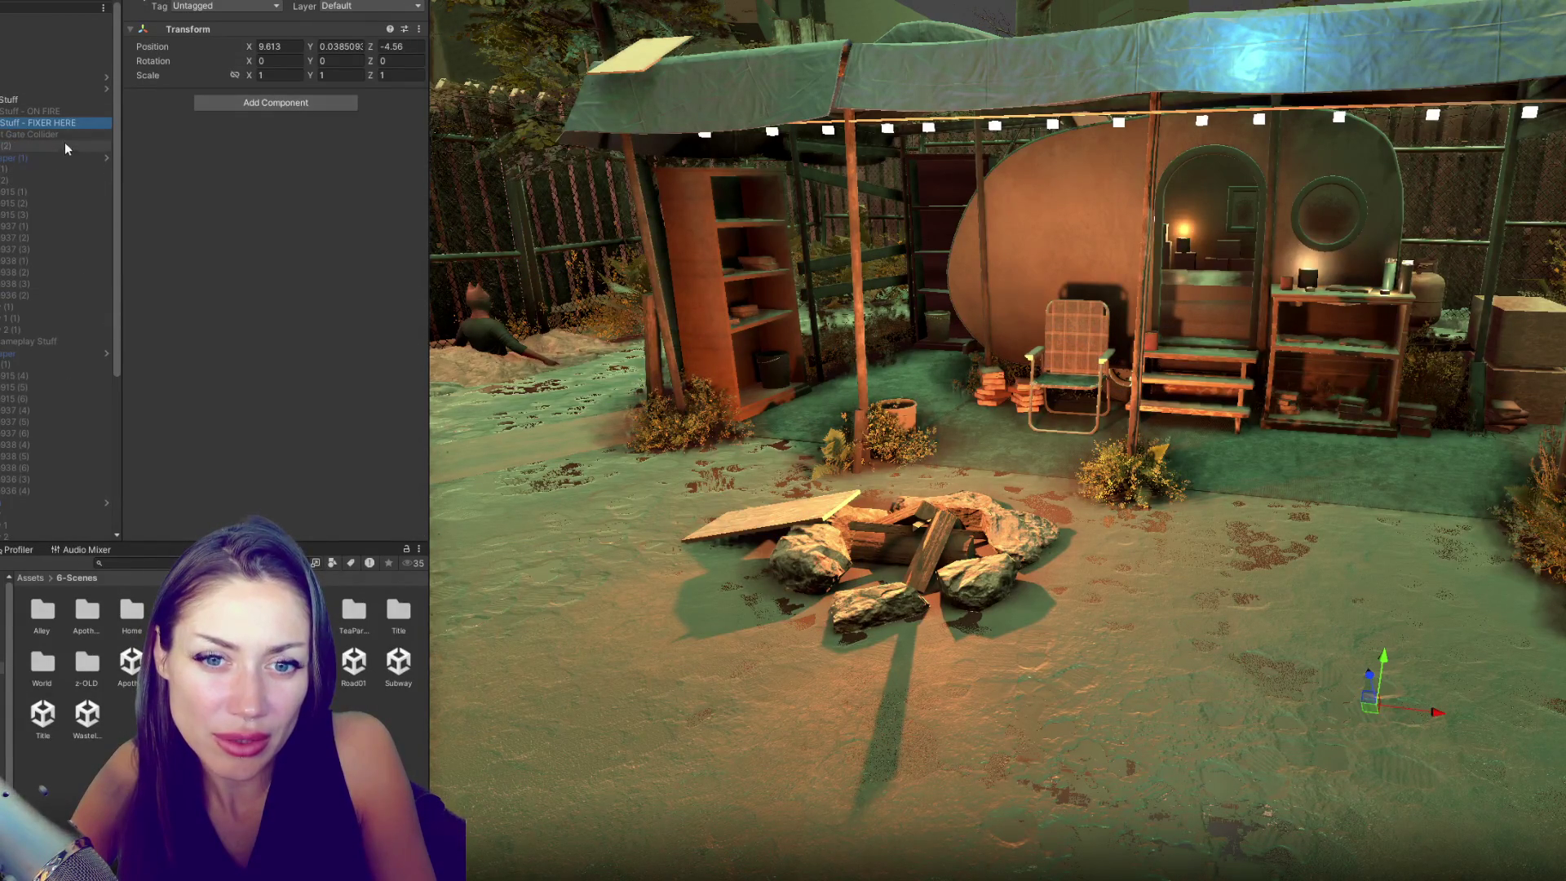
left_click(33, 111)
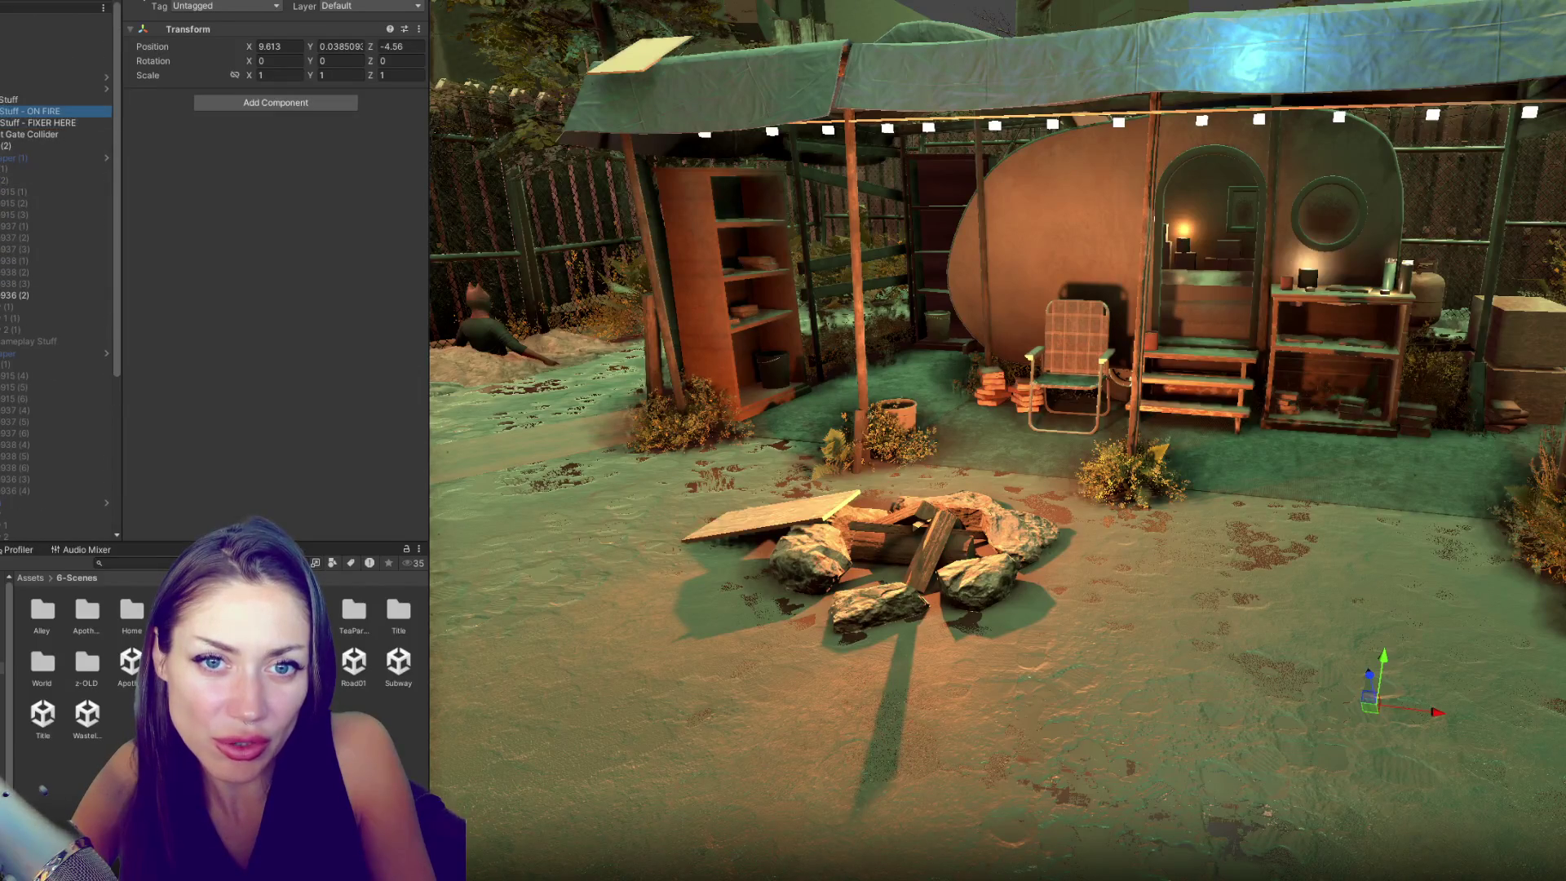
key("shift+alt+a")
key("Down")
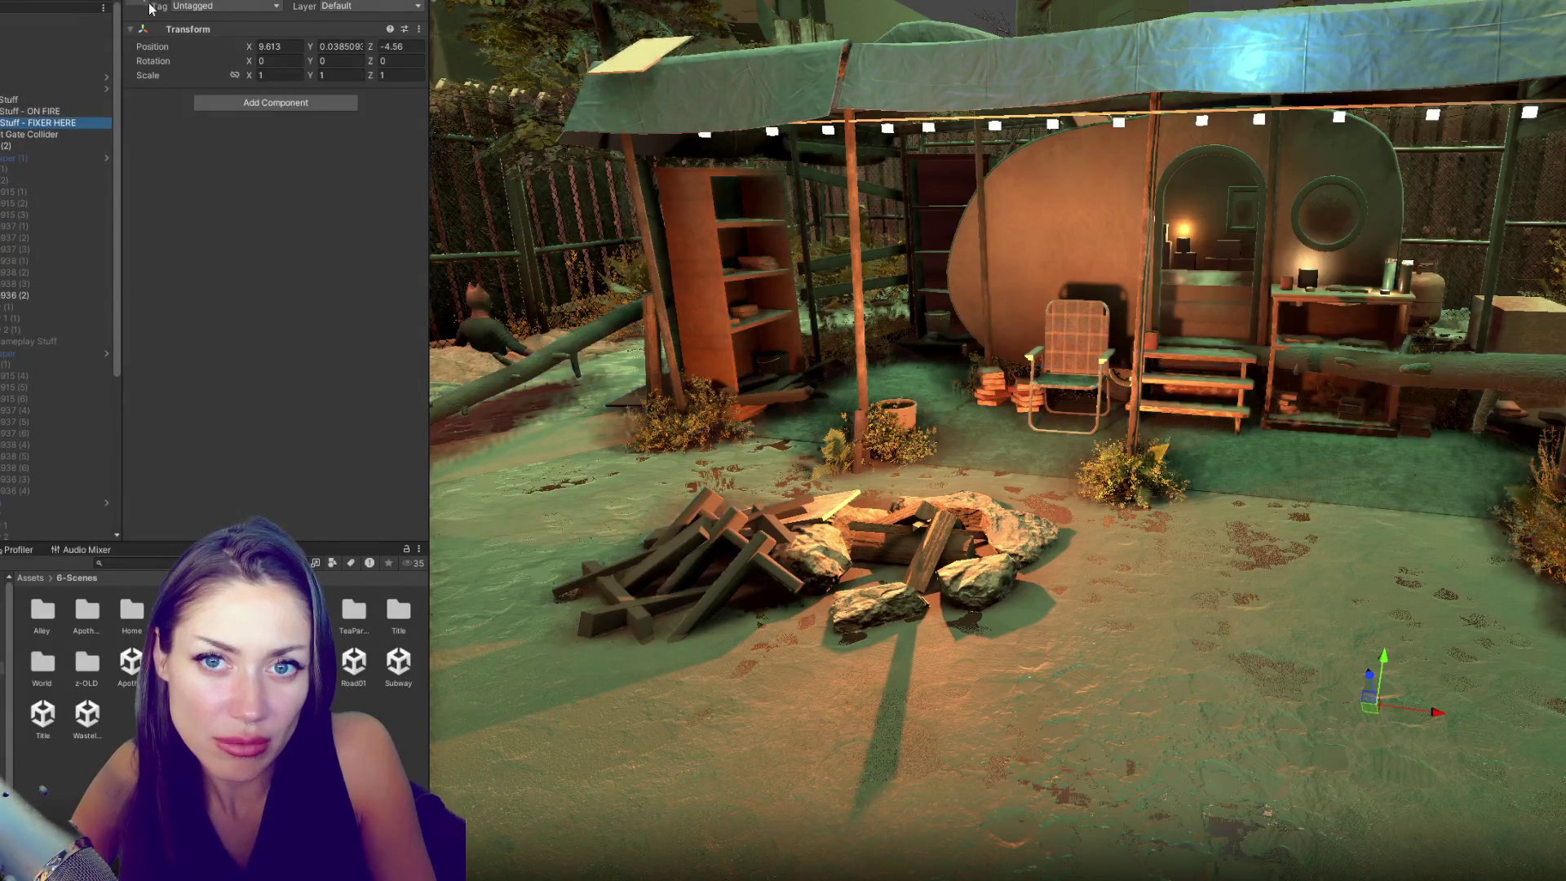
left_click_drag(39, 122, 23, 303)
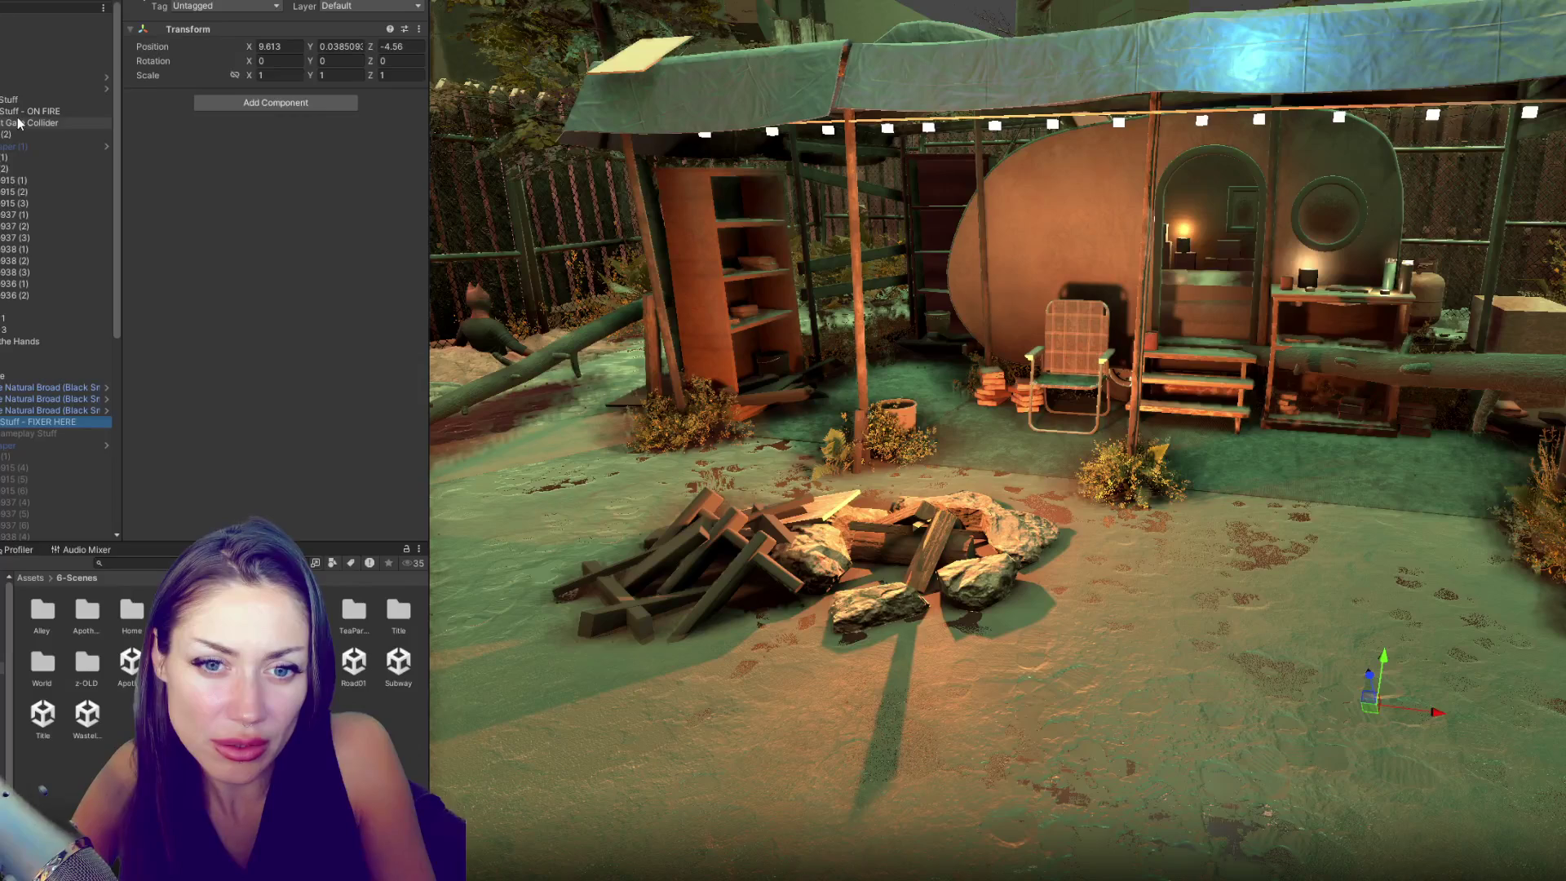
- Undo the hierarchy reparenting and save the Home scene
key("ctrl+z")
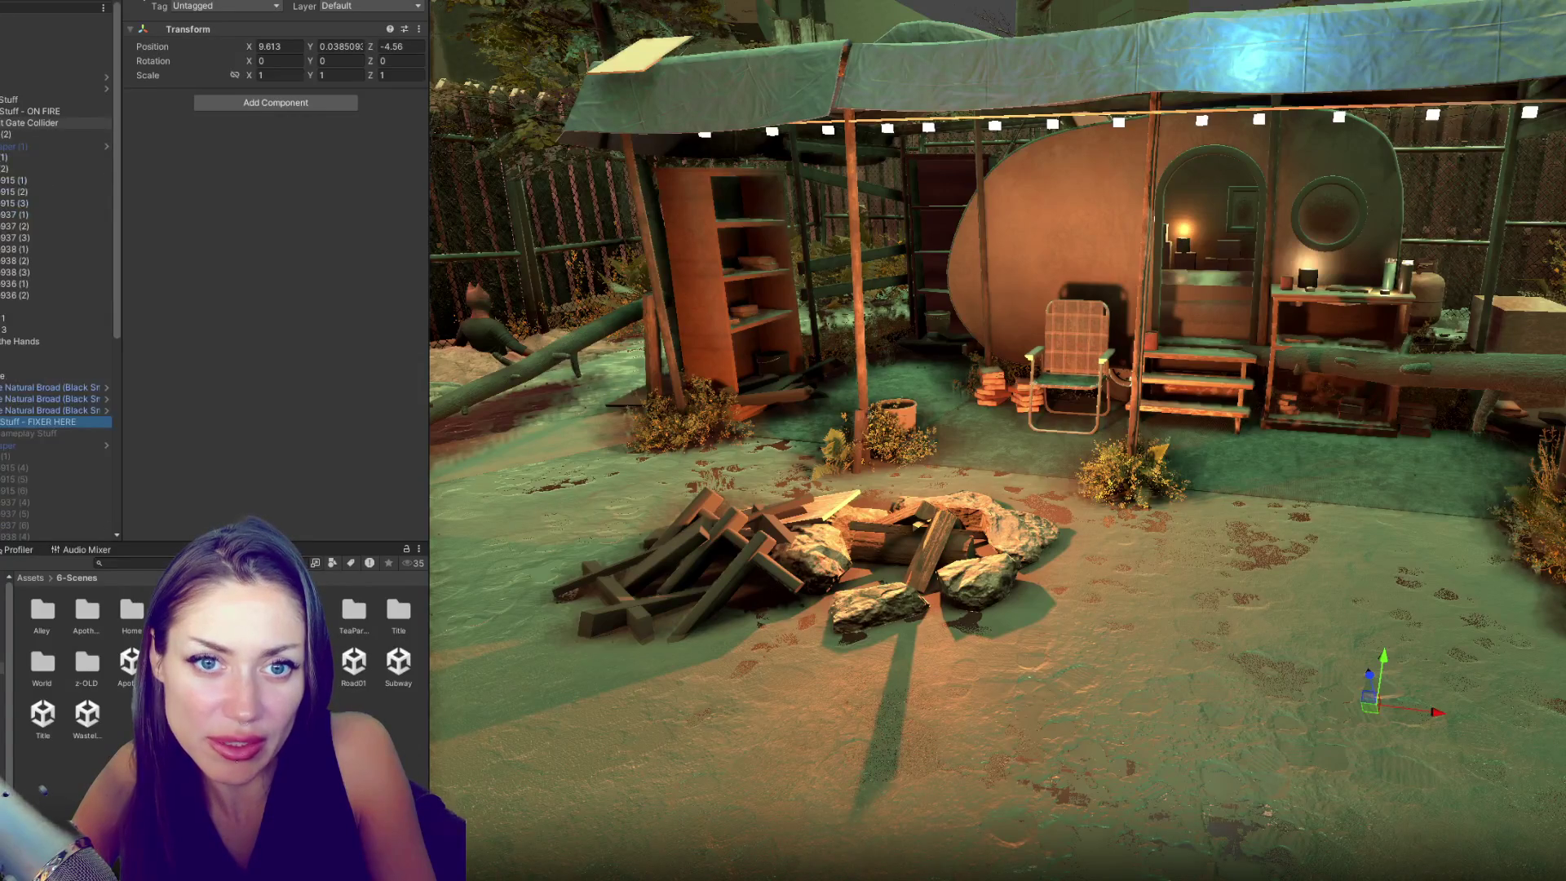
key("ctrl+z")
key("ctrl+z")
key("ctrl+z")
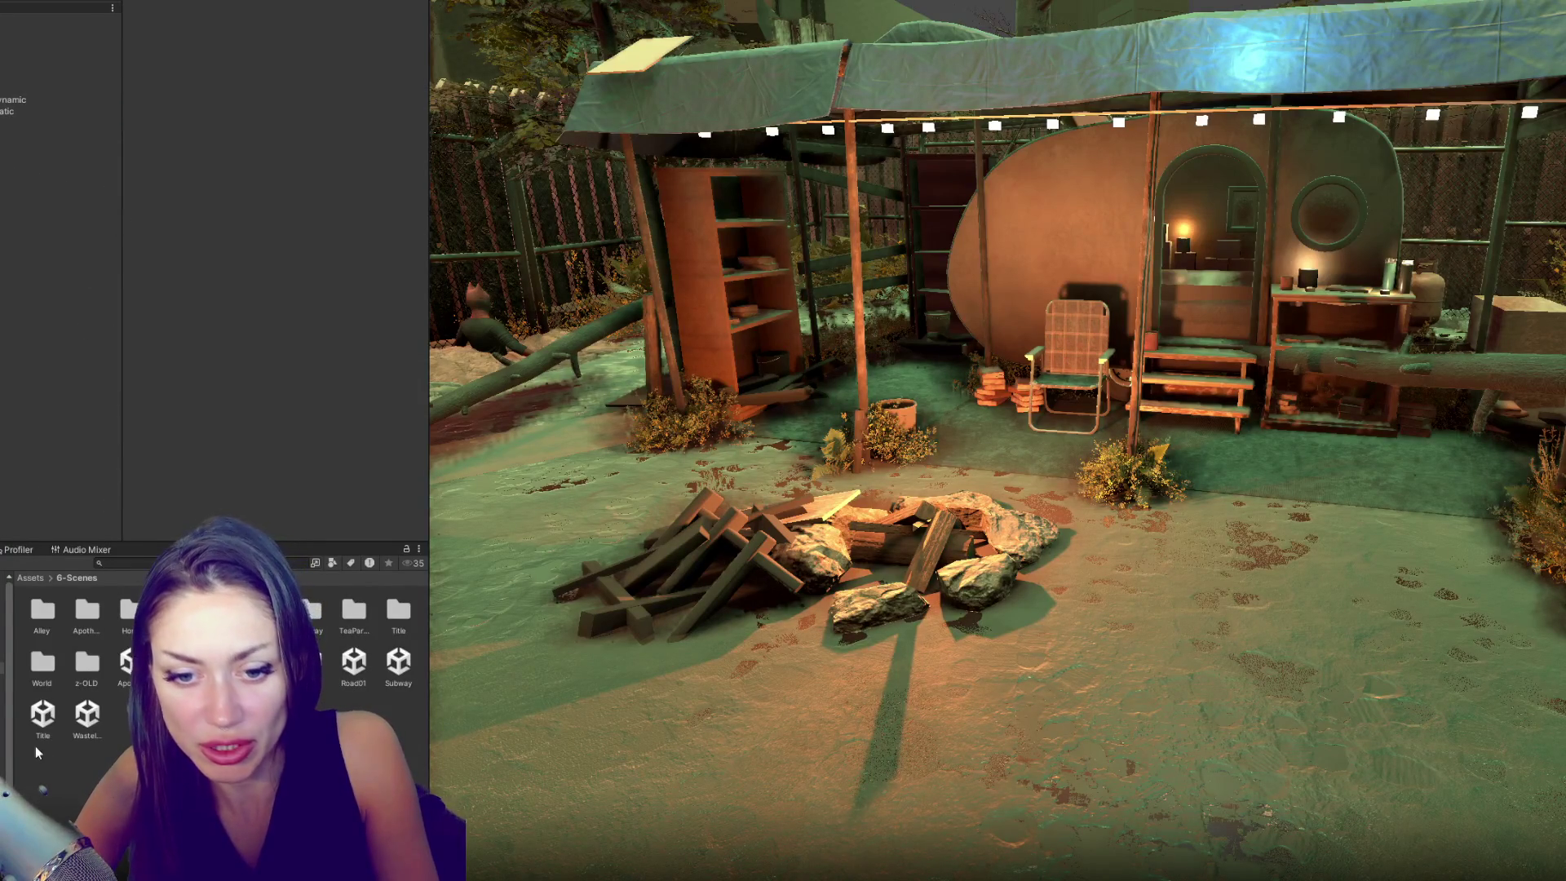
key("ctrl+s")
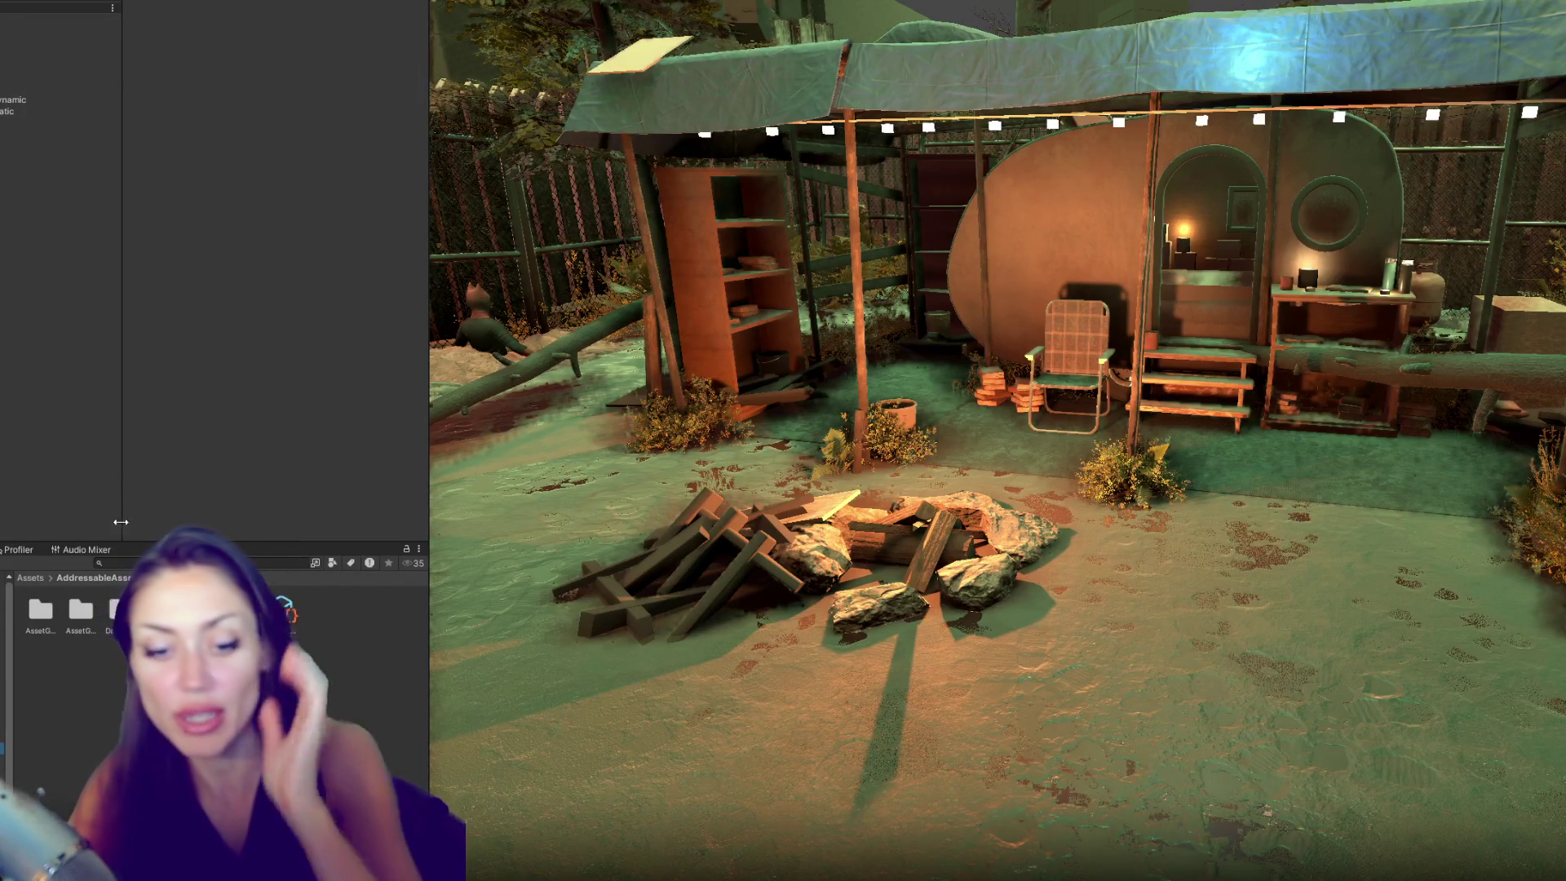
- Show the console, then return to the 6-Scenes folder in the project assets
key("ctrl+shift+c")
key("ctrl+5")
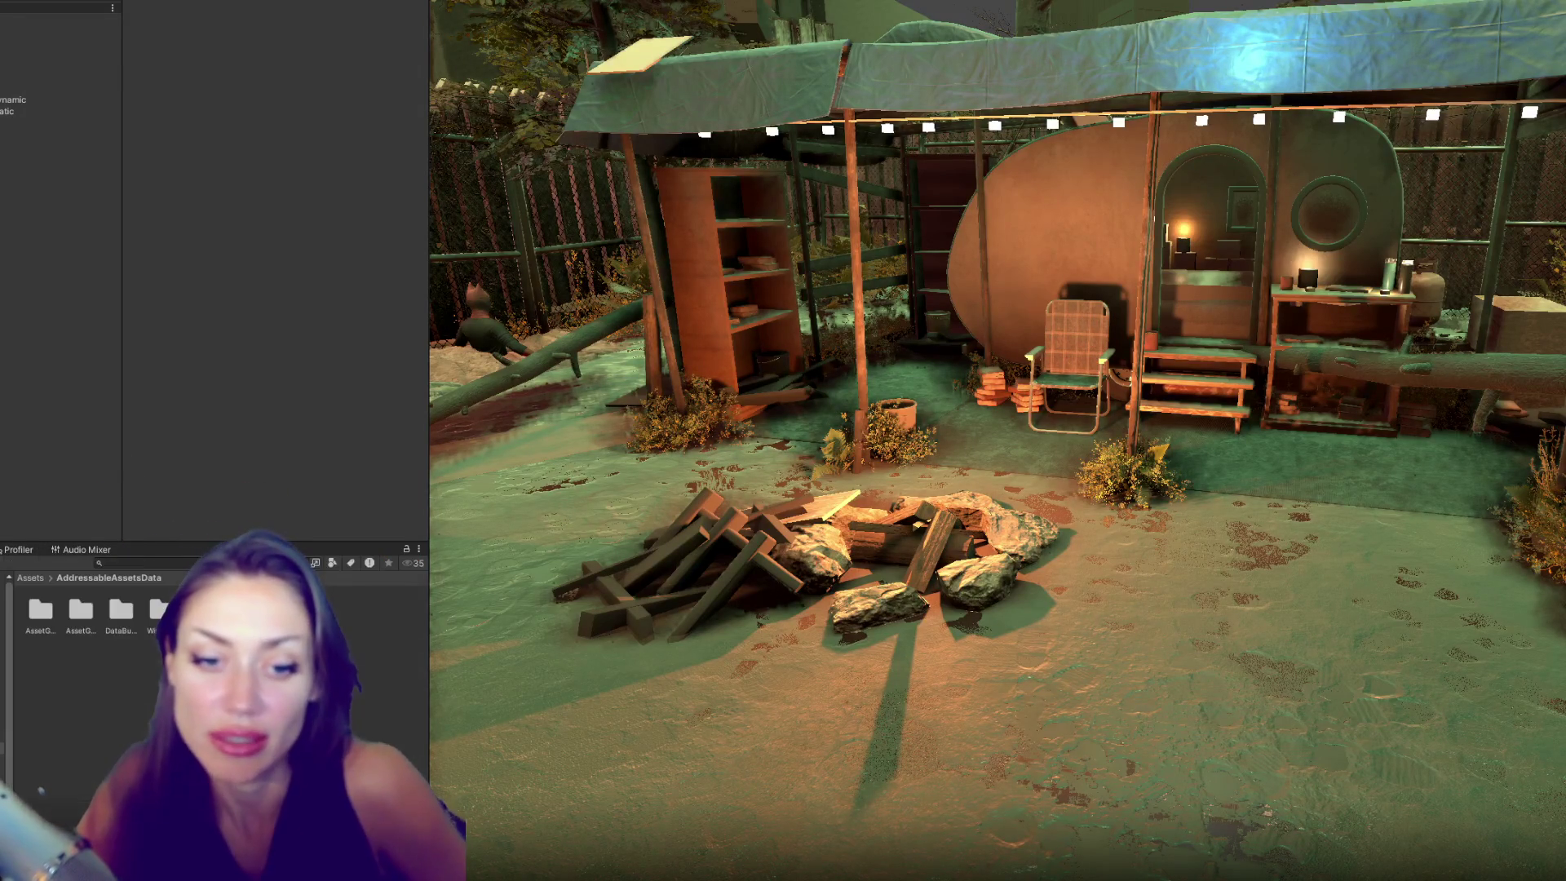
left_click(2, 666)
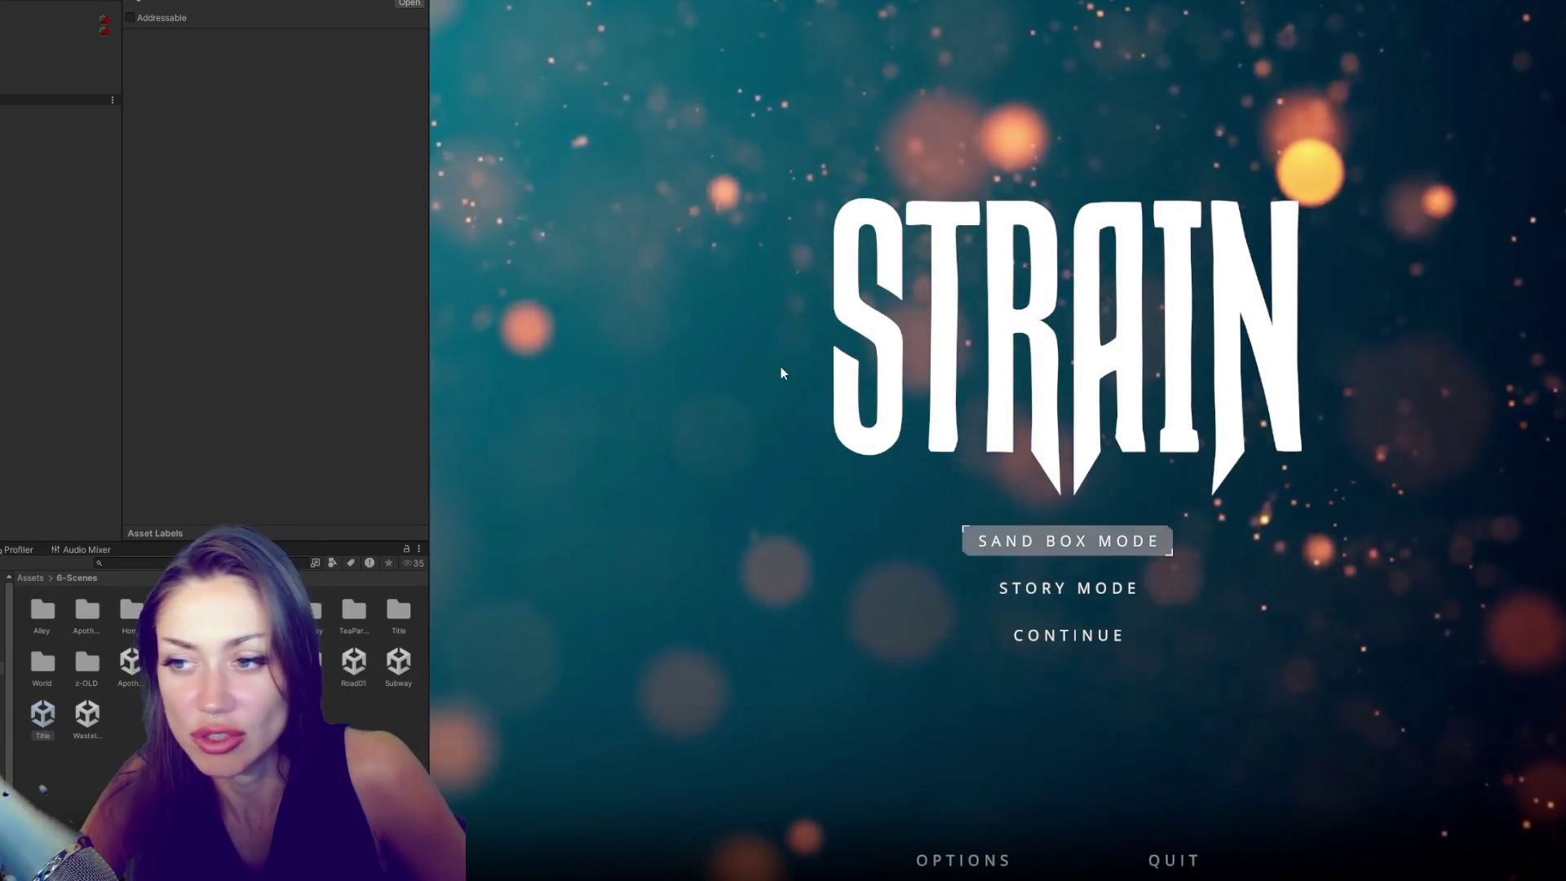
- Resize the editor panels to widen the Game view and start a game from the STRAIN menu
left_click_drag(430, 230, 287, 231)
mouse_move(122, 204)
left_mouse_down()
mouse_move(51, 186)
mouse_move(121, 187)
left_mouse_up()
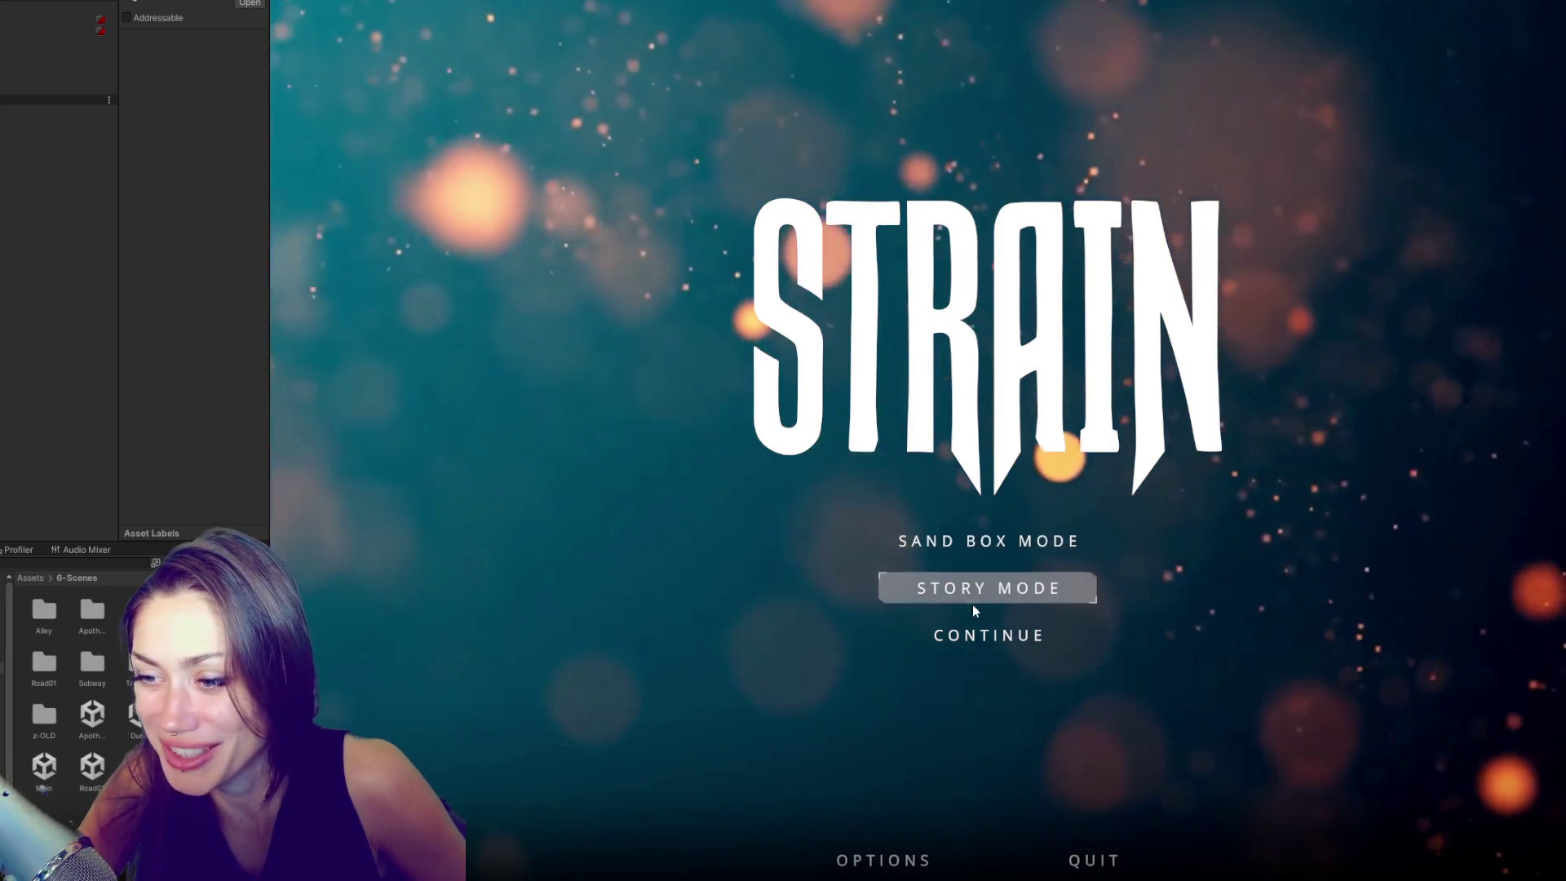
left_click(1005, 540)
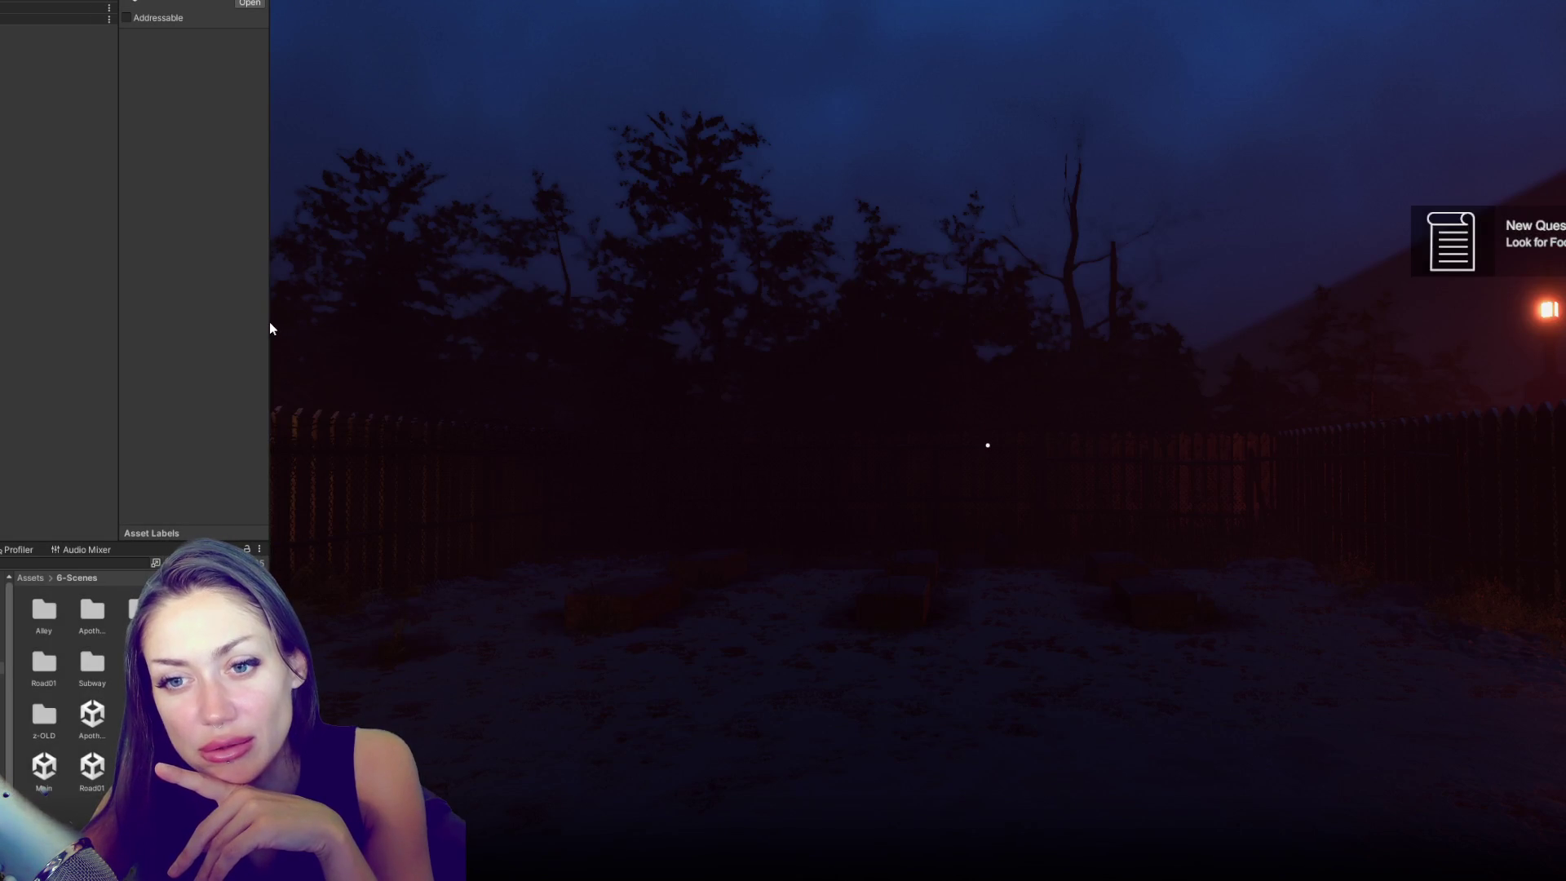
- Stop Play mode, search the project for 'storyt', and open the matching Story Controls script
key("ctrl+p")
left_click(105, 565)
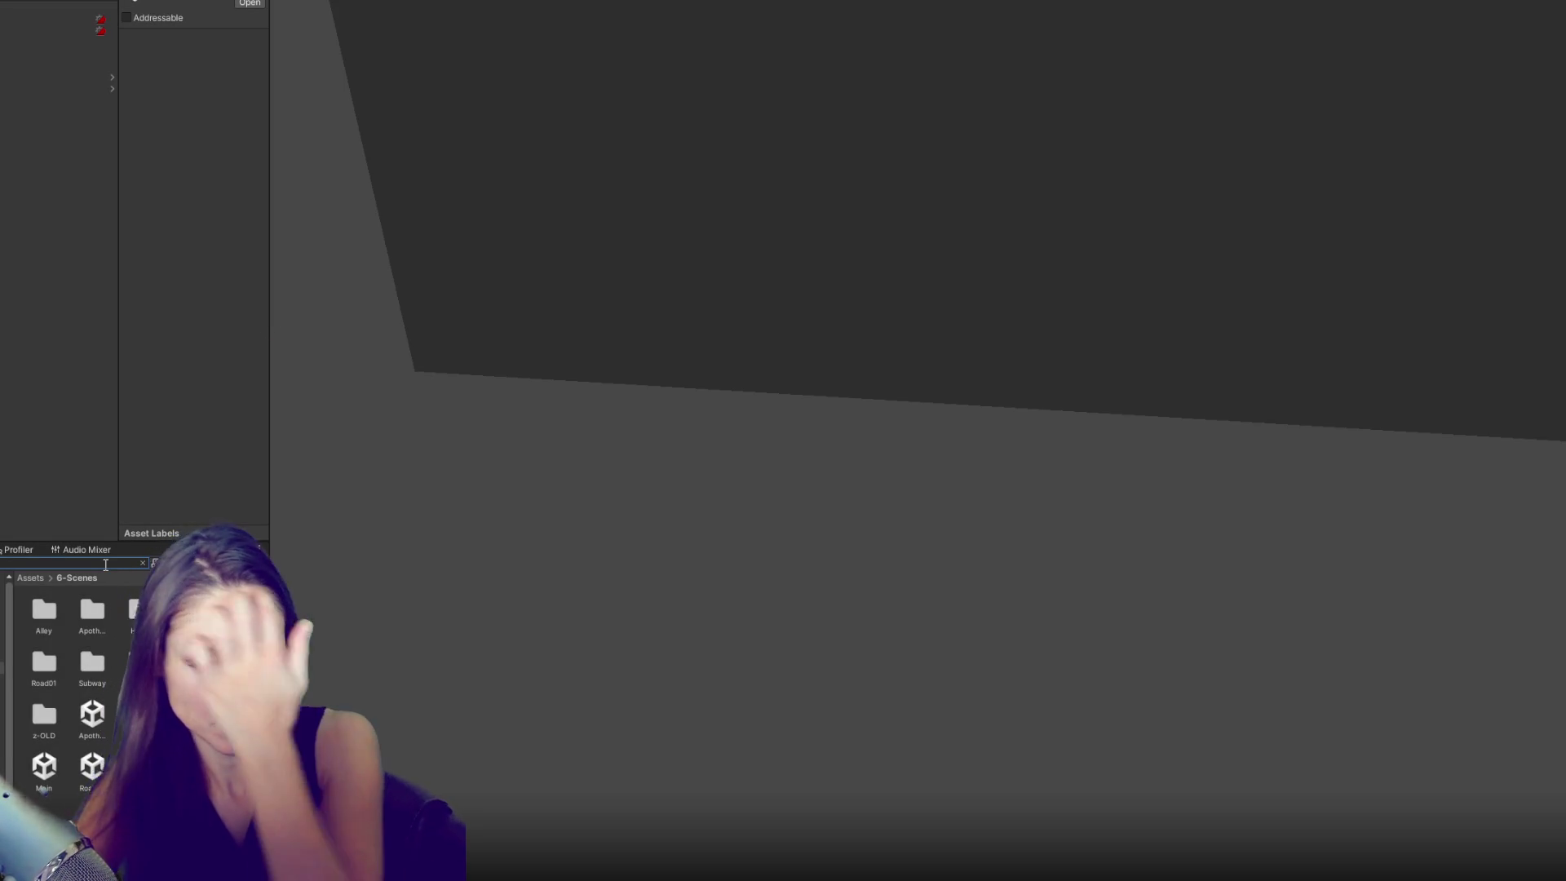
type("story")
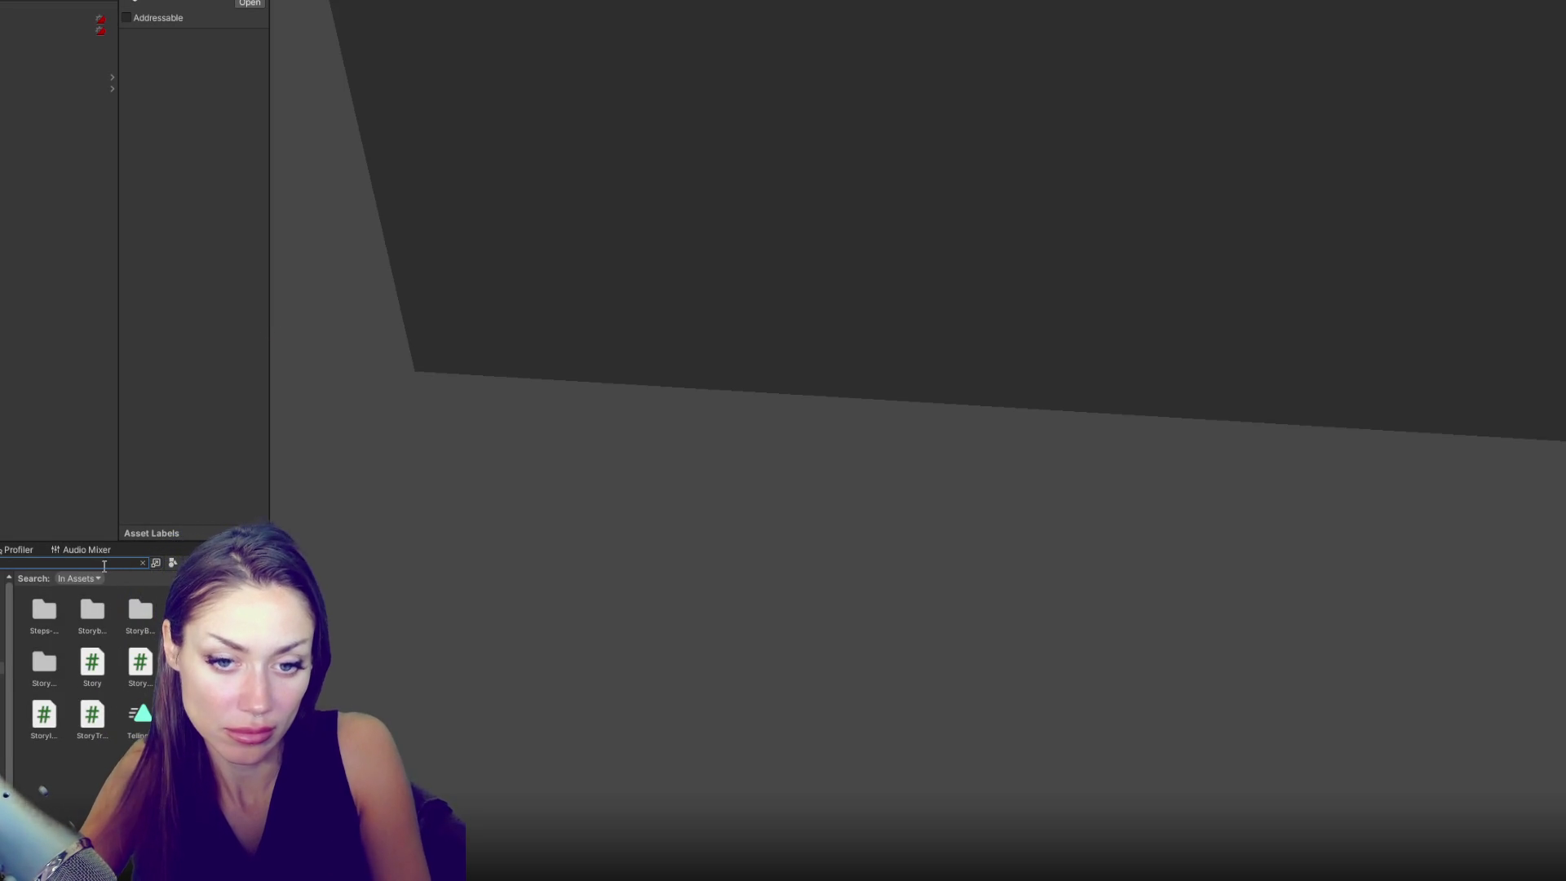
type("t")
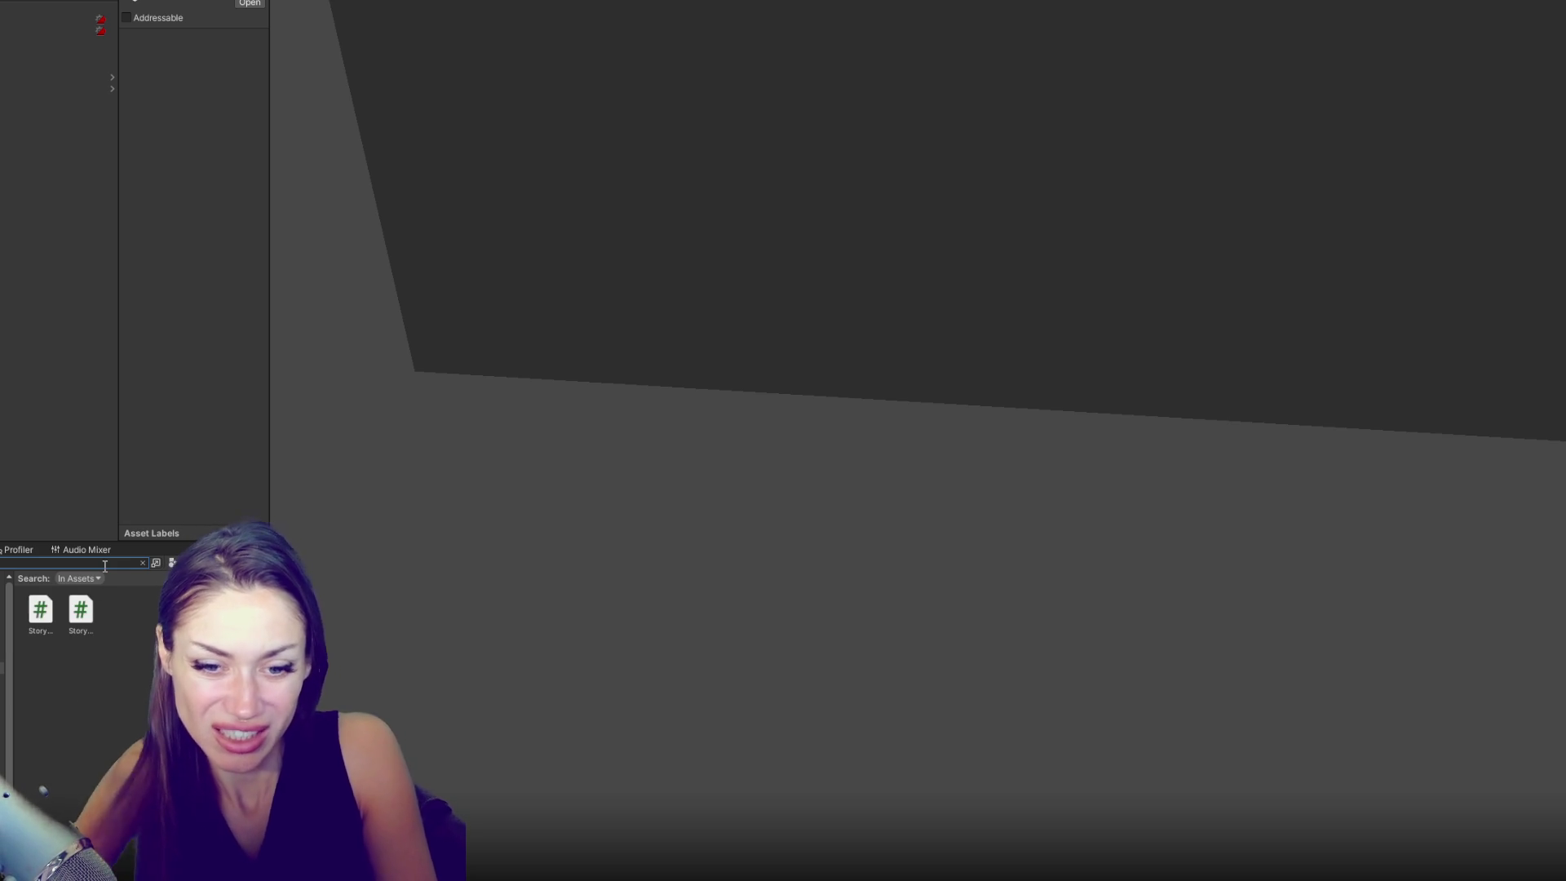
left_click(40, 612)
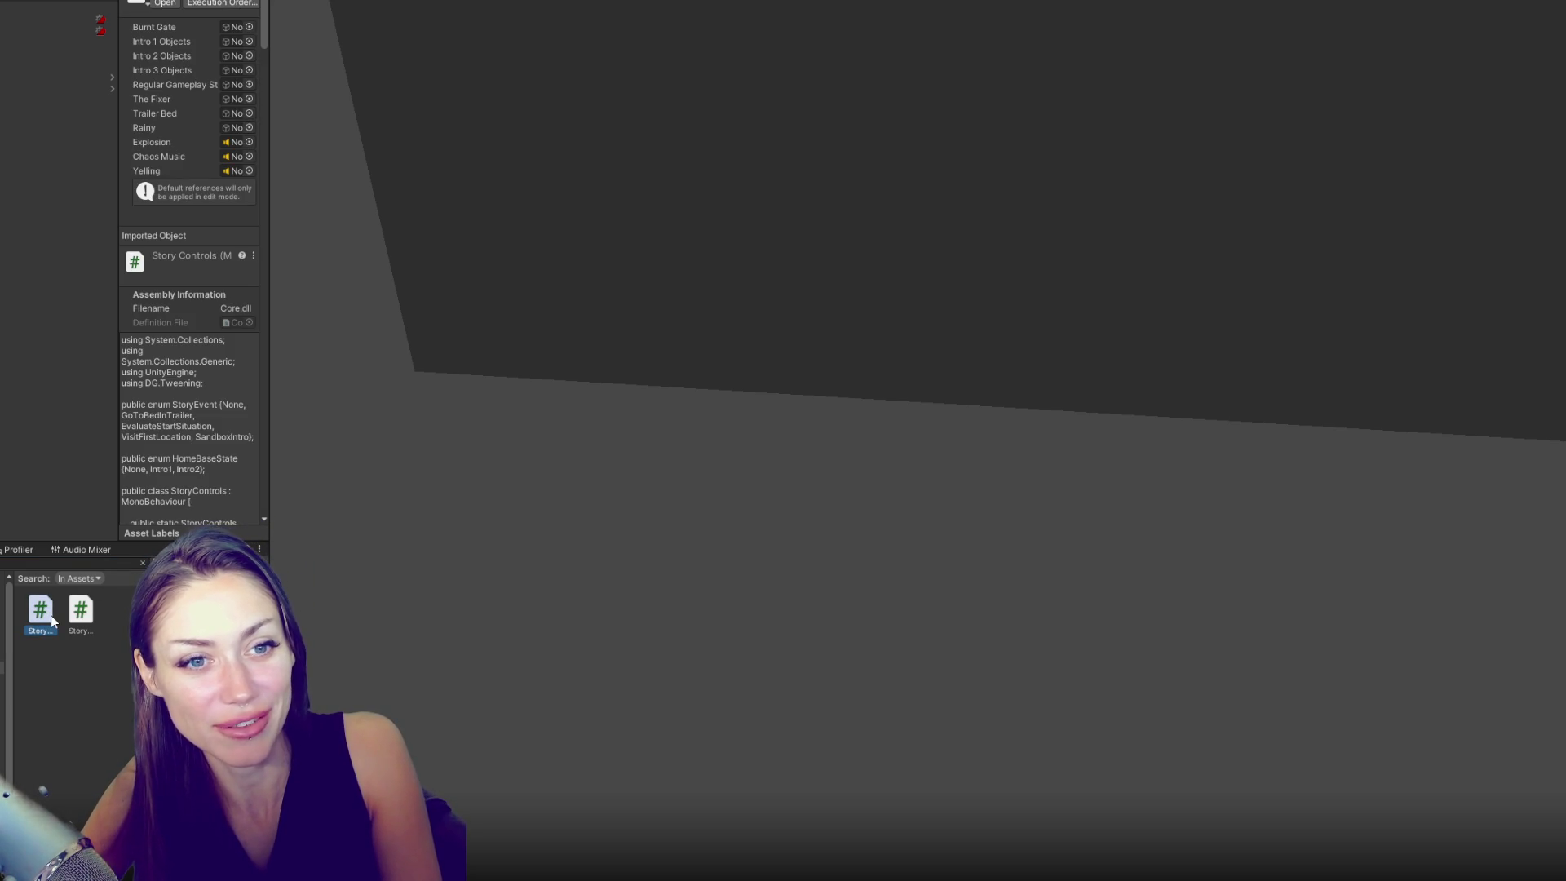
double_click(51, 615)
- Close the open code editor, resize the panels, and open the StoryControls script
left_click(79, 611)
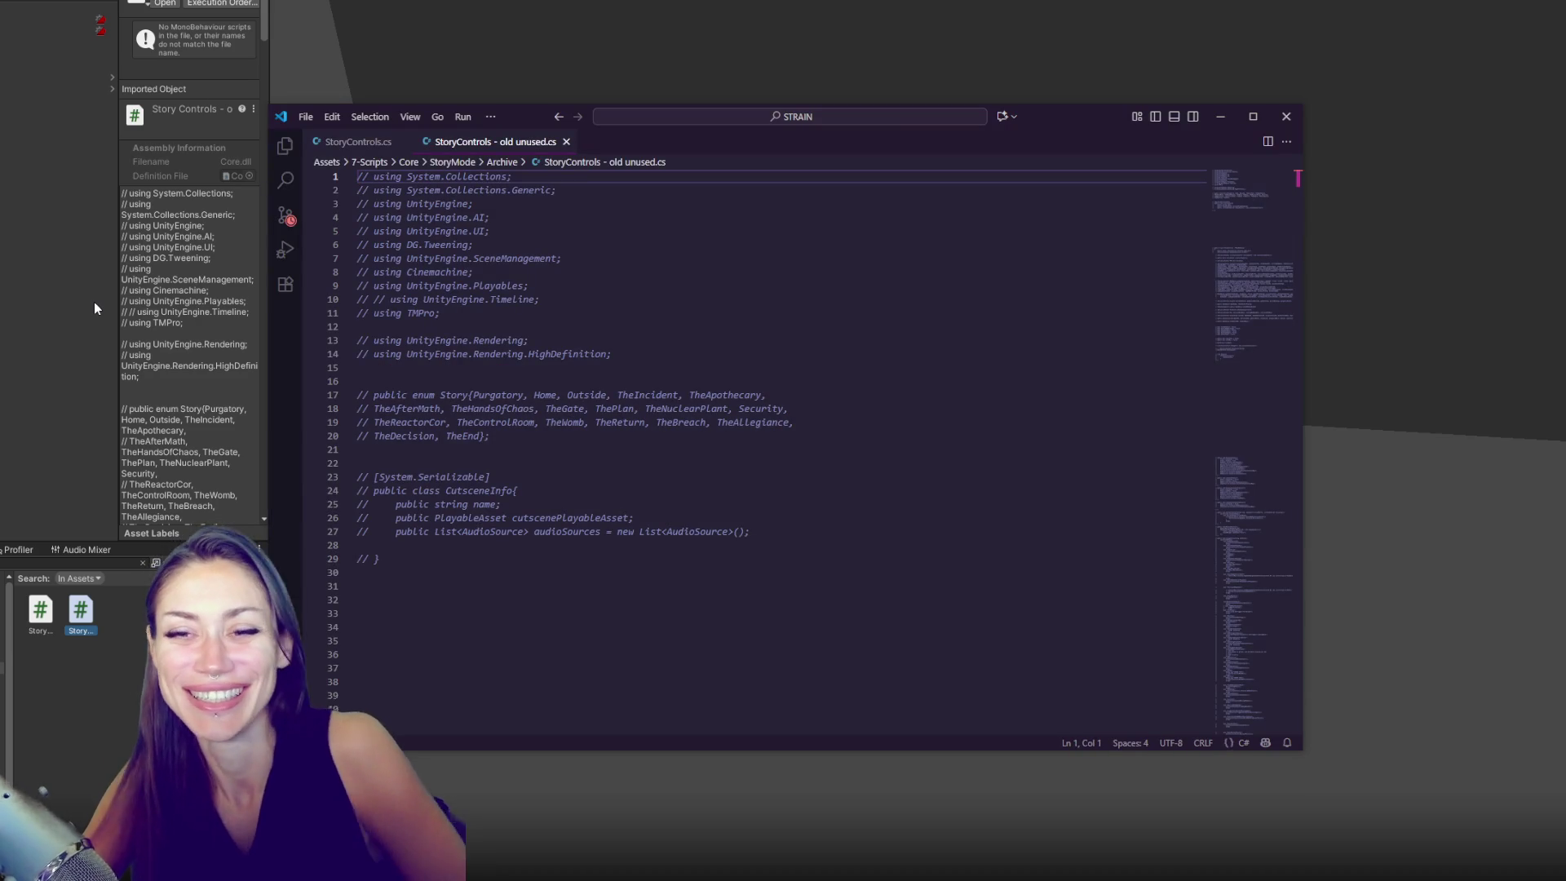
scroll(588, 417, "down", 10)
scroll(588, 418, "down", 5)
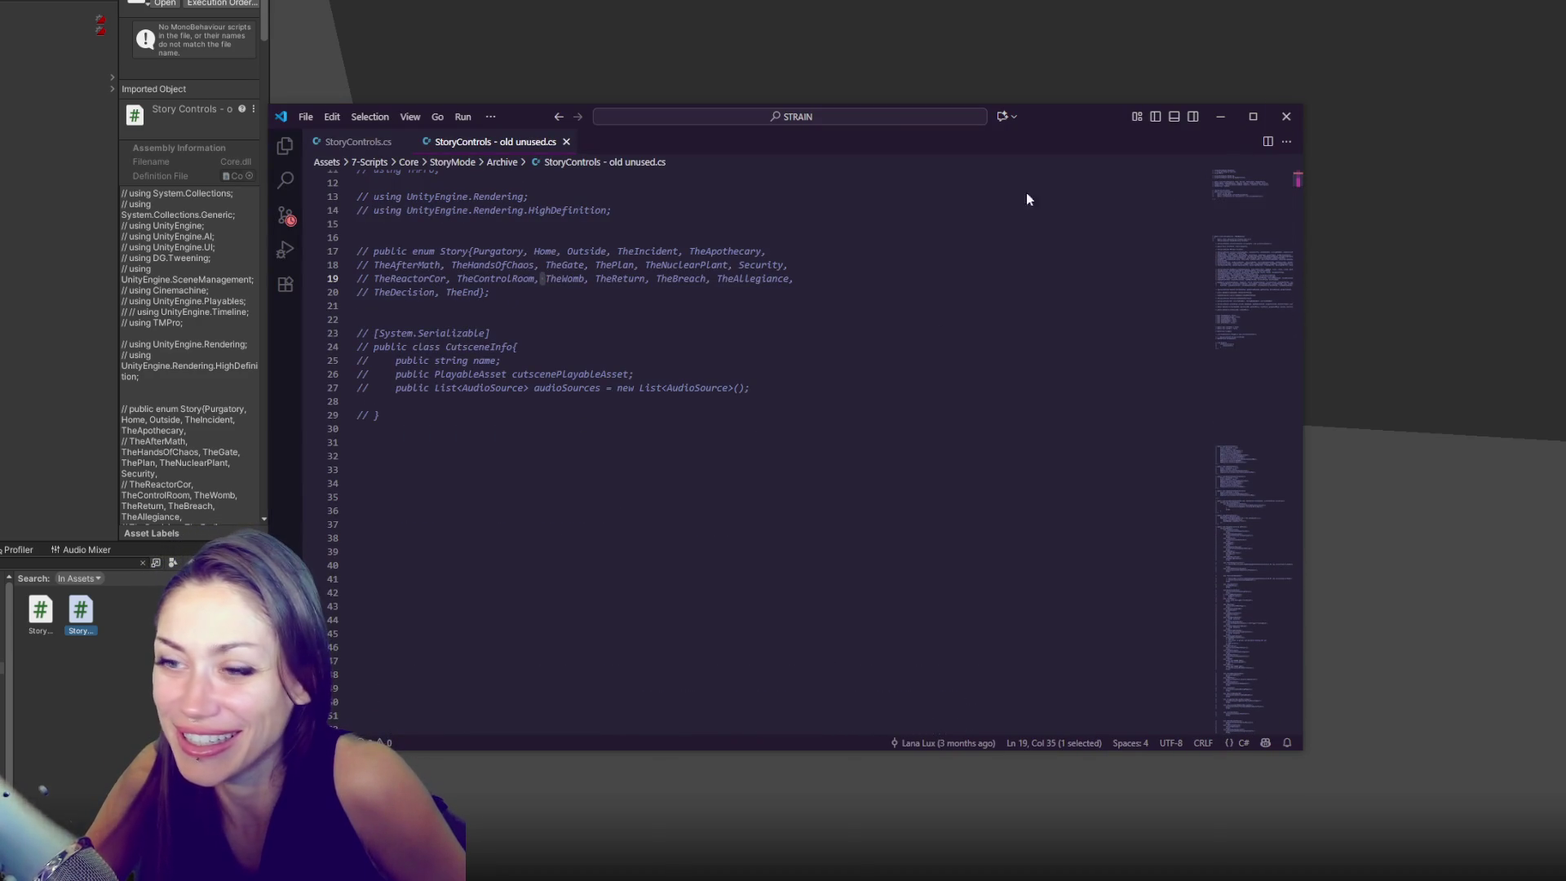
left_click(1286, 116)
left_click_drag(270, 351, 482, 335)
mouse_move(245, 254)
left_mouse_down()
mouse_move(10, 260)
mouse_move(45, 262)
left_mouse_up()
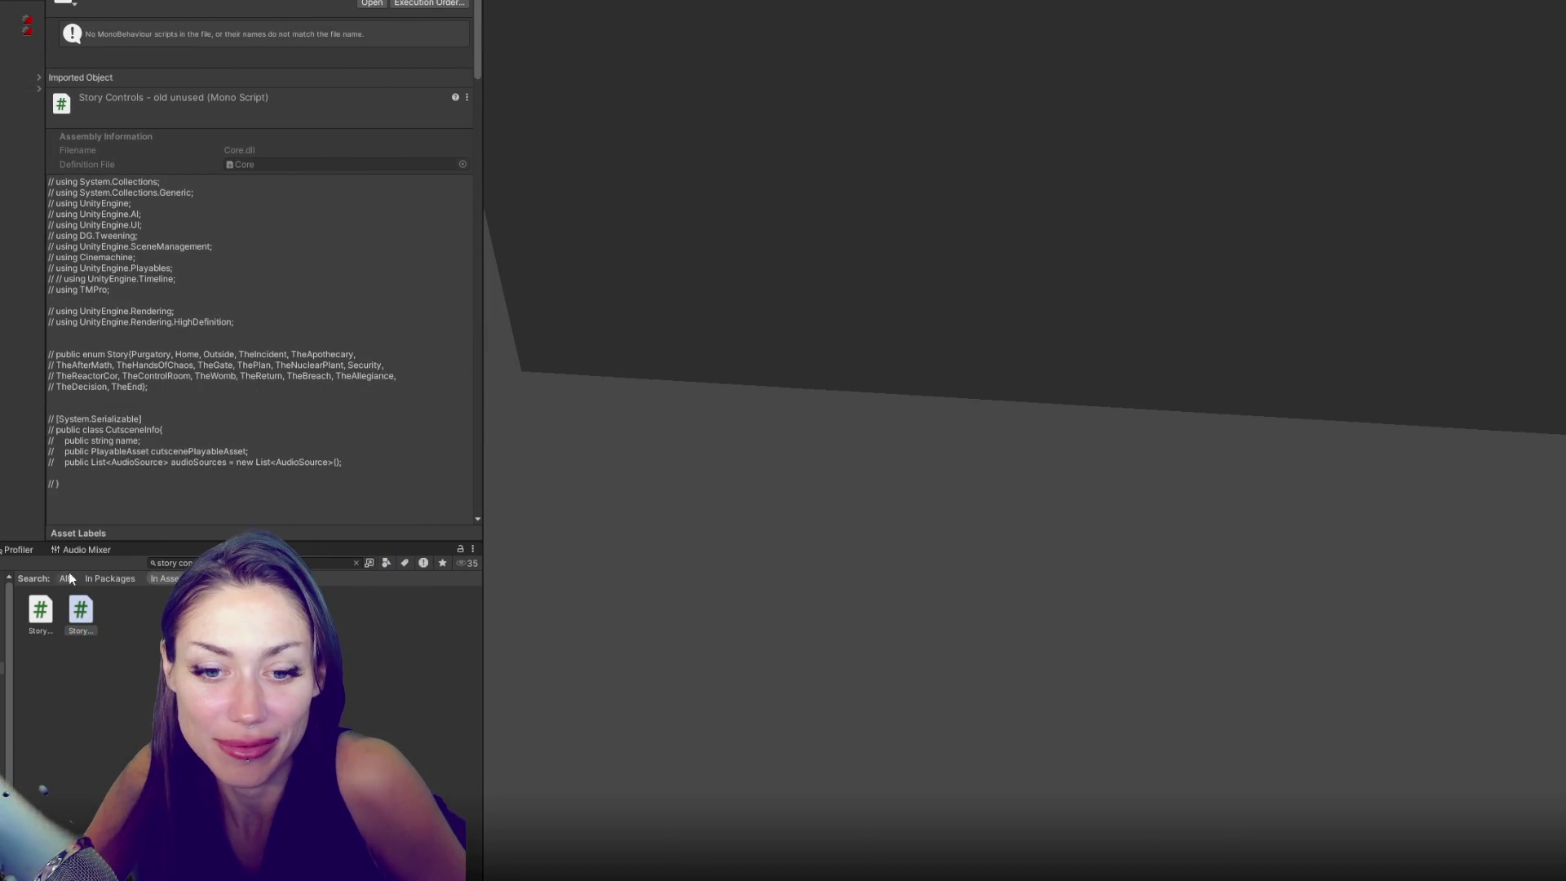
left_click(40, 612)
double_click(63, 620)
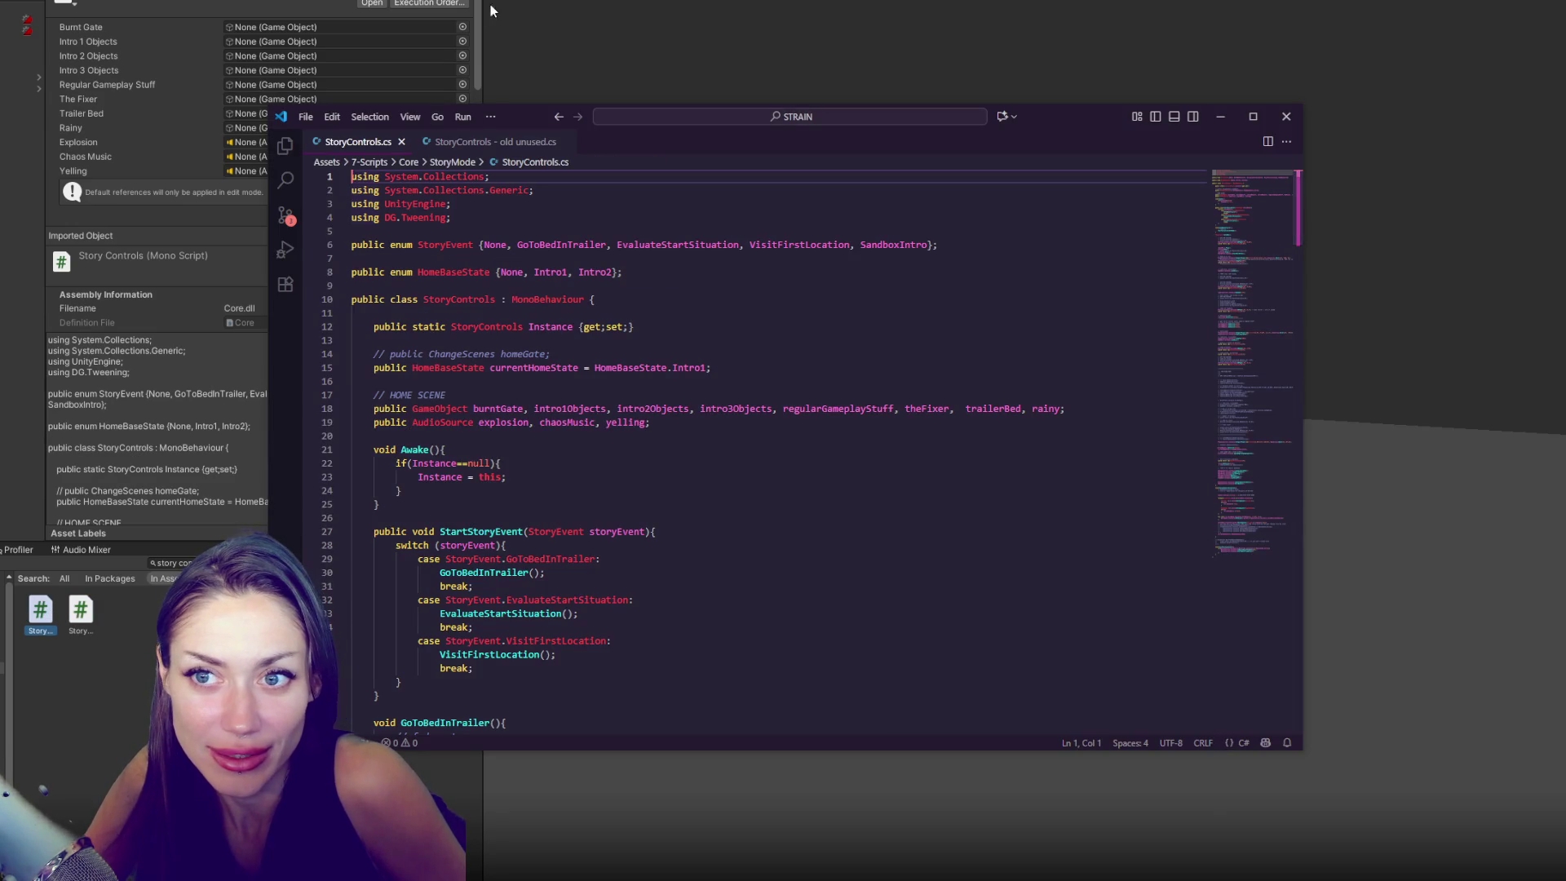
- Close the Talking.cs window without saving and reposition the StoryControls.cs window
left_click_drag(481, 51, 249, 51)
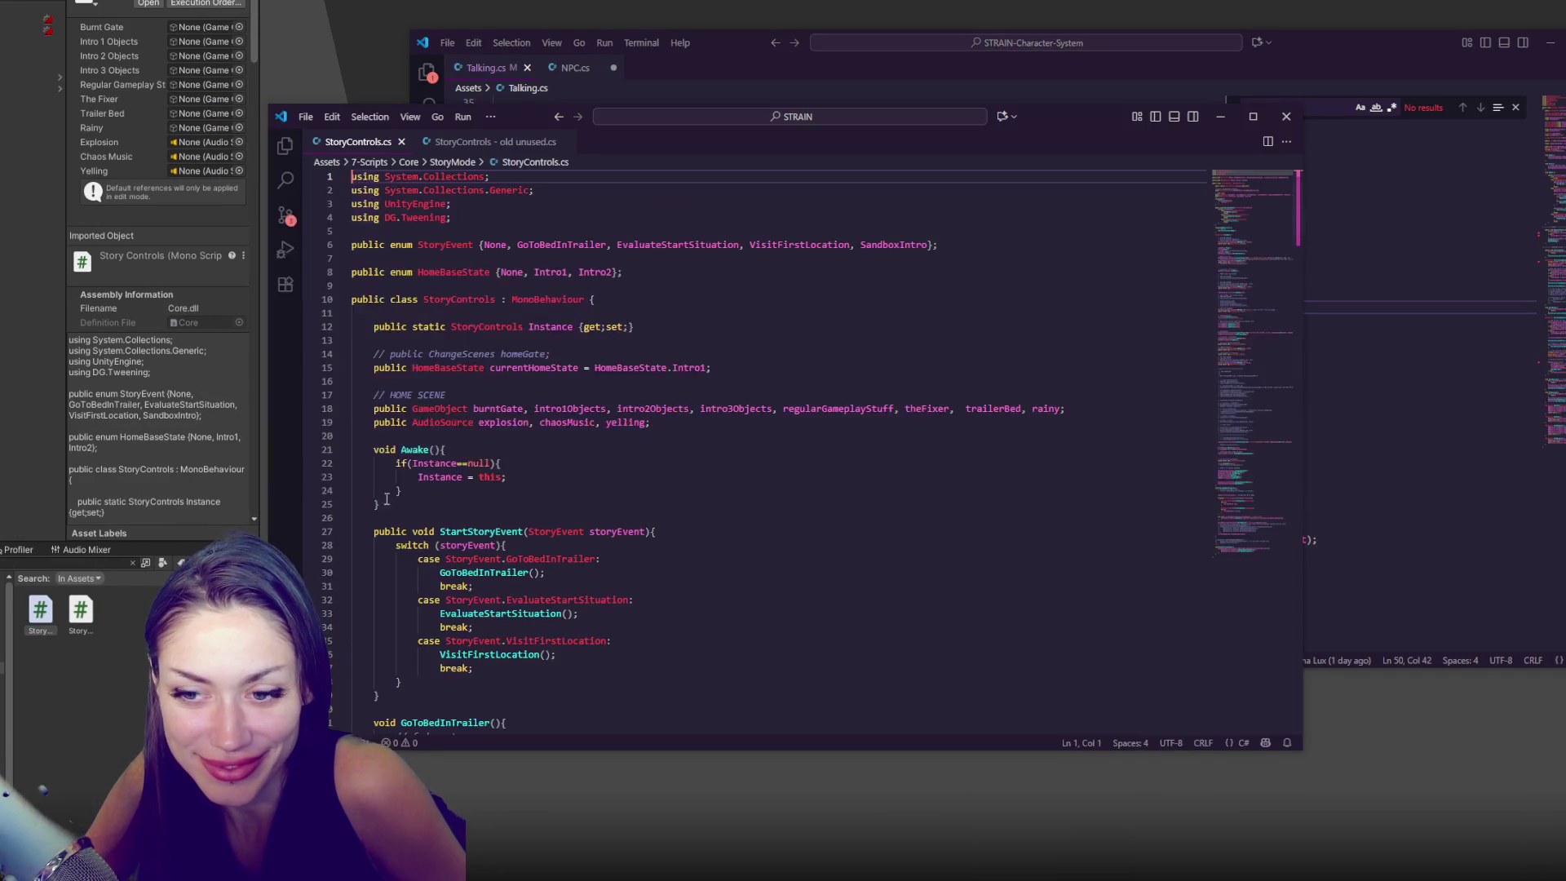
left_click(1379, 141)
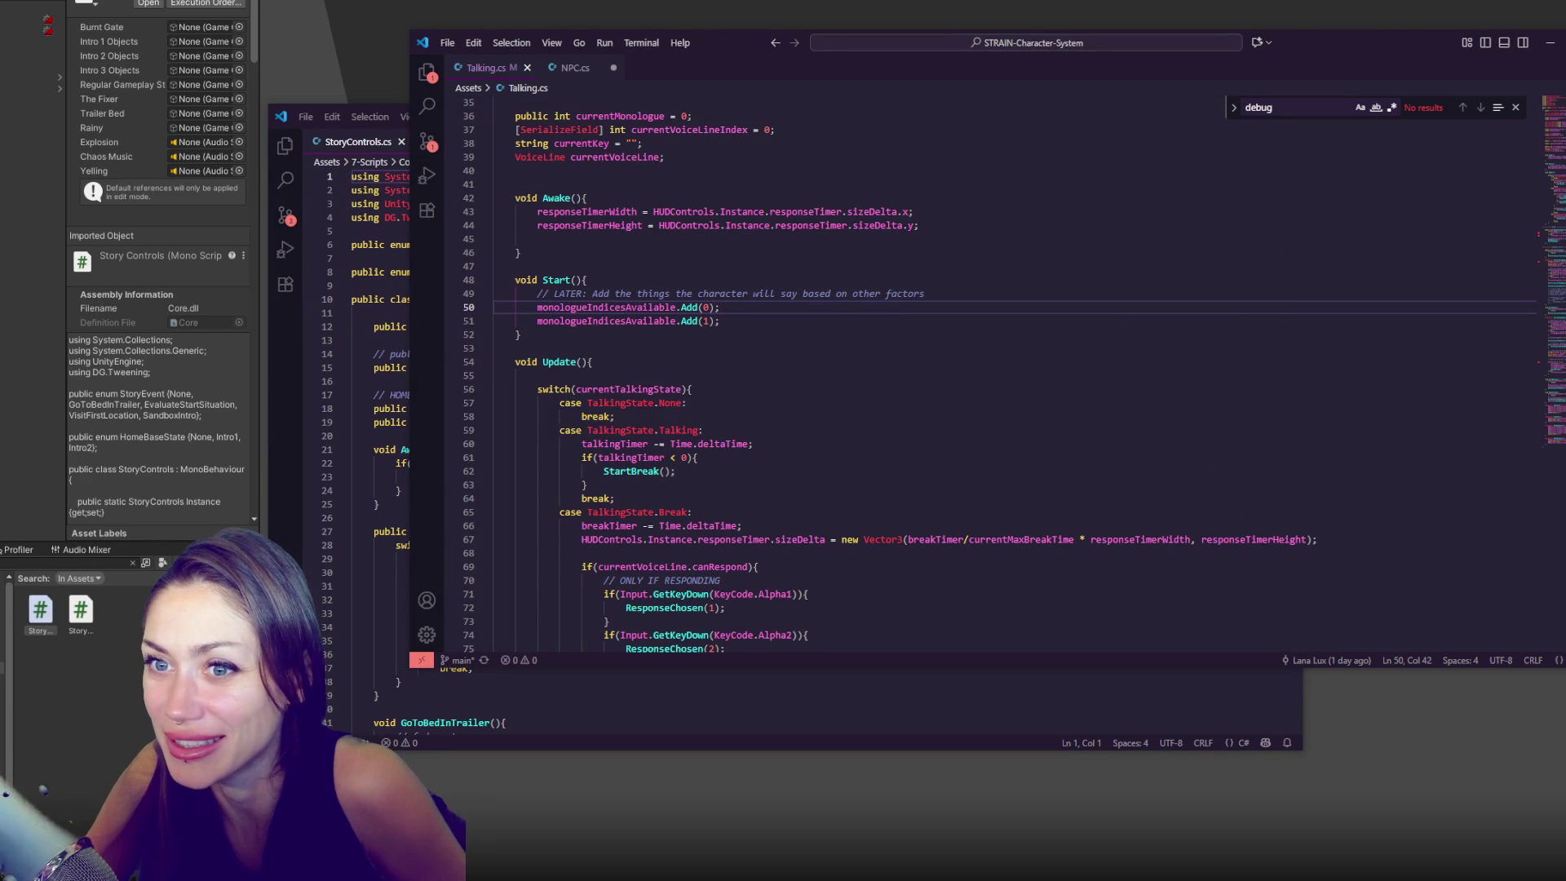
key("Return")
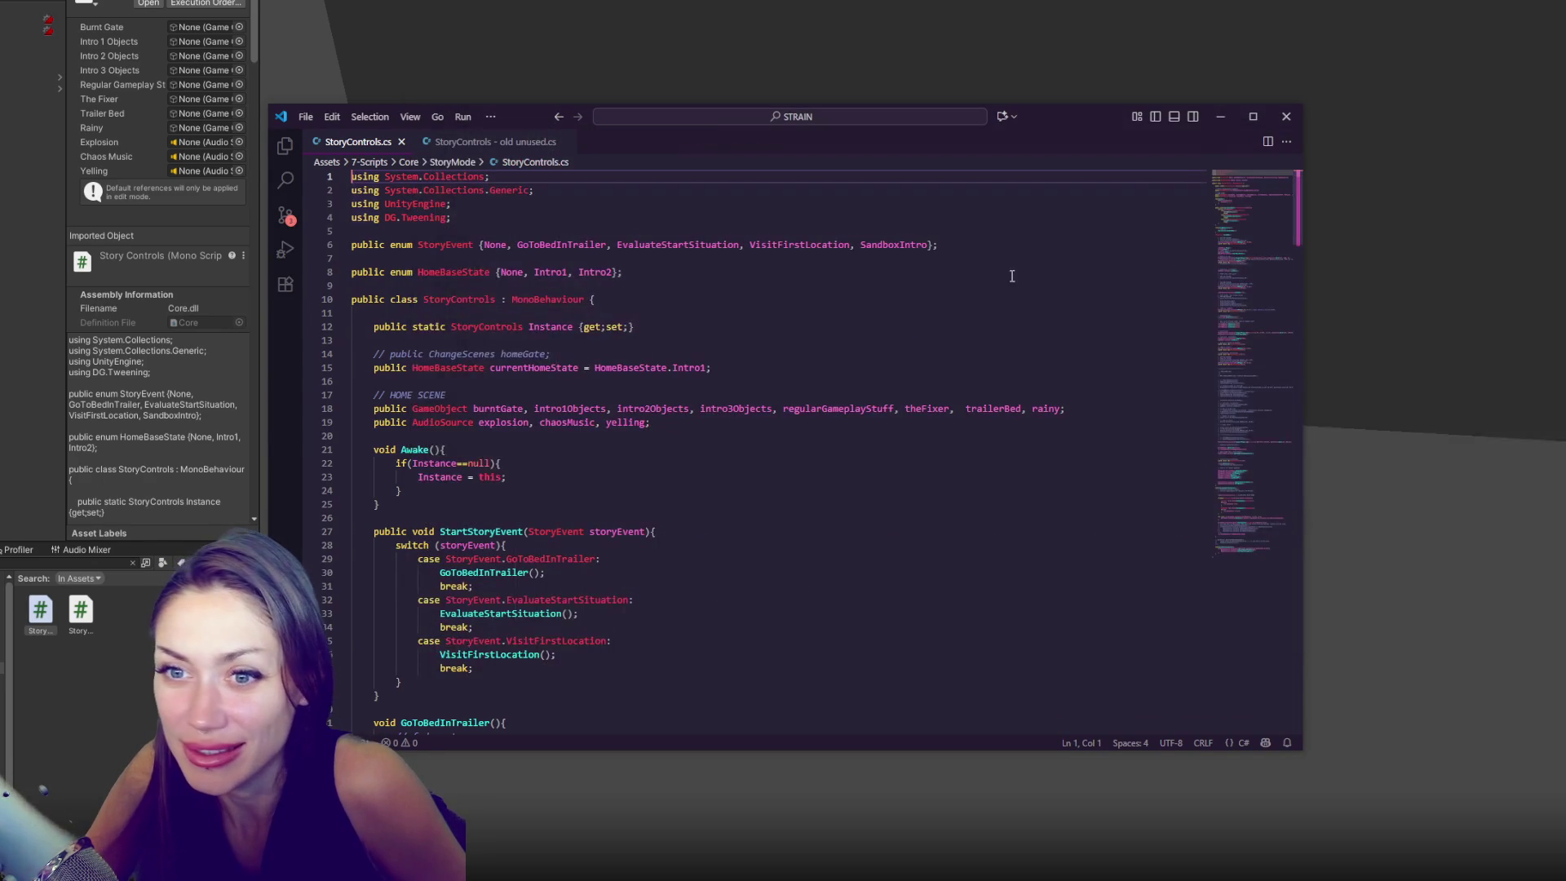
left_click_drag(1105, 124, 1136, 75)
left_click(547, 95)
left_click(619, 95)
- Delete the extra blank line 54 inside the GoToBed routine
left_click(677, 431)
scroll(694, 412, "down", 4)
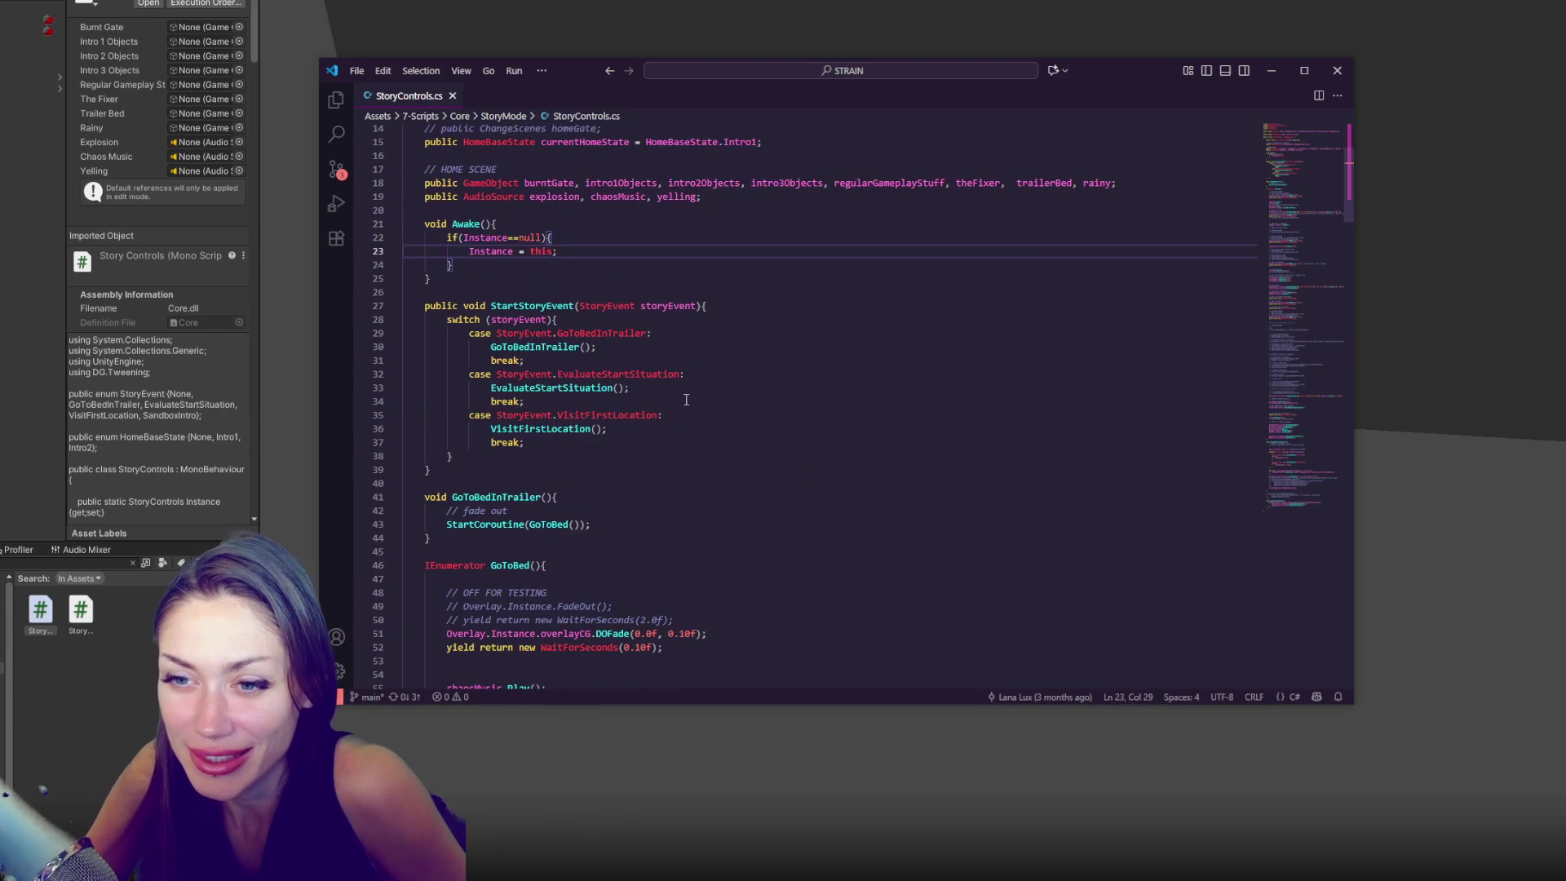
scroll(702, 383, "down", 9)
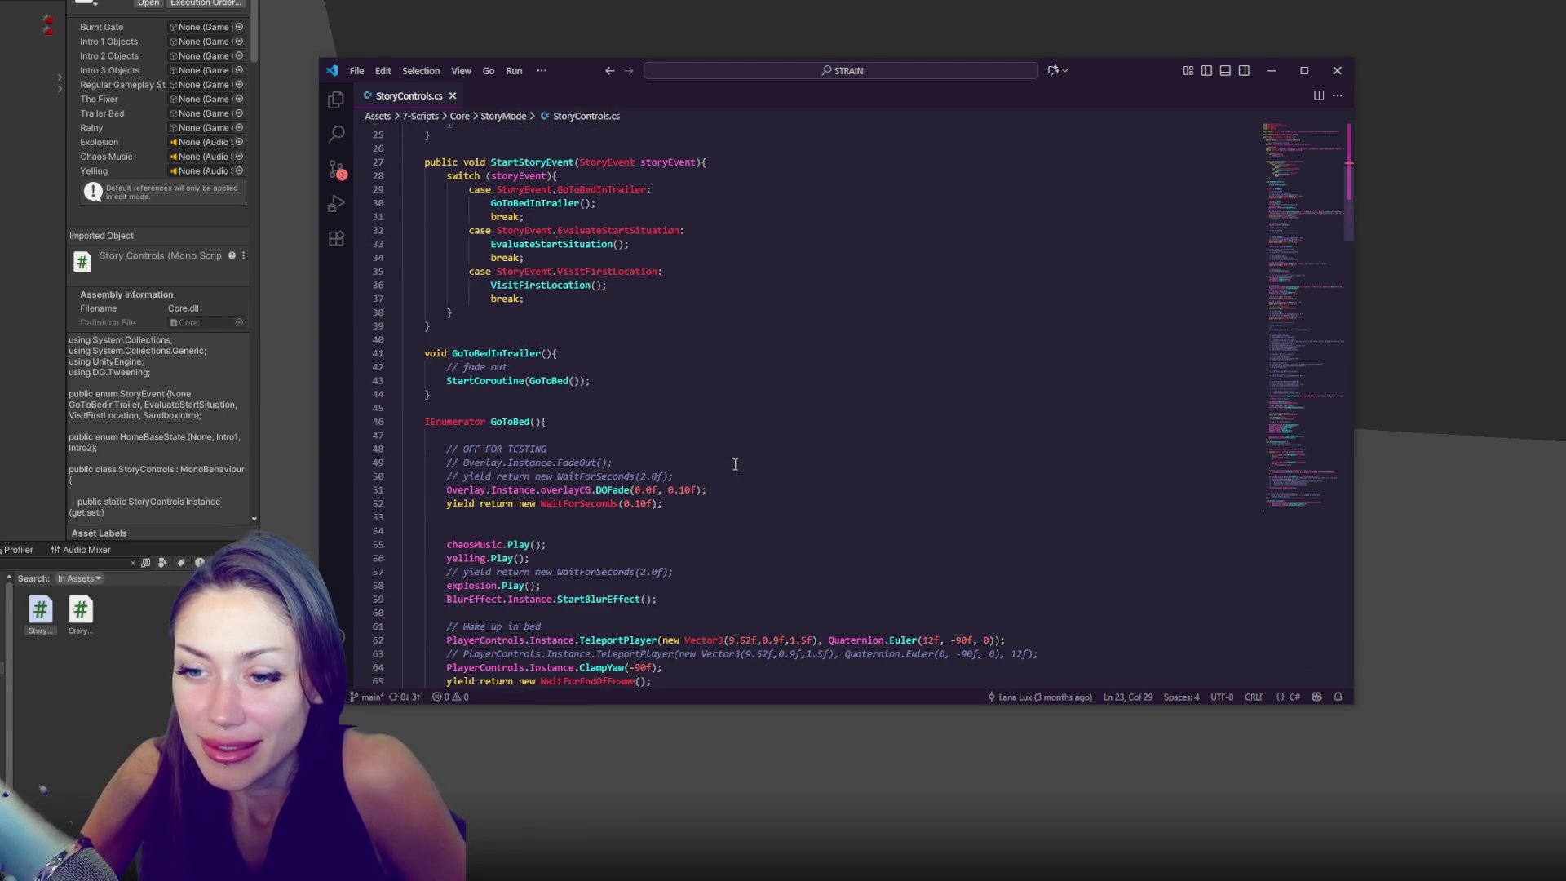
left_click(637, 311)
key("BackSpace")
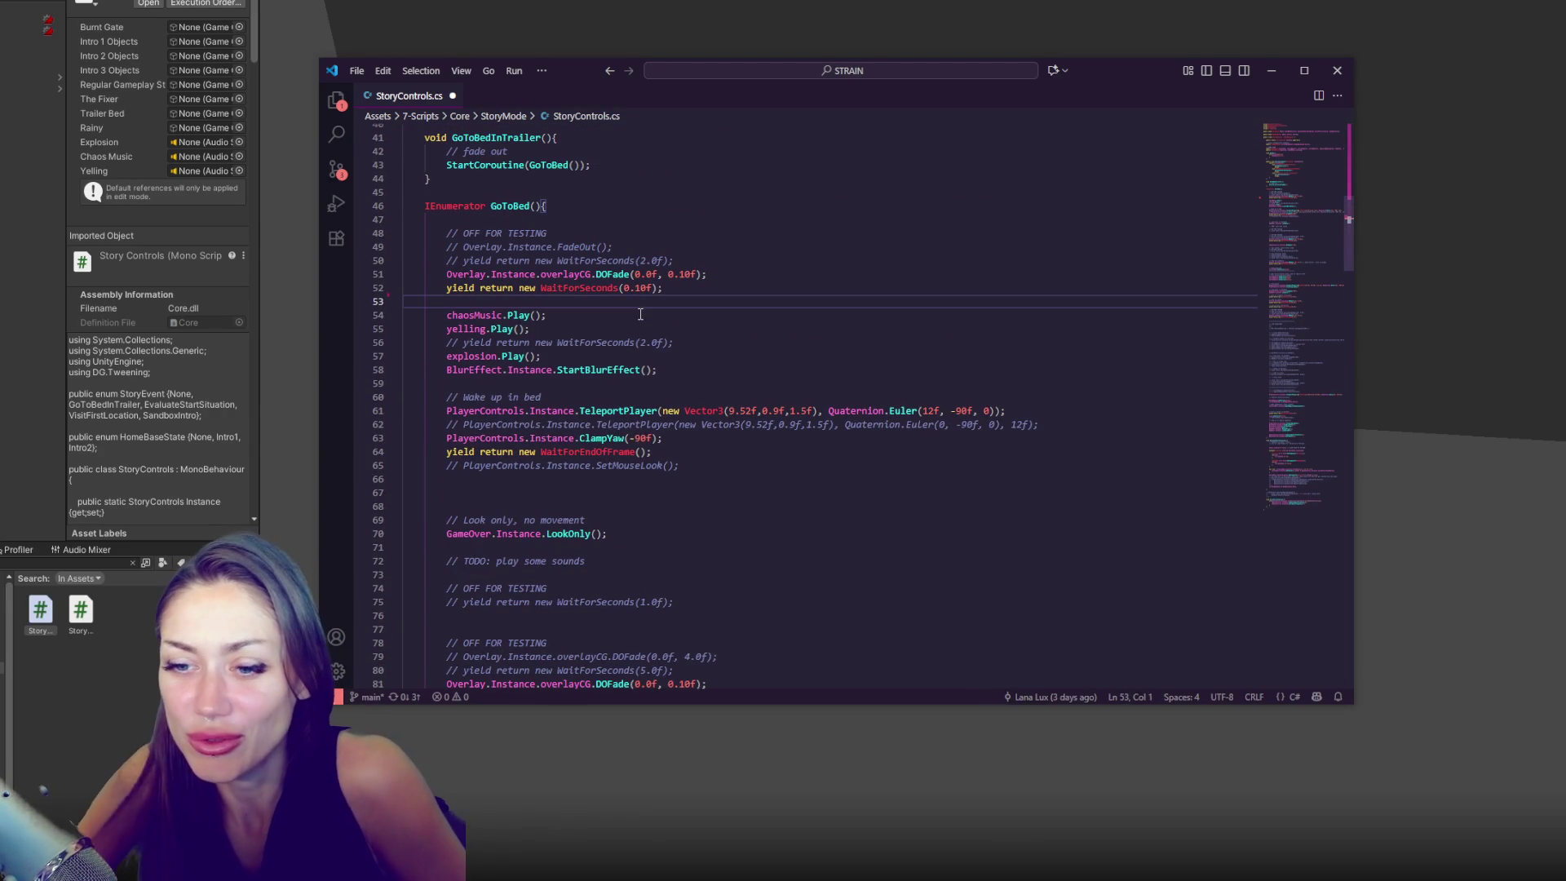
left_click(664, 493)
scroll(663, 481, "down", 9)
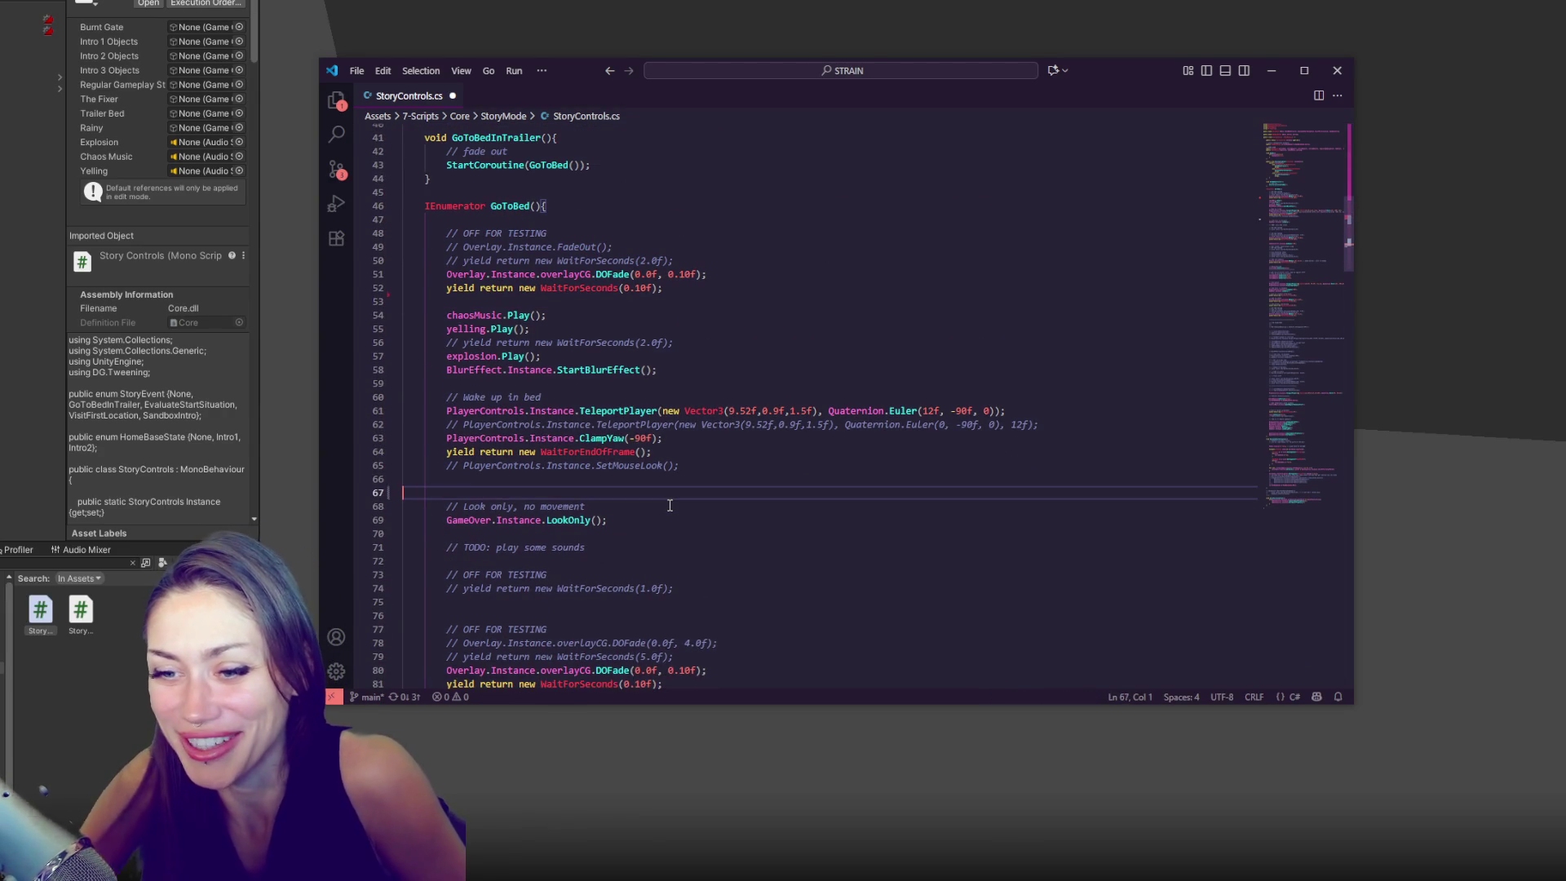
scroll(660, 470, "down", 12)
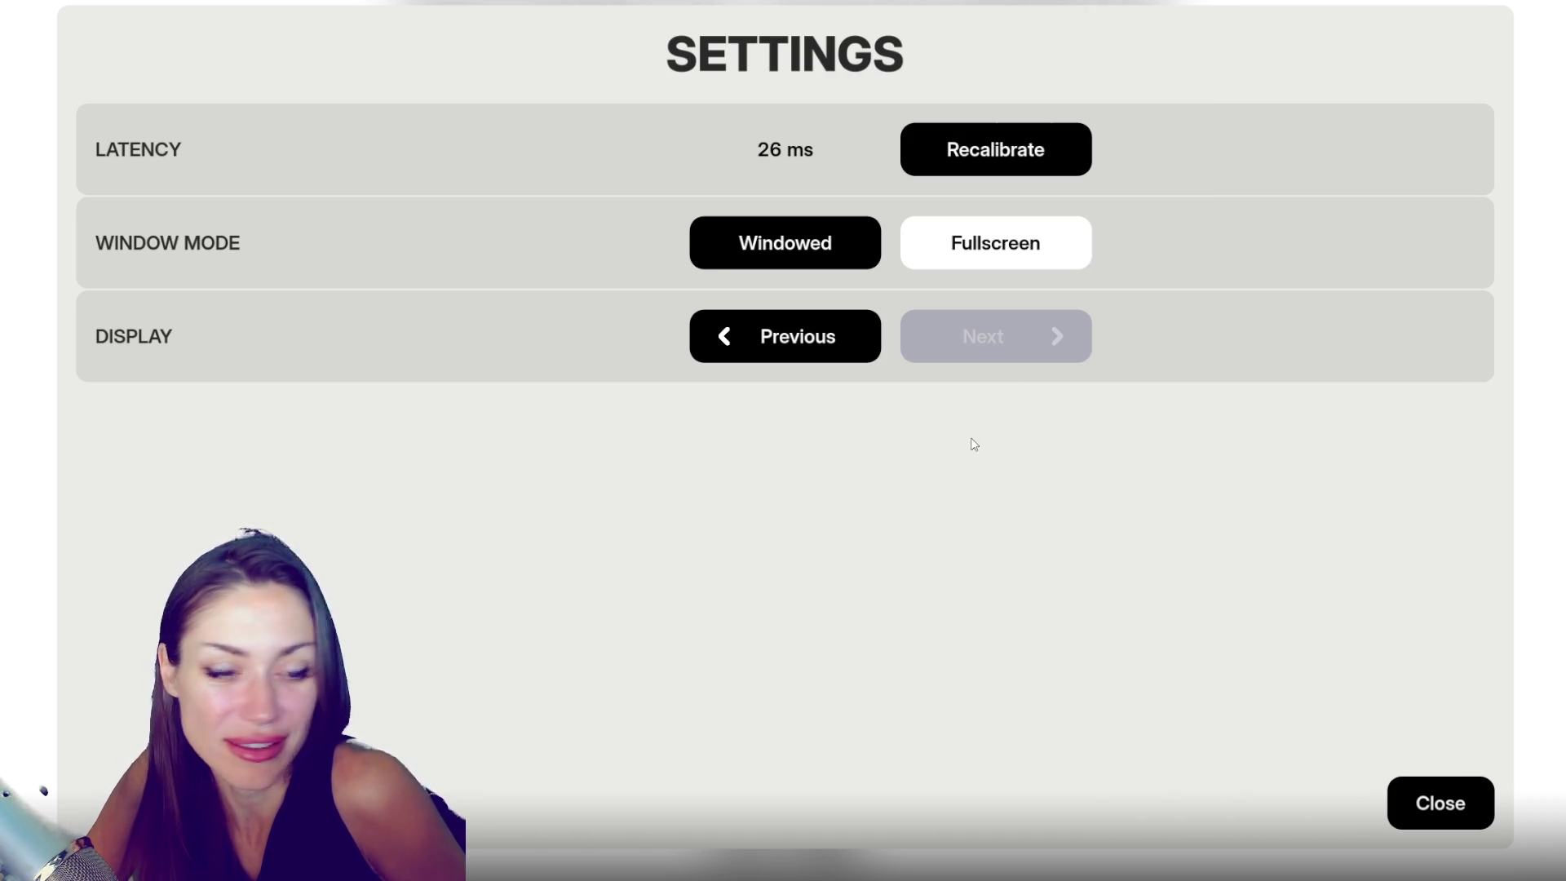
- Close the Settings panel and open the Feedback form from the main menu
left_click(1394, 793)
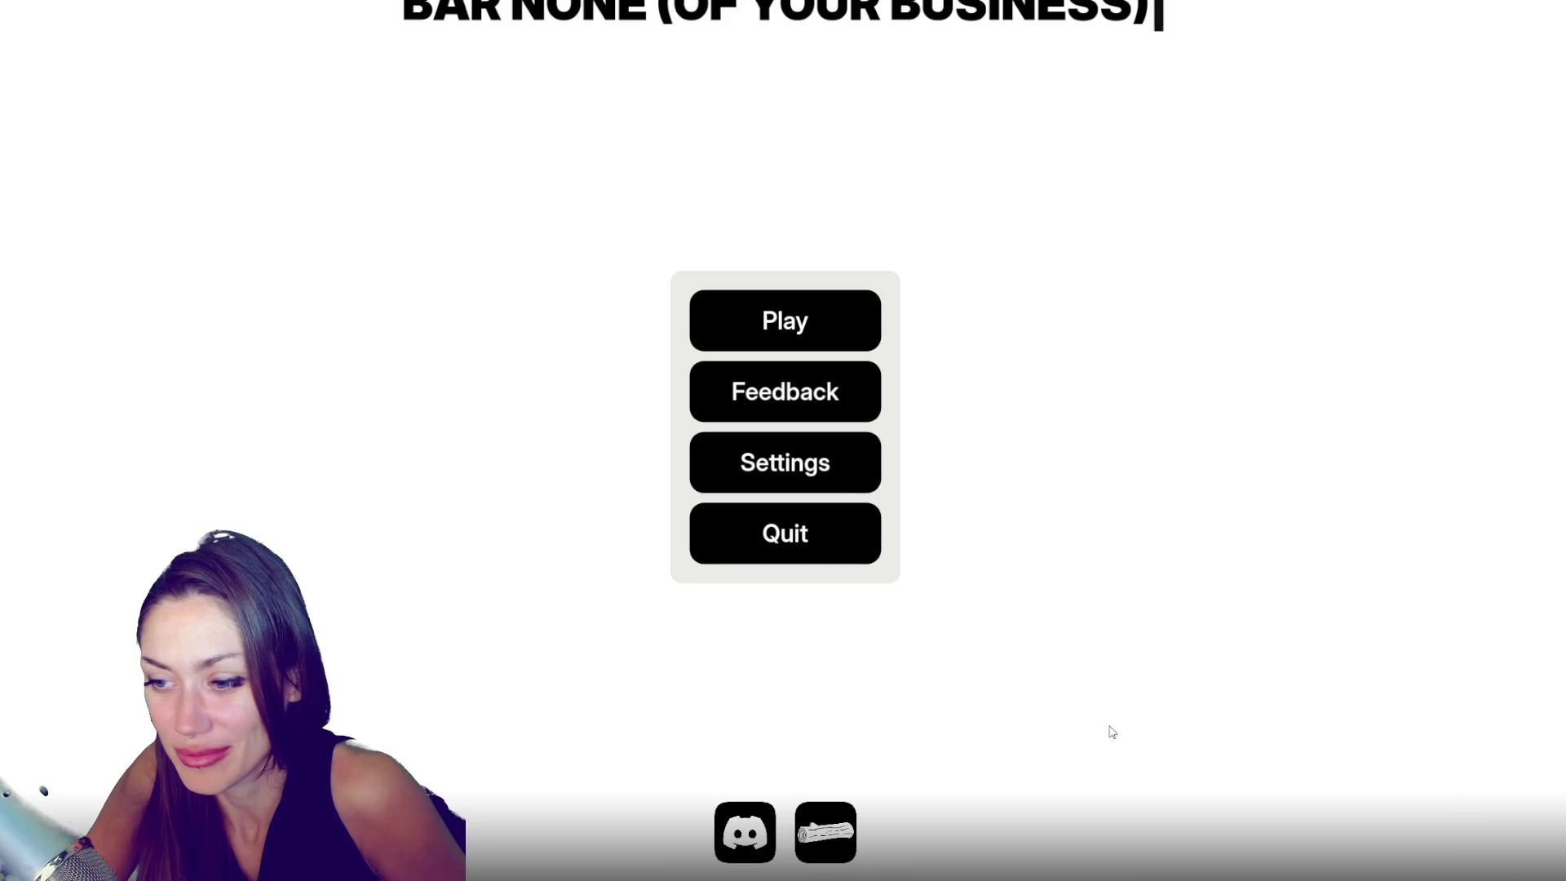
left_click(827, 405)
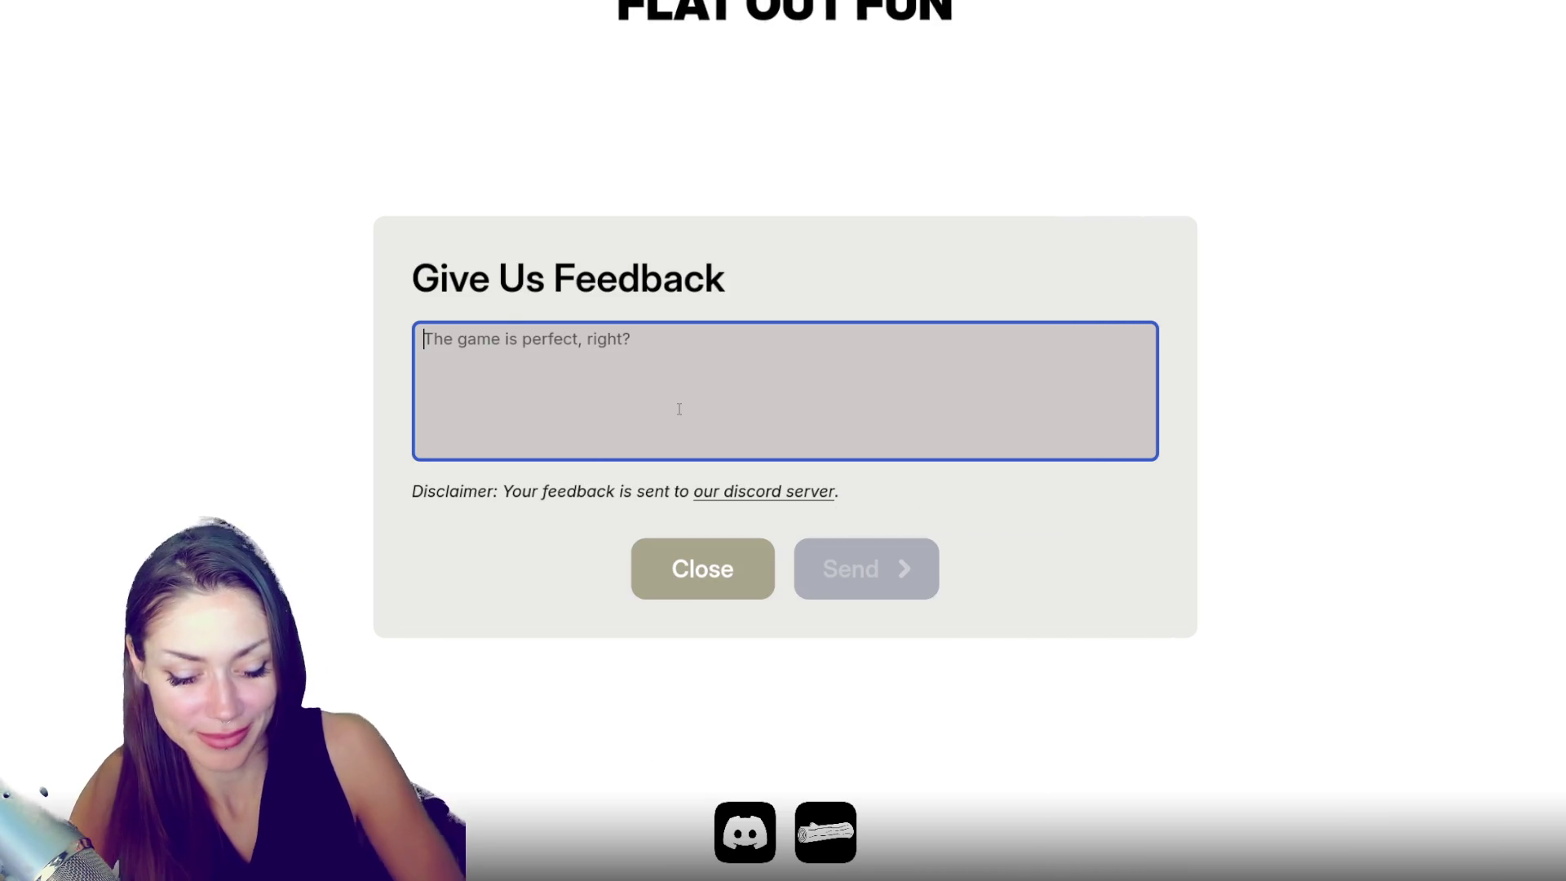
- Send 'nice game! :D' as feedback, close the form, and open the Playtest 2 changelog
type("nice game! :D")
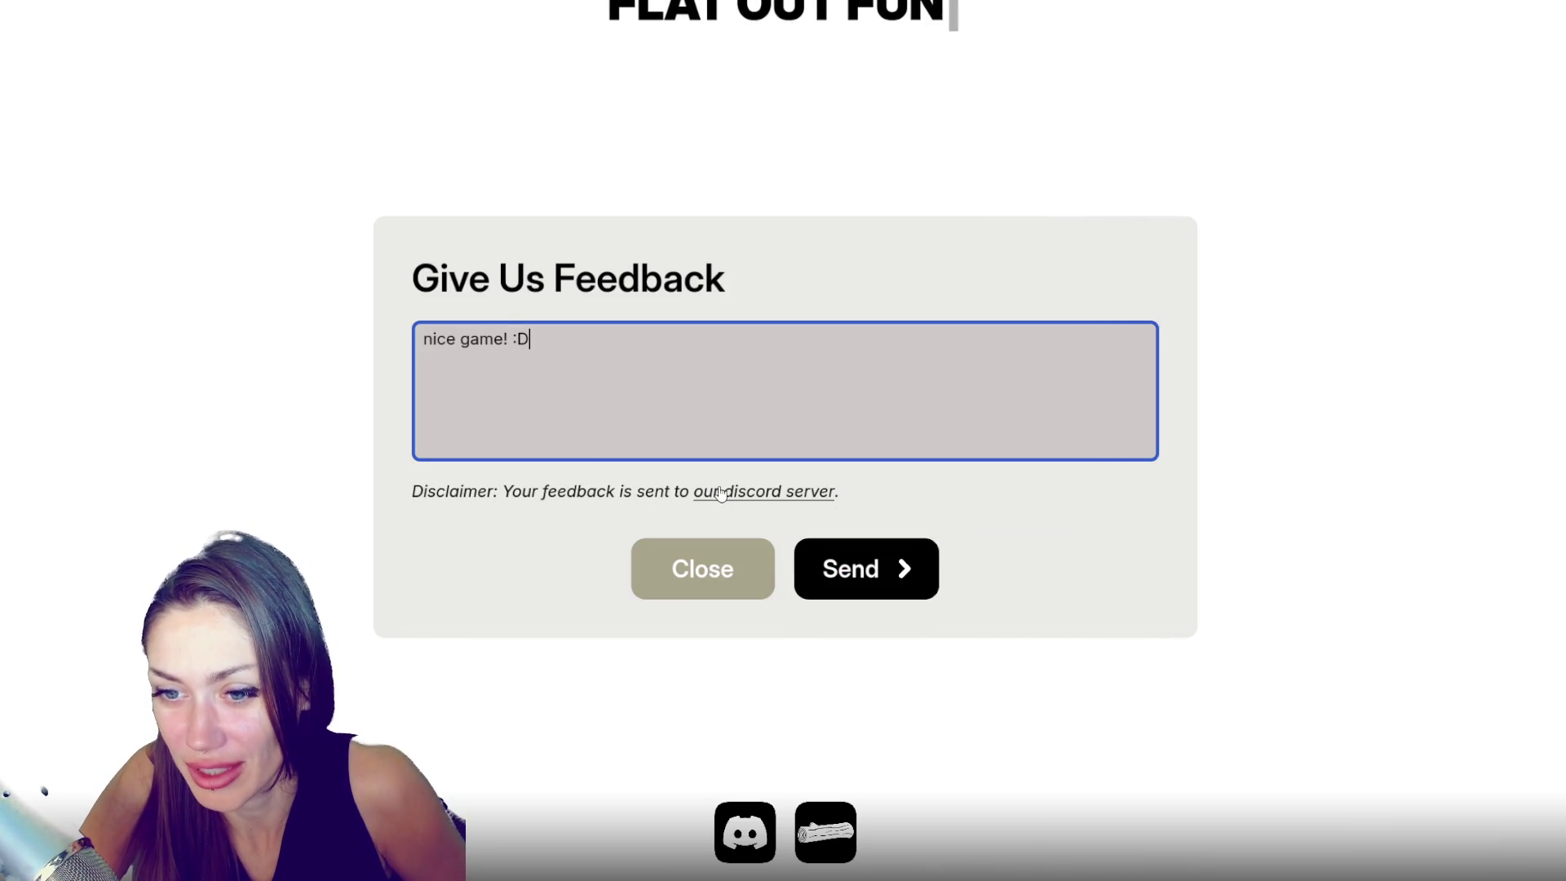
left_click(848, 562)
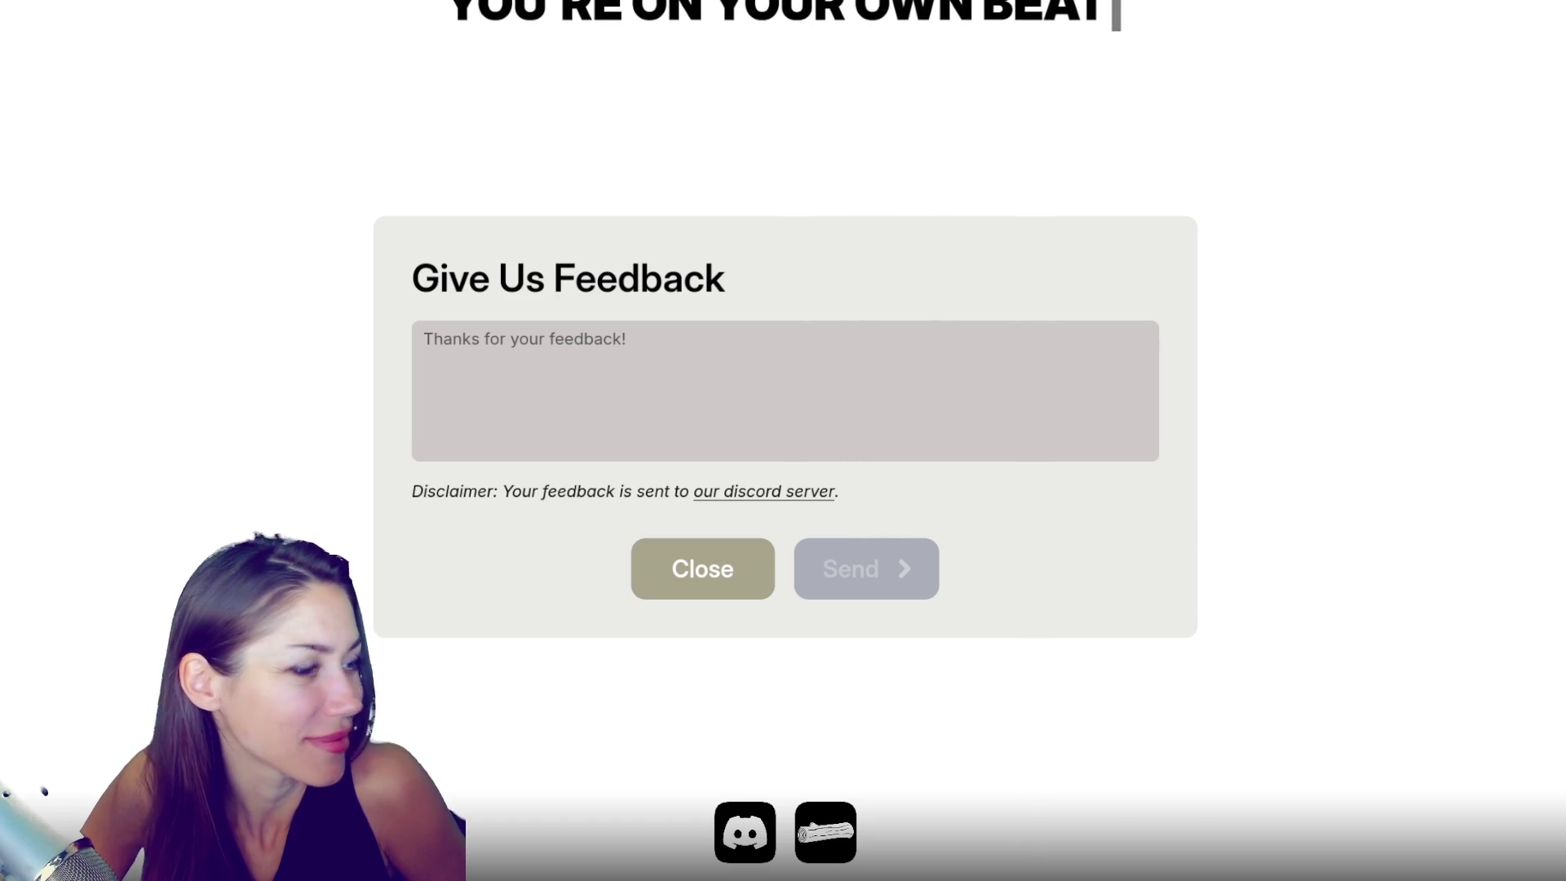
left_click(713, 582)
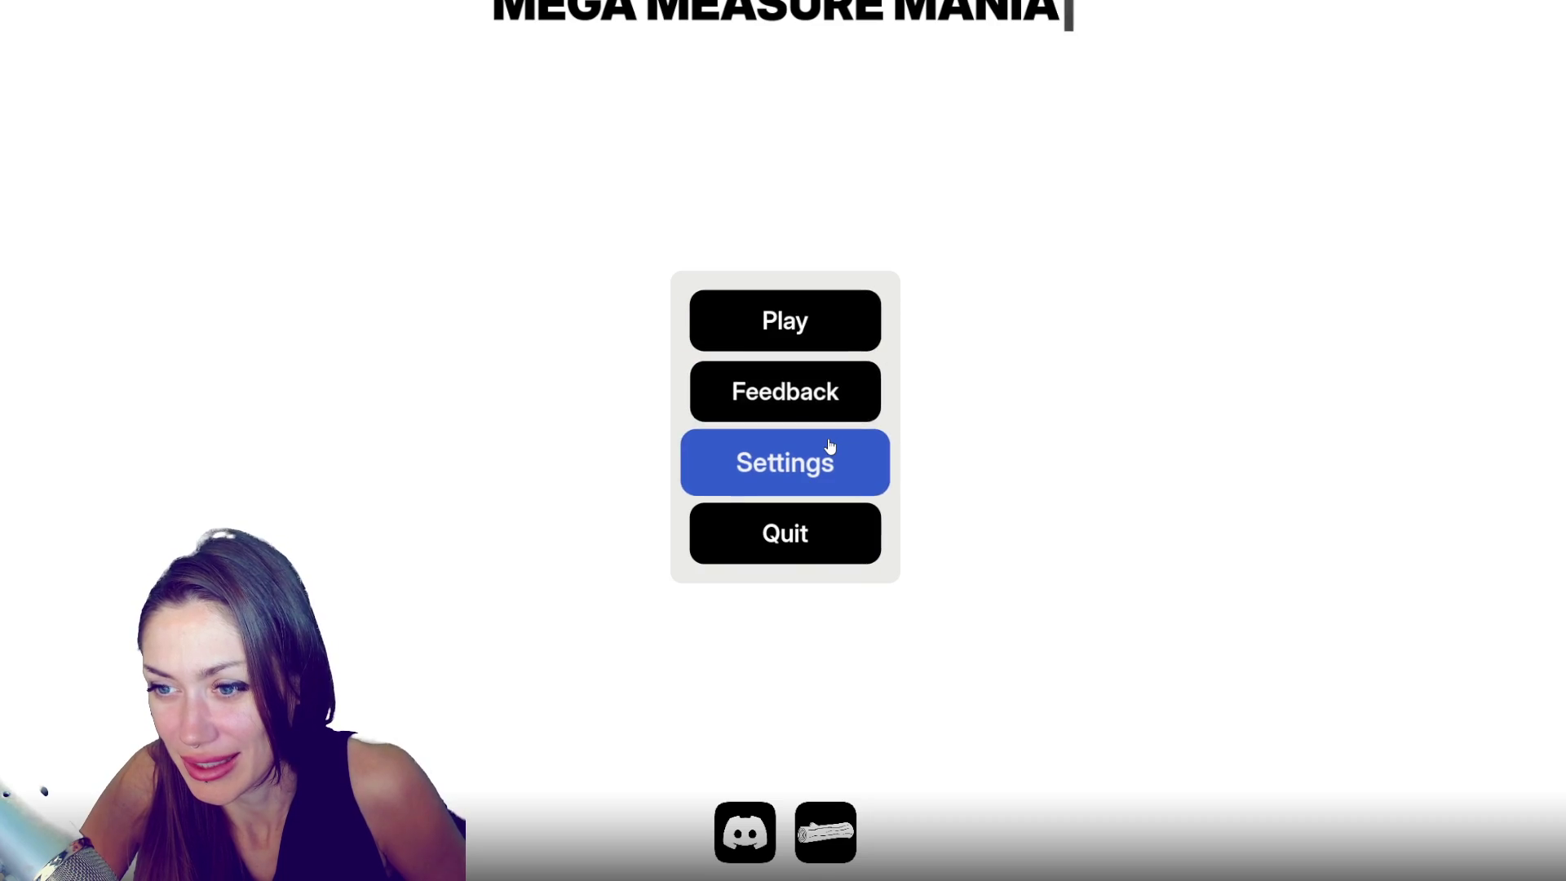
left_click(825, 832)
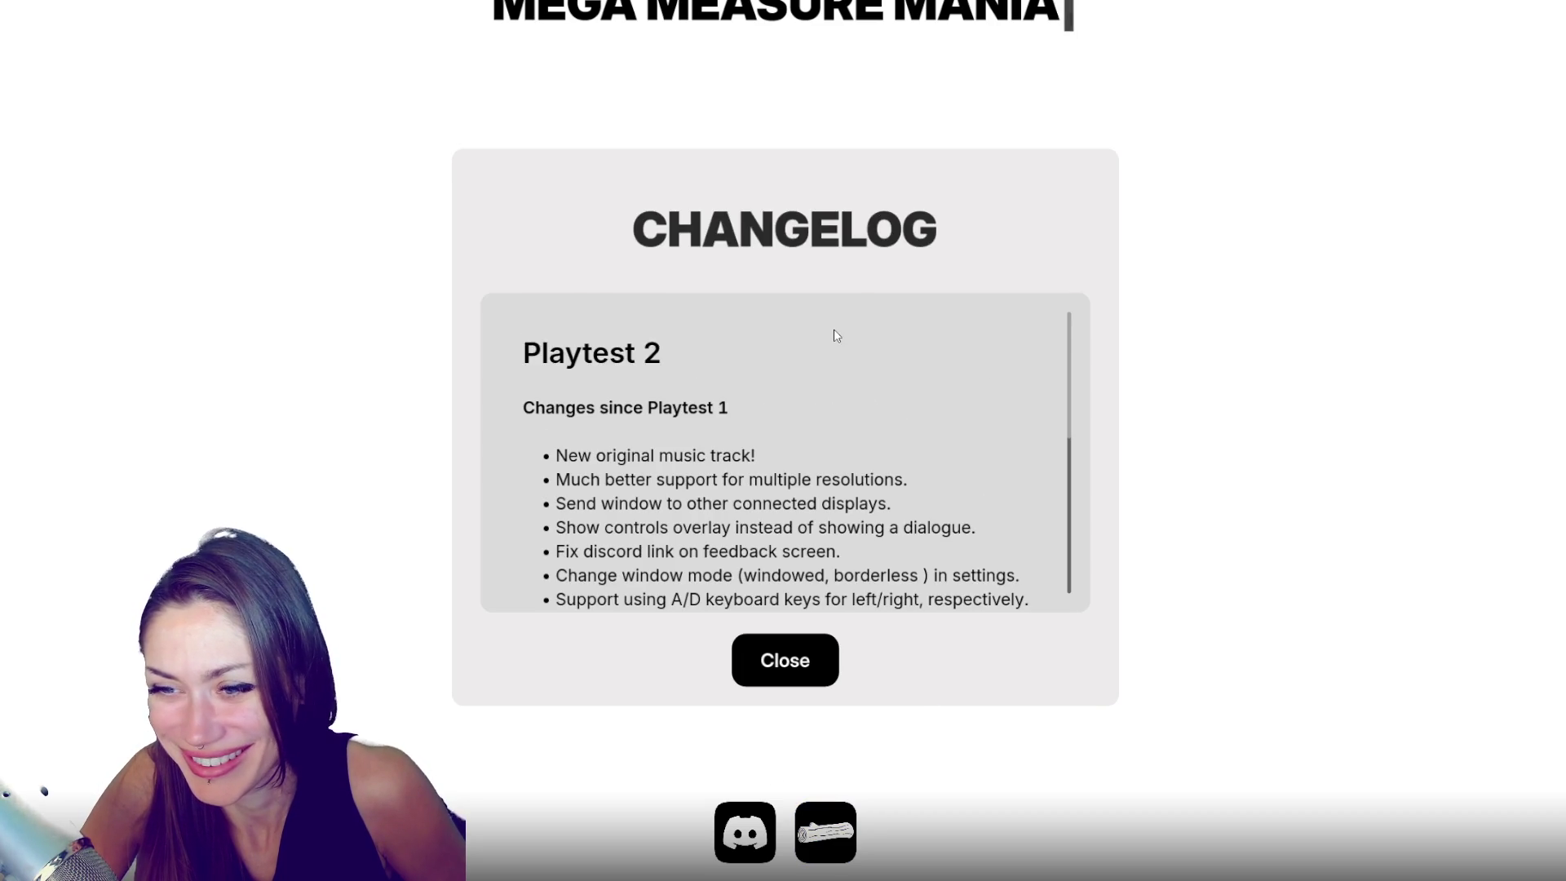
scroll(846, 313, "down", 5)
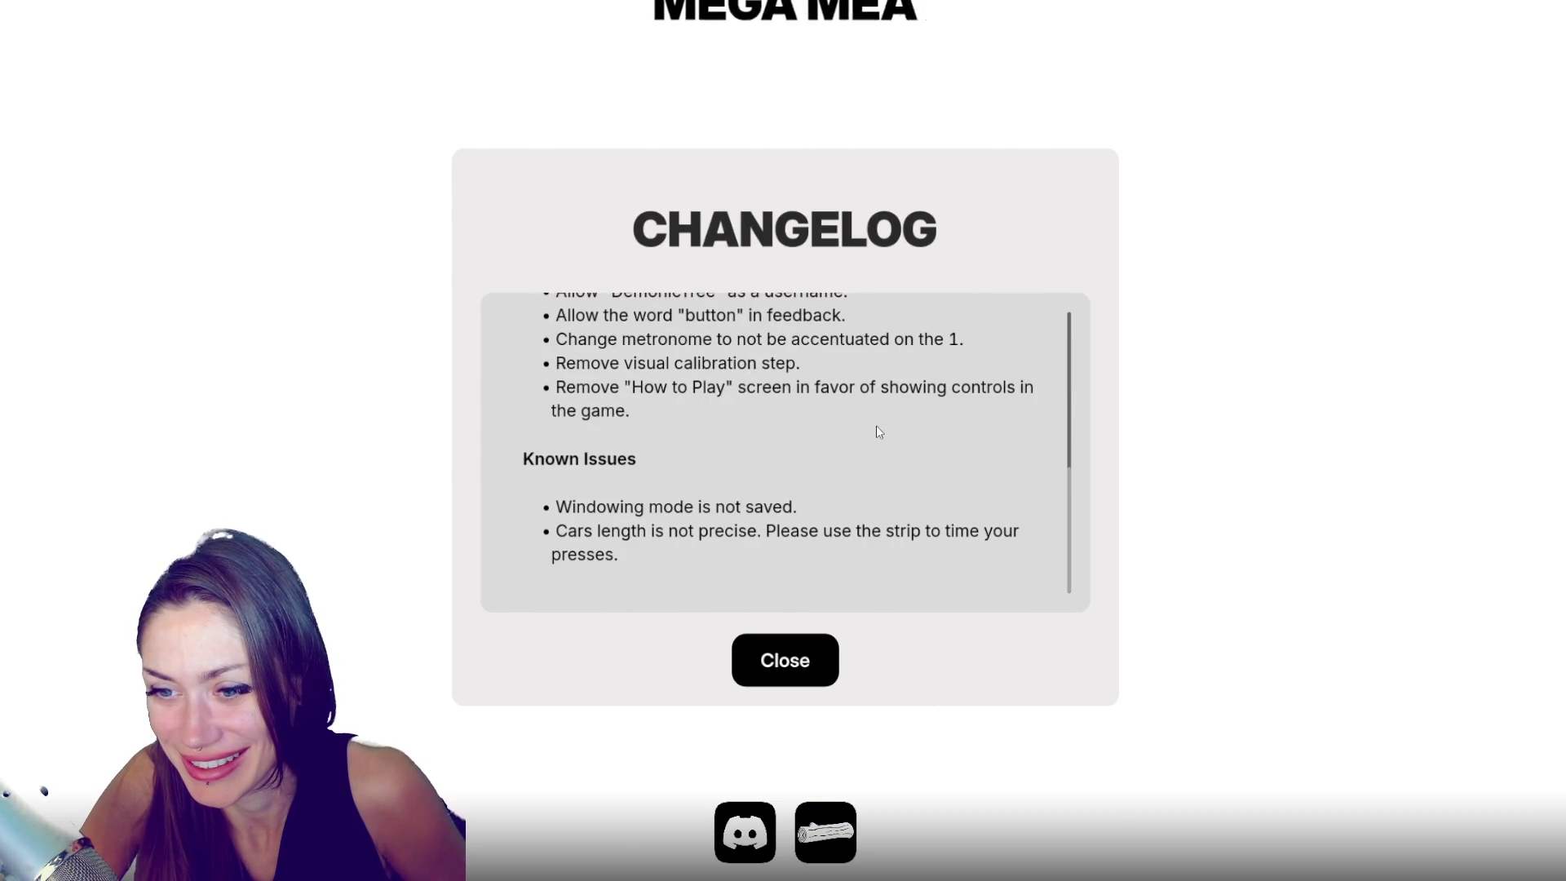
scroll(919, 453, "up", 3)
scroll(918, 453, "up", 2)
scroll(918, 450, "up", 1)
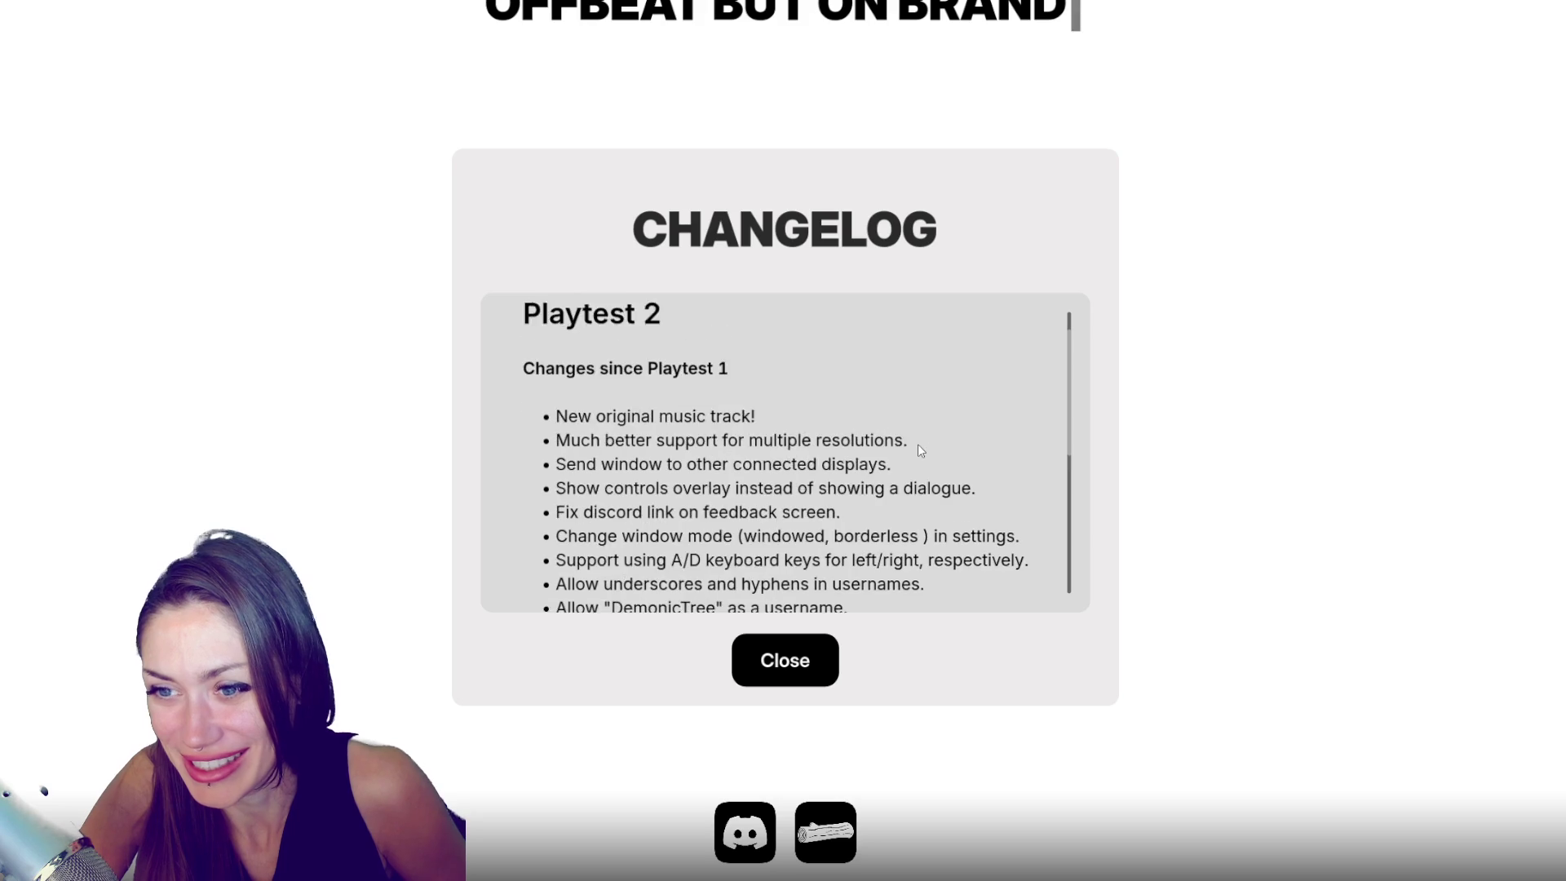
scroll(574, 355, "down", 2)
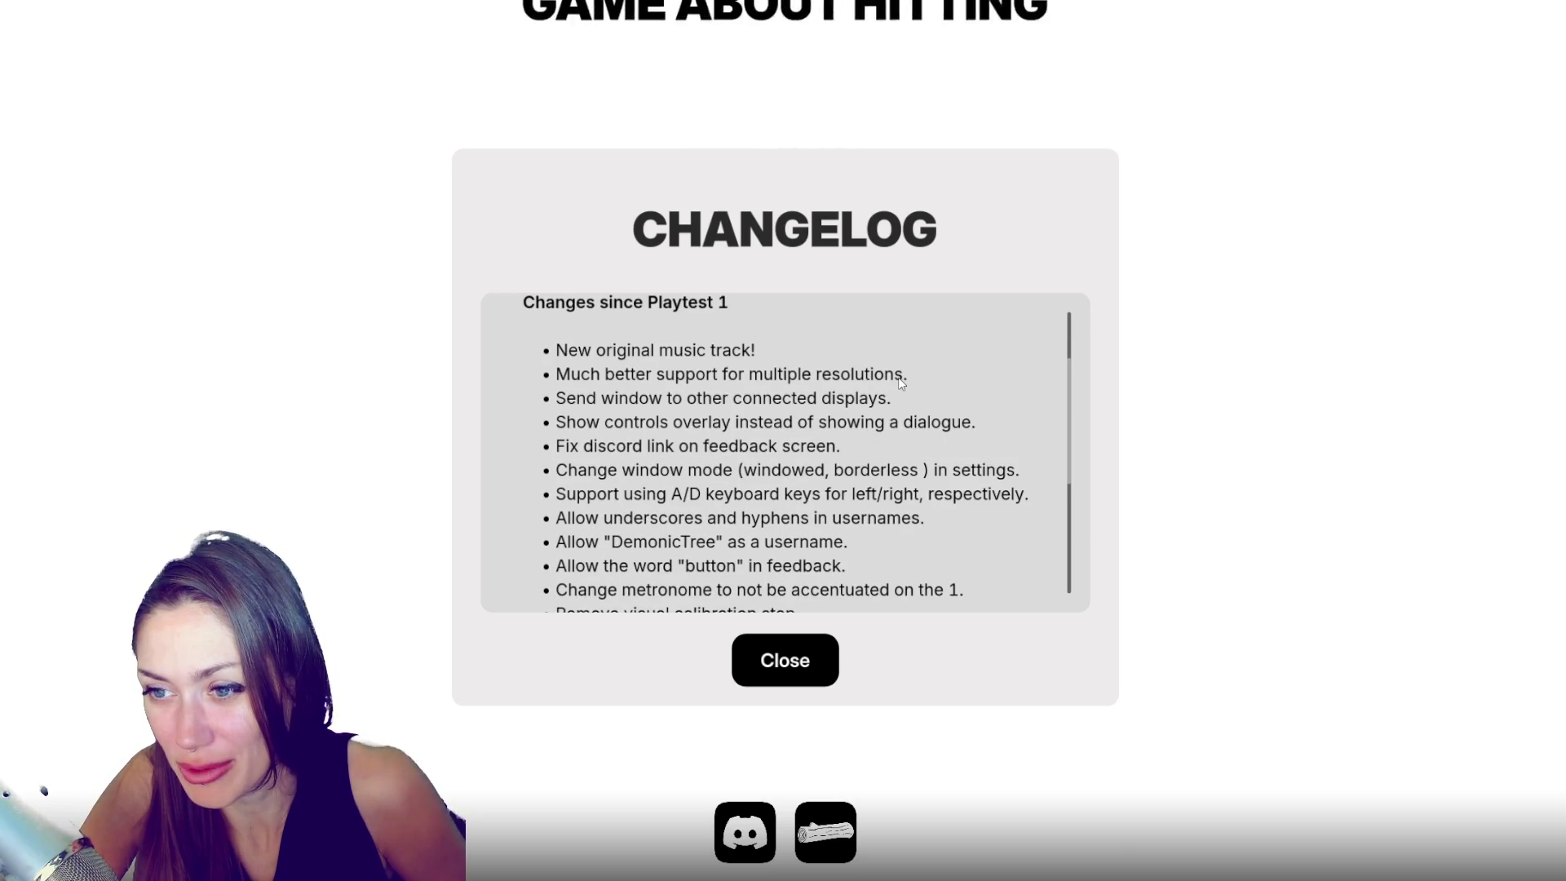
scroll(896, 379, "down", 1)
scroll(740, 385, "down", 1)
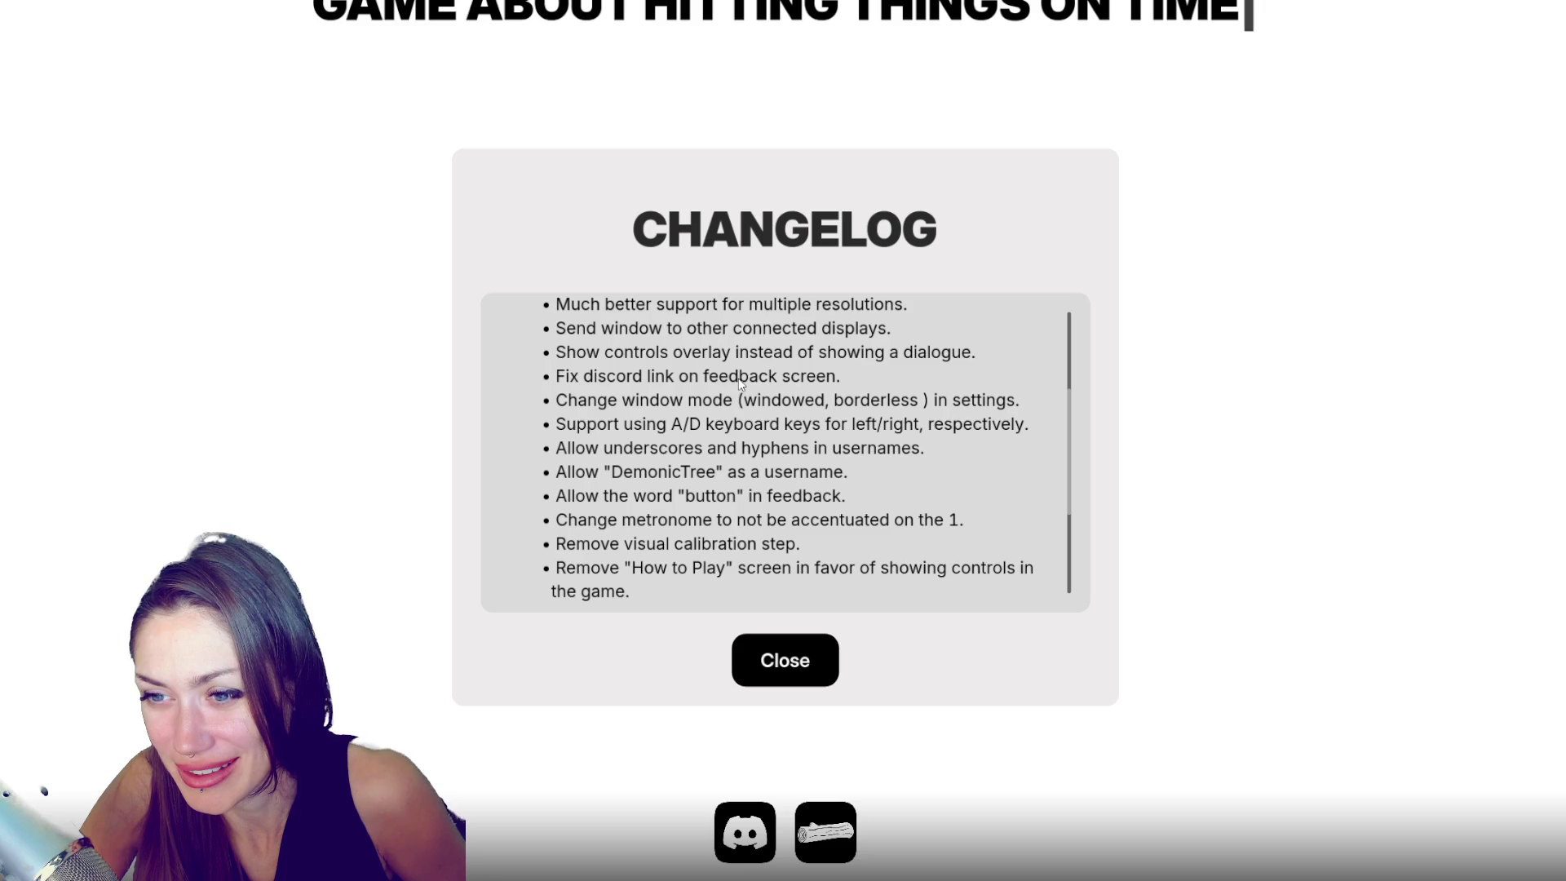
scroll(839, 393, "down", 1)
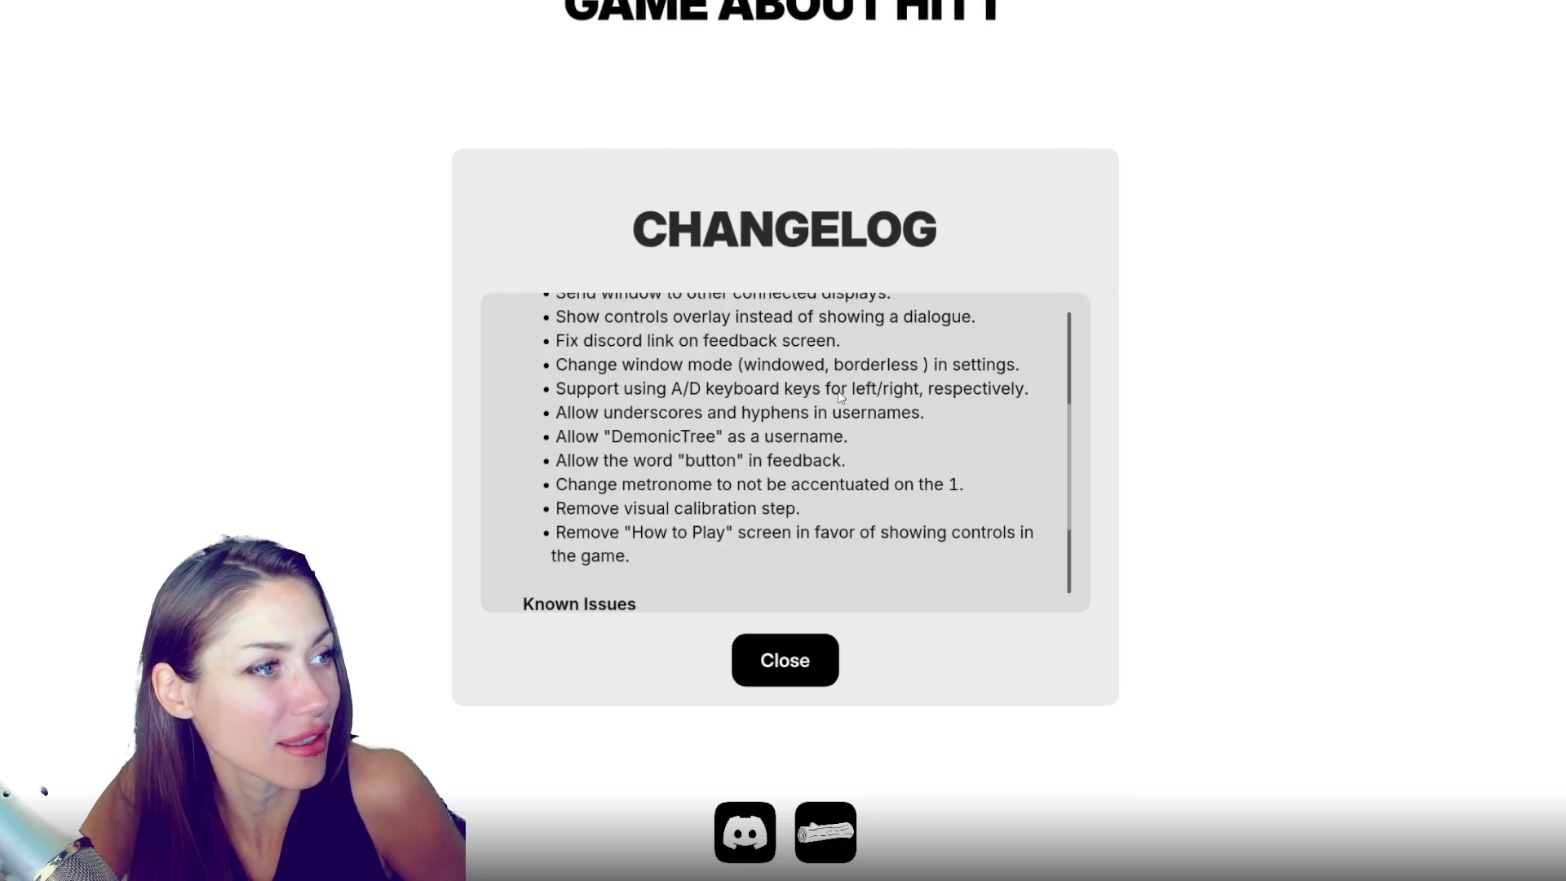
scroll(735, 375, "down", 1)
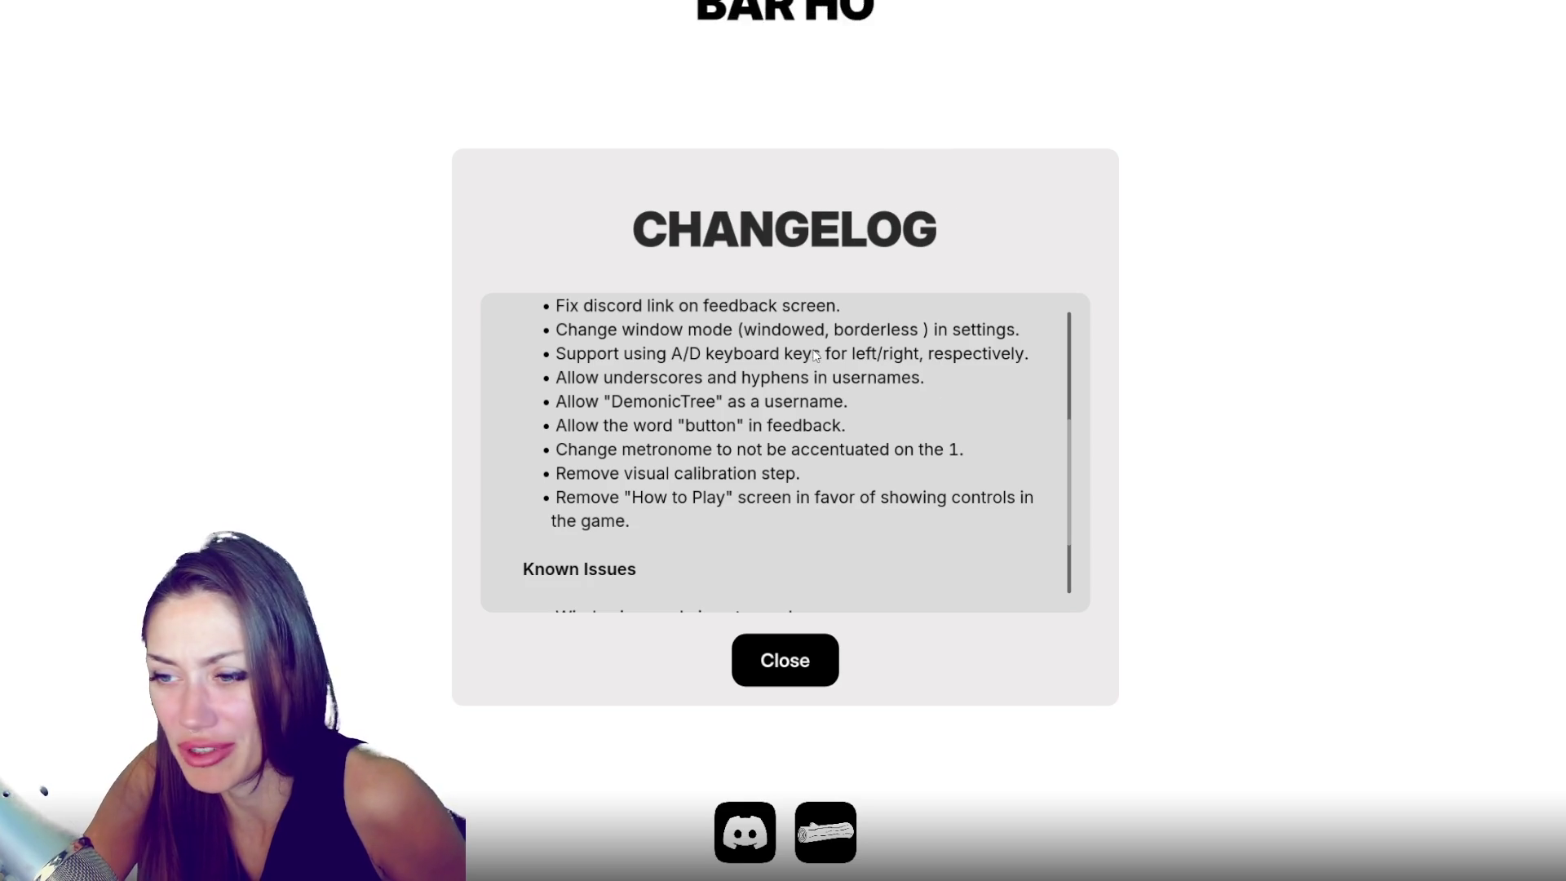
scroll(748, 380, "down", 1)
scroll(762, 363, "up", 1)
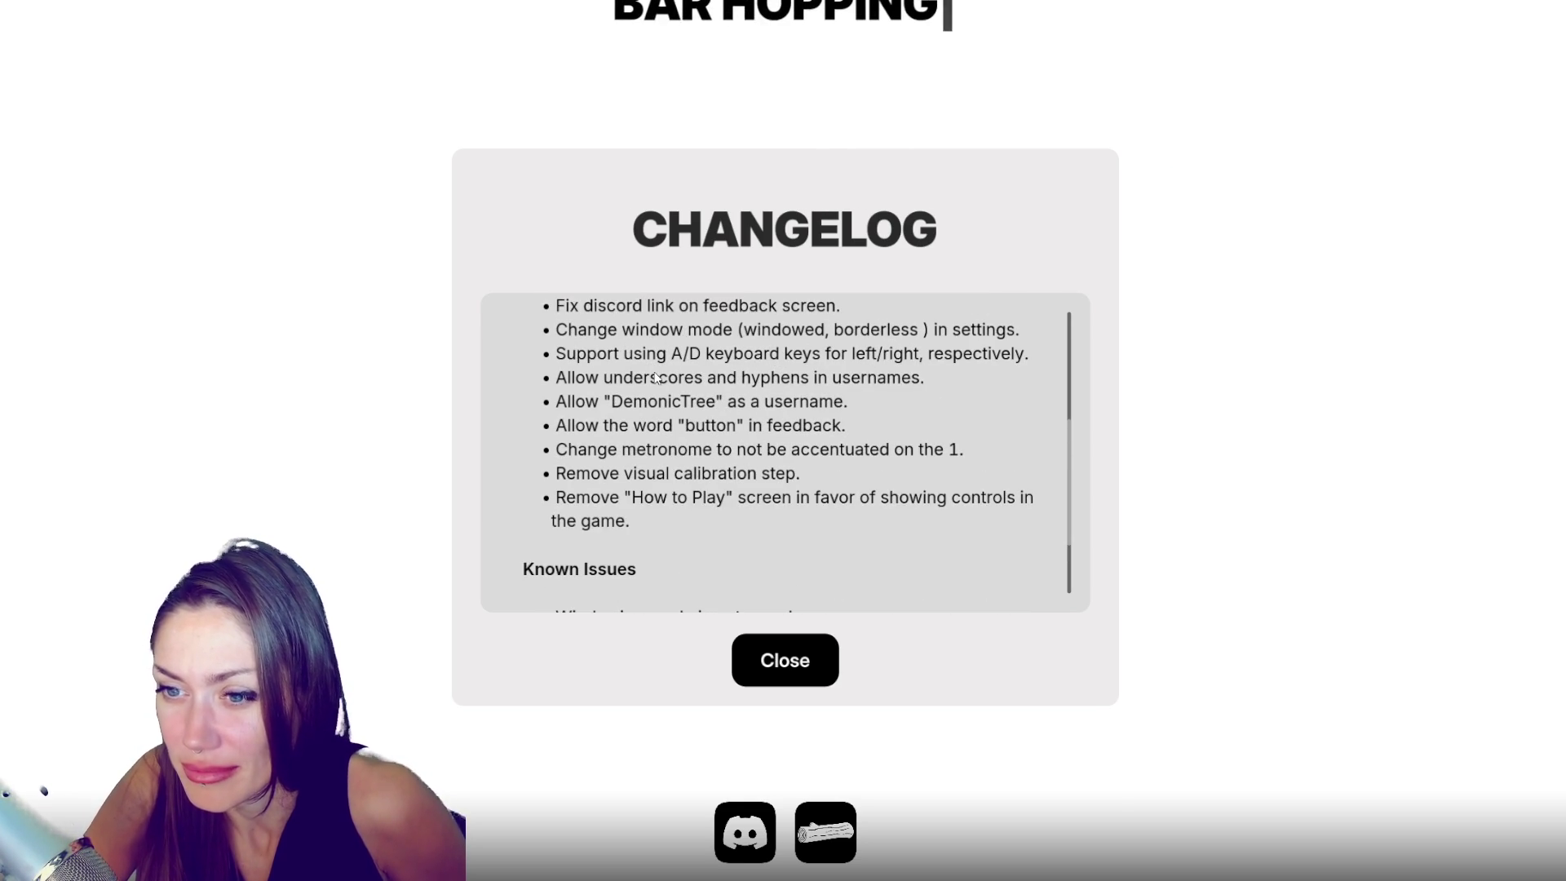
left_click(797, 666)
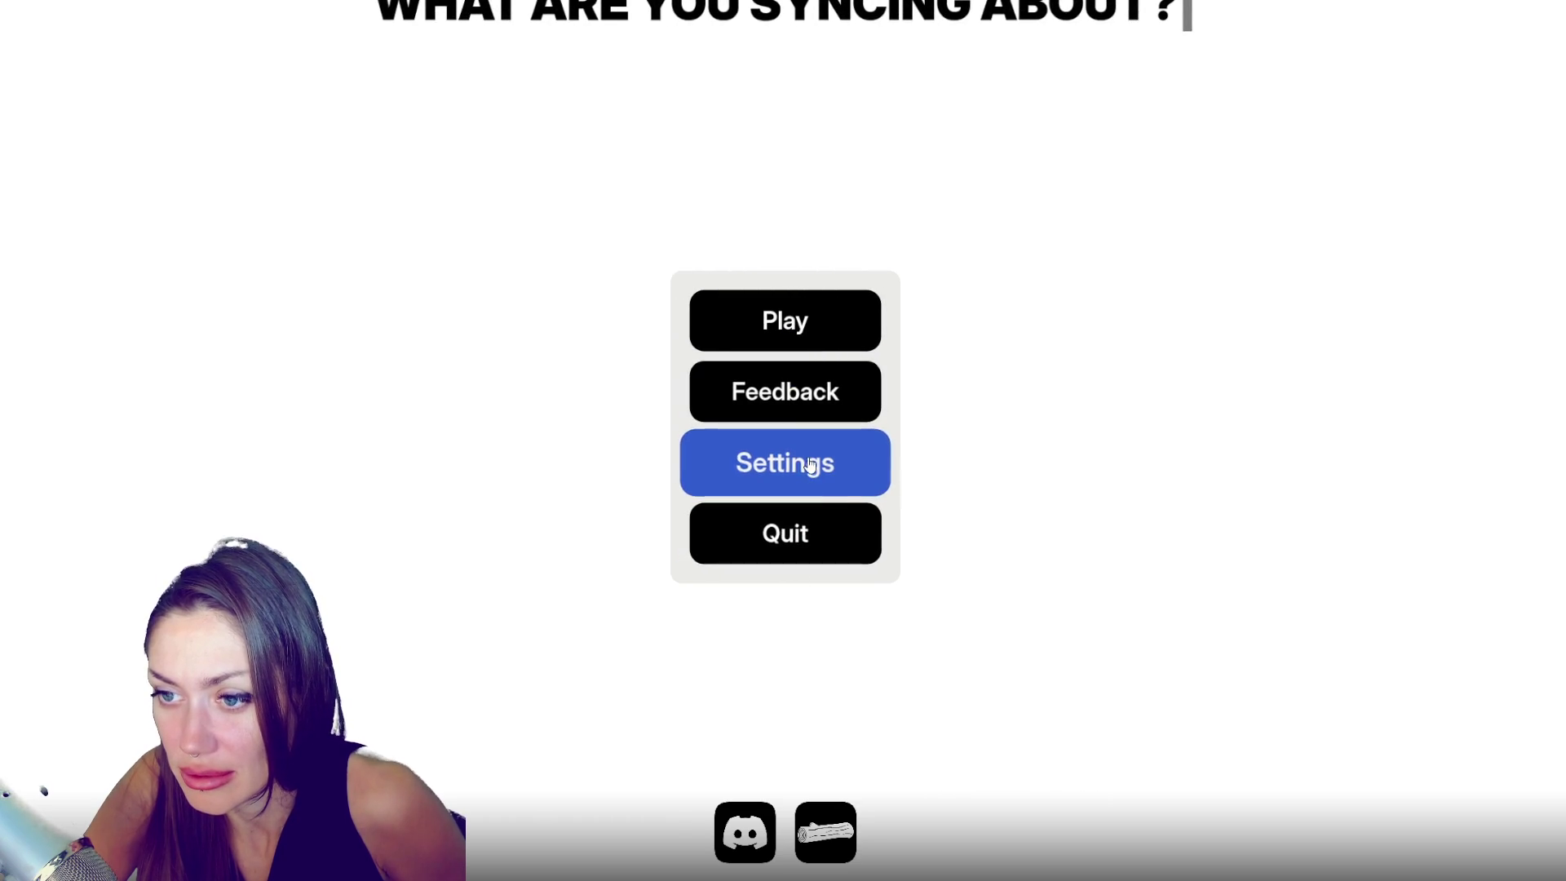
- Reopen and close the feedback form, then quit the game
left_click(812, 410)
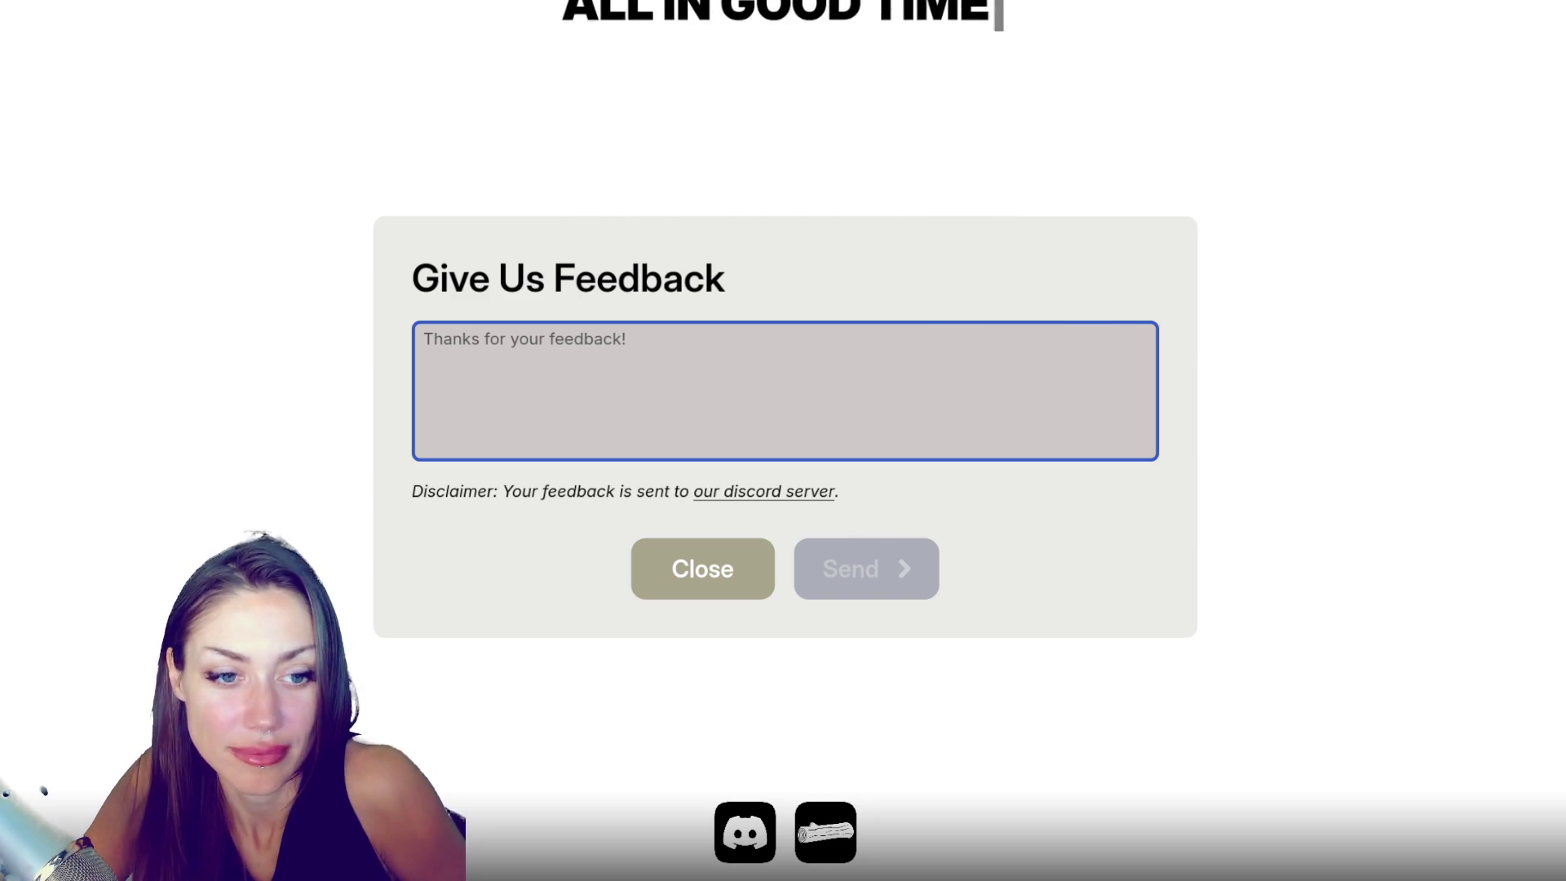
left_click(722, 575)
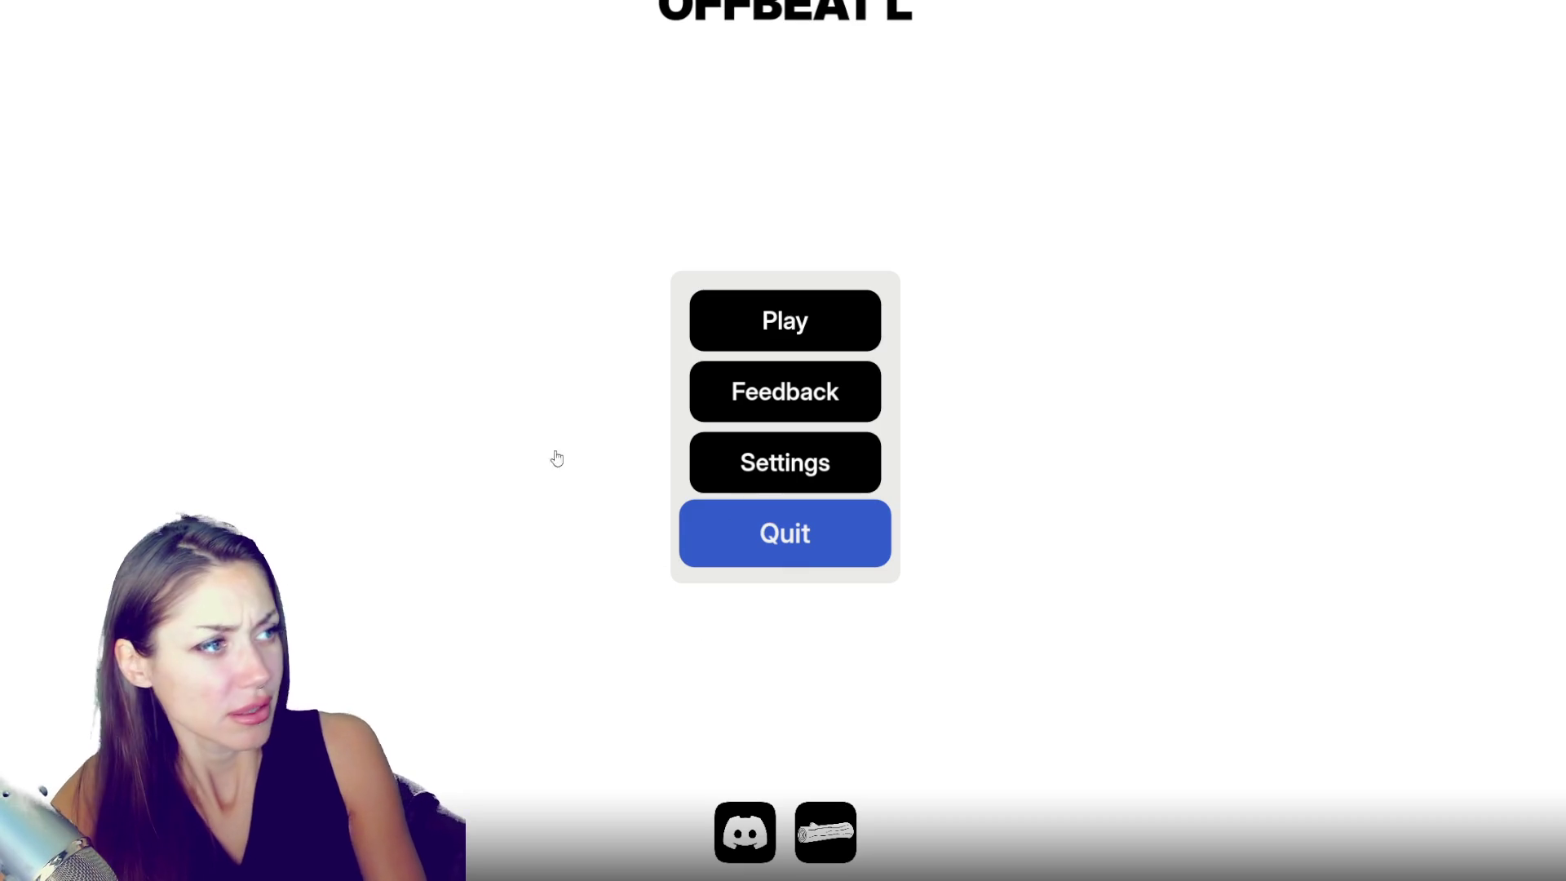
left_click(807, 545)
- Review StoryControls.cs from lines 134 to 193, selecting HomeBaseState, then switch back to Unity
left_click(1005, 542)
scroll(930, 424, "down", 5)
scroll(860, 316, "up", 3)
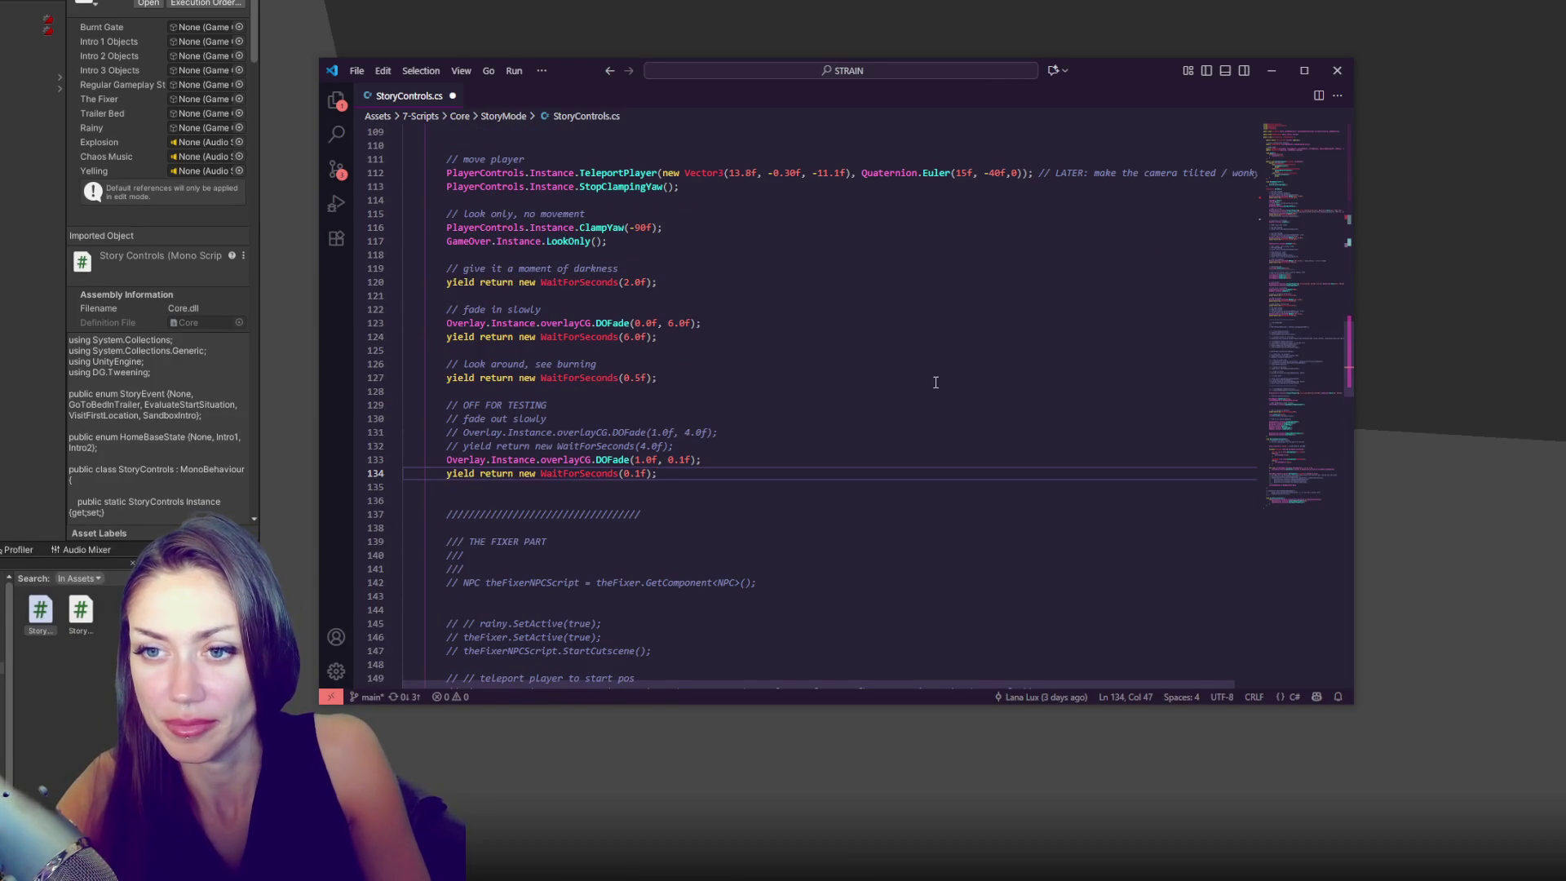
scroll(898, 414, "down", 8)
scroll(752, 283, "down", 13)
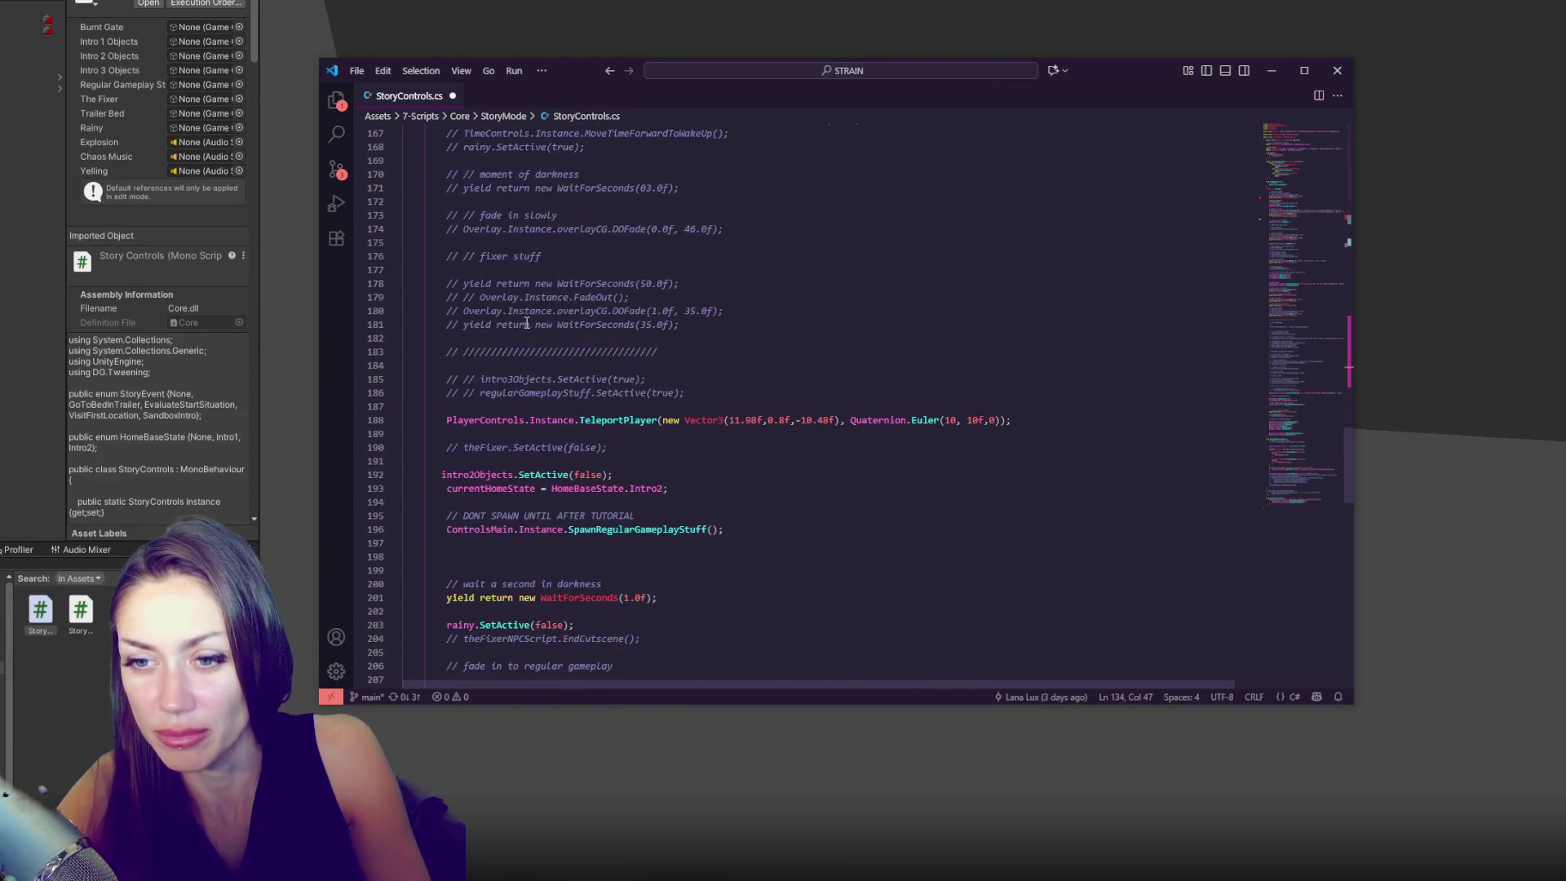
left_click(683, 274)
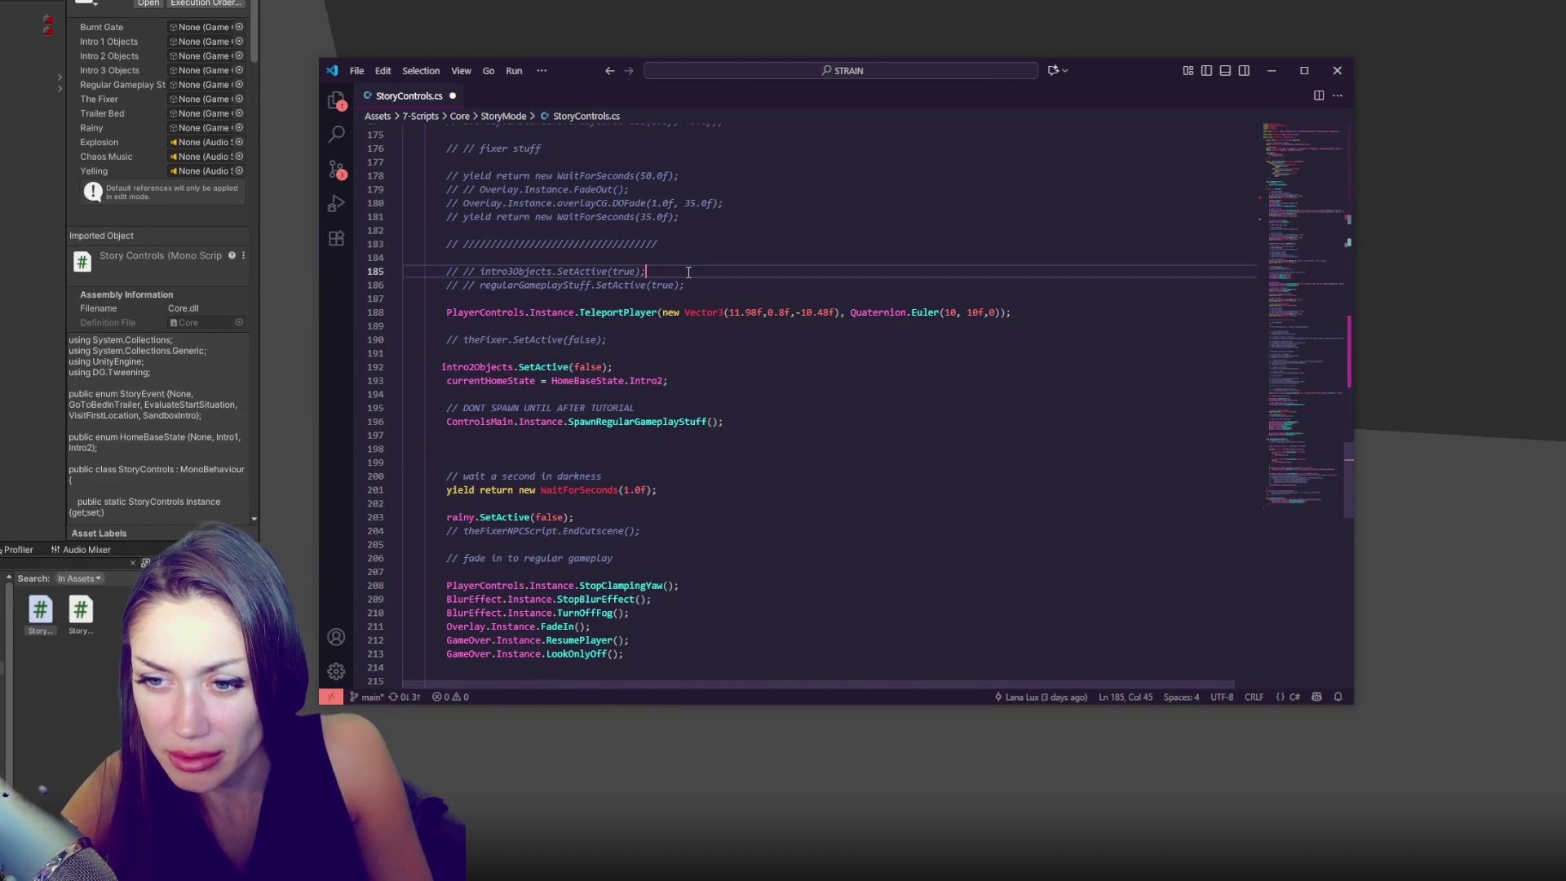
scroll(689, 272, "down", 4)
scroll(688, 273, "up", 4)
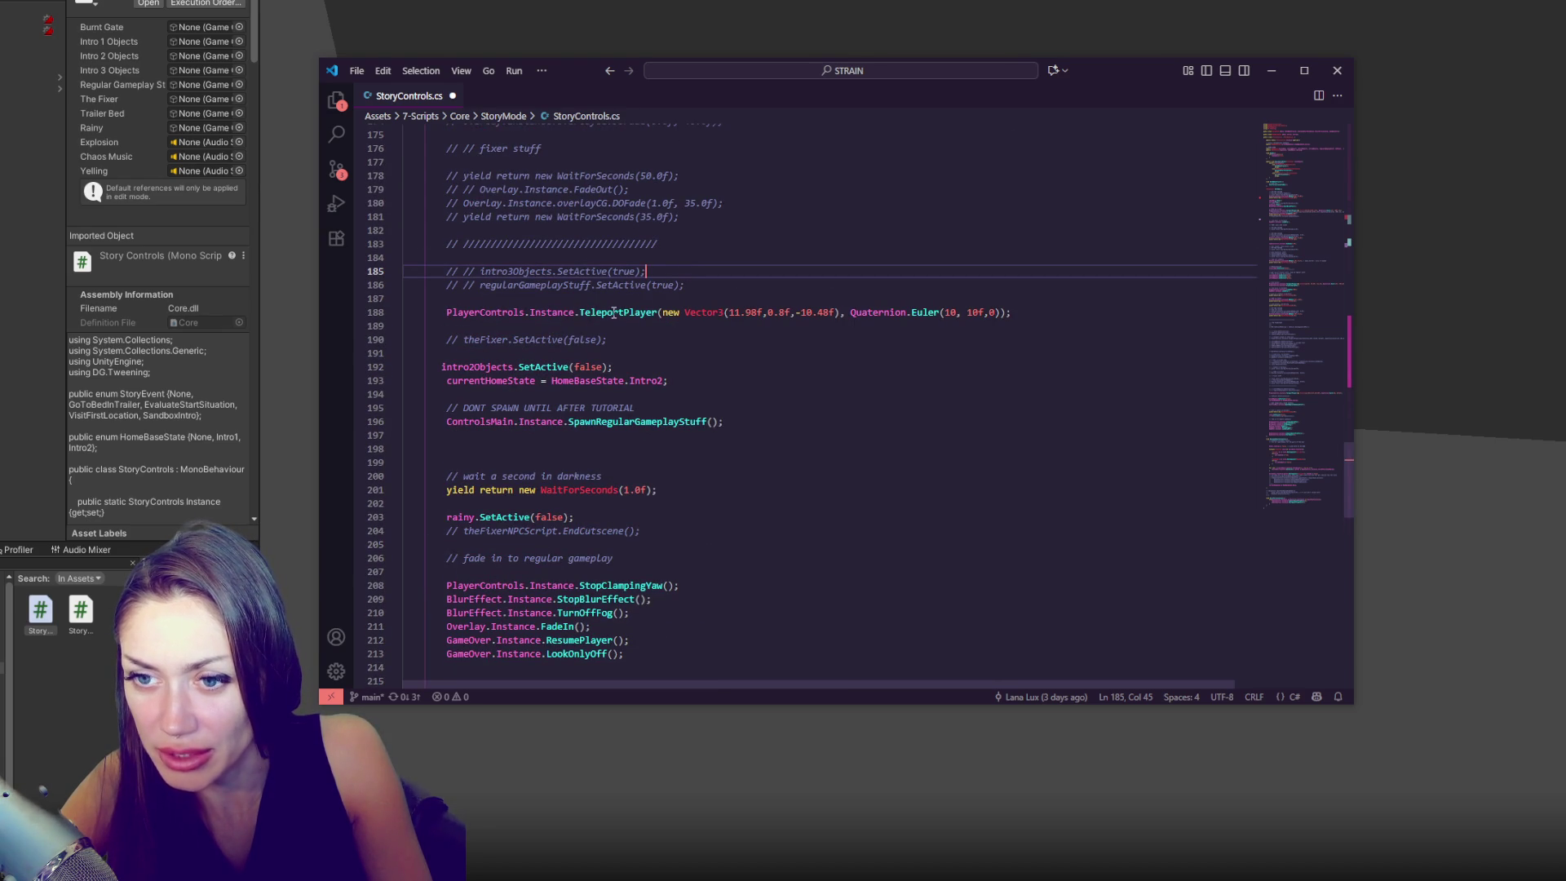
double_click(588, 380)
scroll(810, 391, "down", 6)
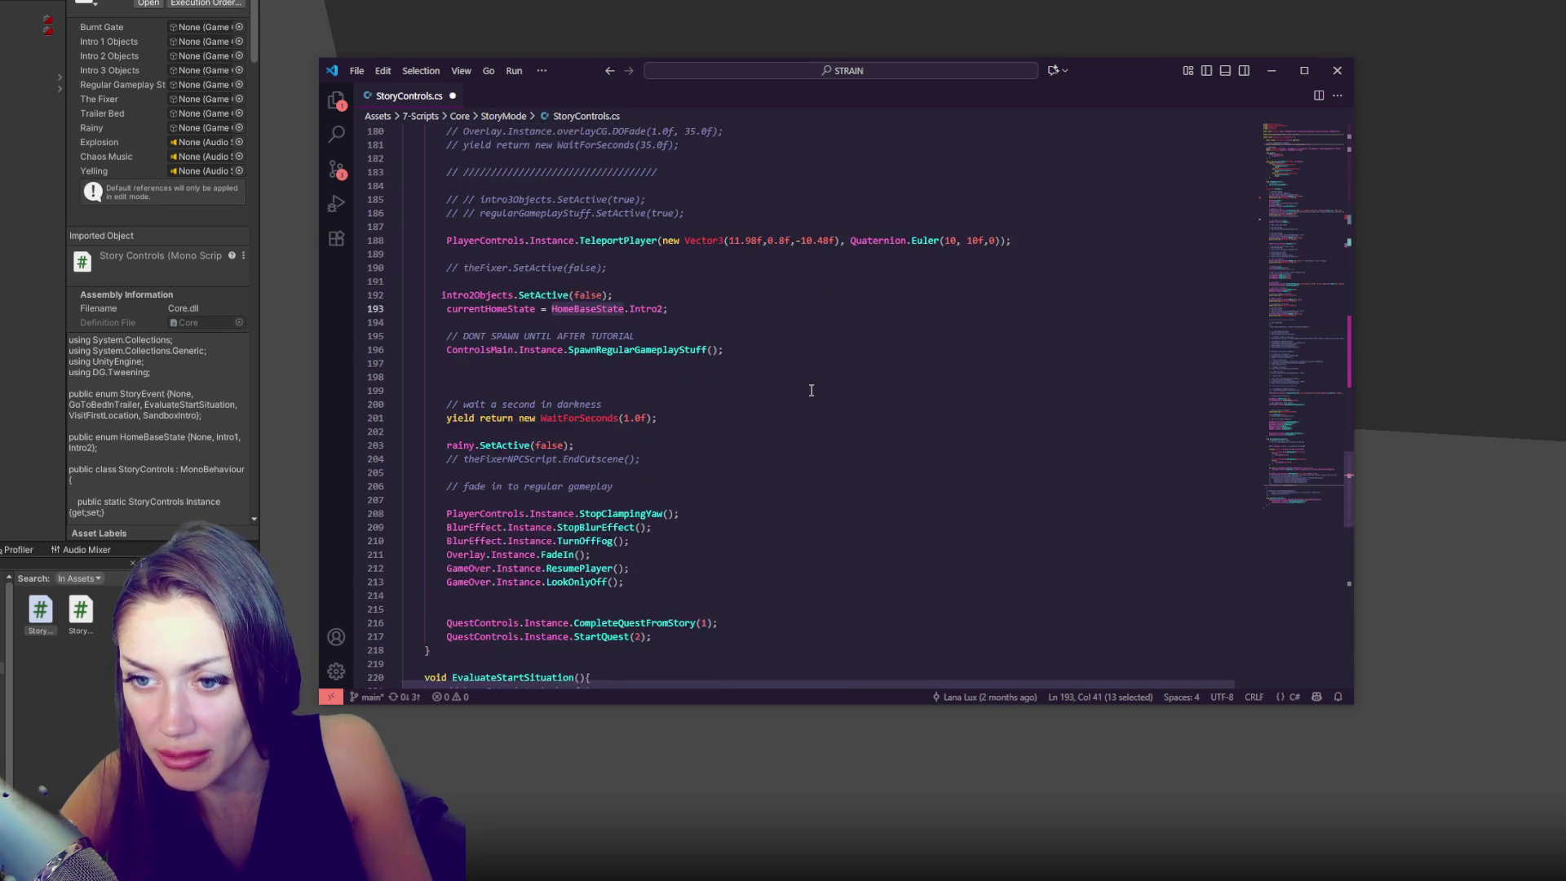
scroll(810, 394, "up", 5)
key("alt+Tab")
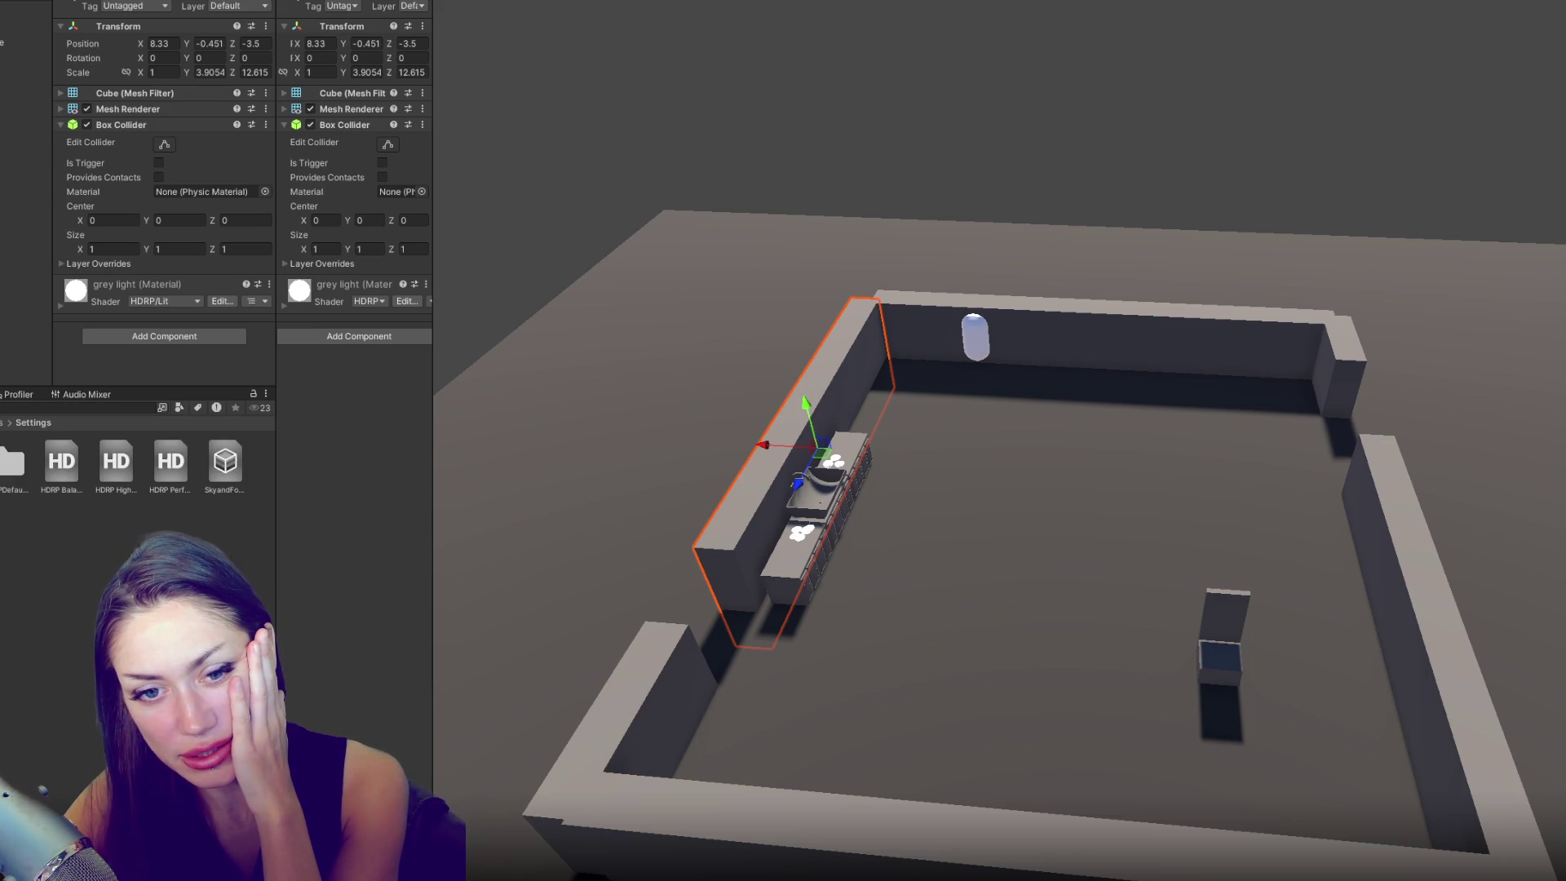
- Select the manager object and expand, then collapse its NPC Controls and HUD Controls components
left_click(125, 93)
left_click(124, 109)
left_click(119, 91)
left_click(119, 91)
left_click(110, 109)
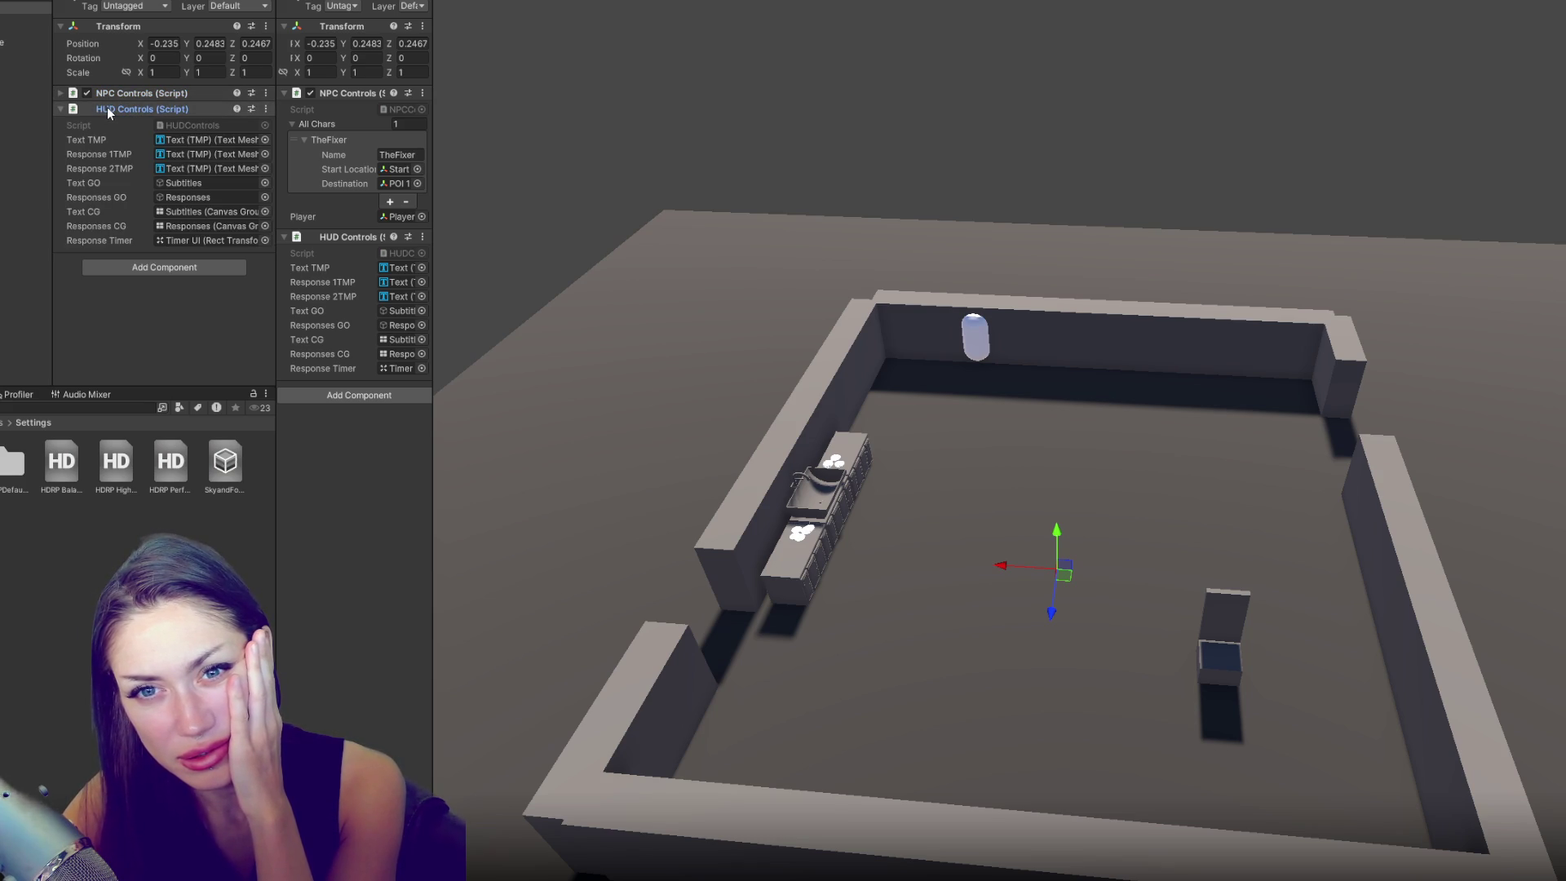
left_click(148, 110)
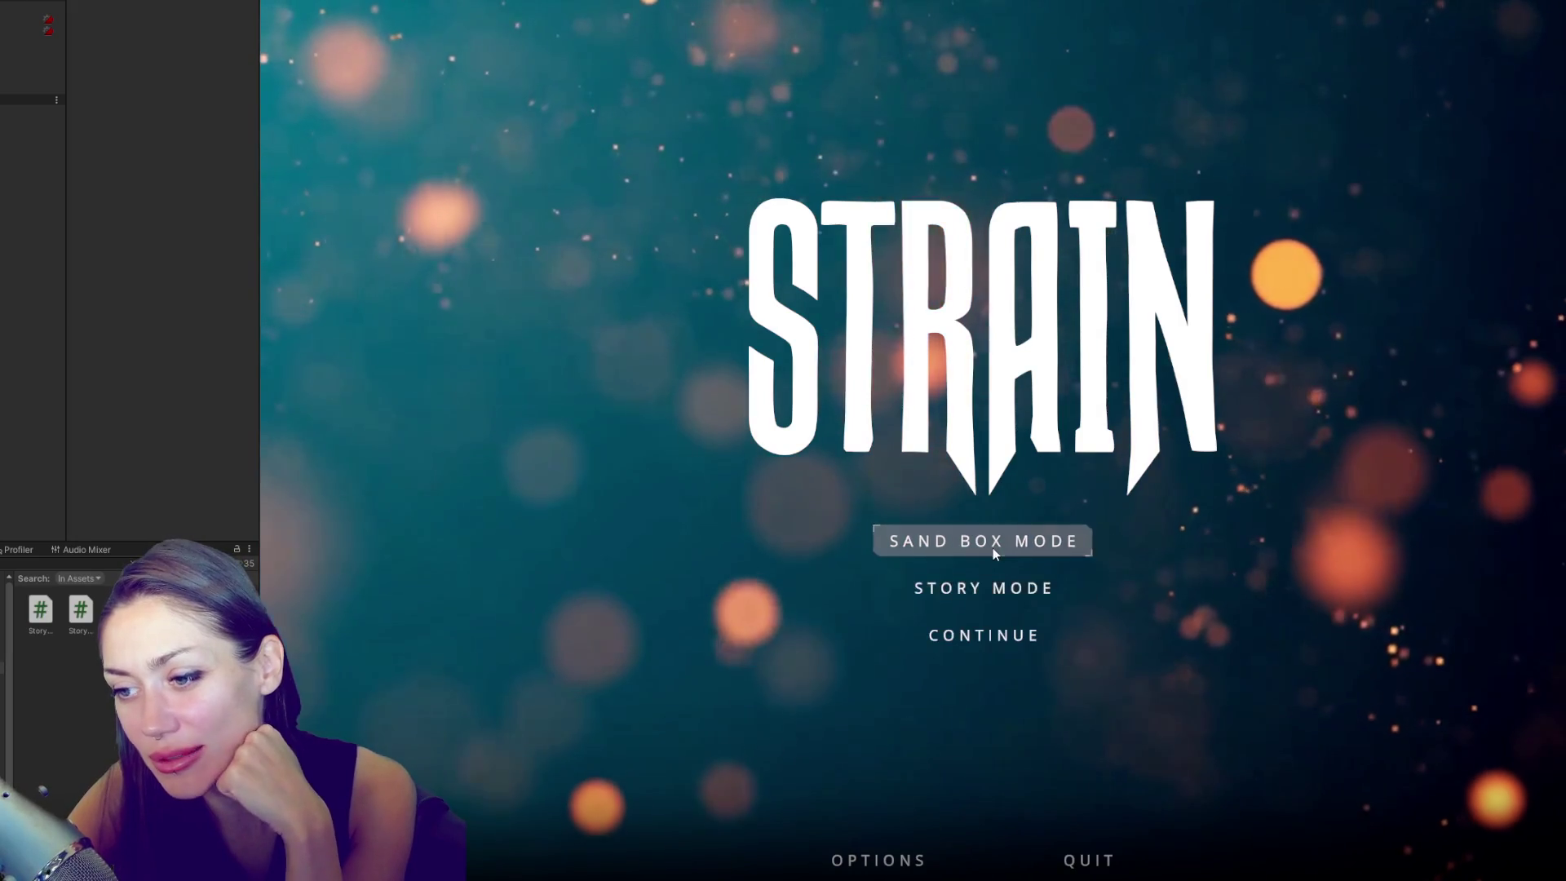
- Choose STORY MODE on the STRAIN title menu to begin the story
left_click(982, 587)
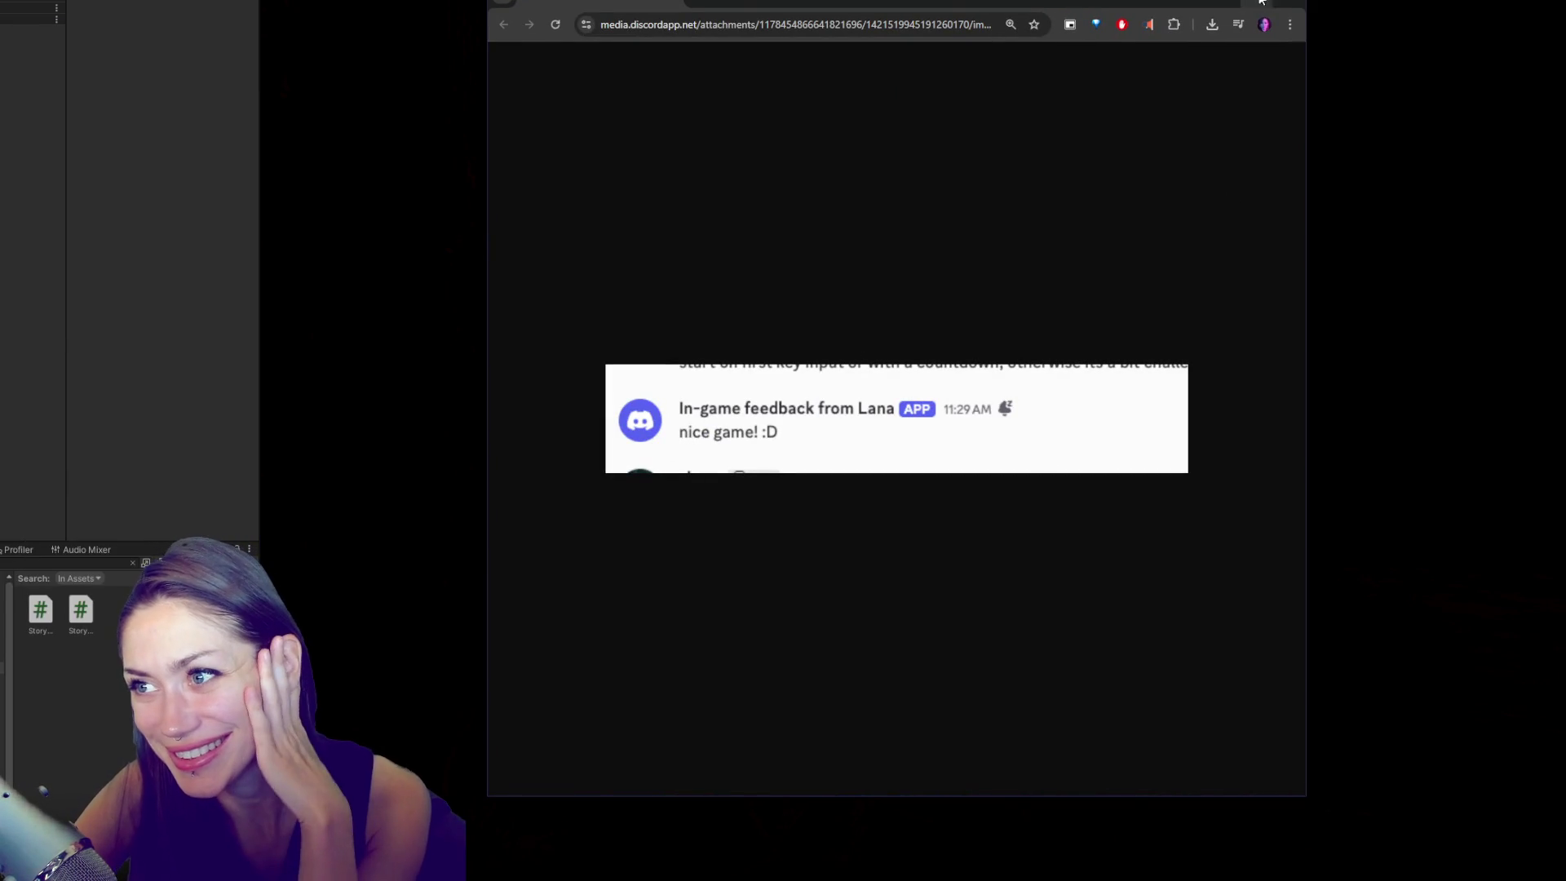
- Close the Chrome window showing the Discord 'nice game! :D' feedback screenshot
left_click(1285, 6)
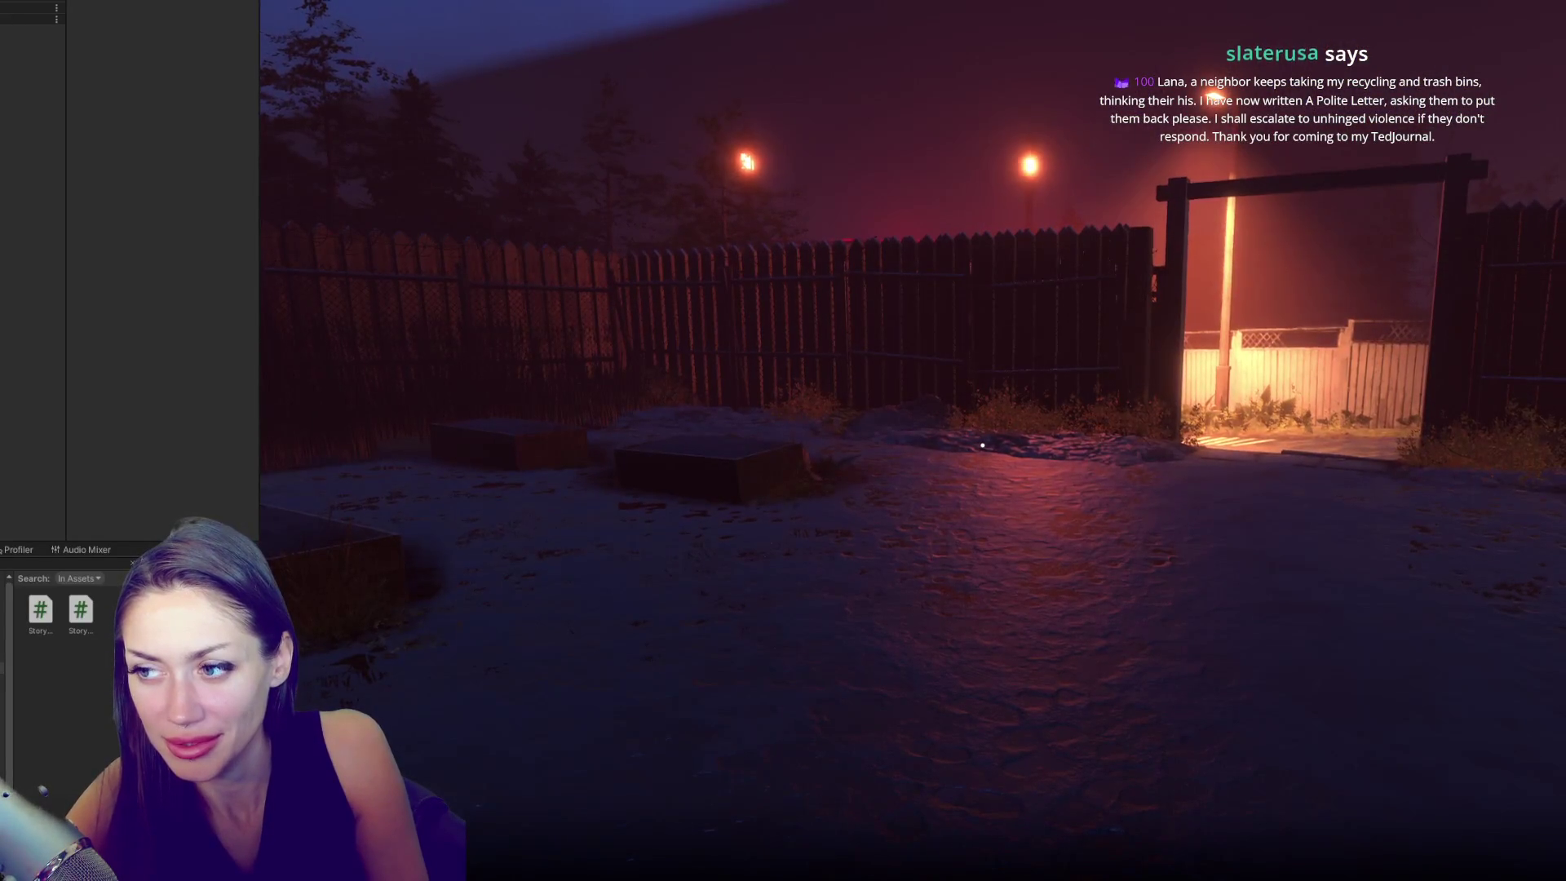
- Walk forward through the lit gate and open the Tasks list showing Look for Food
key("w")
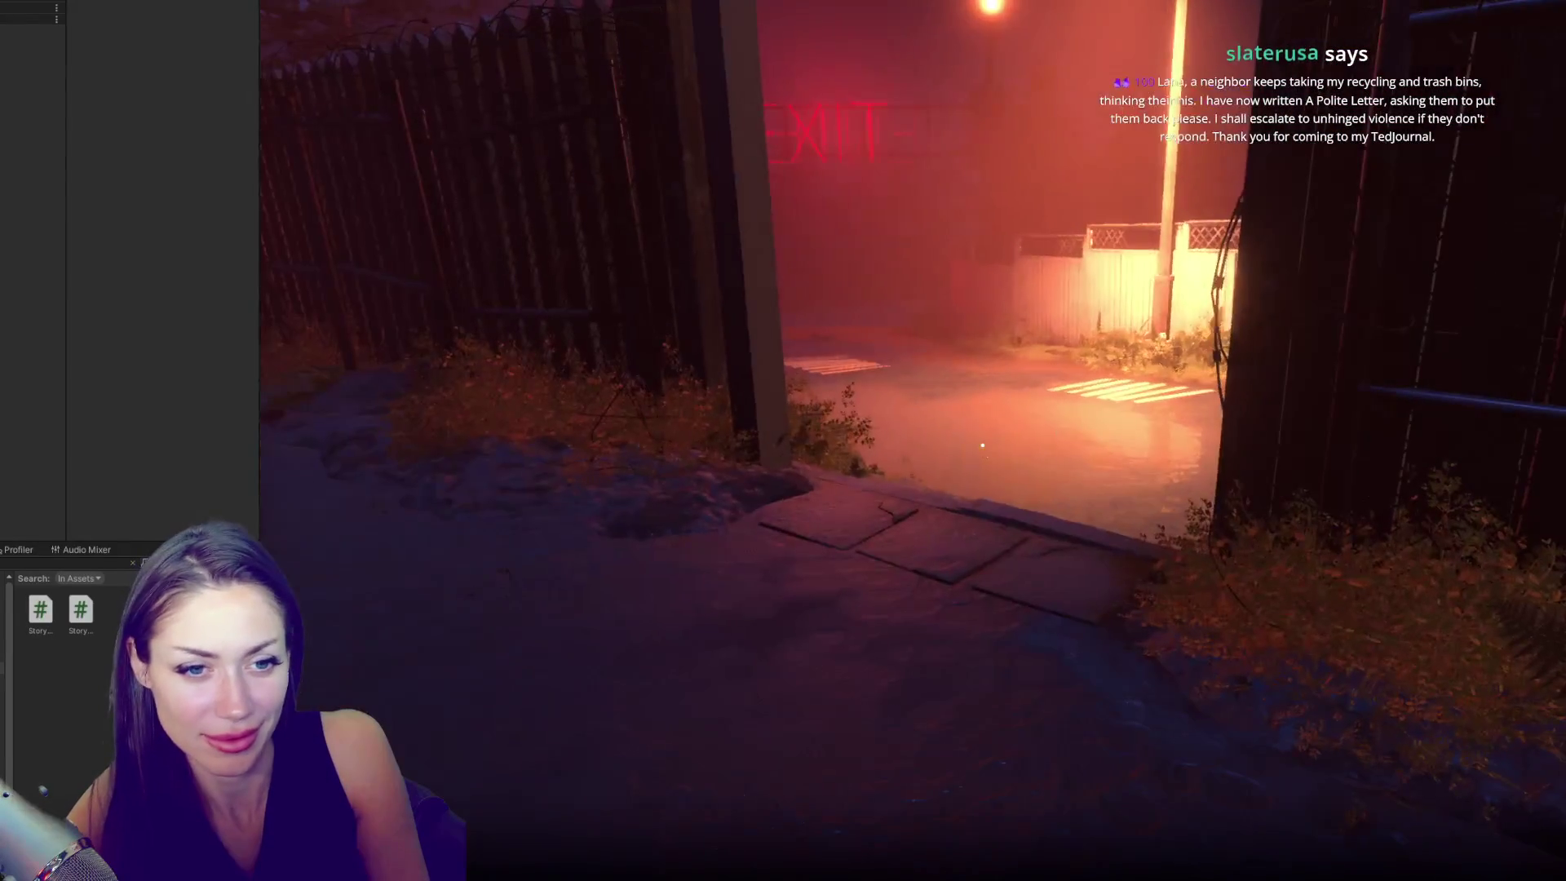
key("Escape")
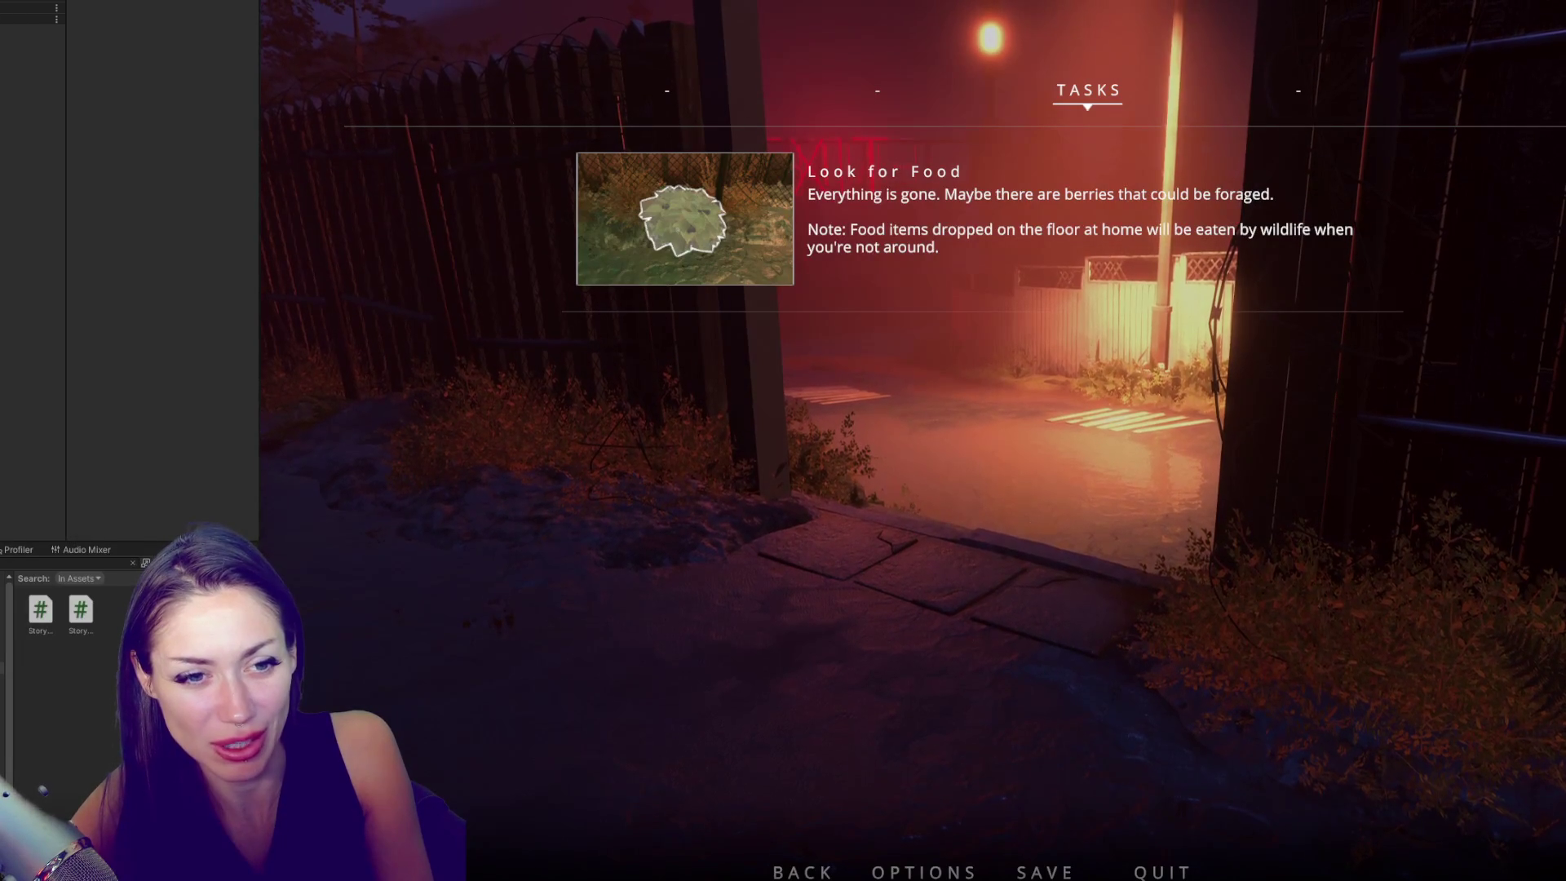
- Close the Look for Food task list, reopen it, then close it again to keep playing
key("Escape")
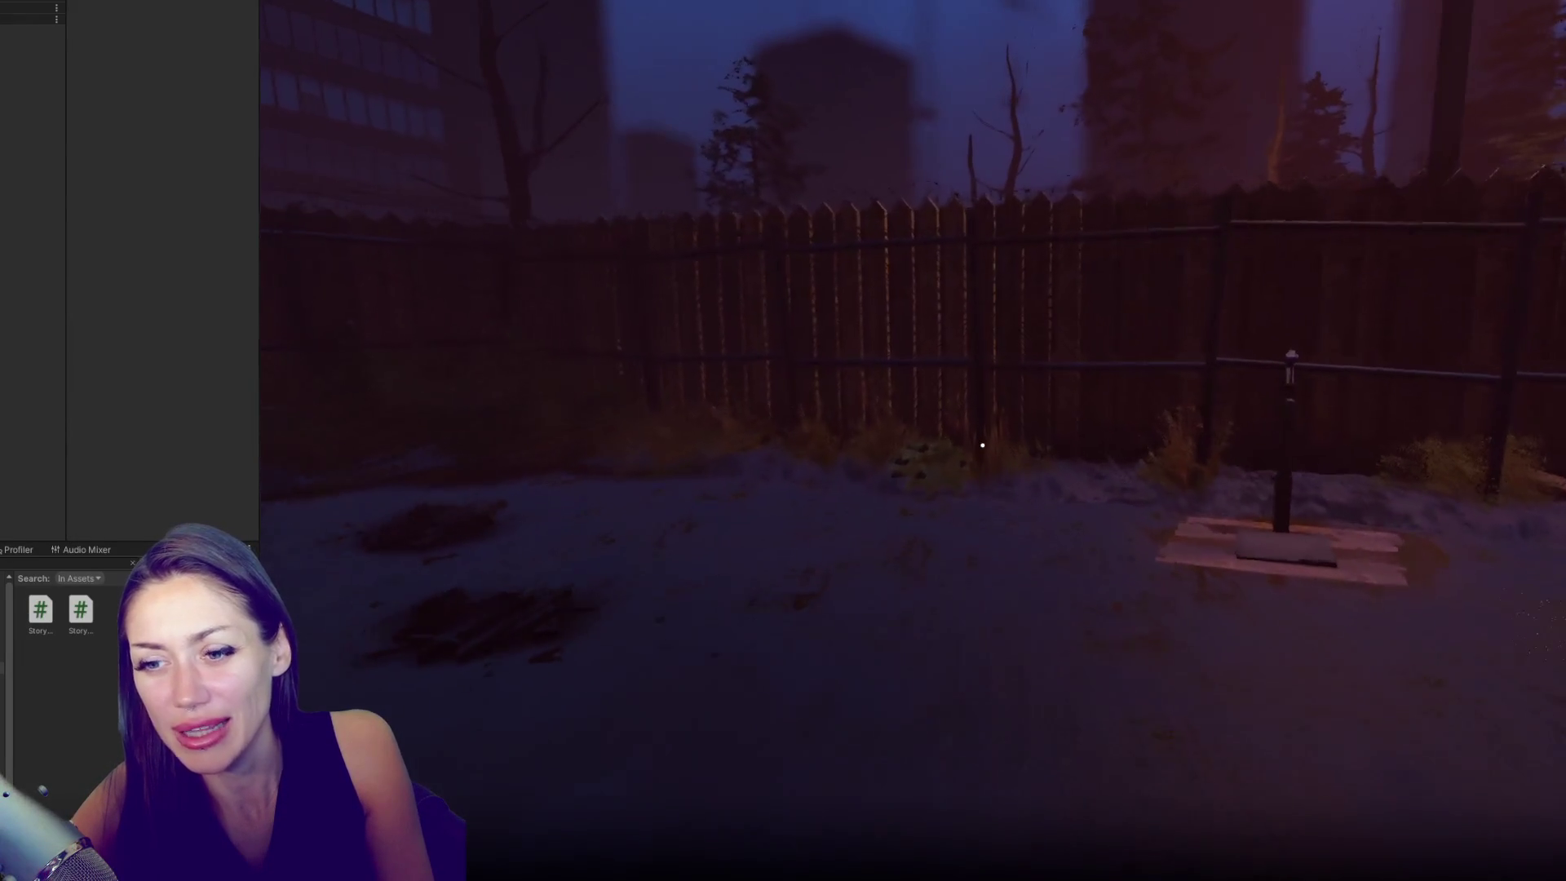
key("Escape")
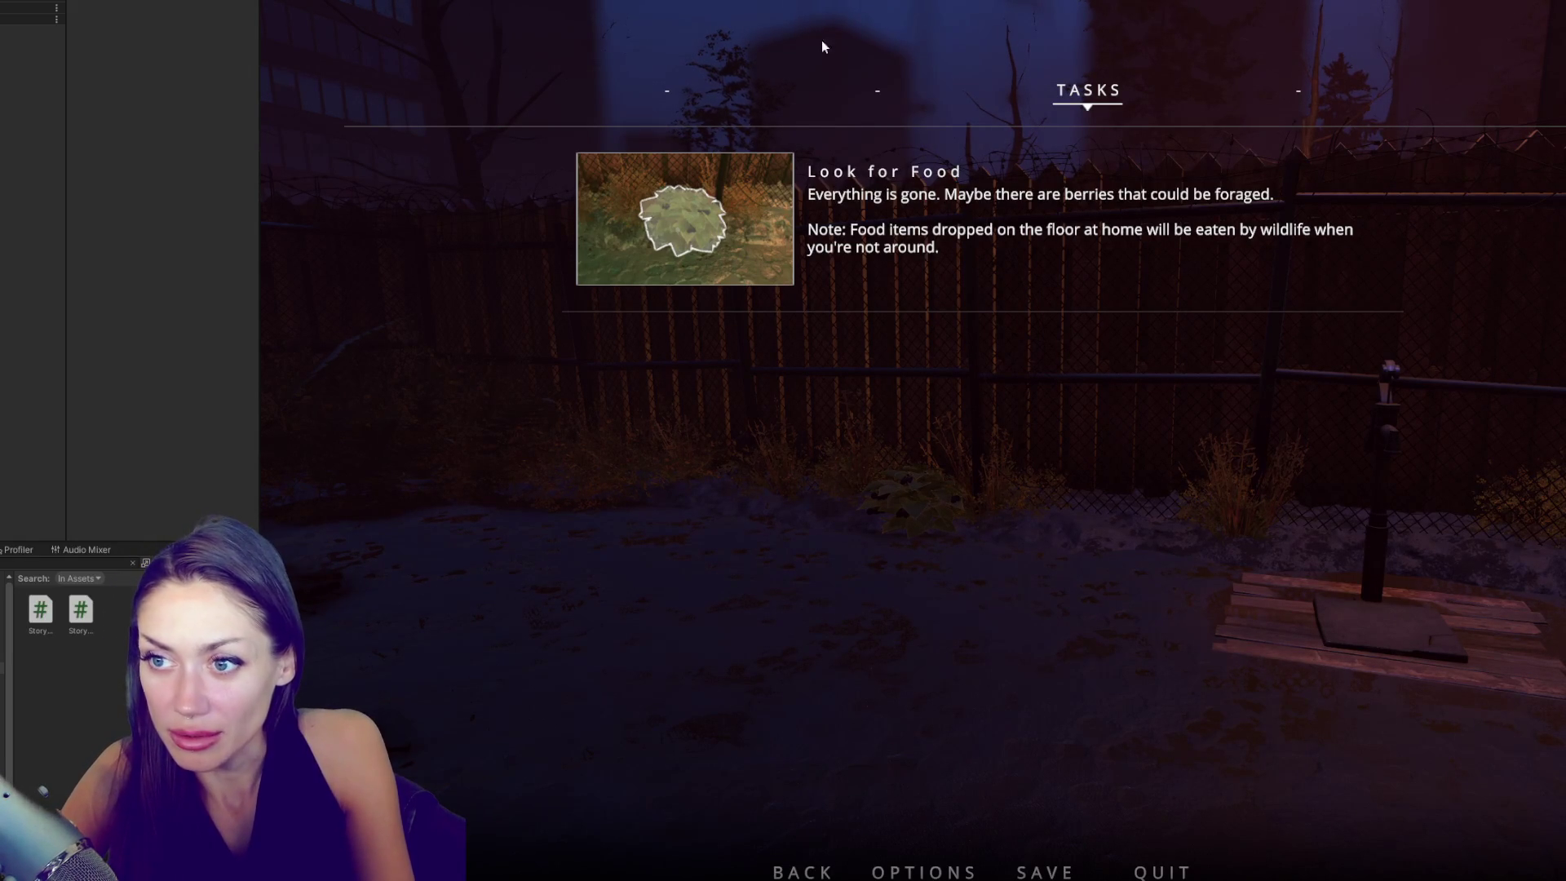
key("Escape")
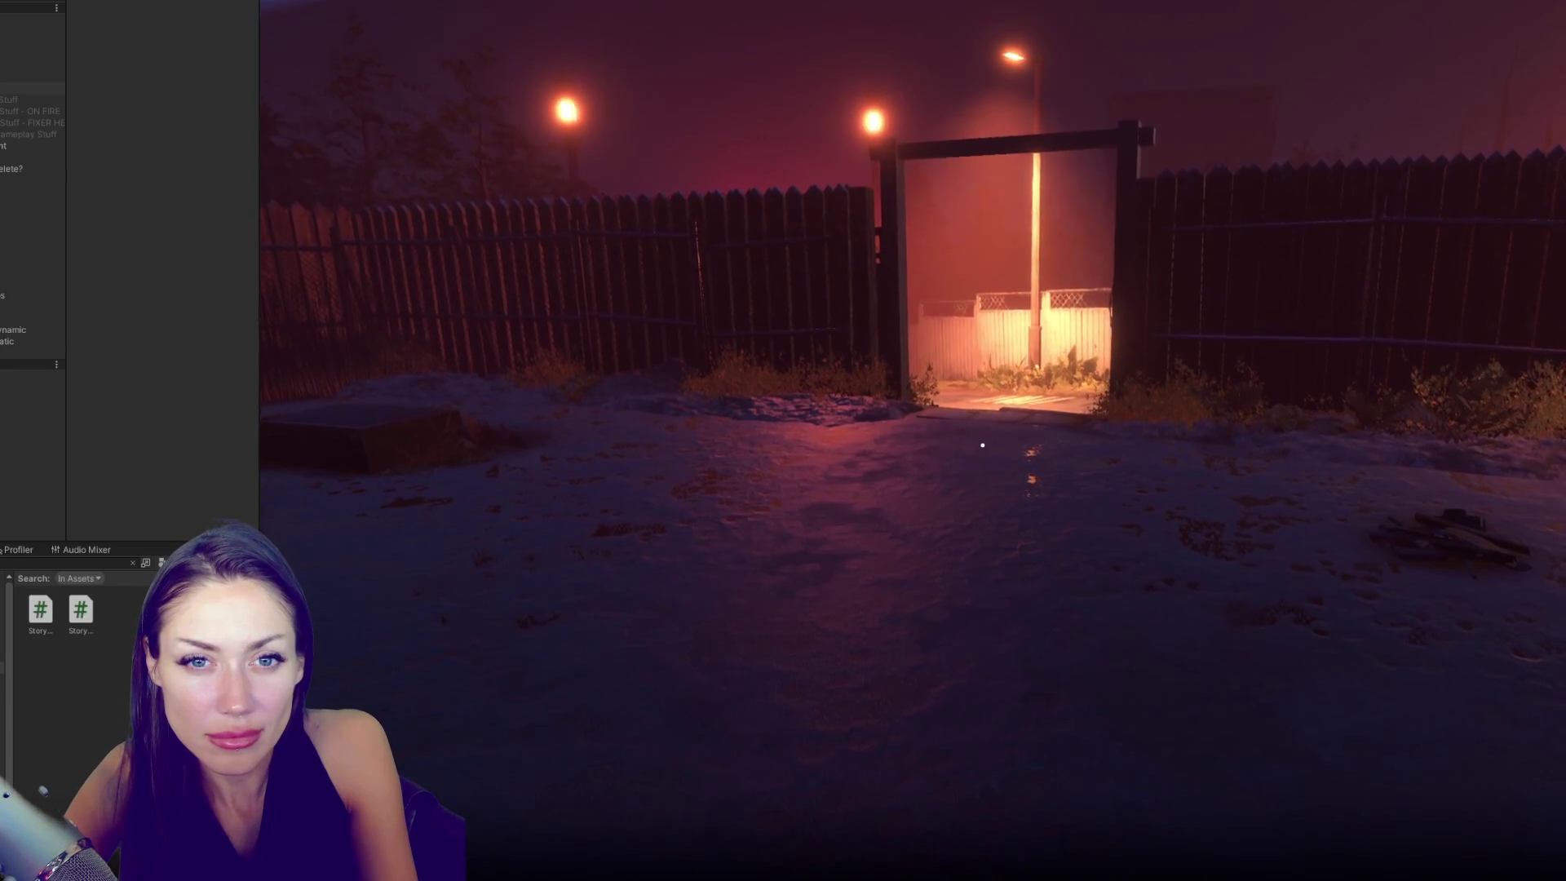
- Select the Home Controls object and ping its Intro 3, Intro 1 and Trailer Bed references
left_click(4, 132)
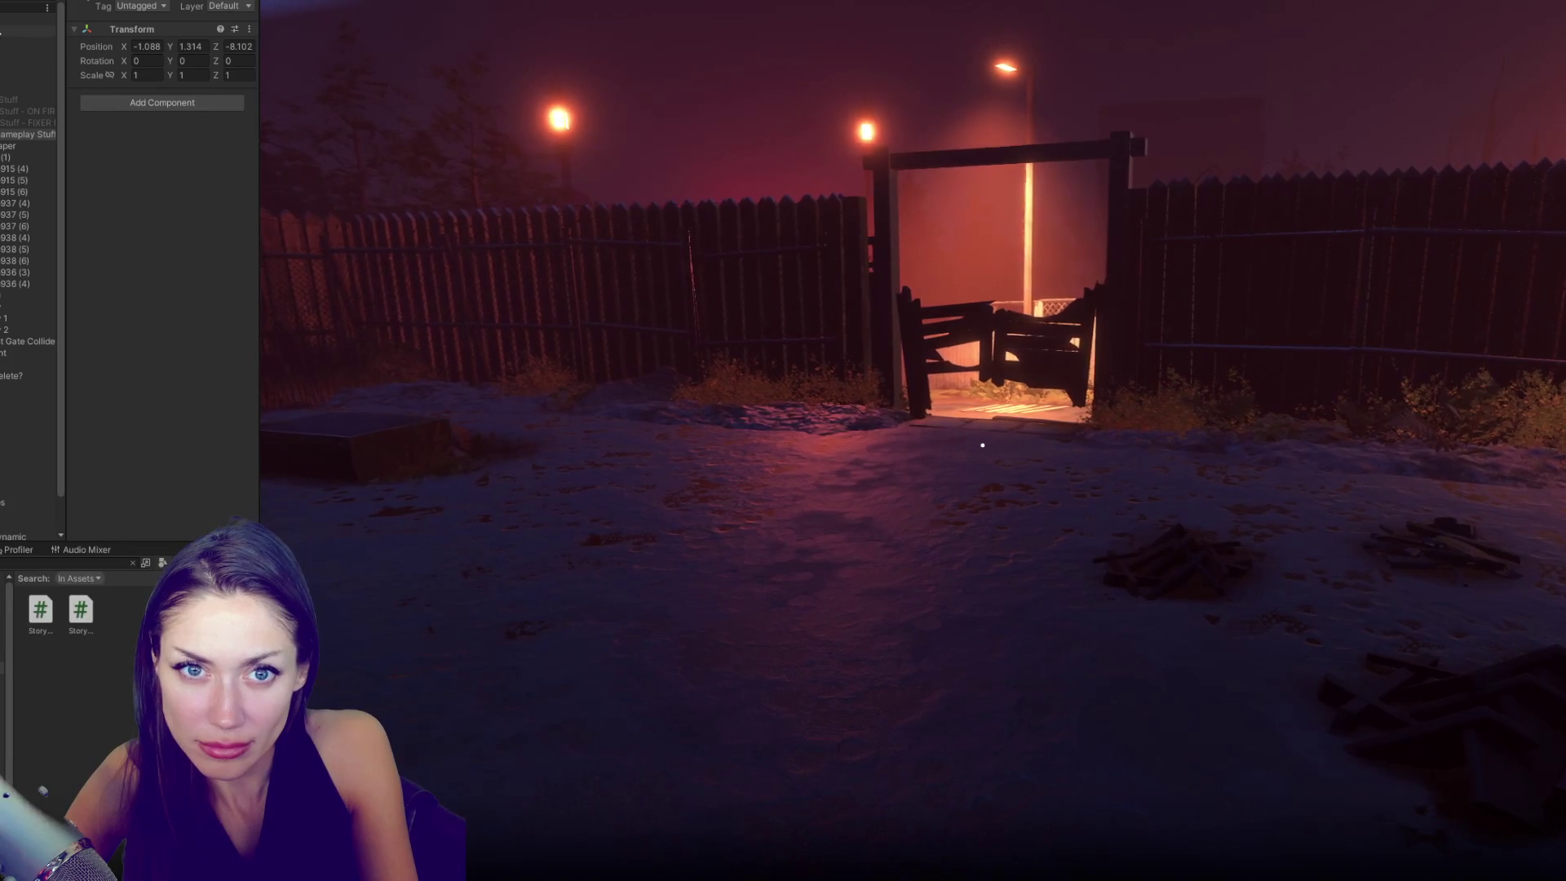
left_click(1, 31)
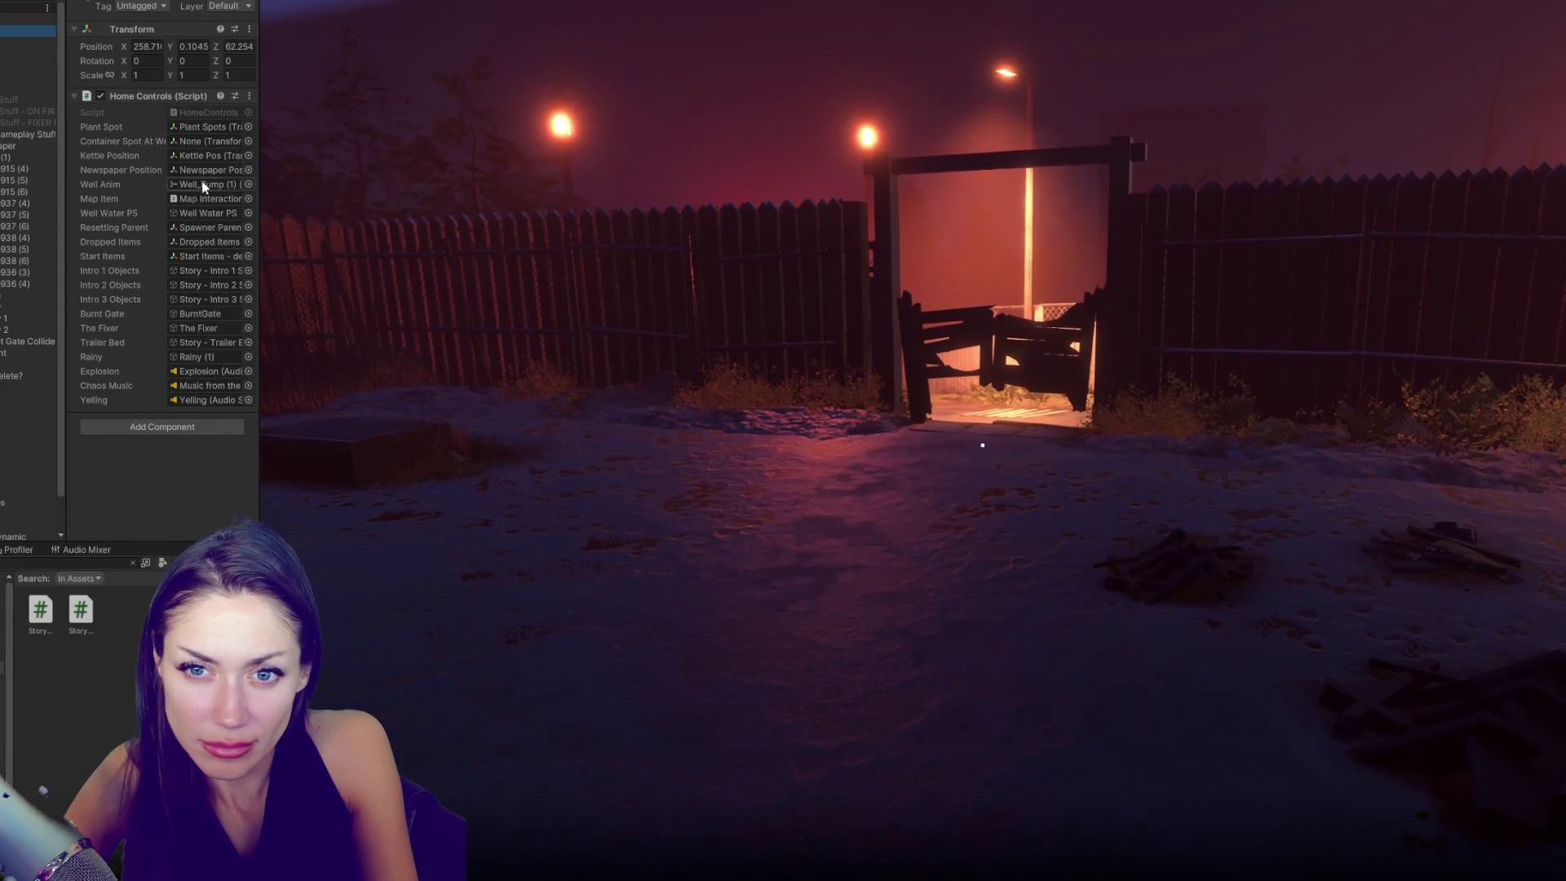
left_click(204, 298)
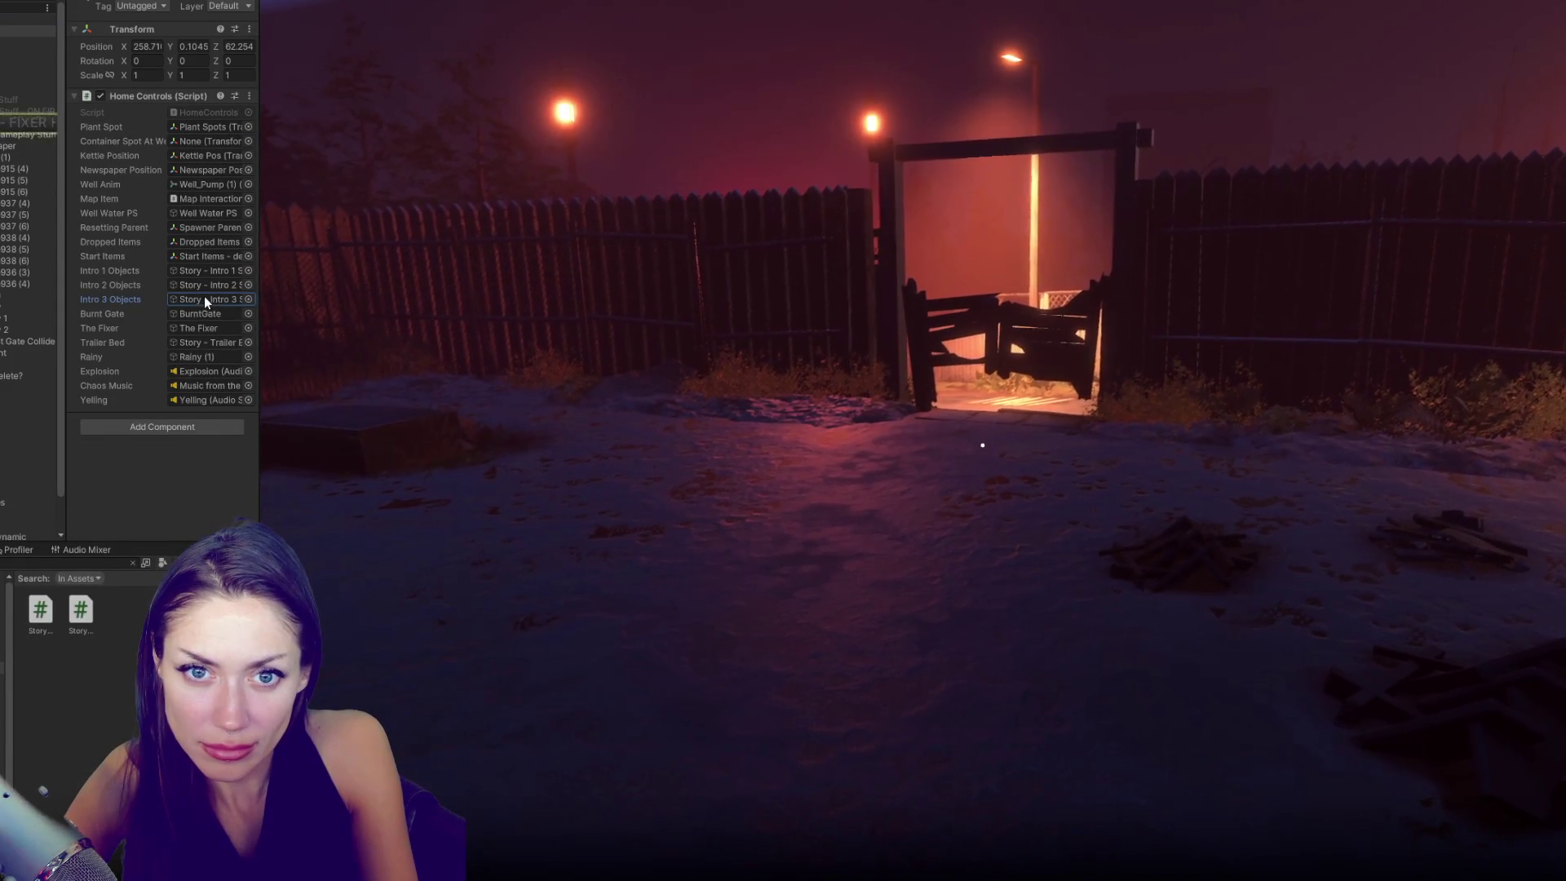
left_click(206, 270)
left_click(205, 301)
left_click(206, 345)
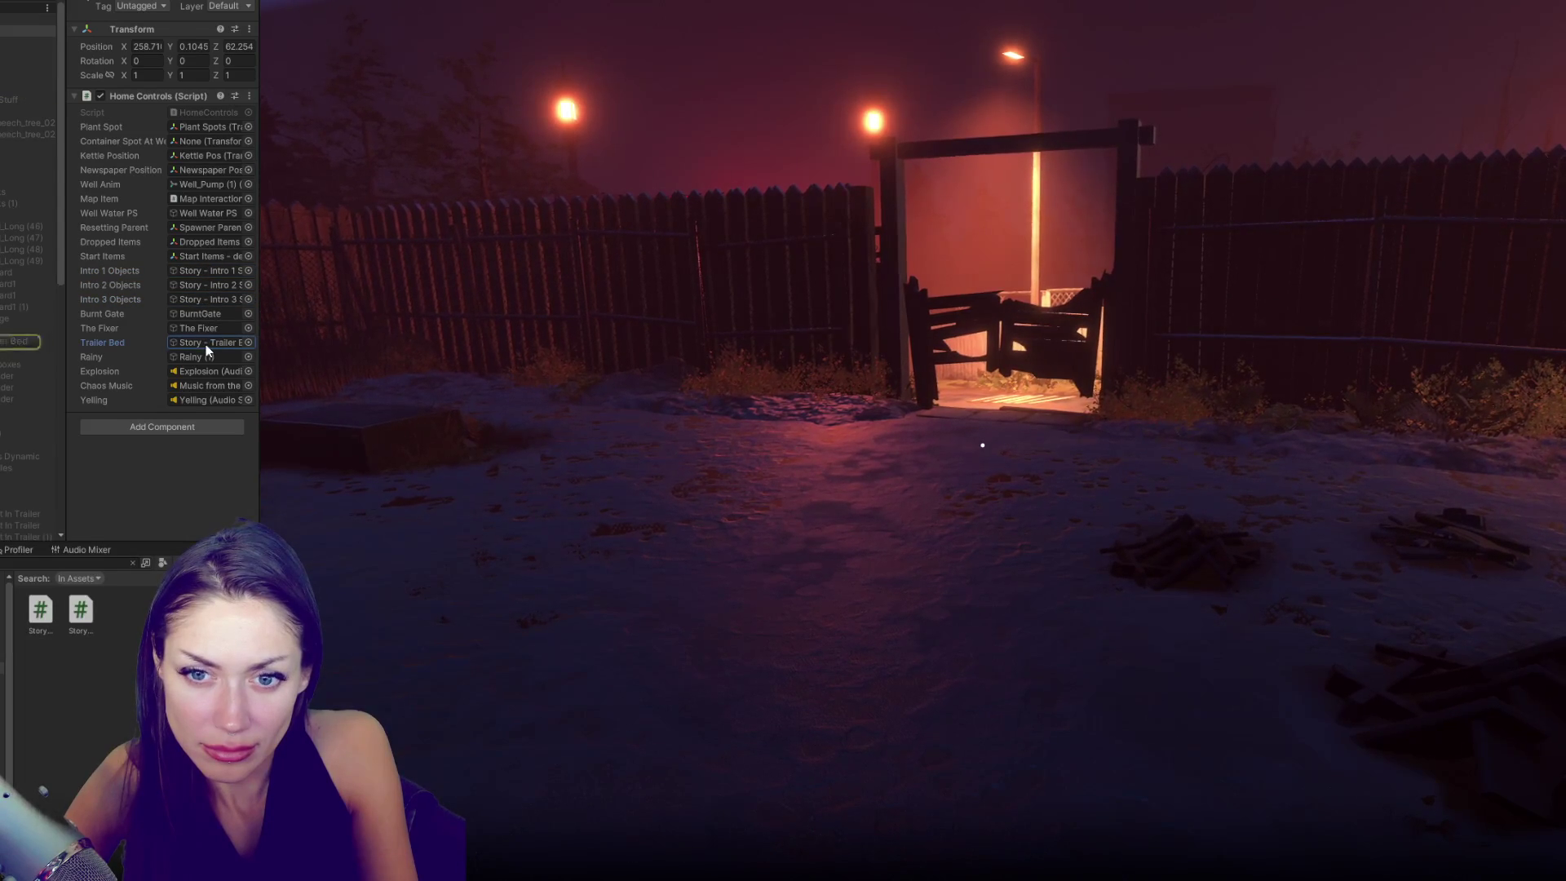
- Ping the Plant Spot, Newspaper Position, Resetting Parent, Intro 1, Burnt Gate and Trailer Bed references
left_click(215, 131)
left_click(213, 170)
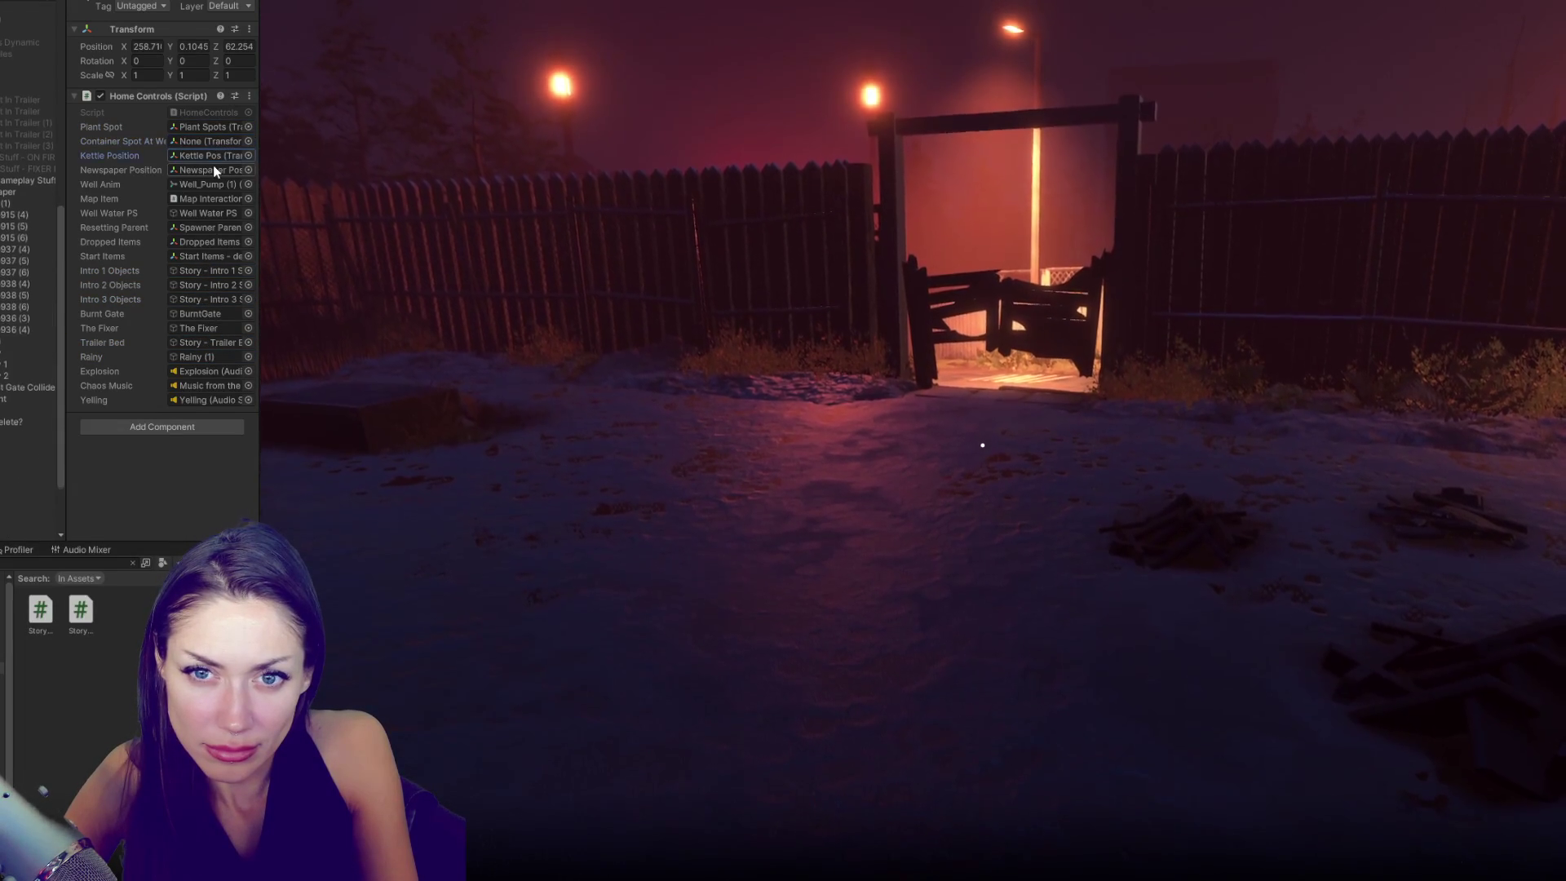
left_click(214, 227)
left_click(217, 270)
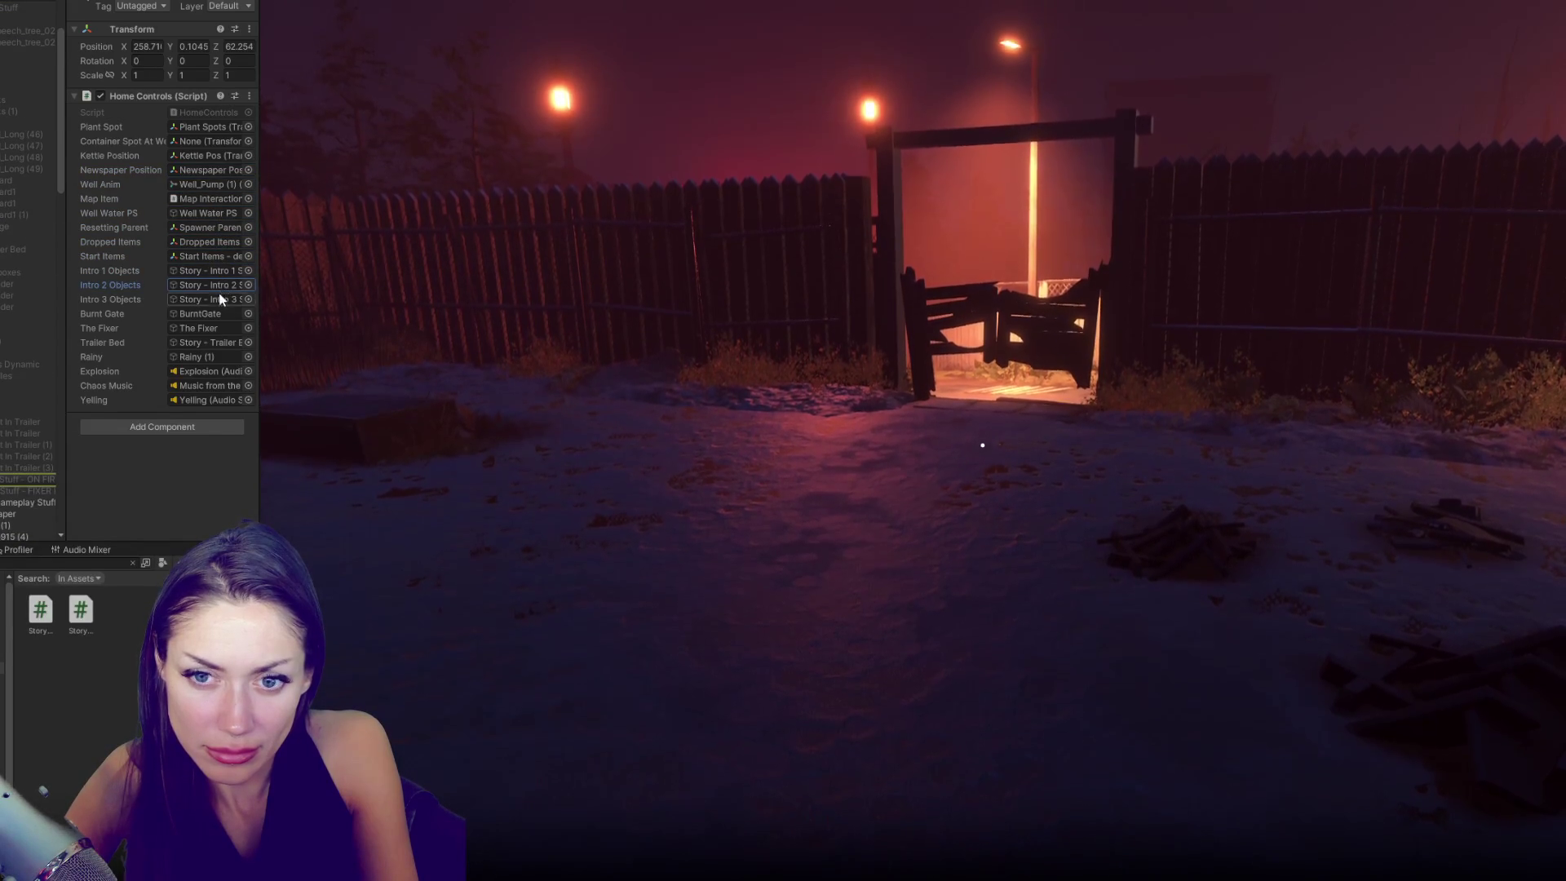
left_click(216, 314)
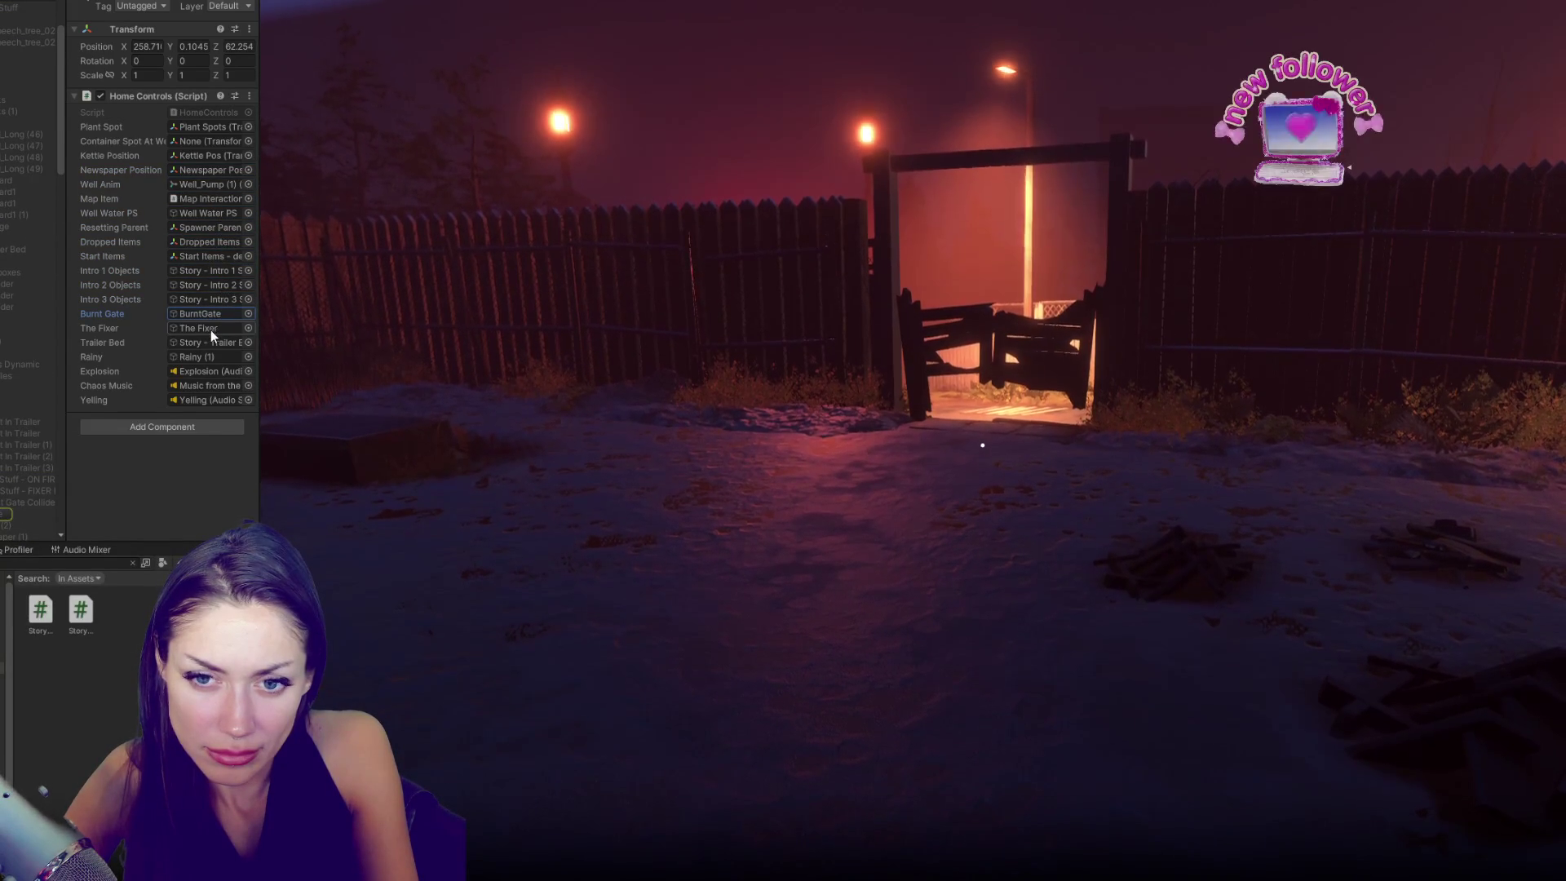
left_click(212, 343)
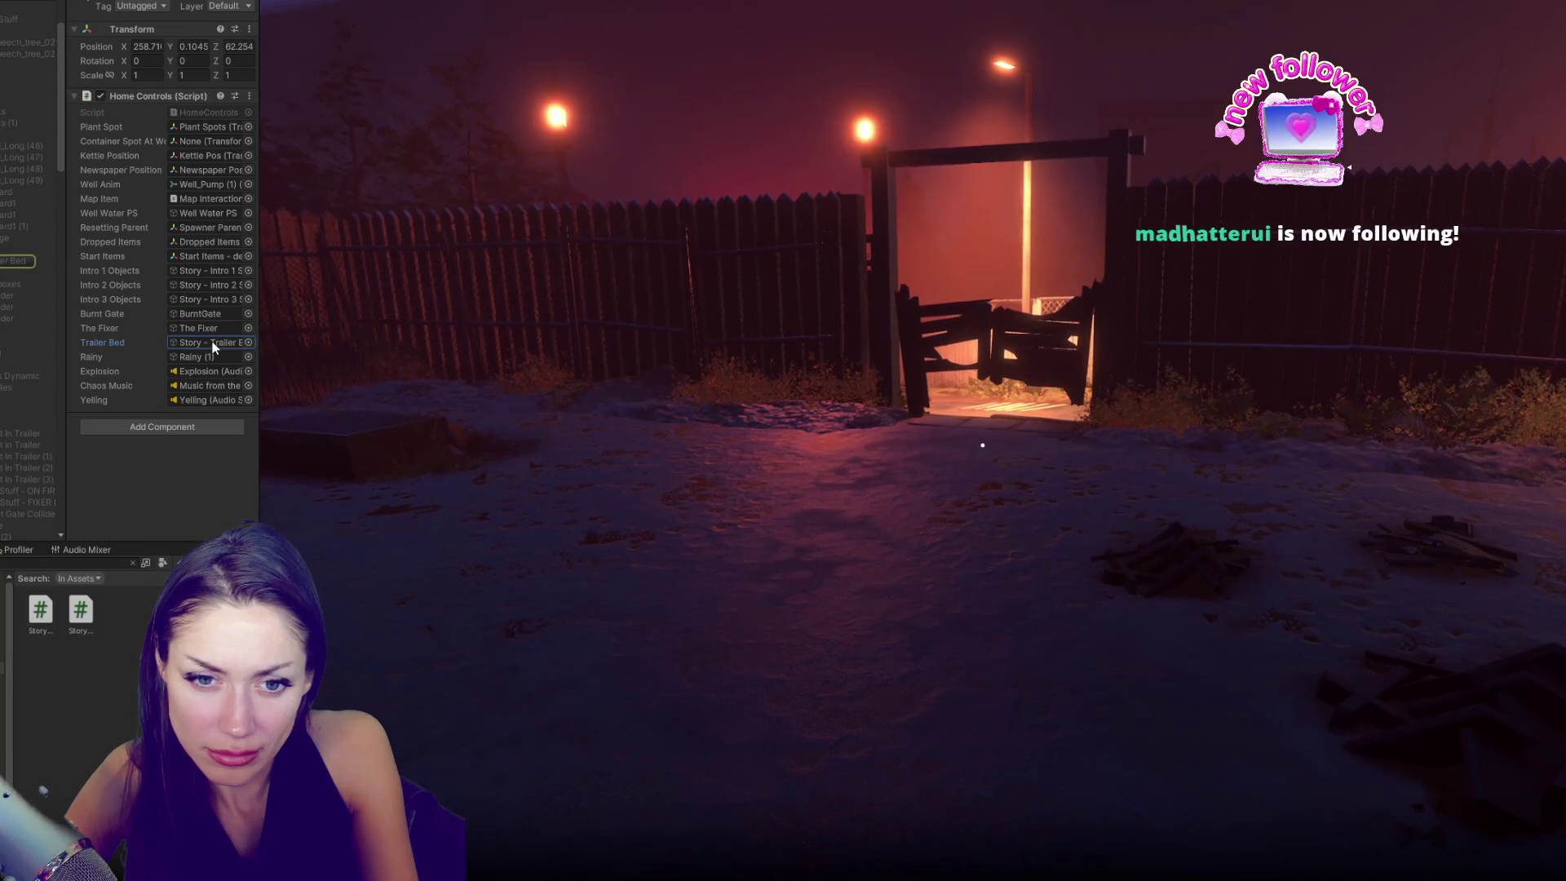
scroll(32, 244, "up", 3)
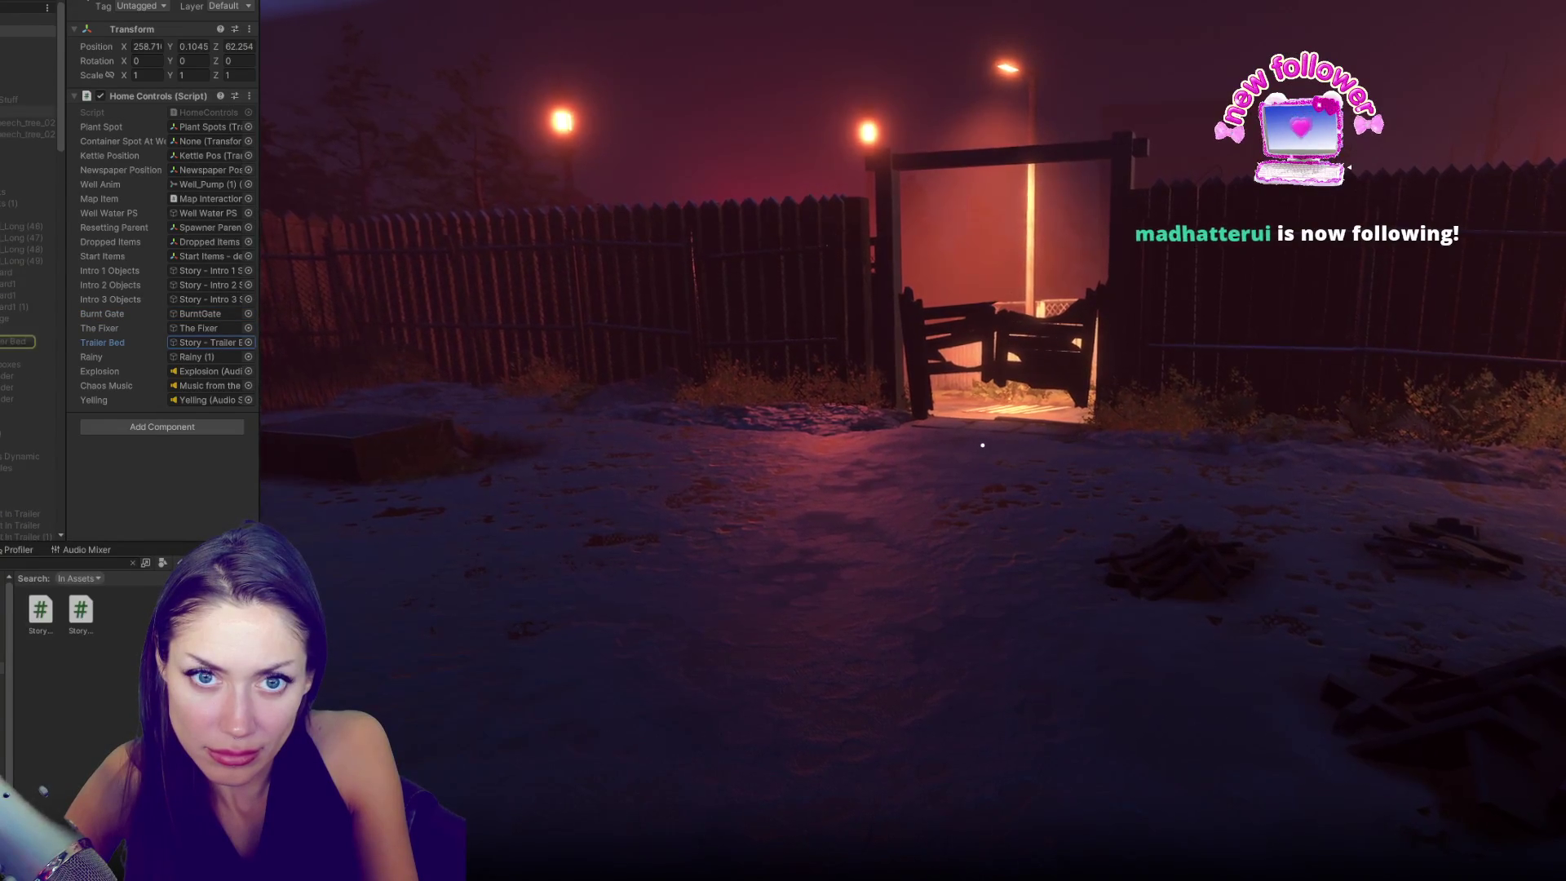
- Ping Burnt Gate, then select Burnt Gate, Stuff - FIXER and Gameplay Stuff in the Hierarchy
left_click(24, 99)
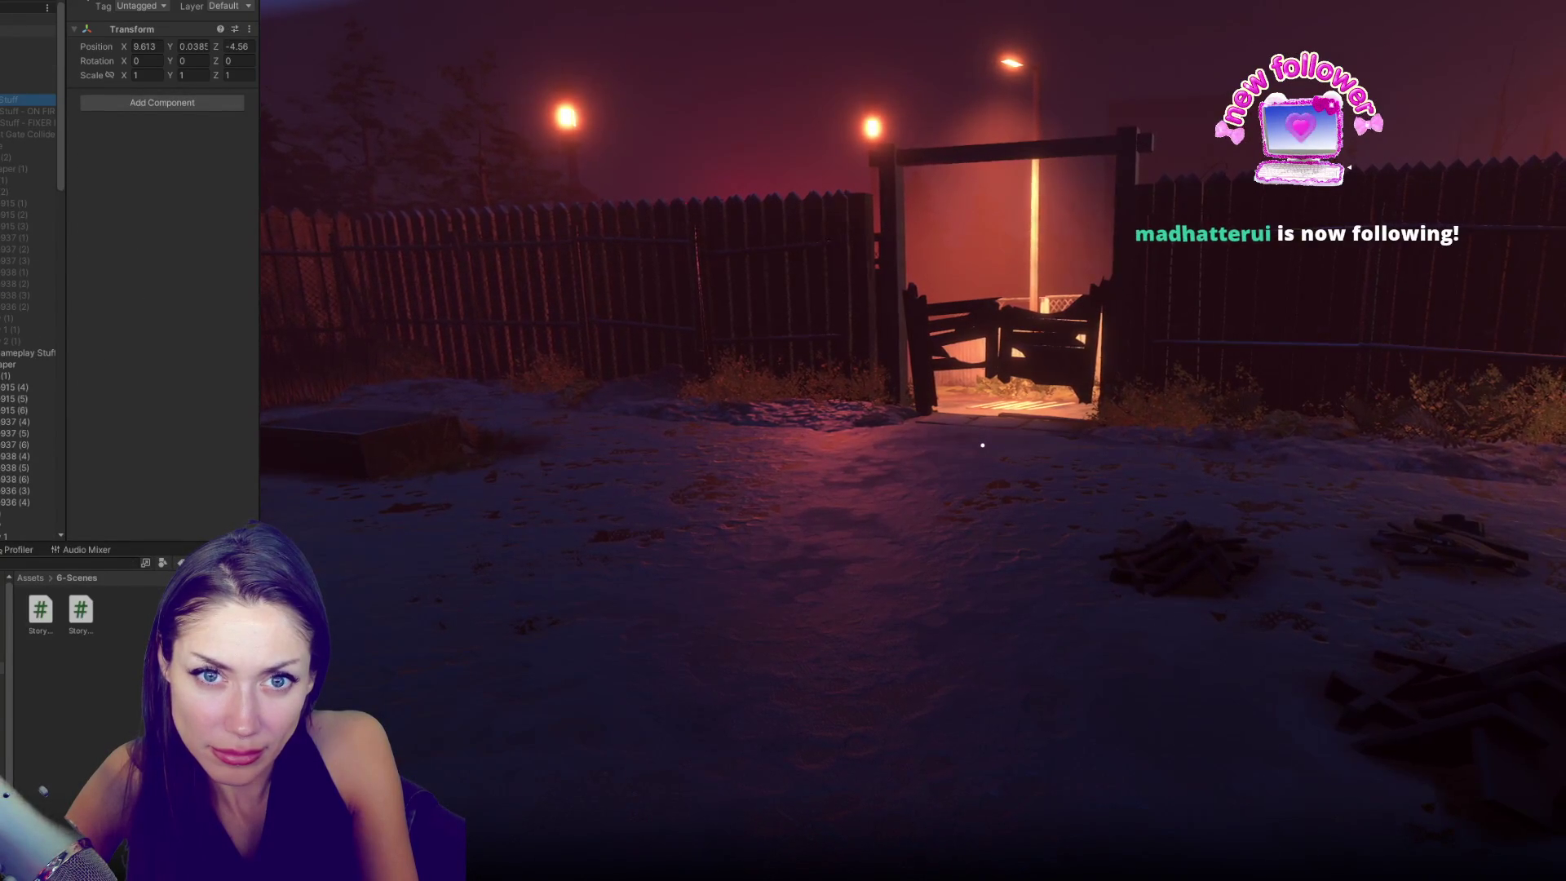
left_click(25, 30)
left_click(208, 317)
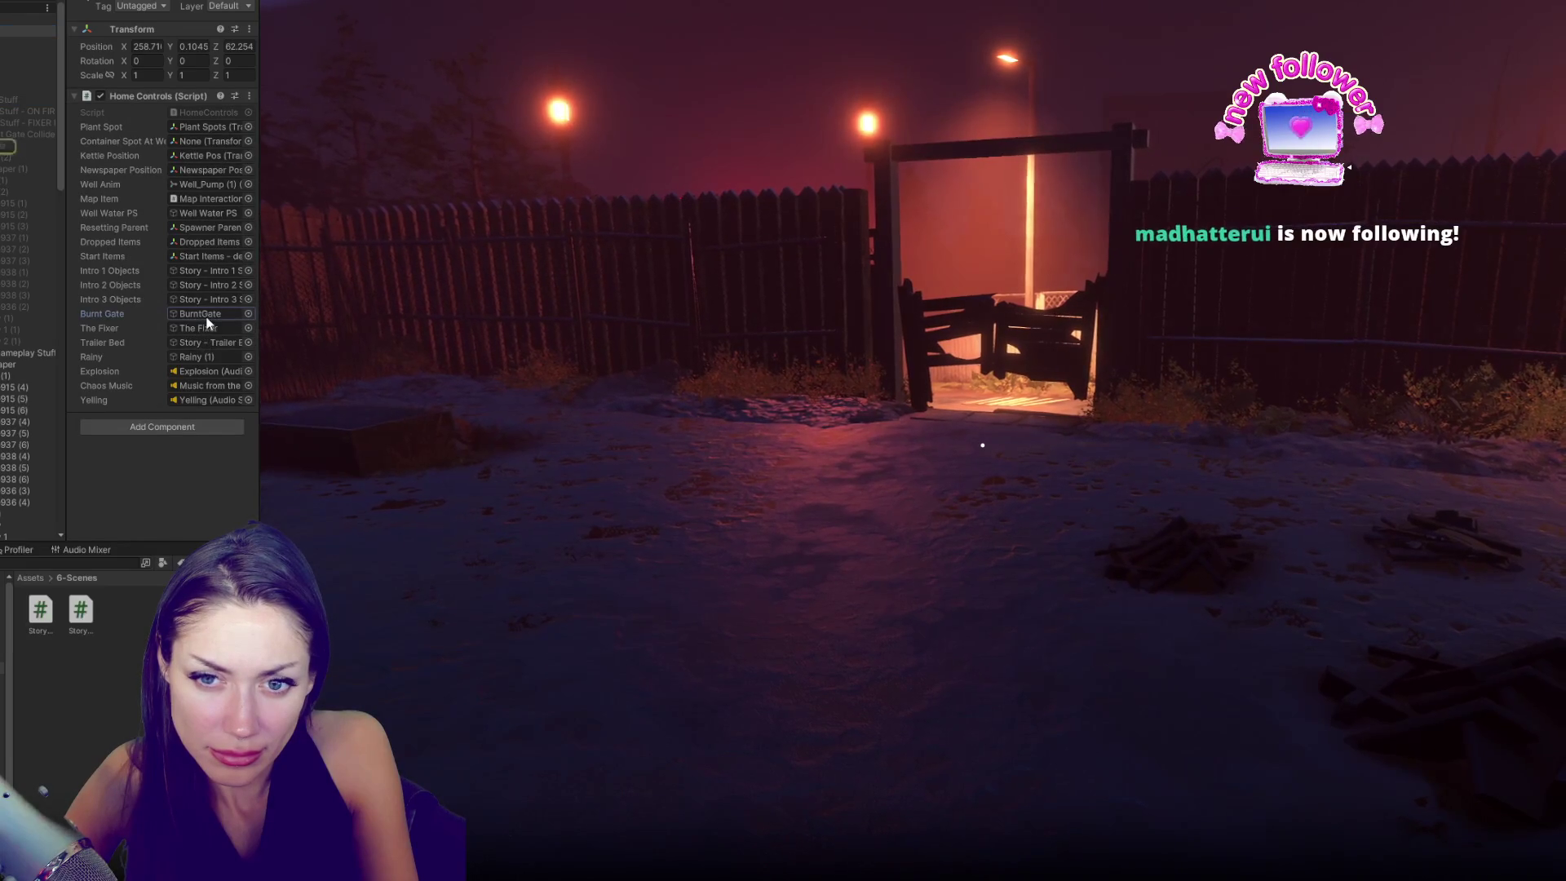
left_click(27, 147)
left_click(20, 124)
left_click(49, 353)
left_click(28, 146)
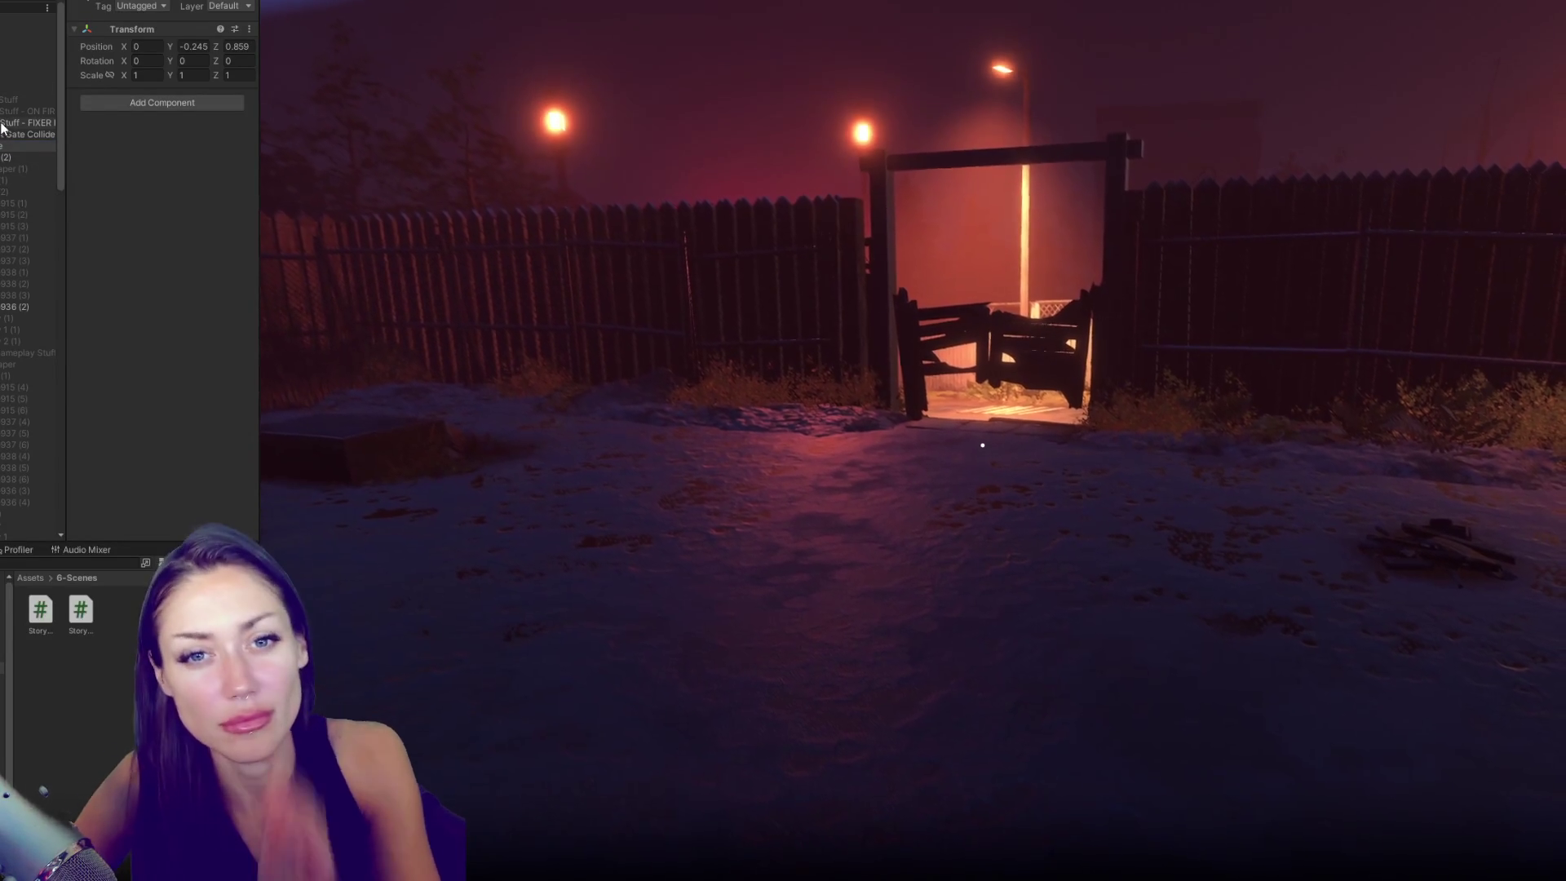
key("alt+Tab")
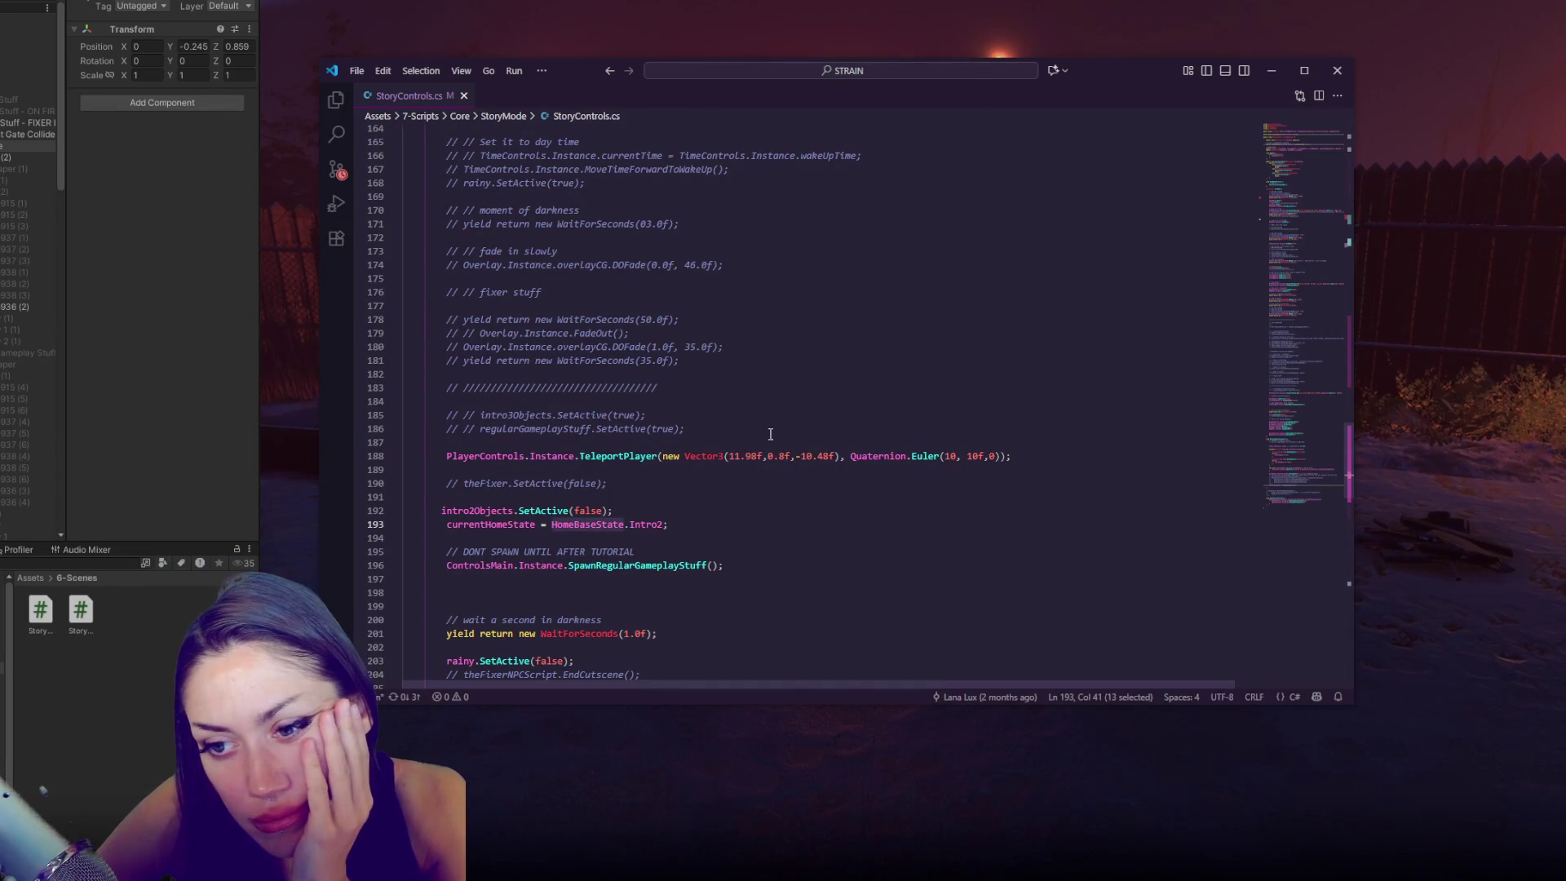
- Search StoryControls.cs for 'intro3' and jump to its match on line 108
double_click(464, 511)
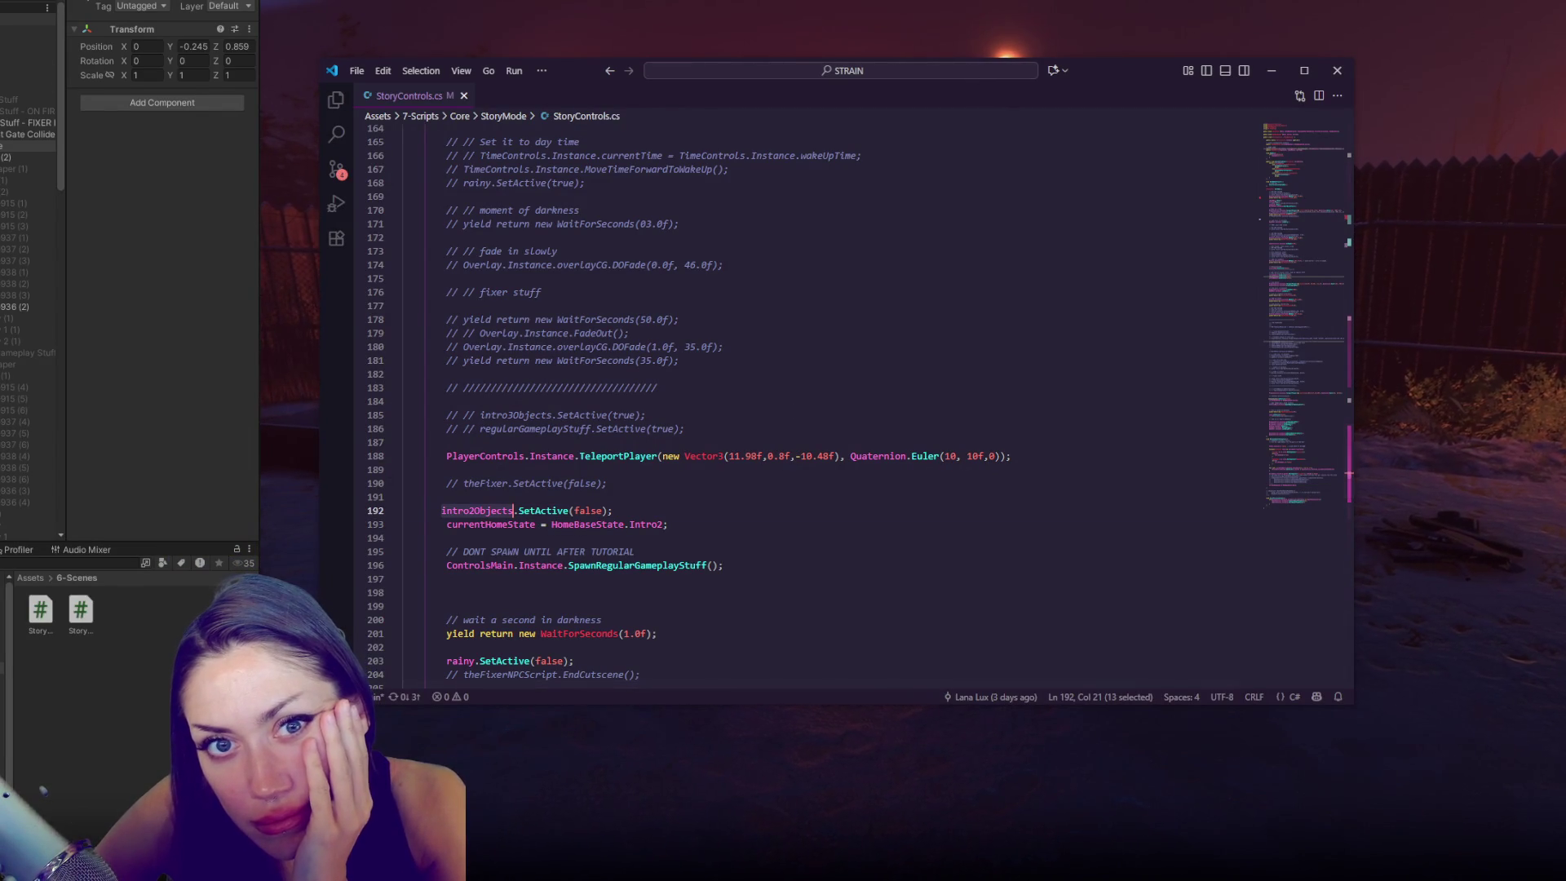
scroll(538, 424, "down", 10)
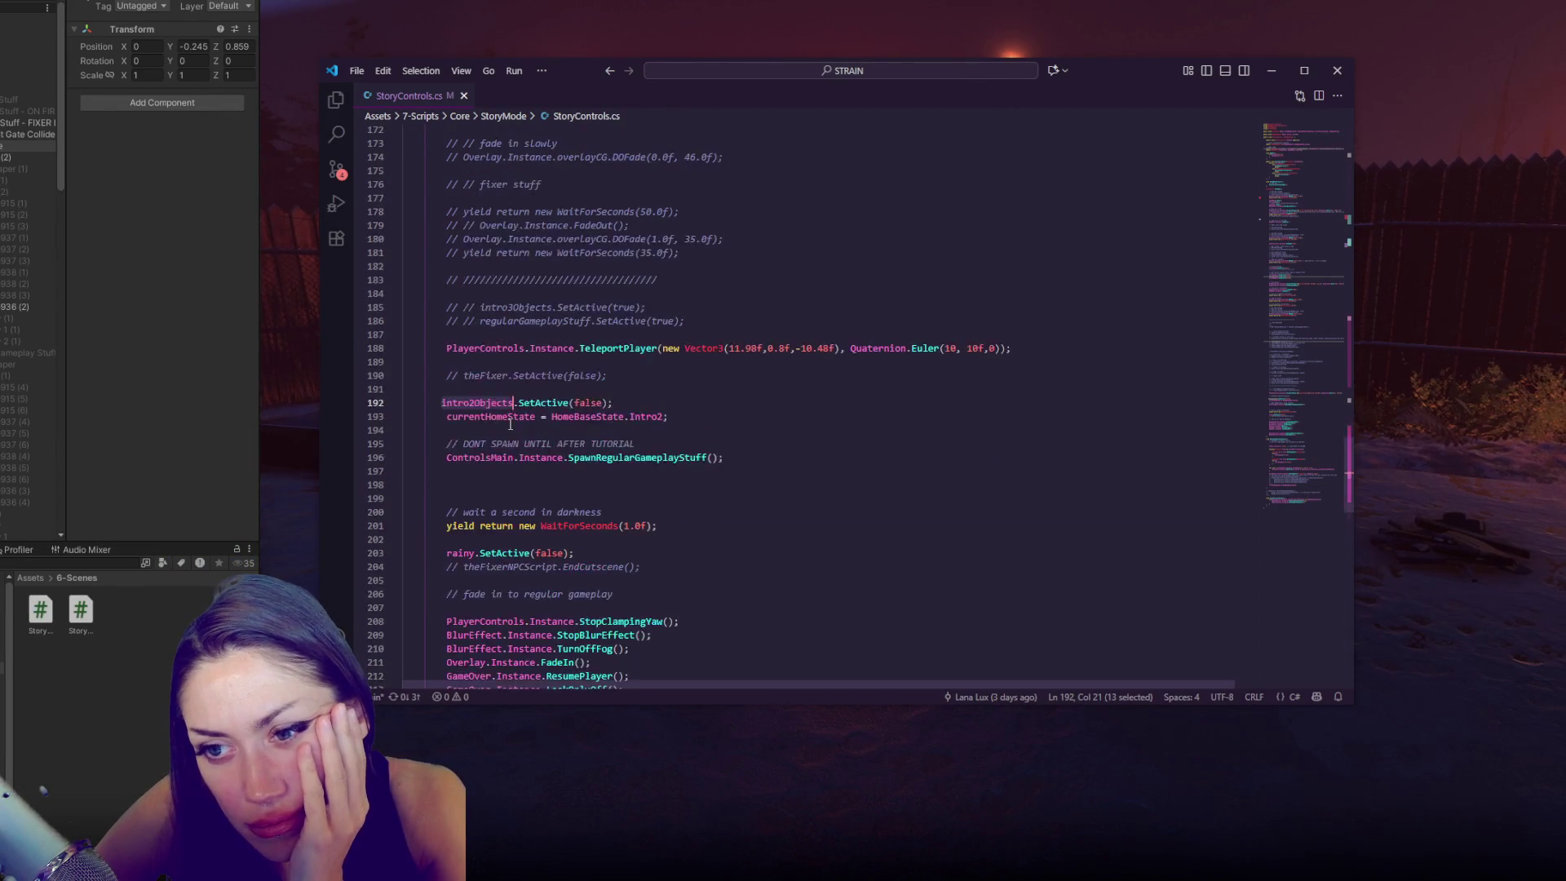
scroll(538, 423, "up", 10)
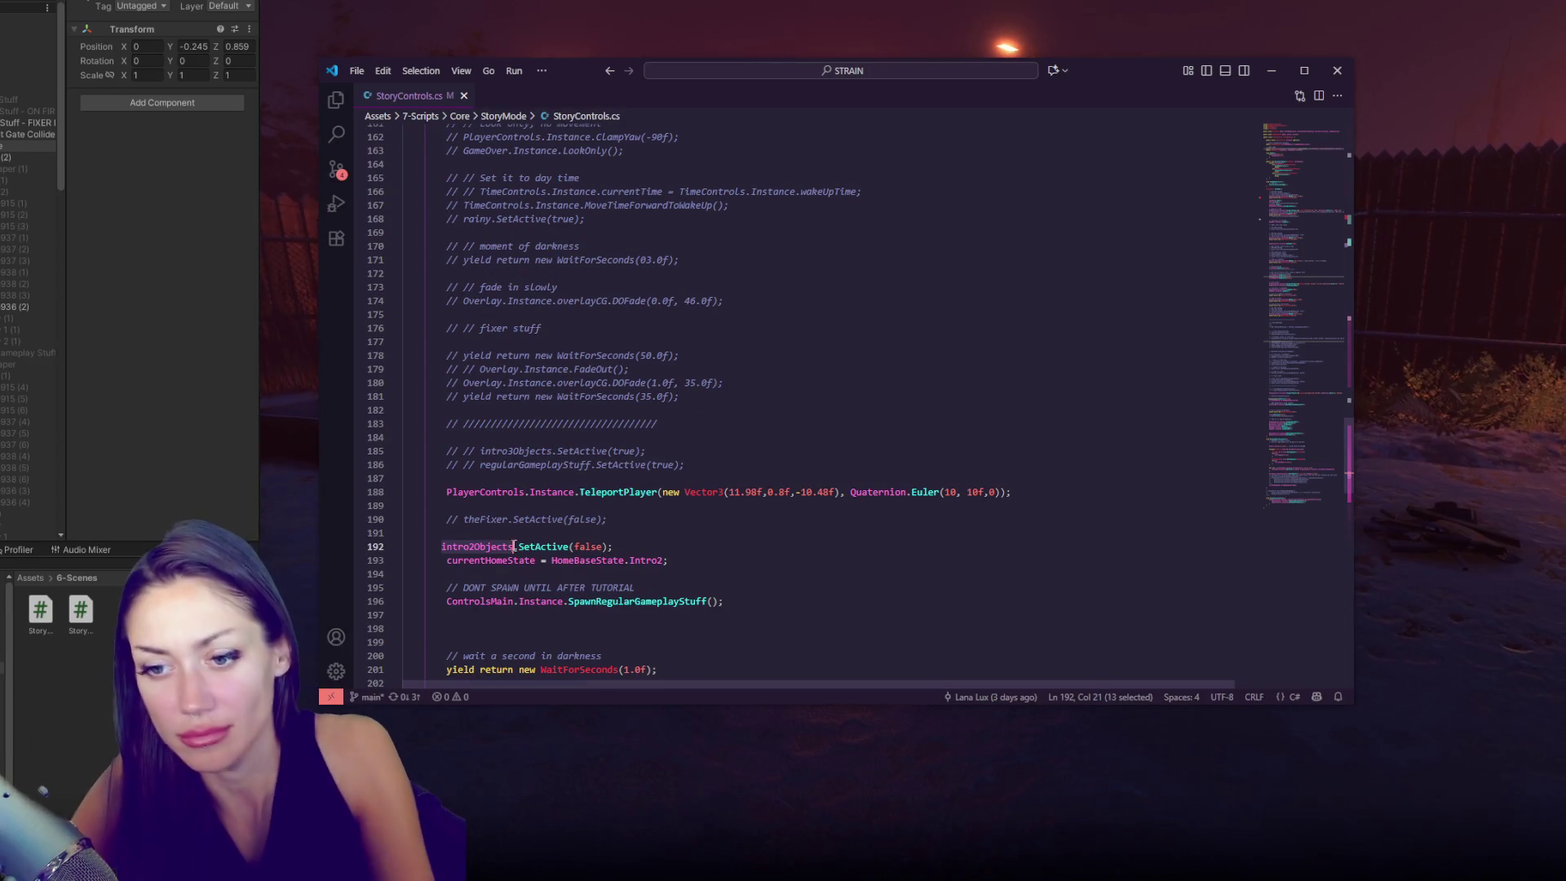
key("ctrl+f")
type("intro3")
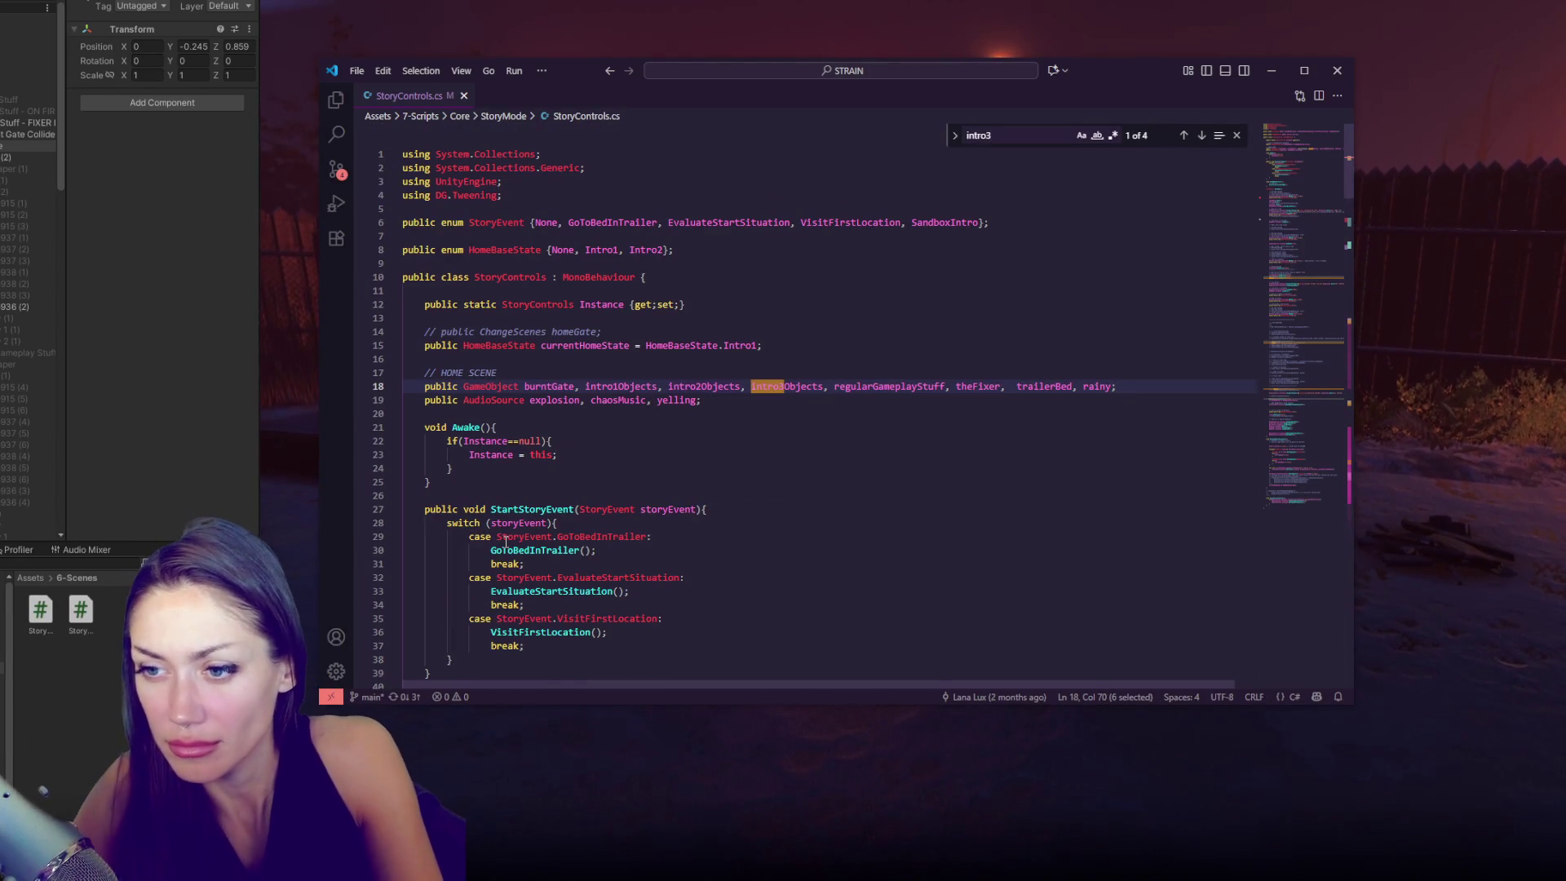
left_click(1202, 136)
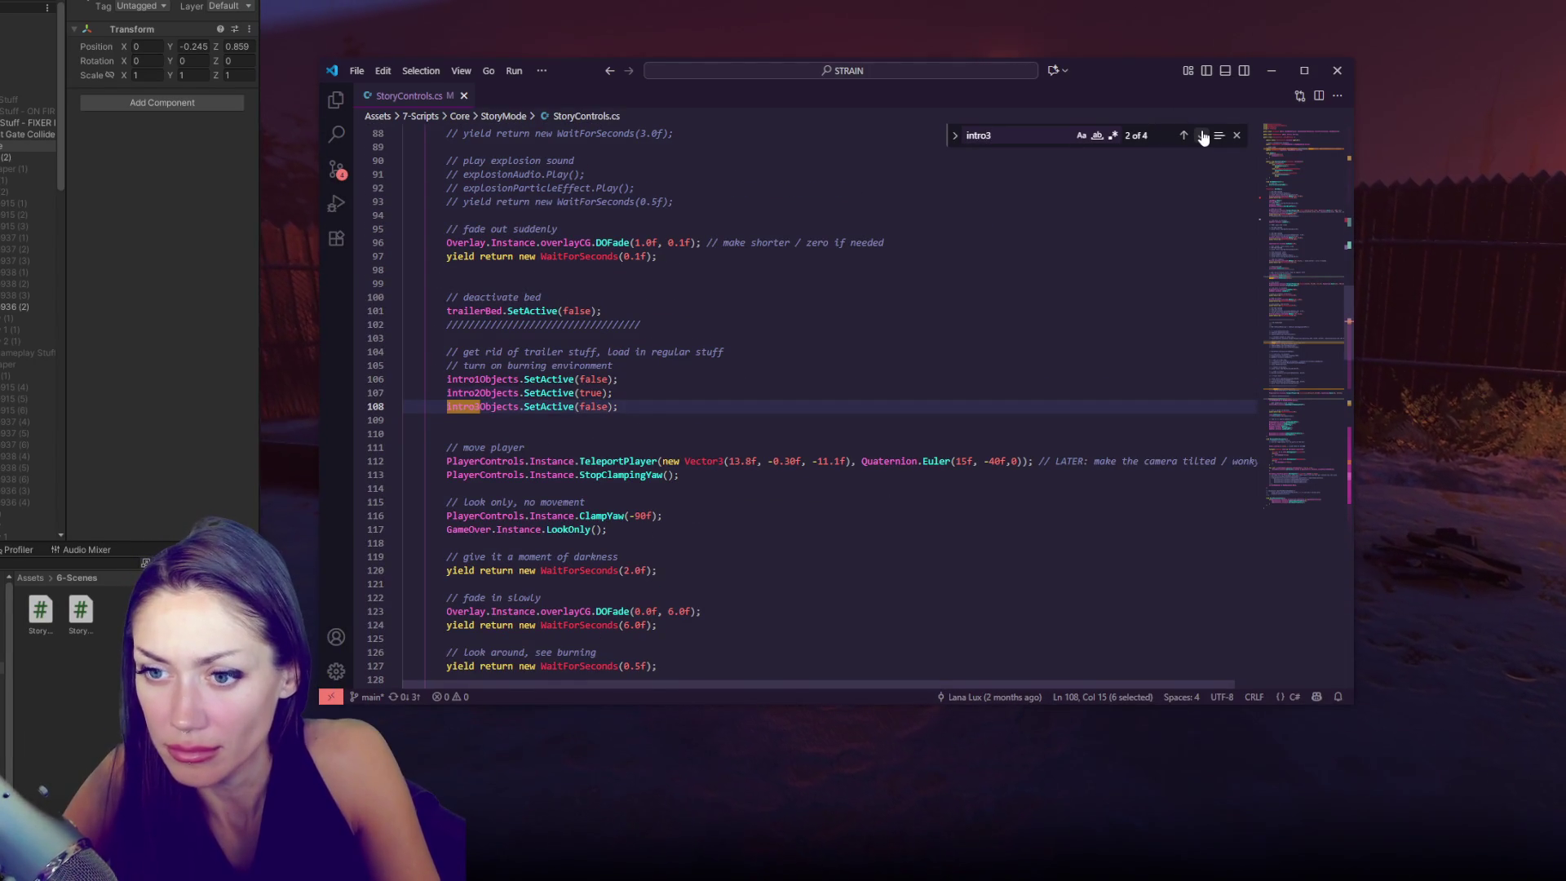
- Delete the duplicate intro3Objects line near line 108
scroll(1140, 242, "up", 13)
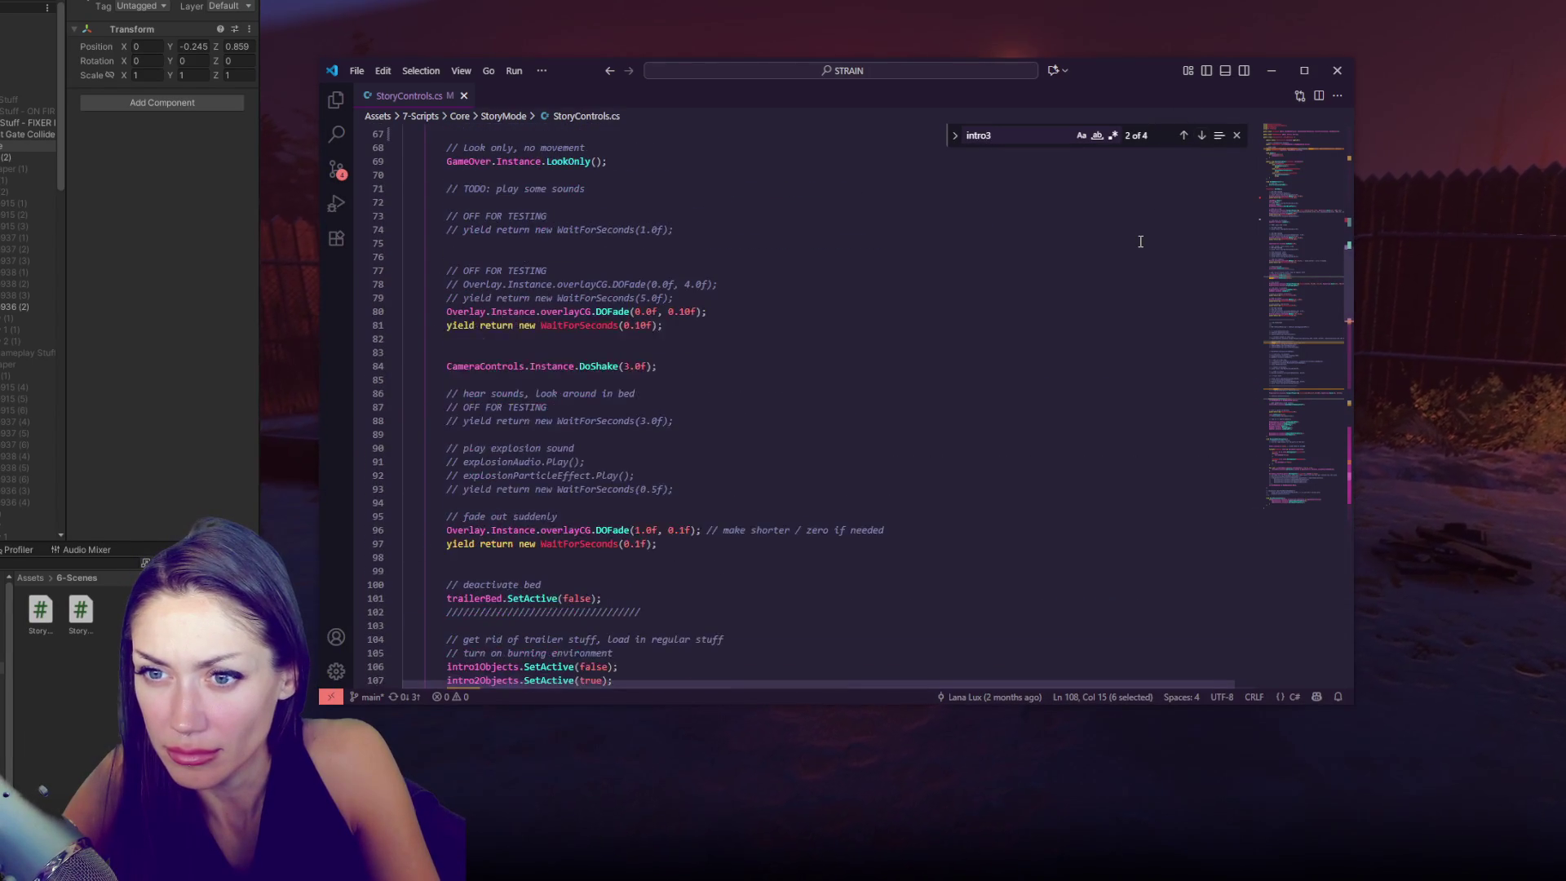
scroll(1139, 241, "up", 6)
scroll(1116, 287, "down", 15)
scroll(1048, 287, "down", 4)
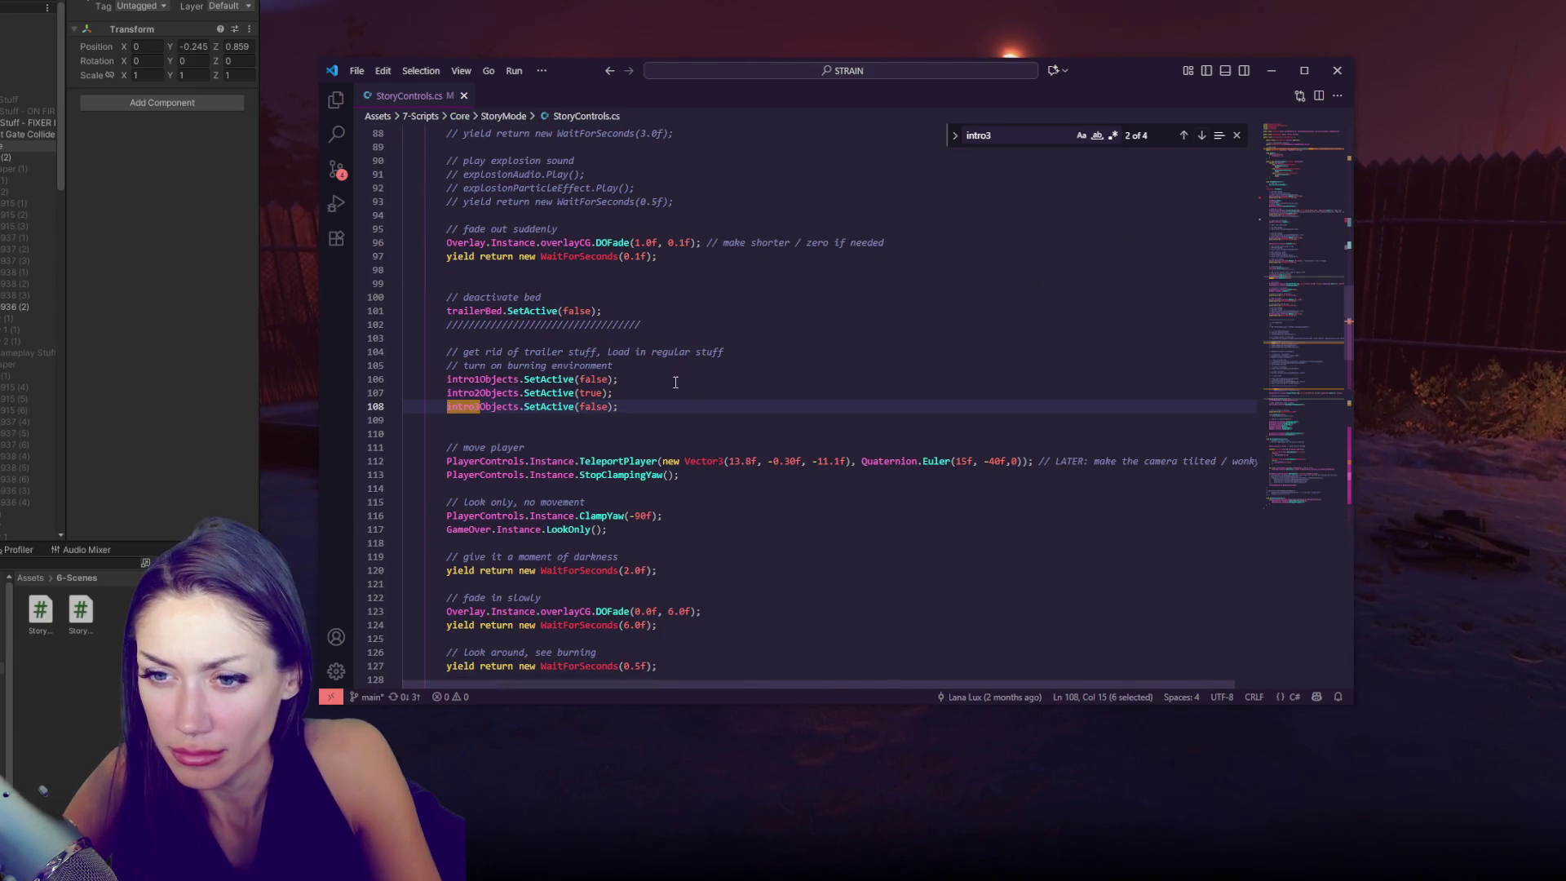
left_click(640, 406)
key("shift+Up")
key("BackSpace")
scroll(651, 395, "down", 4)
scroll(651, 396, "down", 6)
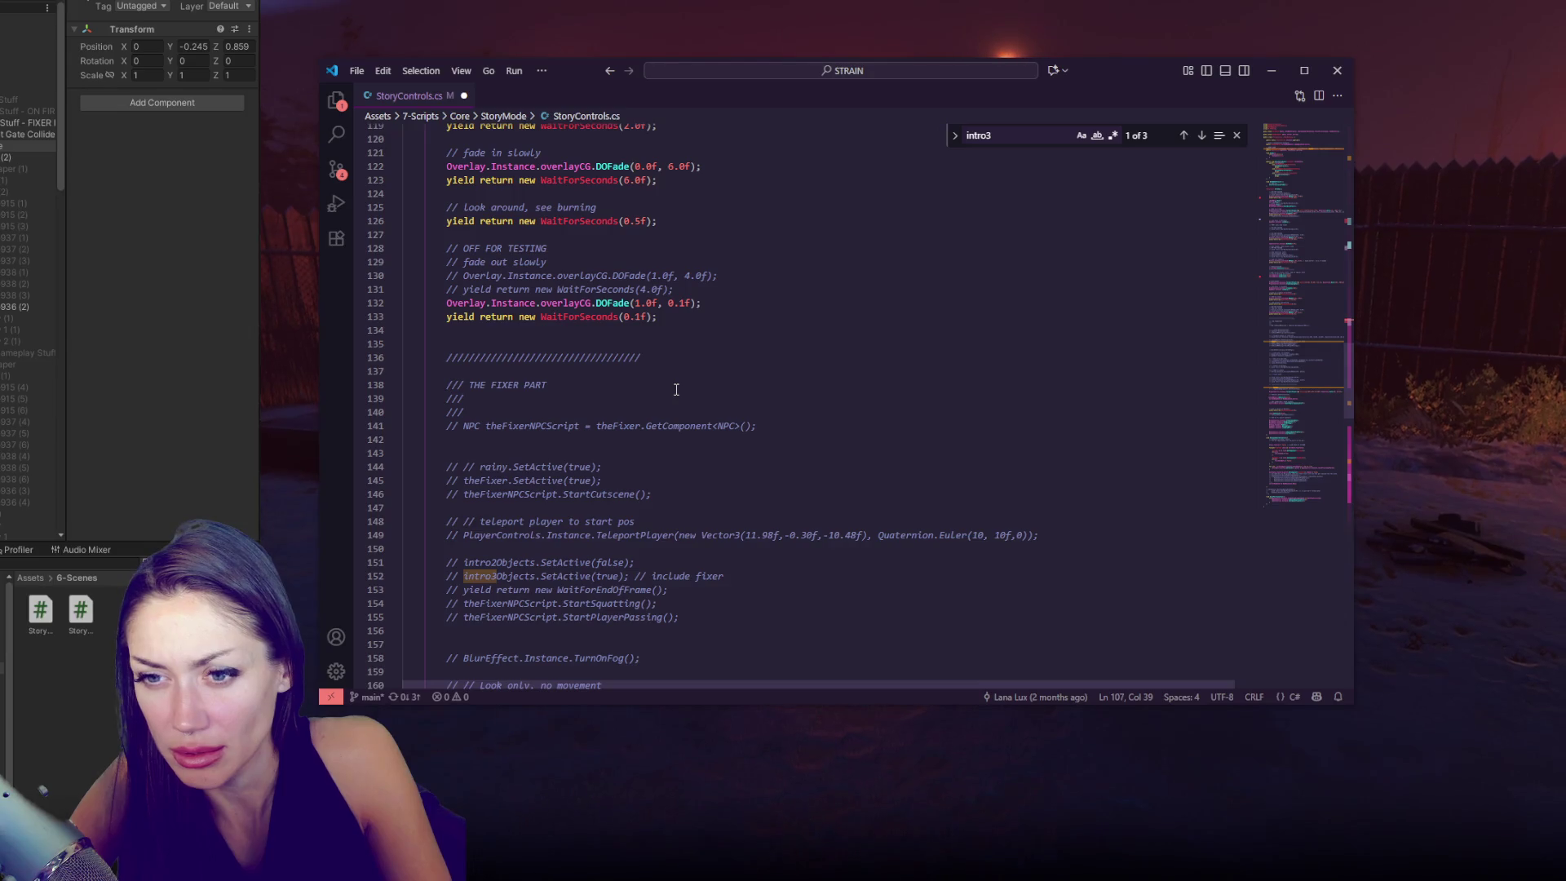
scroll(677, 389, "down", 5)
- Uncomment the intro3Objects.SetActive(true) line at 184
left_click(1203, 136)
left_click(1202, 136)
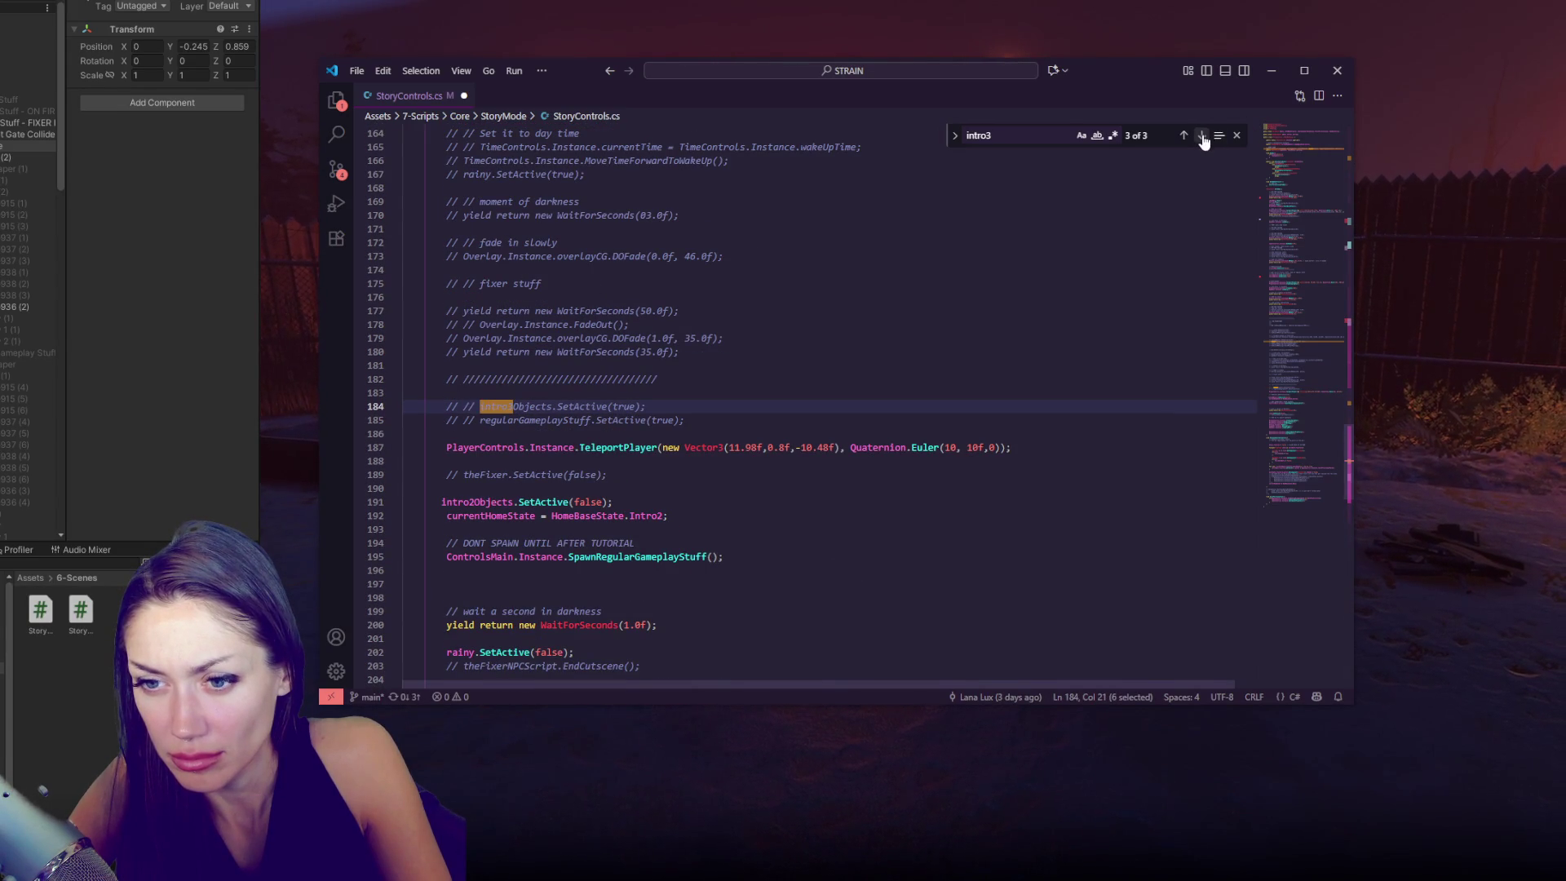
left_click(655, 405)
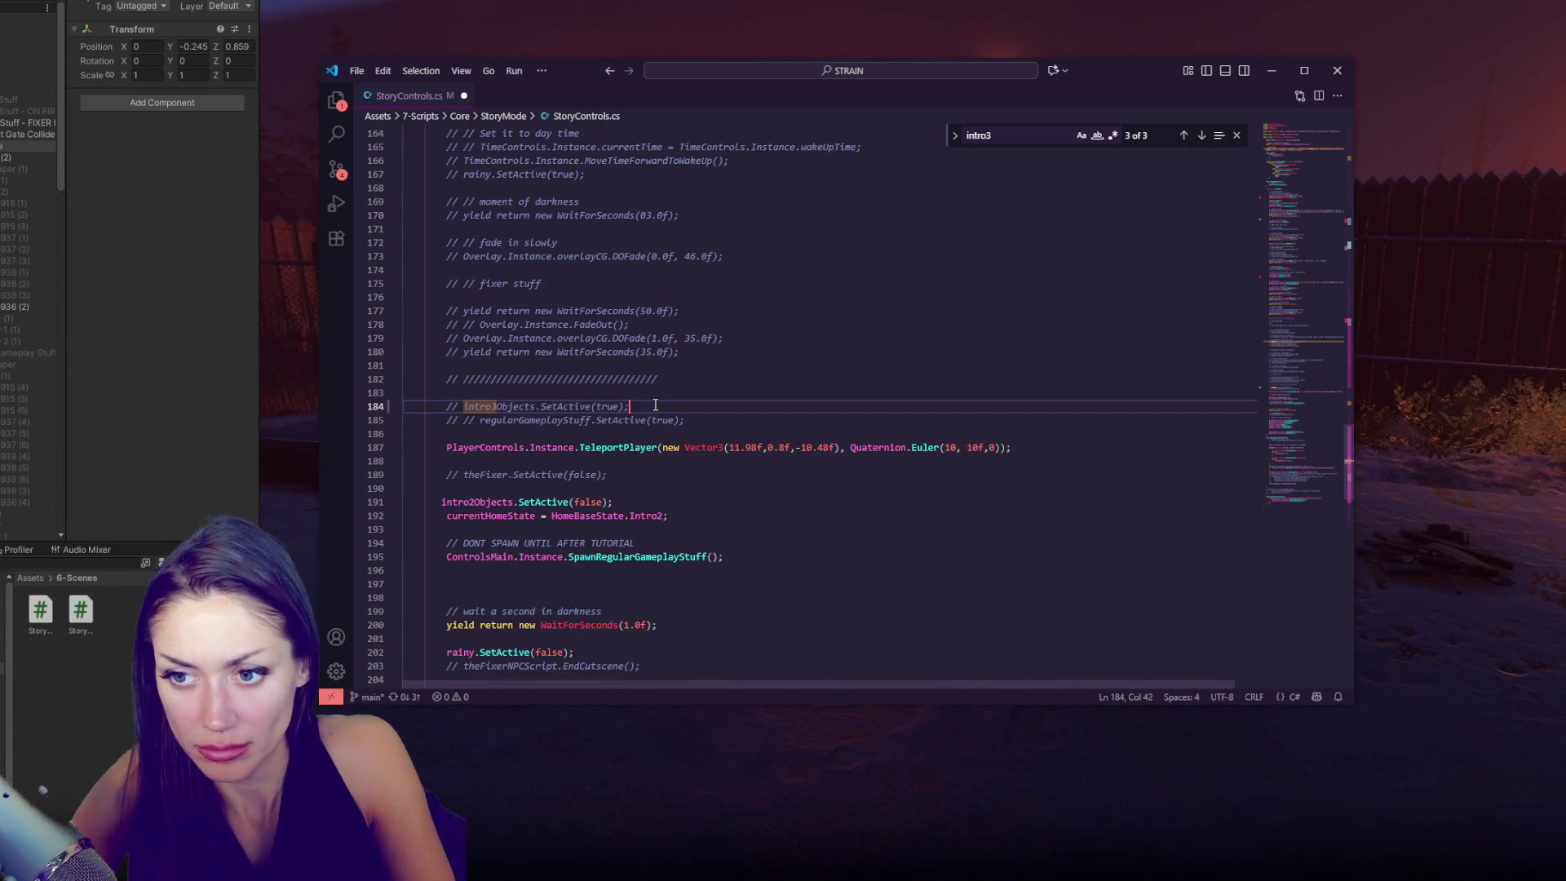
key("ctrl+slash")
scroll(655, 405, "up", 3)
key("ctrl+slash")
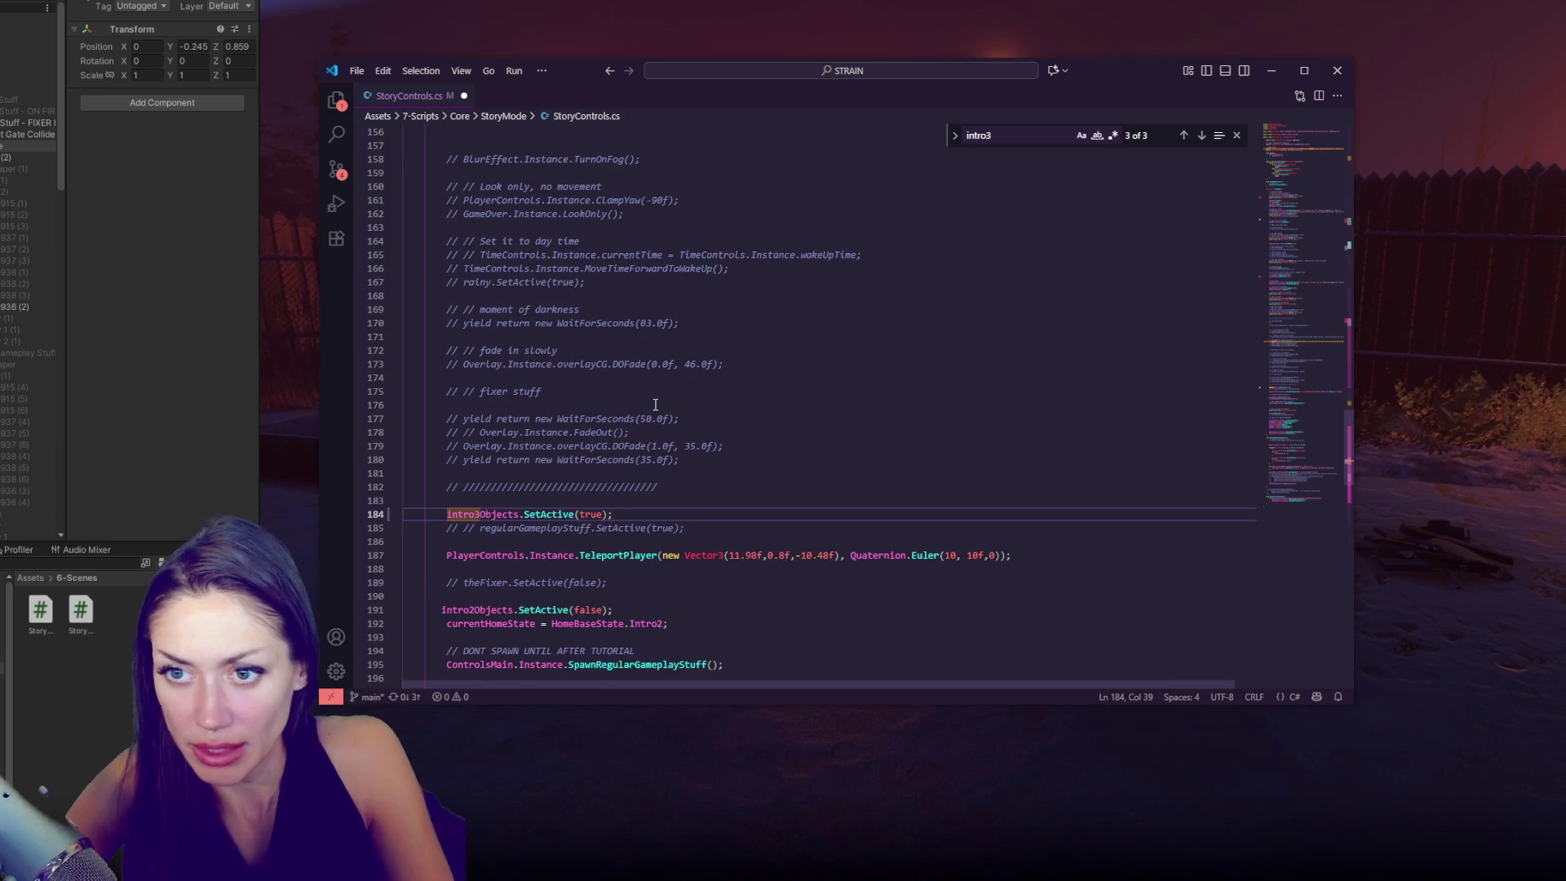
scroll(661, 405, "up", 10)
scroll(667, 406, "up", 4)
scroll(700, 390, "up", 5)
- Review the intro3Objects line at 108 and save StoryControls.cs
left_click(666, 332)
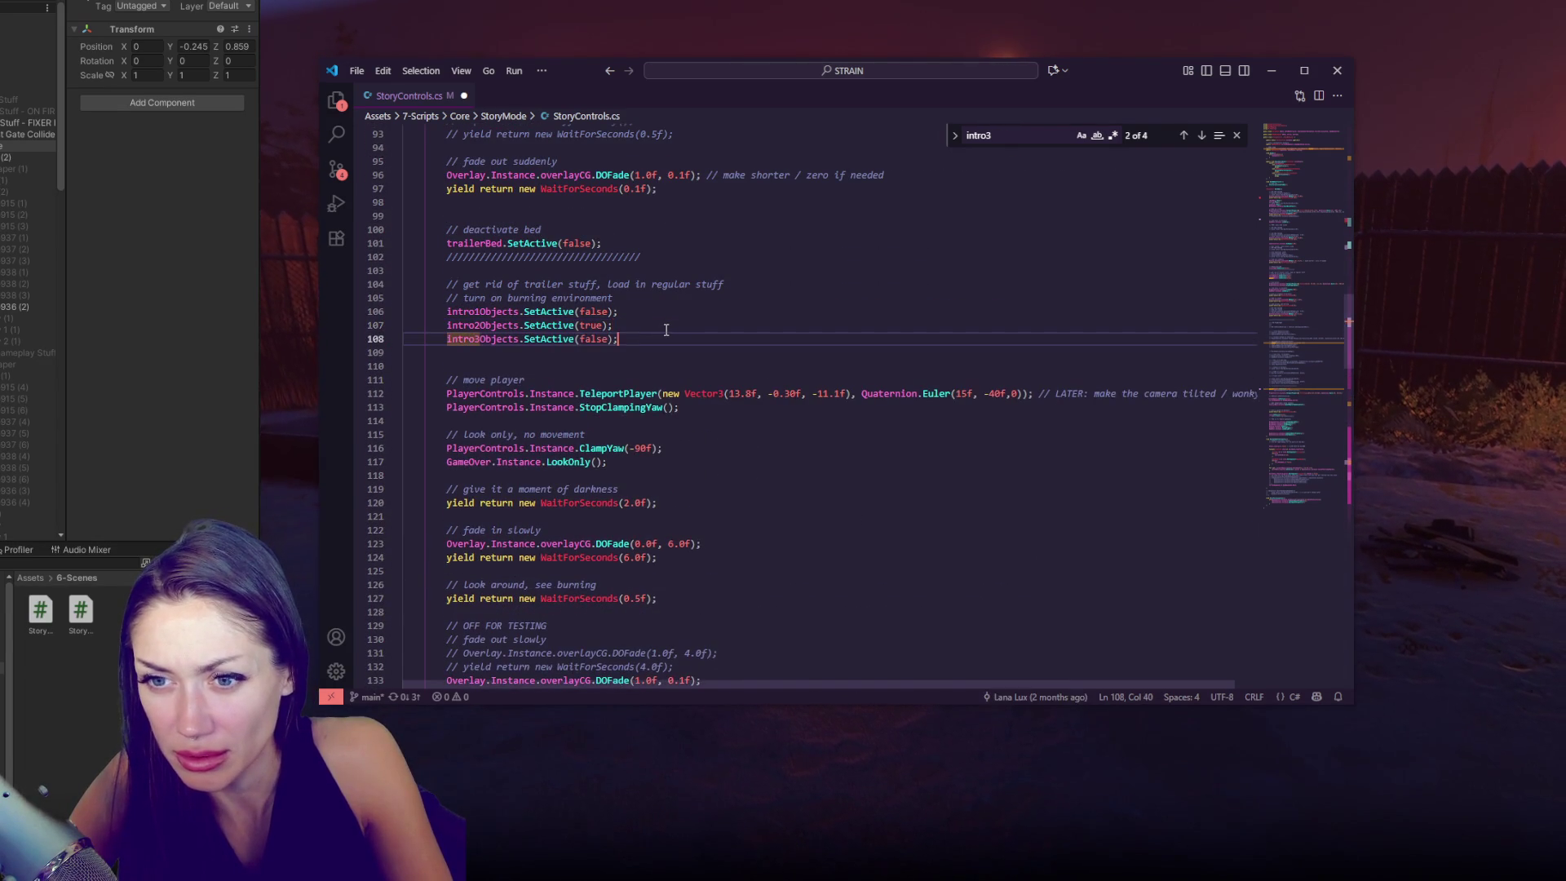
scroll(666, 329, "up", 9)
scroll(700, 325, "up", 9)
scroll(698, 334, "down", 10)
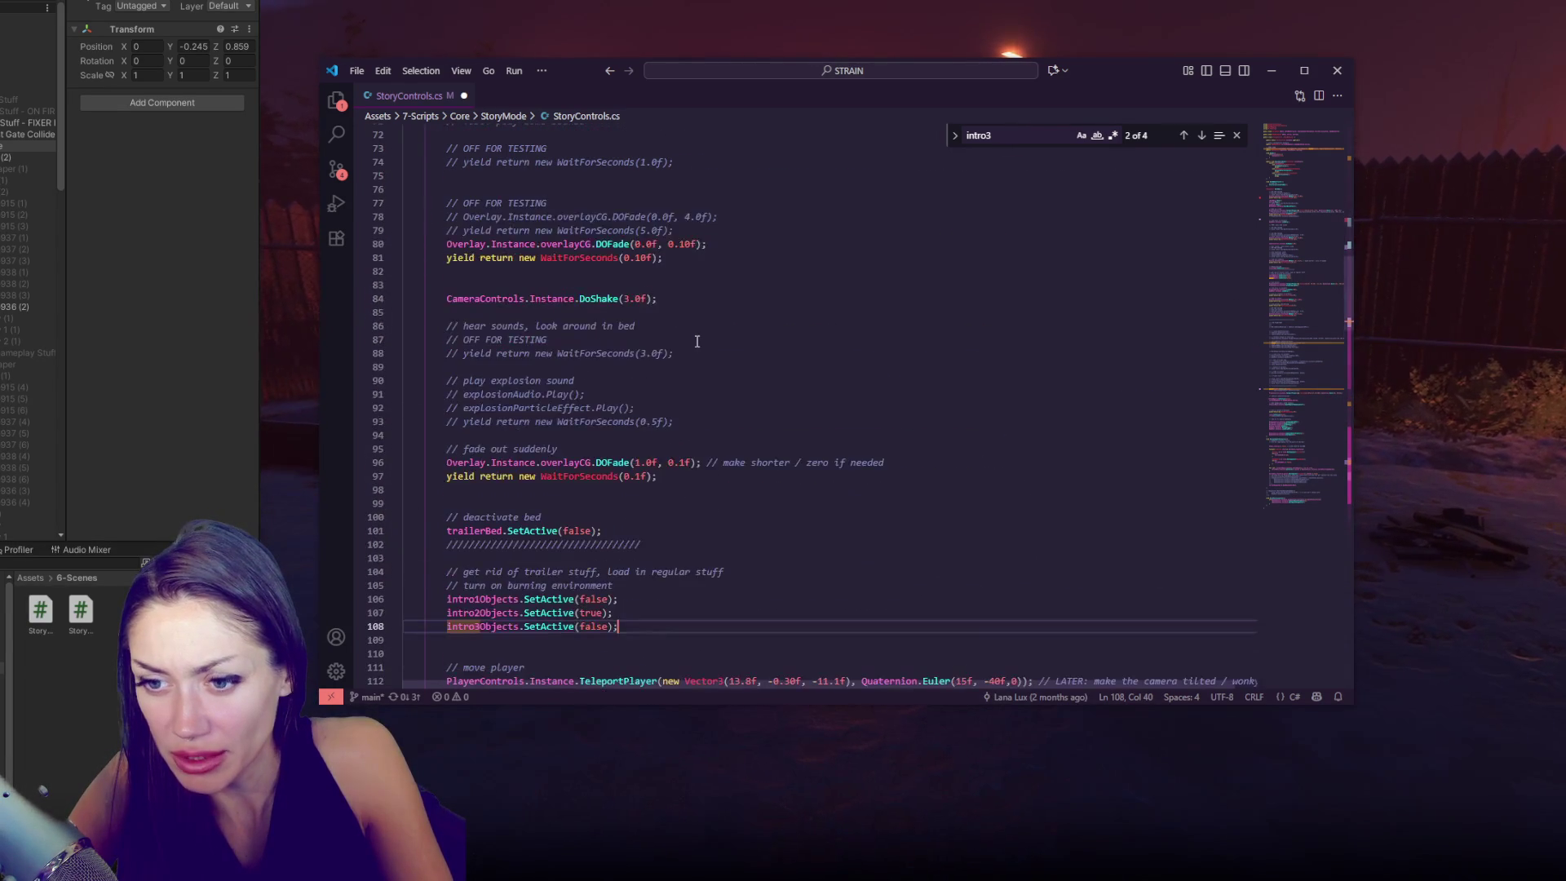
key("ctrl+s")
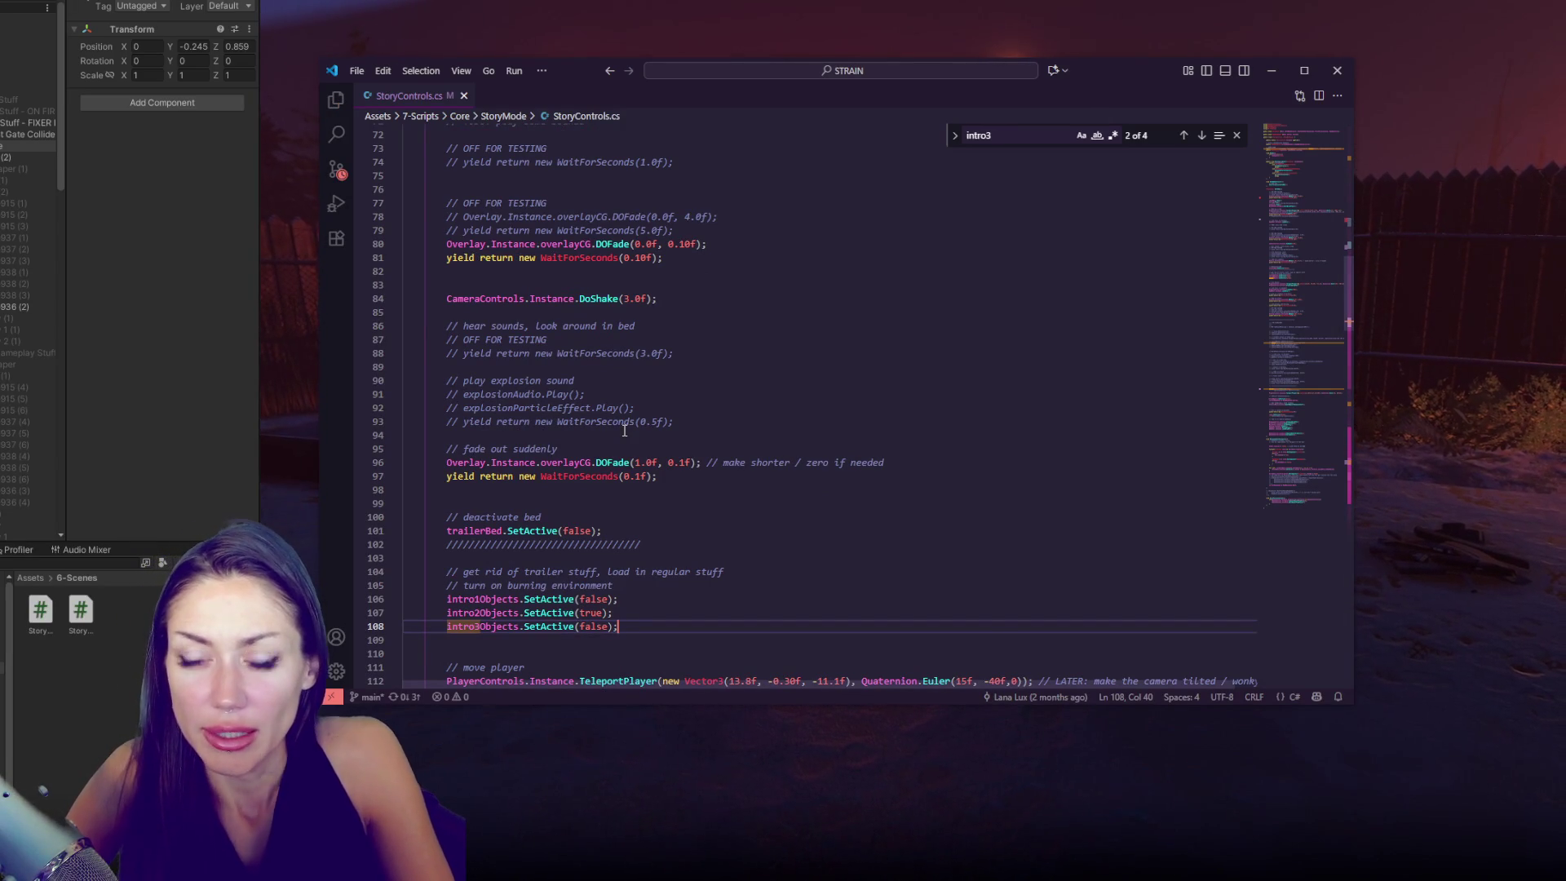
scroll(625, 430, "up", 6)
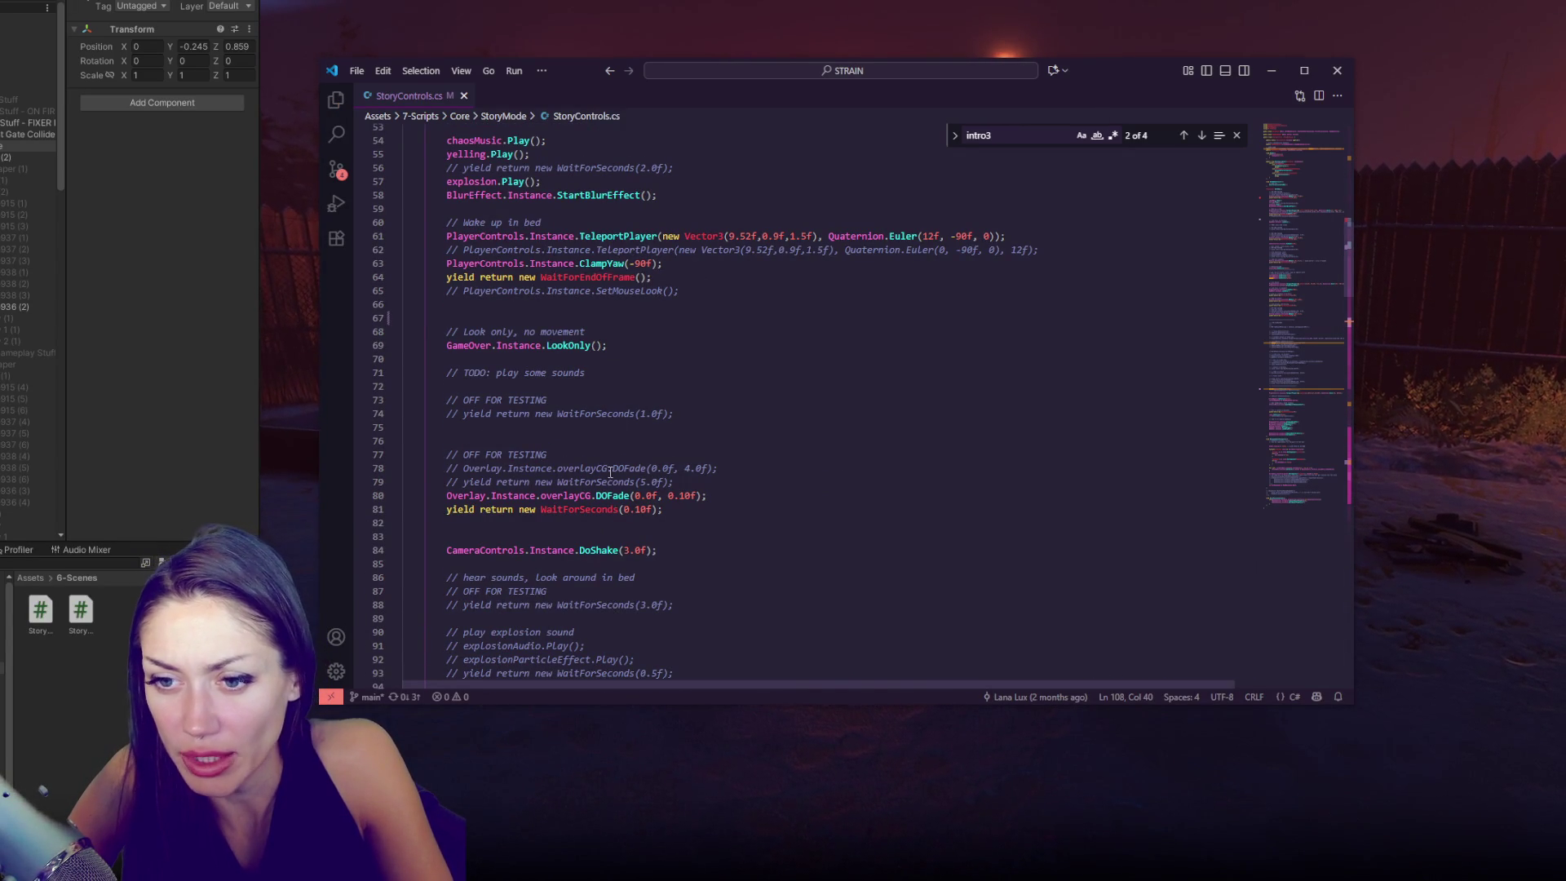
- Uncomment the fade and wait lines 78–79 and the one-second wait on line 74
left_click(684, 482)
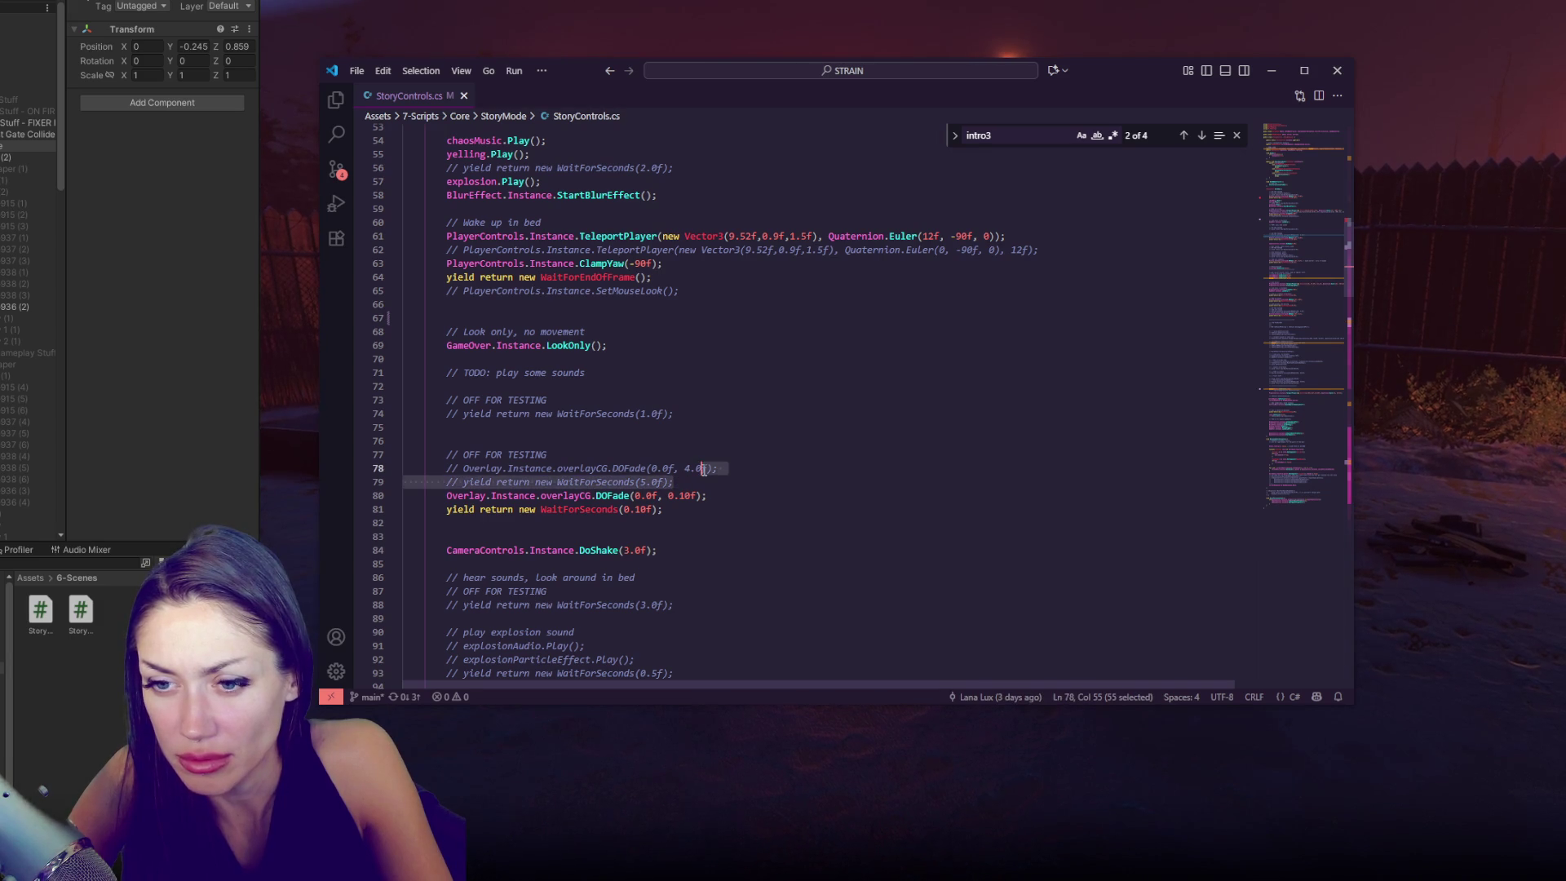
left_click(841, 468)
key("shift+Down")
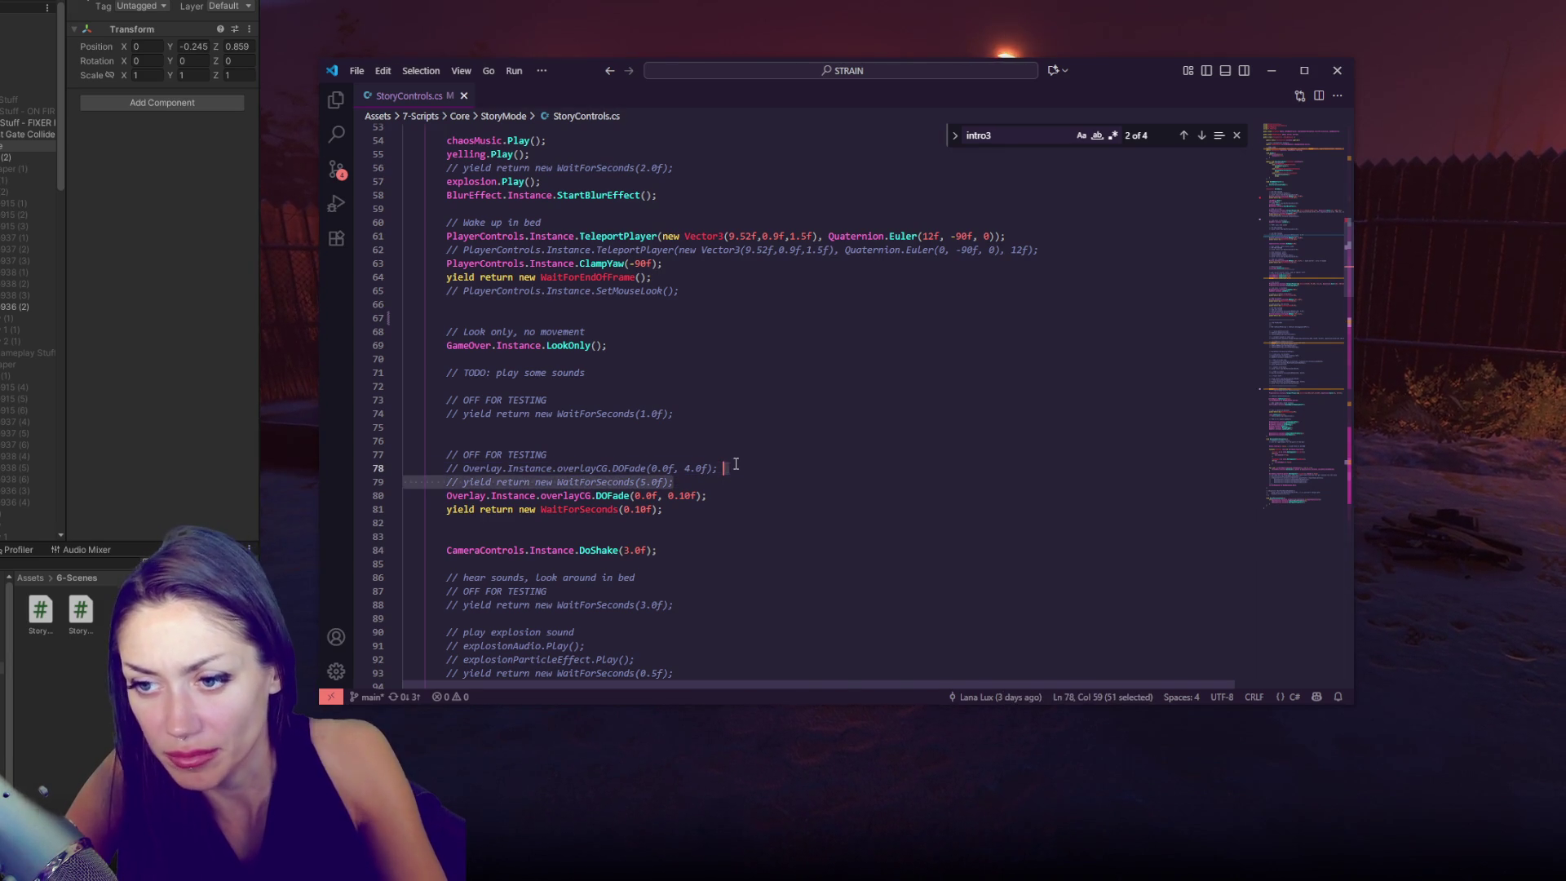
key("ctrl+slash")
left_click(808, 414)
key("Down")
key("Down")
key("Down")
left_click(784, 415)
key("ctrl+slash")
- Delete the OFF FOR TESTING notes and uncomment the three-second wait on line 85
key("Up")
left_click(584, 452)
key("shift+Up")
key("BackSpace")
left_click(589, 398)
key("shift+Up")
key("BackSpace")
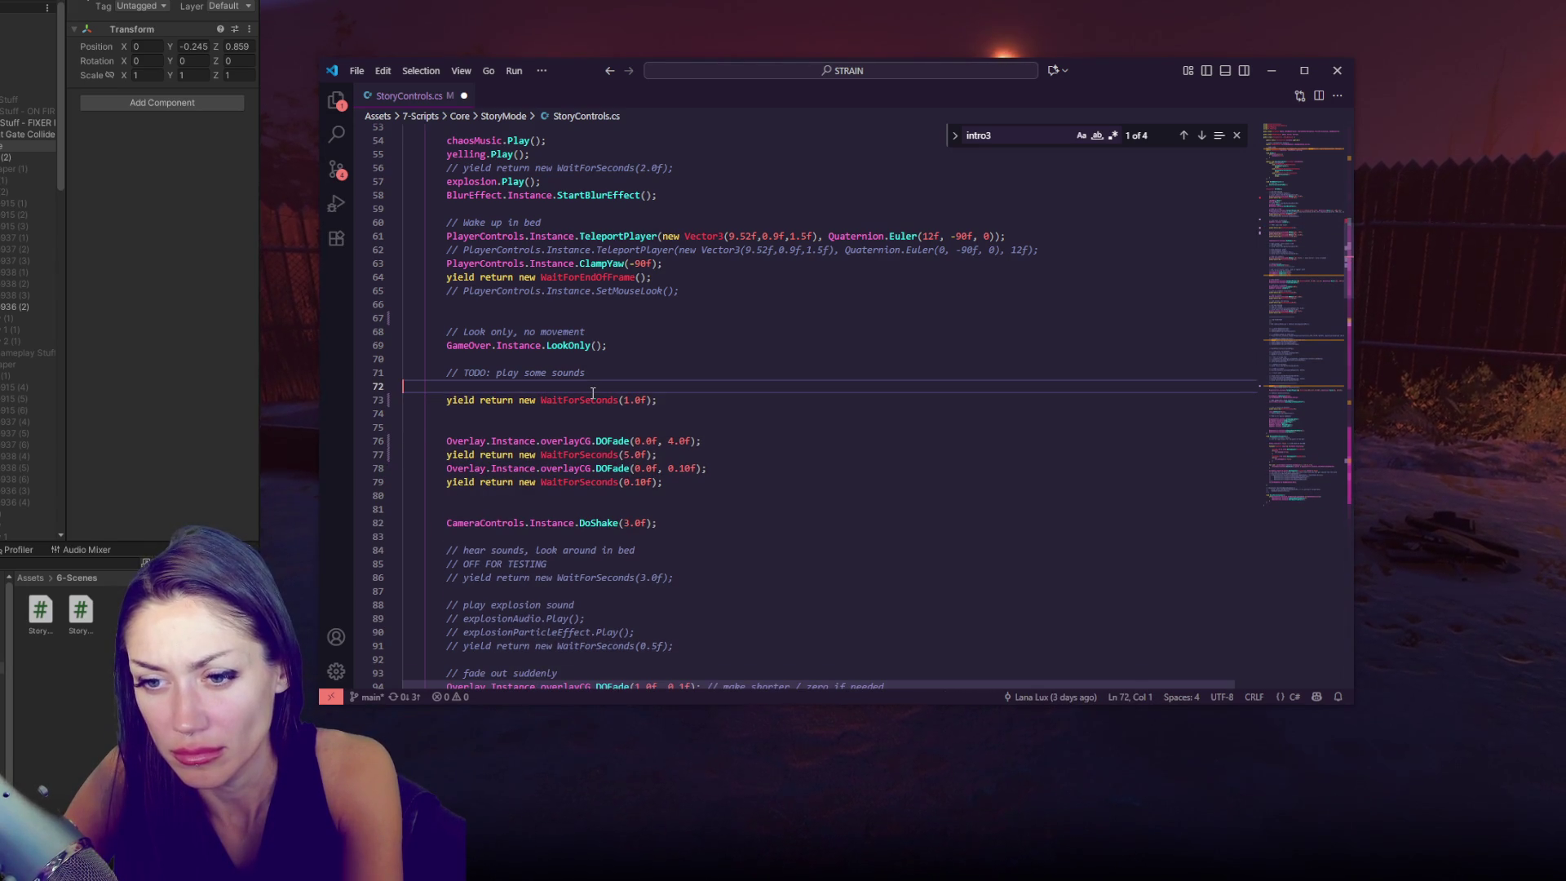
left_click(651, 564)
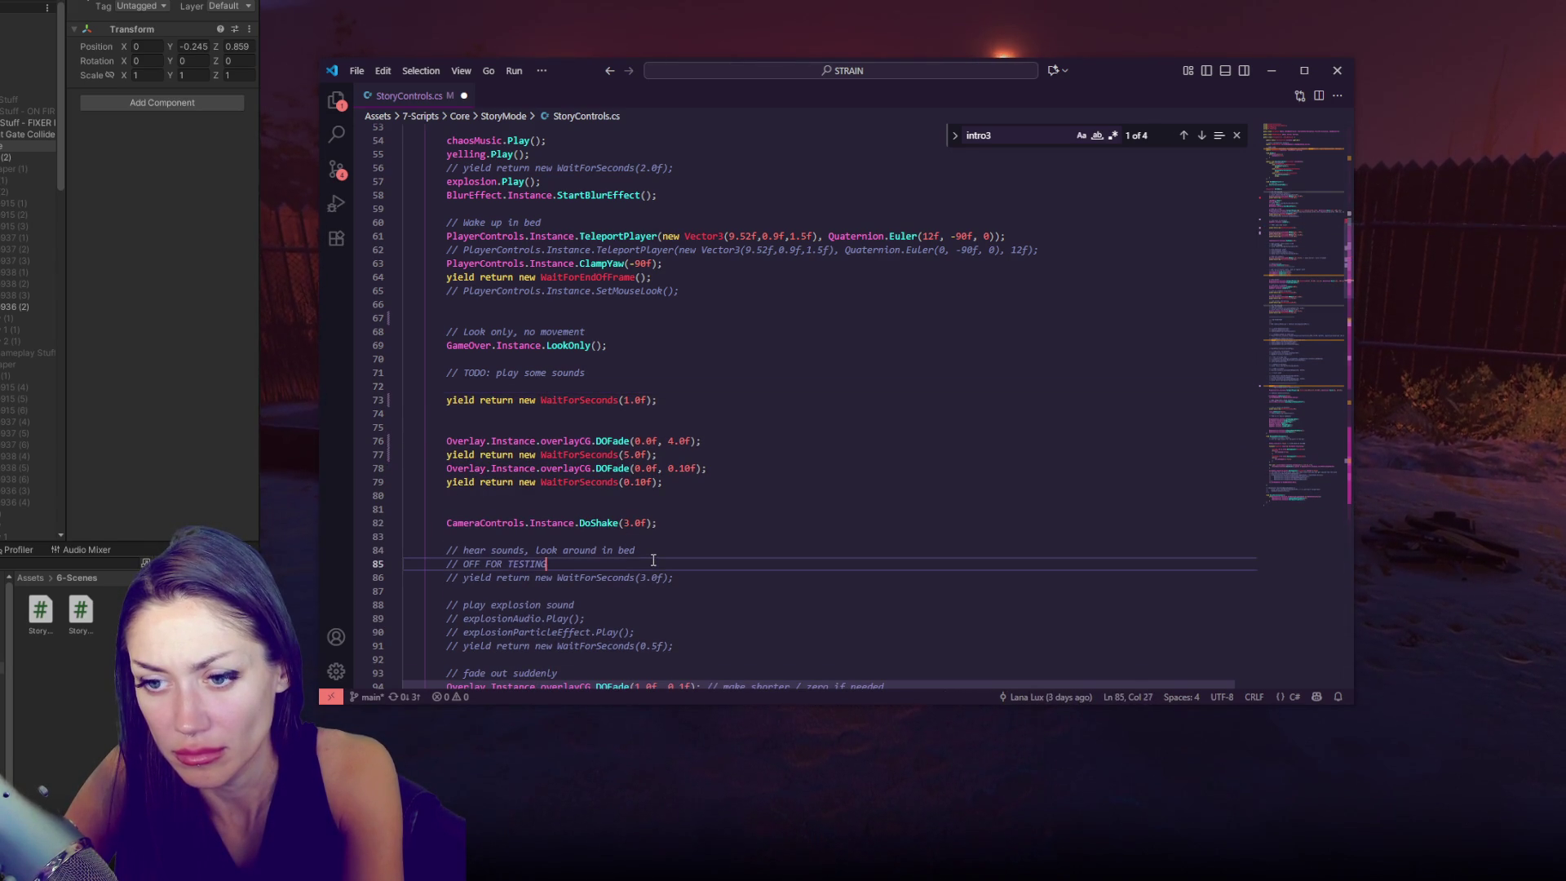
key("ctrl+shift+k")
left_click(691, 567)
key("ctrl+slash")
- Uncomment the explosion audio, particle and wait lines 88–90, then return to Unity
left_click(677, 593)
left_click_drag(709, 630, 731, 604)
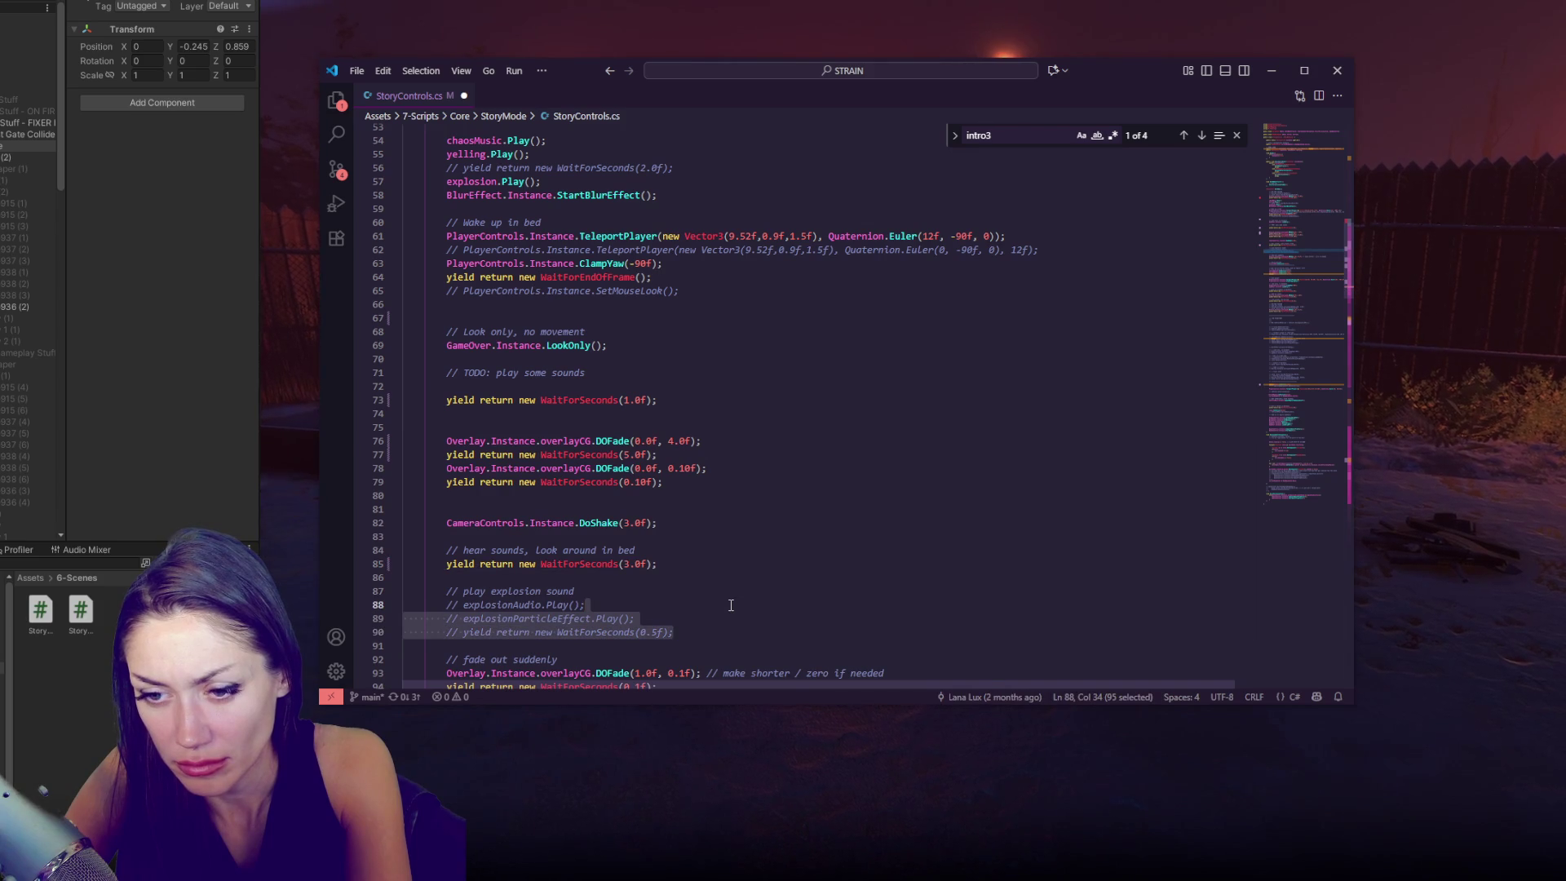
key("ctrl+slash")
left_click(731, 605)
scroll(732, 602, "down", 2)
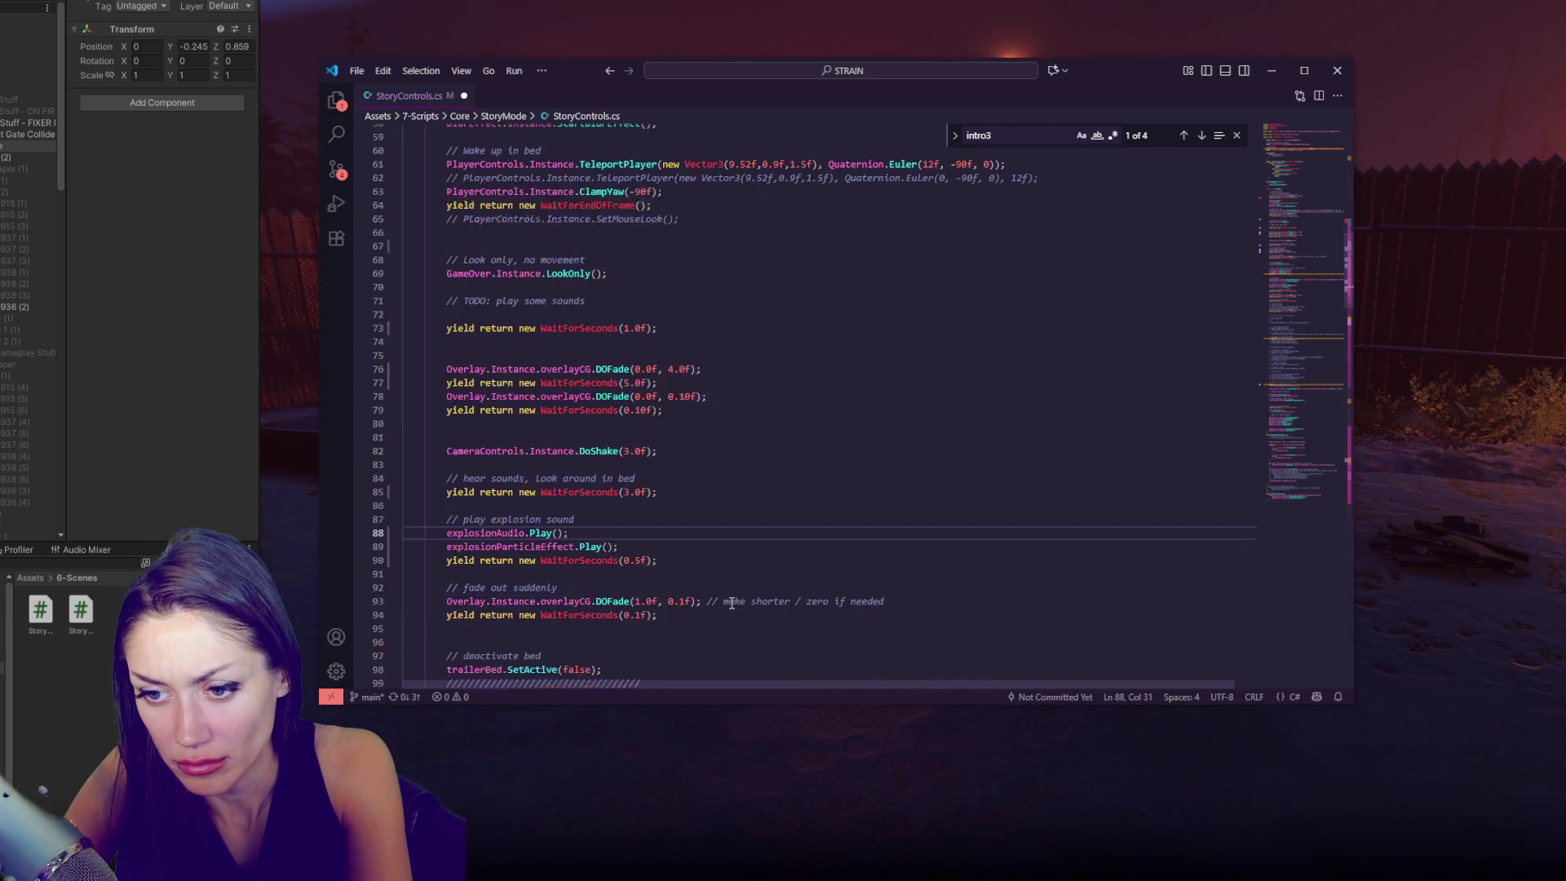
scroll(732, 603, "down", 2)
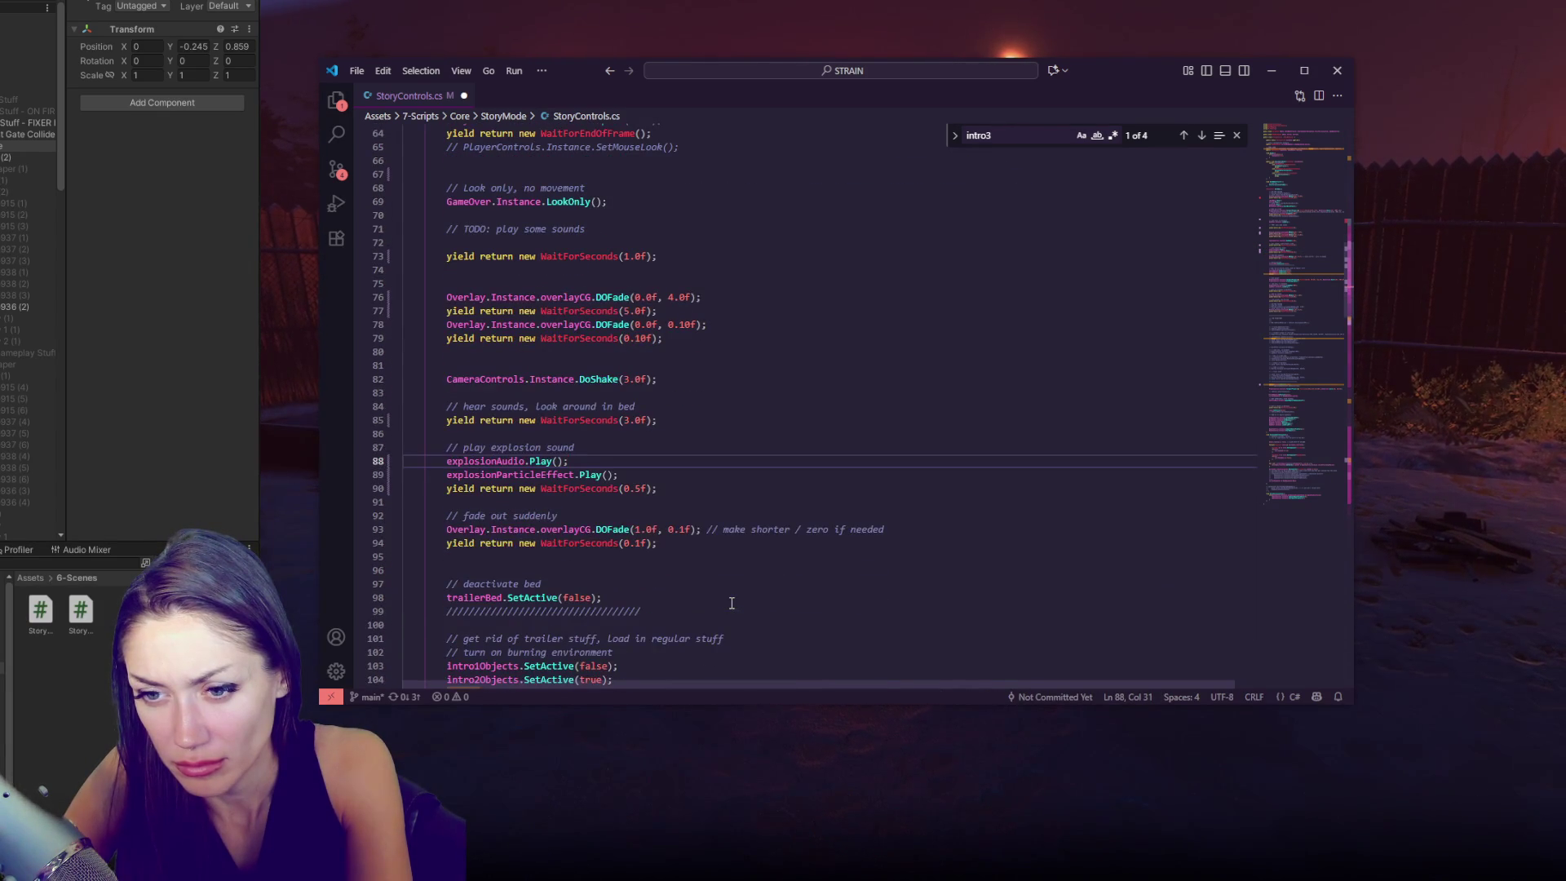
left_click(175, 244)
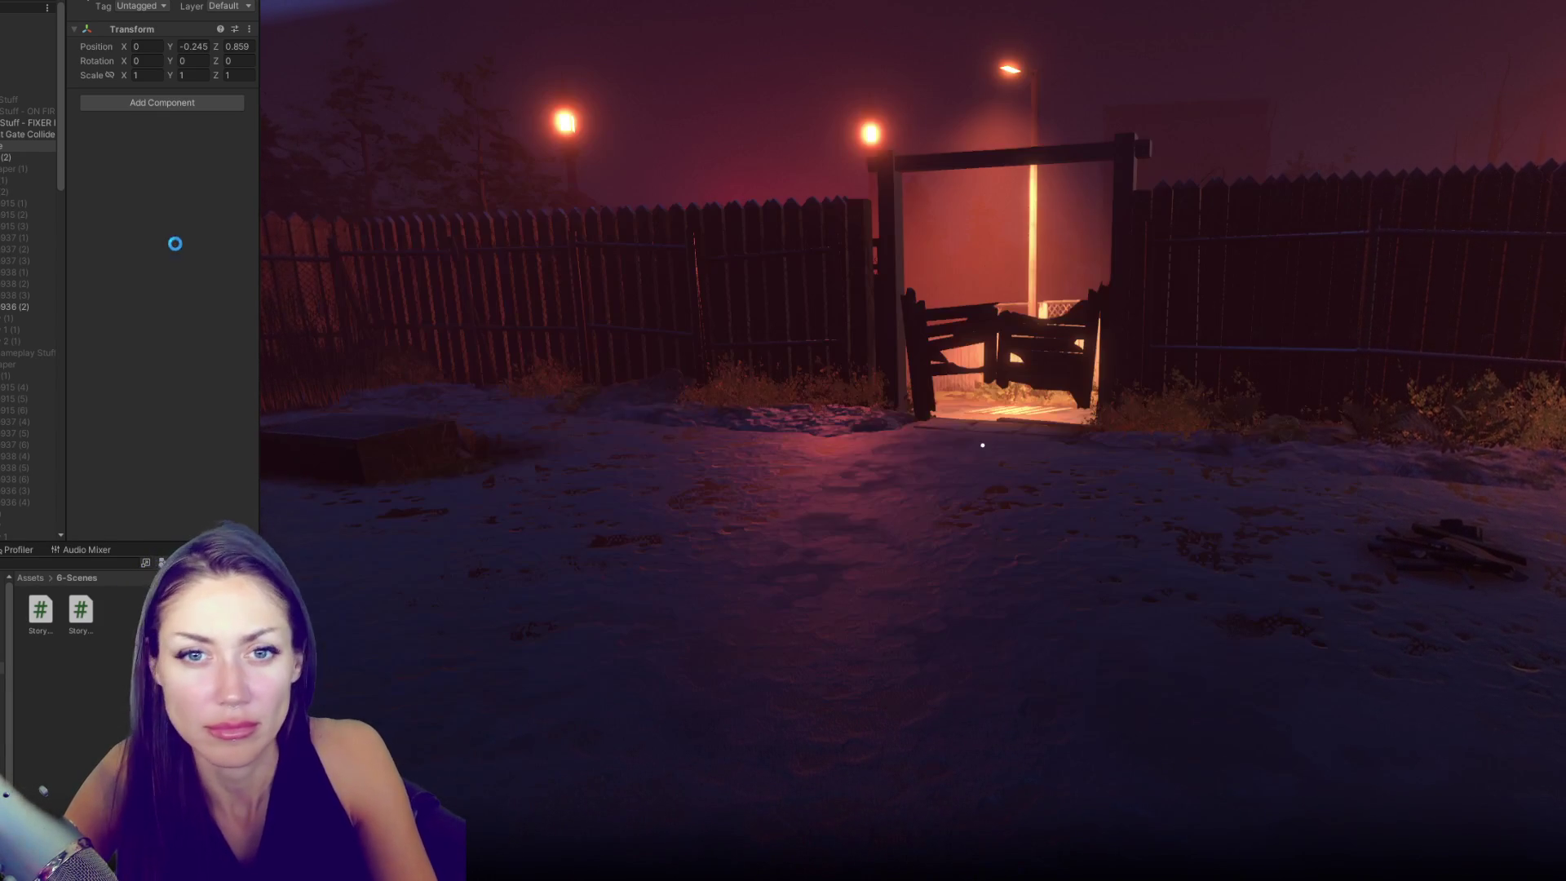
- Ping the Home Controls Explosion reference, view the Console errors, and comment out explosionAudio.Play() on line 88
left_click(28, 30)
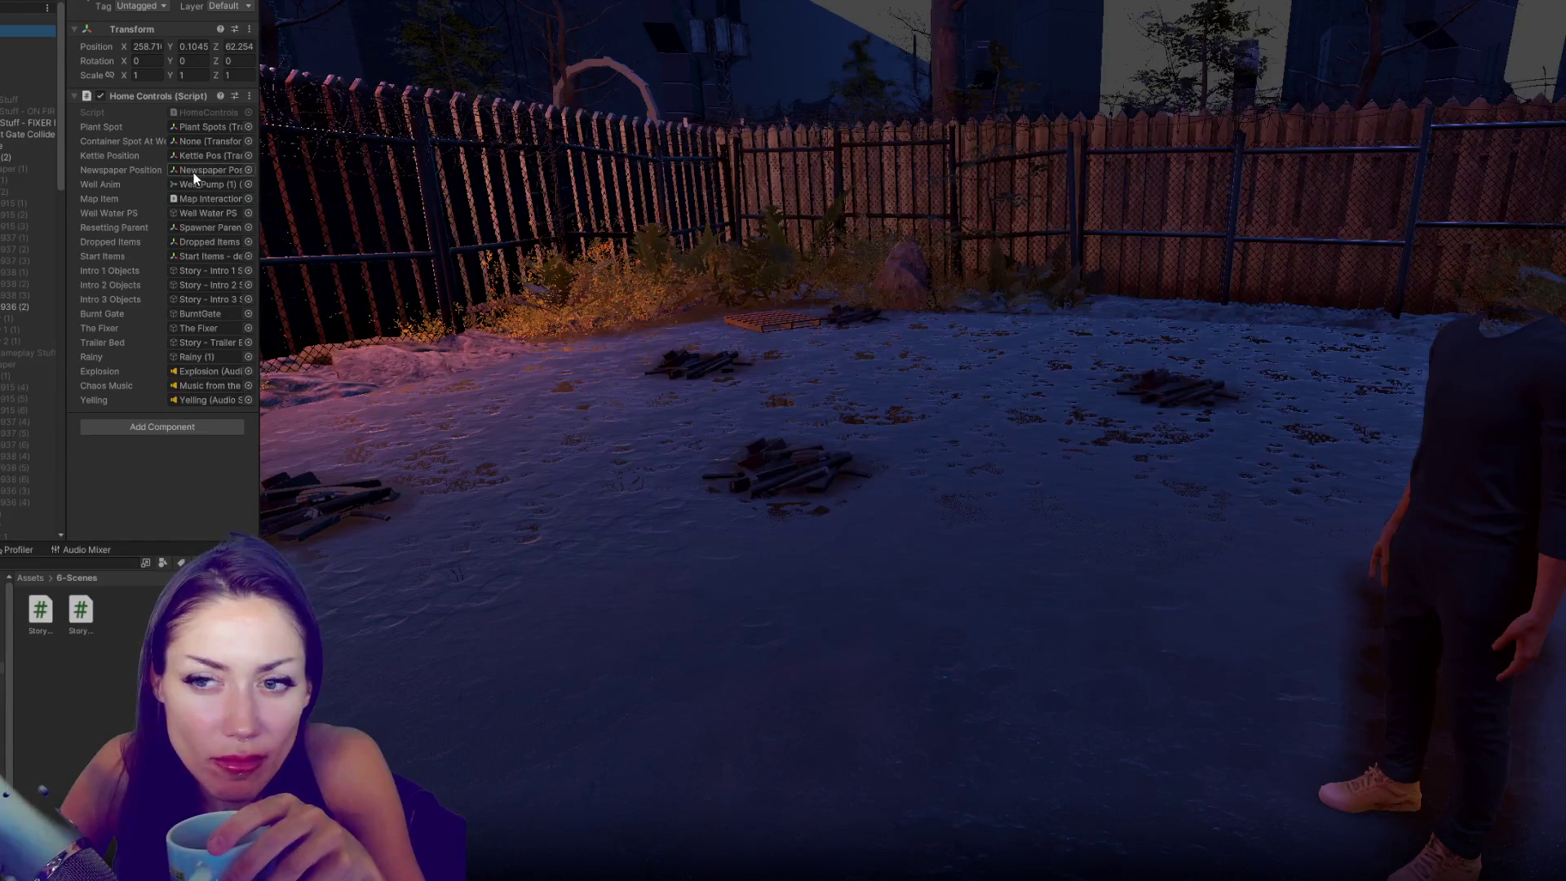
left_click(199, 375)
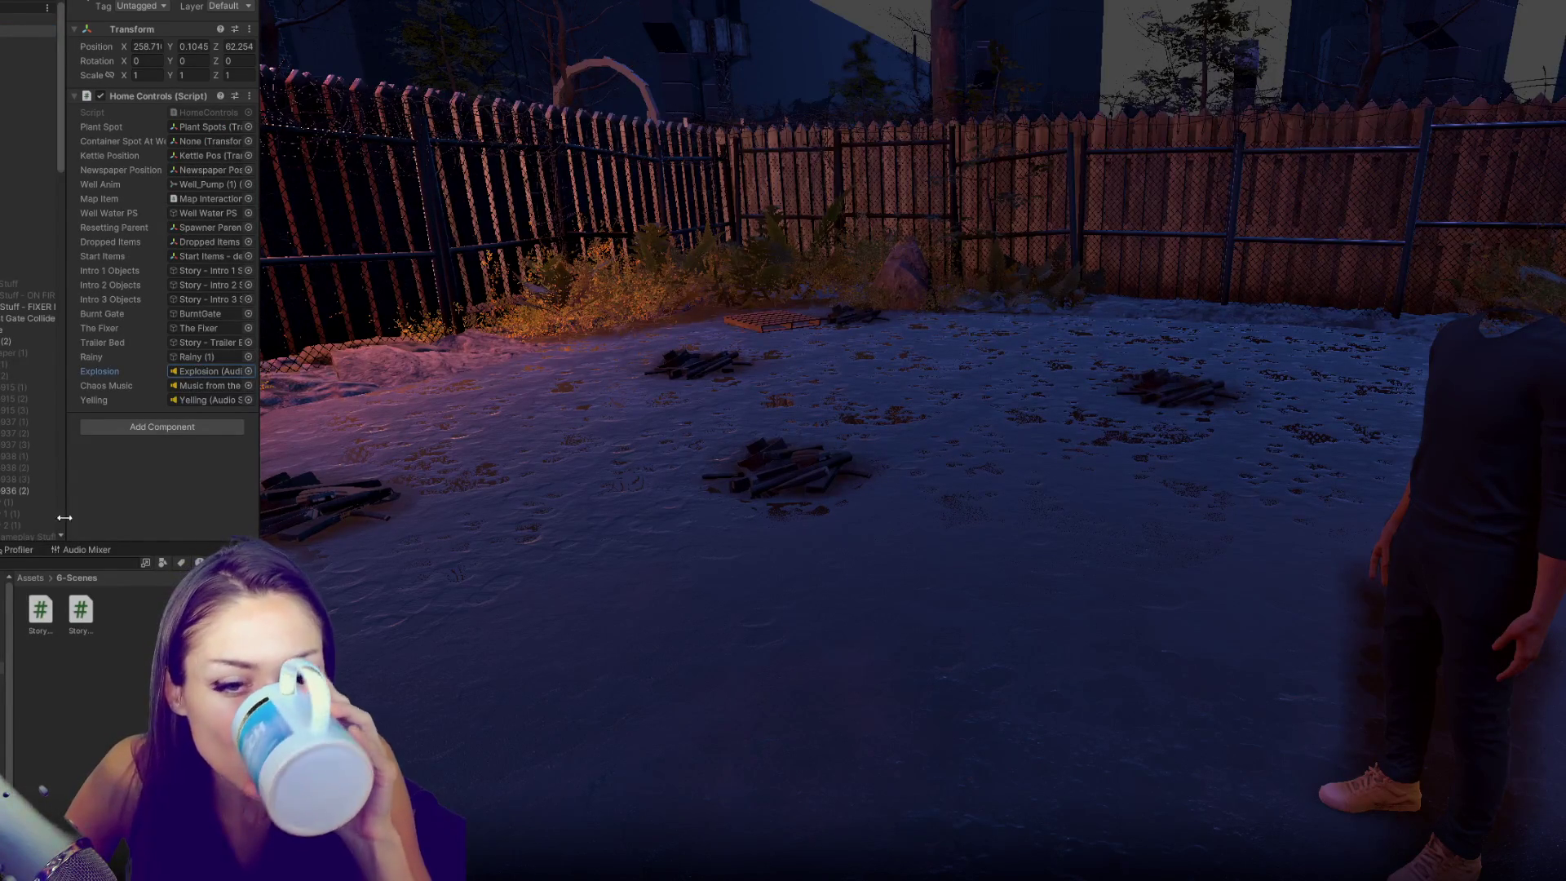
key("ctrl+shift+c")
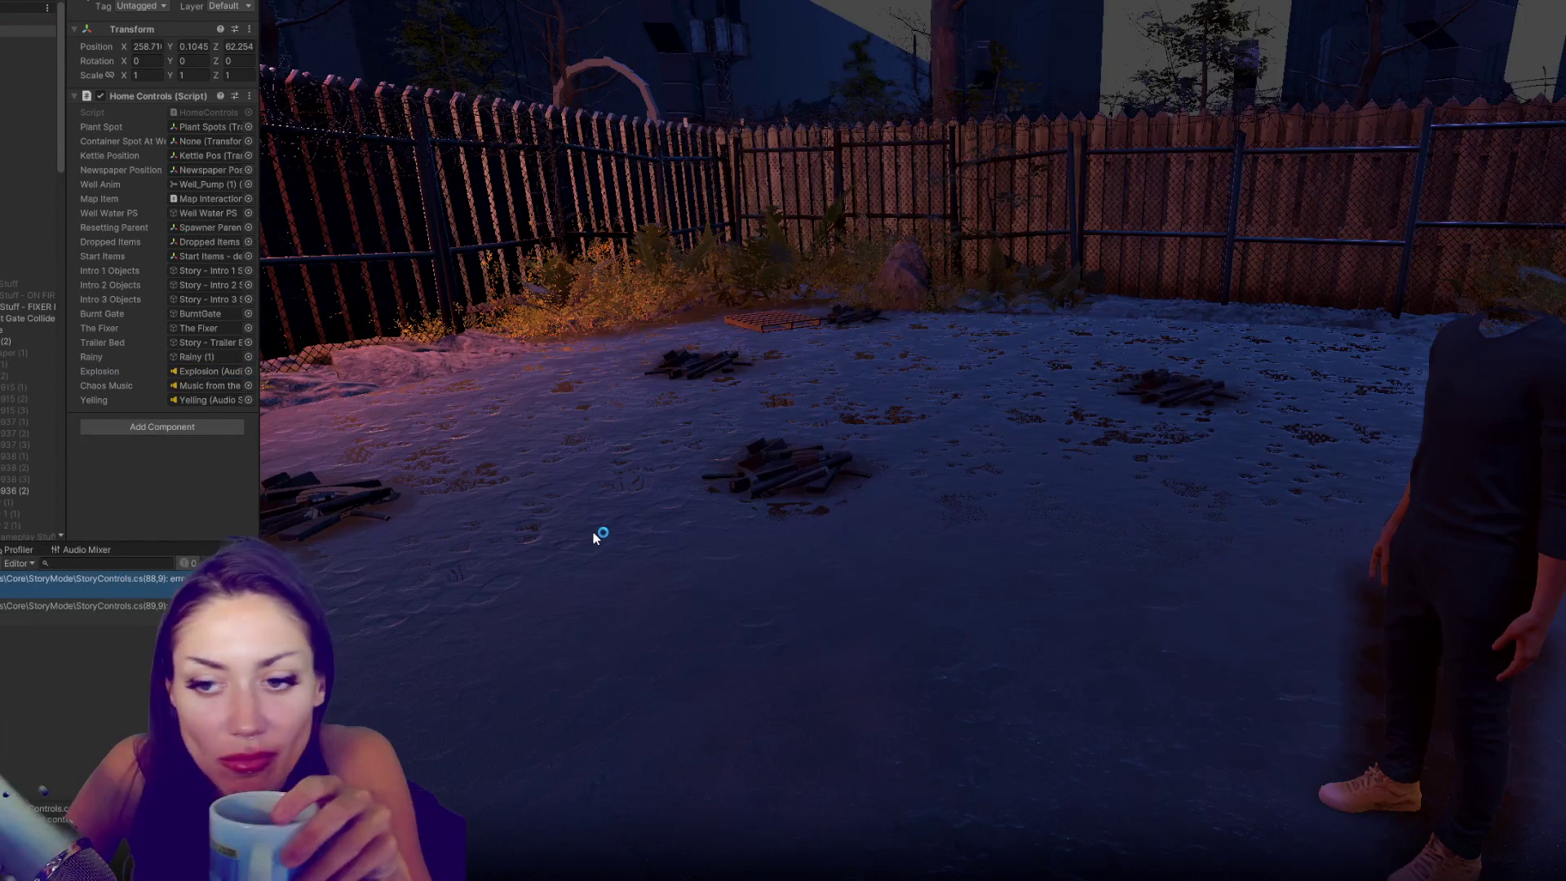
key("ctrl+slash")
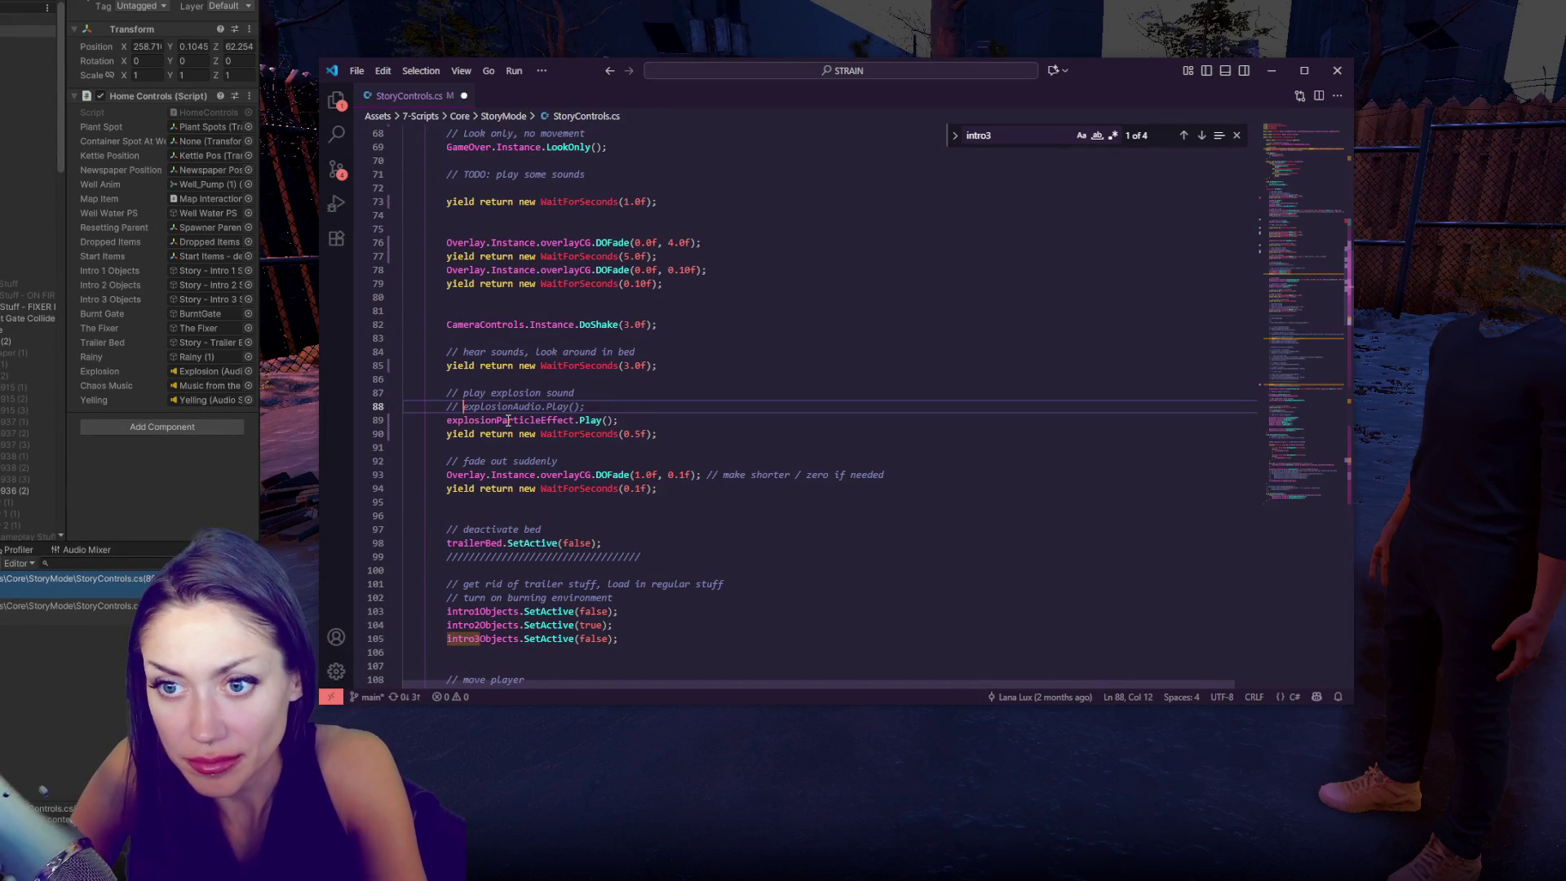
- Change line 88 to explosion.Play() and comment out the explosion particle line 89
key("ctrl+slash")
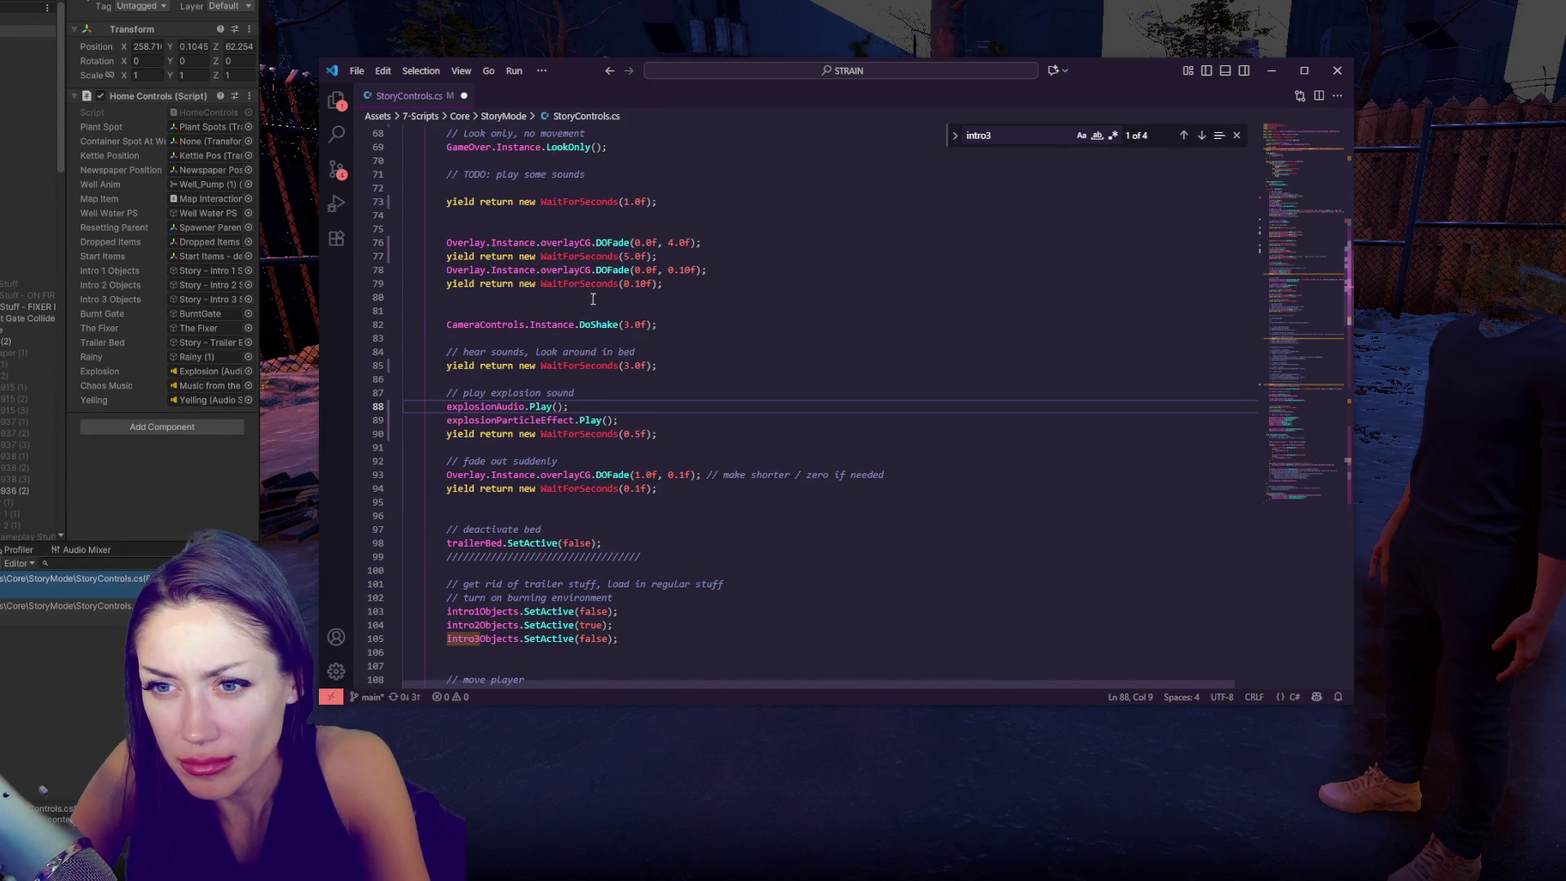
left_click(525, 406)
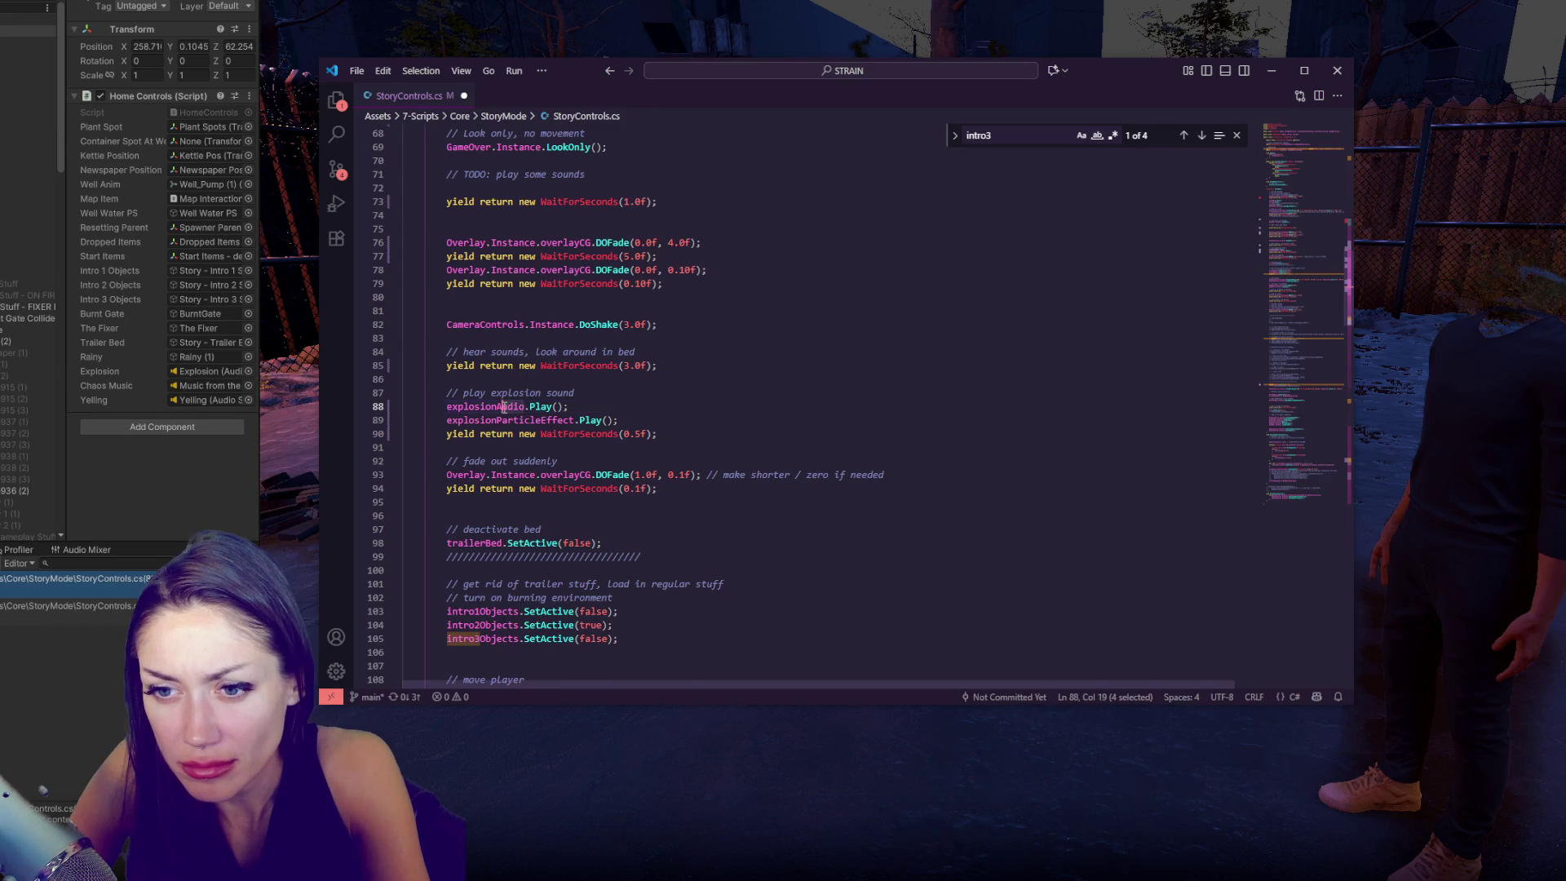
key("BackSpace")
key("BackSpace")
key("BackSpace")
left_click(589, 392)
left_click(591, 420)
key("ctrl+slash")
left_click(763, 389)
left_click(314, 555)
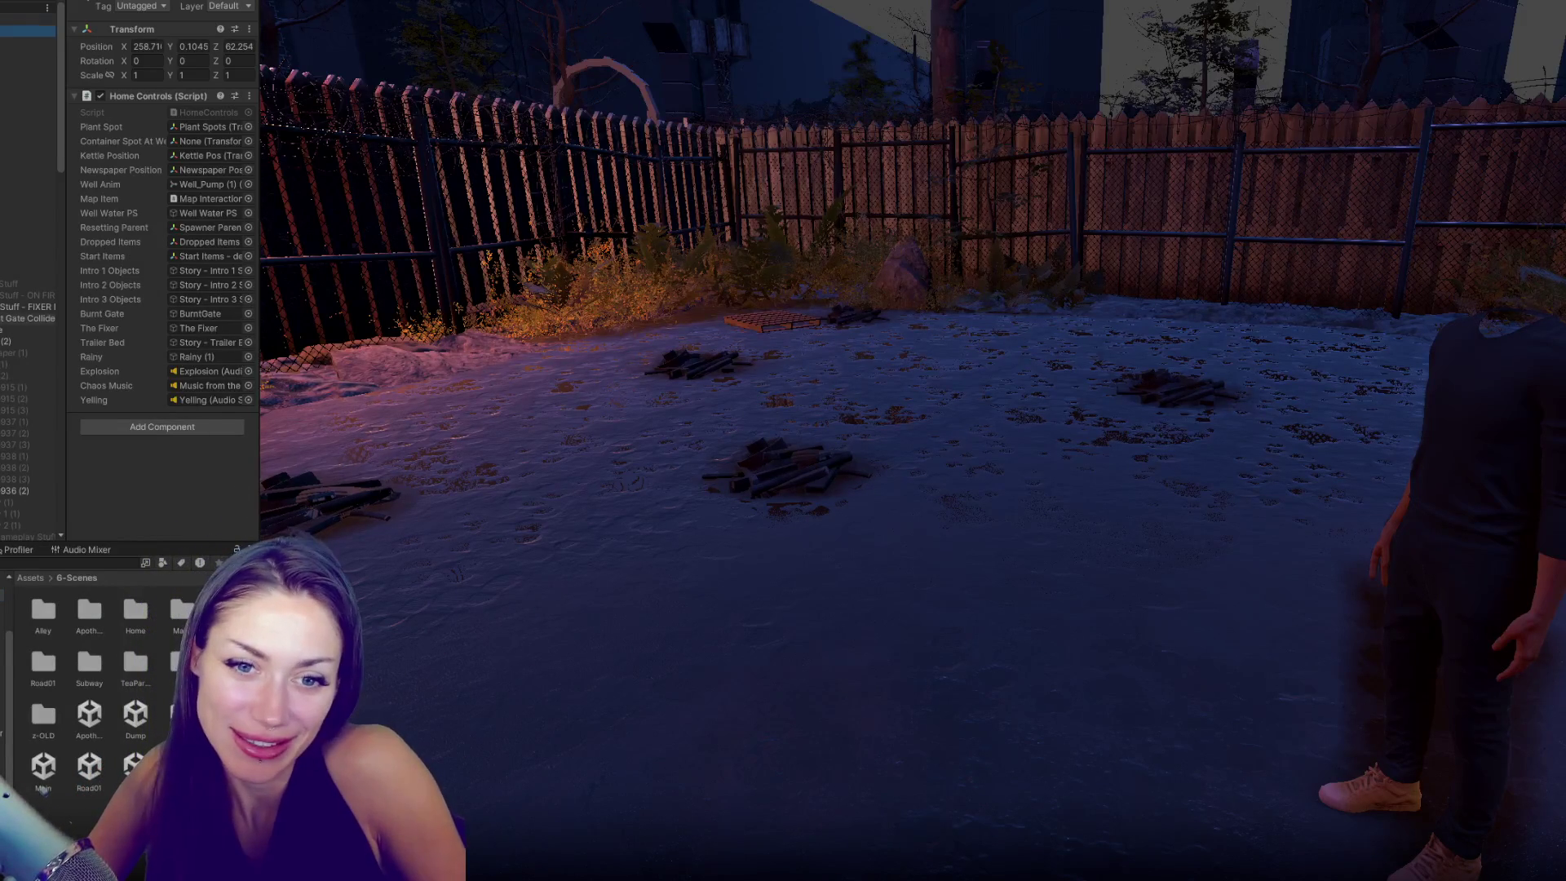
- Select the Fixer stuff object in the Hierarchy and glance at StoryControls.cs
left_click(28, 307)
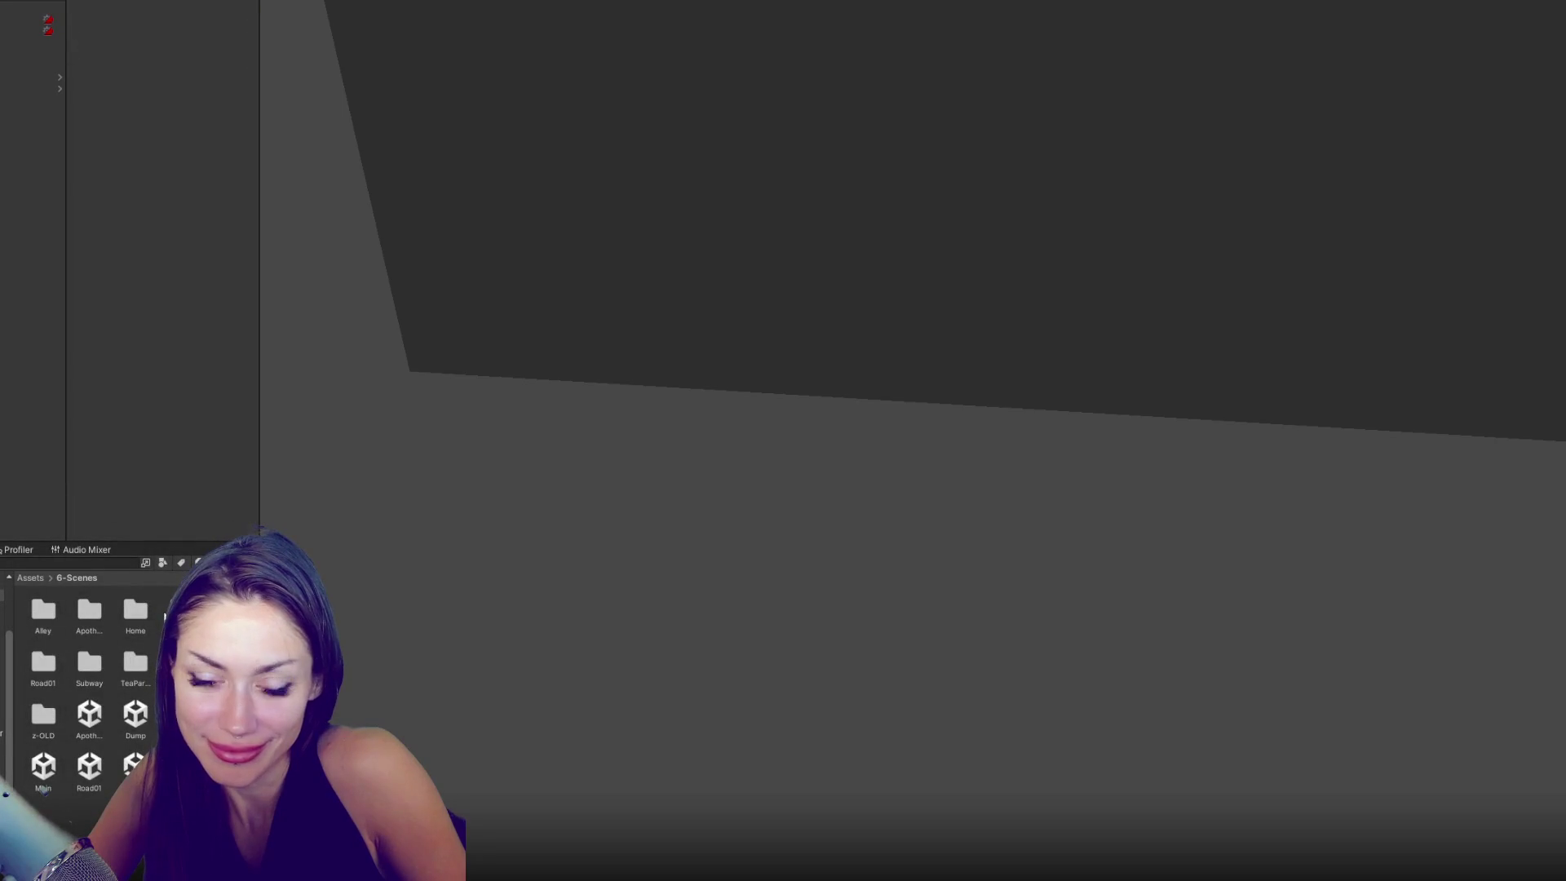
key("alt+Tab")
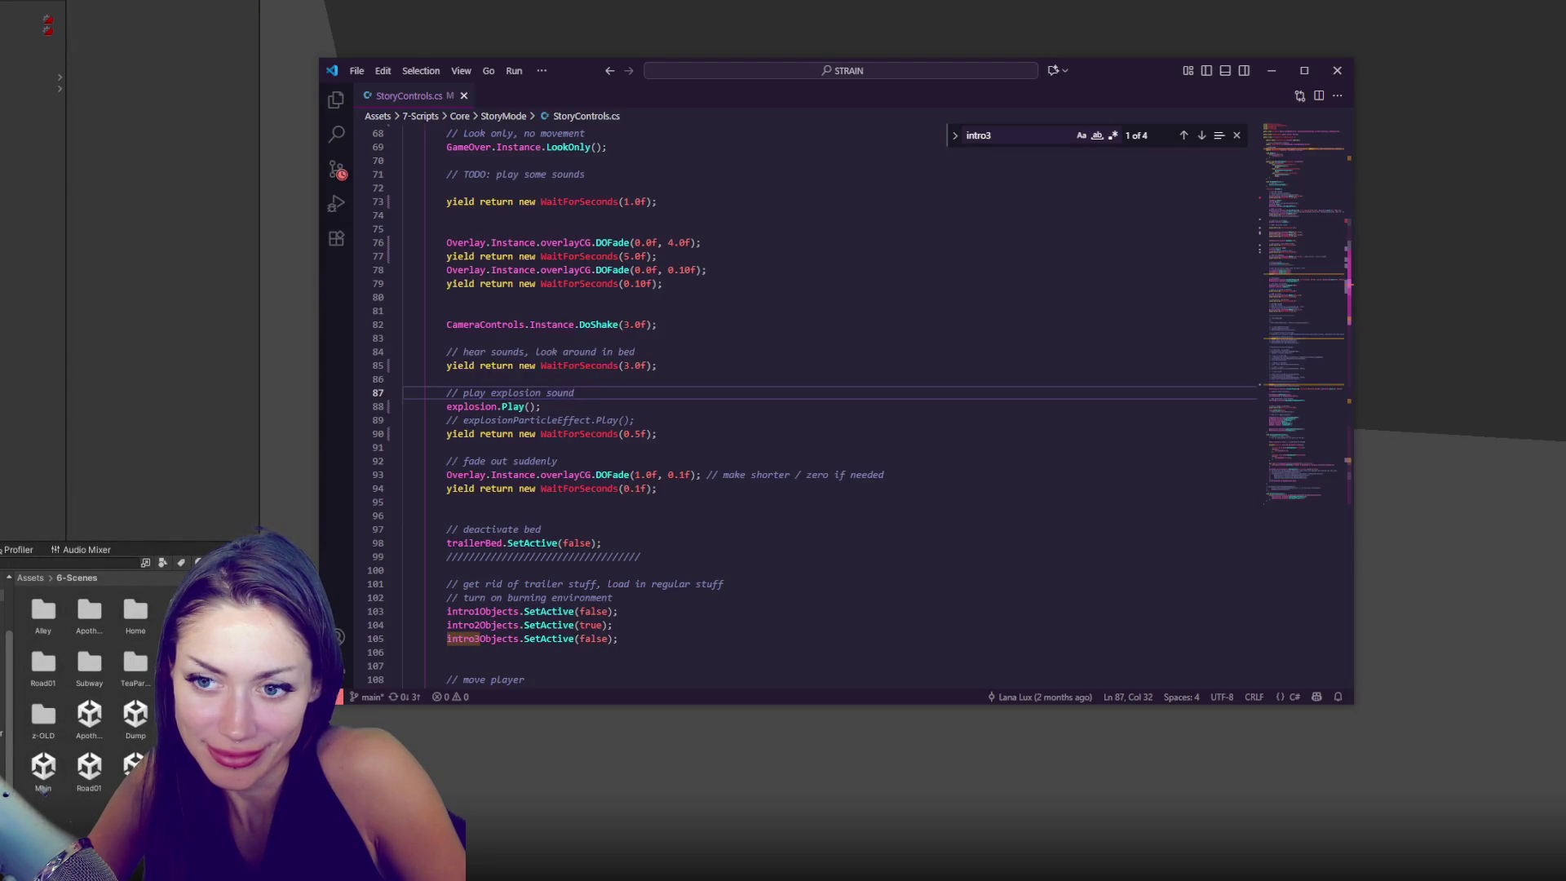
key("alt+Tab")
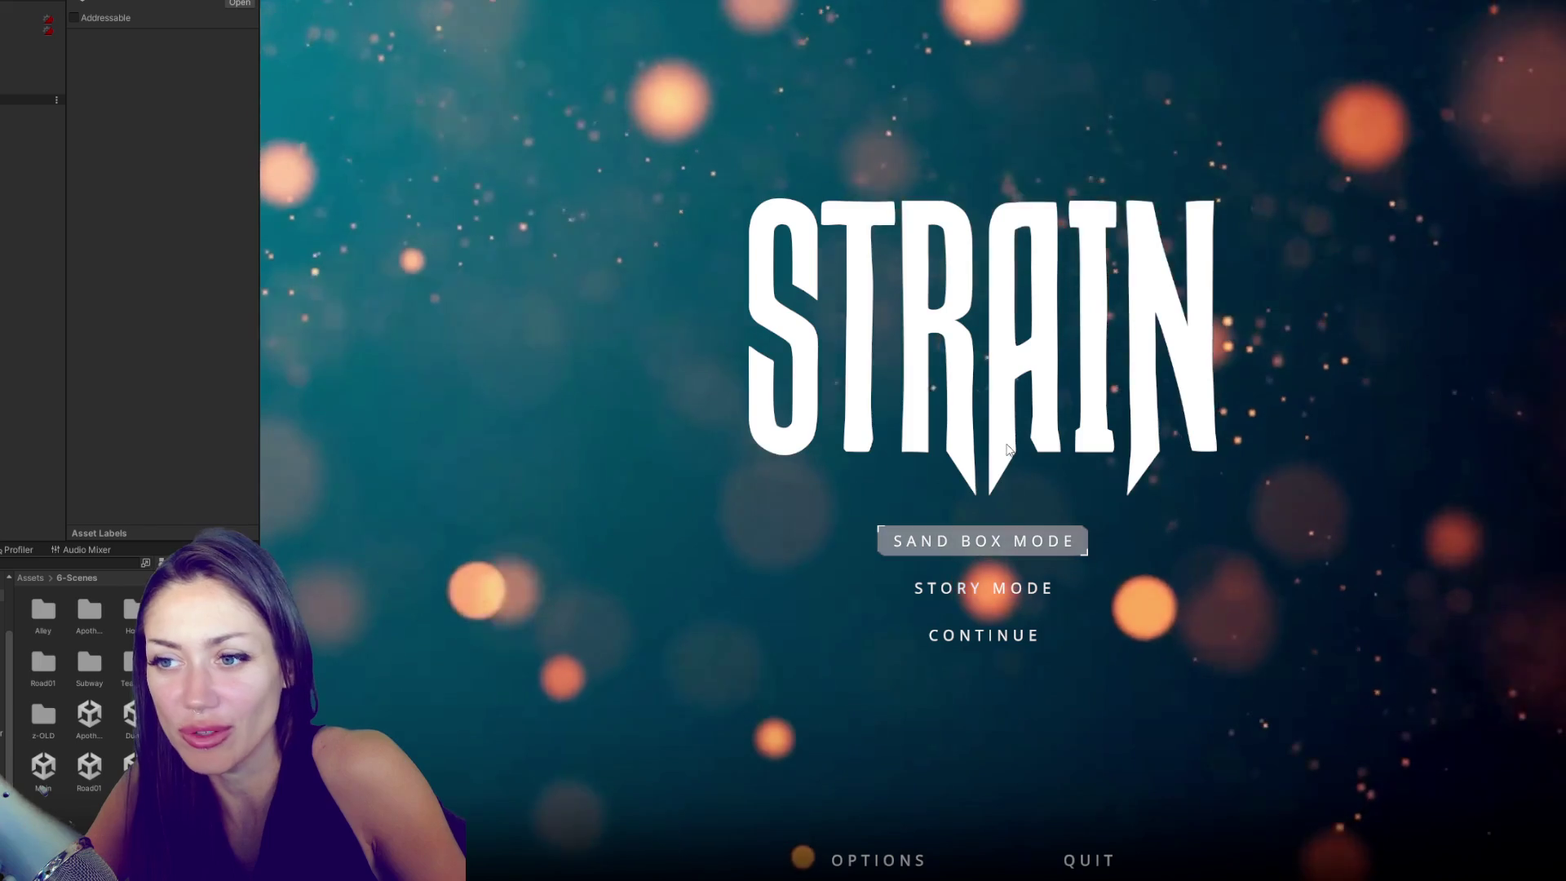
- Choose STORY MODE on the main menu to load the foggy yard opening scene
left_click(989, 586)
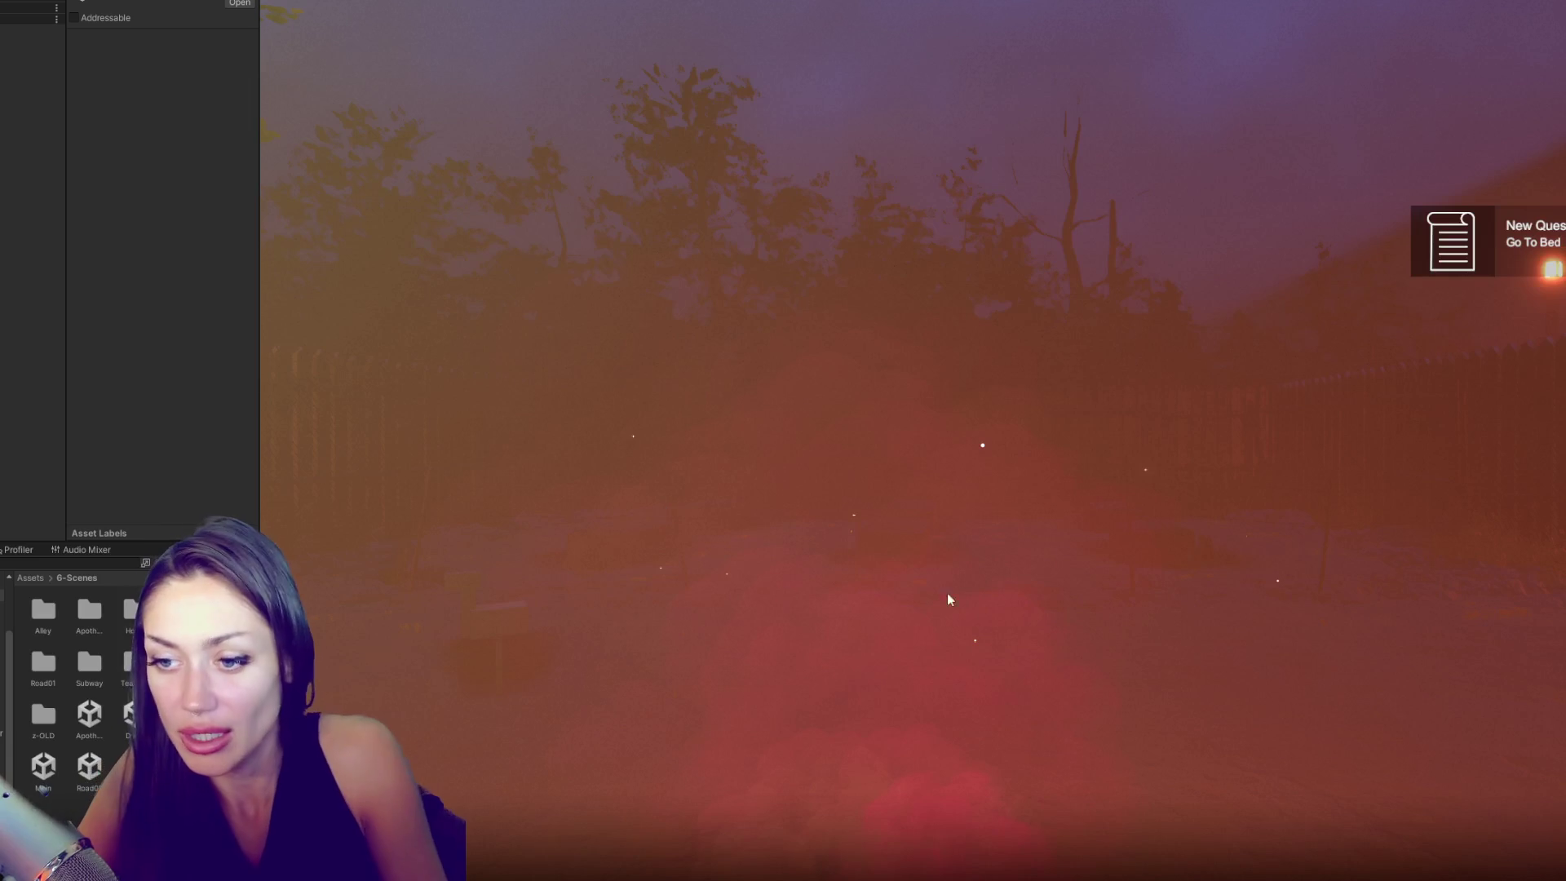
left_click(970, 336)
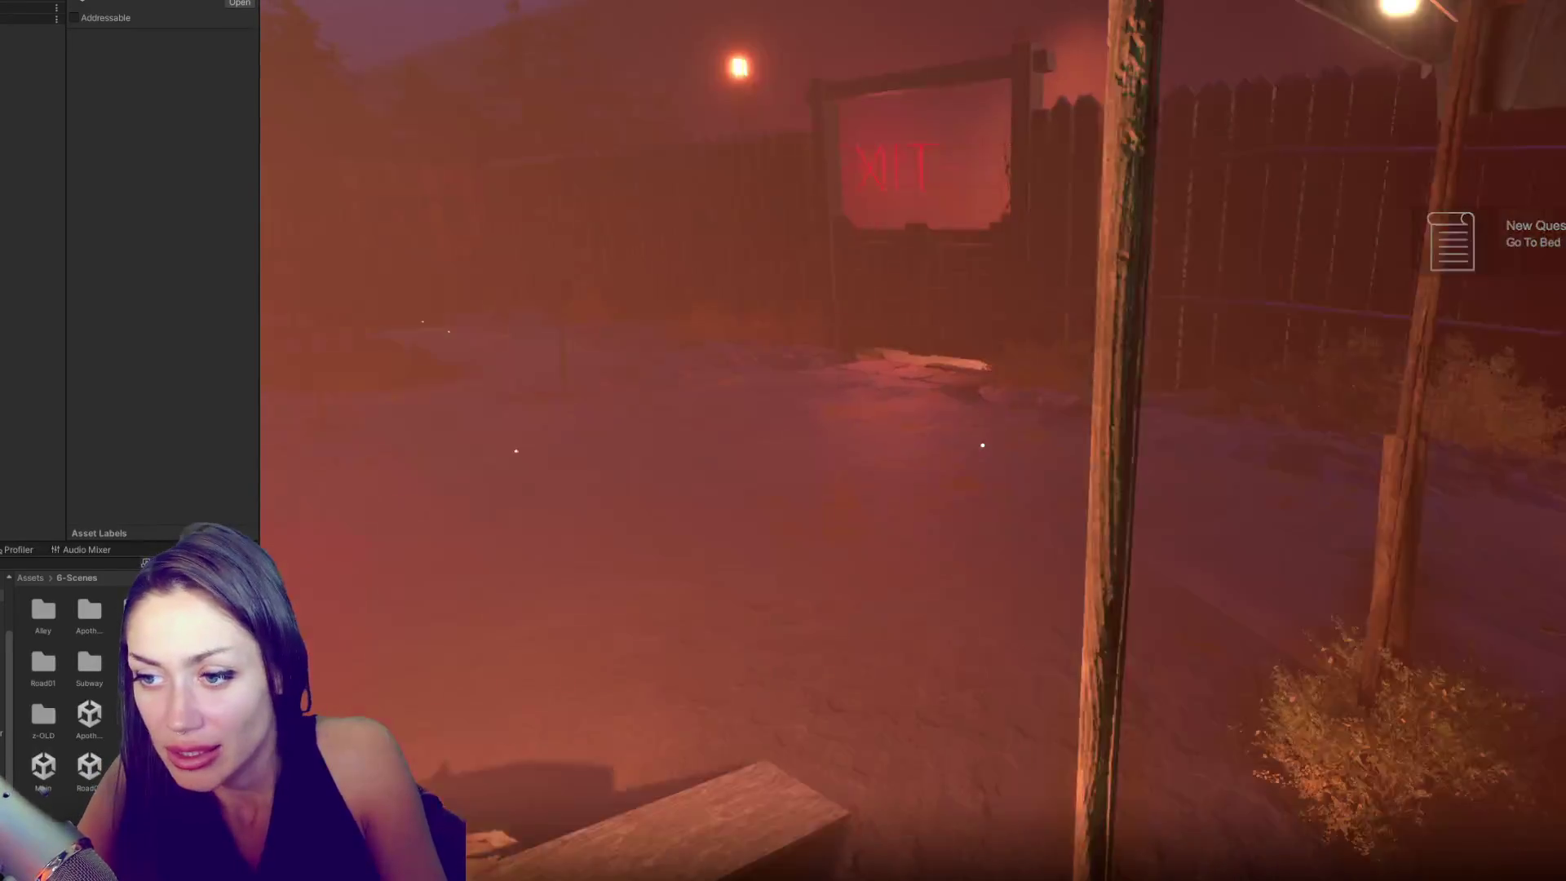
key("w")
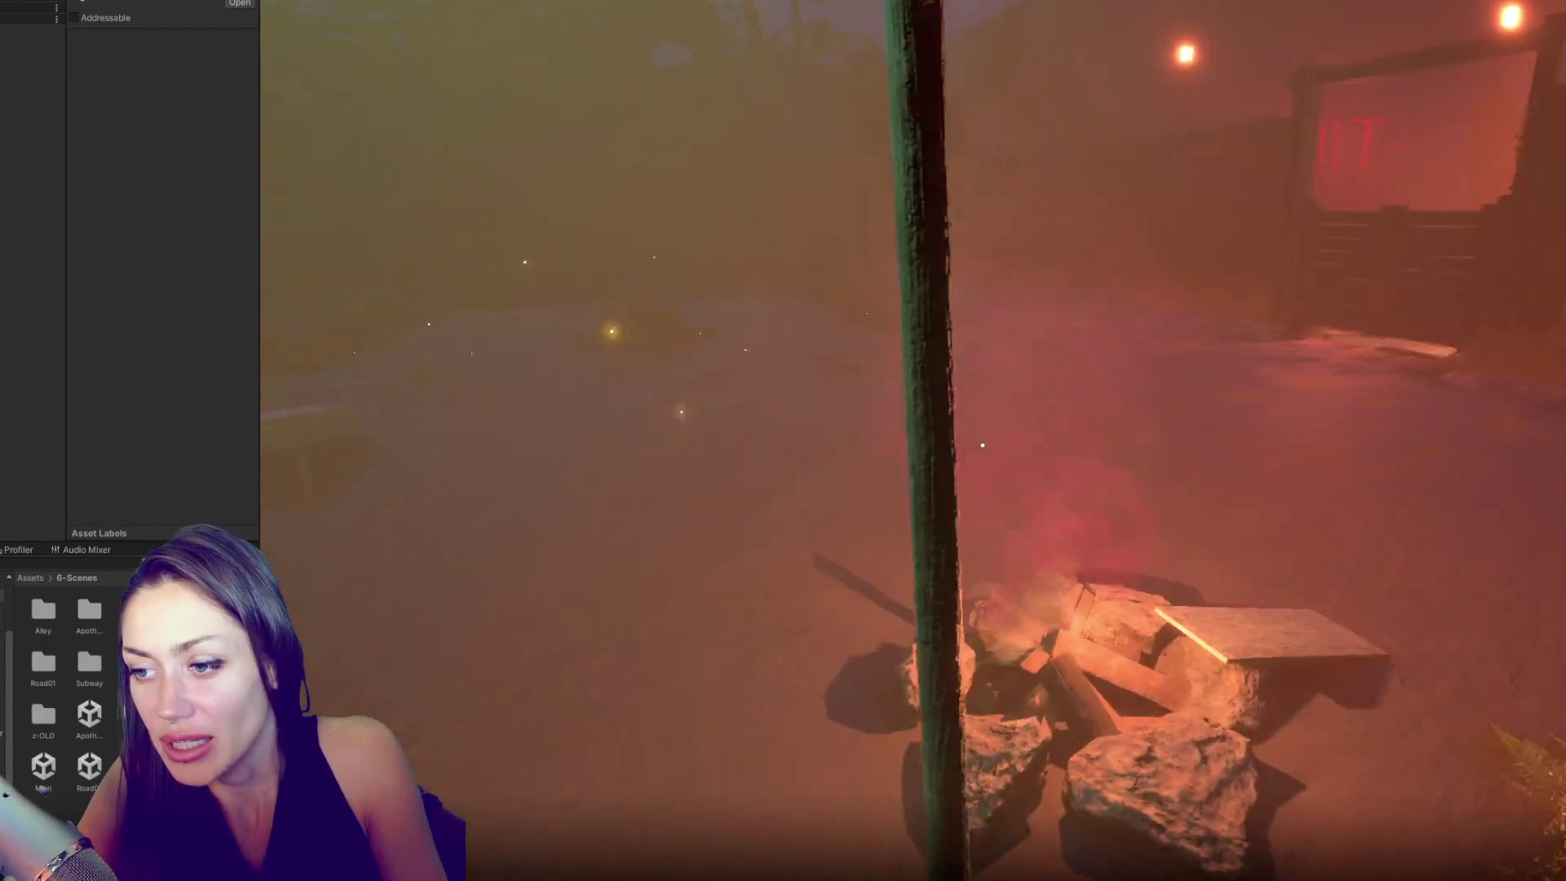
key("w")
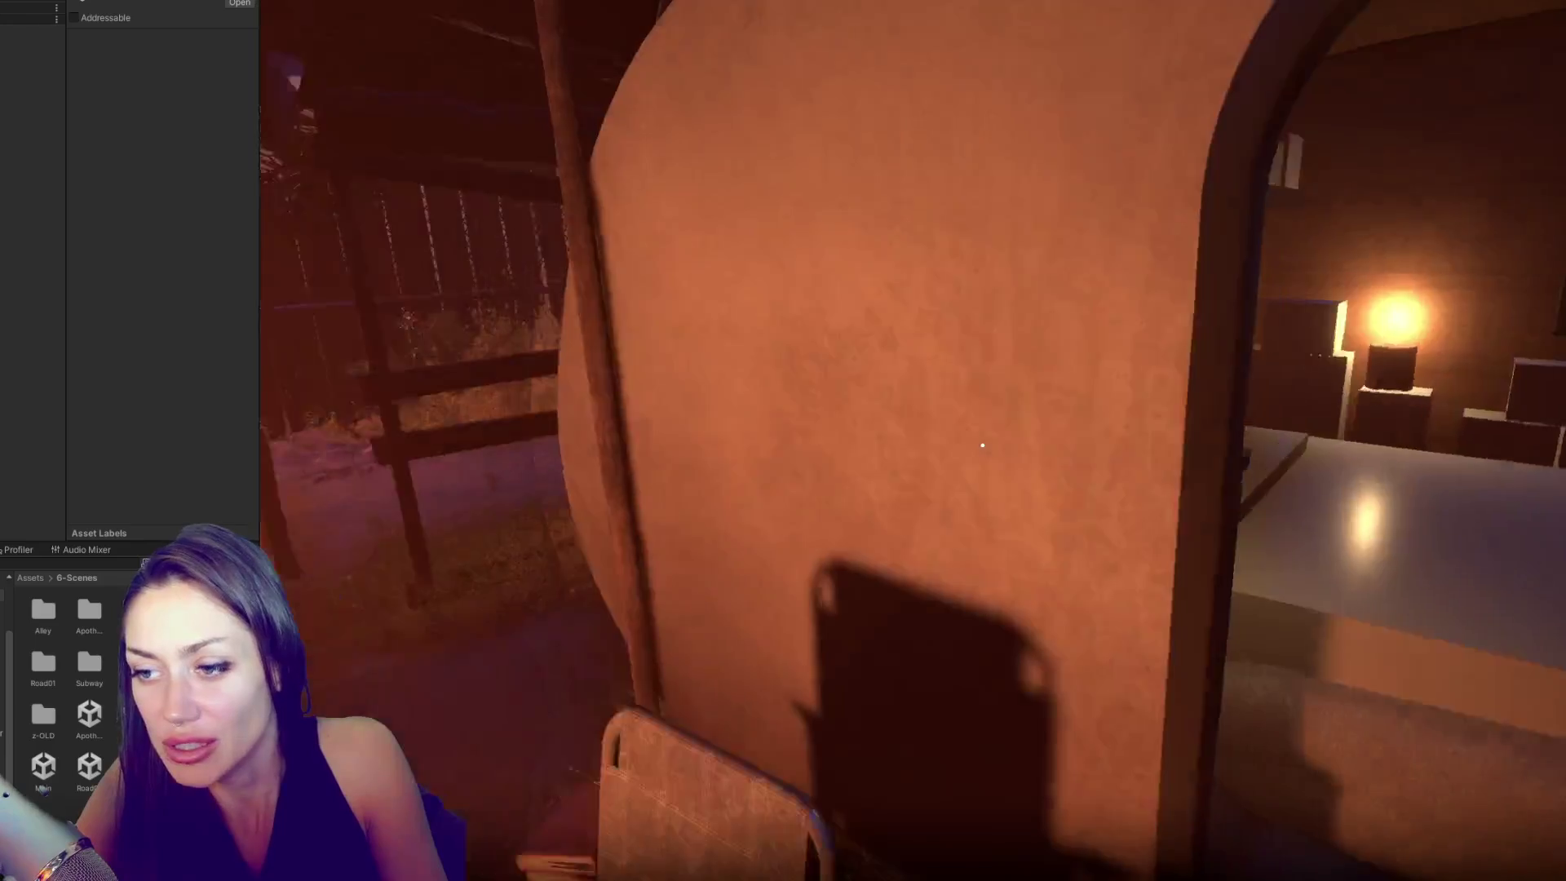
mouse_move(982, 445)
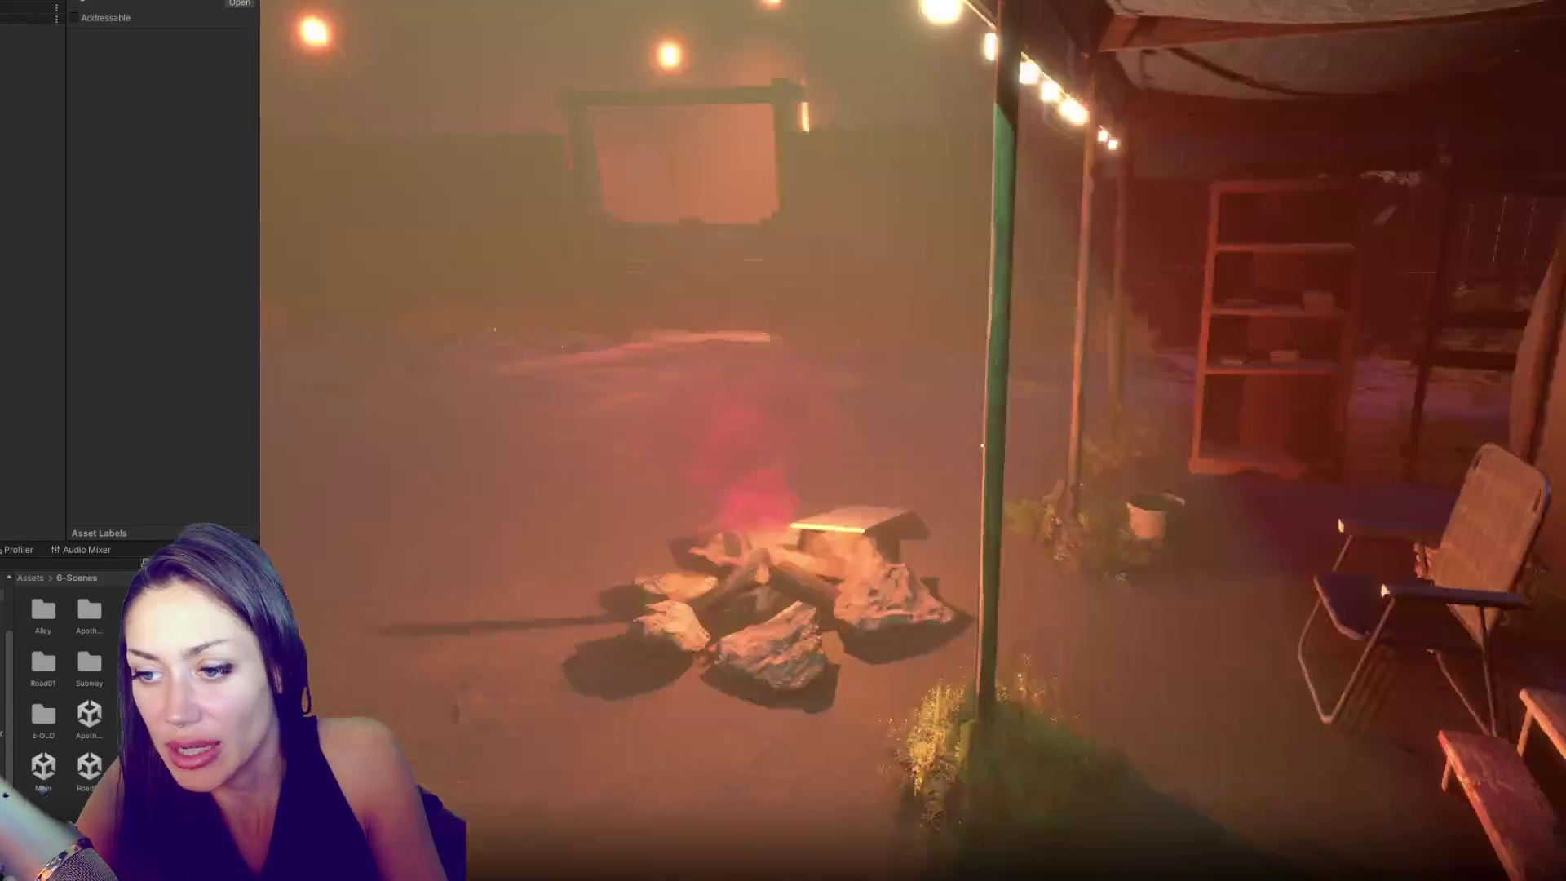
key("s")
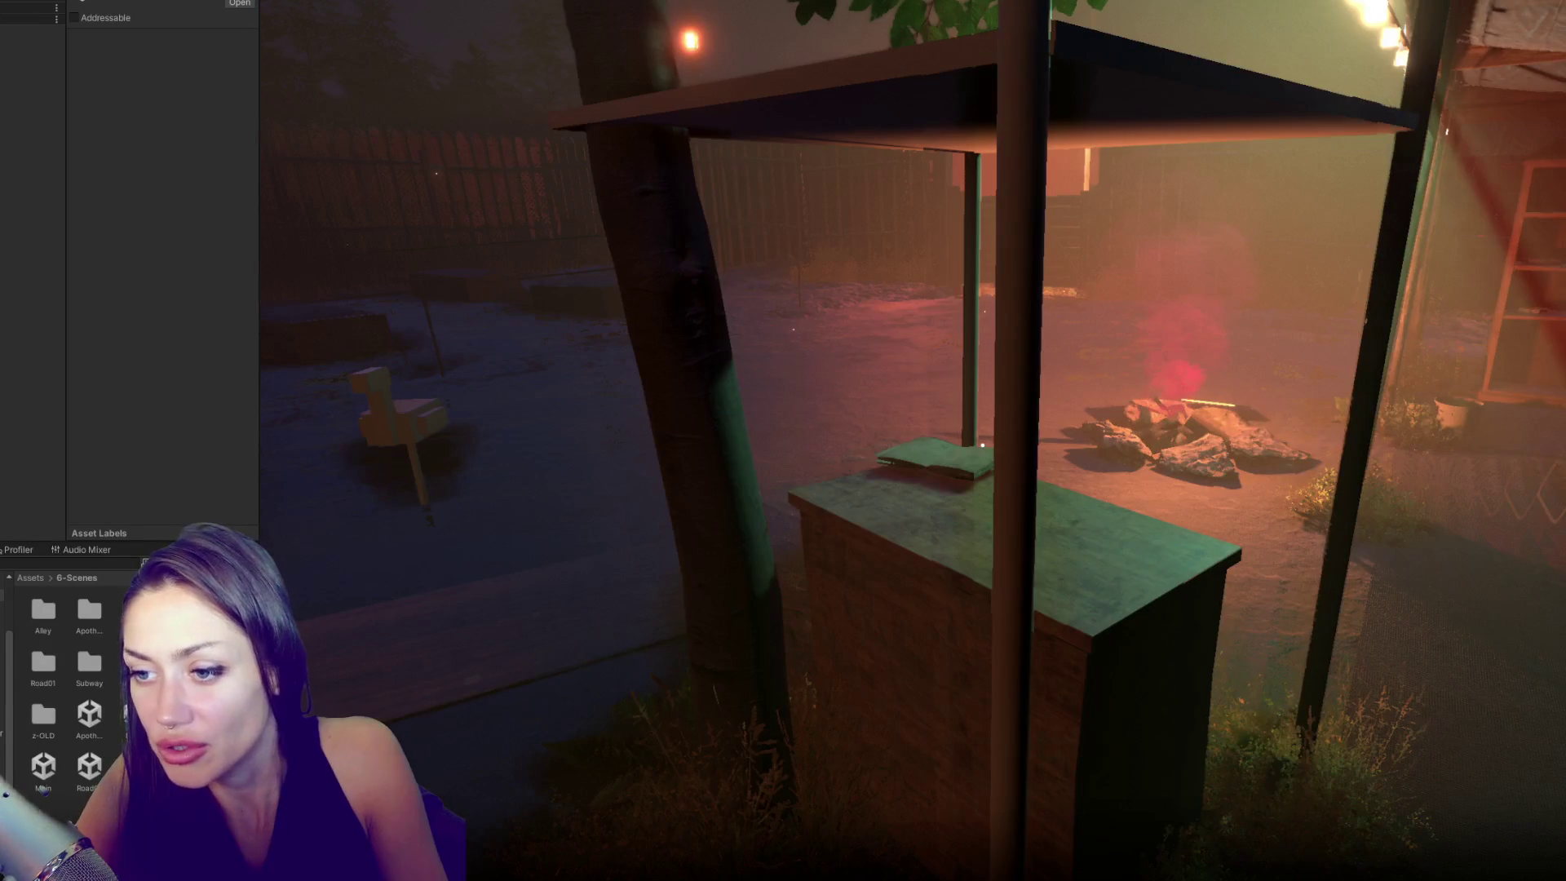
key("a")
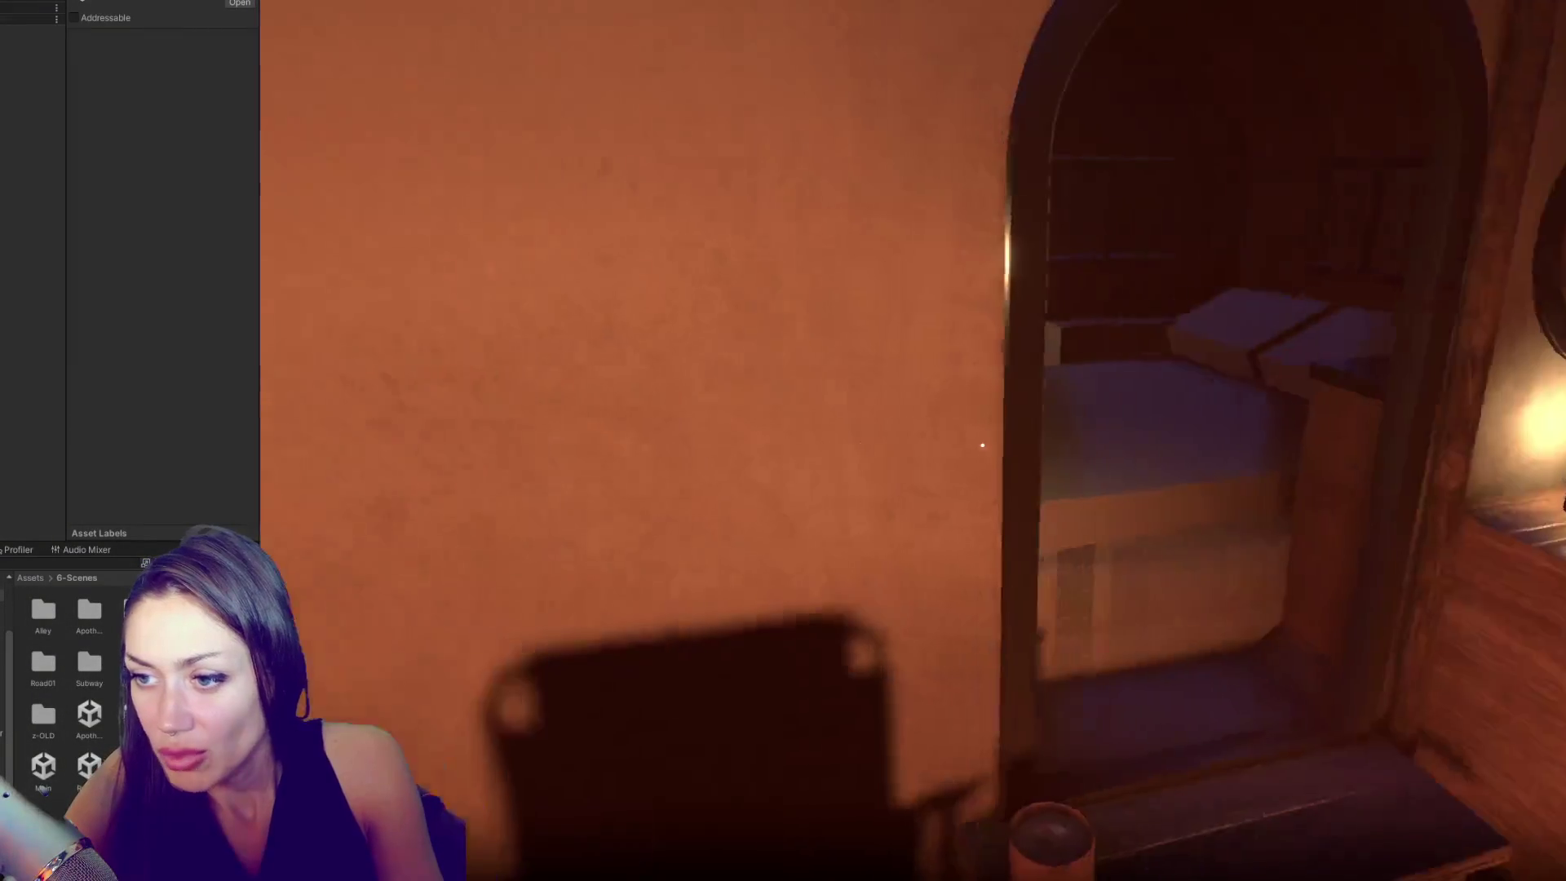
- Check the Go To Bed task in the pause menu, then sleep in the trailer bed
key("Escape")
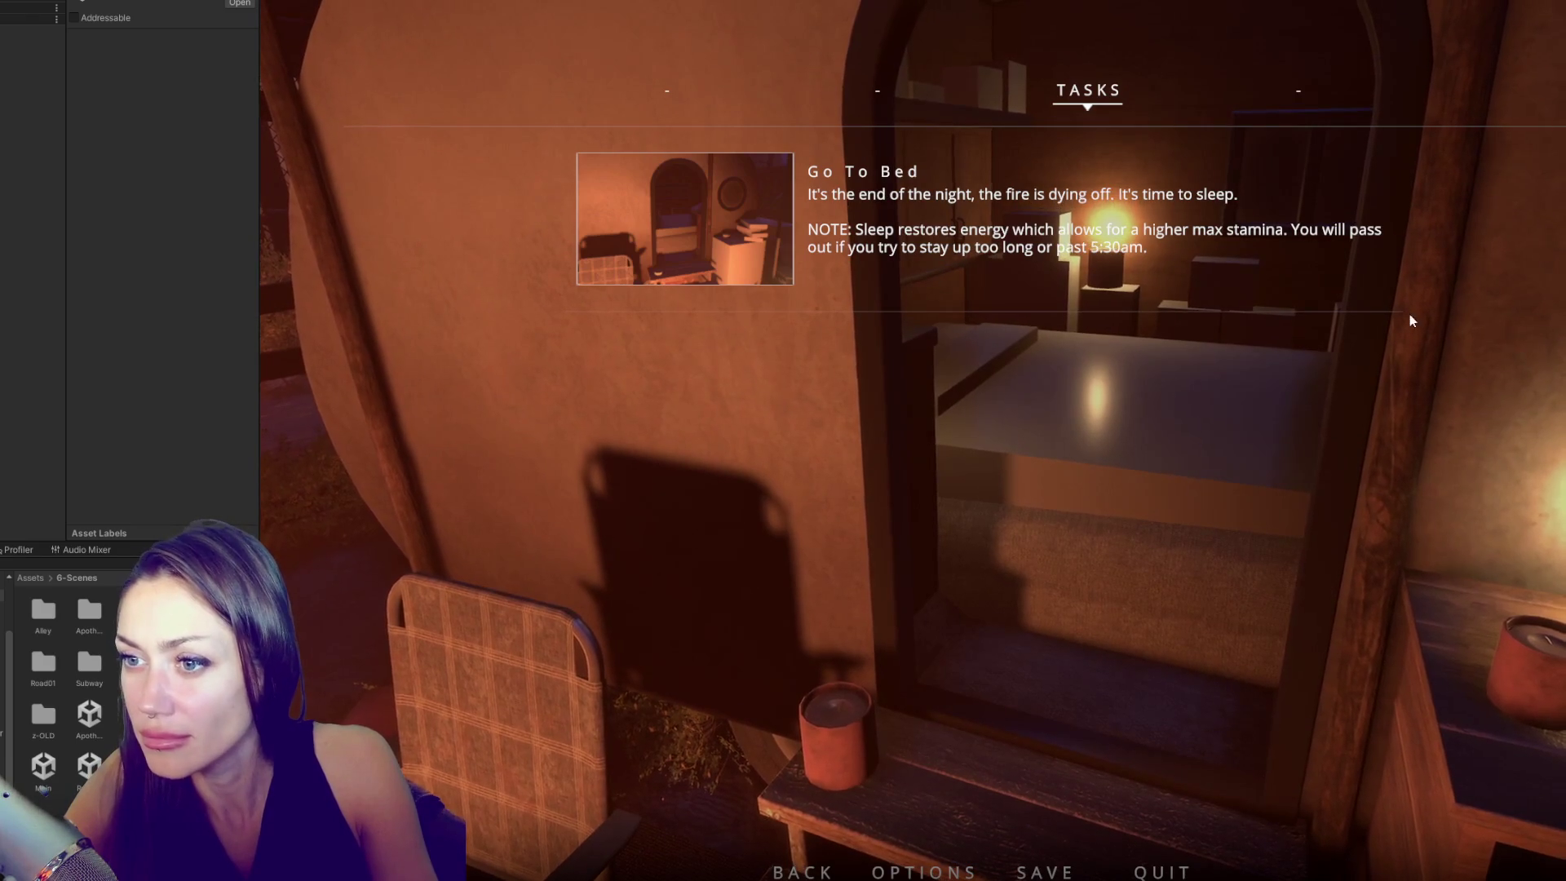
key("Escape")
key("f")
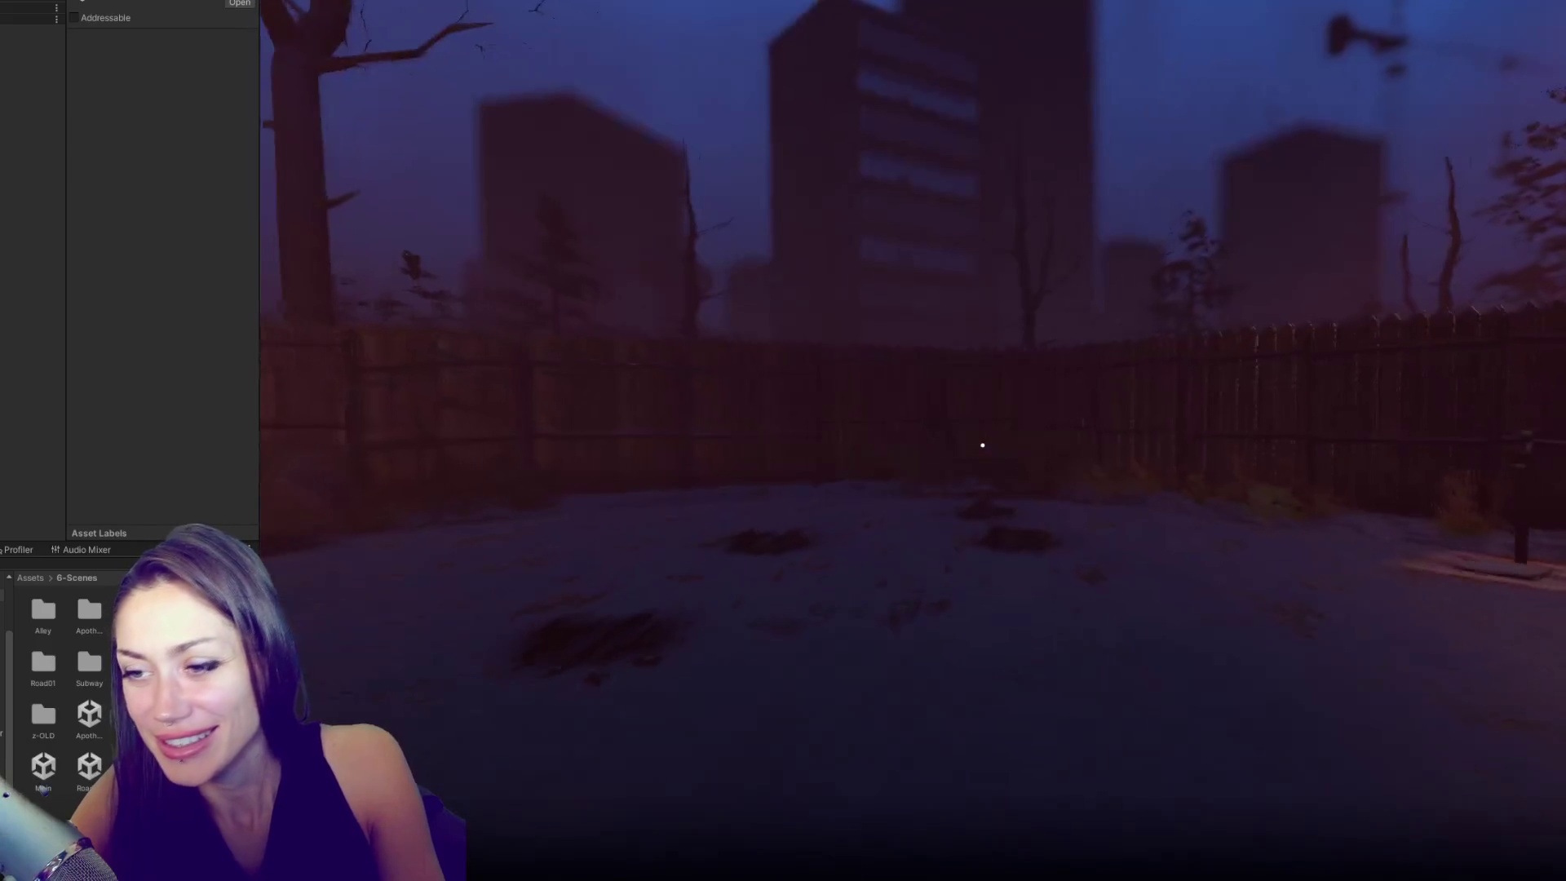
- Pick up the newspaper and review the Eat Berries task in the inventory
key("Escape")
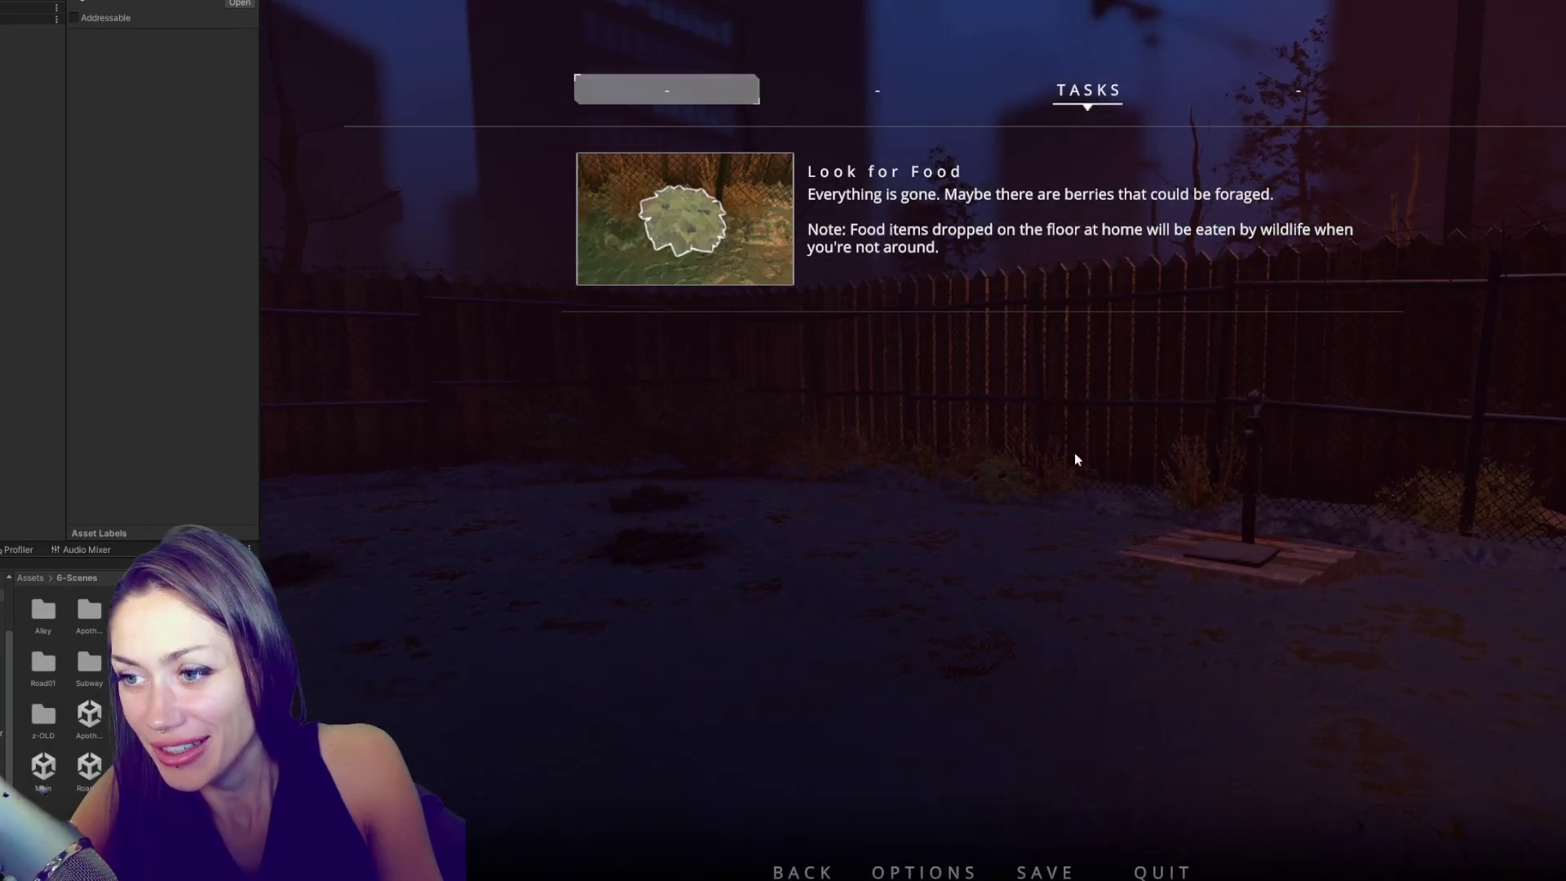
key("Escape")
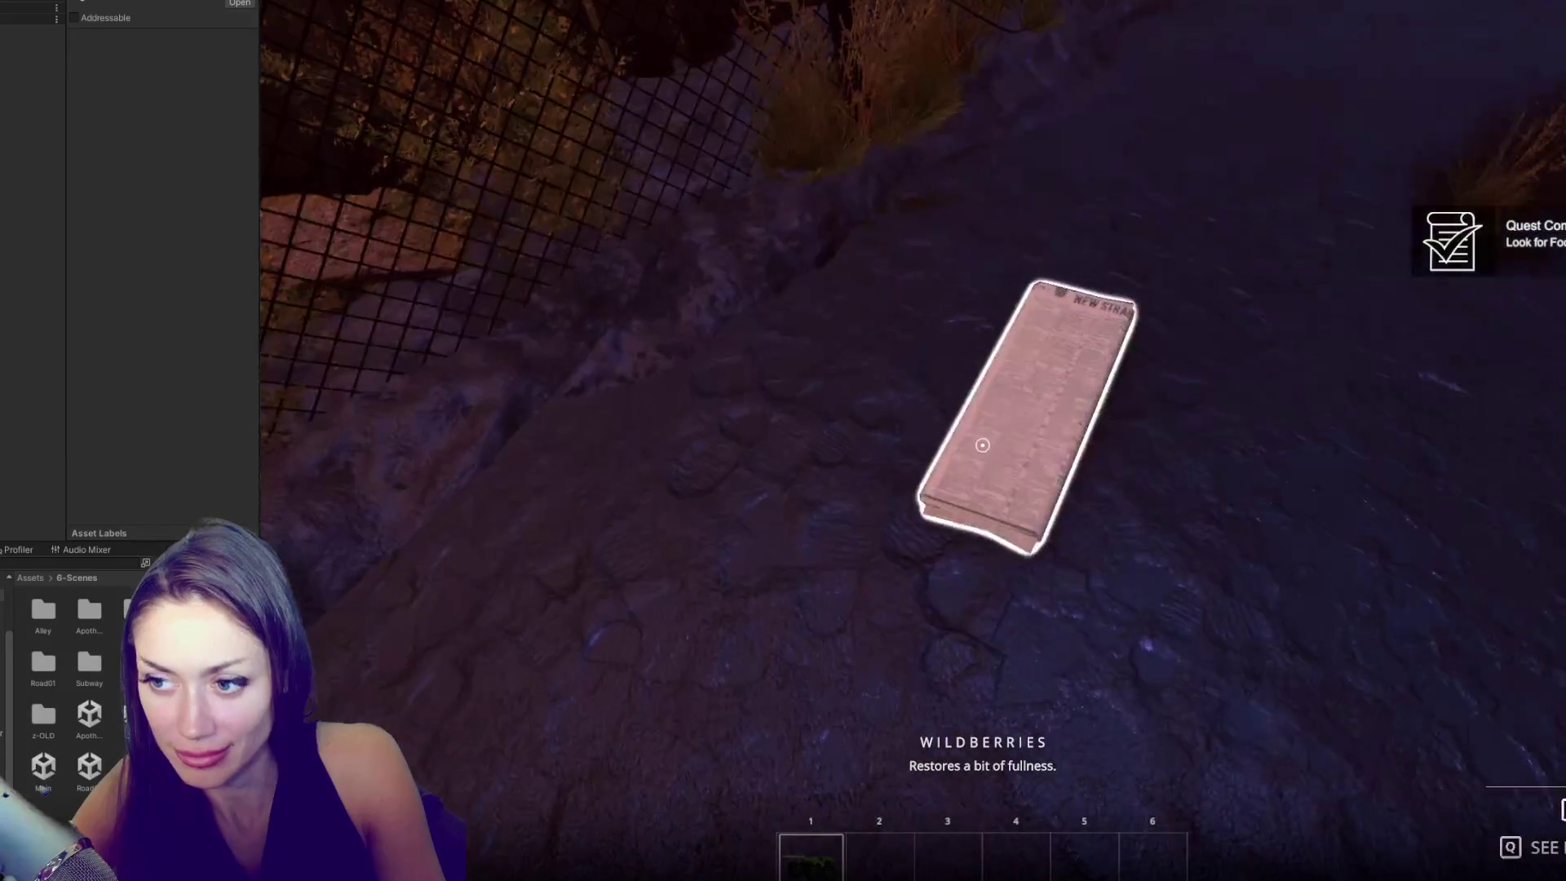
key("e")
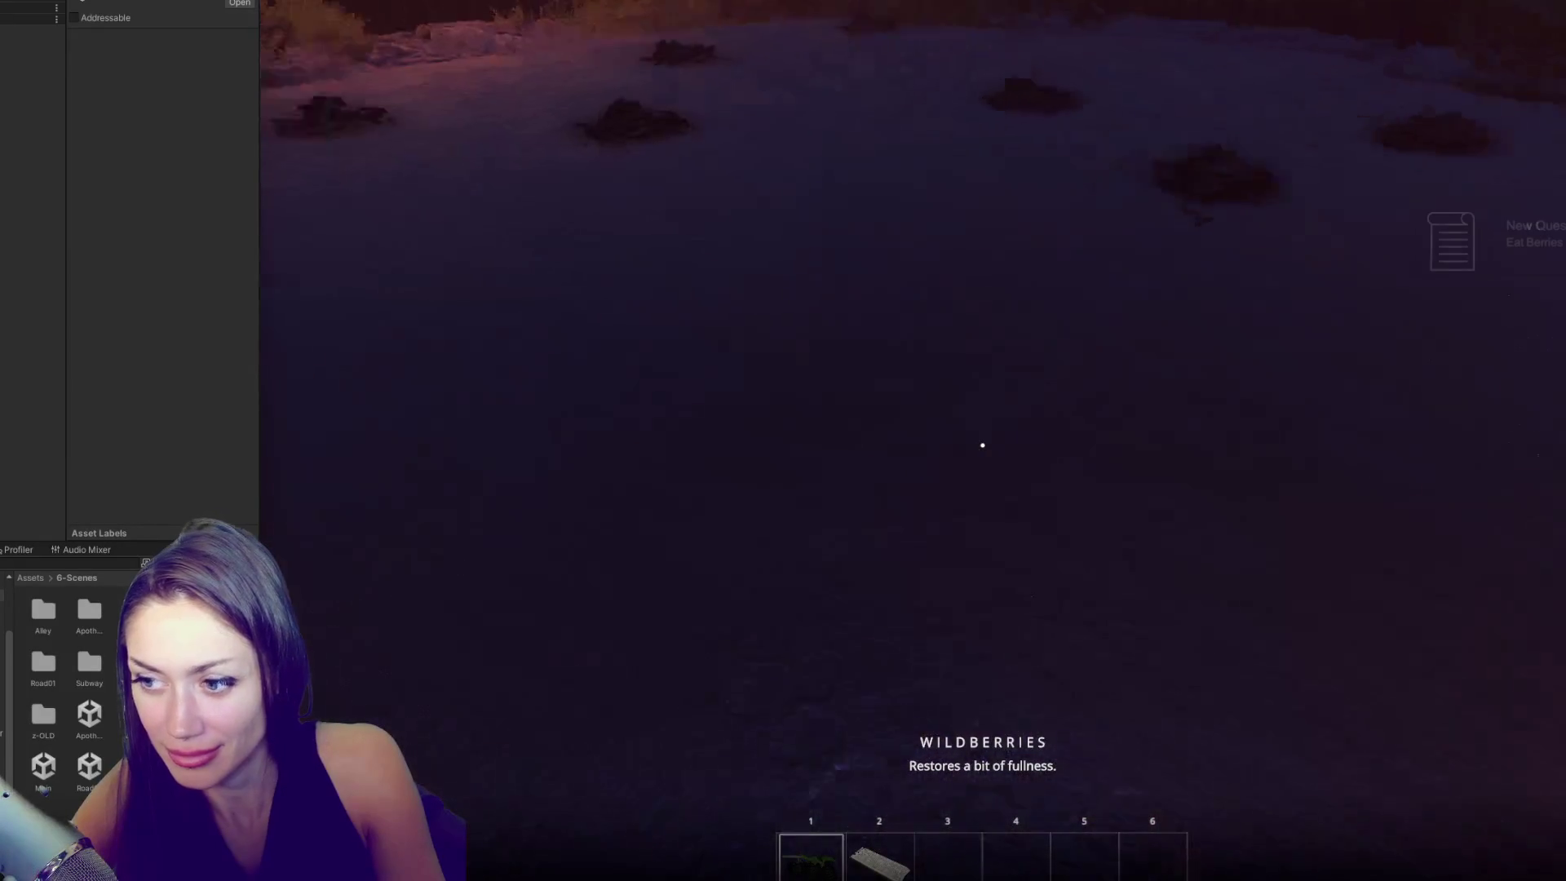
key("Tab")
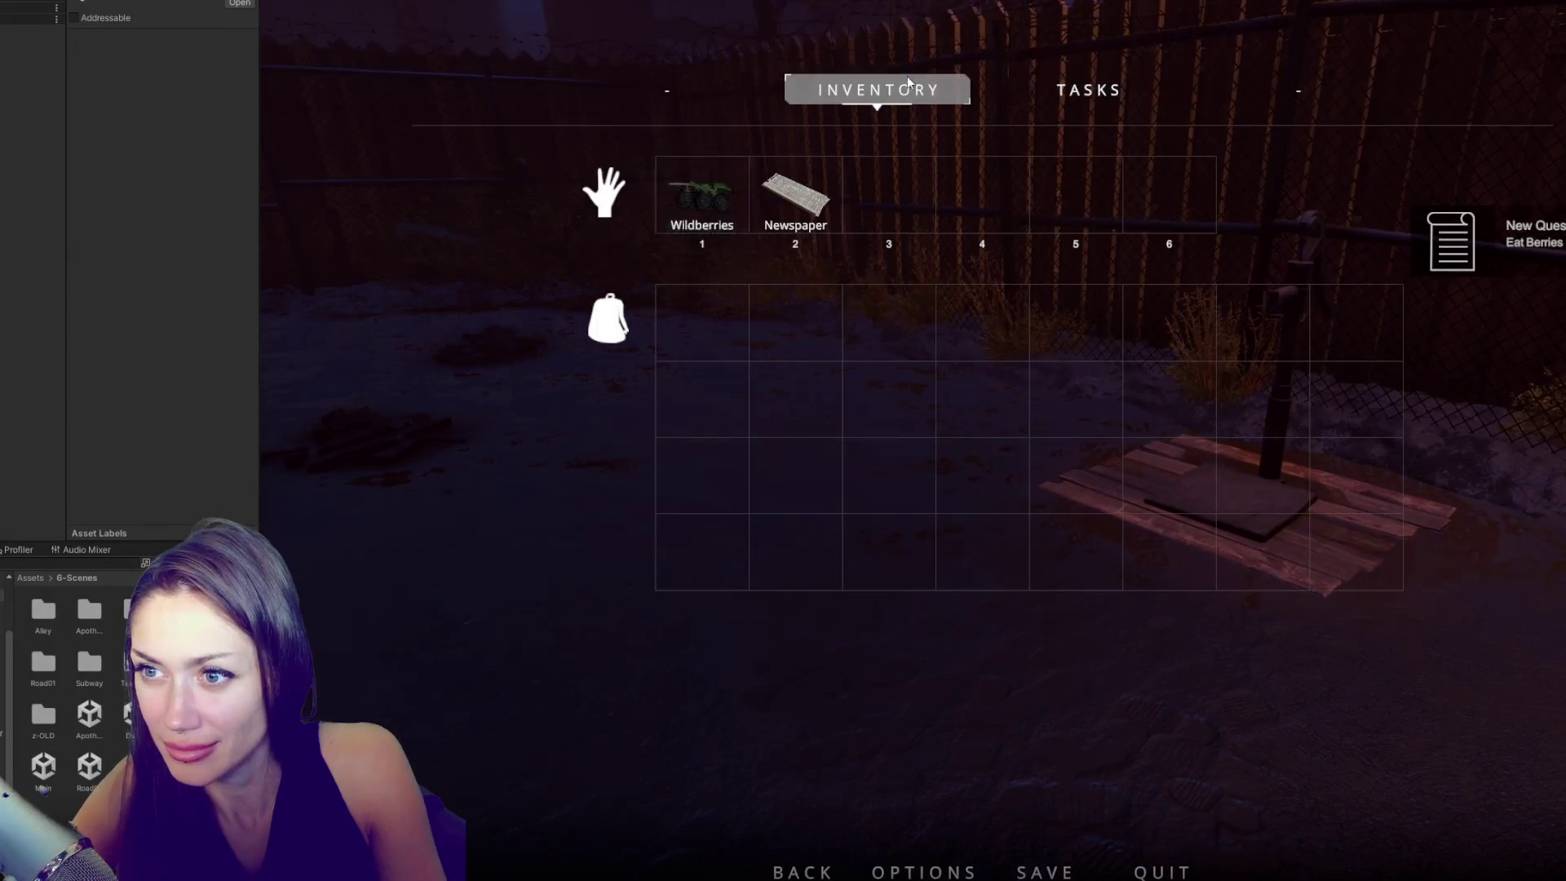
left_click(1079, 85)
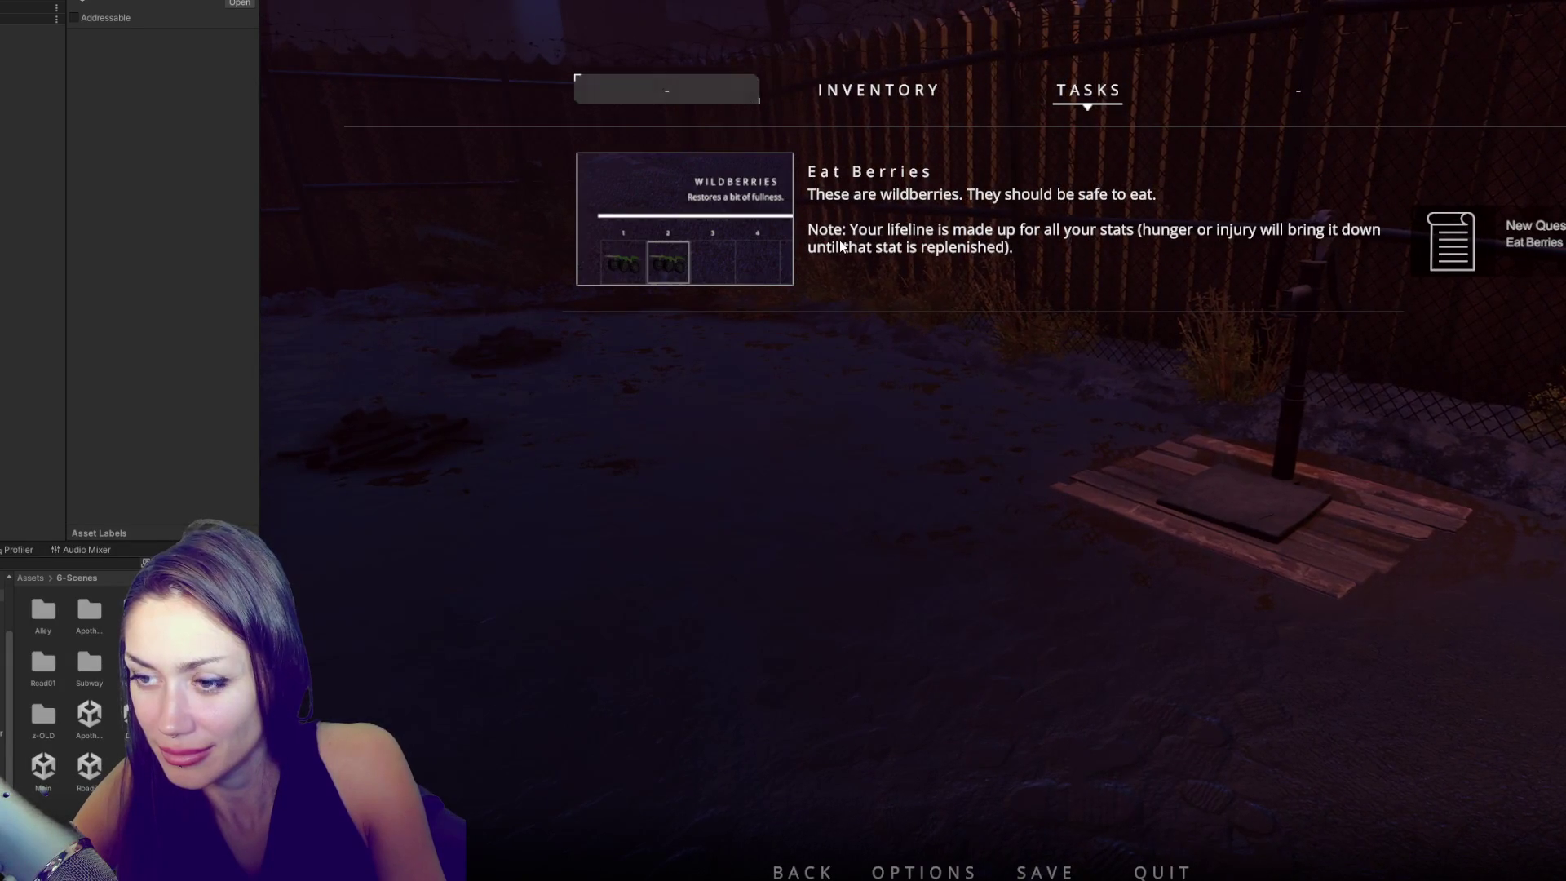
key("Tab")
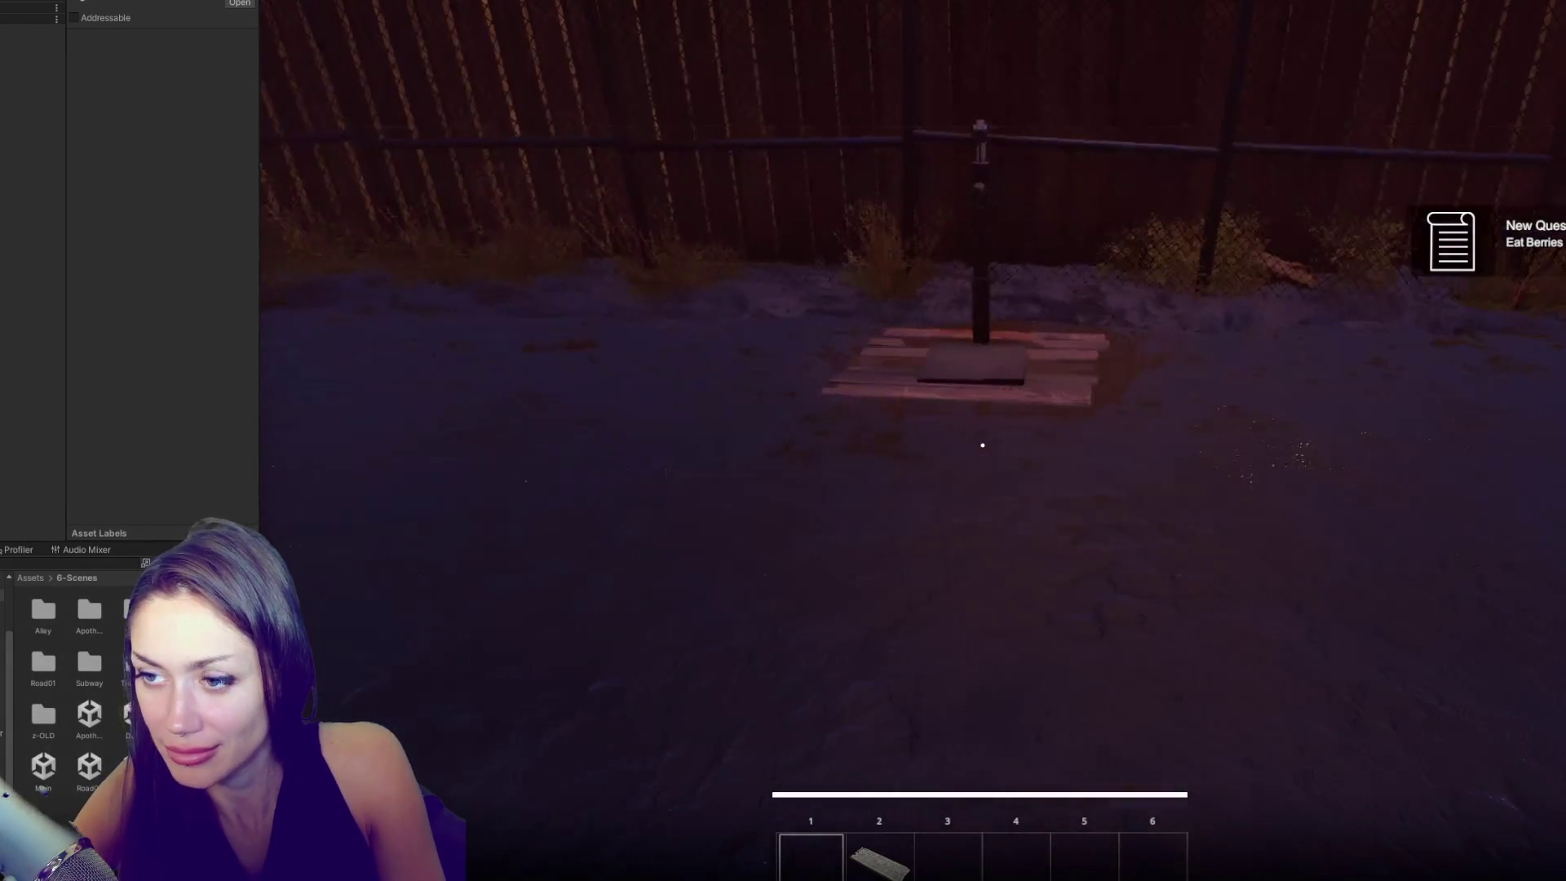
- Build a Newspaper Bed from the BUILD tab and place it on the ground
key("Tab")
left_click(1088, 102)
left_click(1327, 97)
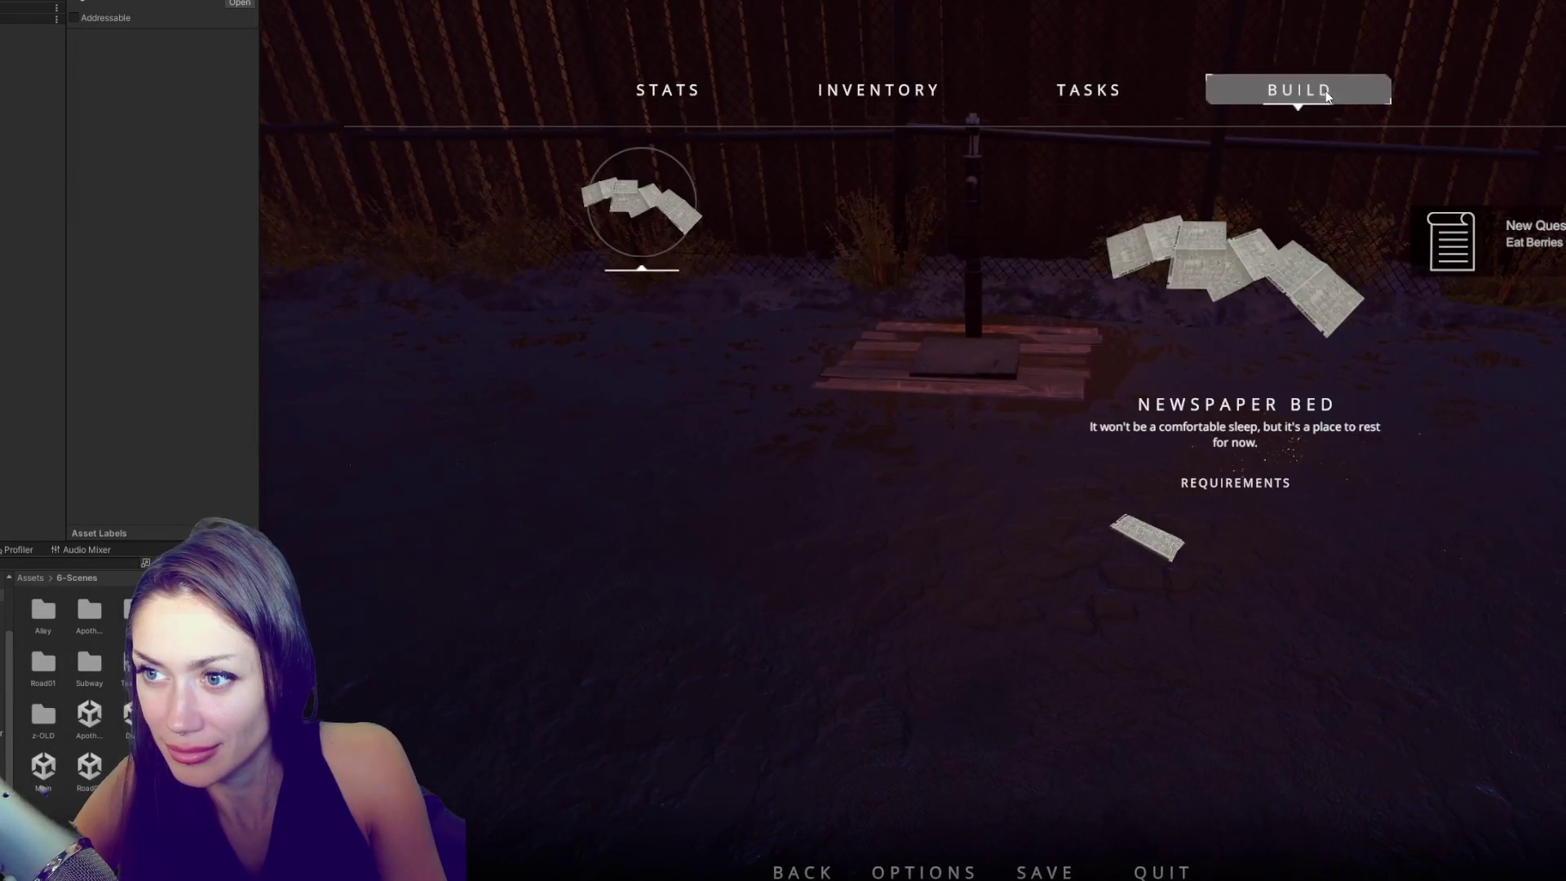
left_click(642, 202)
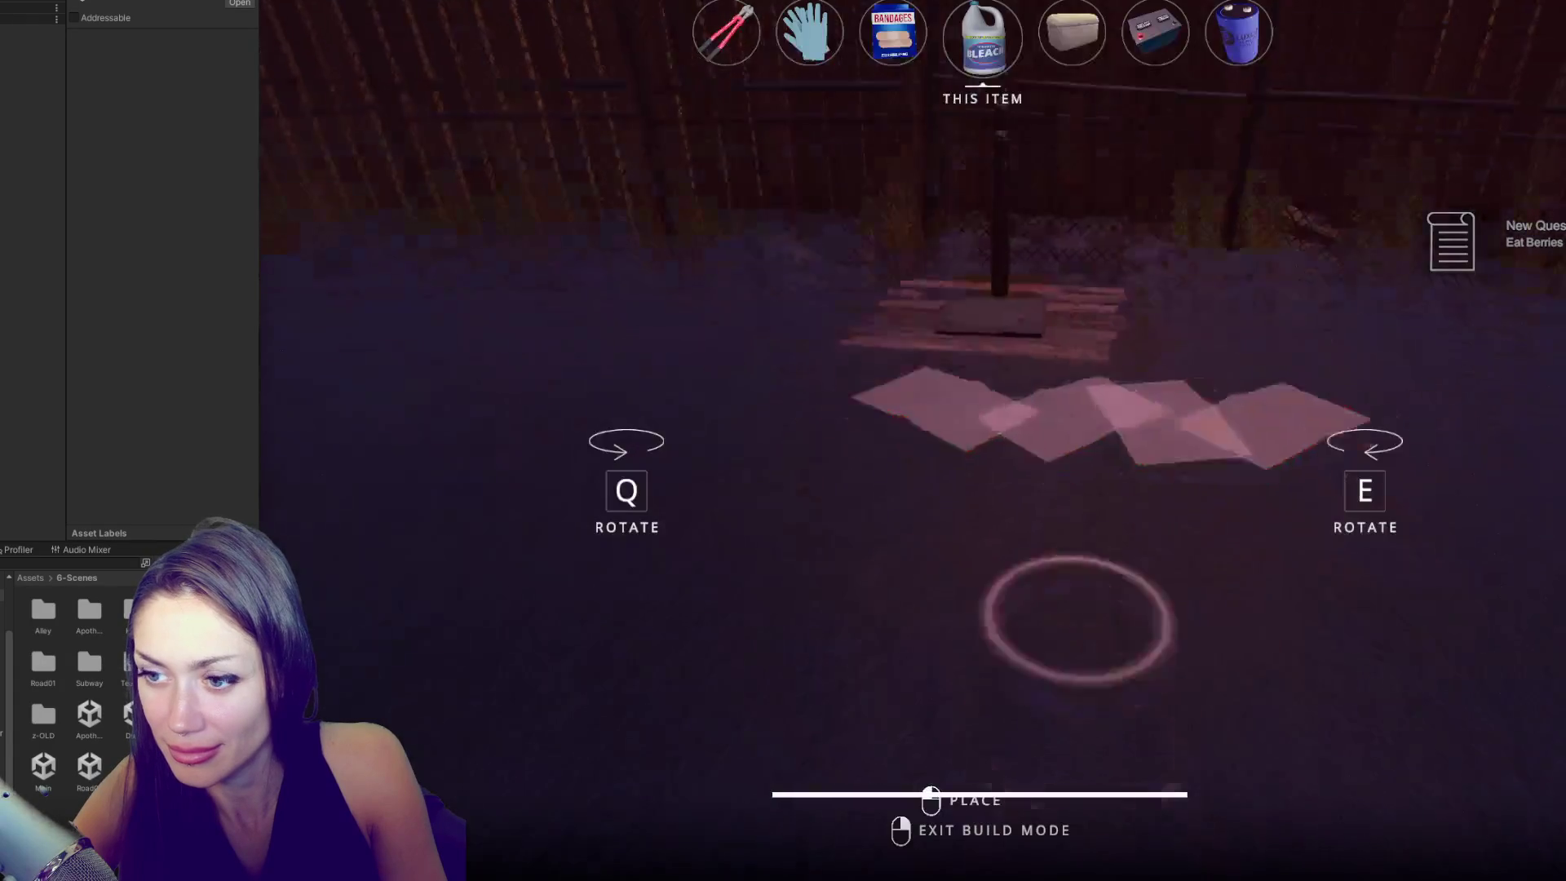
left_click(982, 445)
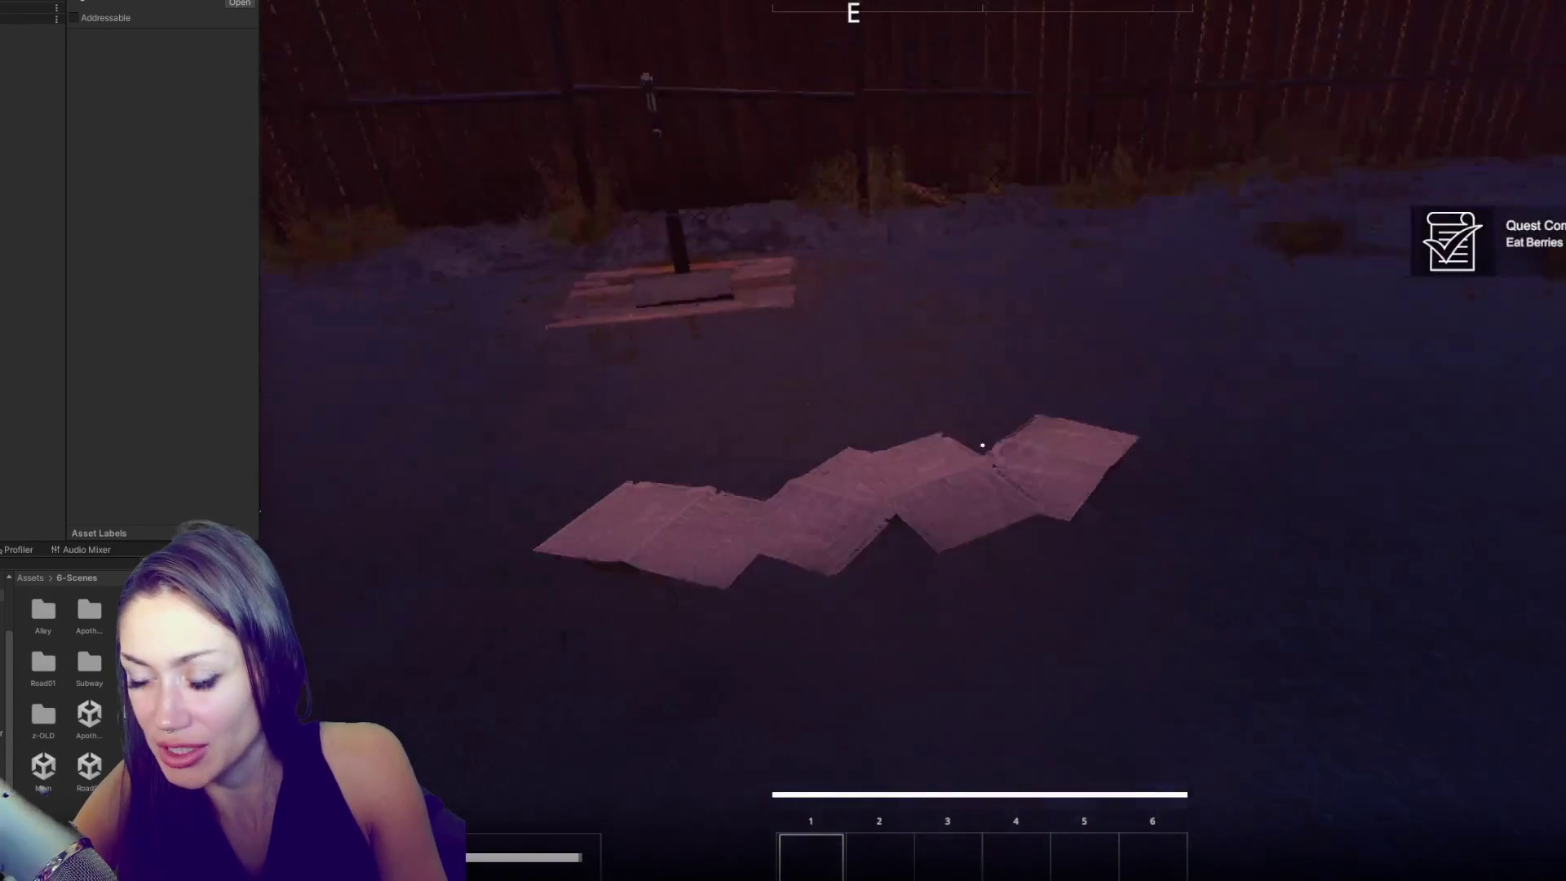
- Walk out through the broken fence gate and down the EXIT alley to the chained gate
key("w")
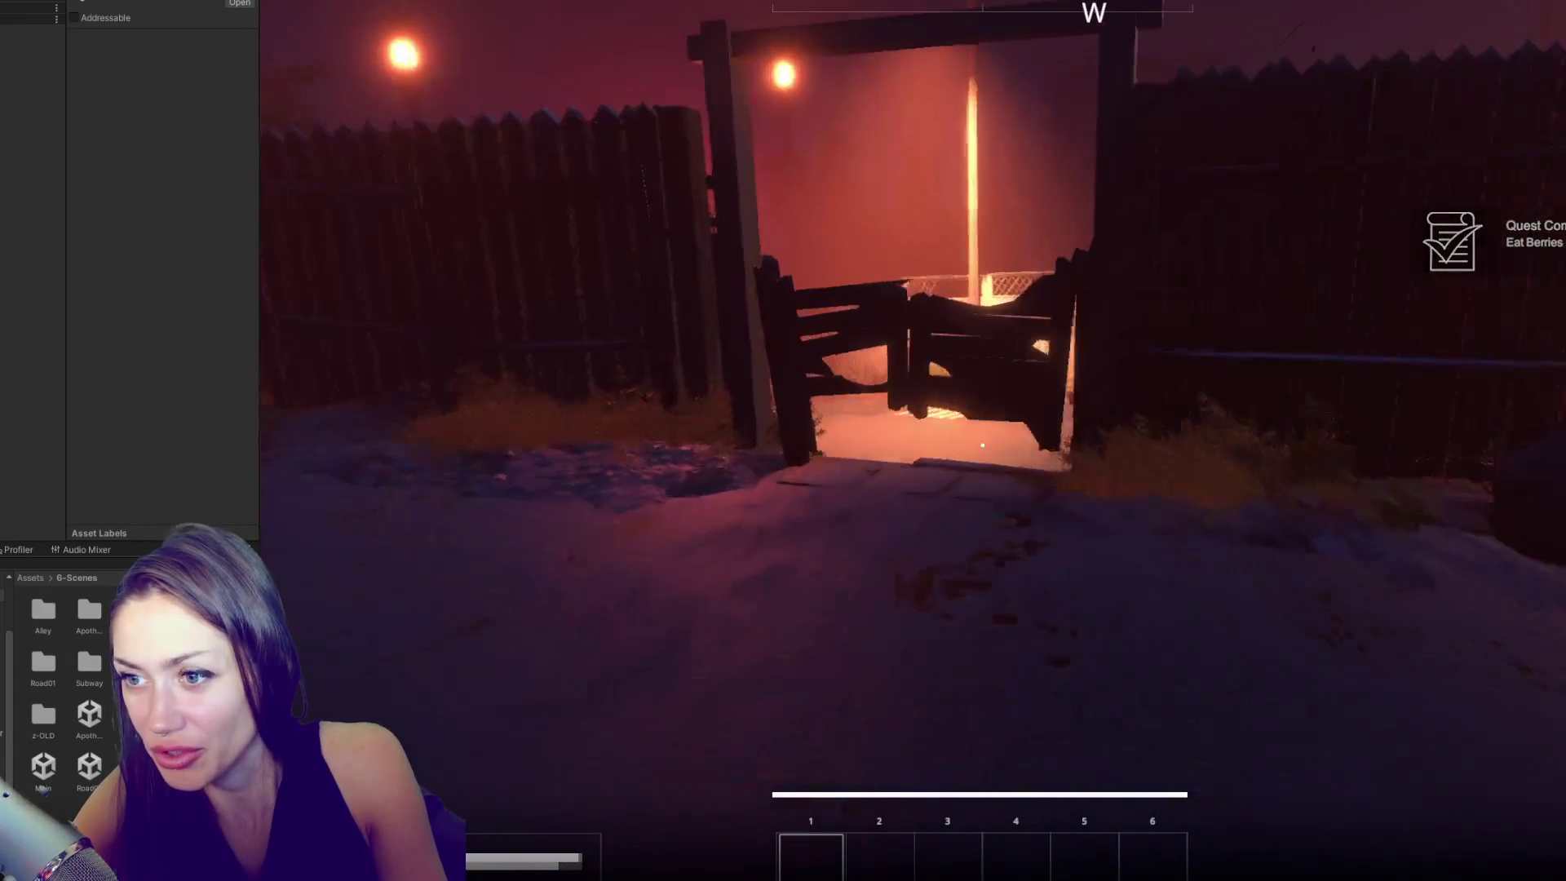
key("w")
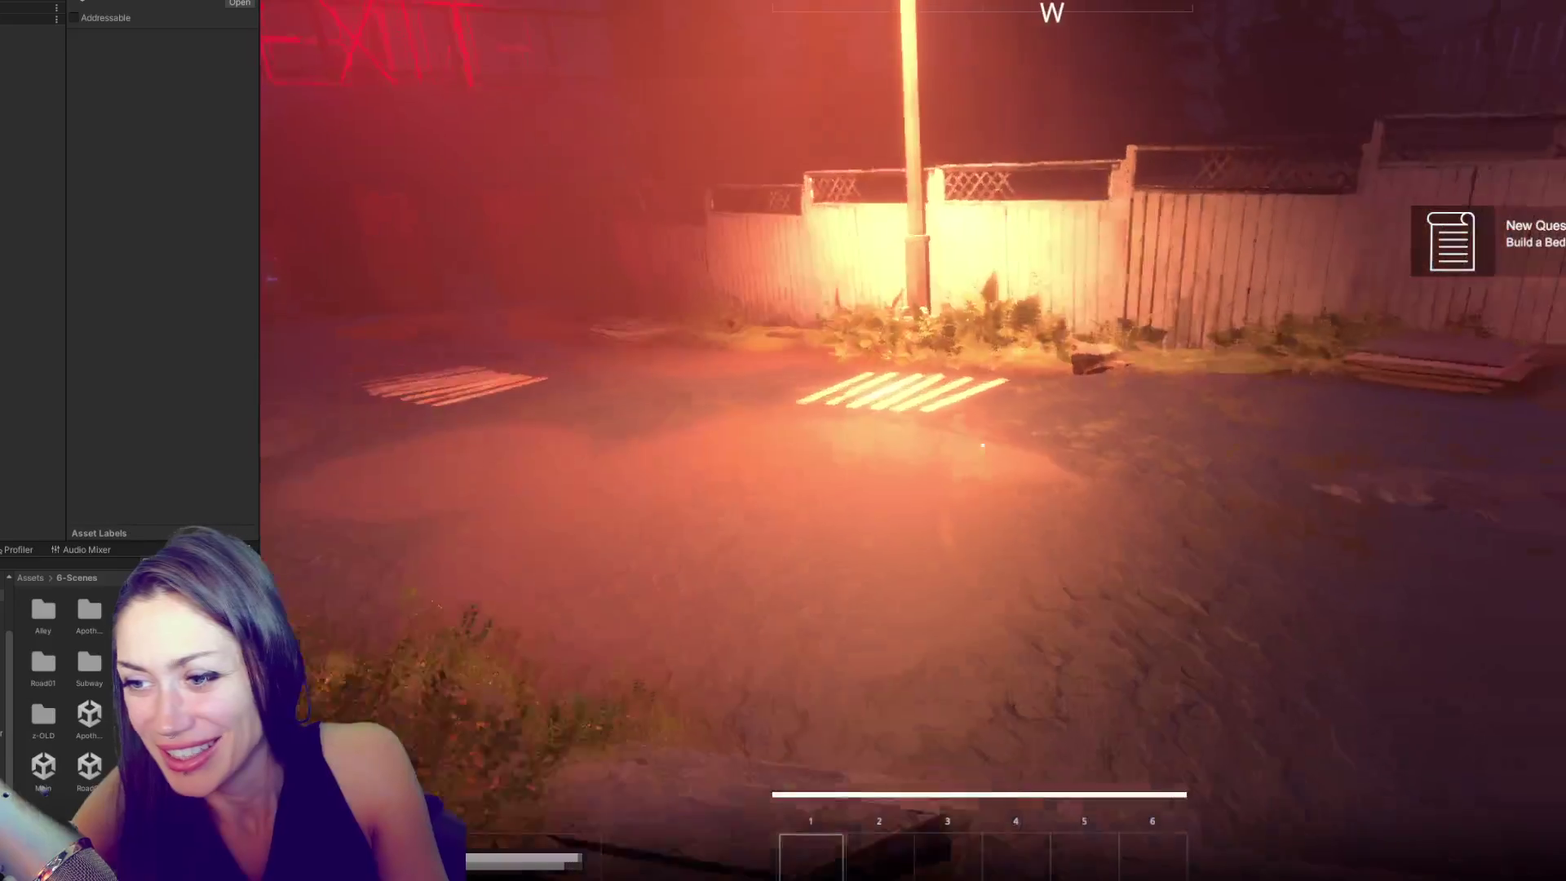
key("w")
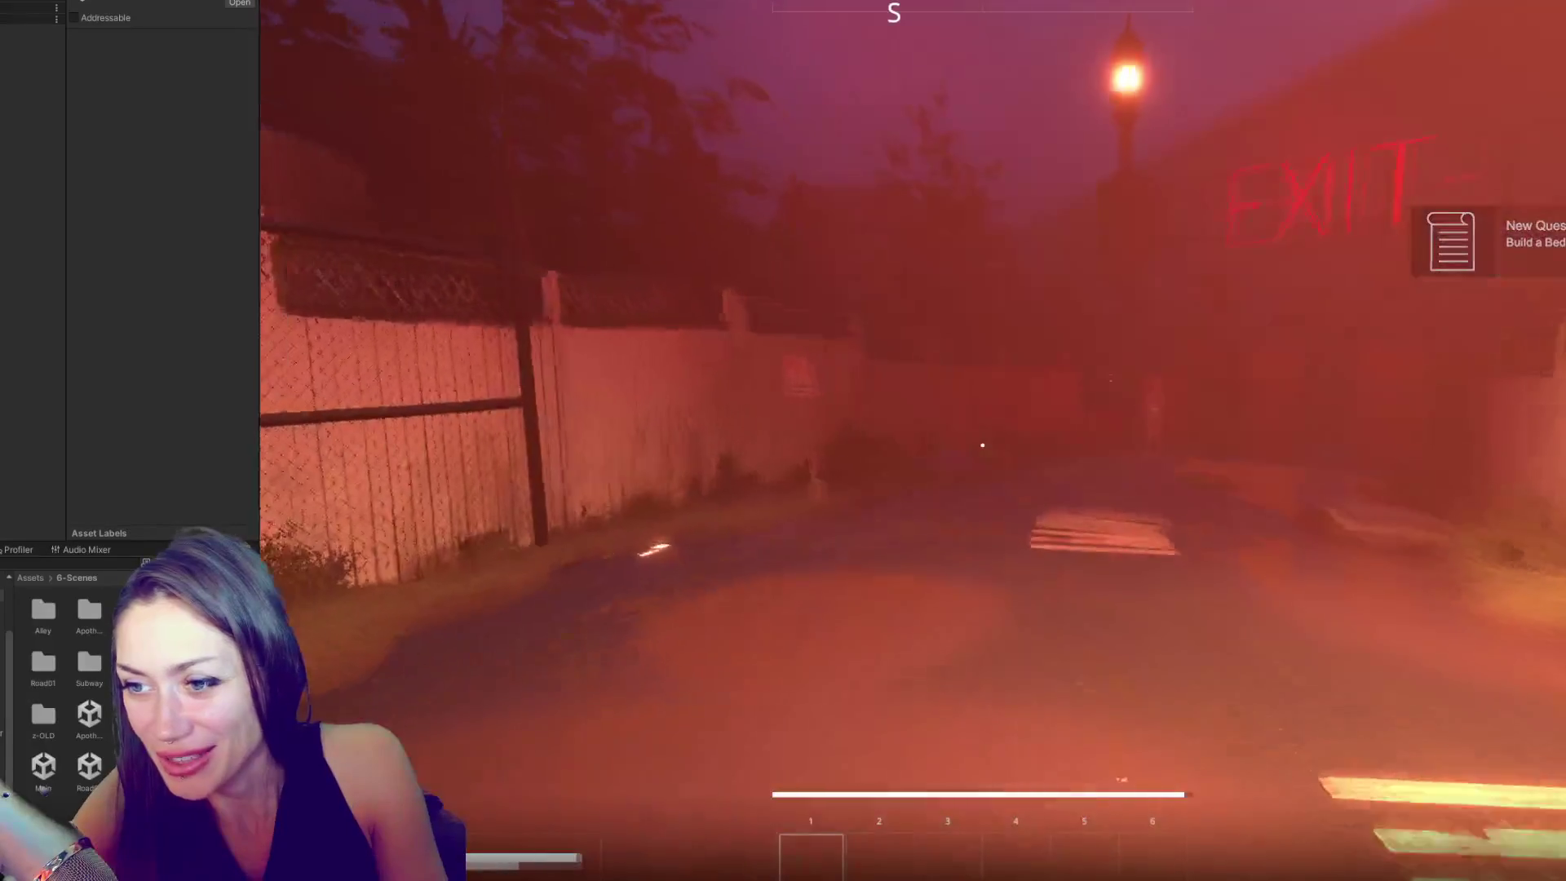
key("w")
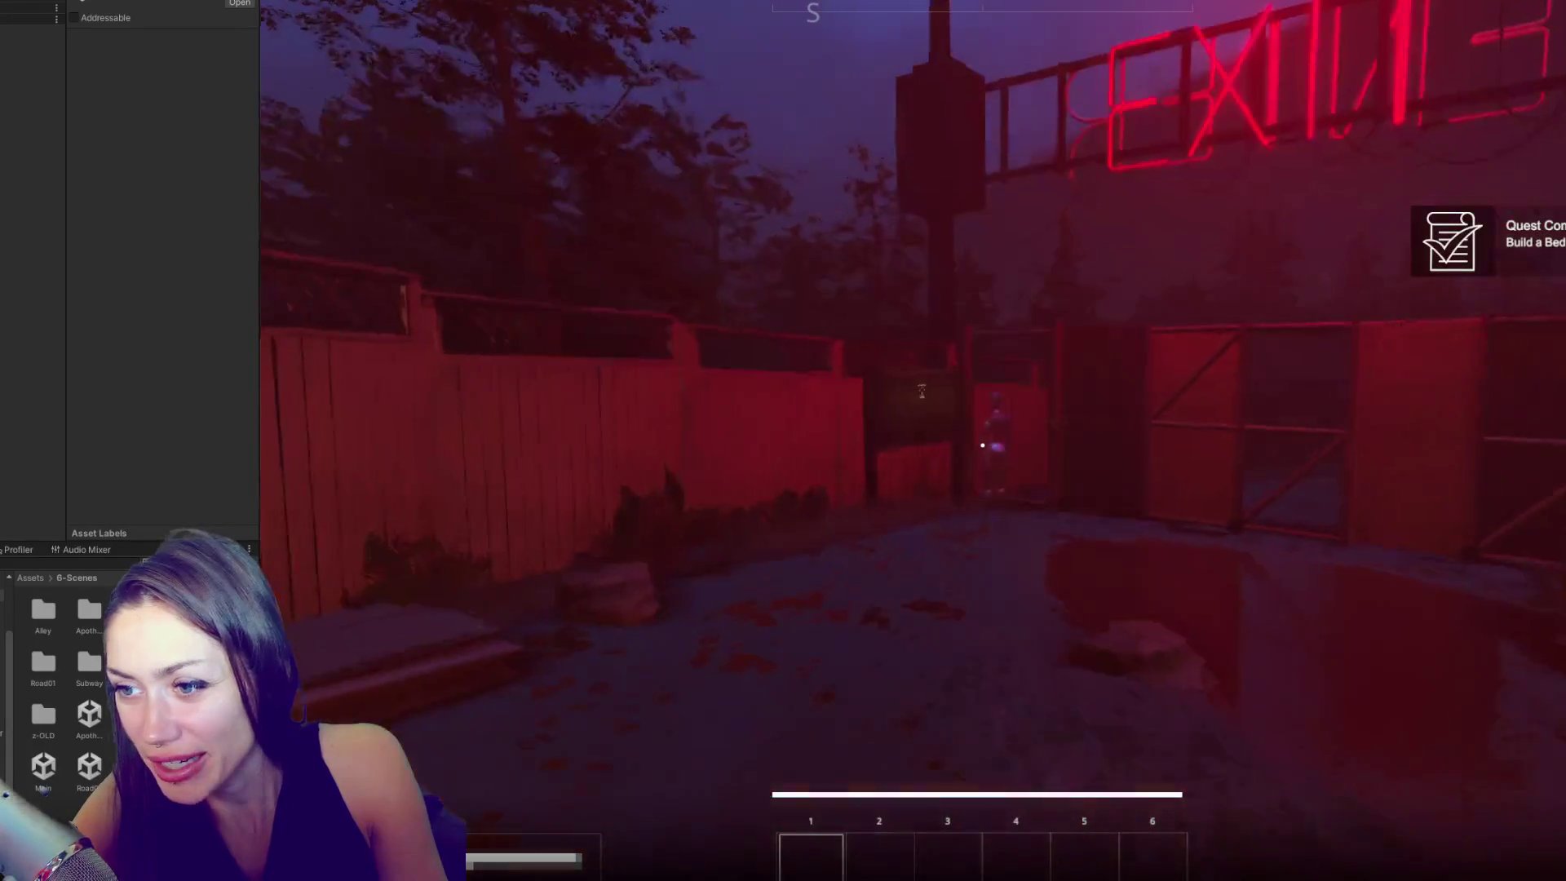
key("w")
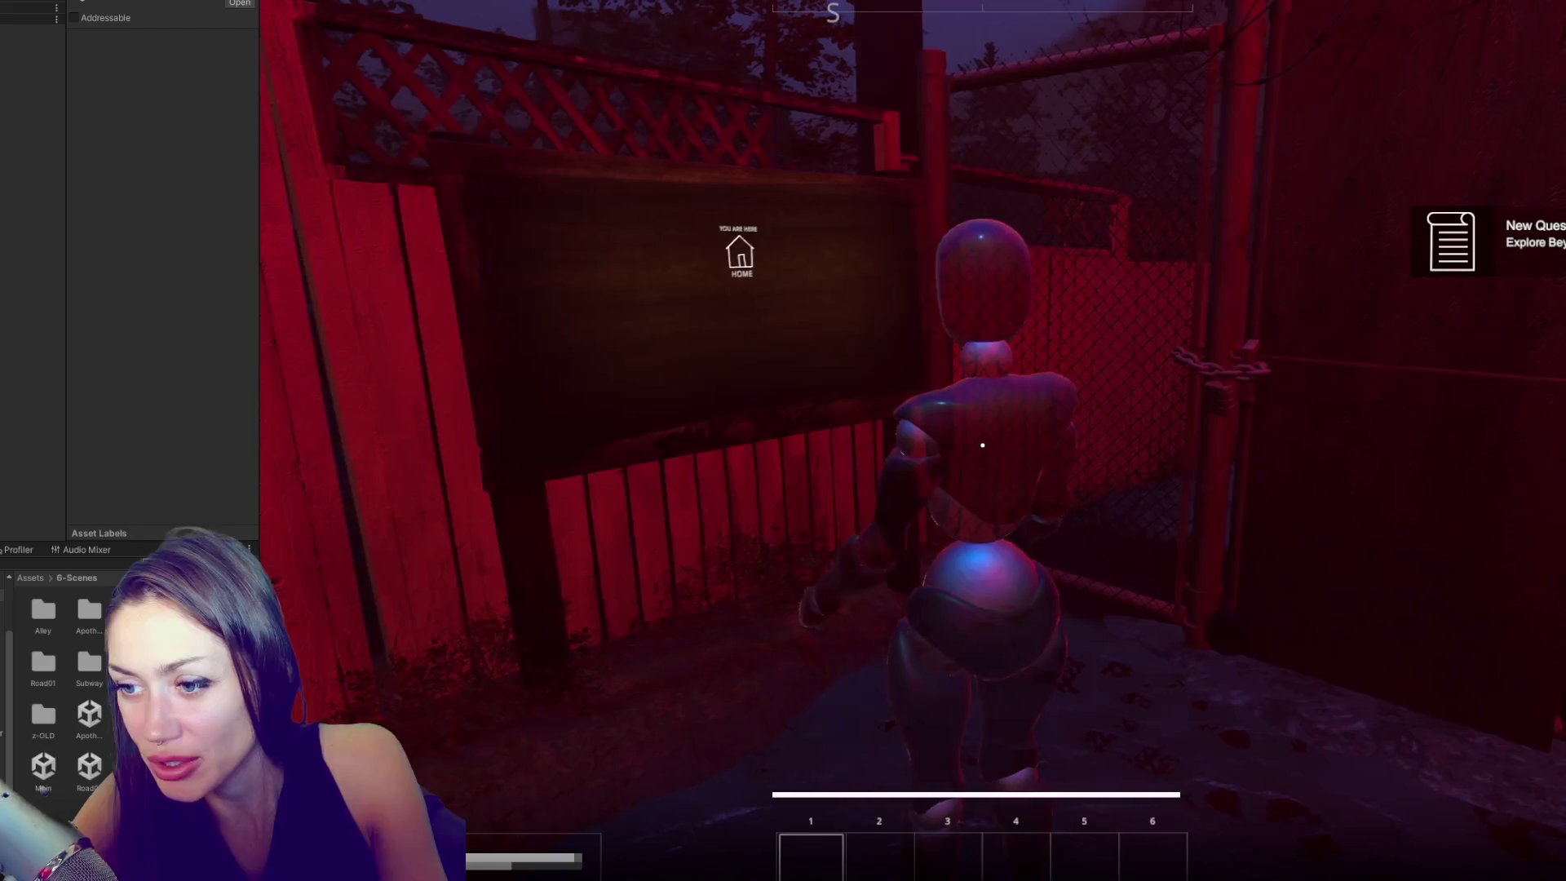
key("w")
mouse_move(982, 445)
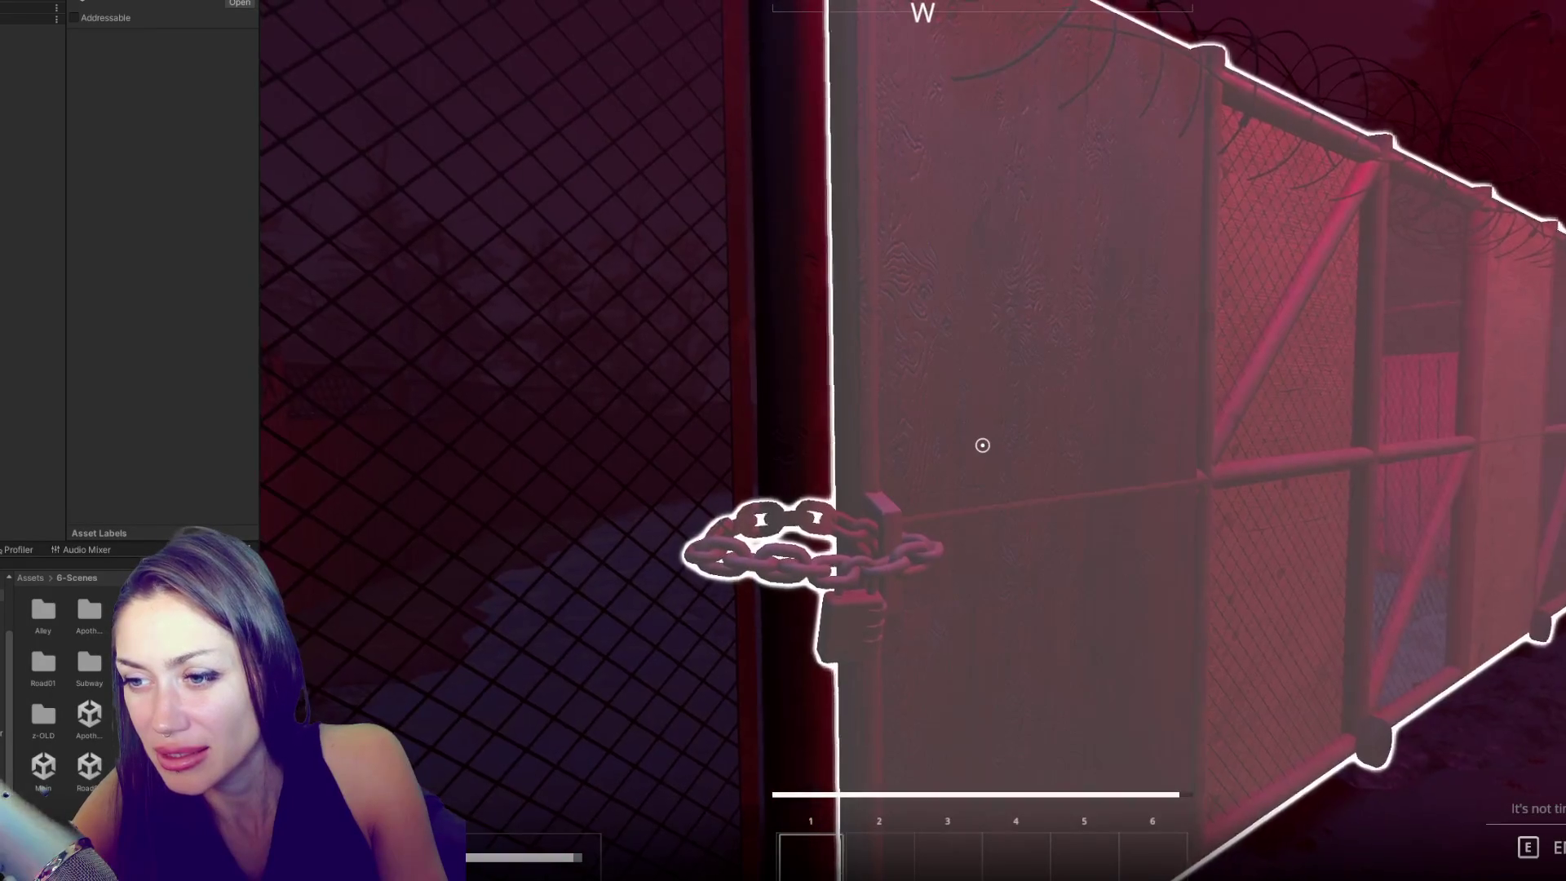
- Go through the chained gate and walk past the guardrail toward the red-lit street
left_click(983, 445)
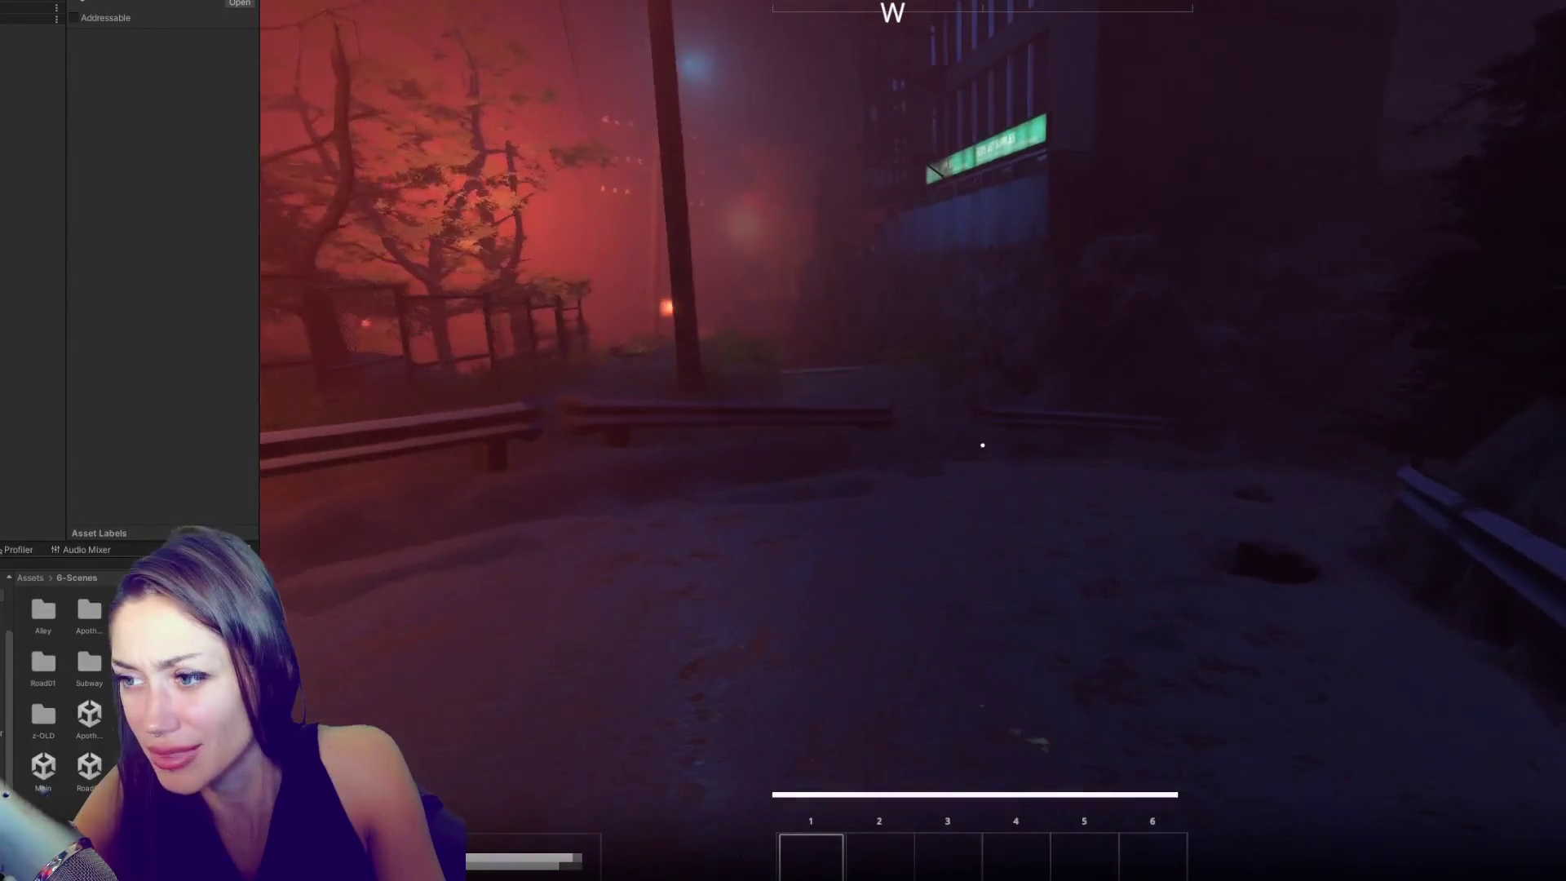
key("w")
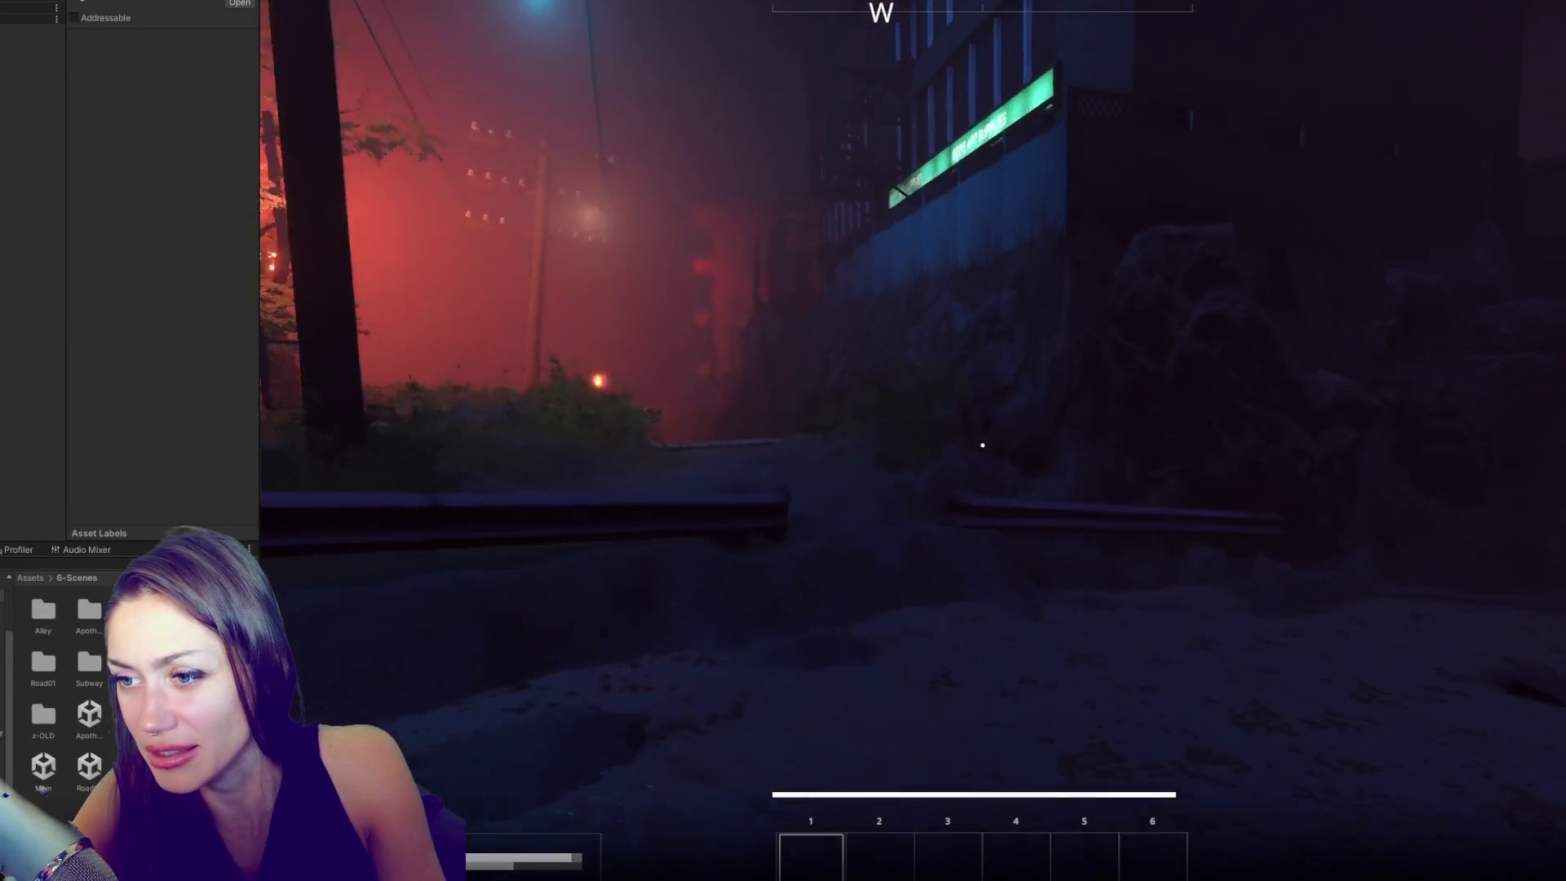
key("w")
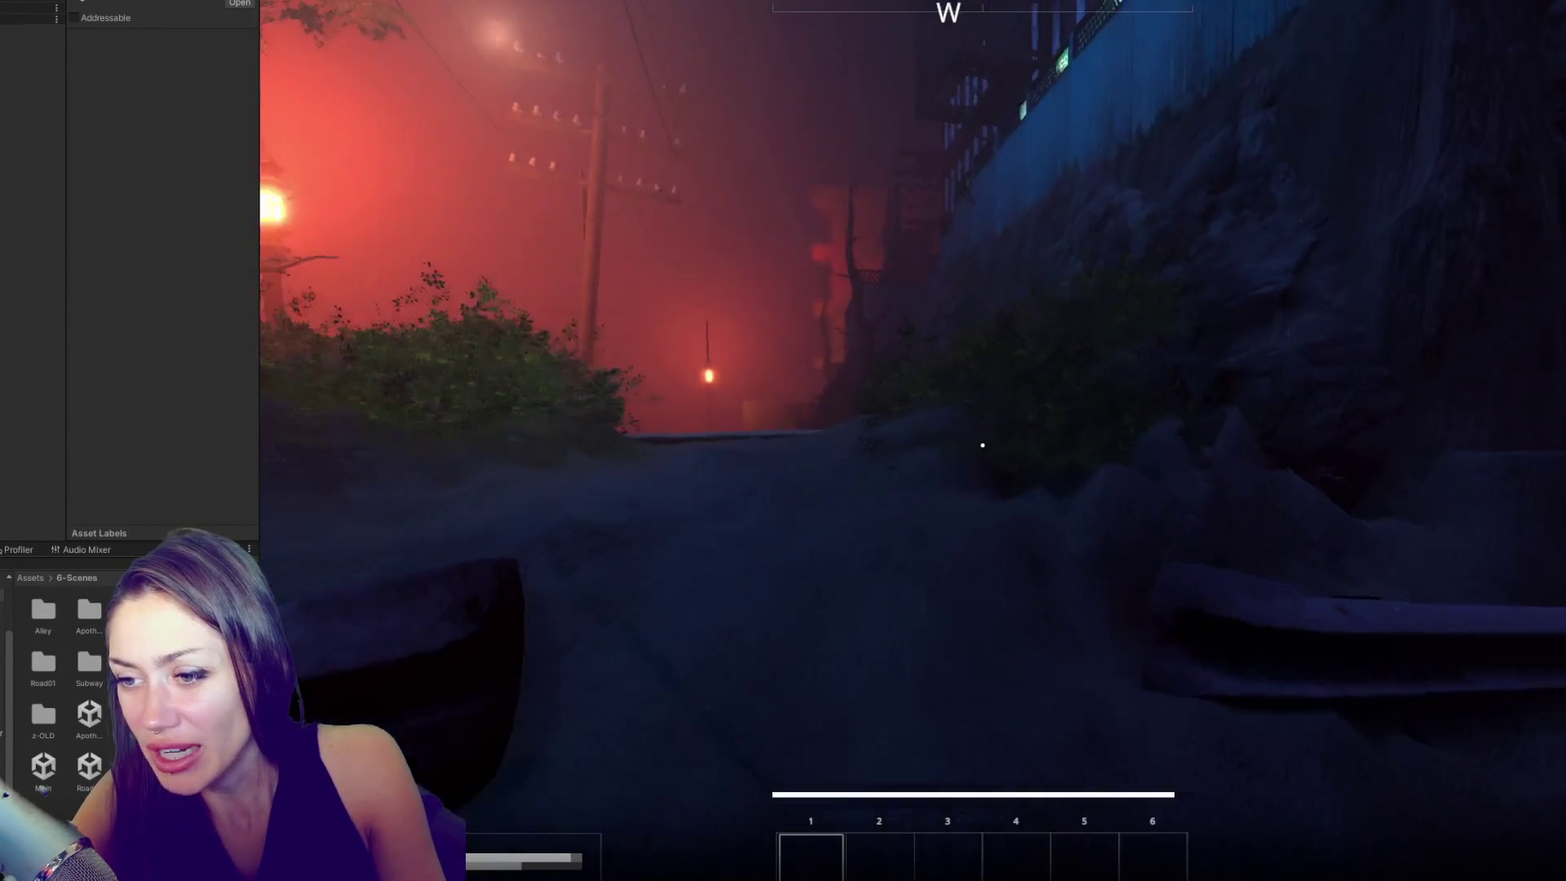
key("w")
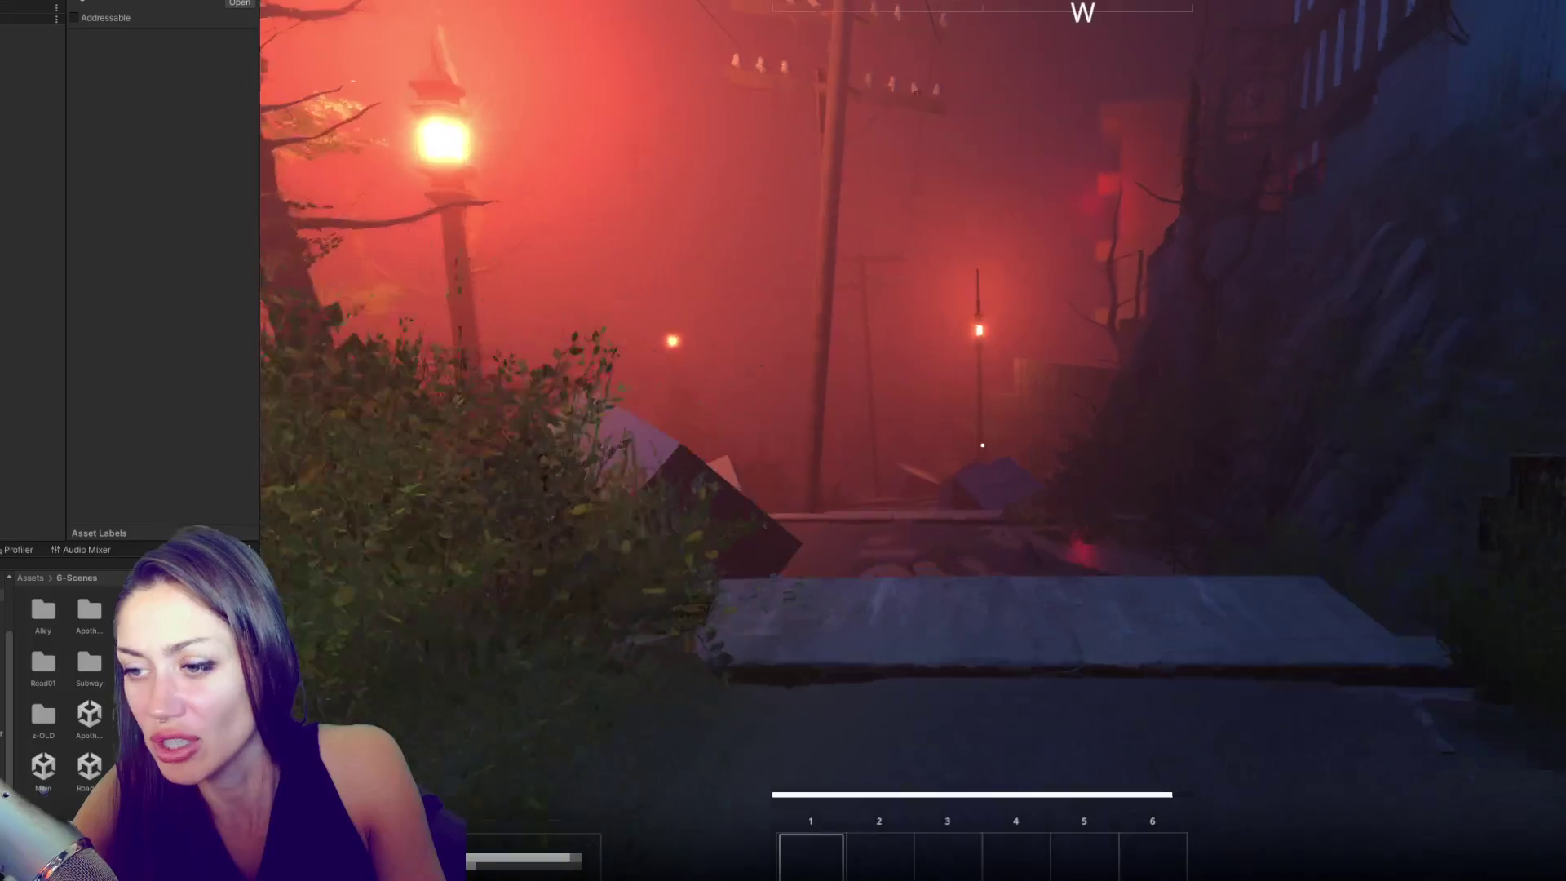
key("w")
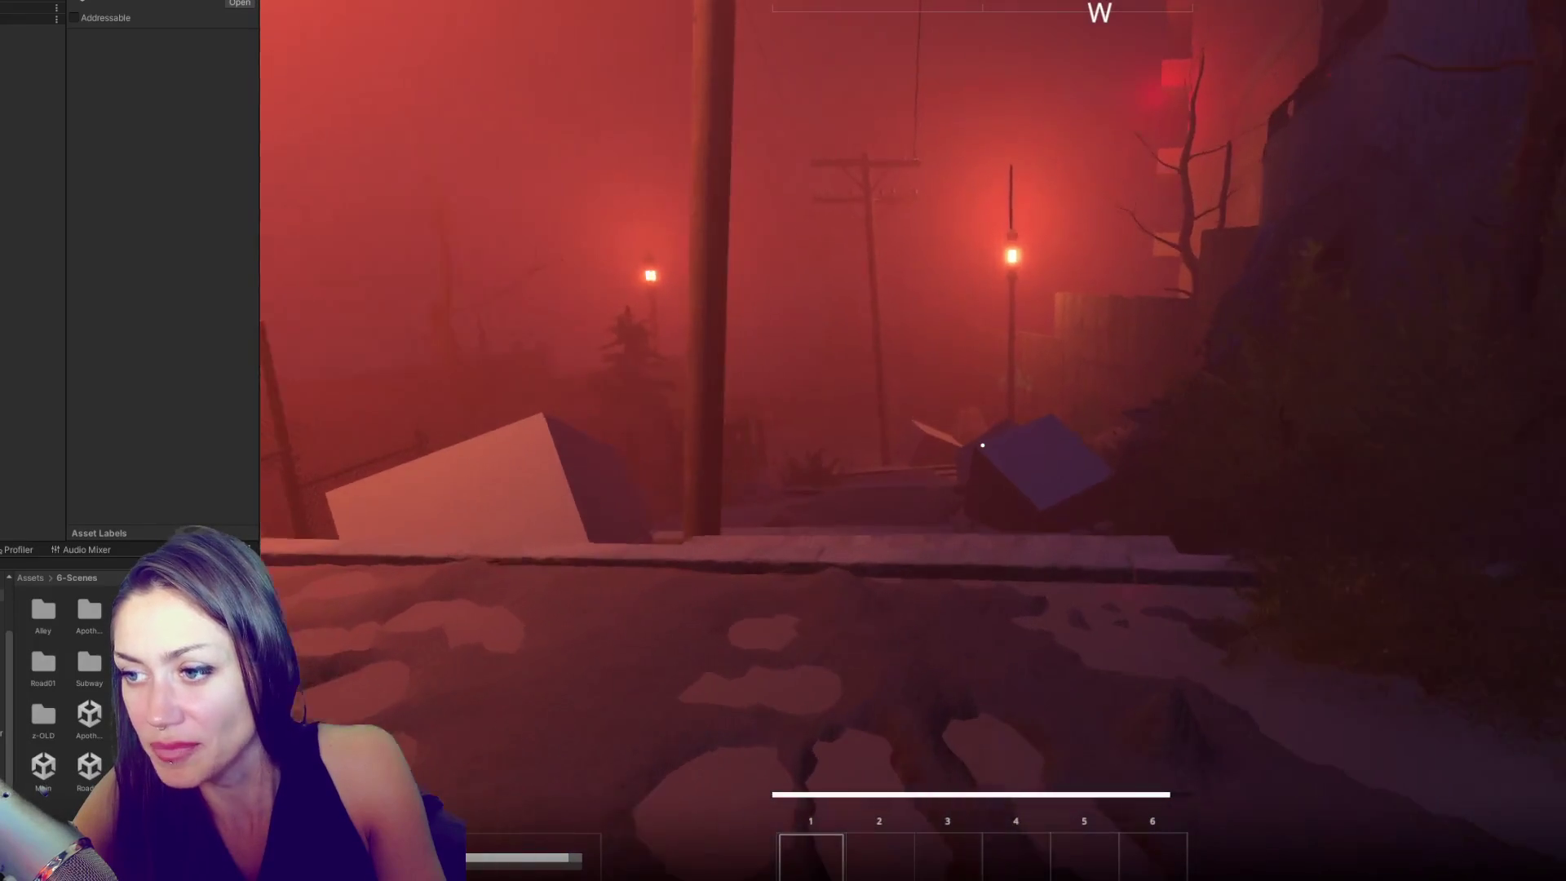
key("w")
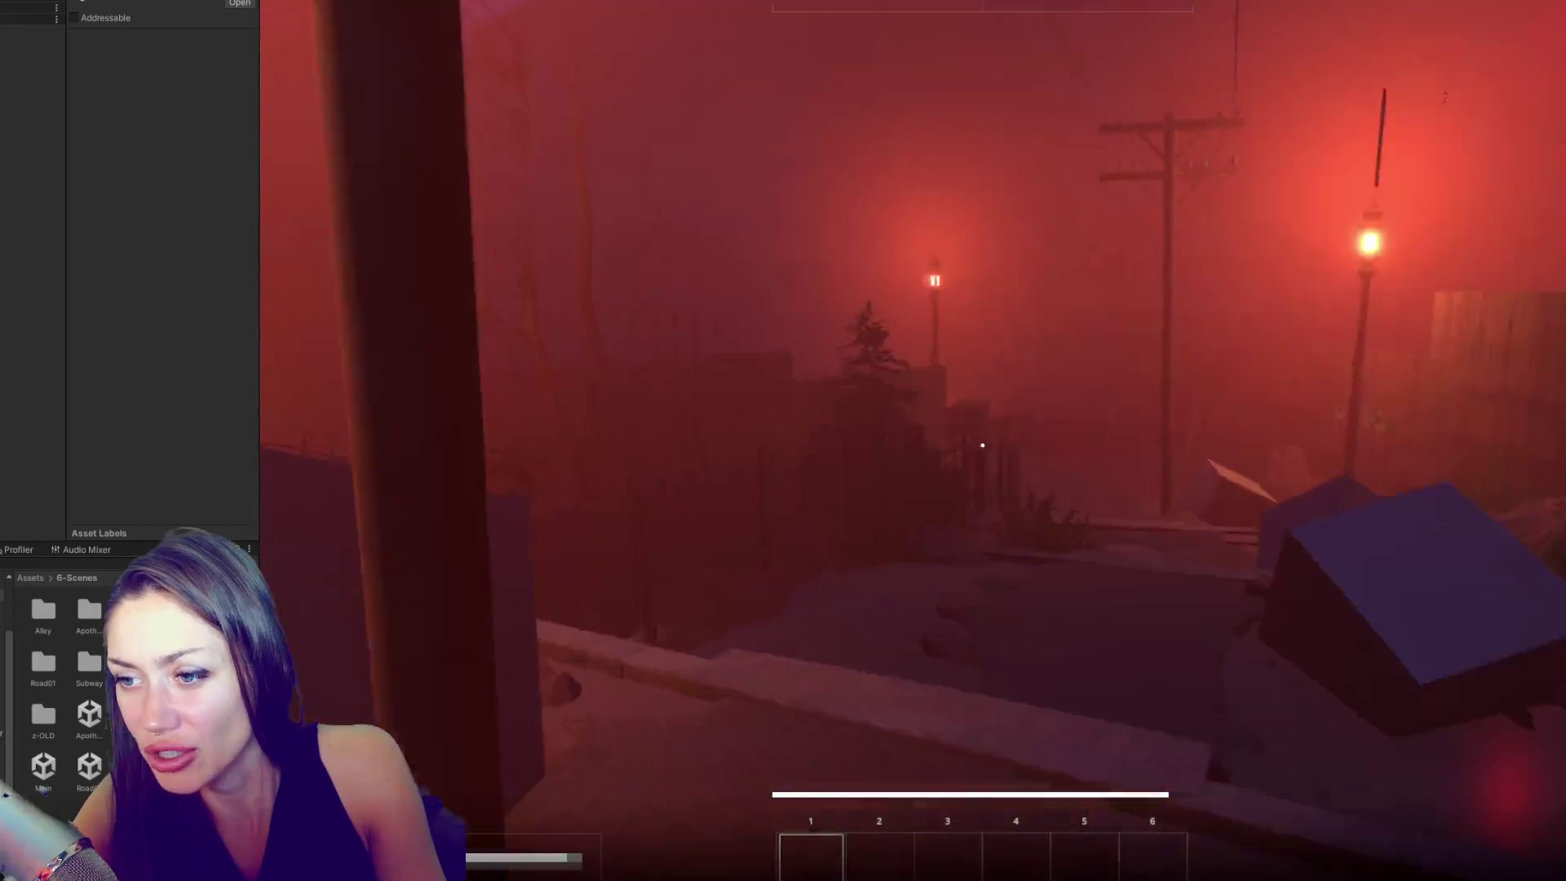
- Continue along the fenced path to the shed and enter it
key("w")
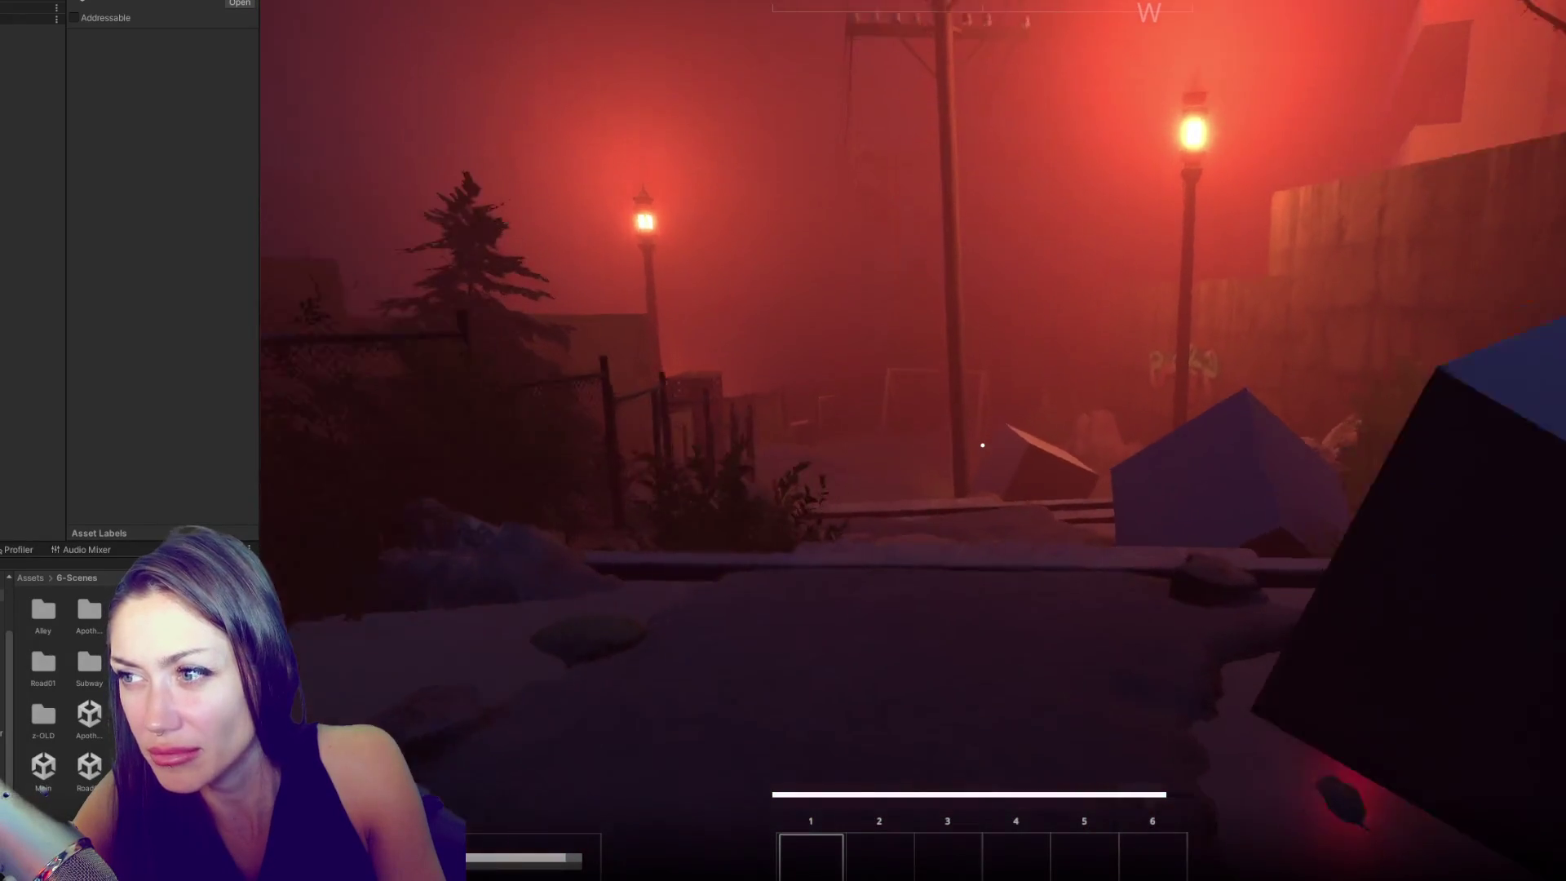
key("w")
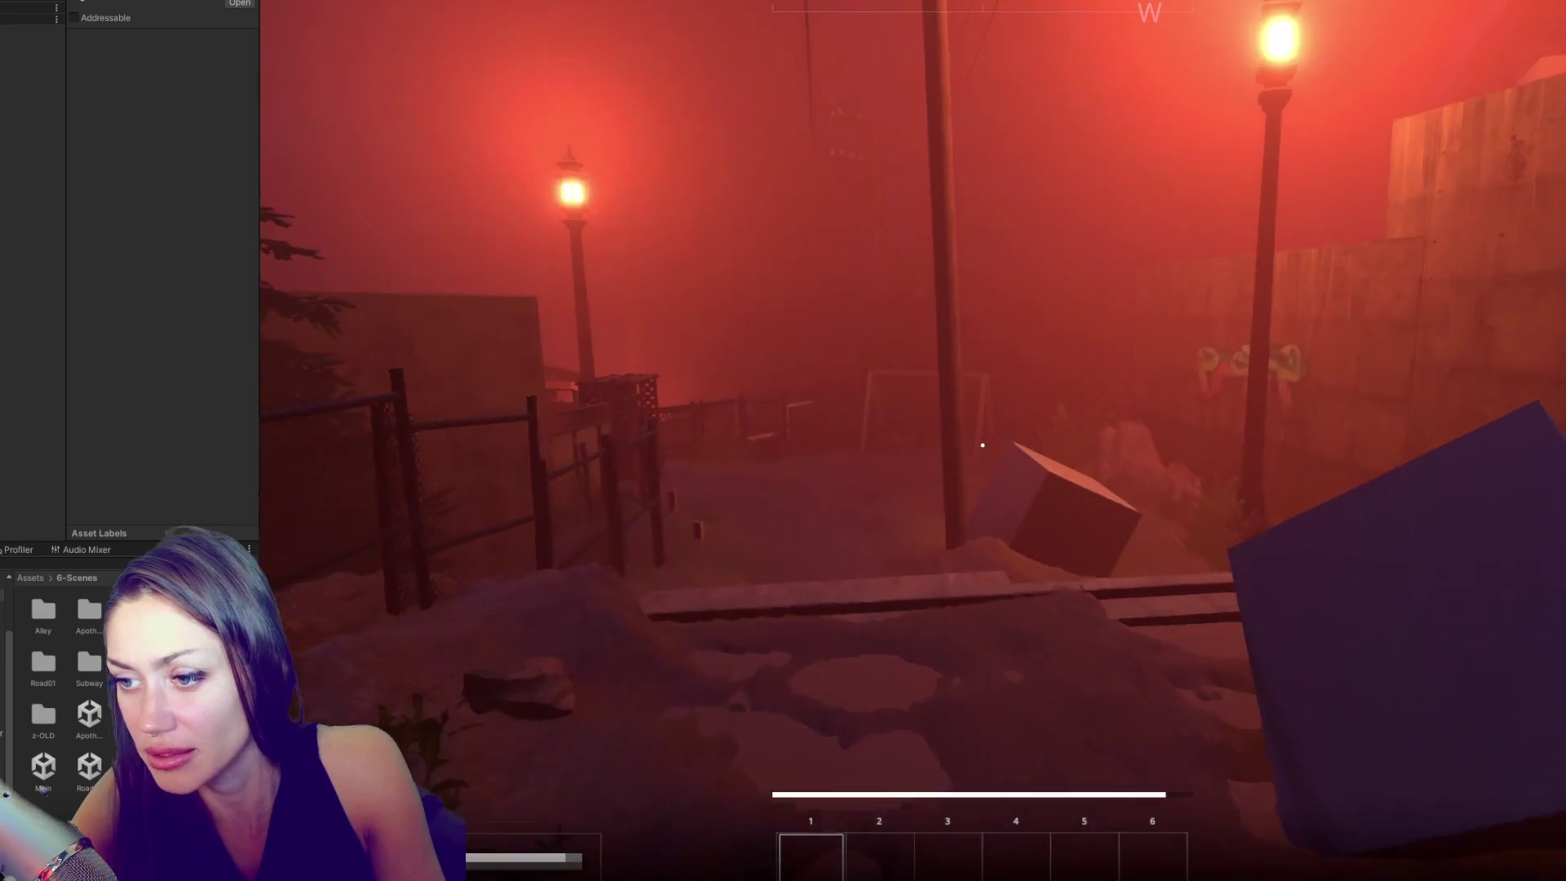
key("w")
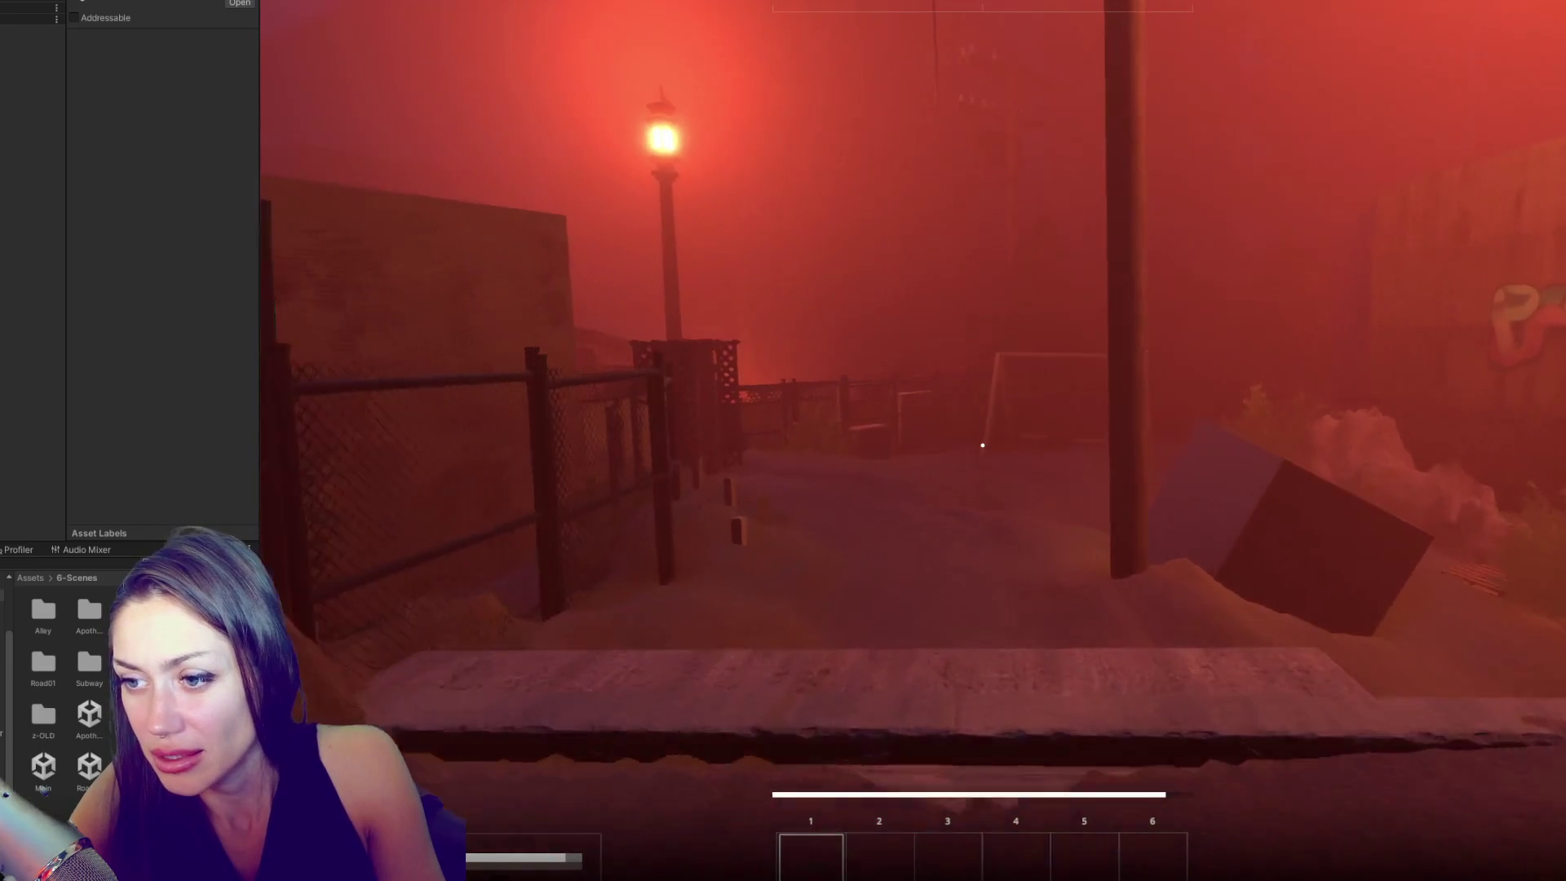
key("w")
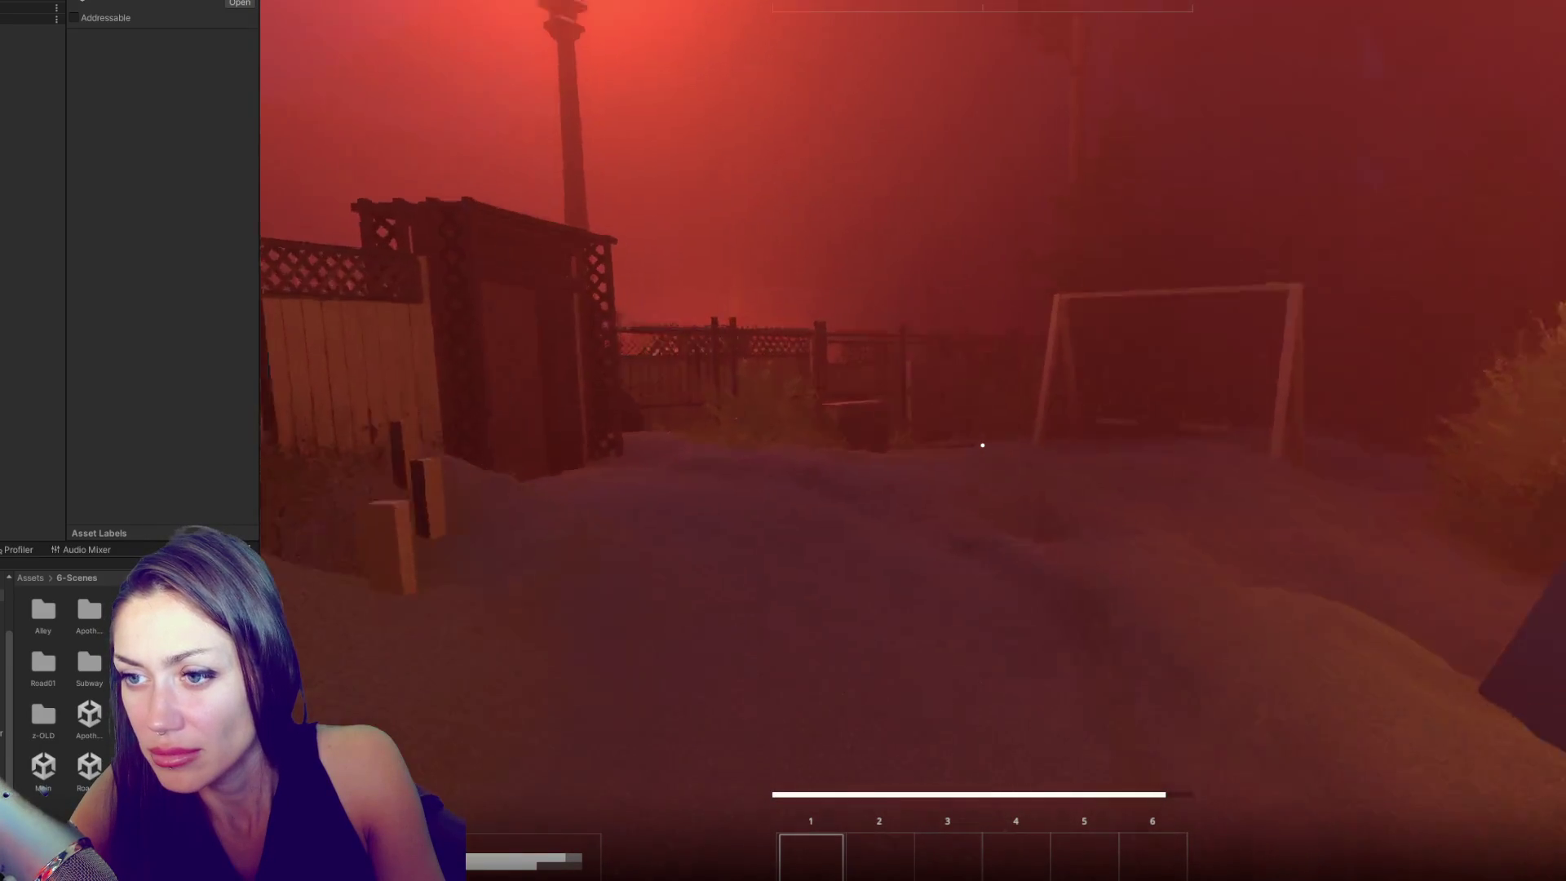
key("w")
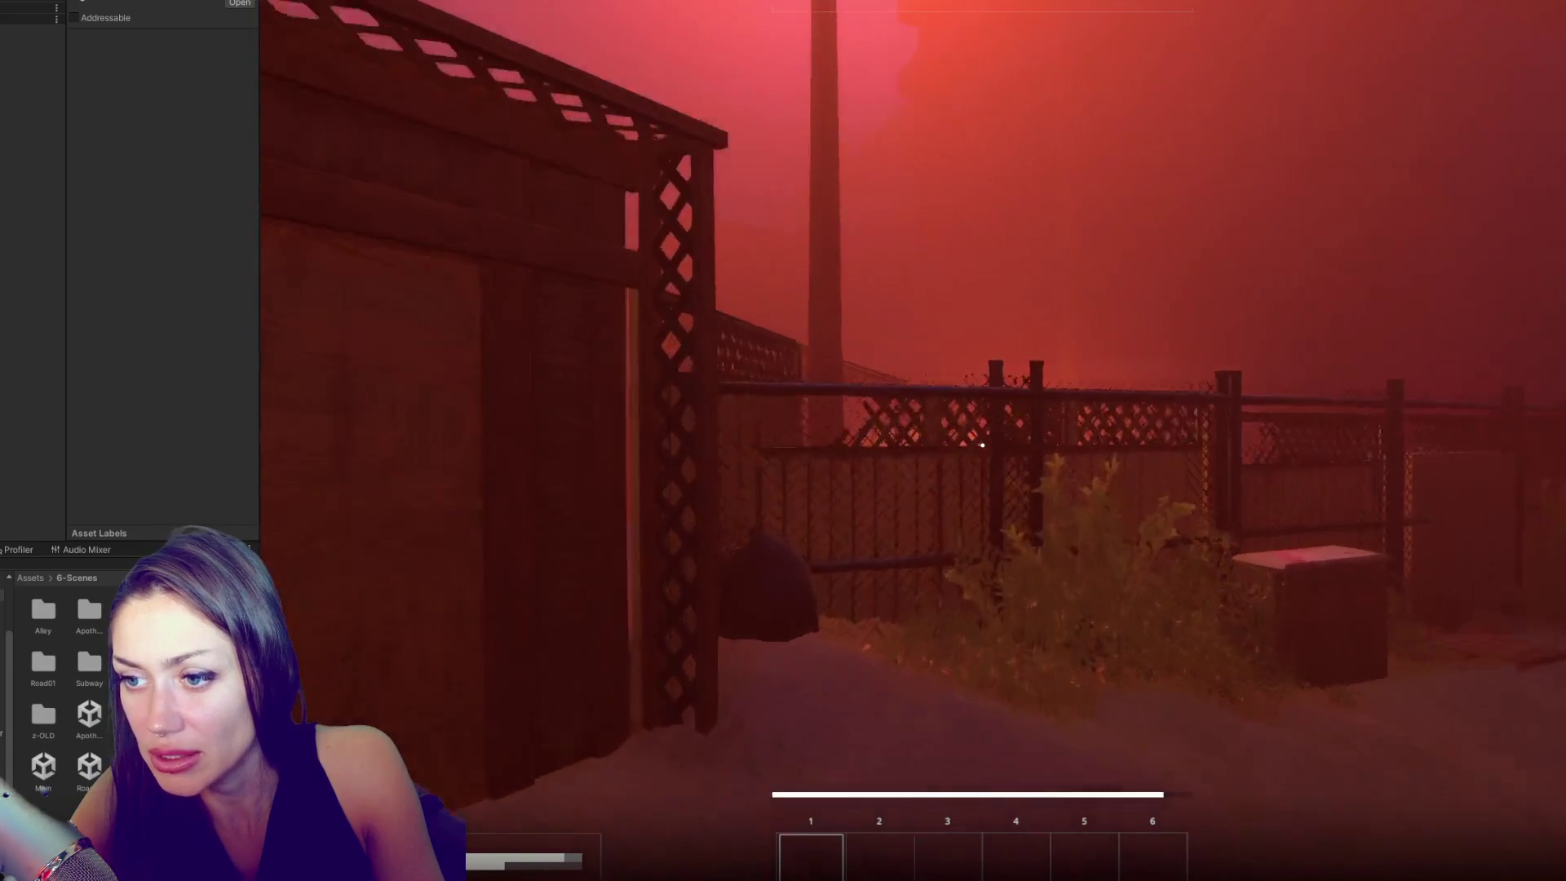
key("e")
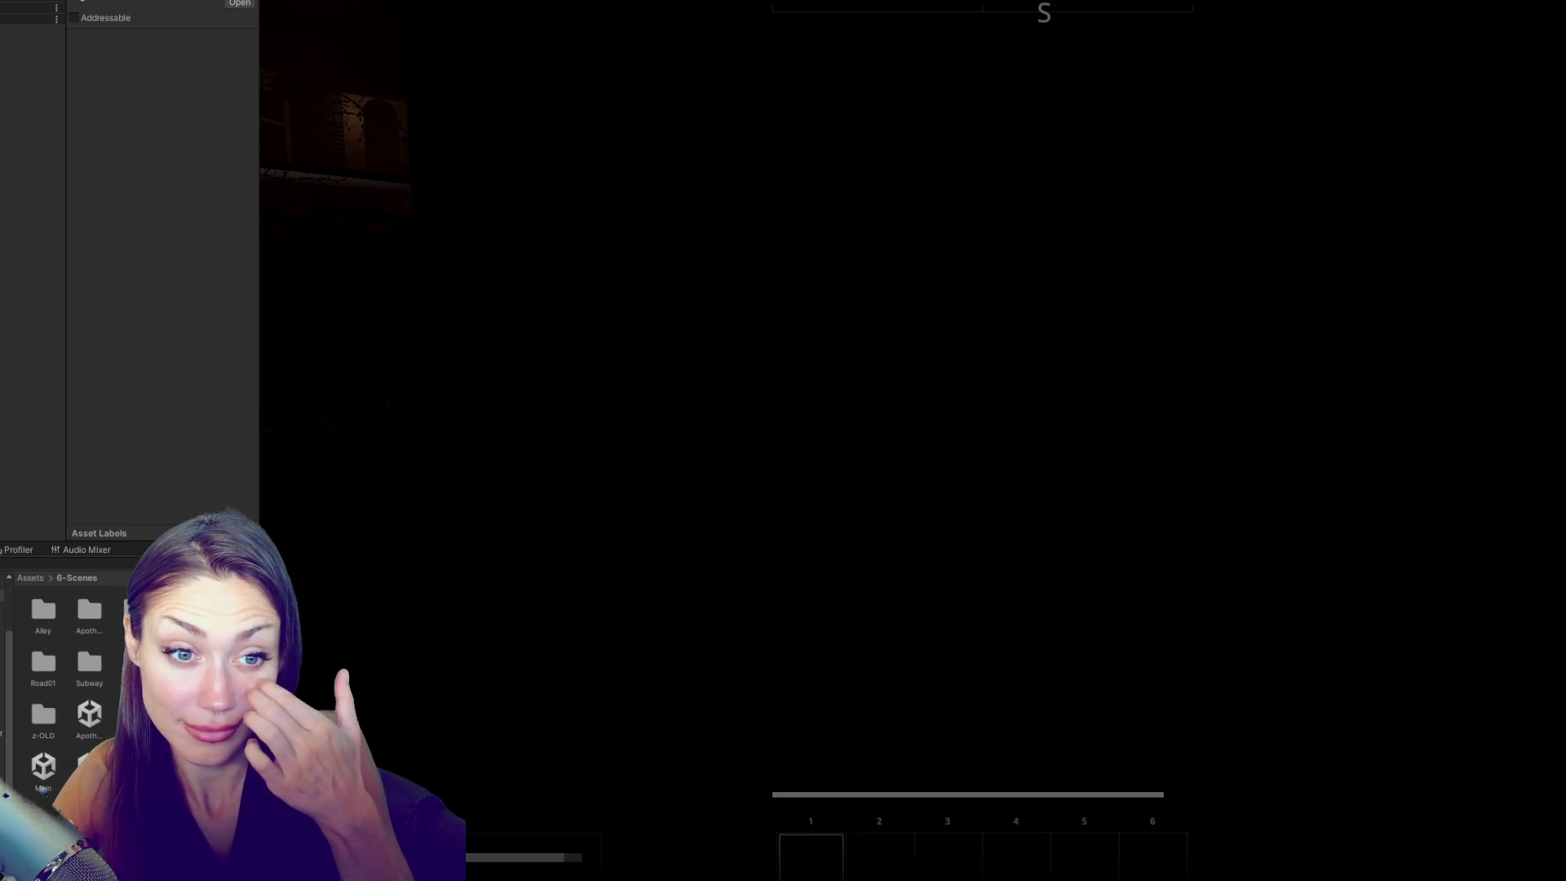
- Walk past the campfire, up the porch steps and through the front doorway
key("w")
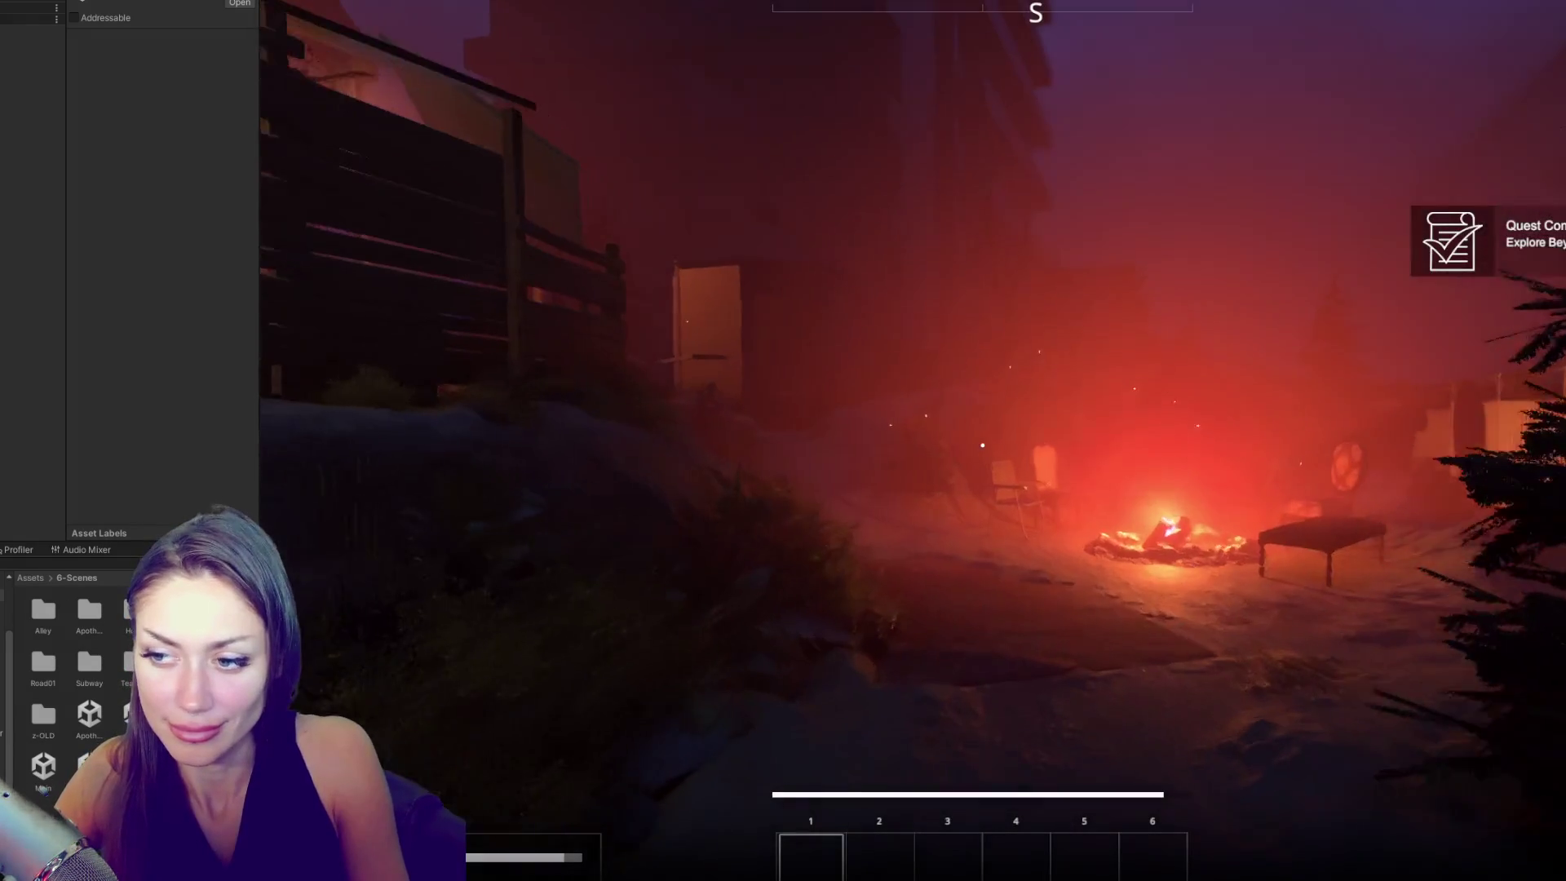
key("w")
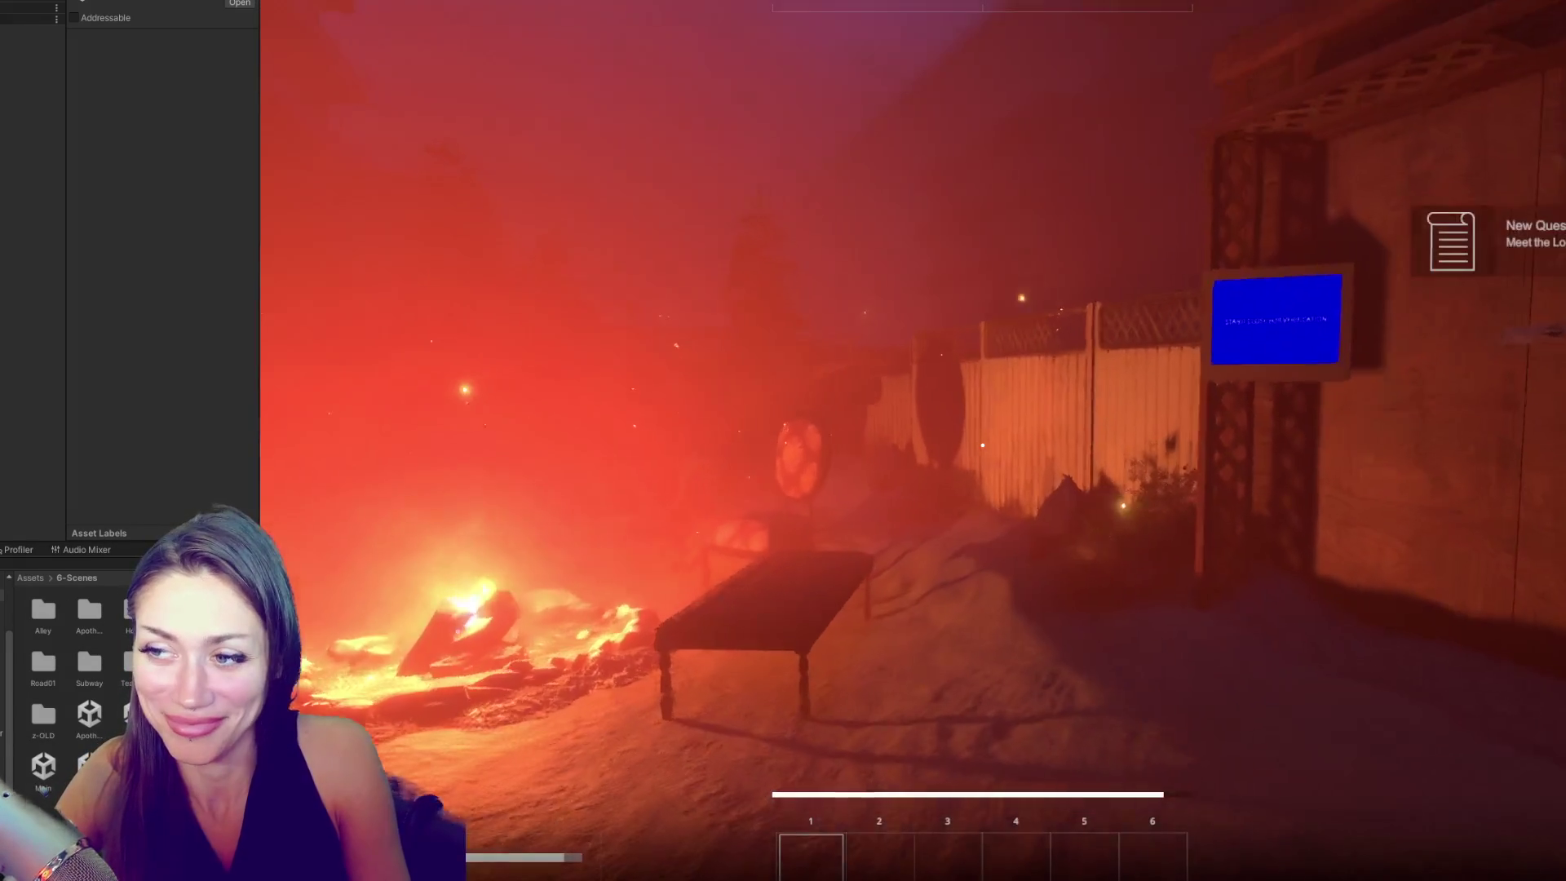
key("w")
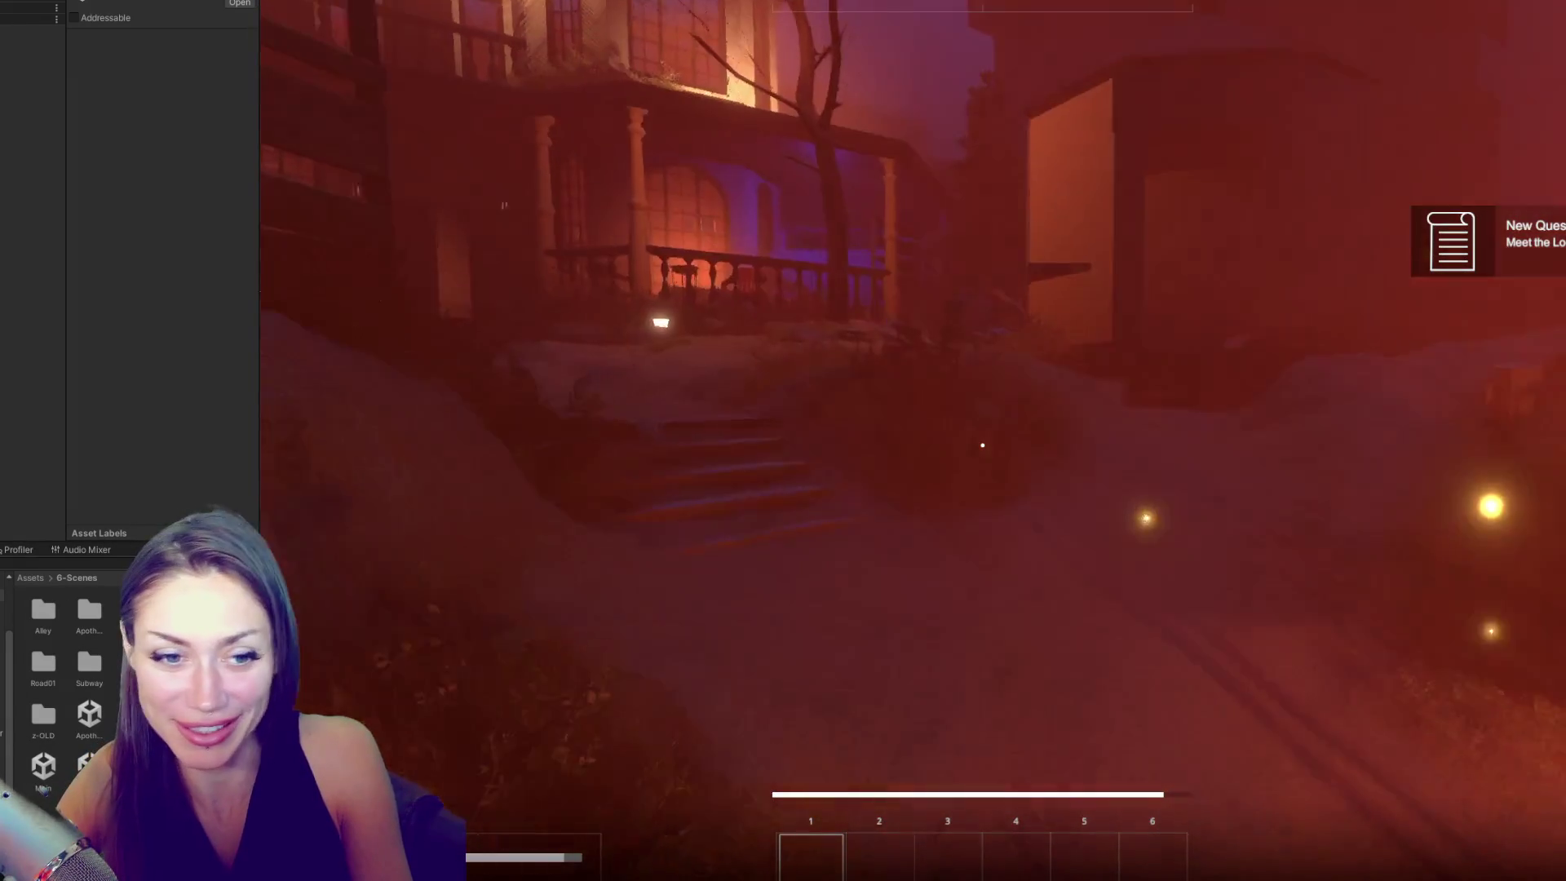
key("w")
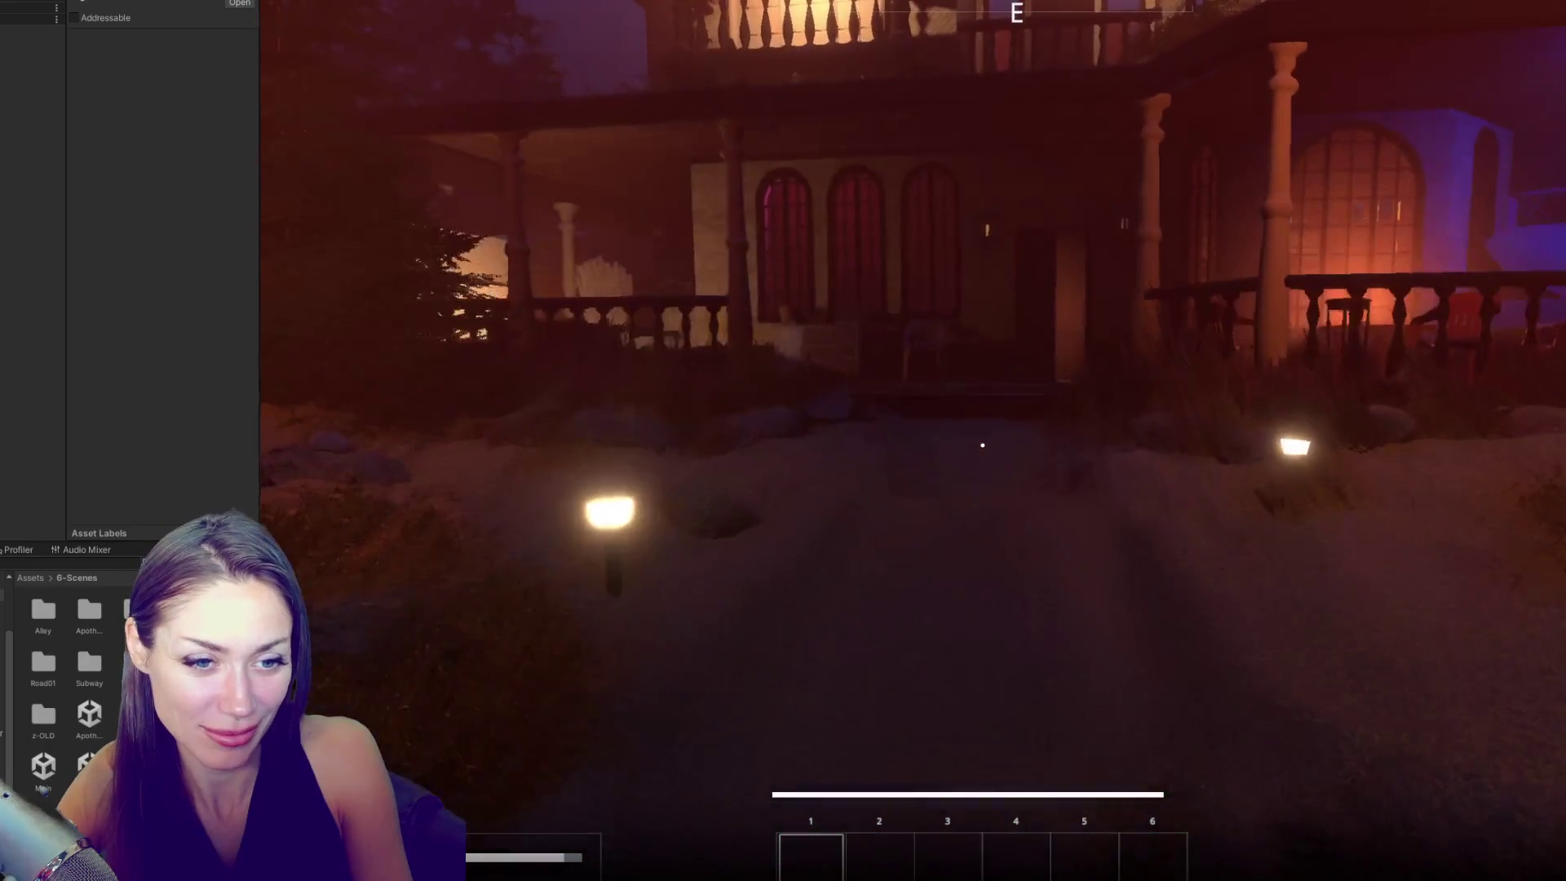
key("w")
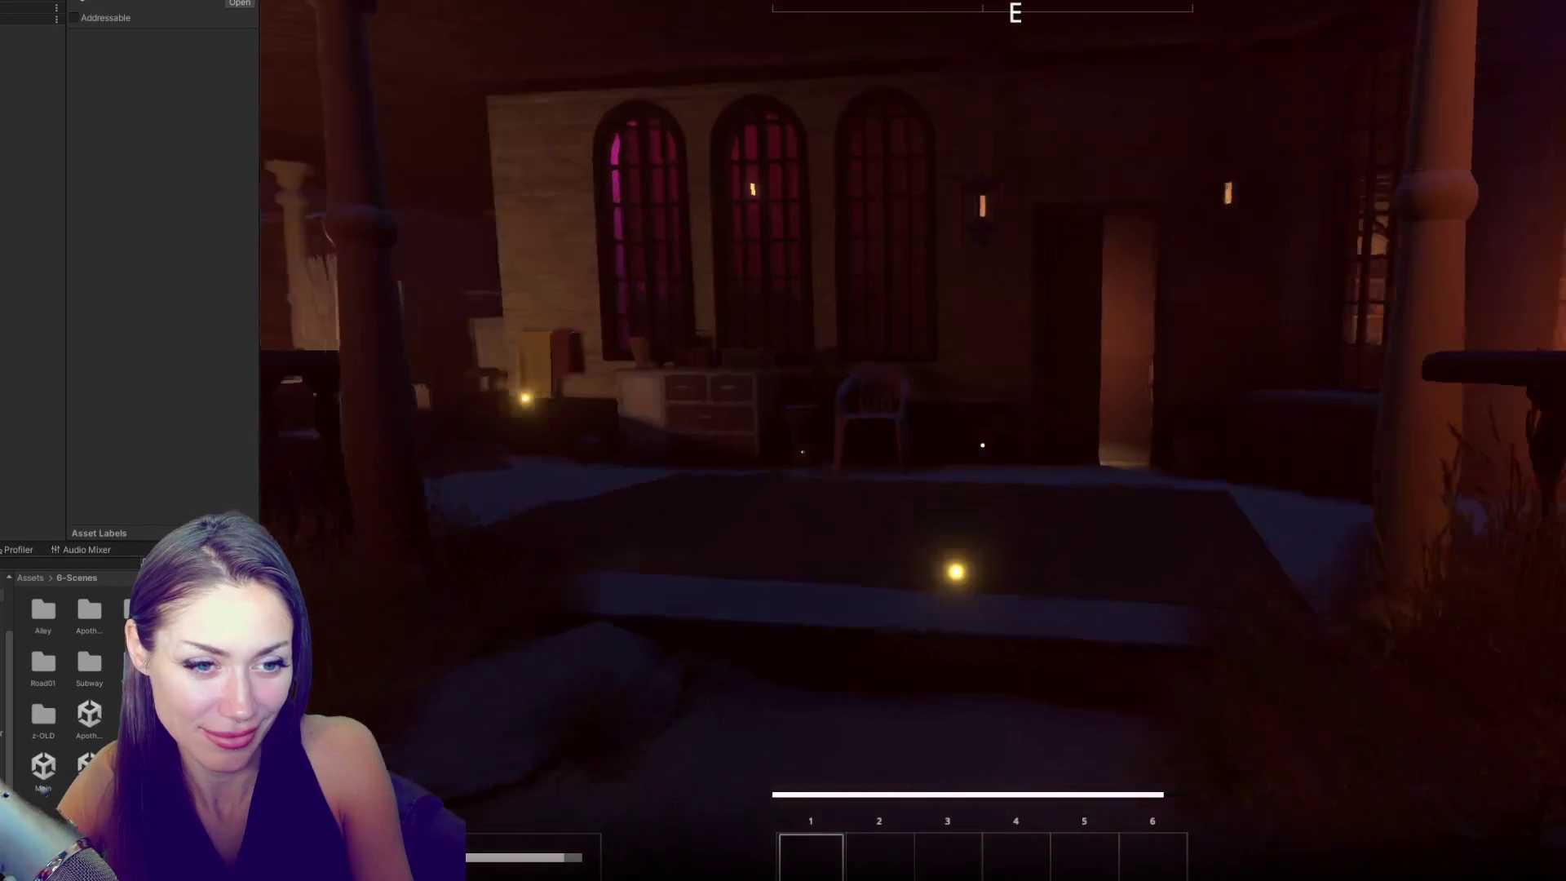
key("w")
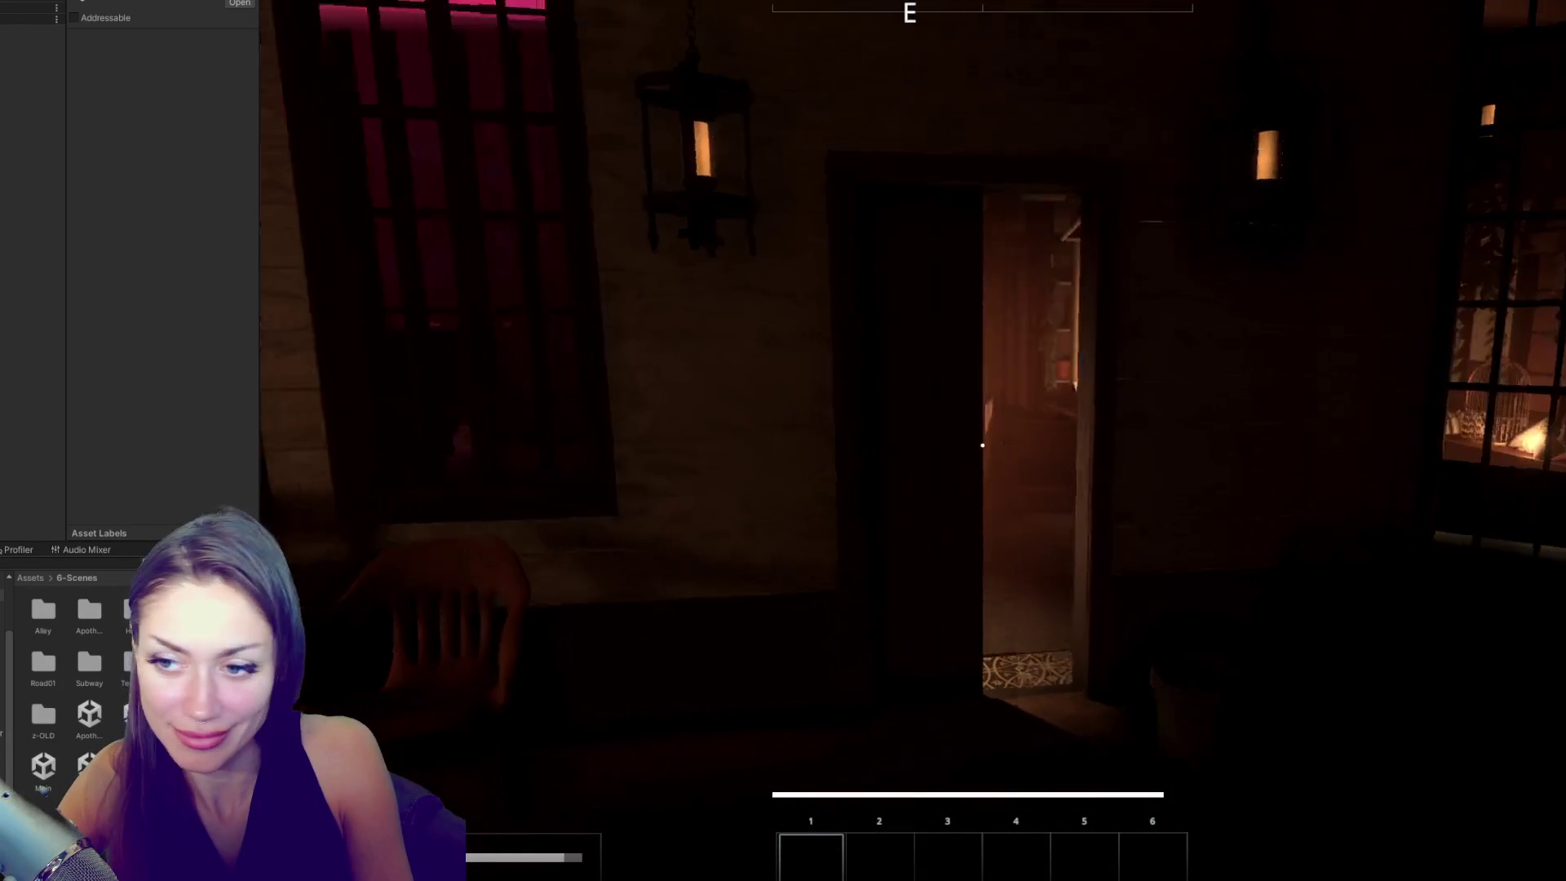
- Continue through the house and the curtained doorway into the shop
key("w")
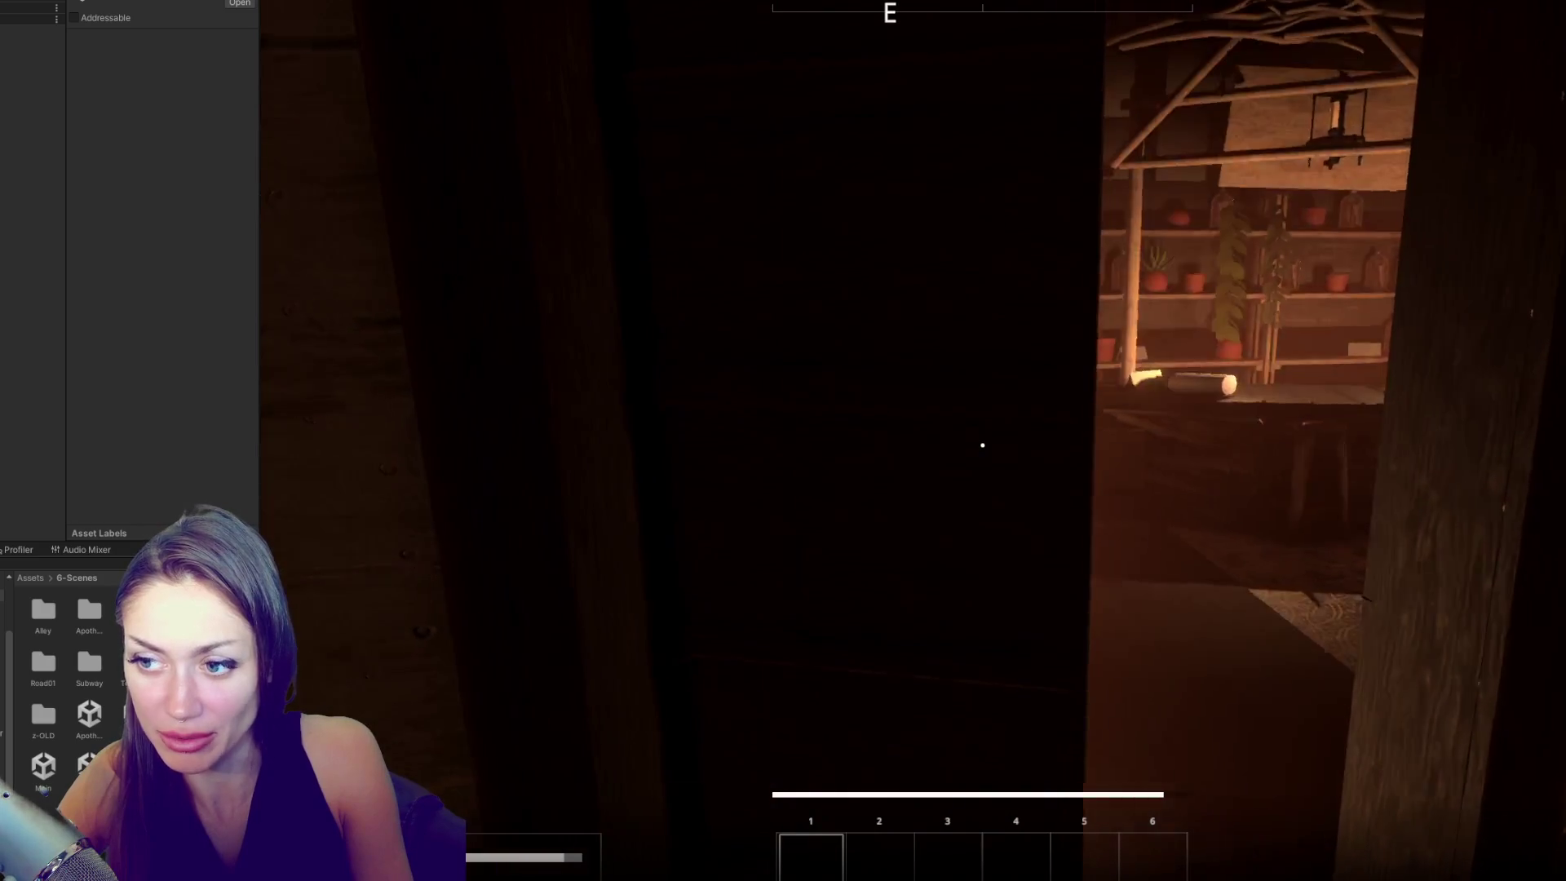
key("w")
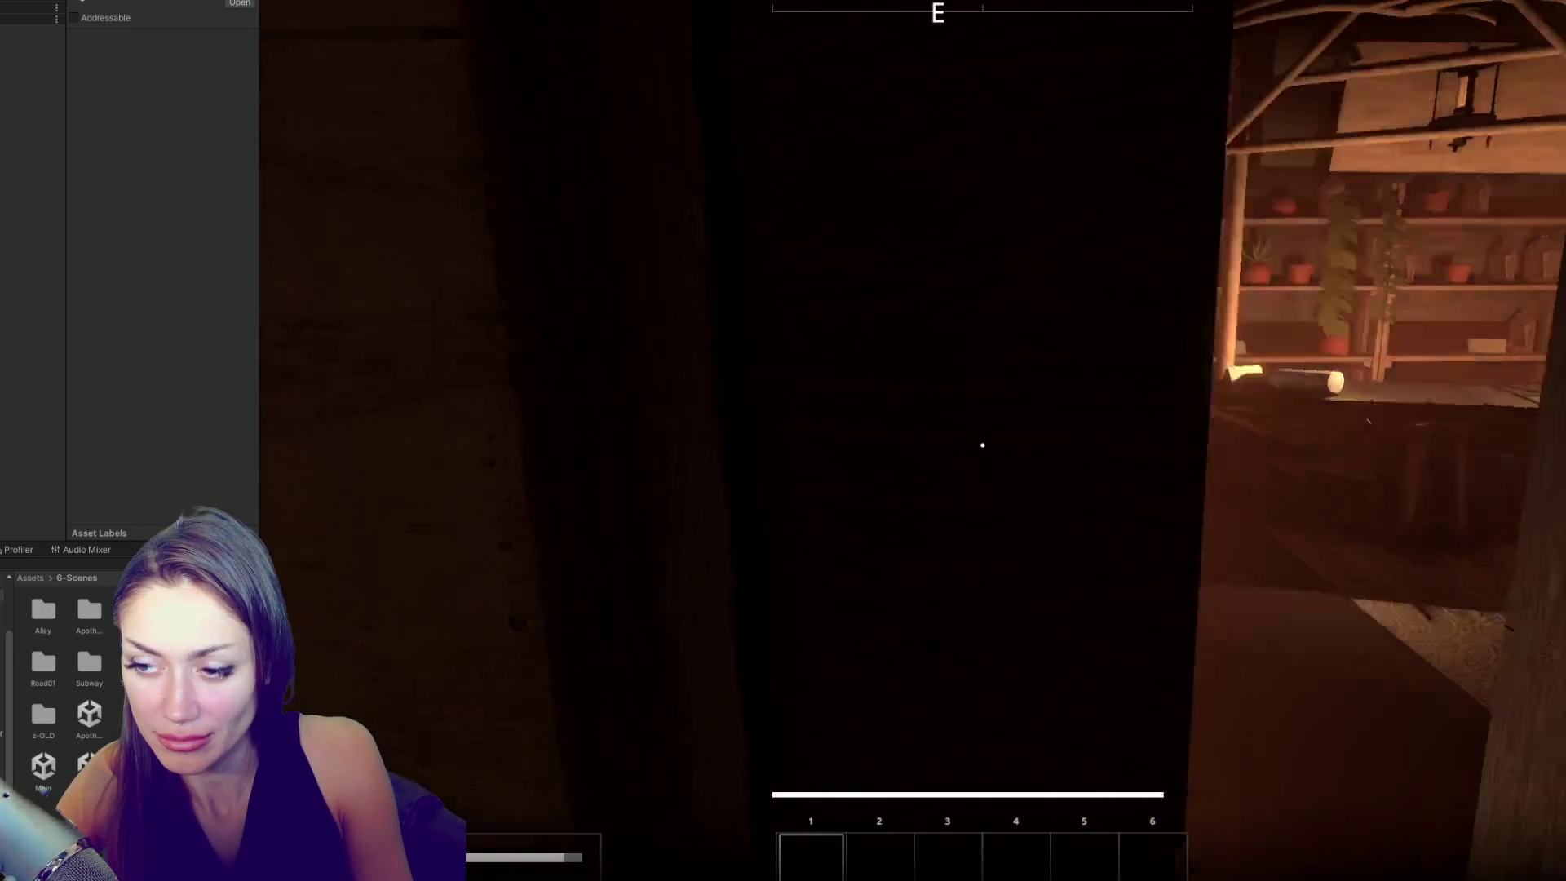
key("w")
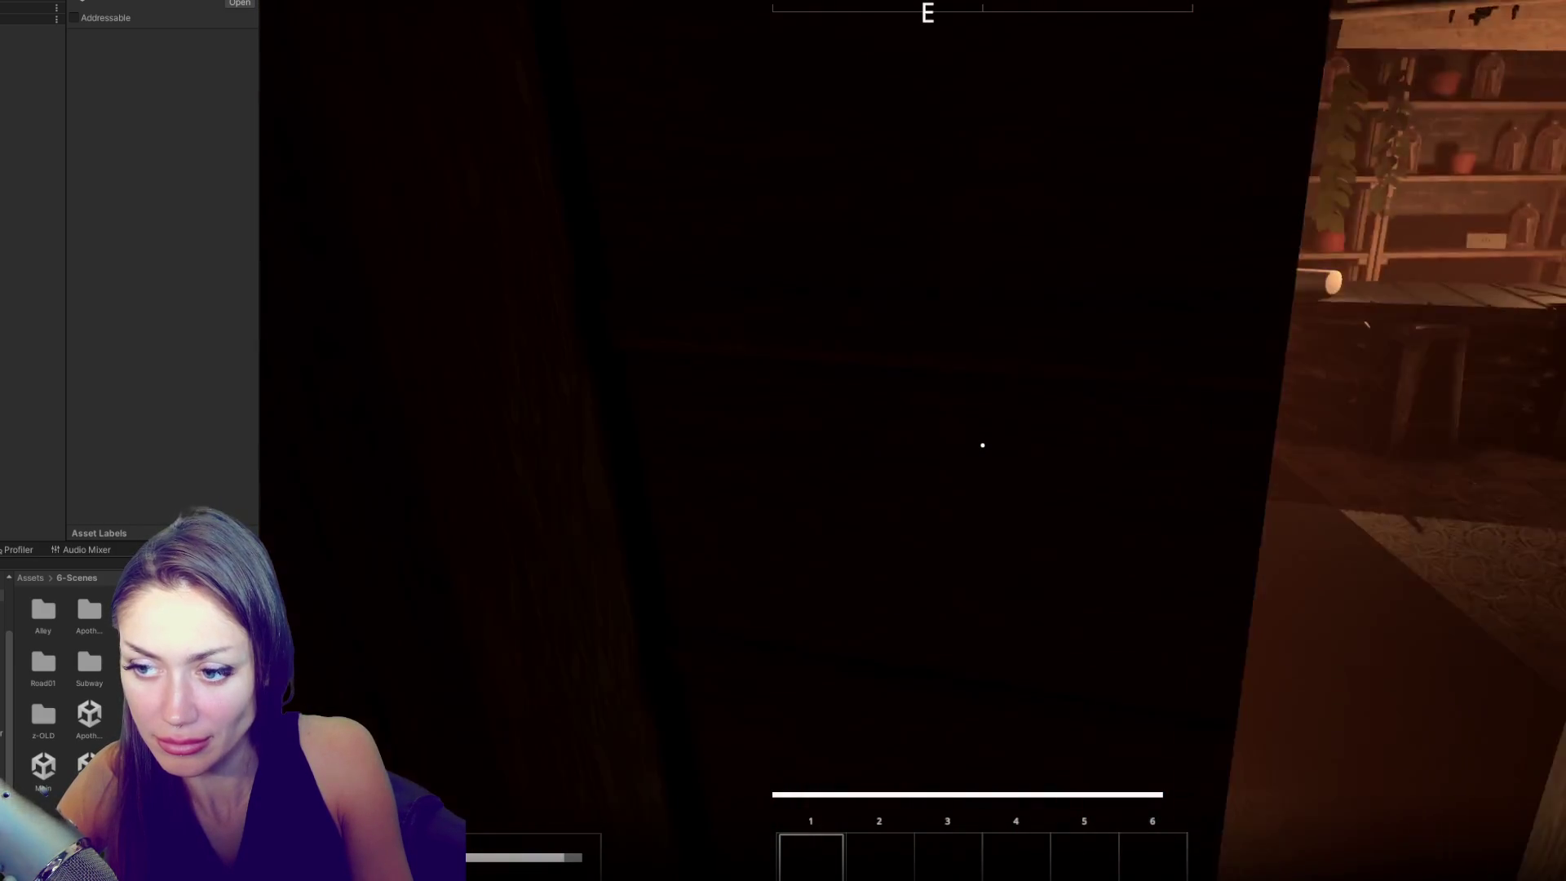
mouse_move(983, 444)
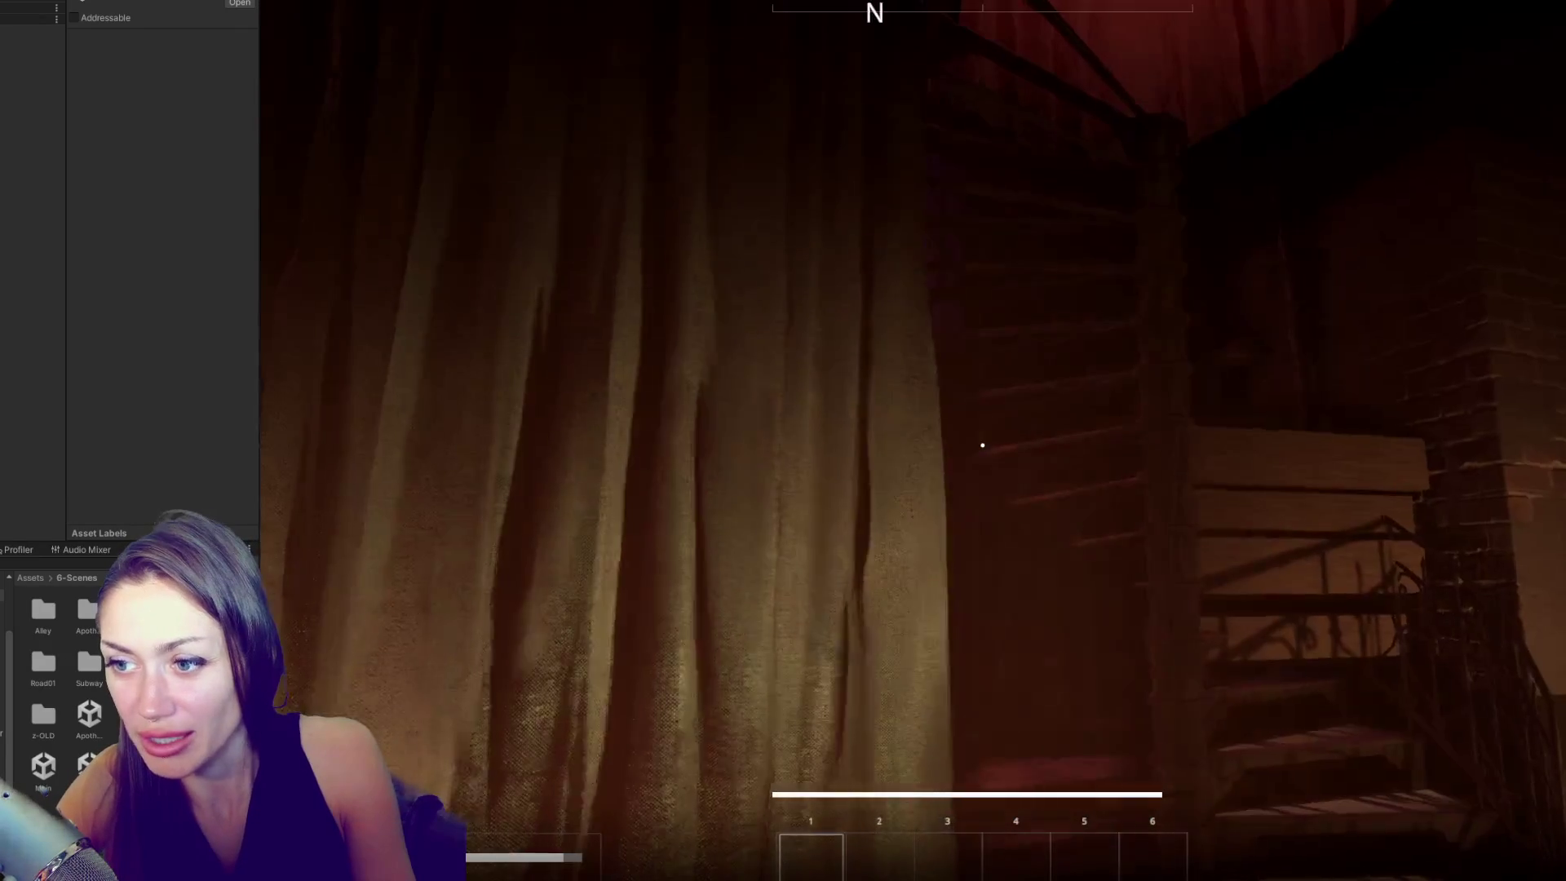
key("w")
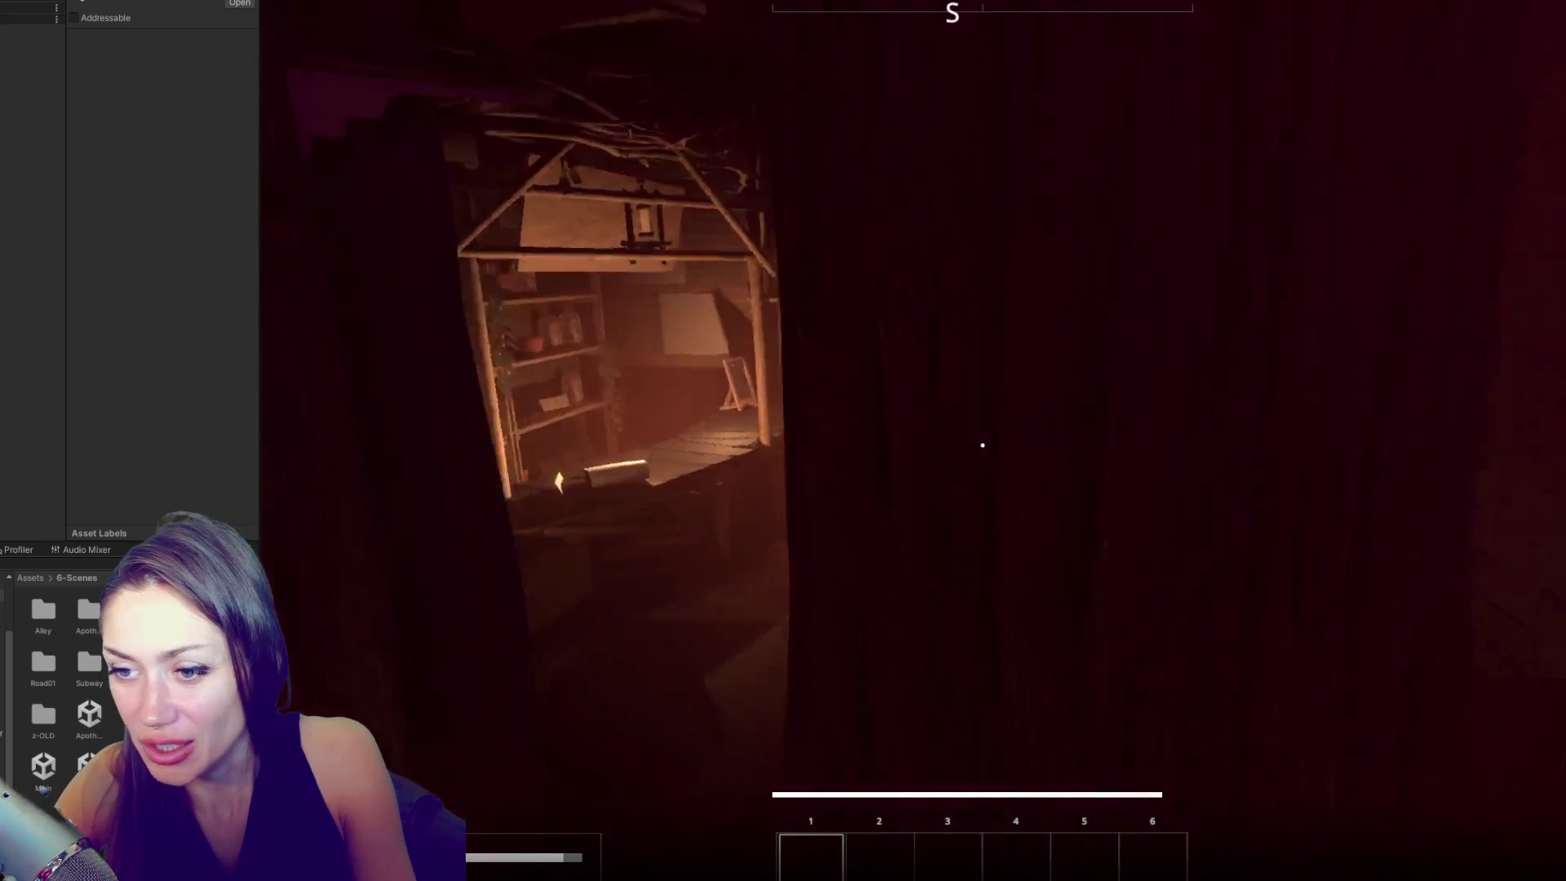
key("w")
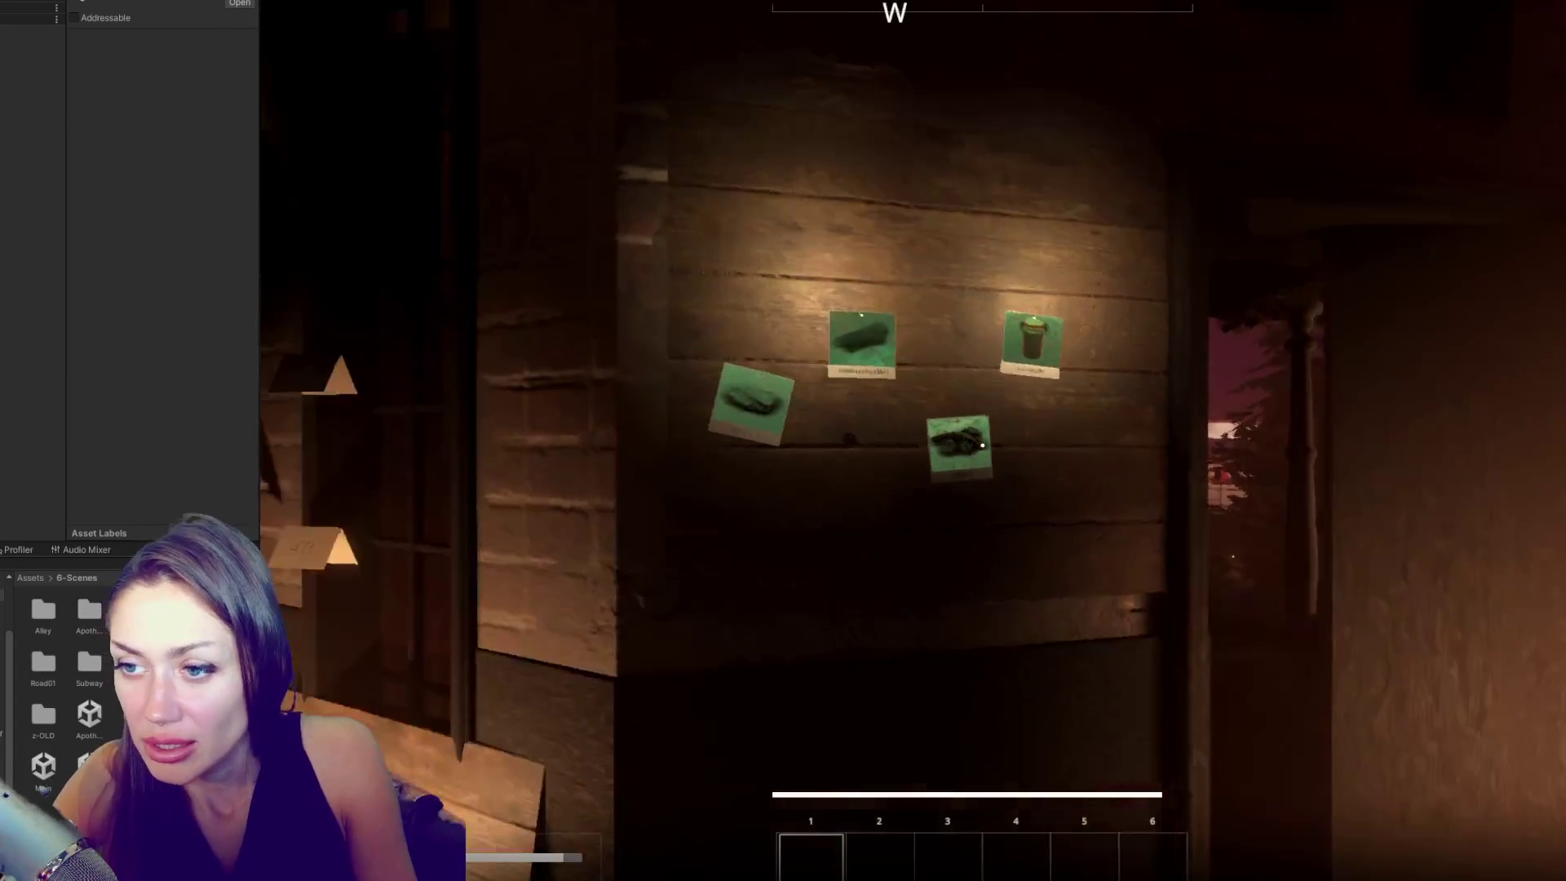
- Accept the 4 Wildberries task from the photo wall and walk out to the campsite
left_click(983, 444)
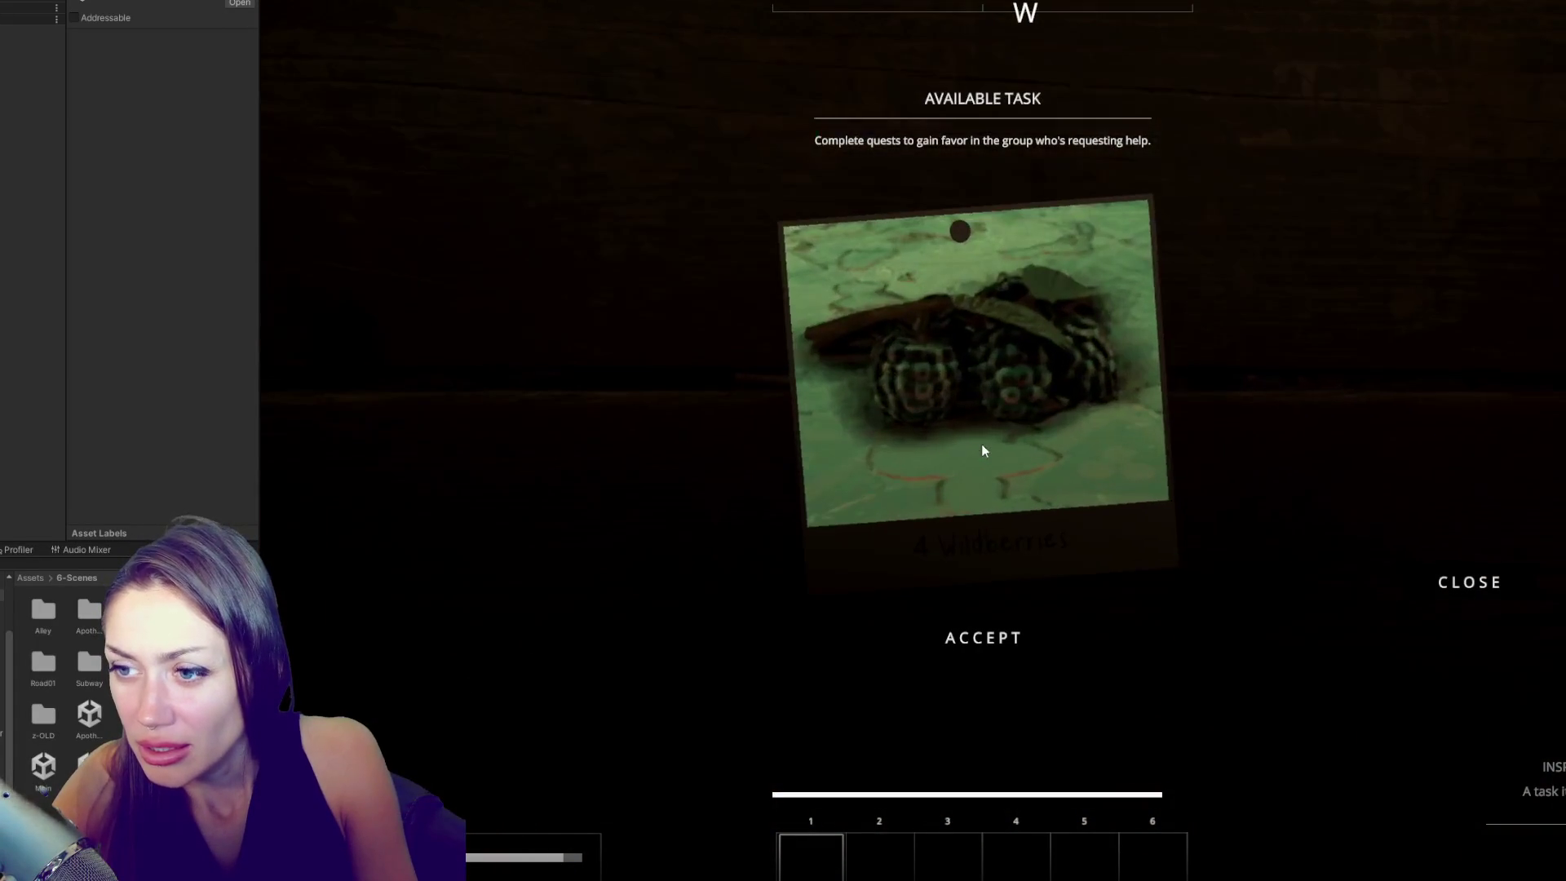
left_click(1000, 636)
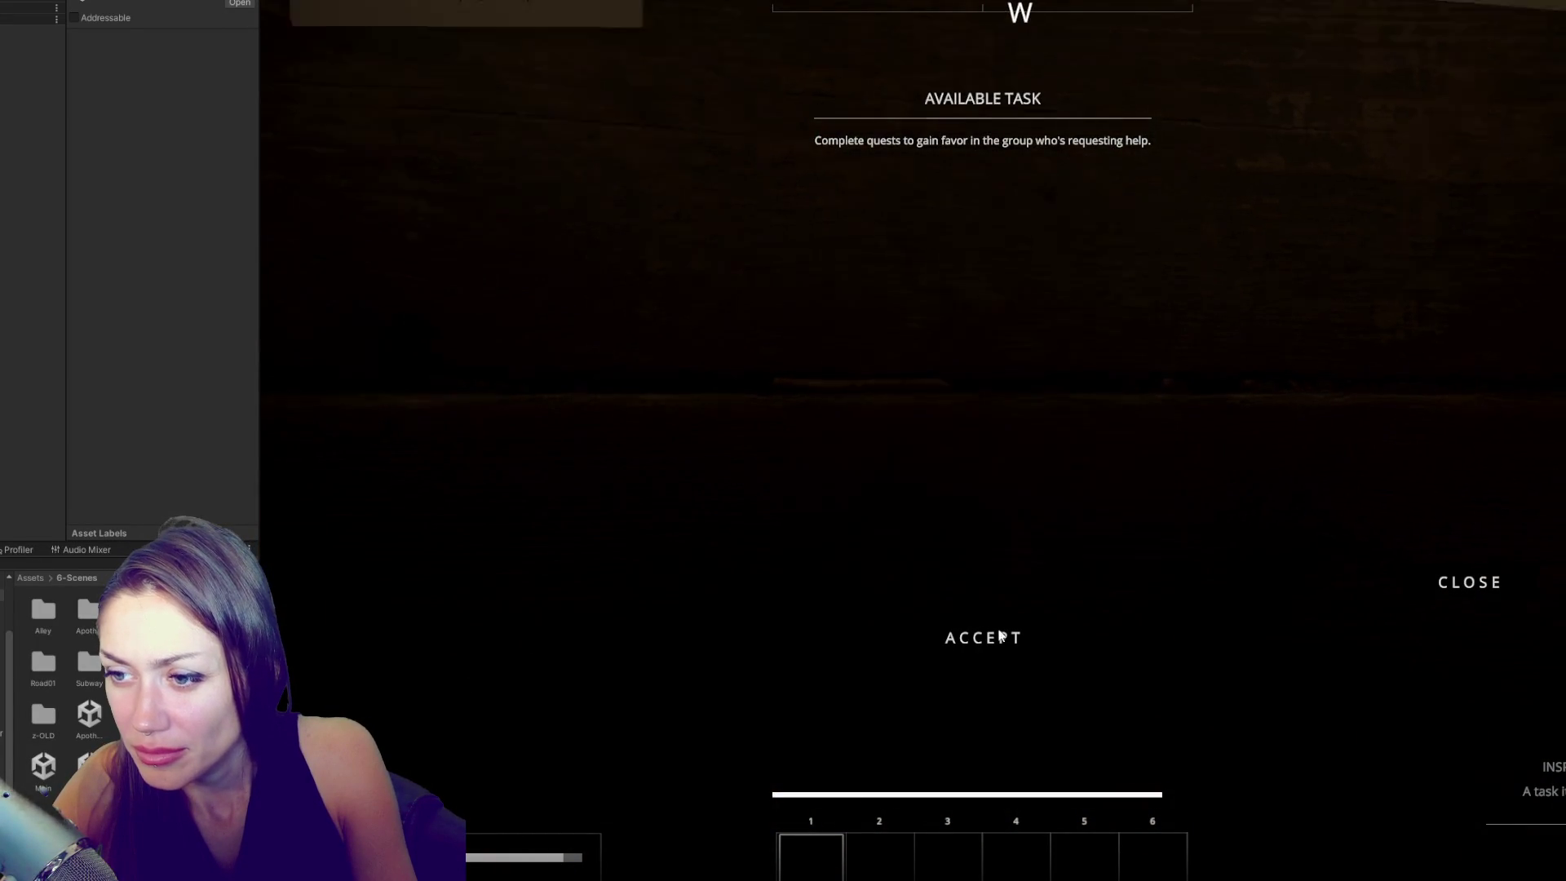
key("w")
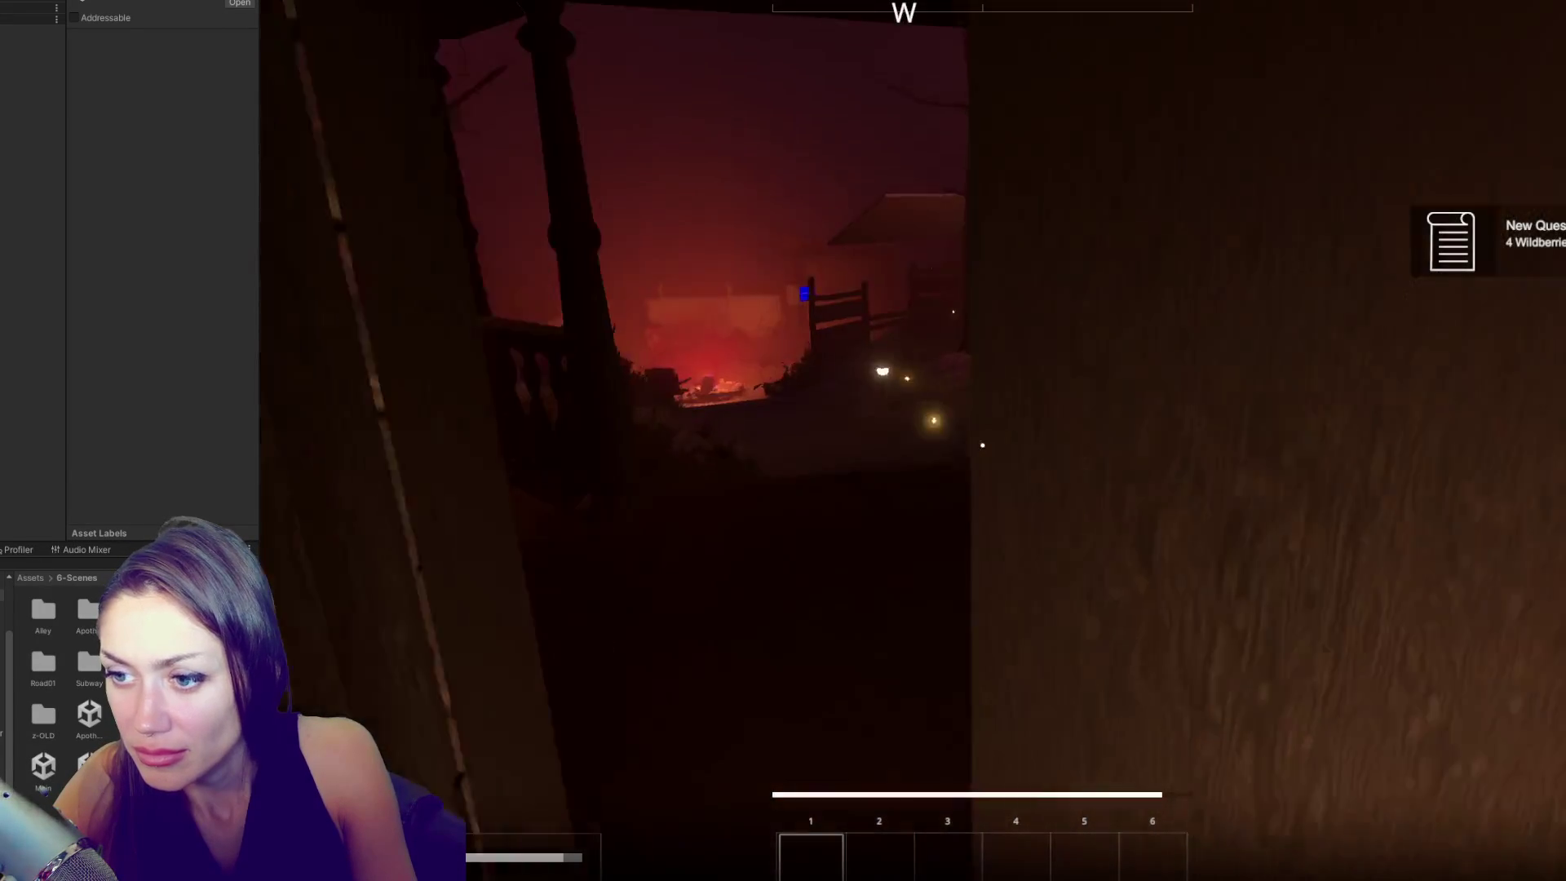
key("w")
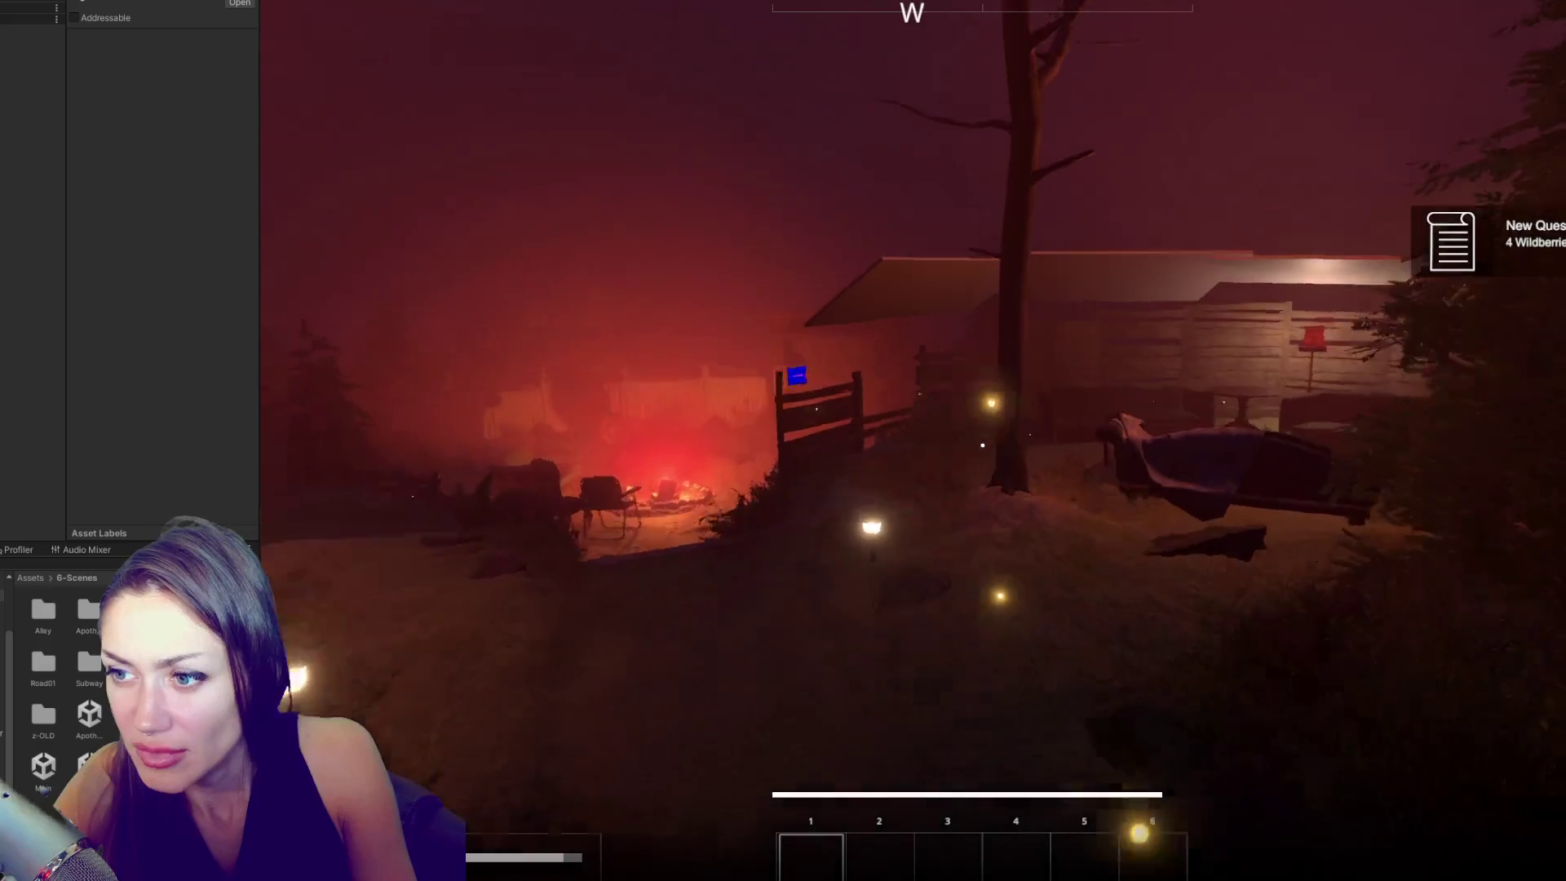
key("w")
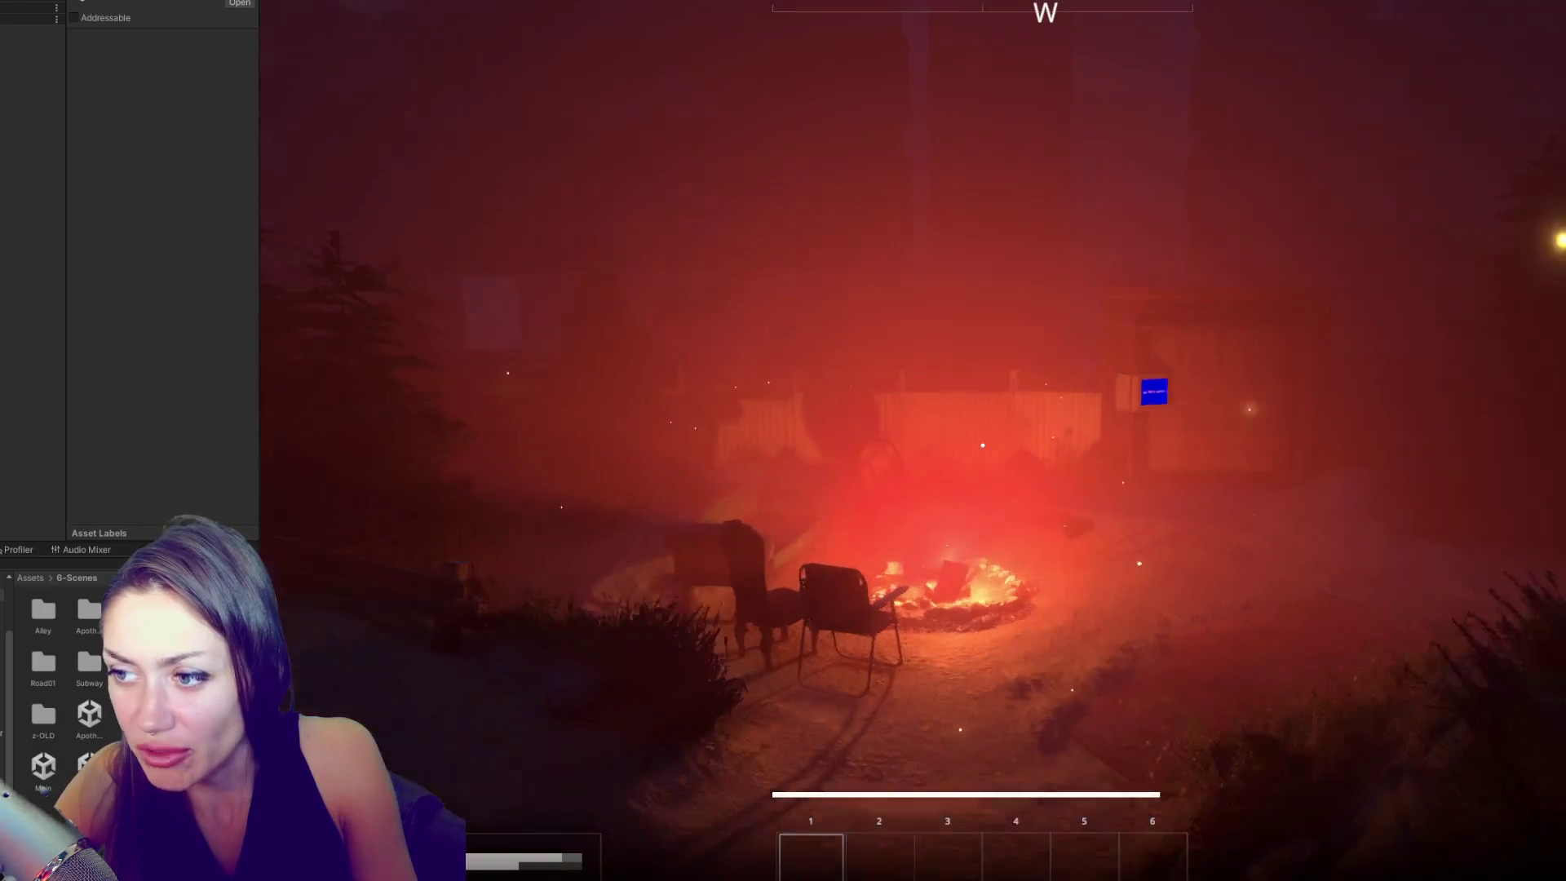
- Walk along the porch and through the rooms back to the lit porch doorway
key("w")
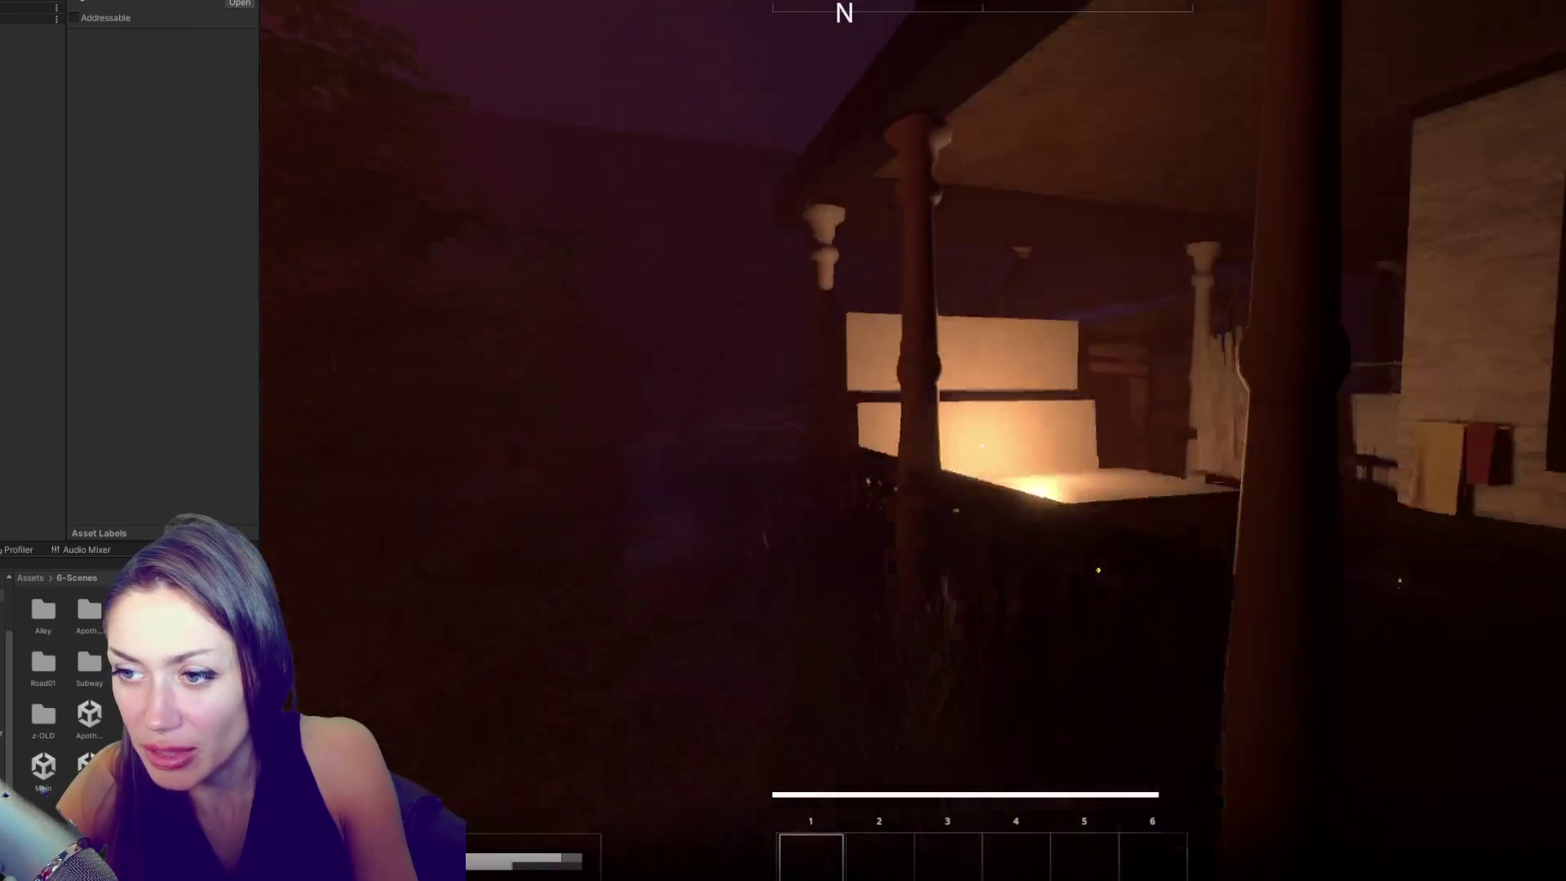
key("w")
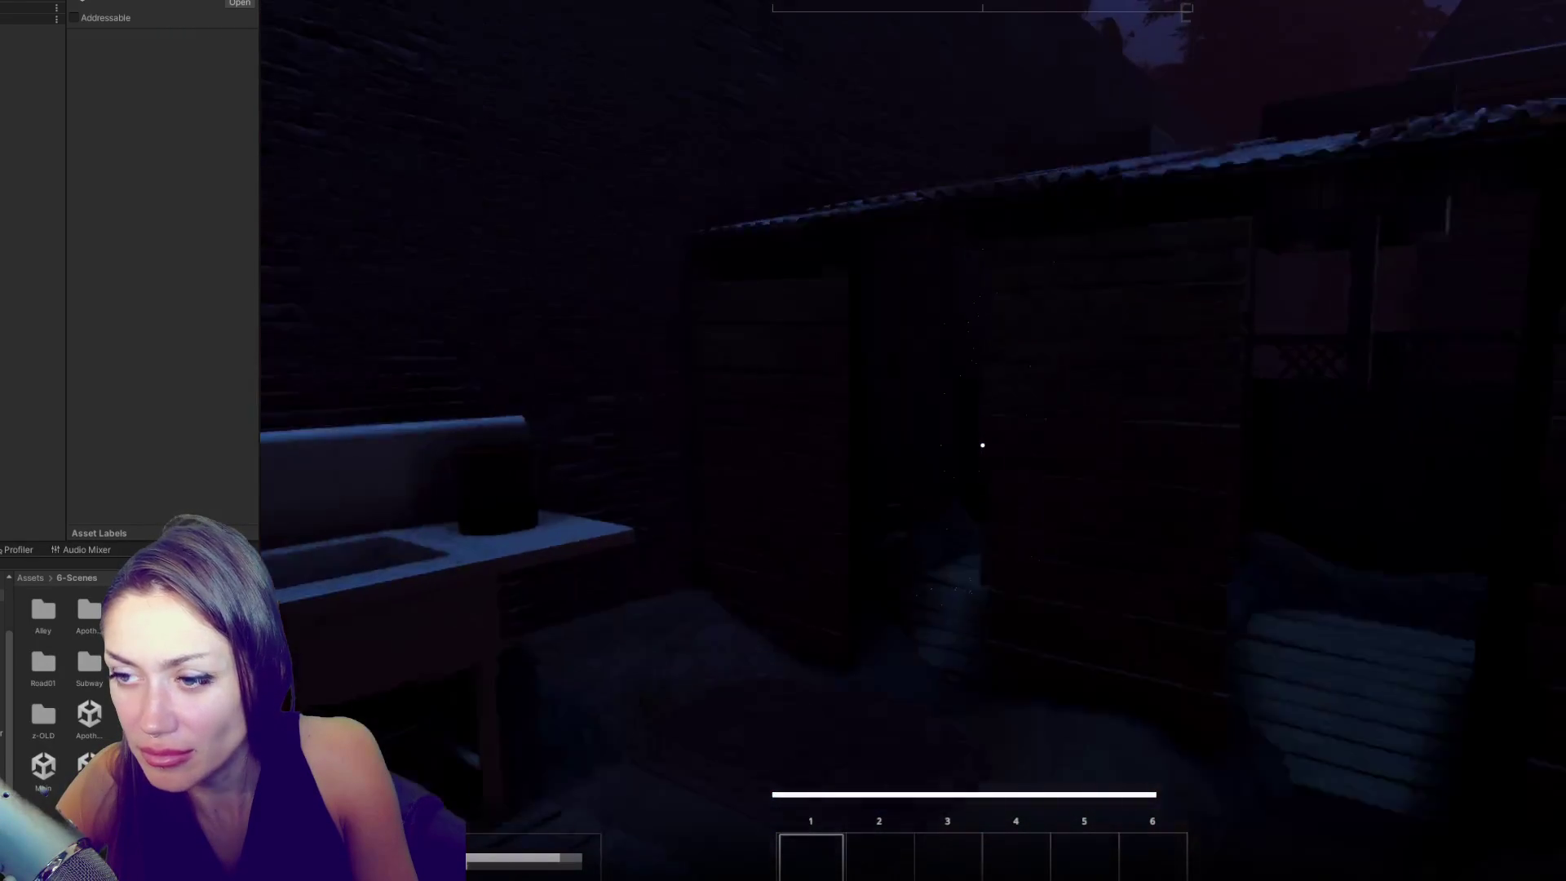
key("w")
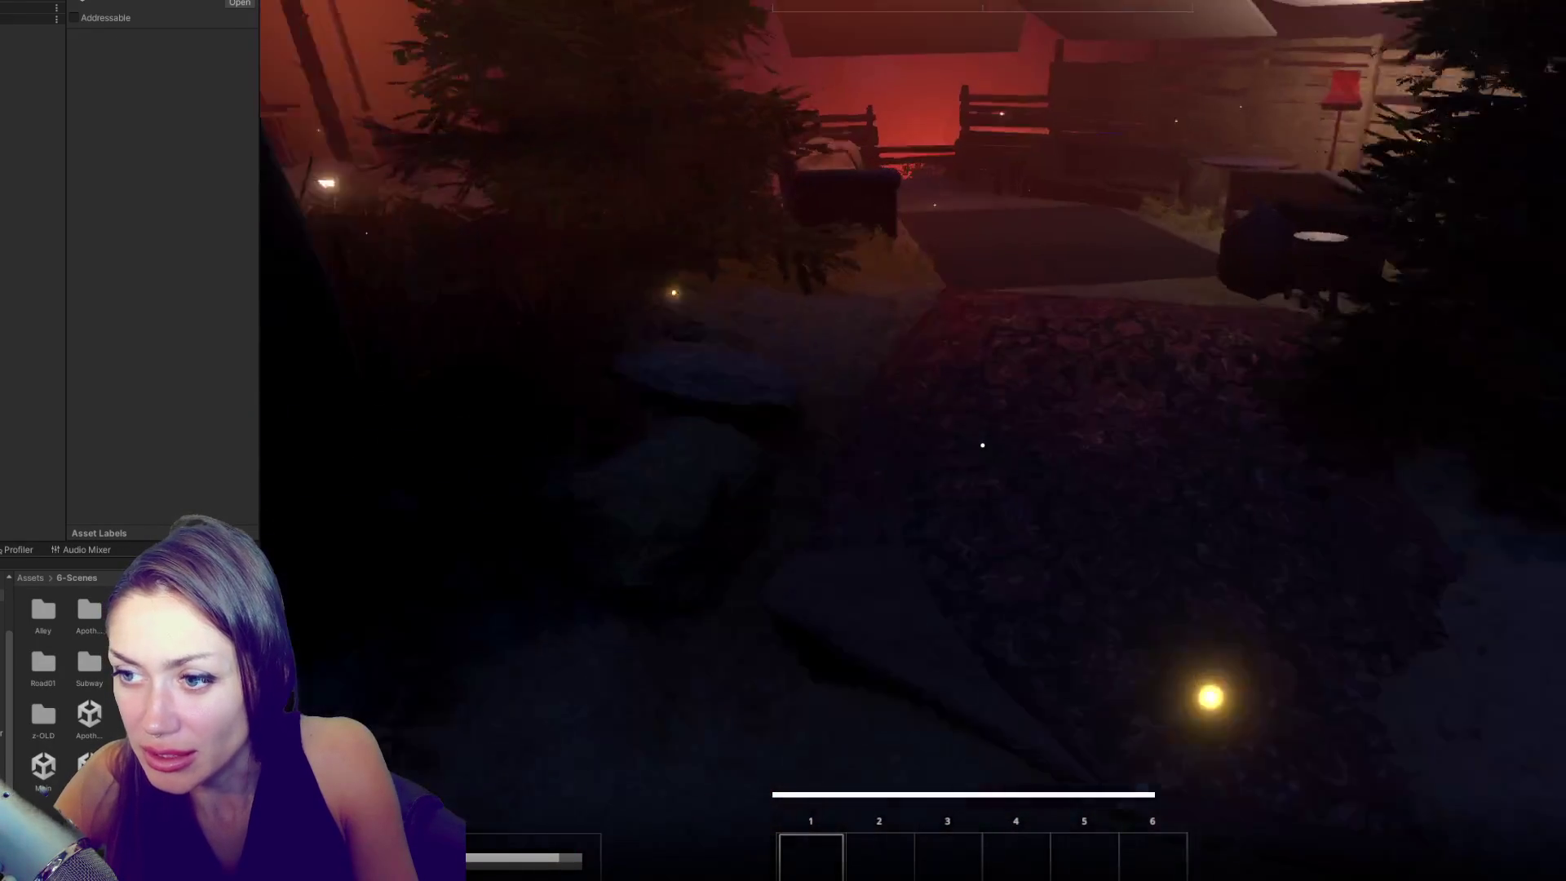
key("w")
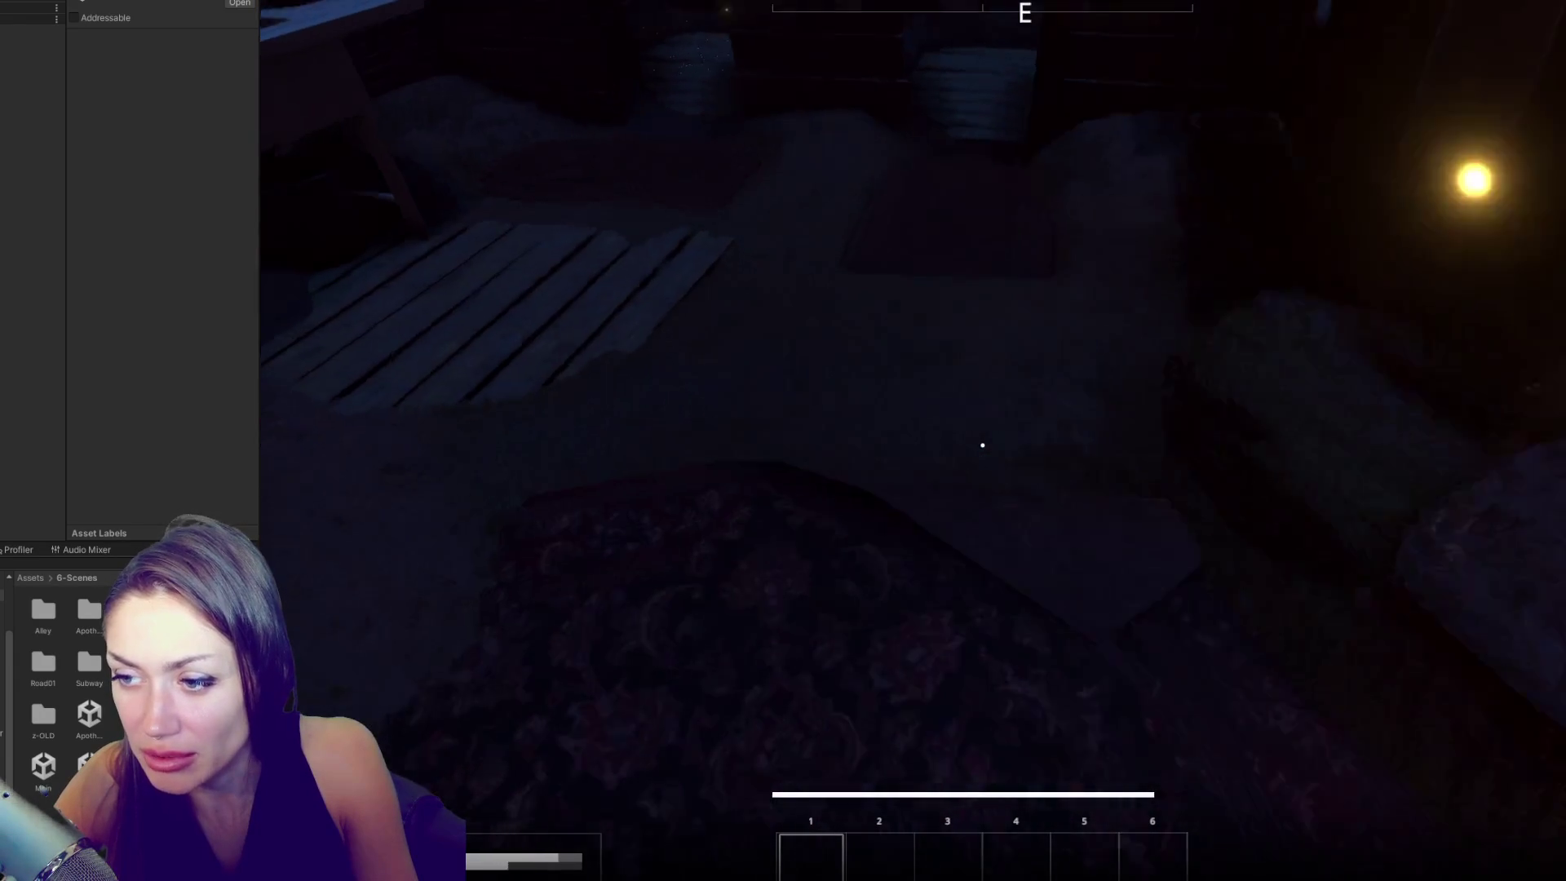
key("w")
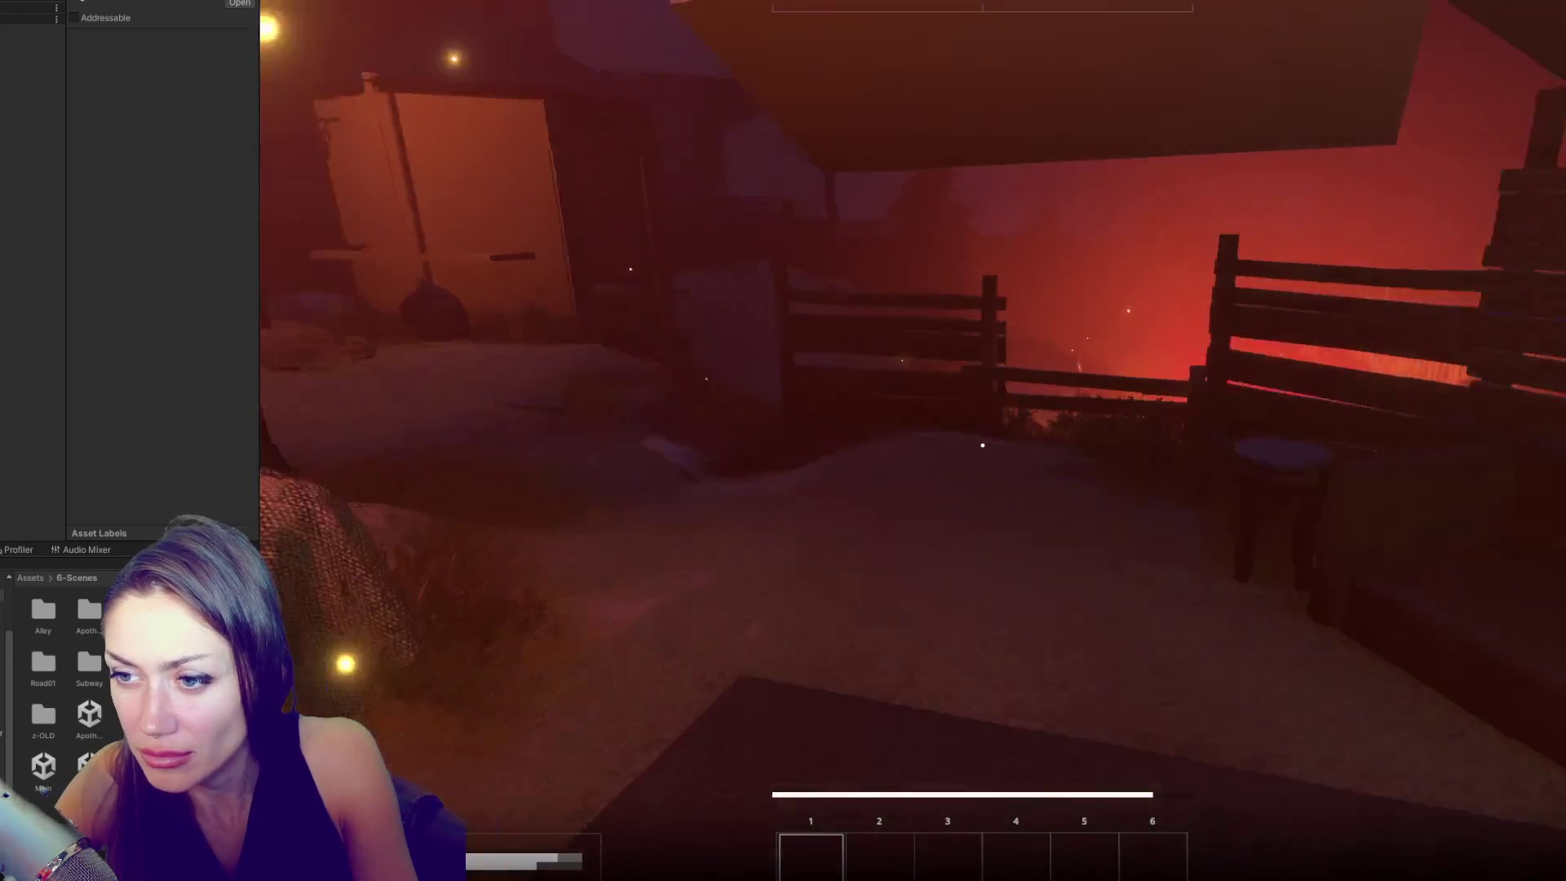
key("w")
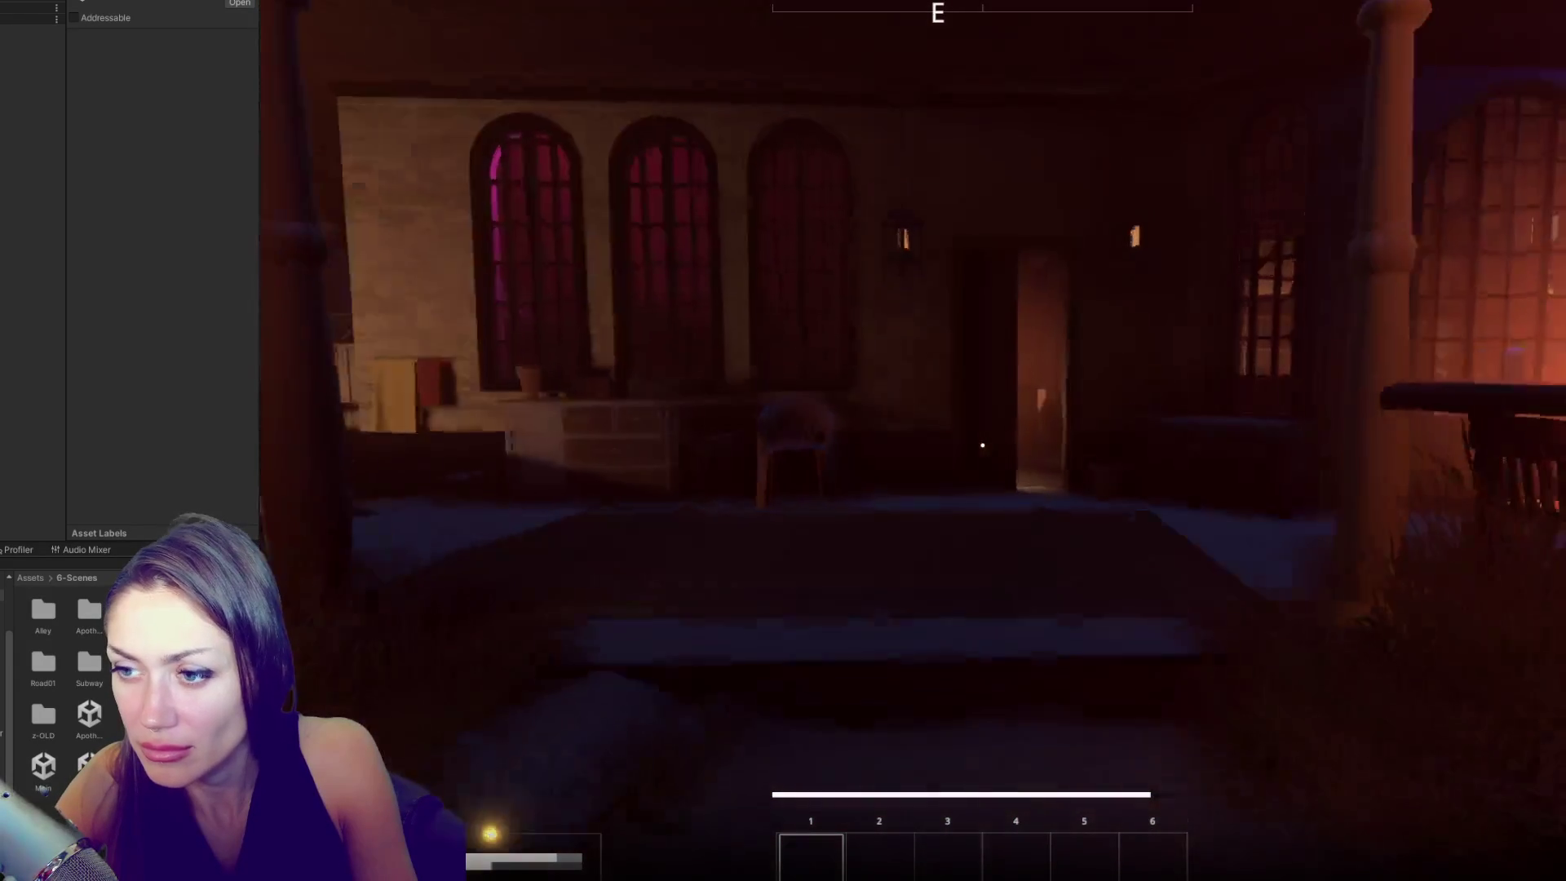
key("w")
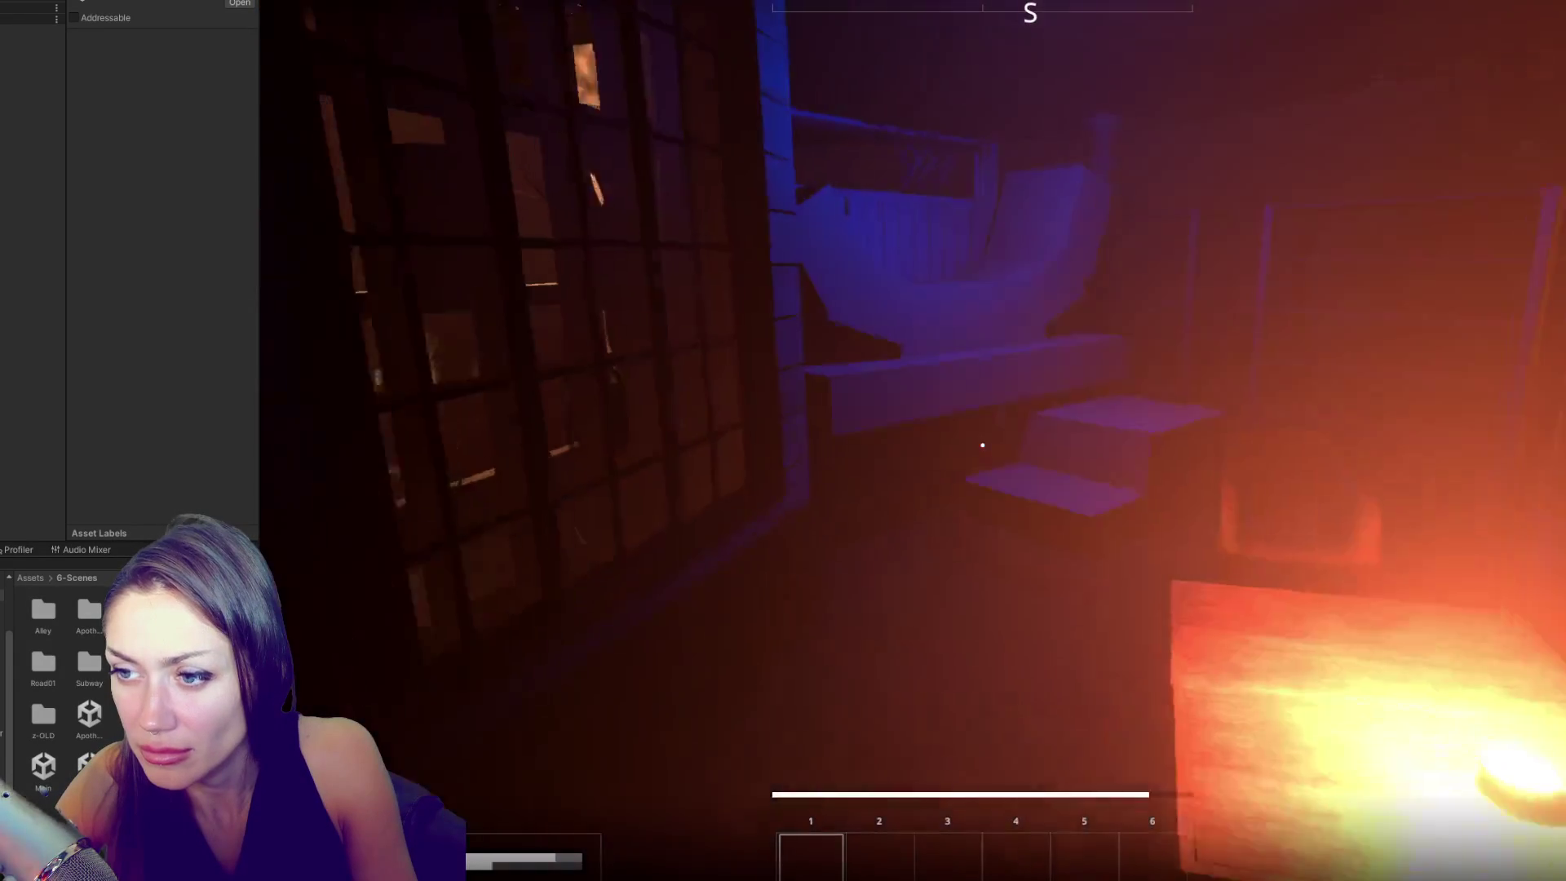
key("w")
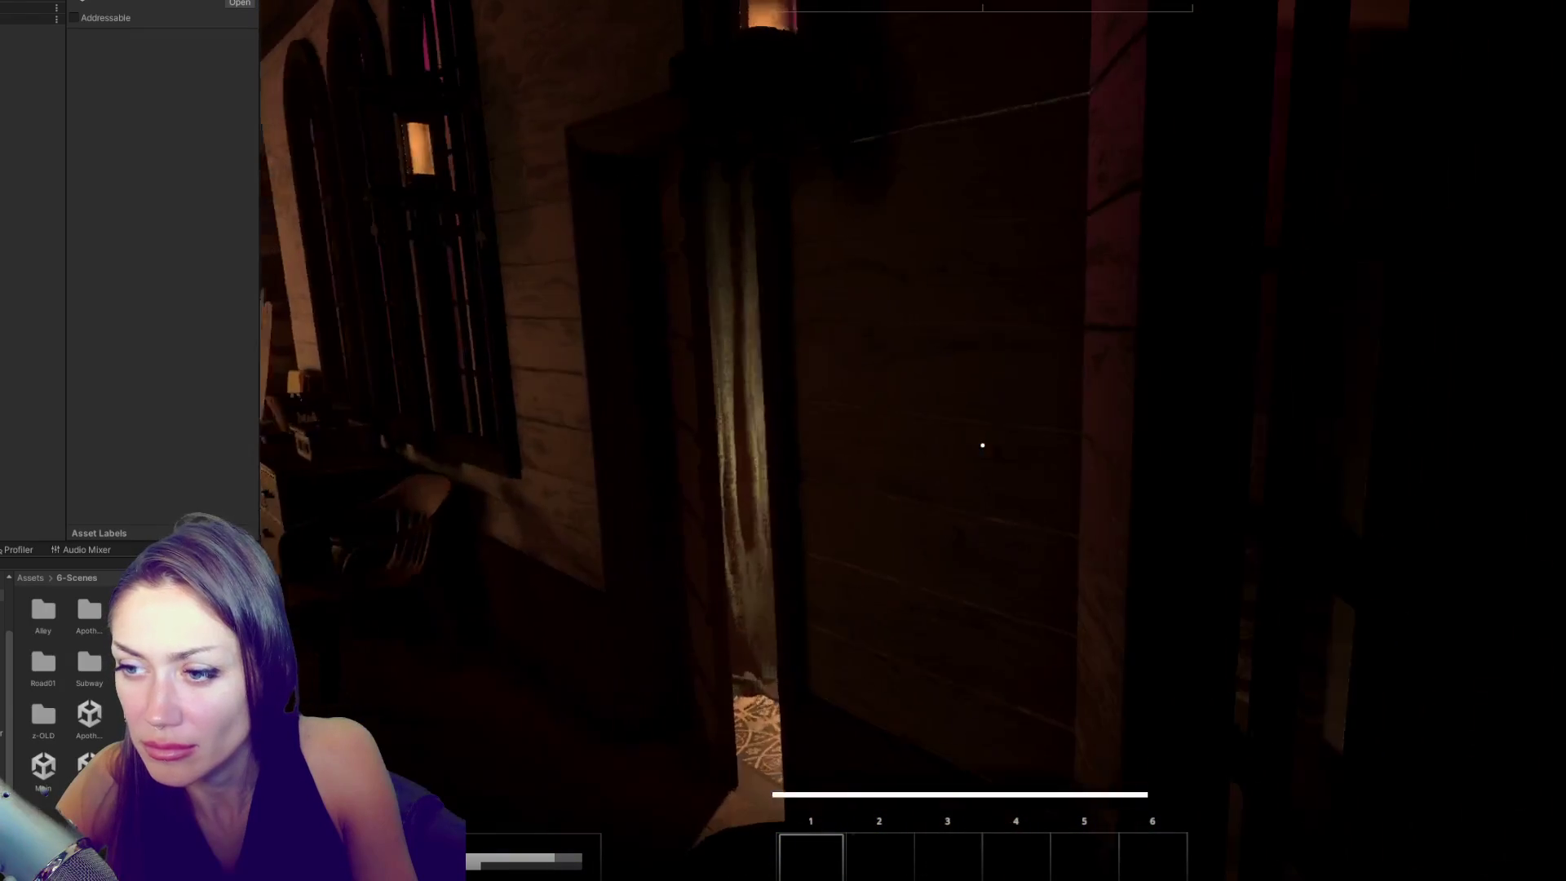
key("w")
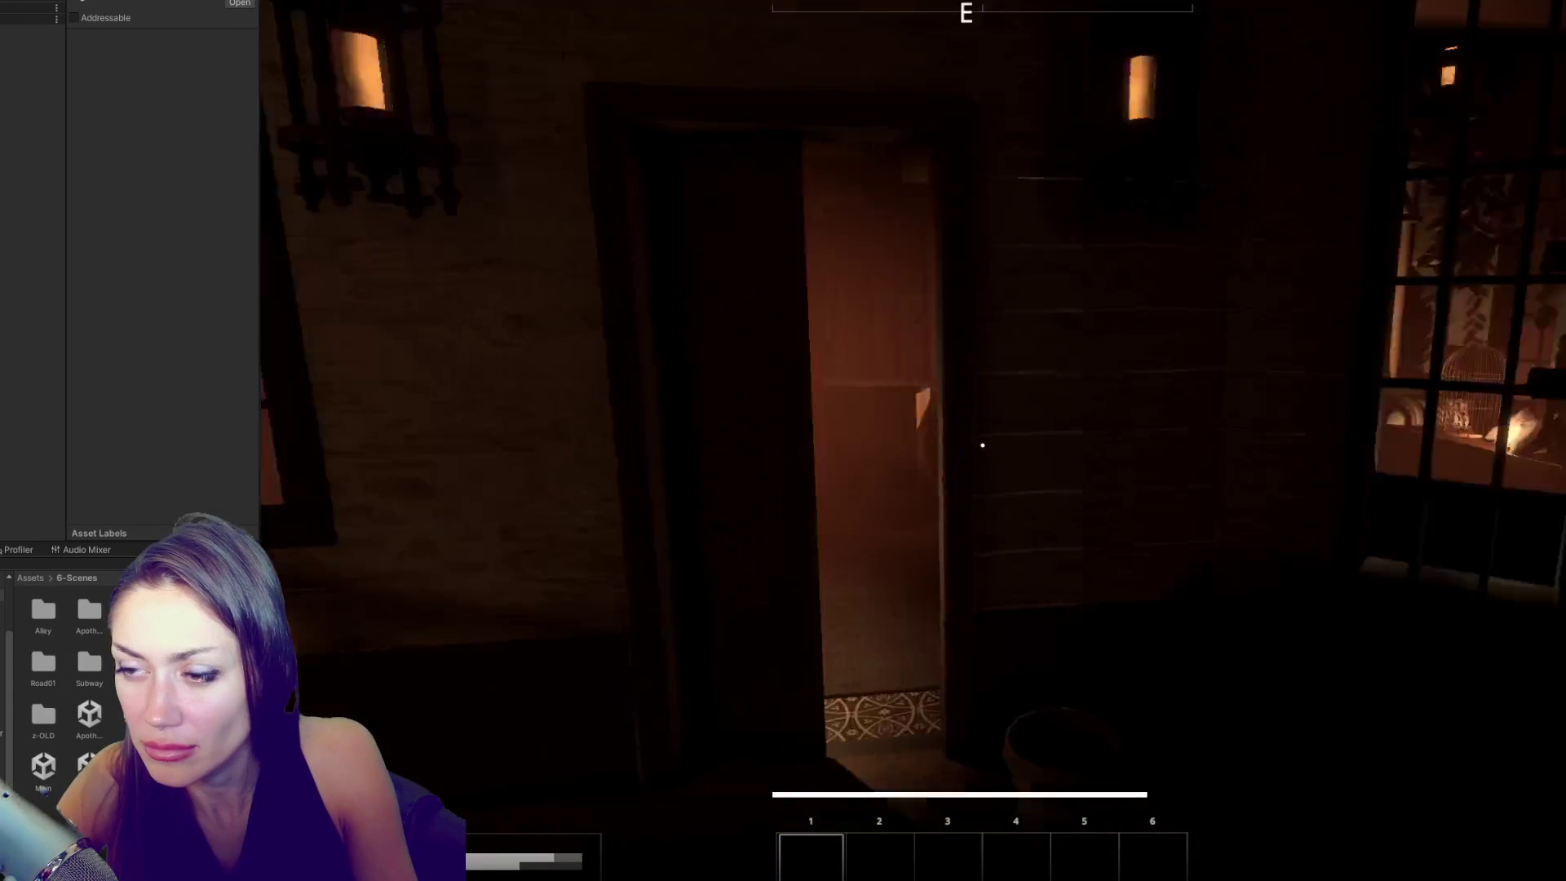
- View the Stats menu, then walk through the shop and out onto the porch
key("Escape")
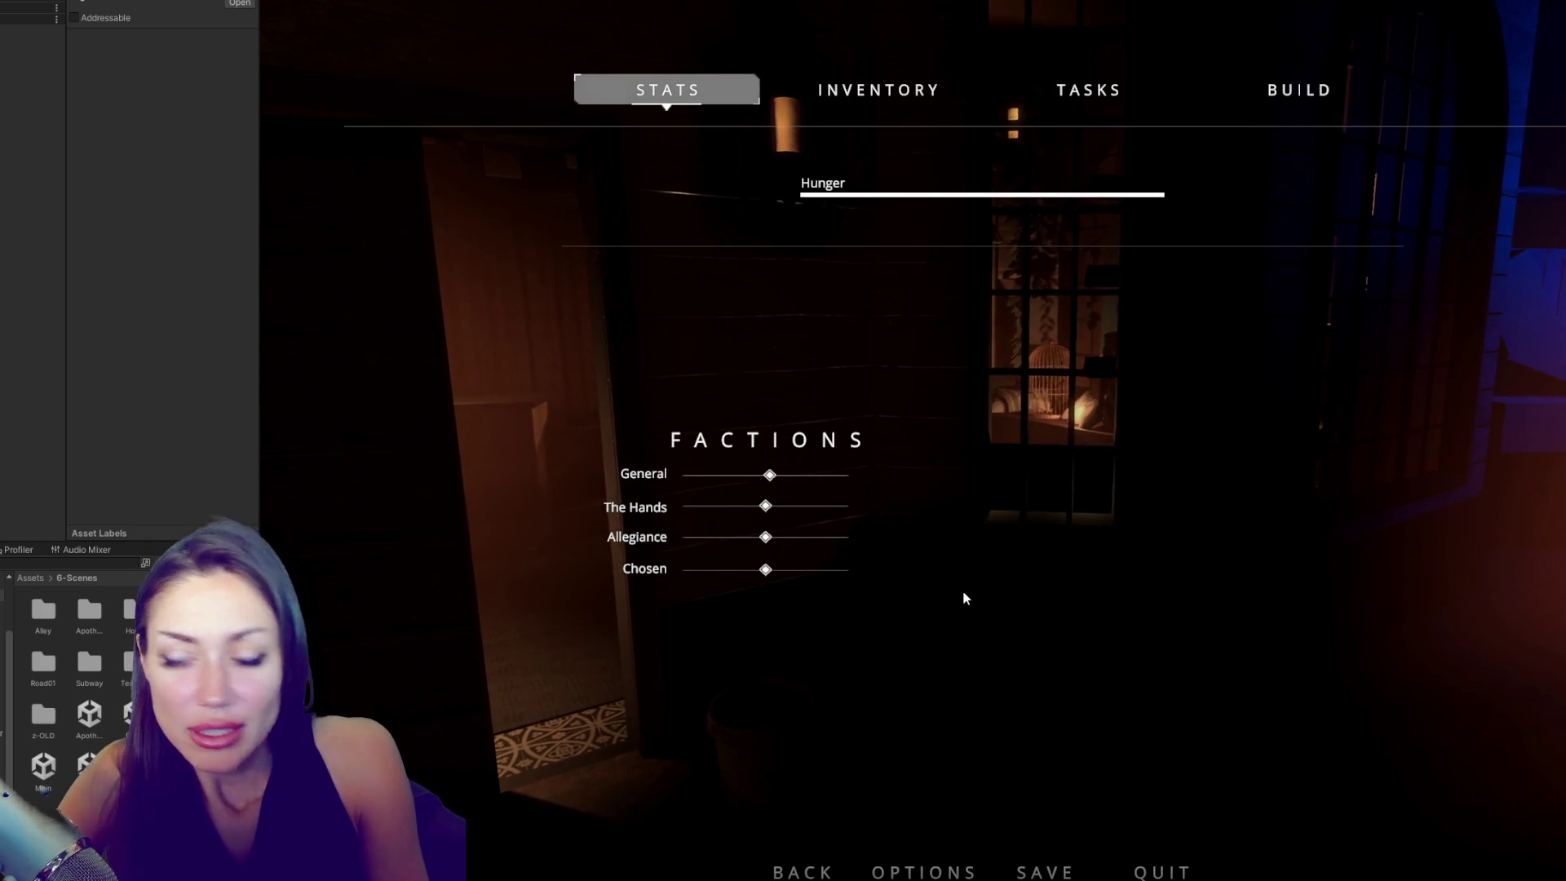
key("Escape")
key("w")
key("w")
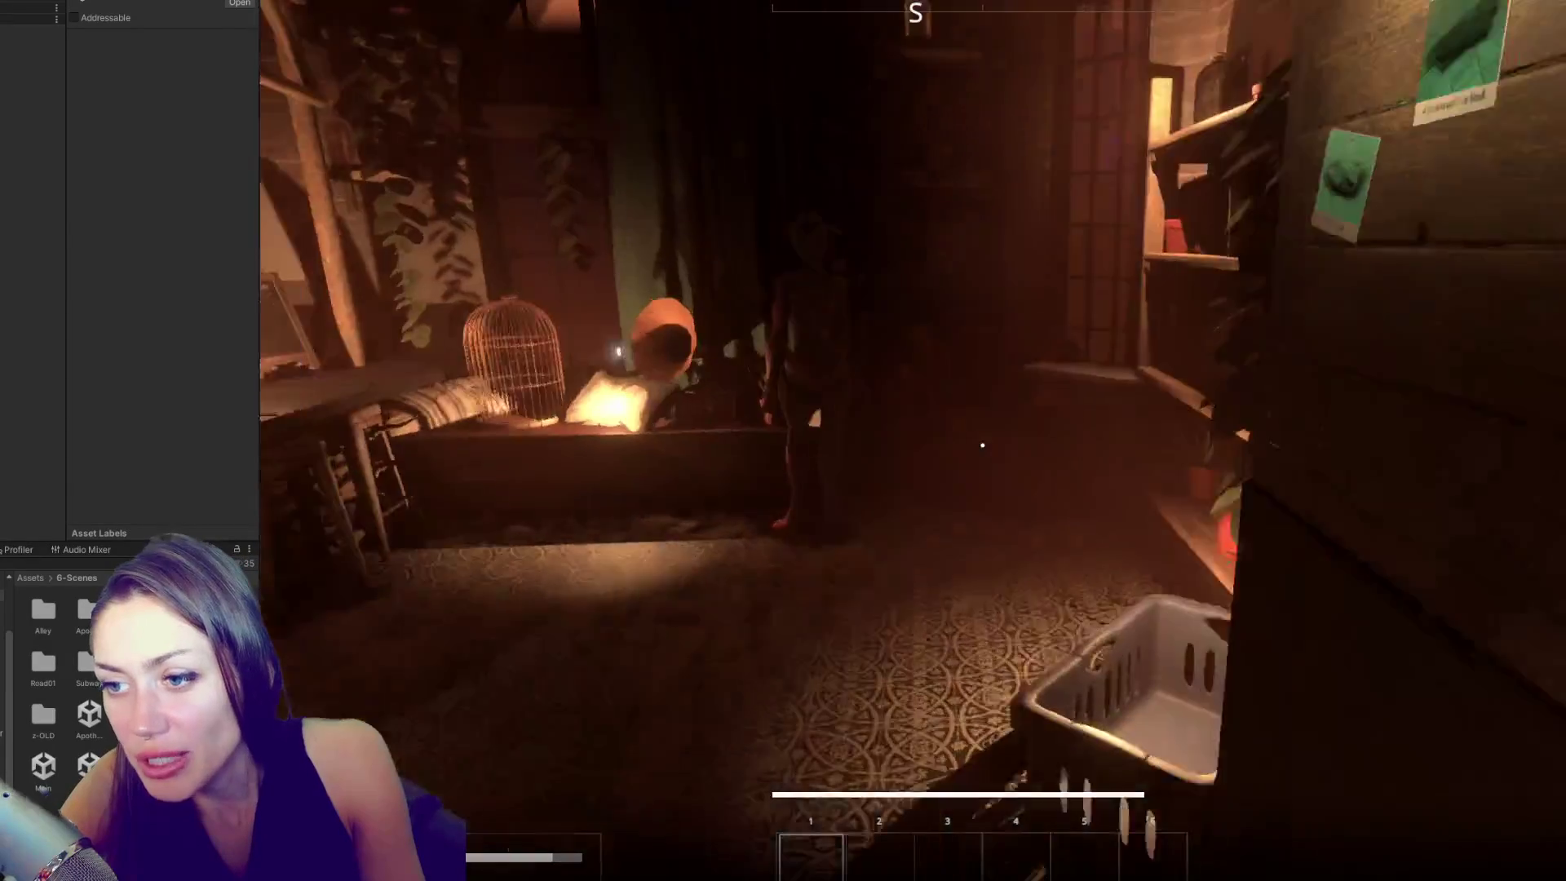
key("w")
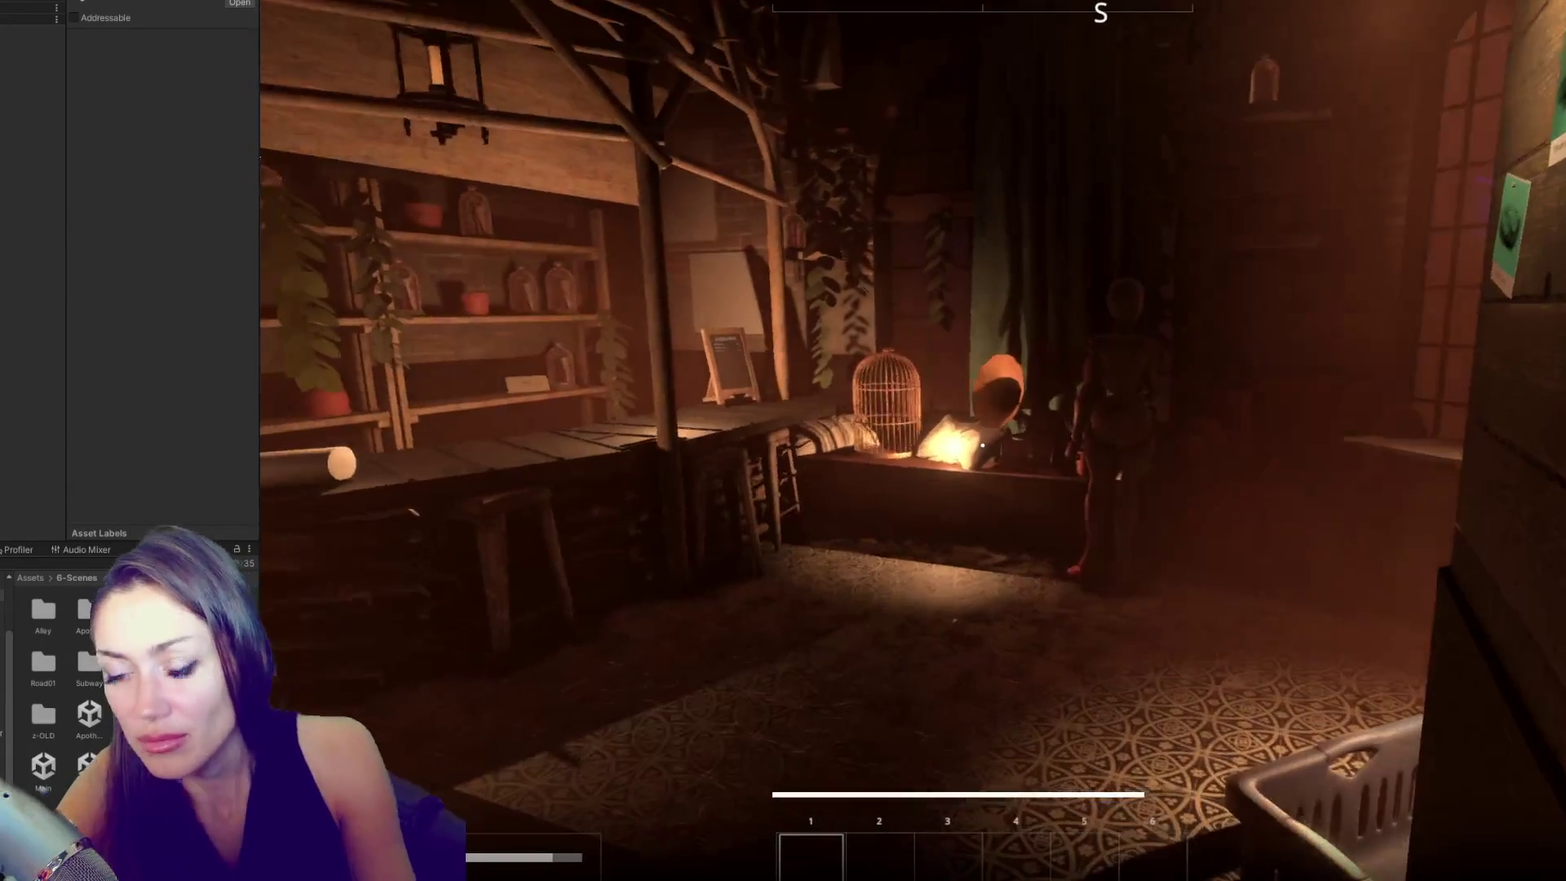
key("w")
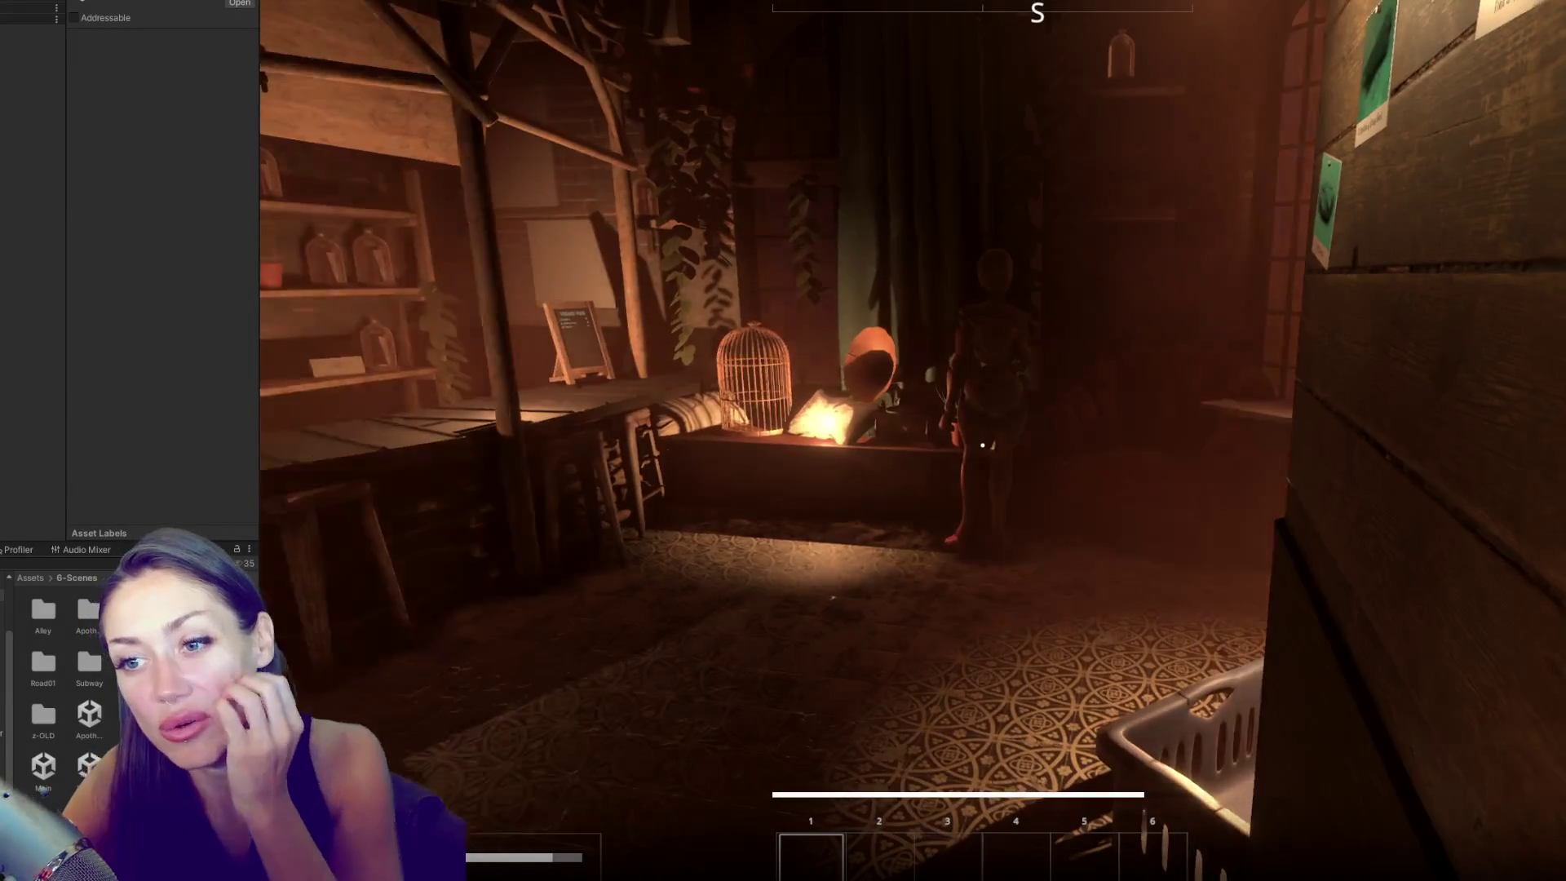
key("w")
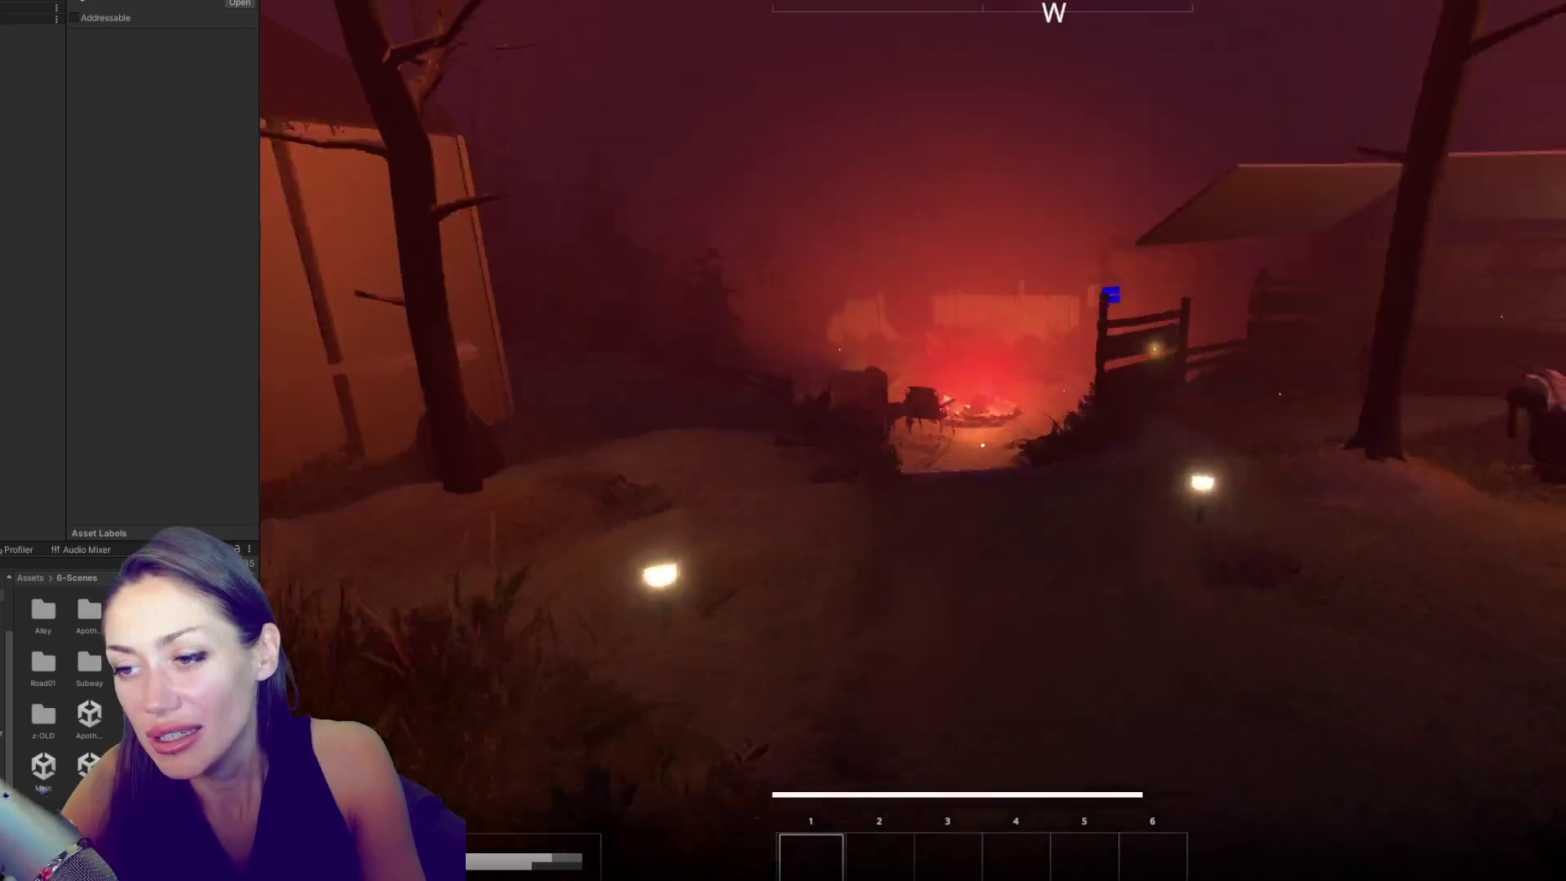
- Walk past the campfire to the fenced seating area and sink, then open the pause menu
key("w")
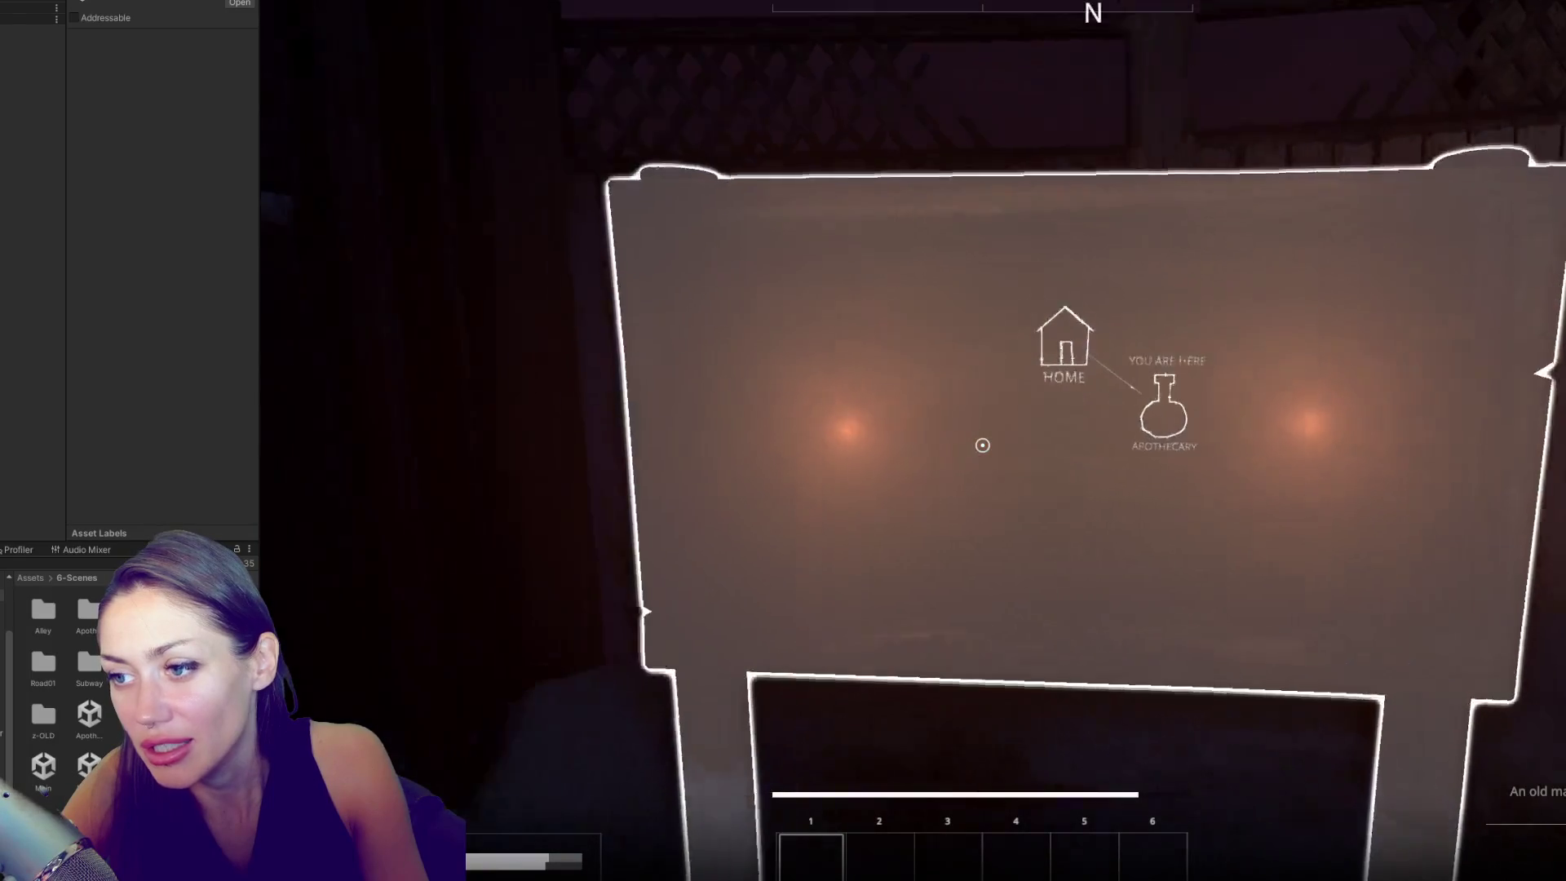
mouse_move(982, 445)
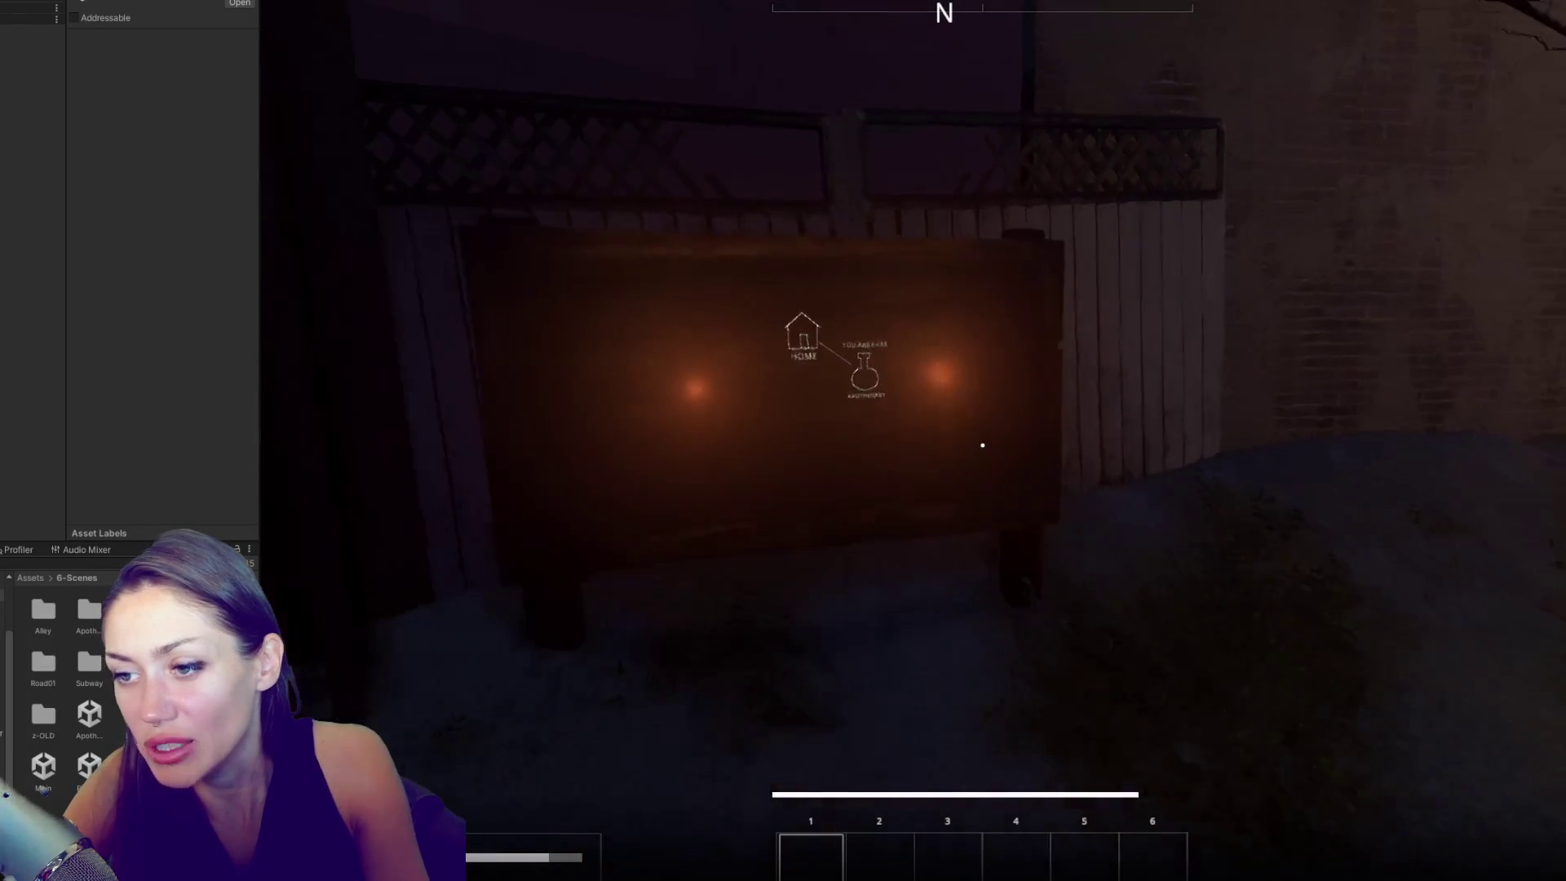
key("w")
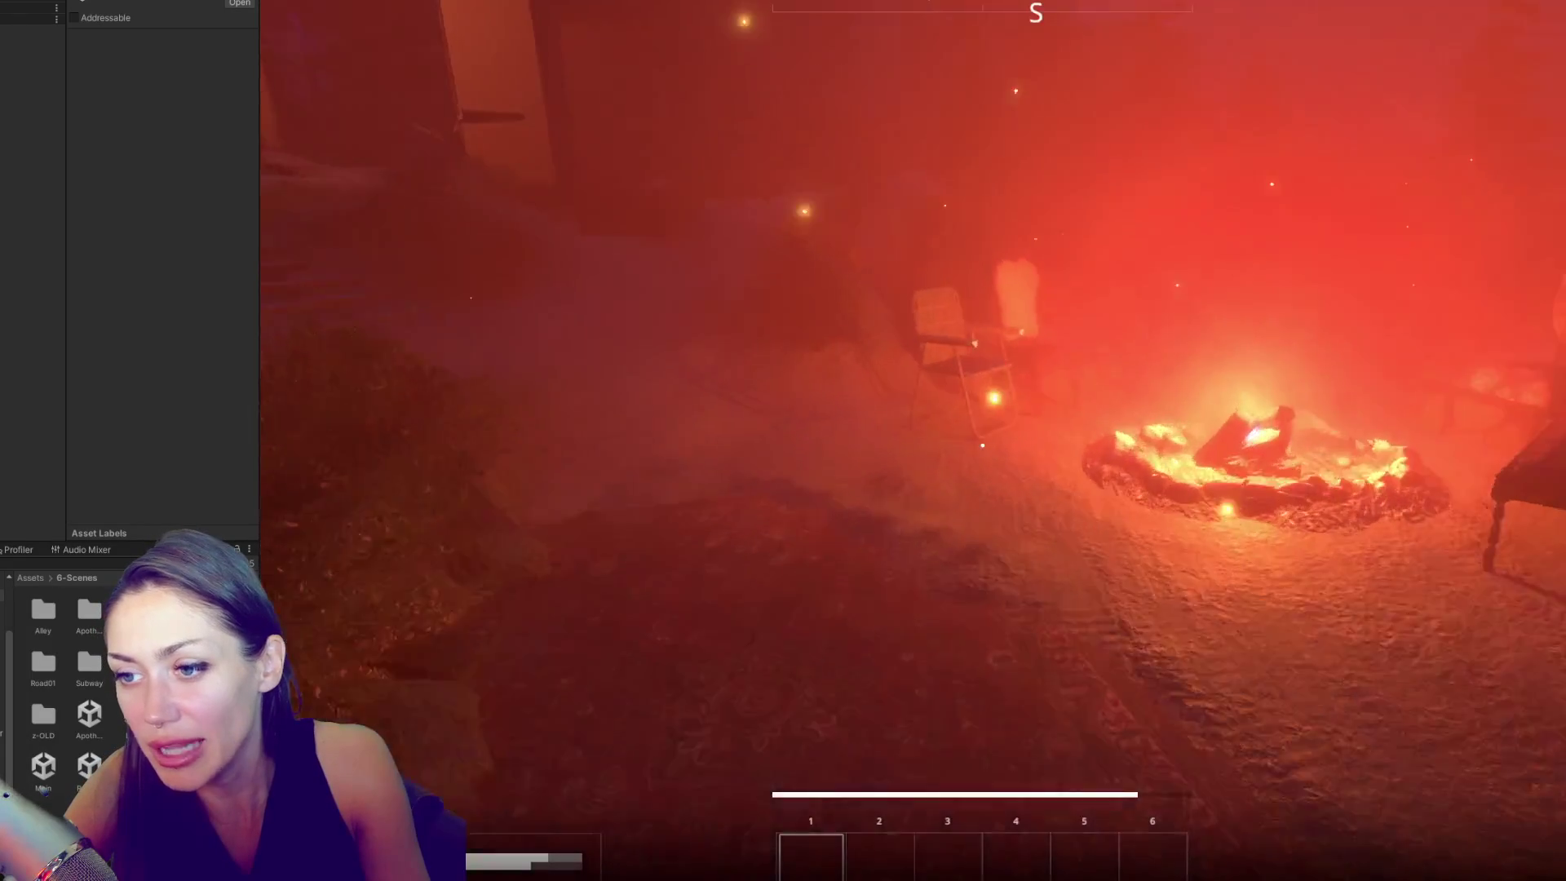
key("w")
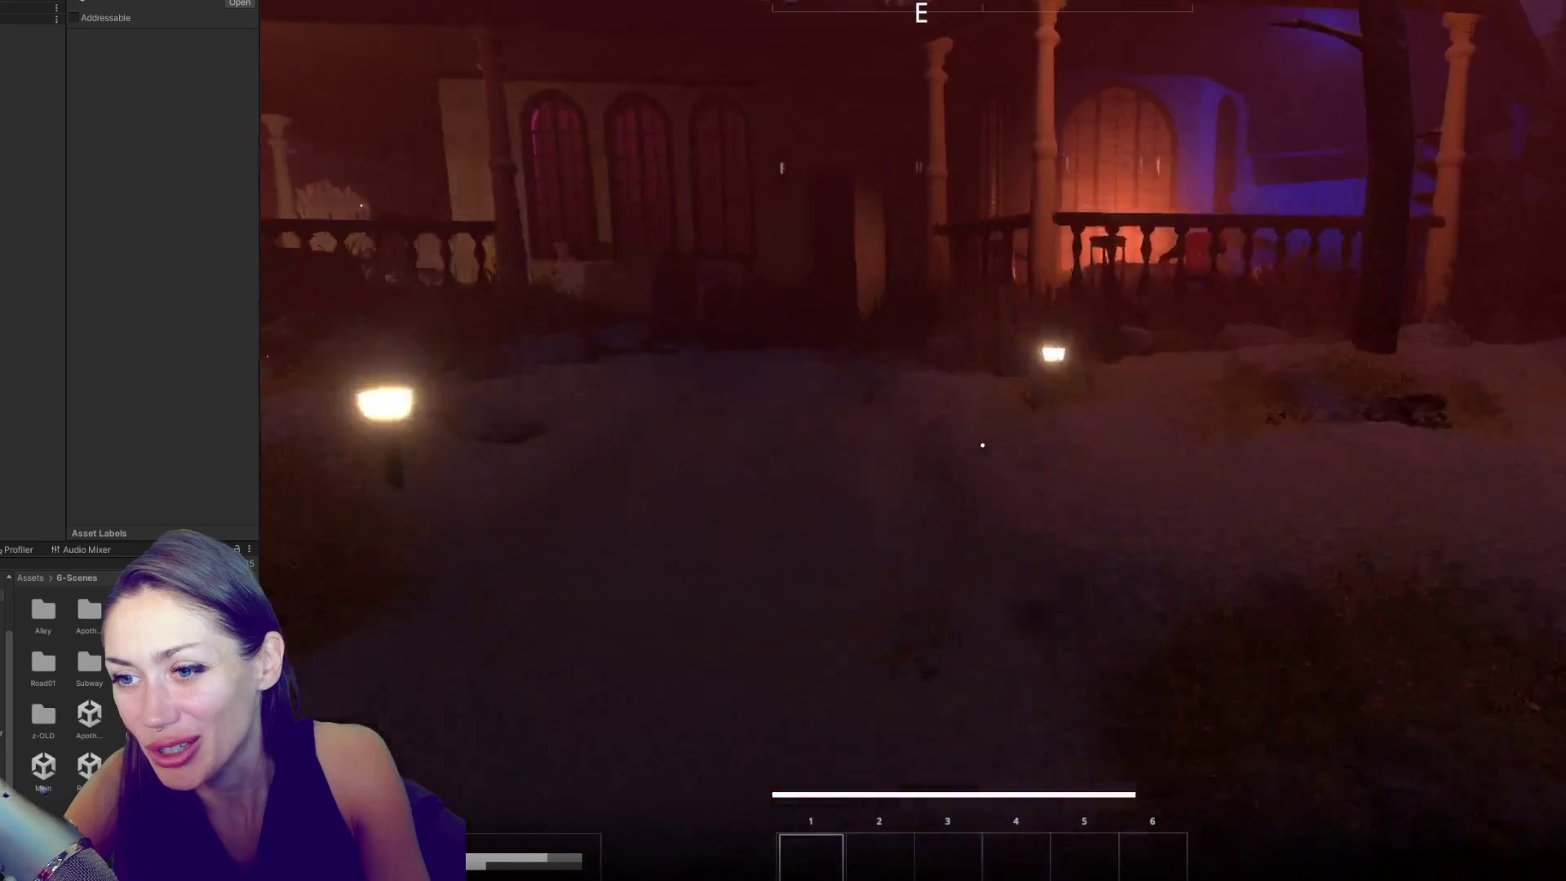
key("w")
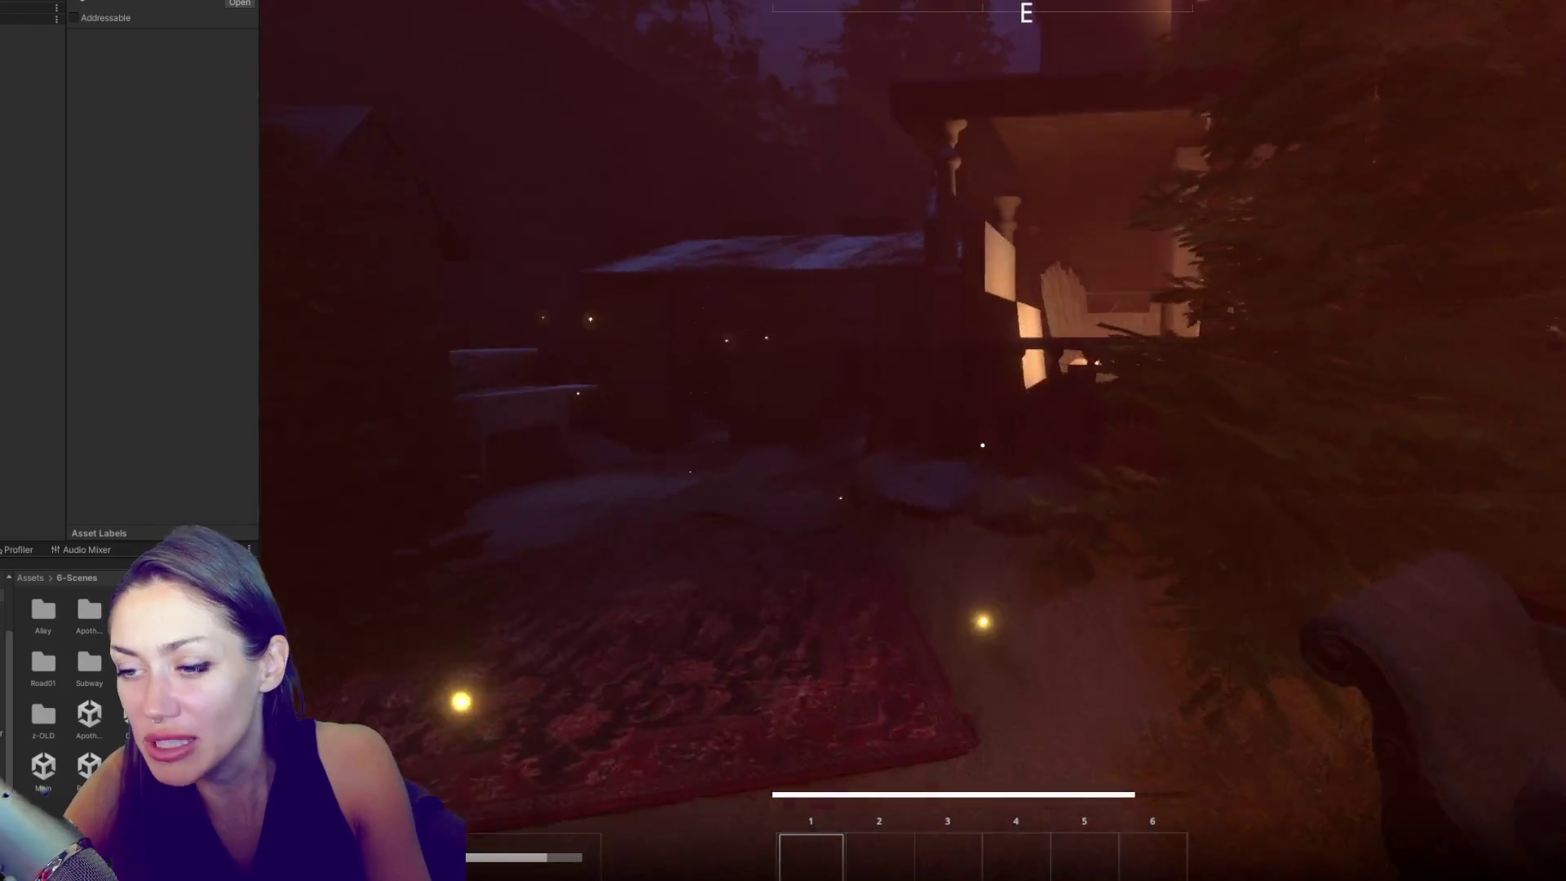
key("w")
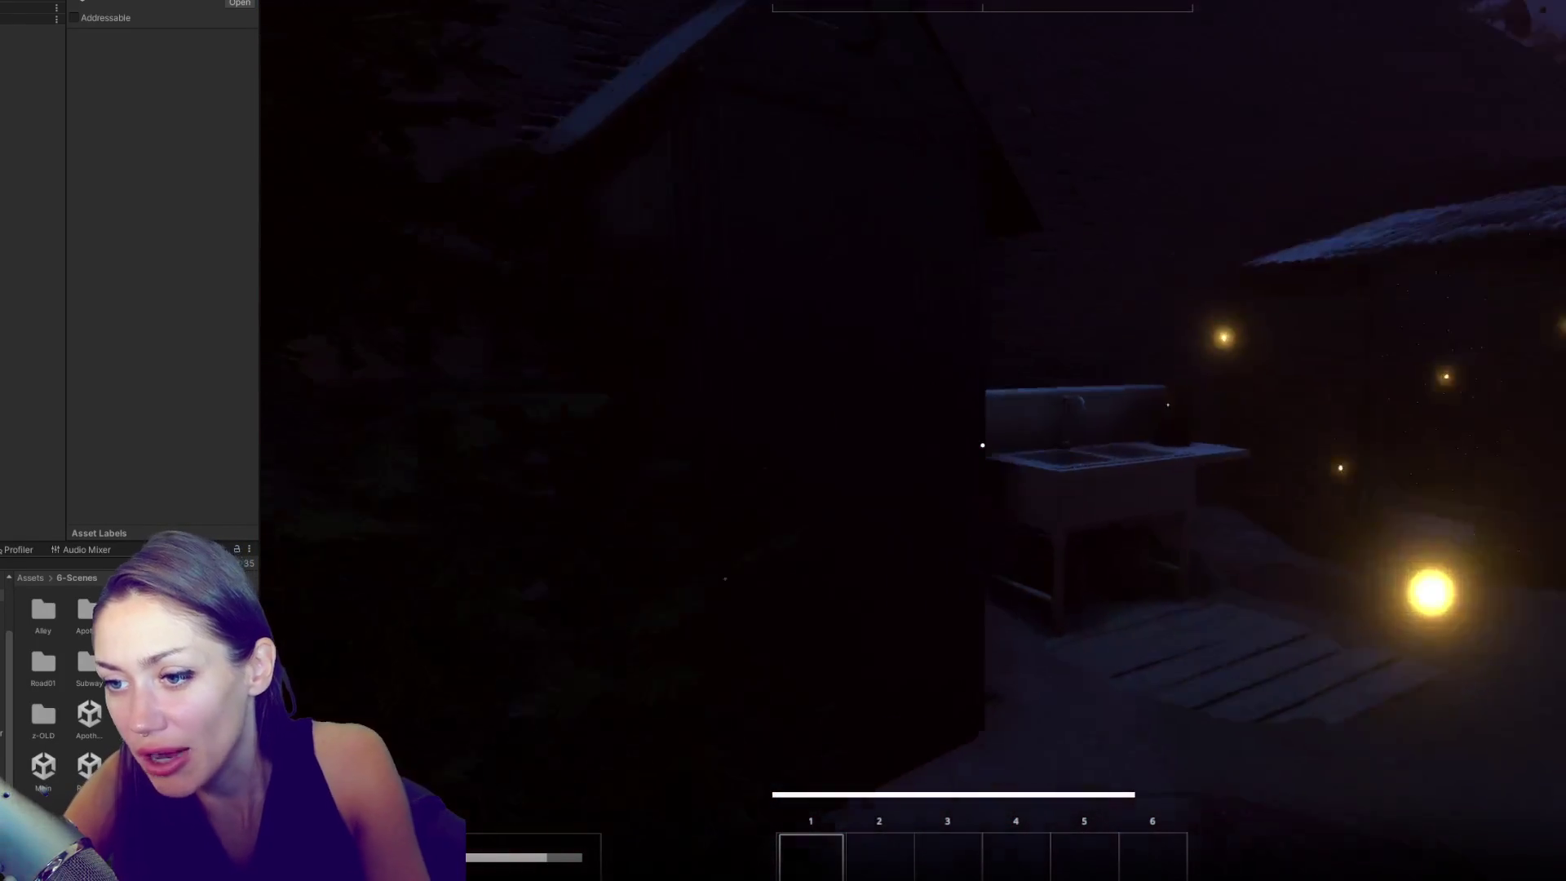
key("w")
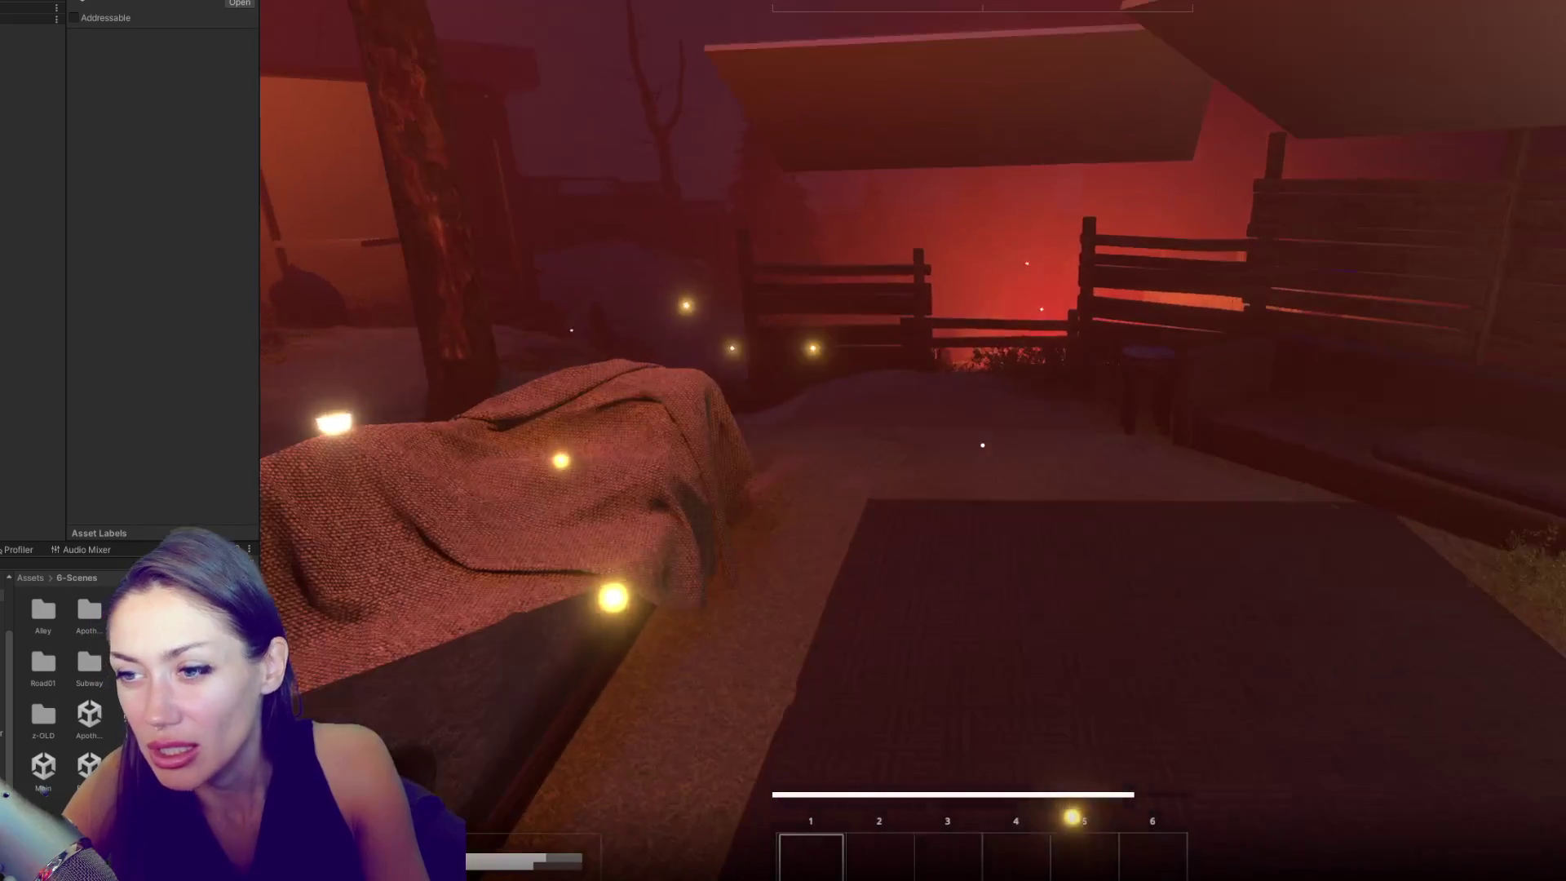
key("Escape")
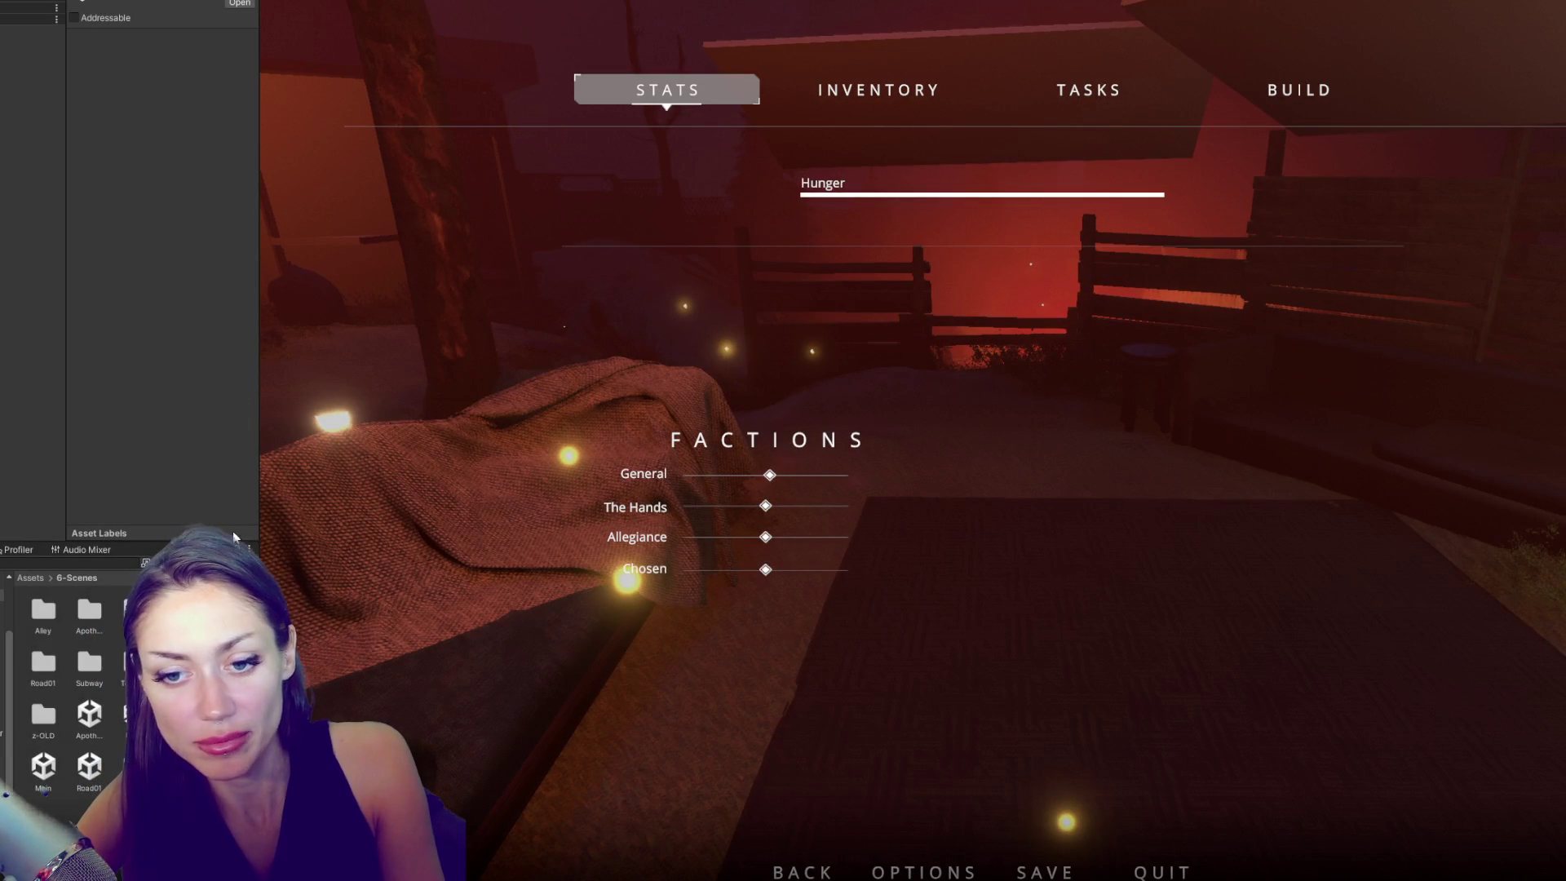
- Stop the playtest with Ctrl+P to return to editing
key("ctrl+p")
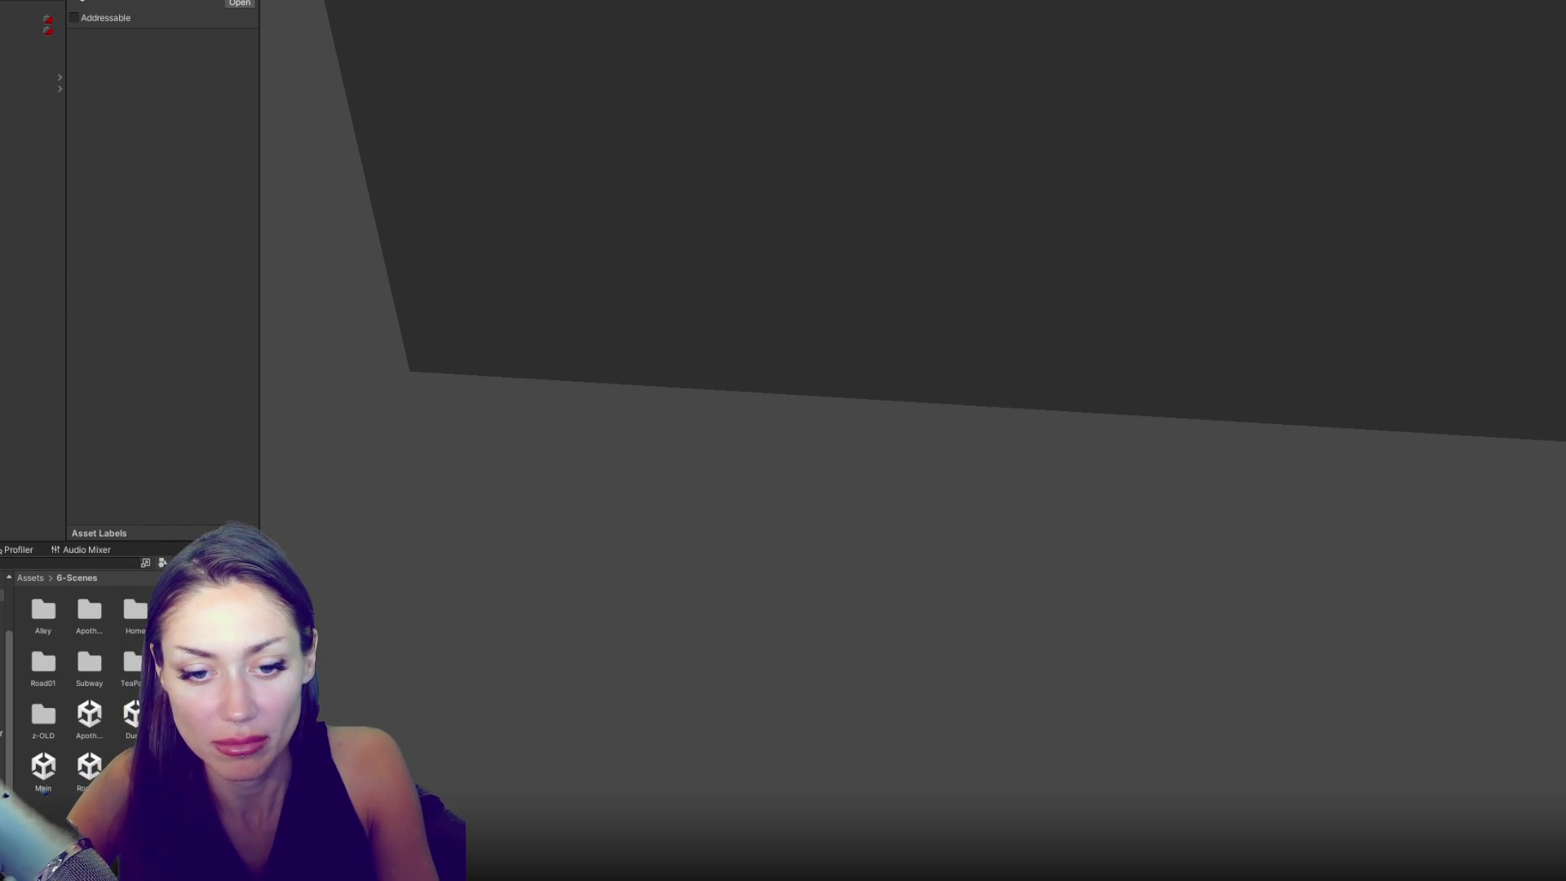
- Open the Main scene from the 6-Scenes folder and widen the Hierarchy panel
left_click(4, 668)
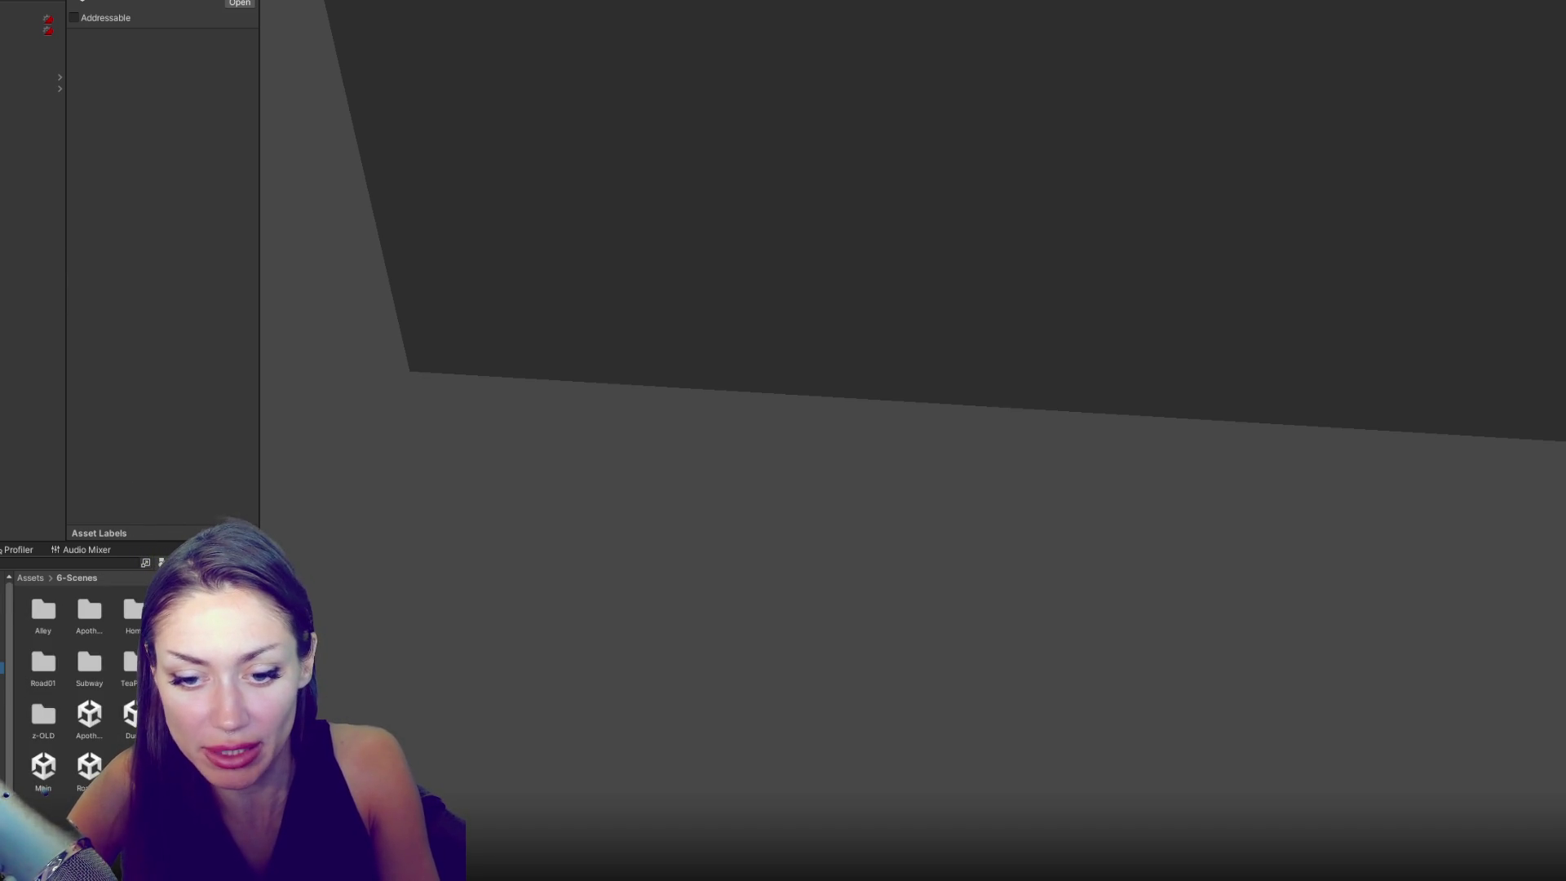
double_click(45, 771)
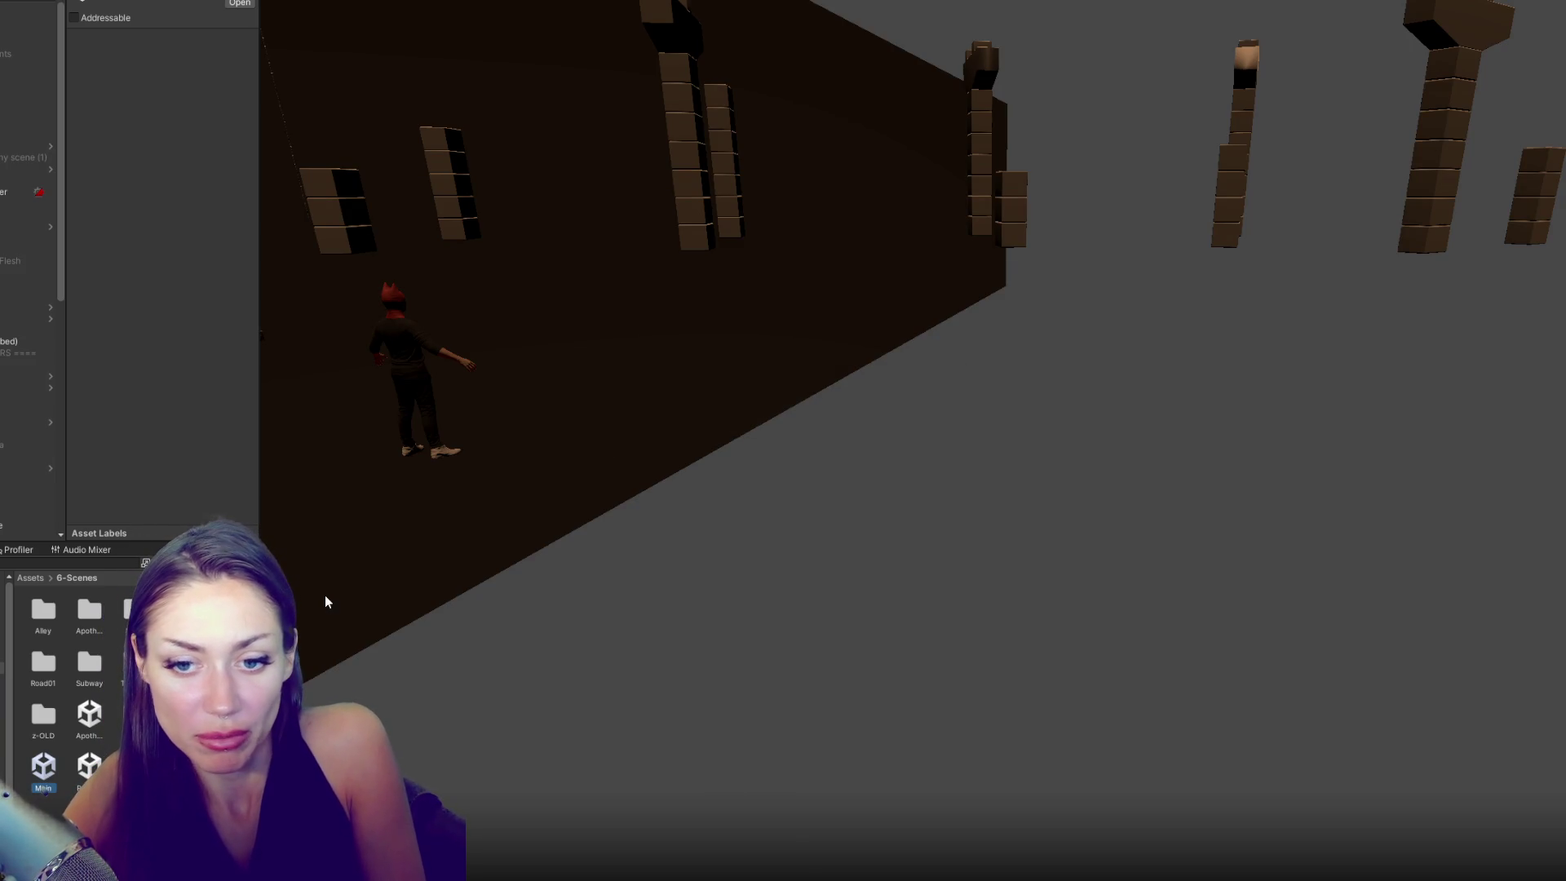
left_click_drag(260, 450, 317, 448)
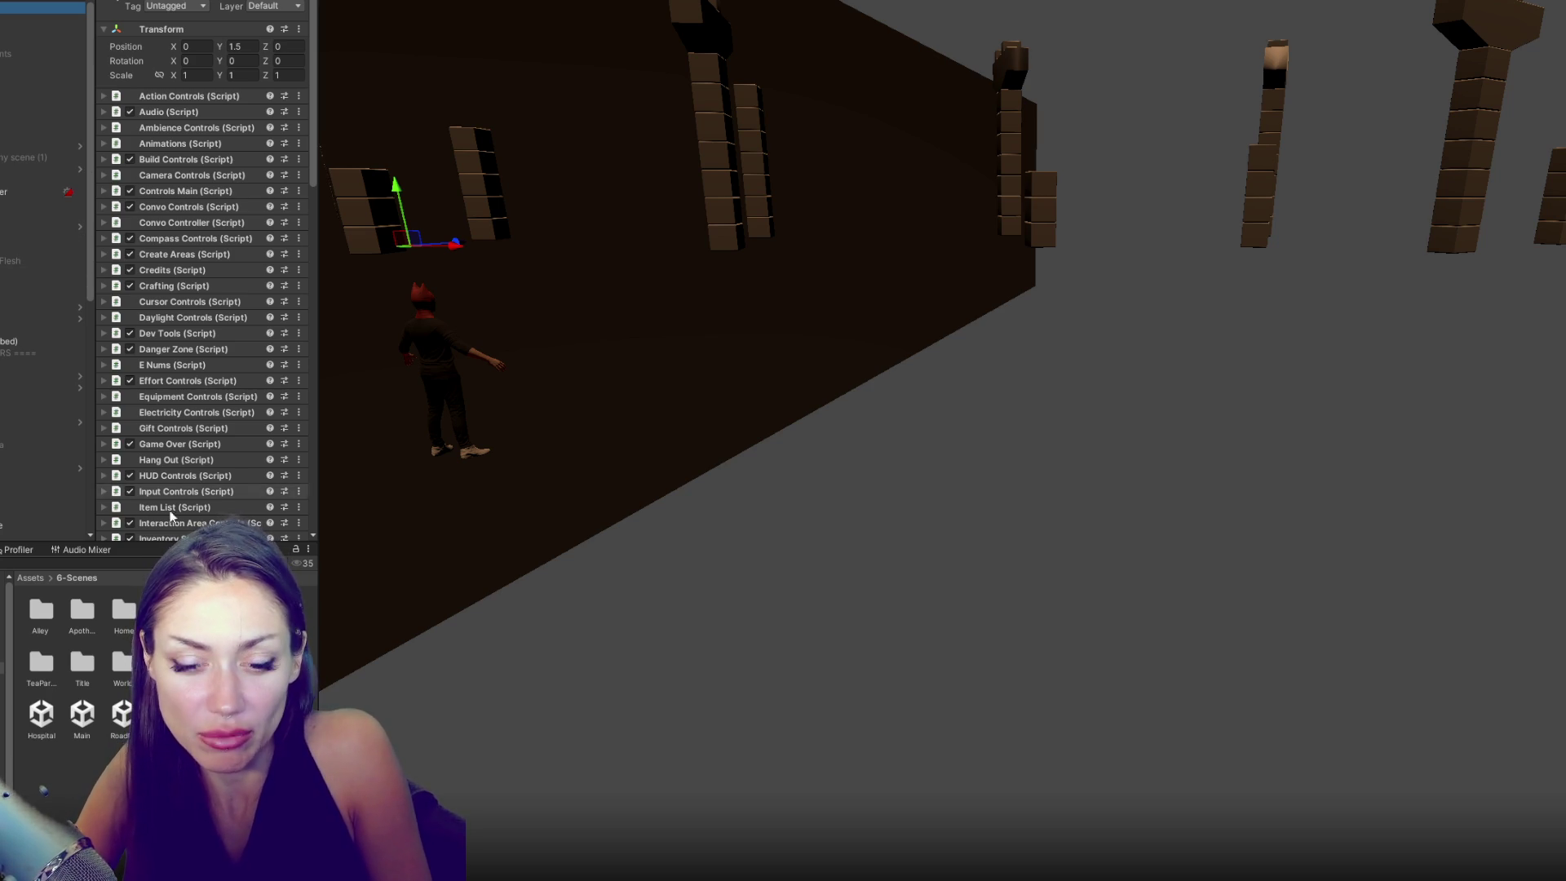
- Browse the 7-Scripts and 1-3D folders, then return to 6-Scenes
left_click(2, 679)
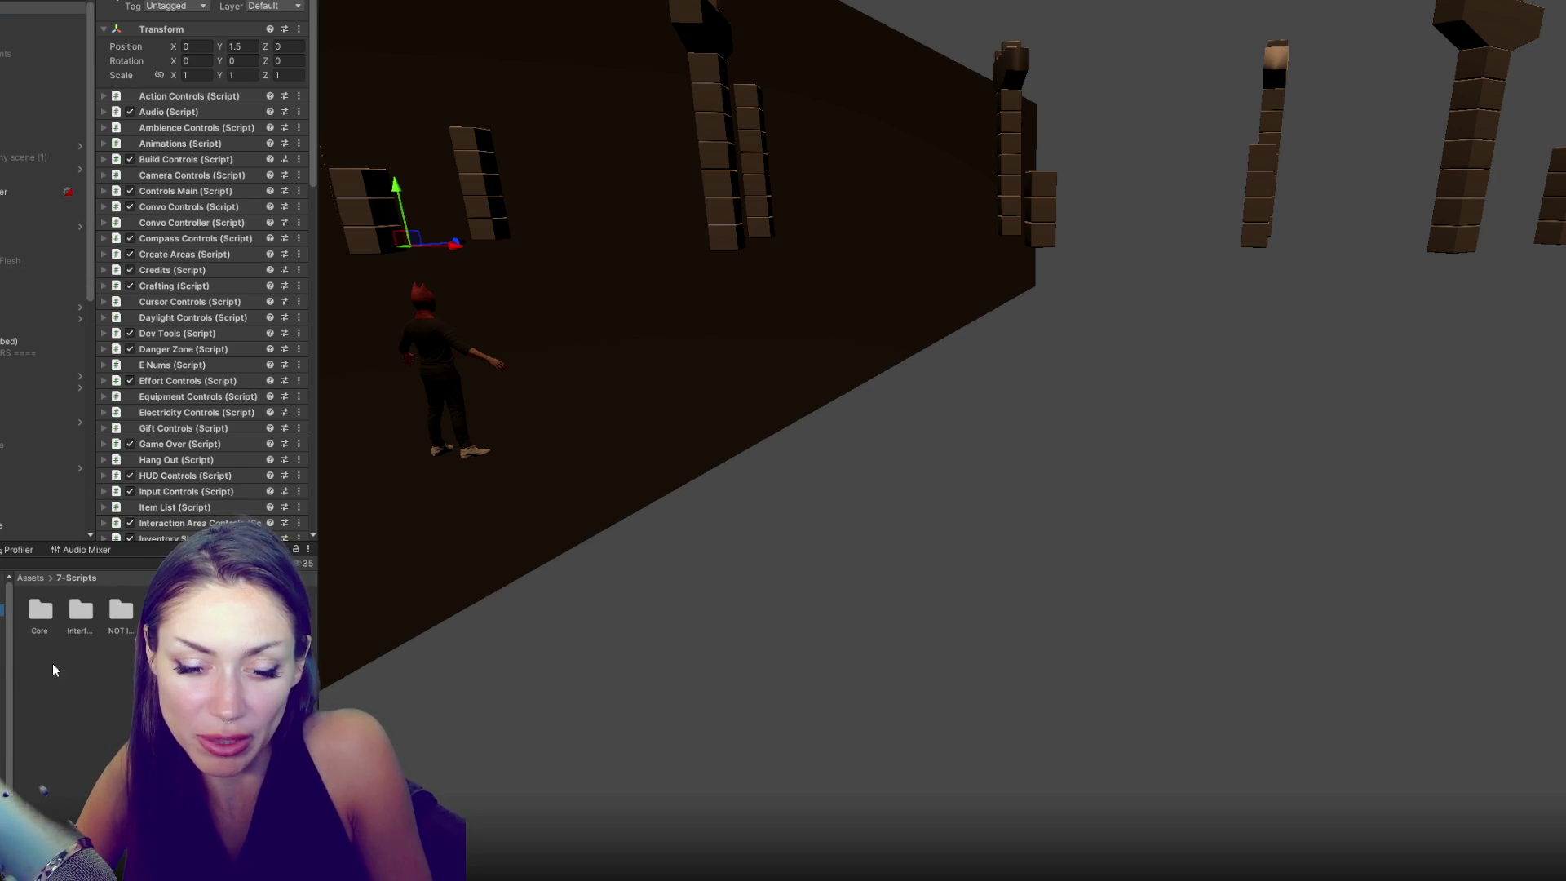
left_click(4, 620)
left_click(3, 667)
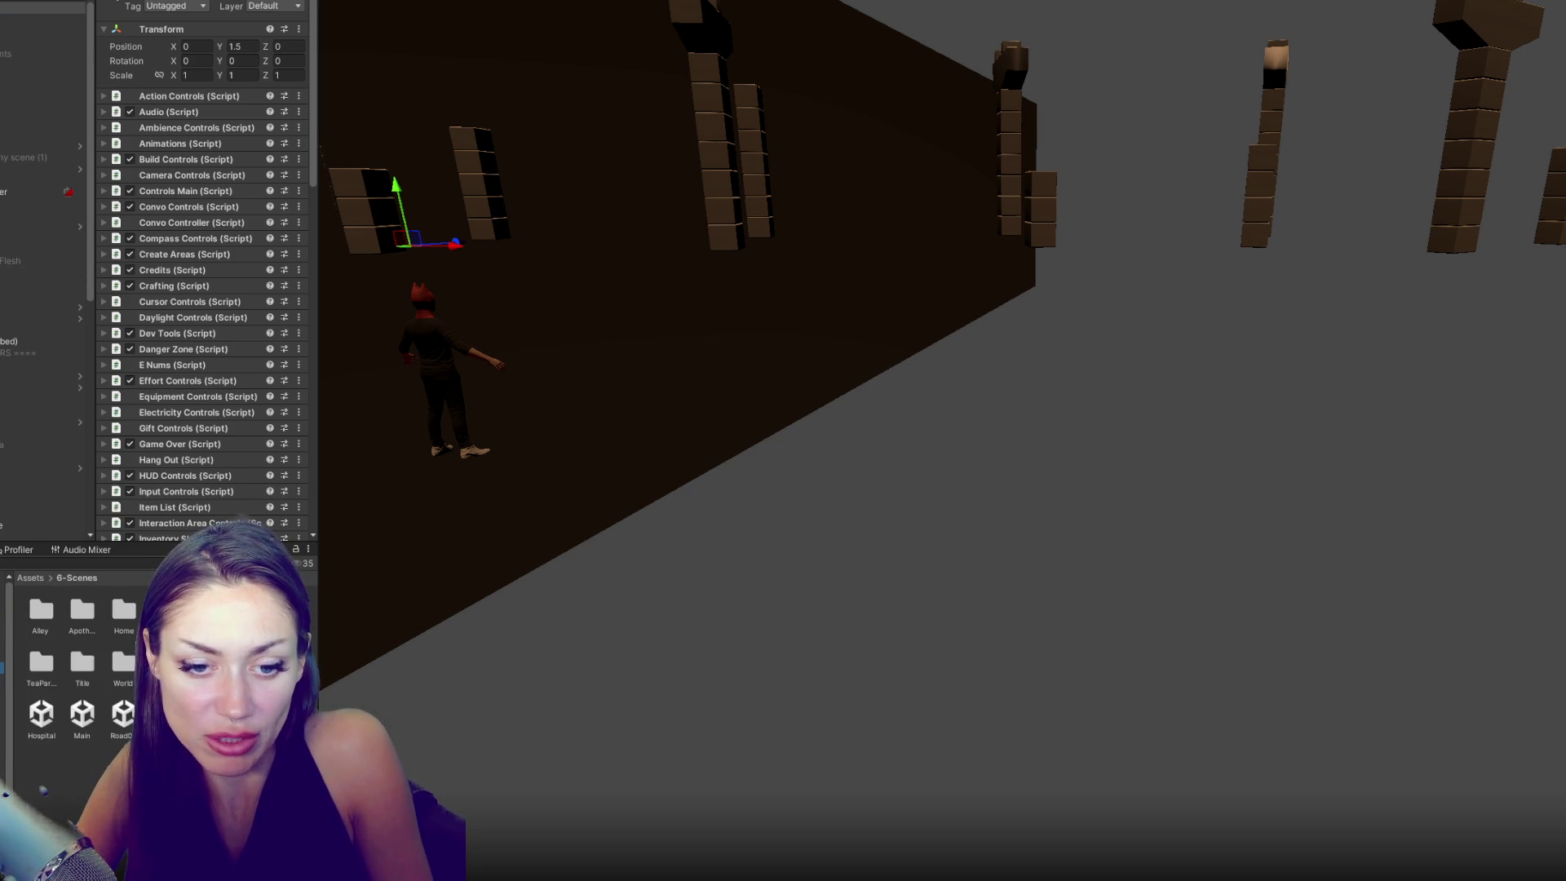
- Inspect From Road01, a cube, the ES3 Manager and the Volume settings object
scroll(46, 354, "down", 10)
left_click(33, 431)
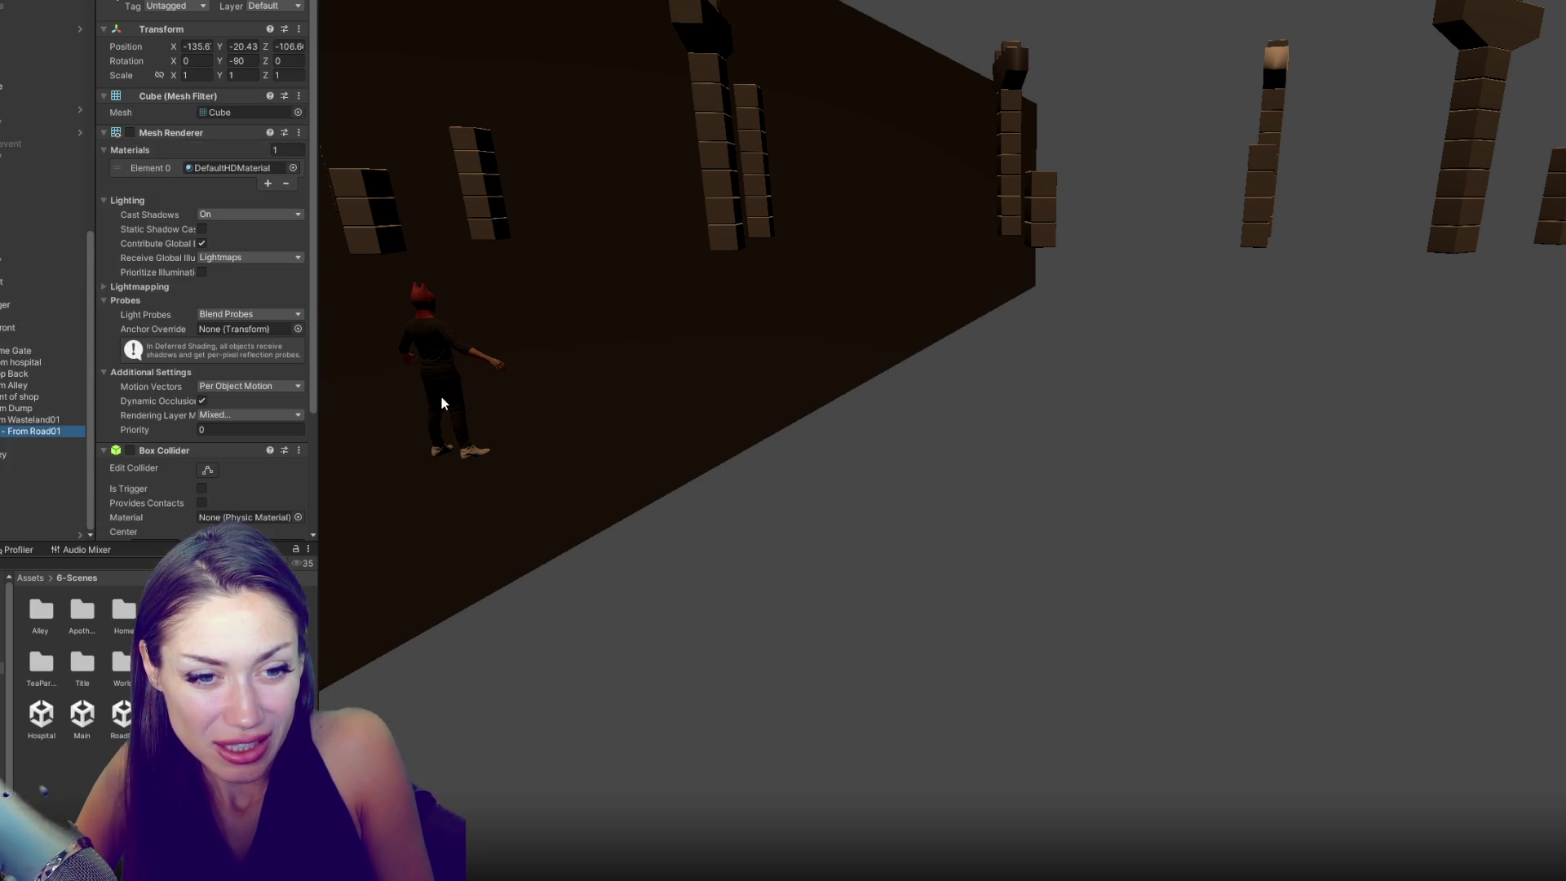
left_click(36, 327)
left_click(58, 305)
scroll(38, 271, "up", 15)
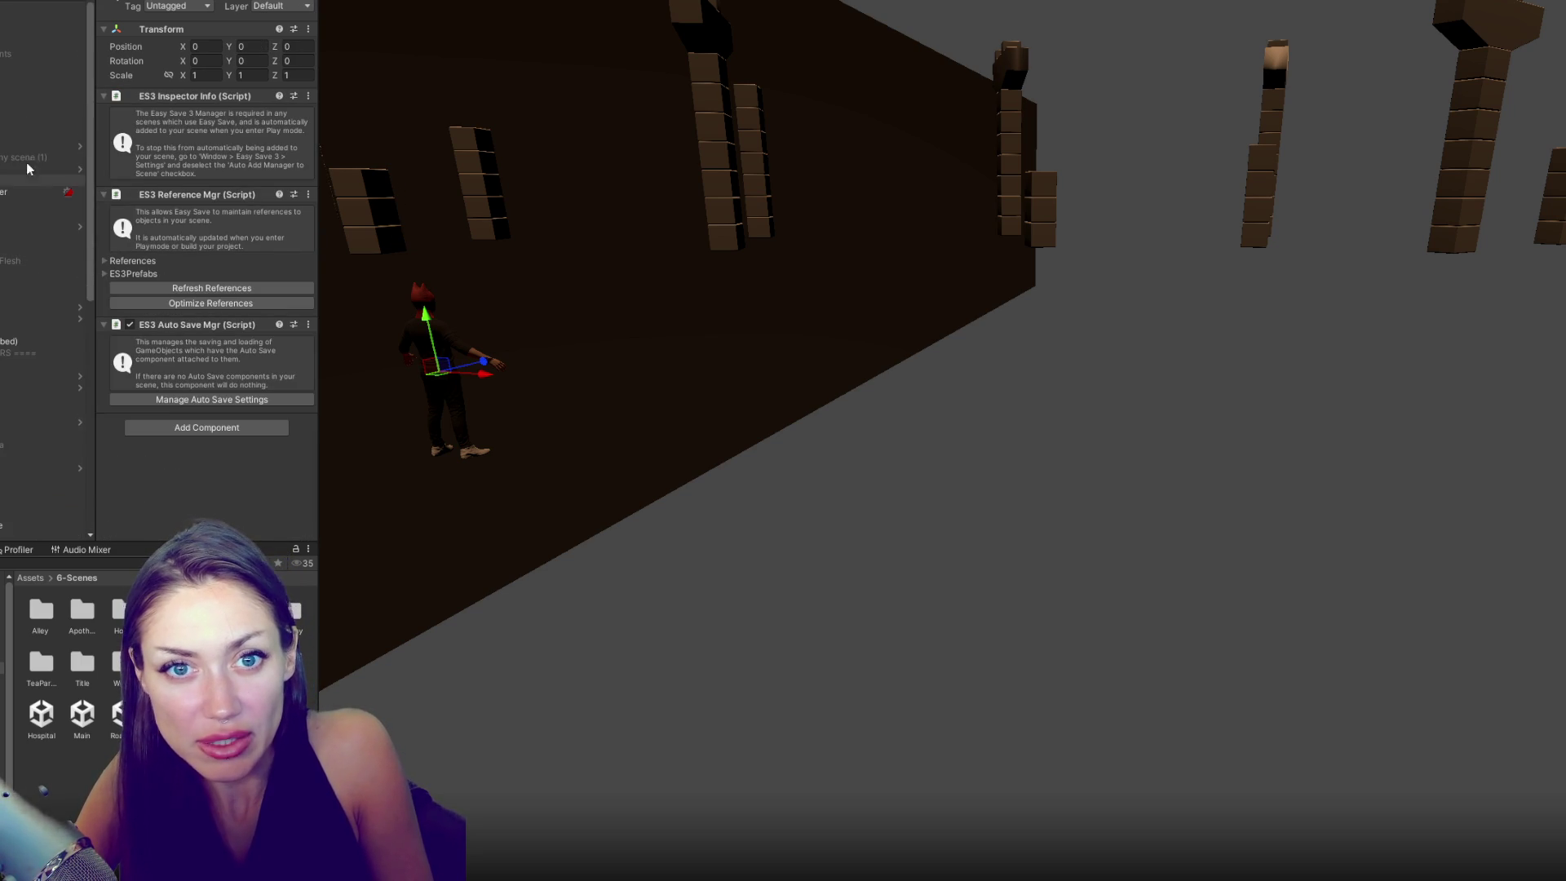
left_click(338, 507)
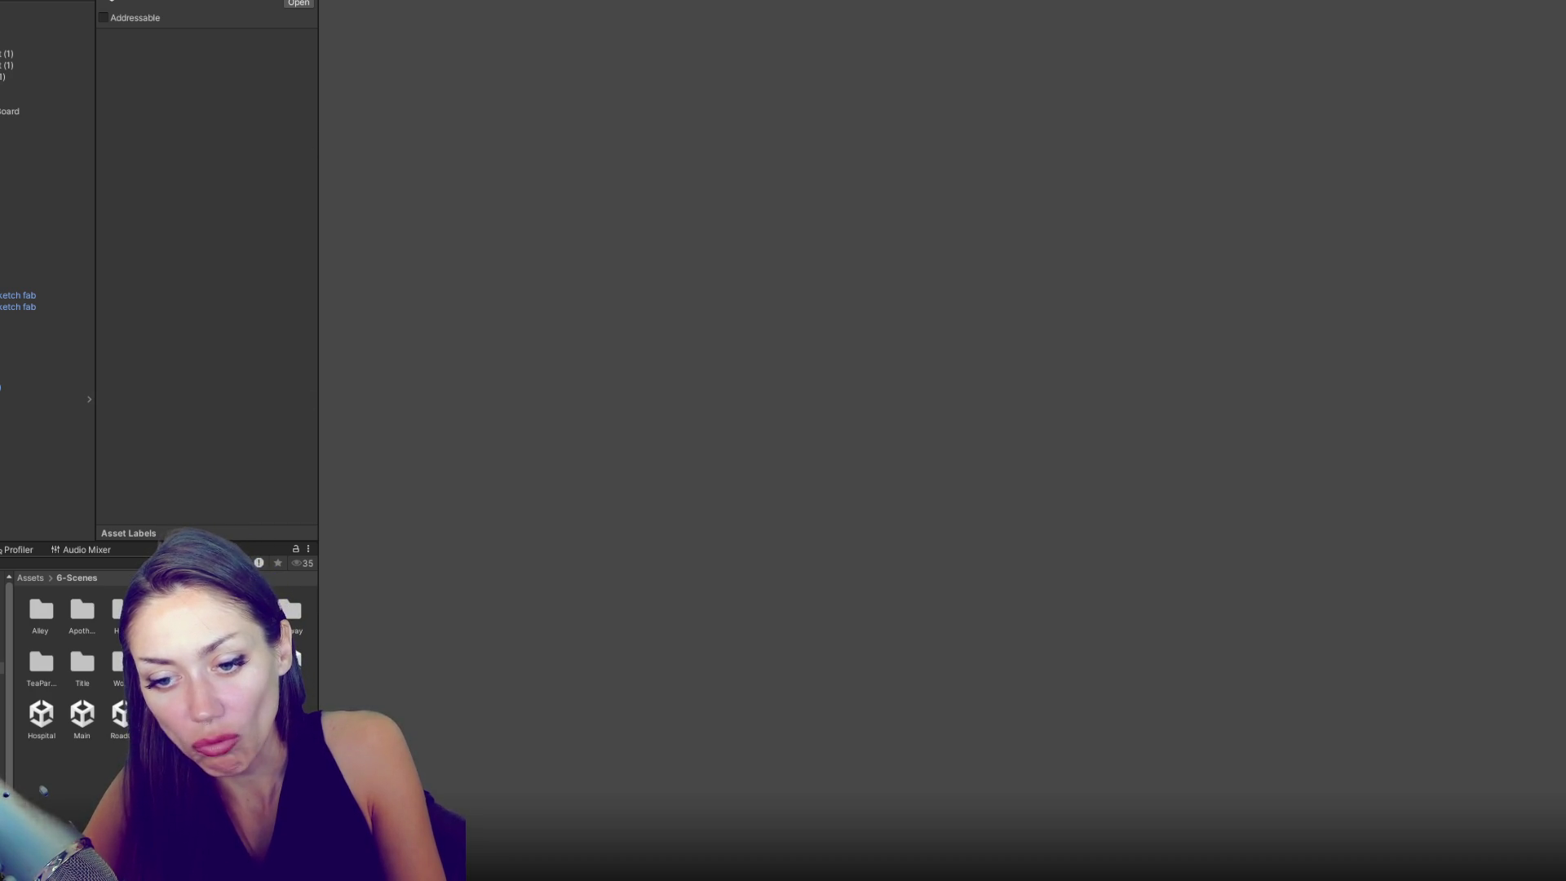
- Open the Main scene from 6-Scenes additively alongside the current scene
left_click_drag(94, 462, 95, 460)
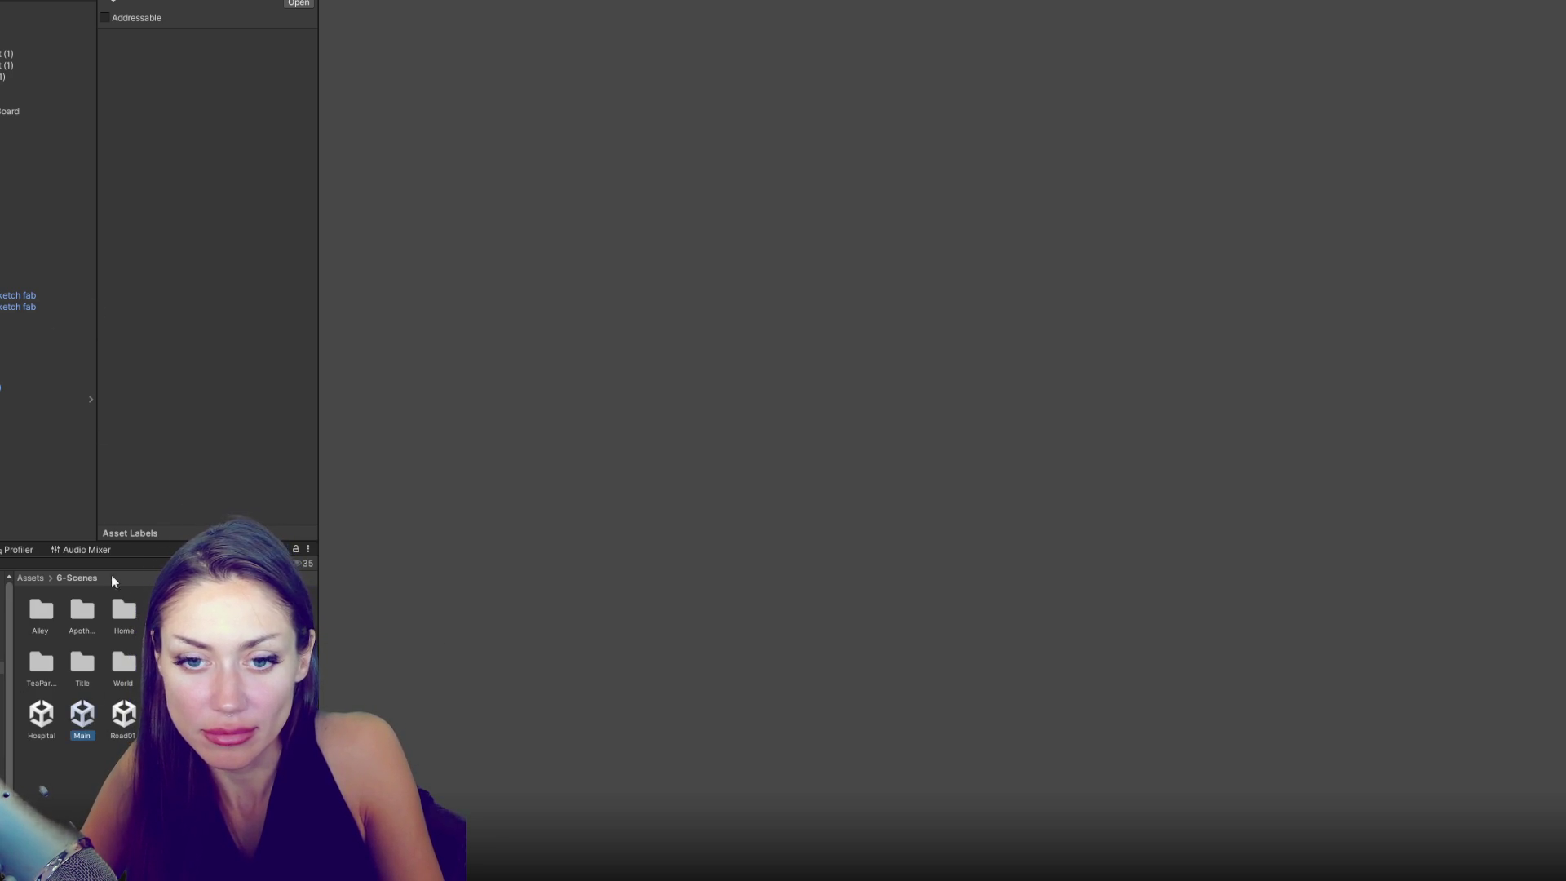
right_click(82, 715)
left_click(135, 392)
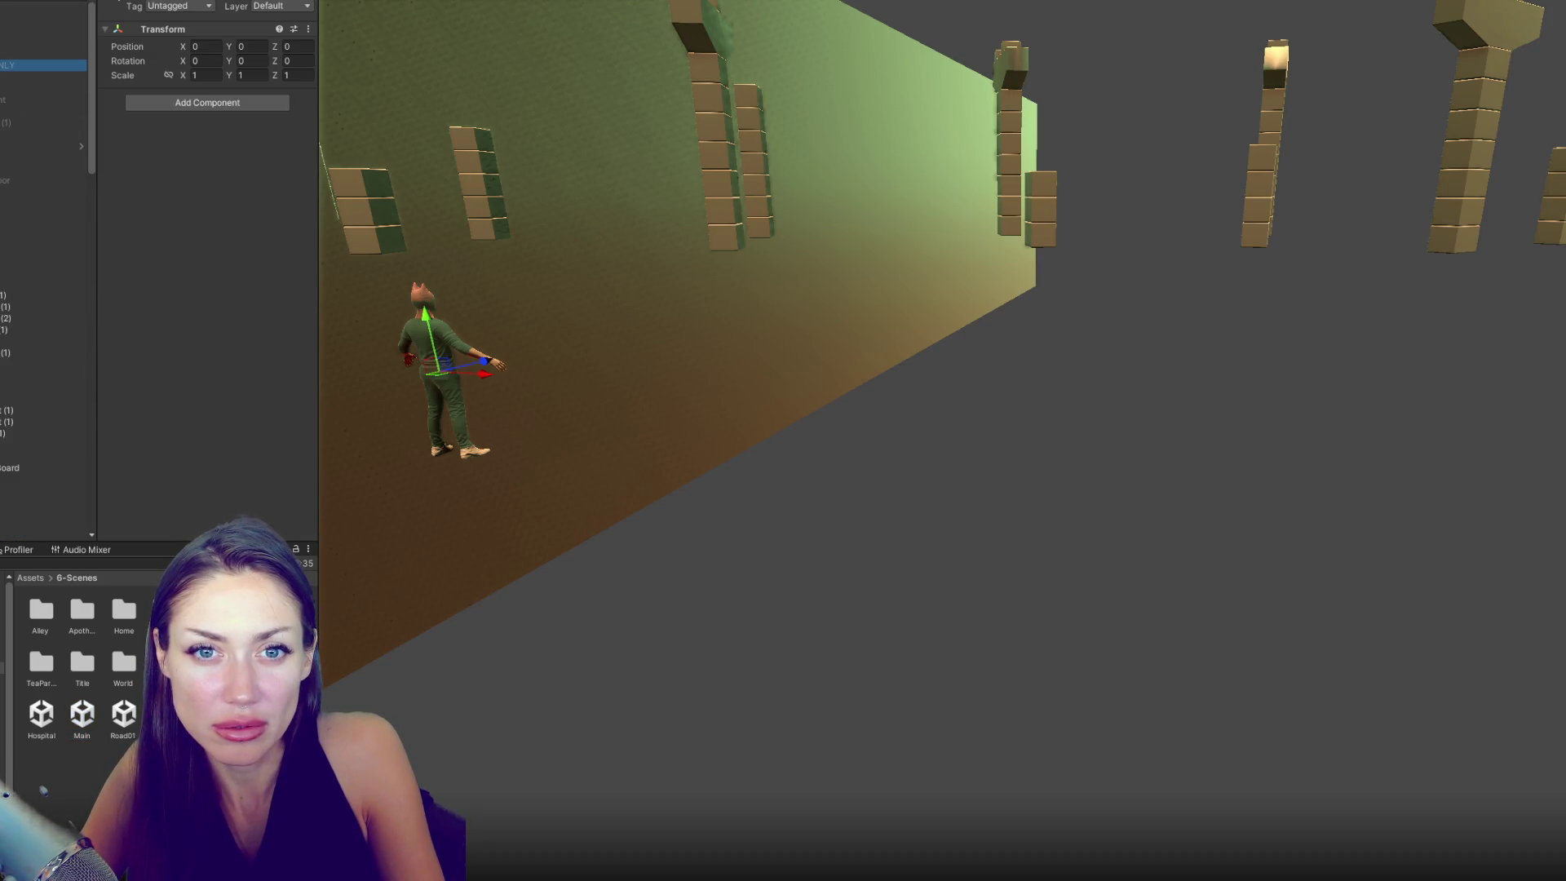
- Frame the lamp, the empty grouping object, the porch gramophone and the map board in turn
scroll(595, 380, "down", 3)
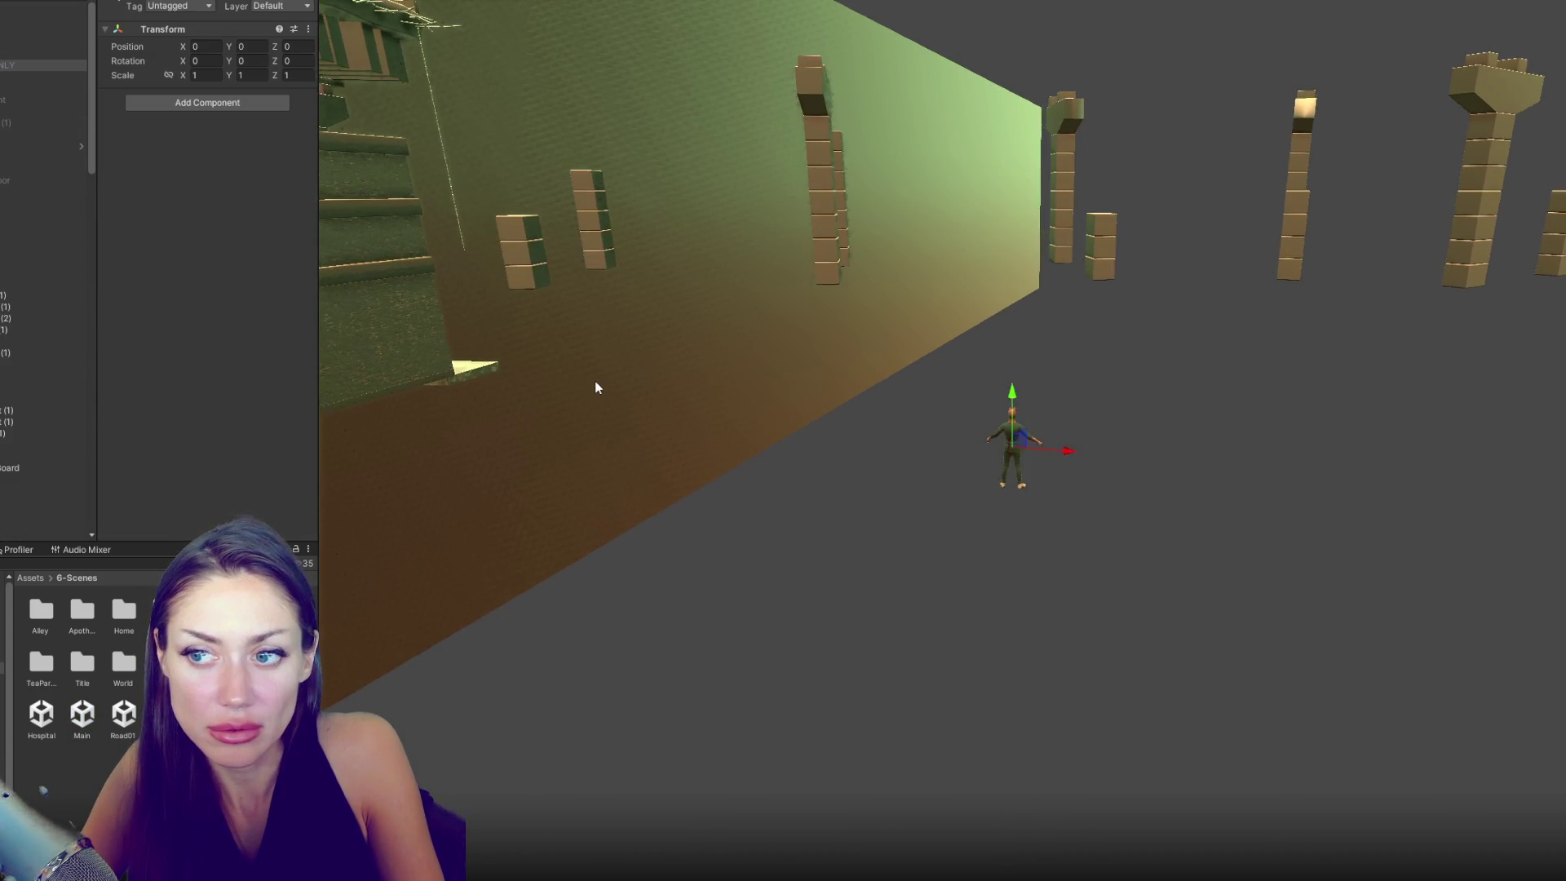
scroll(595, 383, "up", 5)
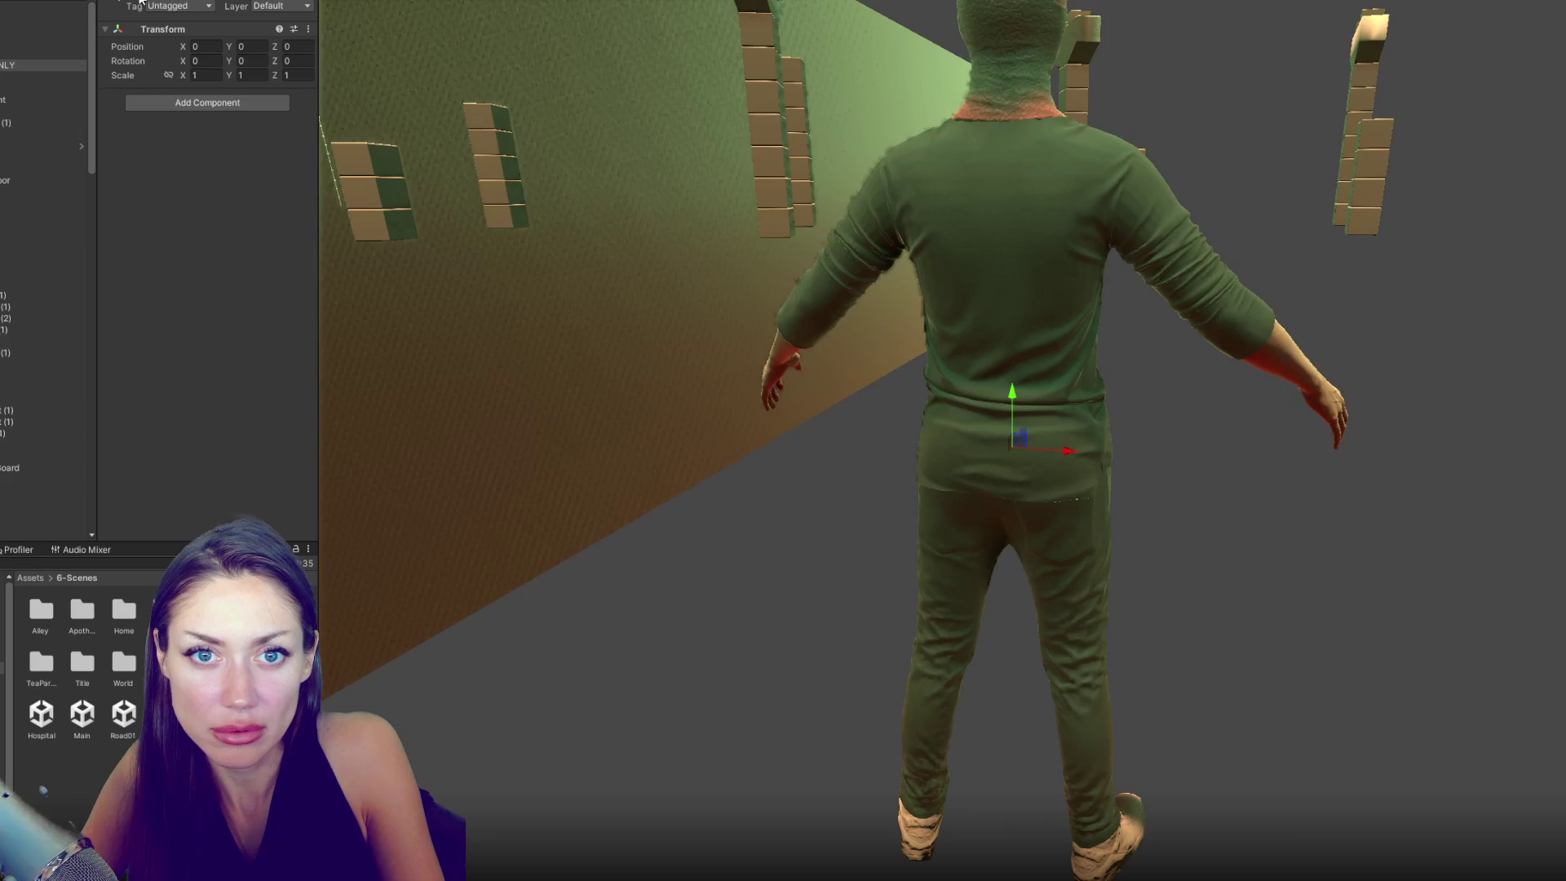
scroll(479, 409, "up", 3)
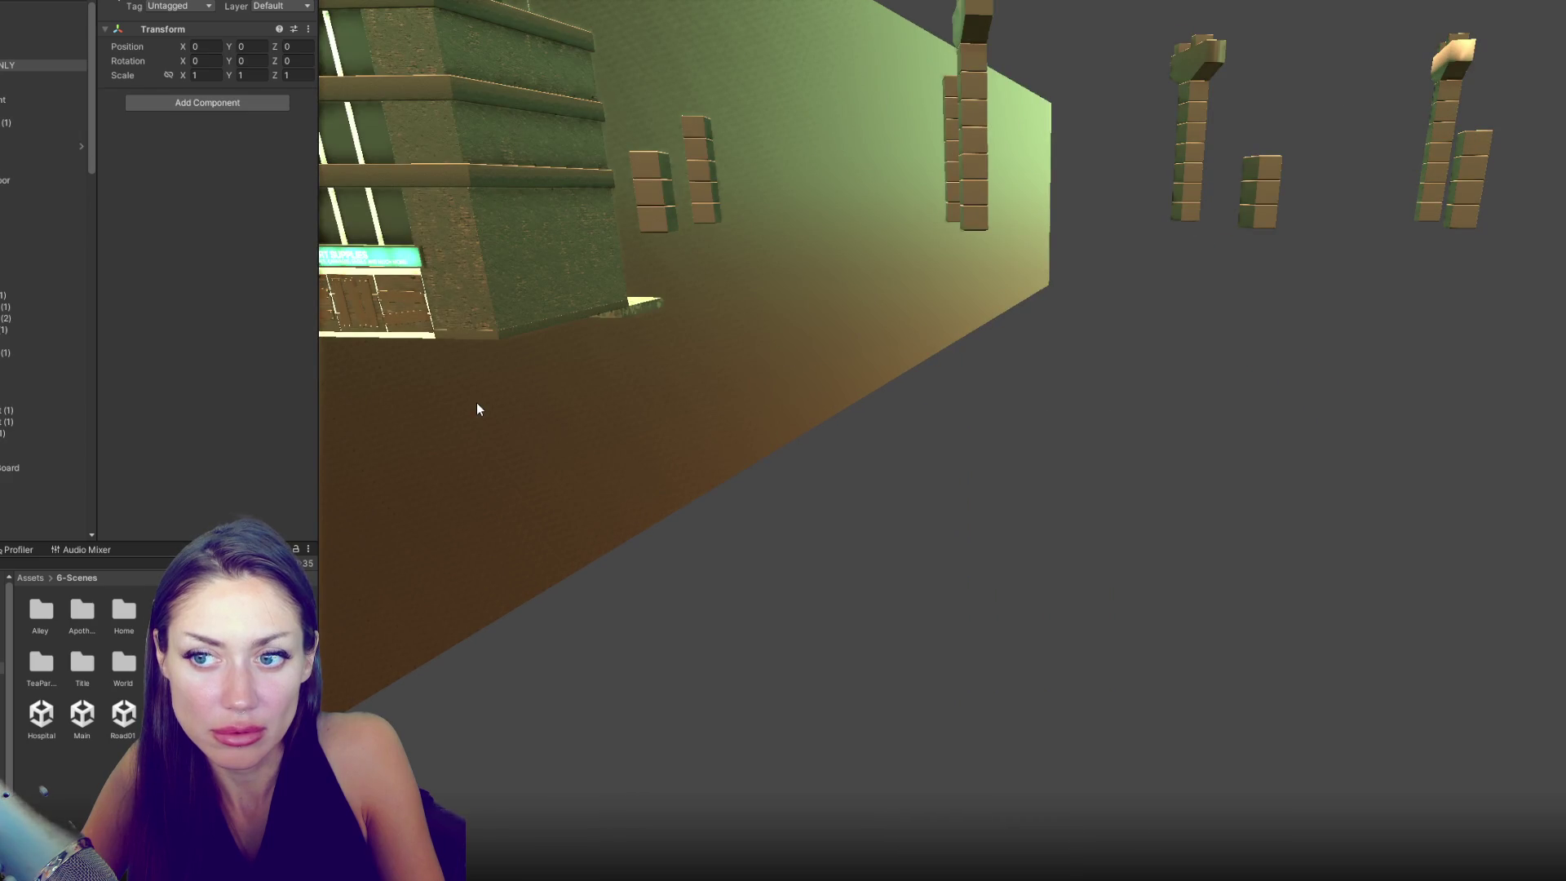
double_click(37, 93)
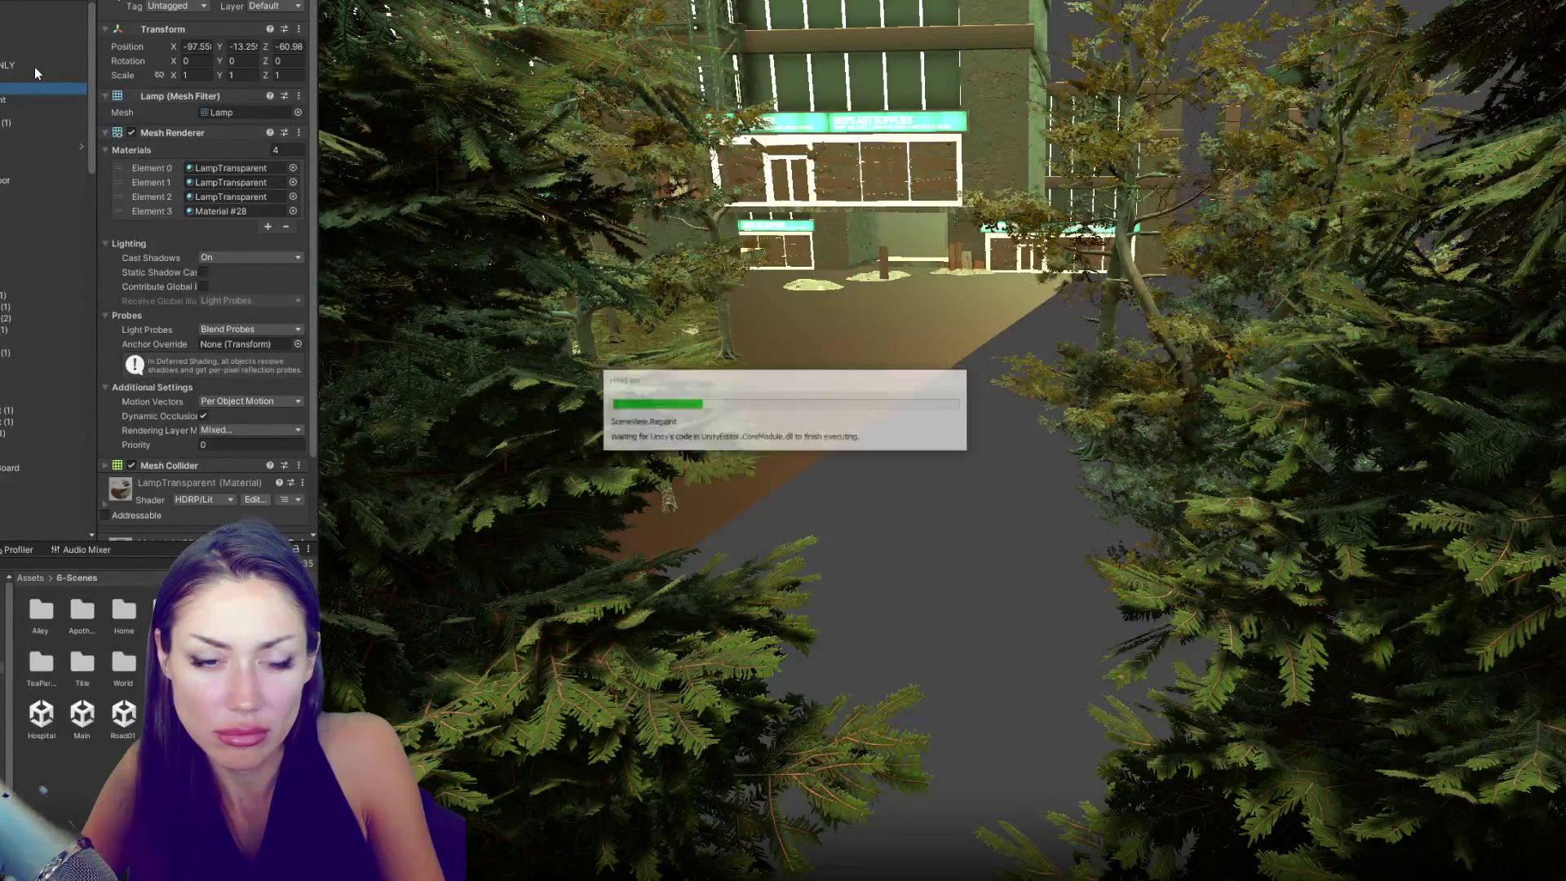
double_click(35, 67)
double_click(37, 122)
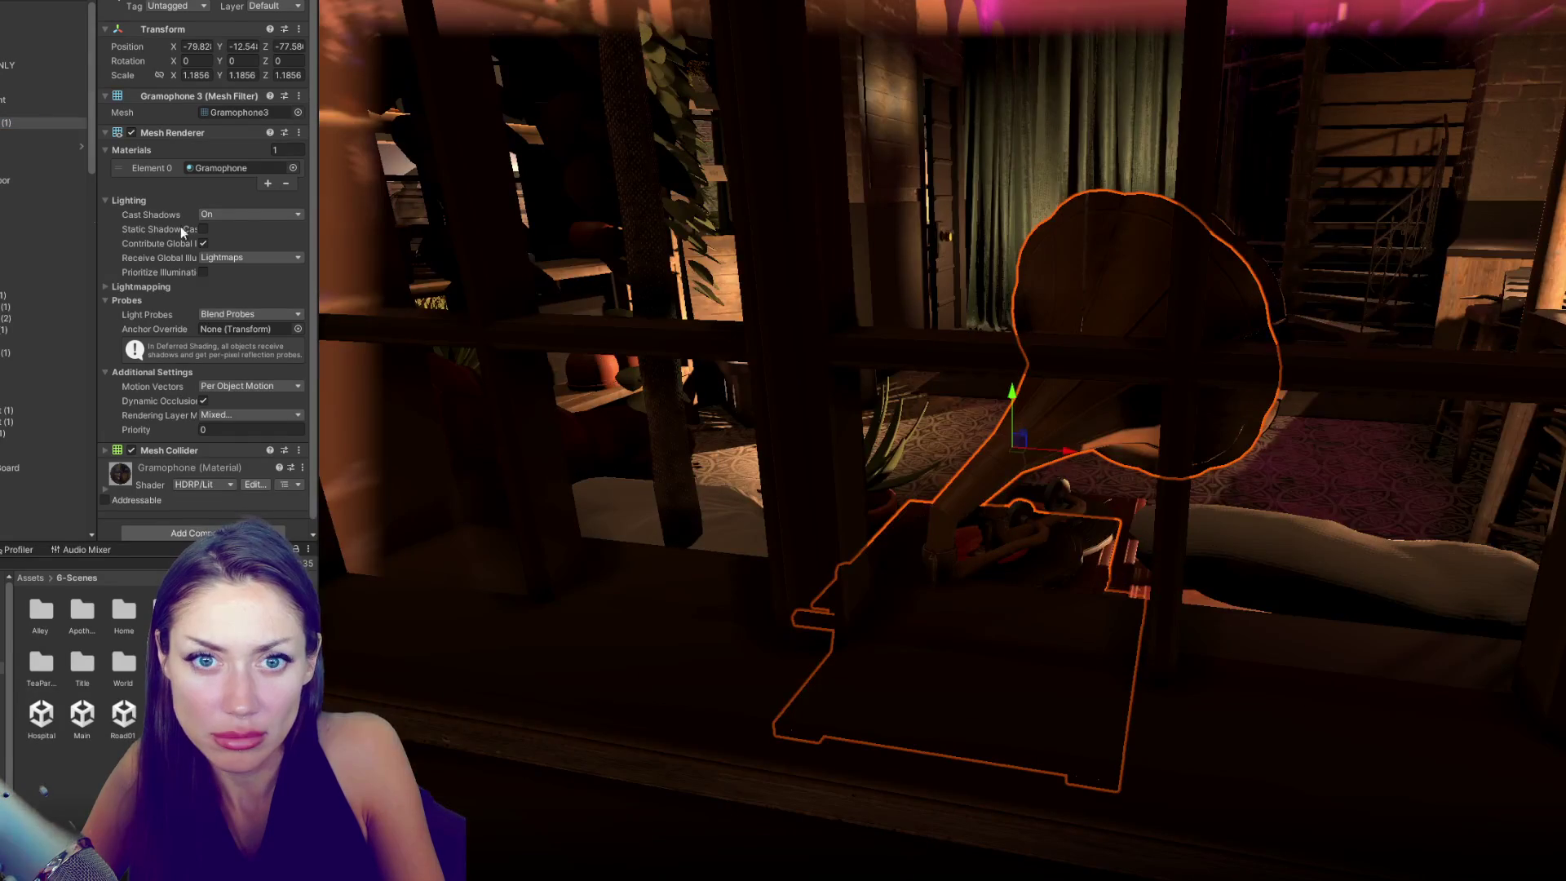
double_click(31, 149)
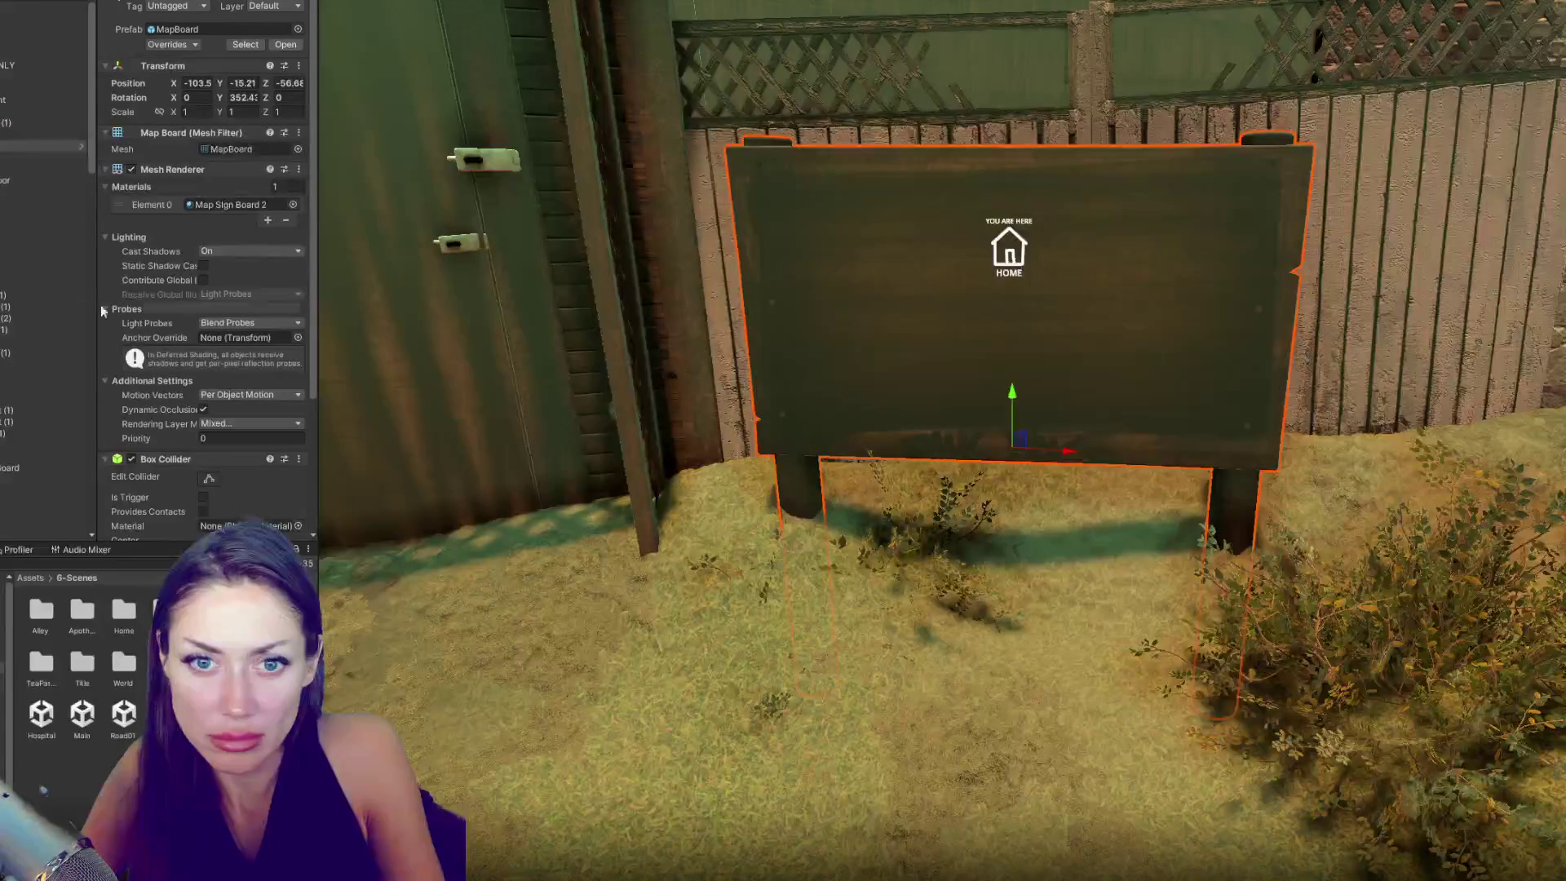
left_click(35, 66)
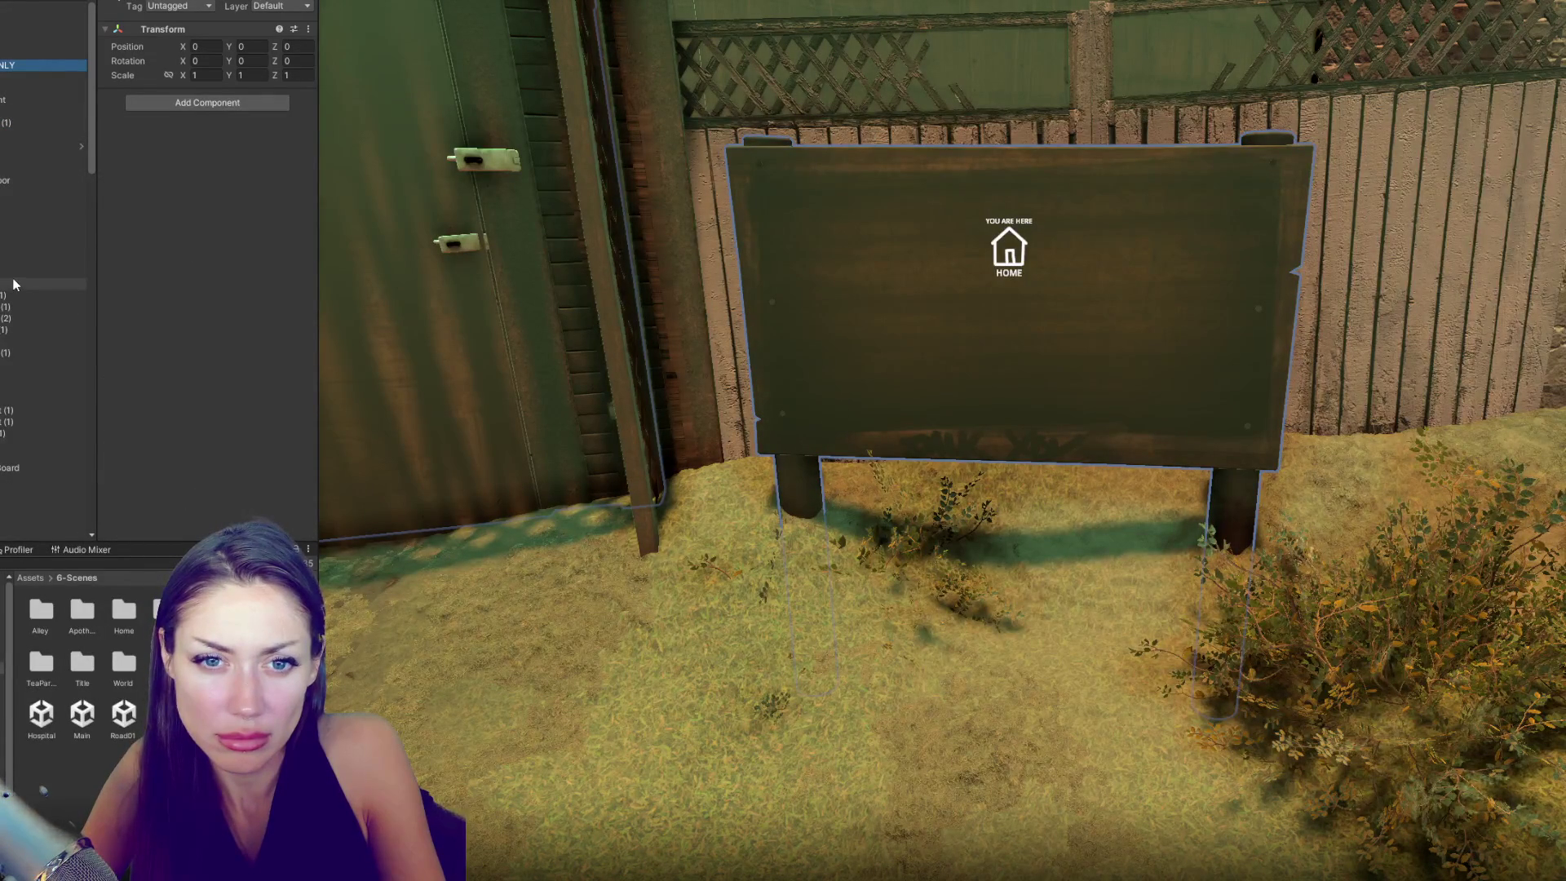
- Select Shelves, then frame the Arches structure and orbit around it
scroll(2, 220, "down", 2)
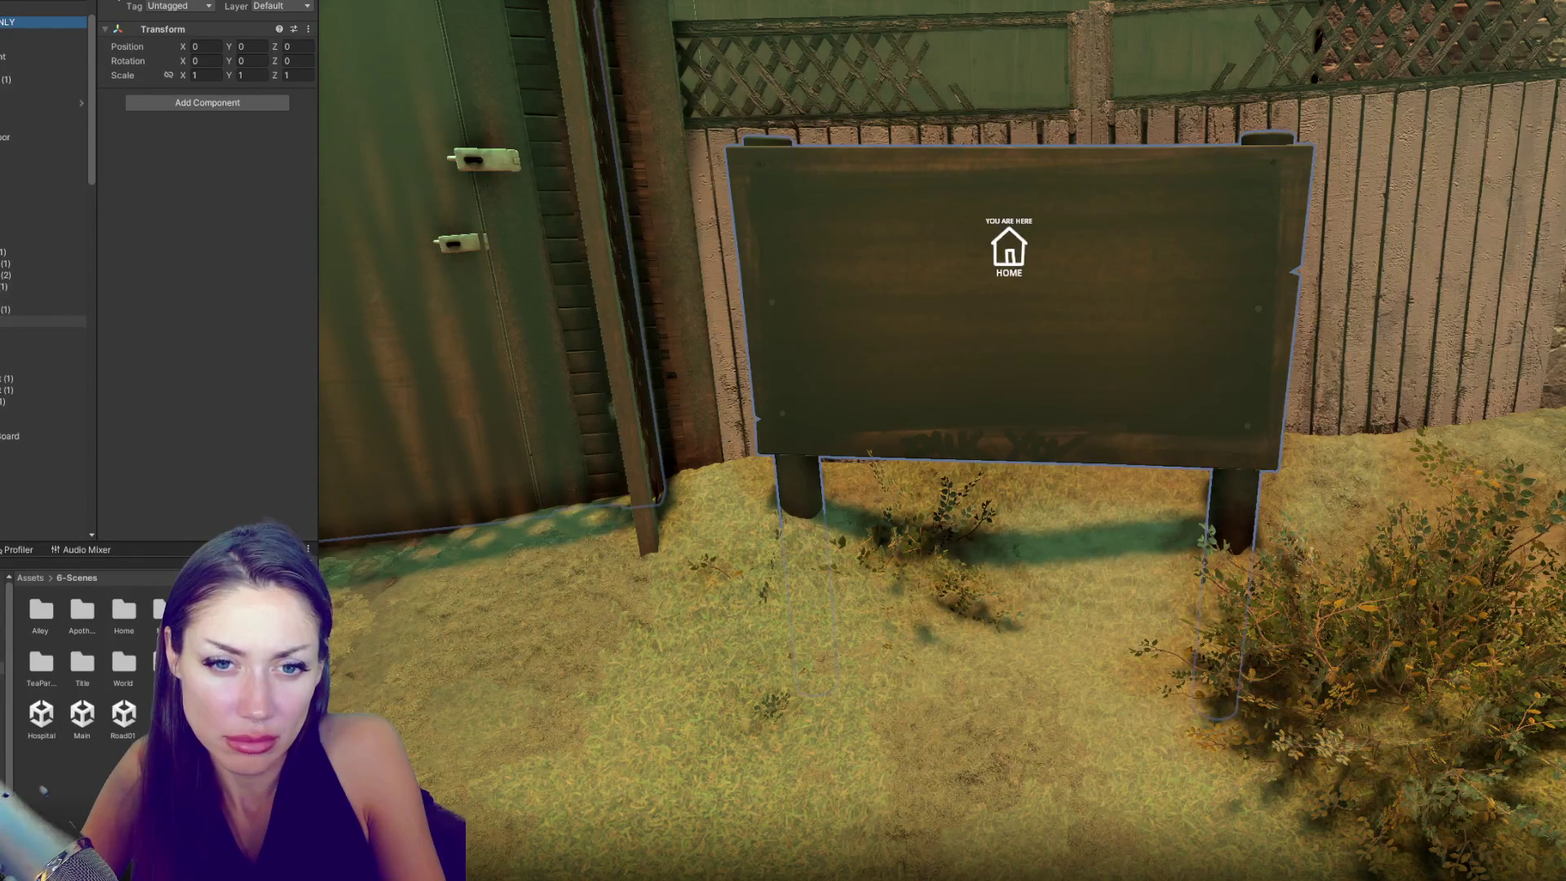
left_click(25, 344)
scroll(23, 327, "down", 6)
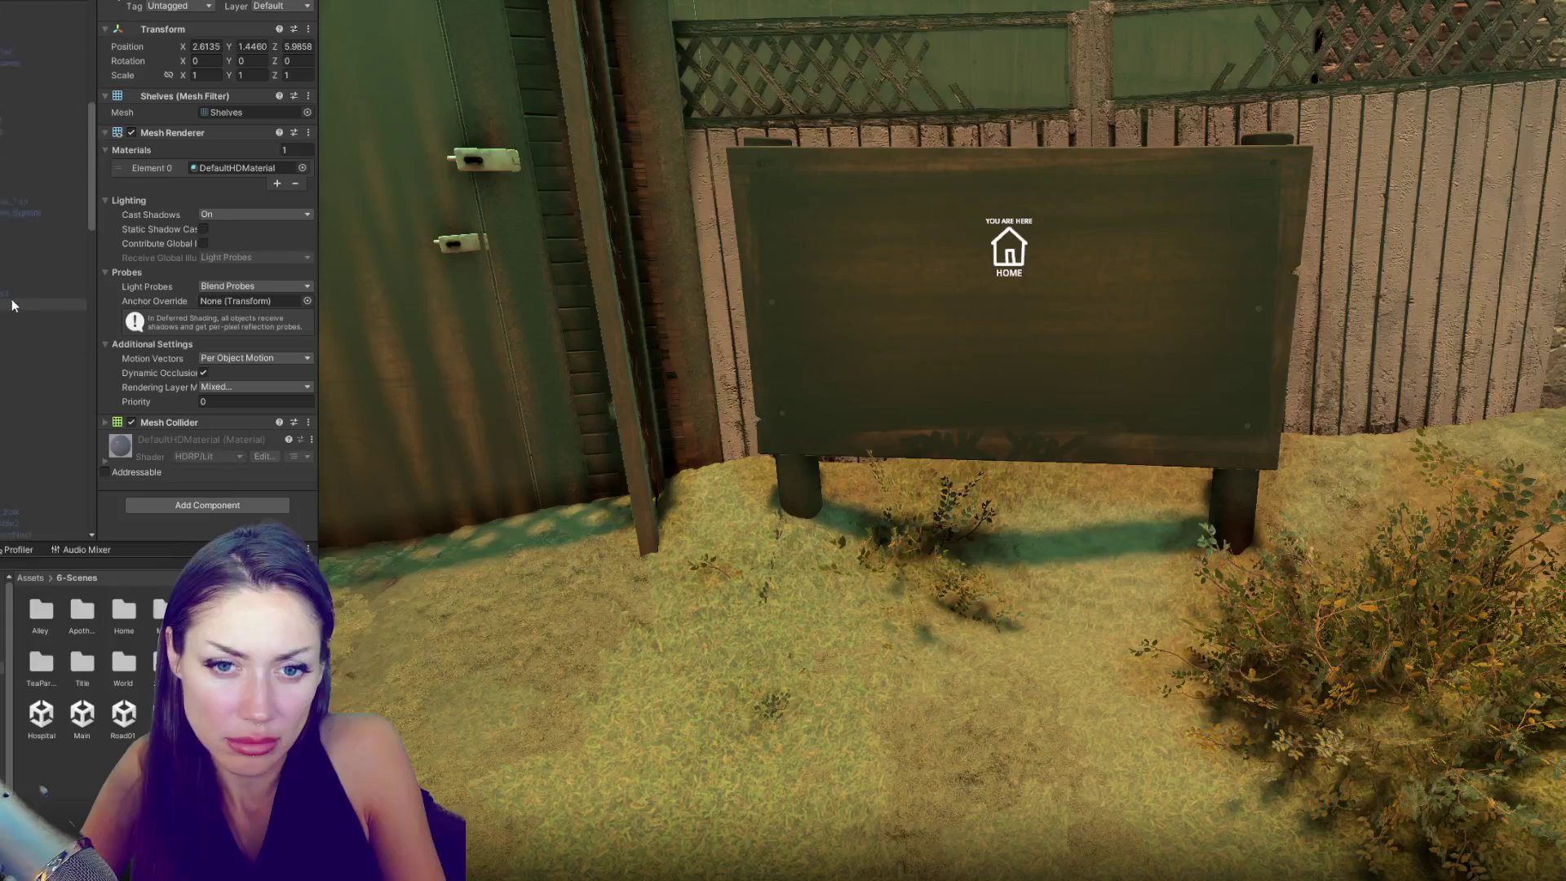
double_click(24, 356)
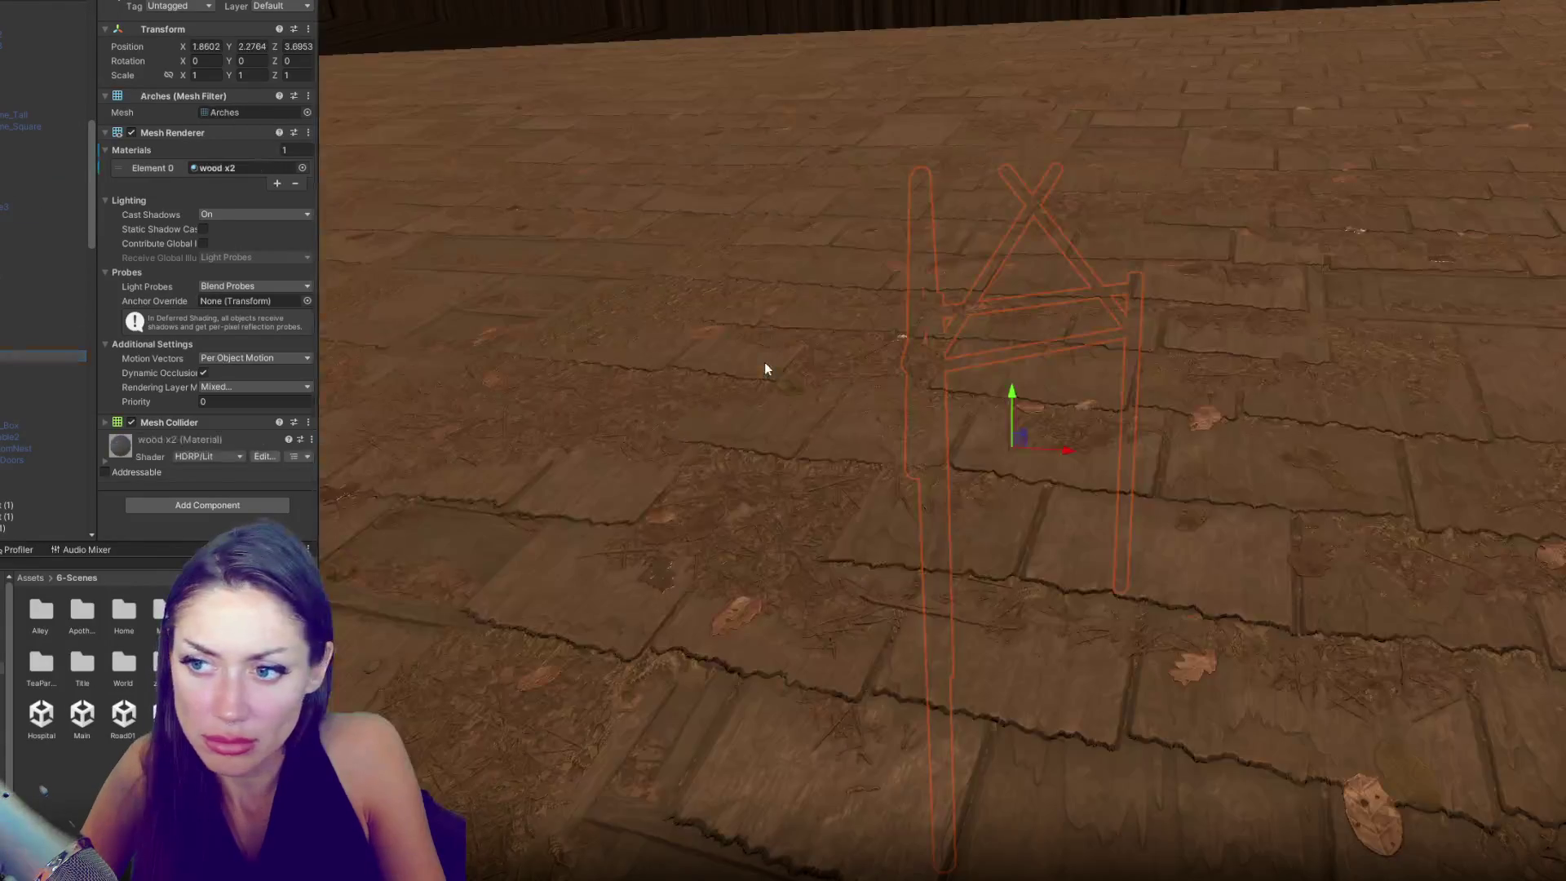
left_click_drag(765, 362, 872, 310)
- Frame the whole Arches structure and move it under a different parent object
key("f")
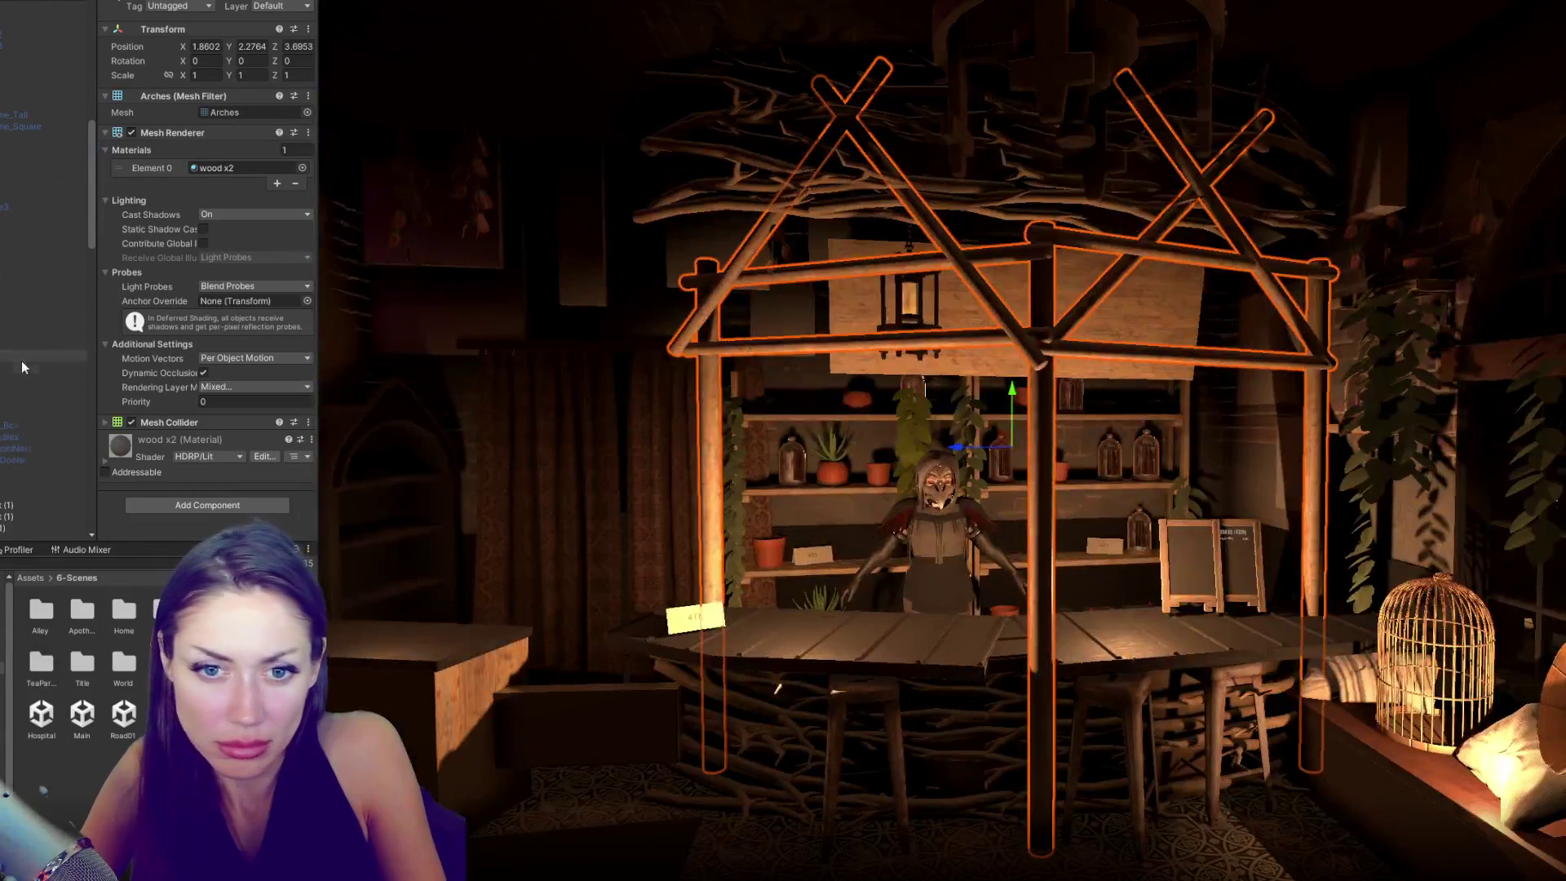
left_click(6, 371)
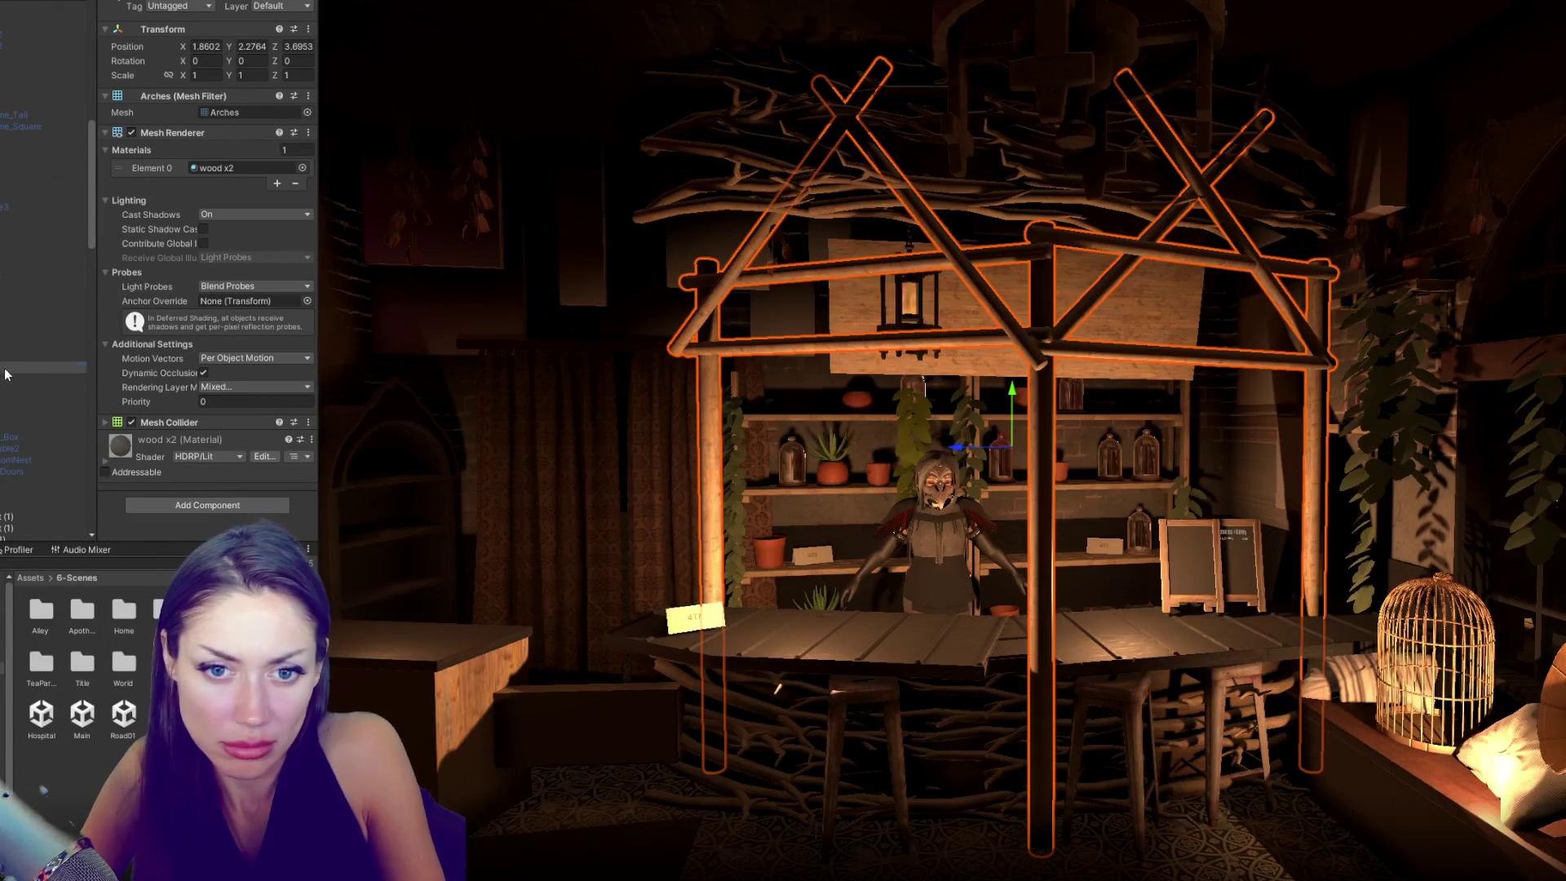
mouse_move(24, 367)
left_mouse_down()
mouse_move(24, 17)
mouse_move(4, 171)
left_mouse_up()
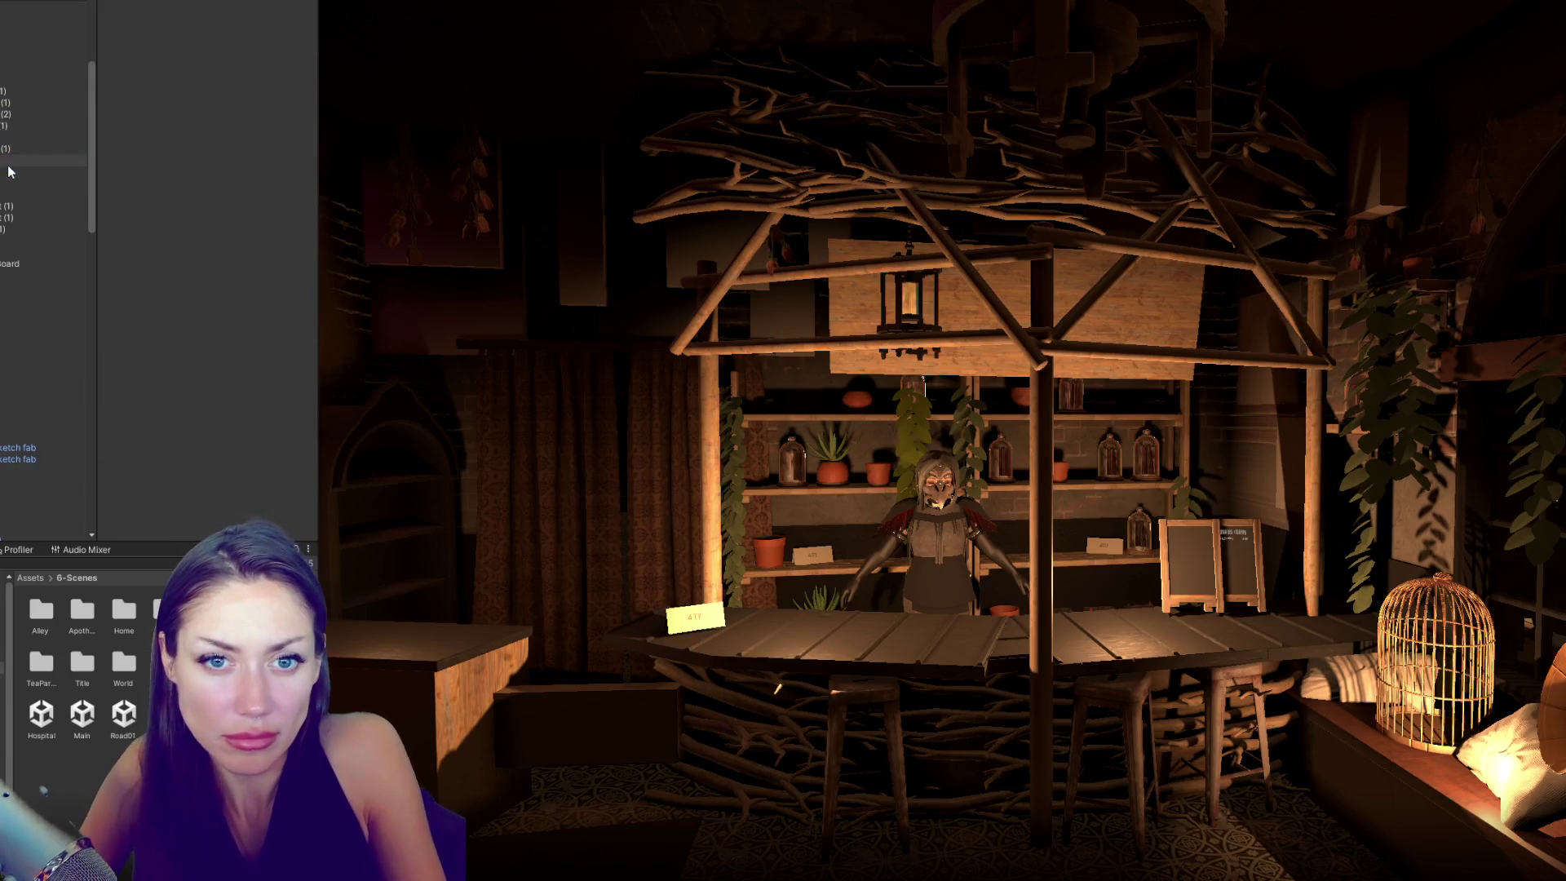
- Deactivate the character behind the counter by disabling its parent object with Shift+Alt+A
key("f")
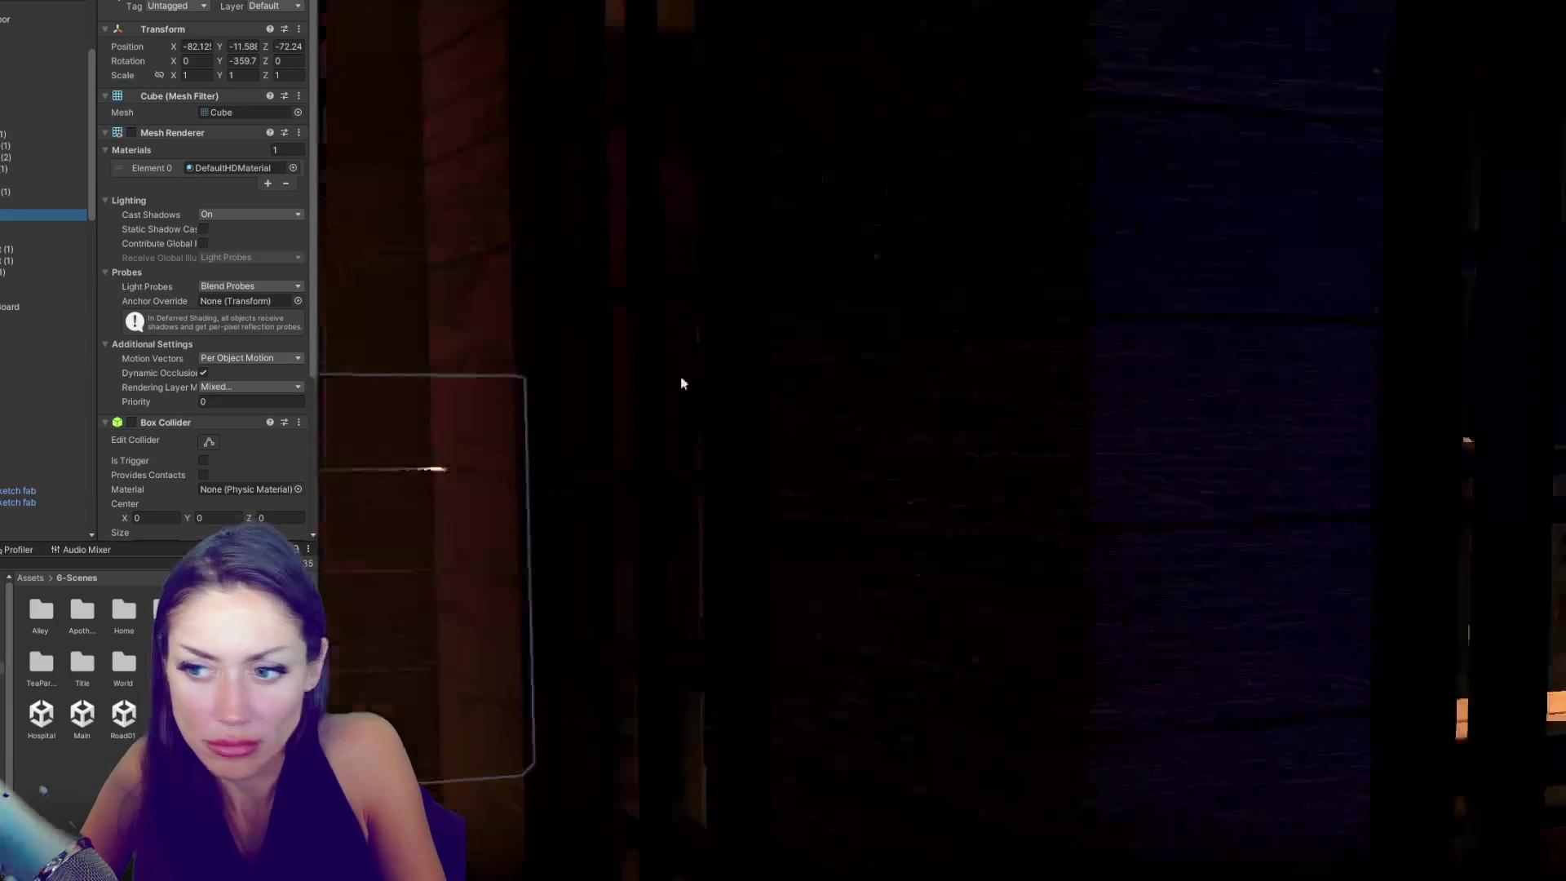
scroll(838, 369, "down", 3)
scroll(839, 368, "up", 6)
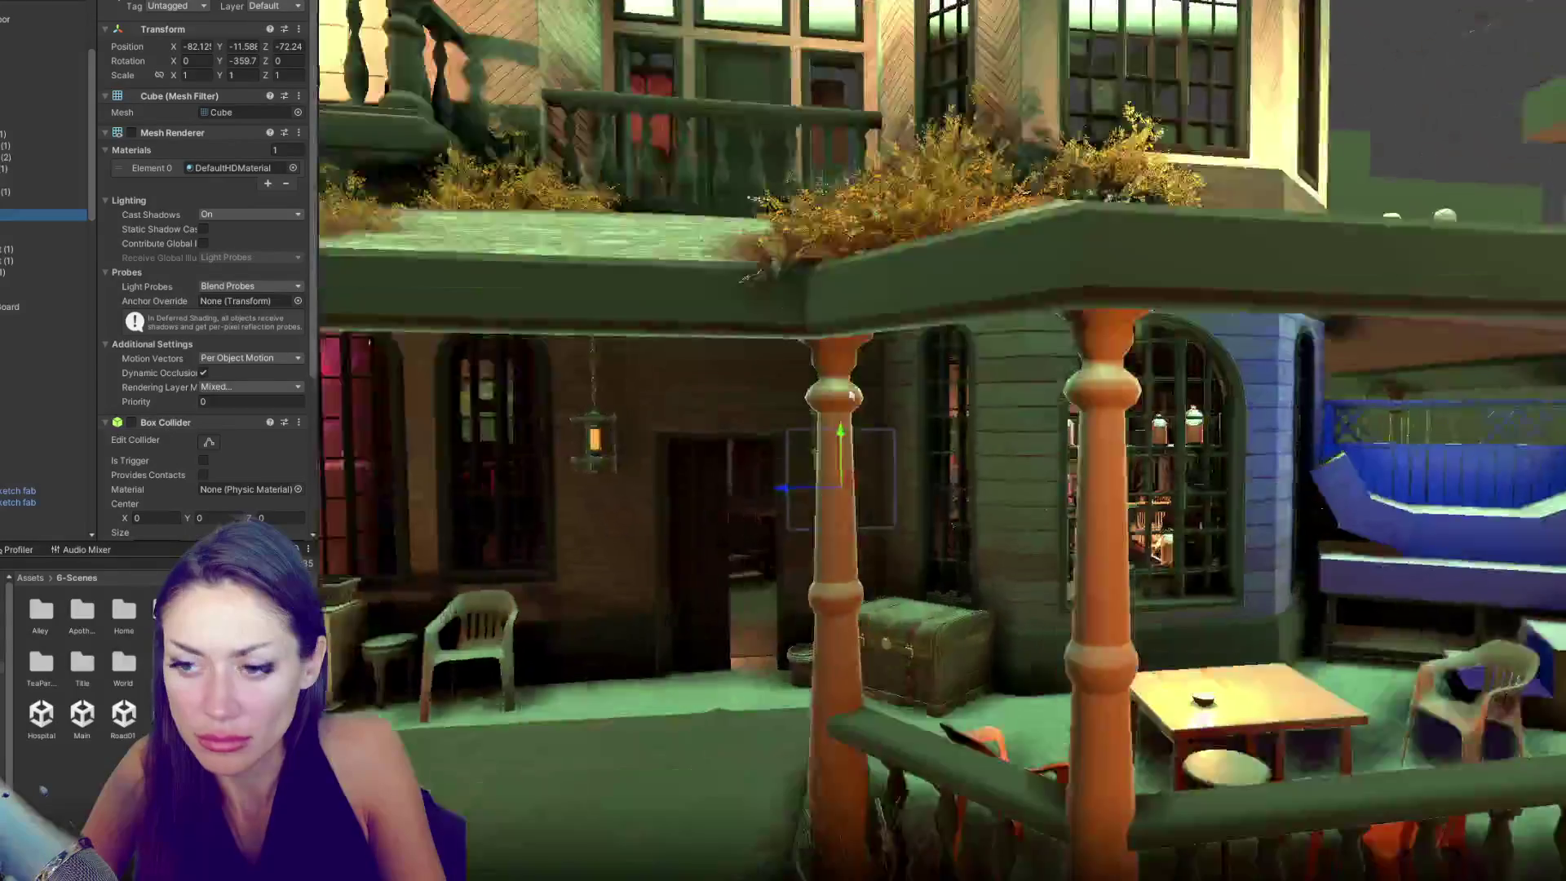
scroll(884, 436, "up", 3)
scroll(867, 427, "down", 2)
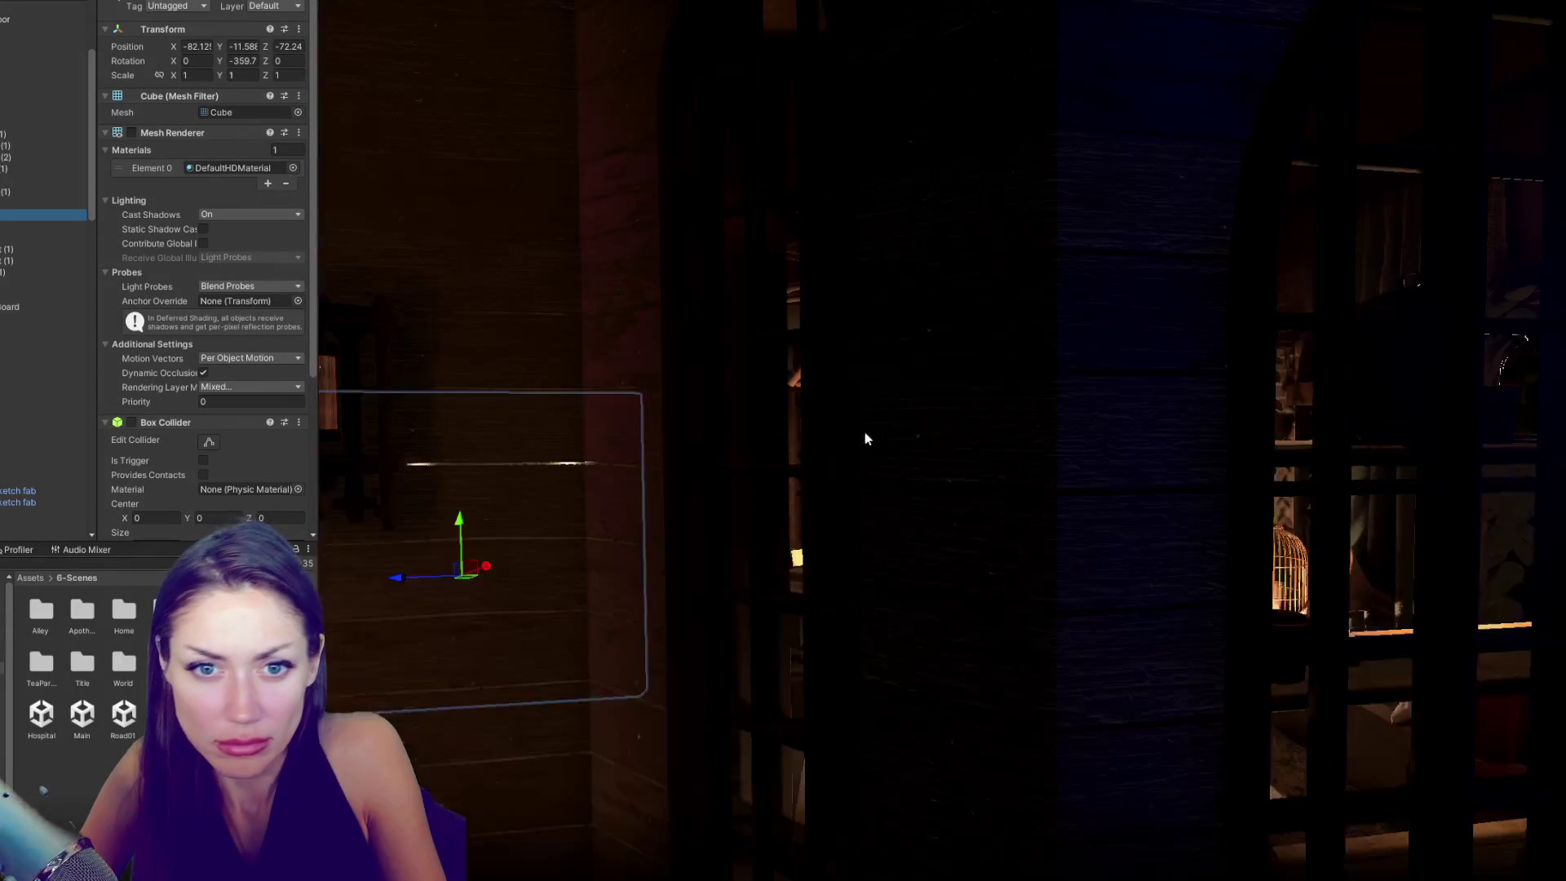
left_click(941, 525)
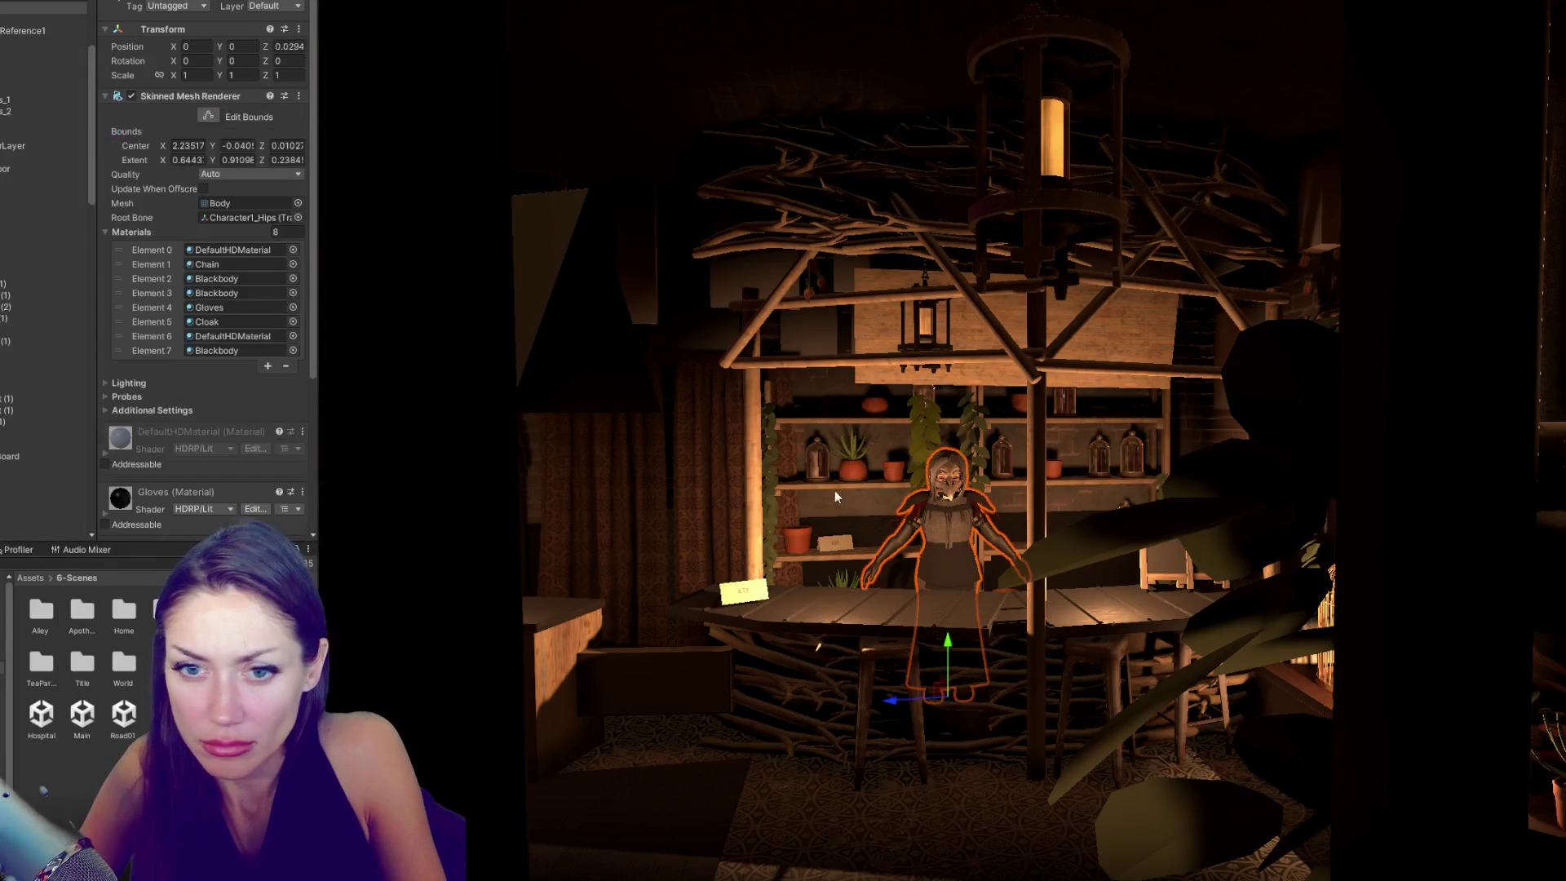
left_click(41, 155)
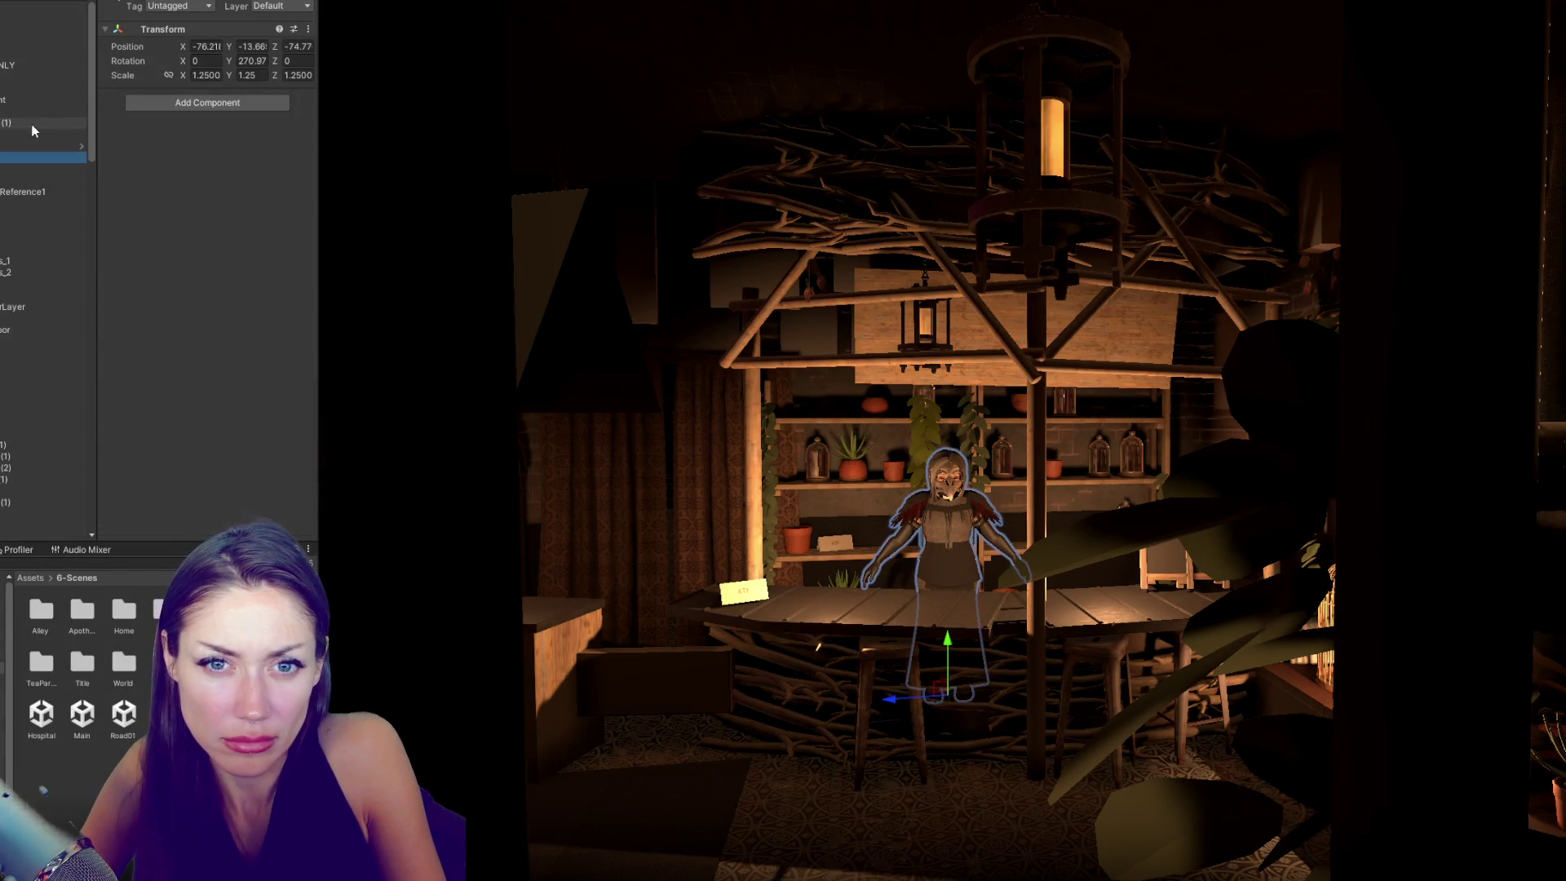
key("alt+shift+a")
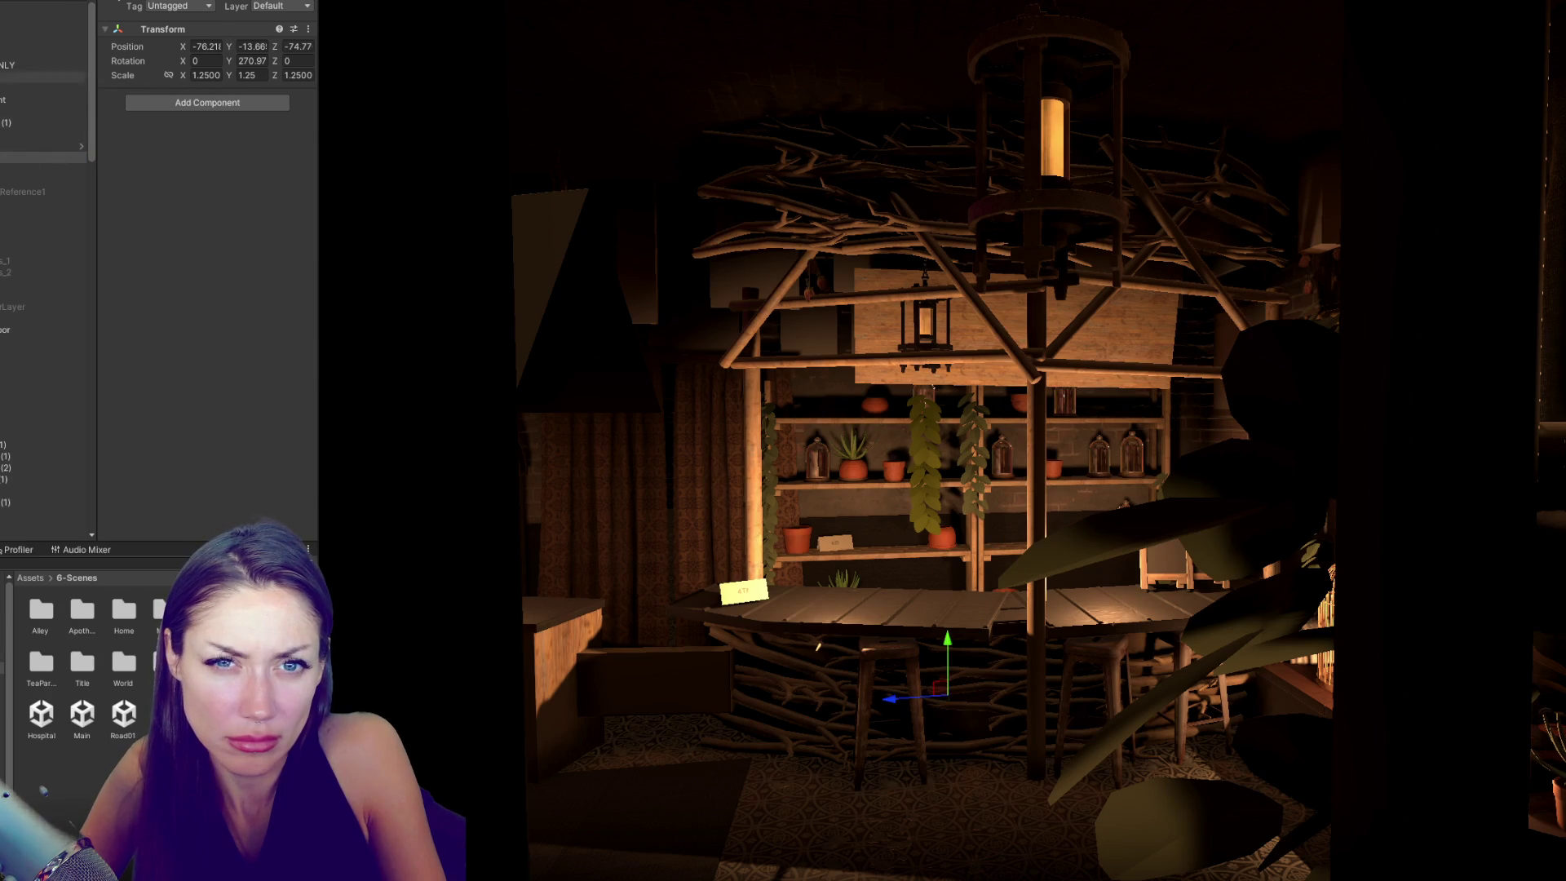
- Frame the MapBoard sign, then select the Bar object and expand its group
left_click(7, 149)
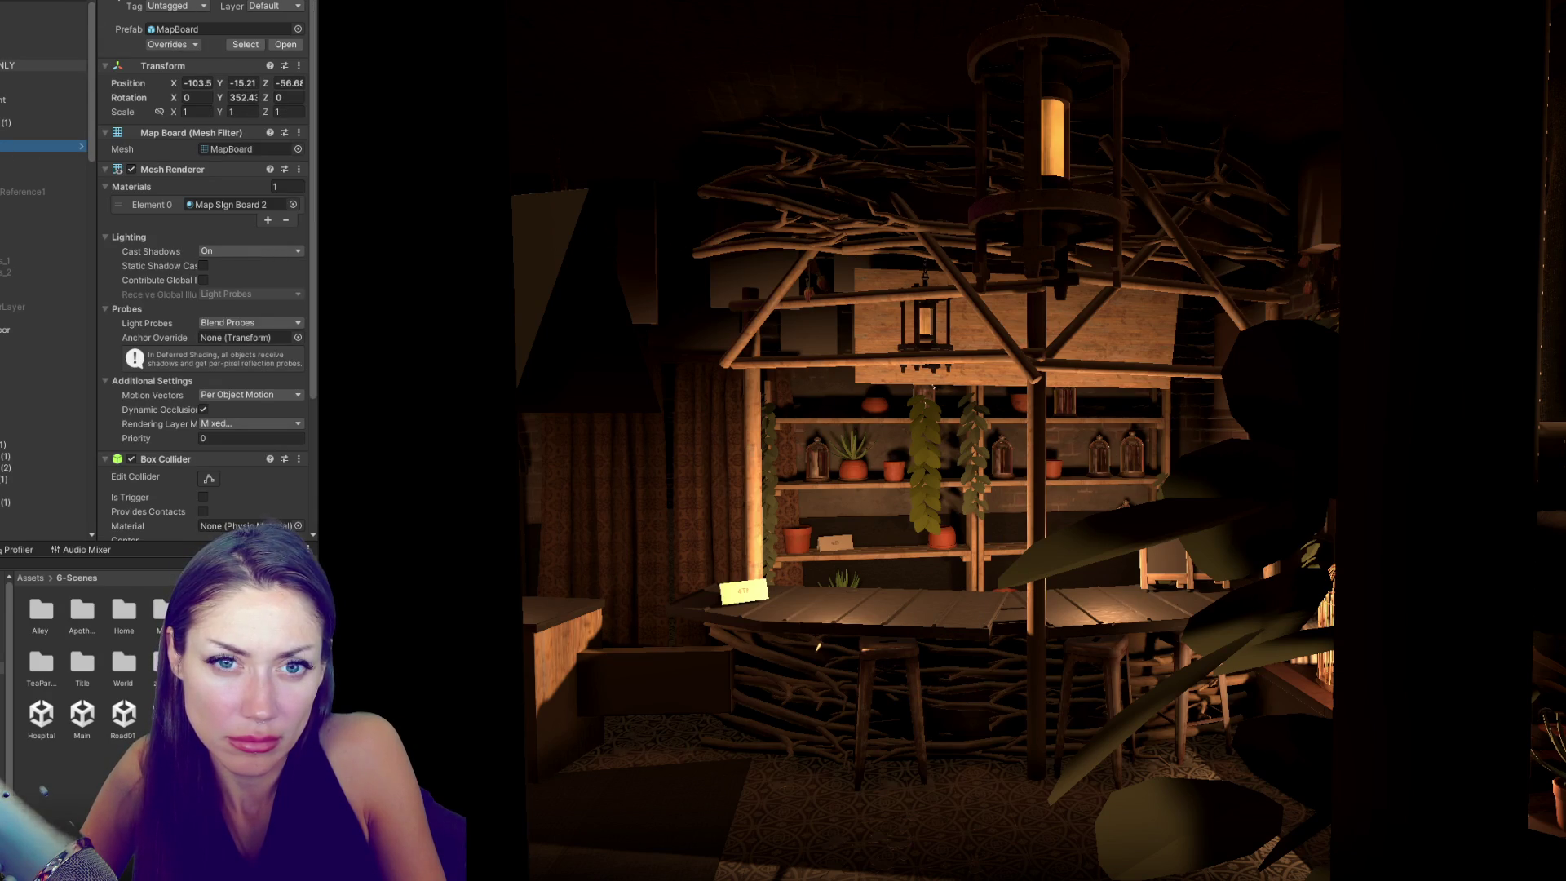
scroll(41, 327, "down", 8)
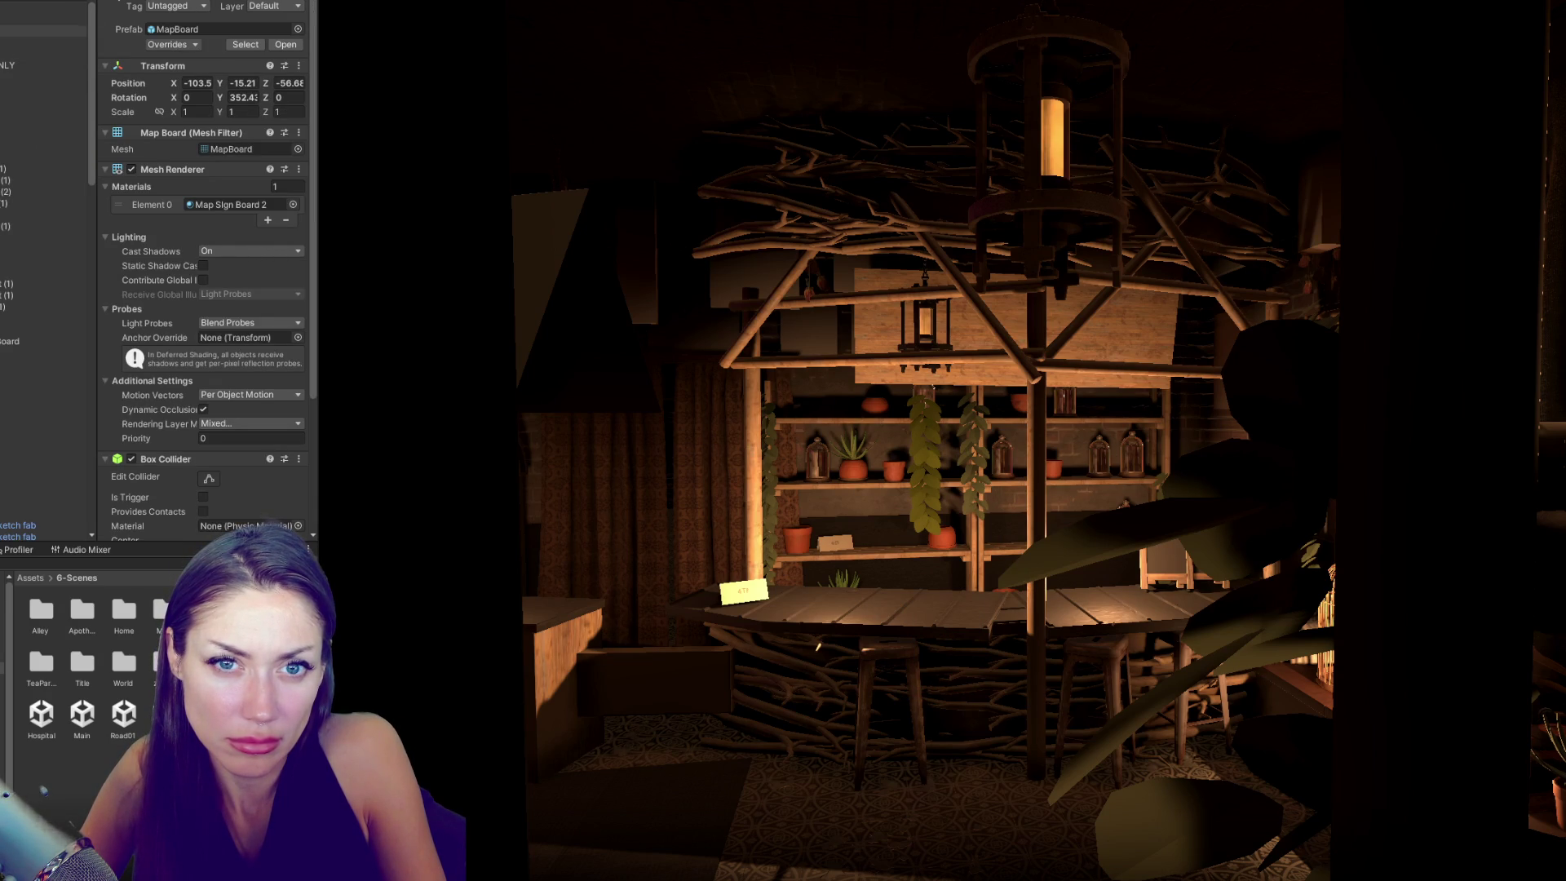
key("f")
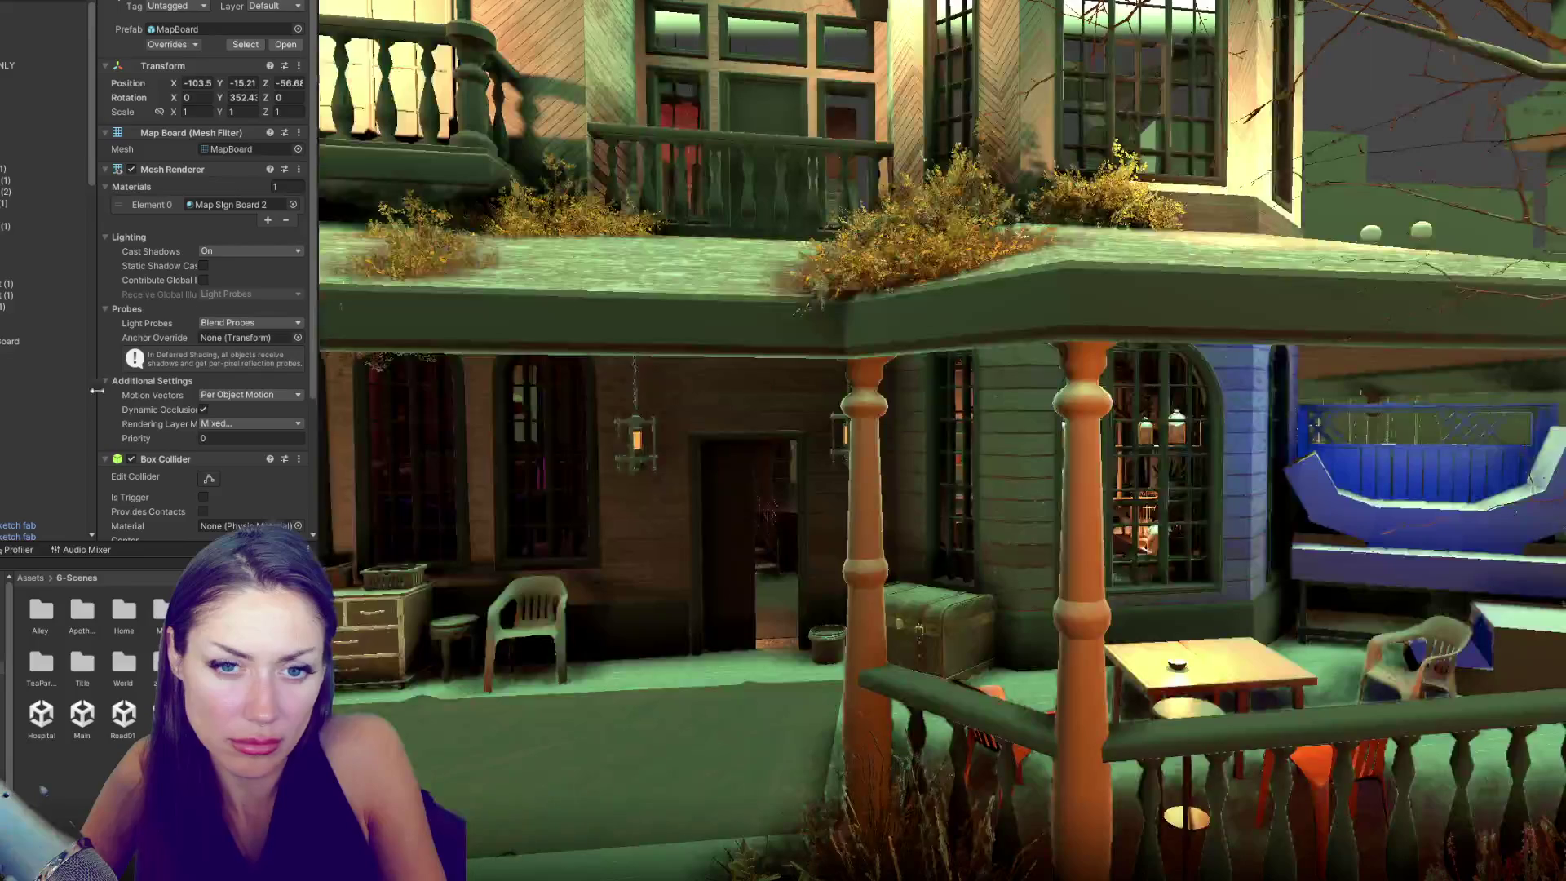
left_click(43, 385)
scroll(33, 392, "down", 8)
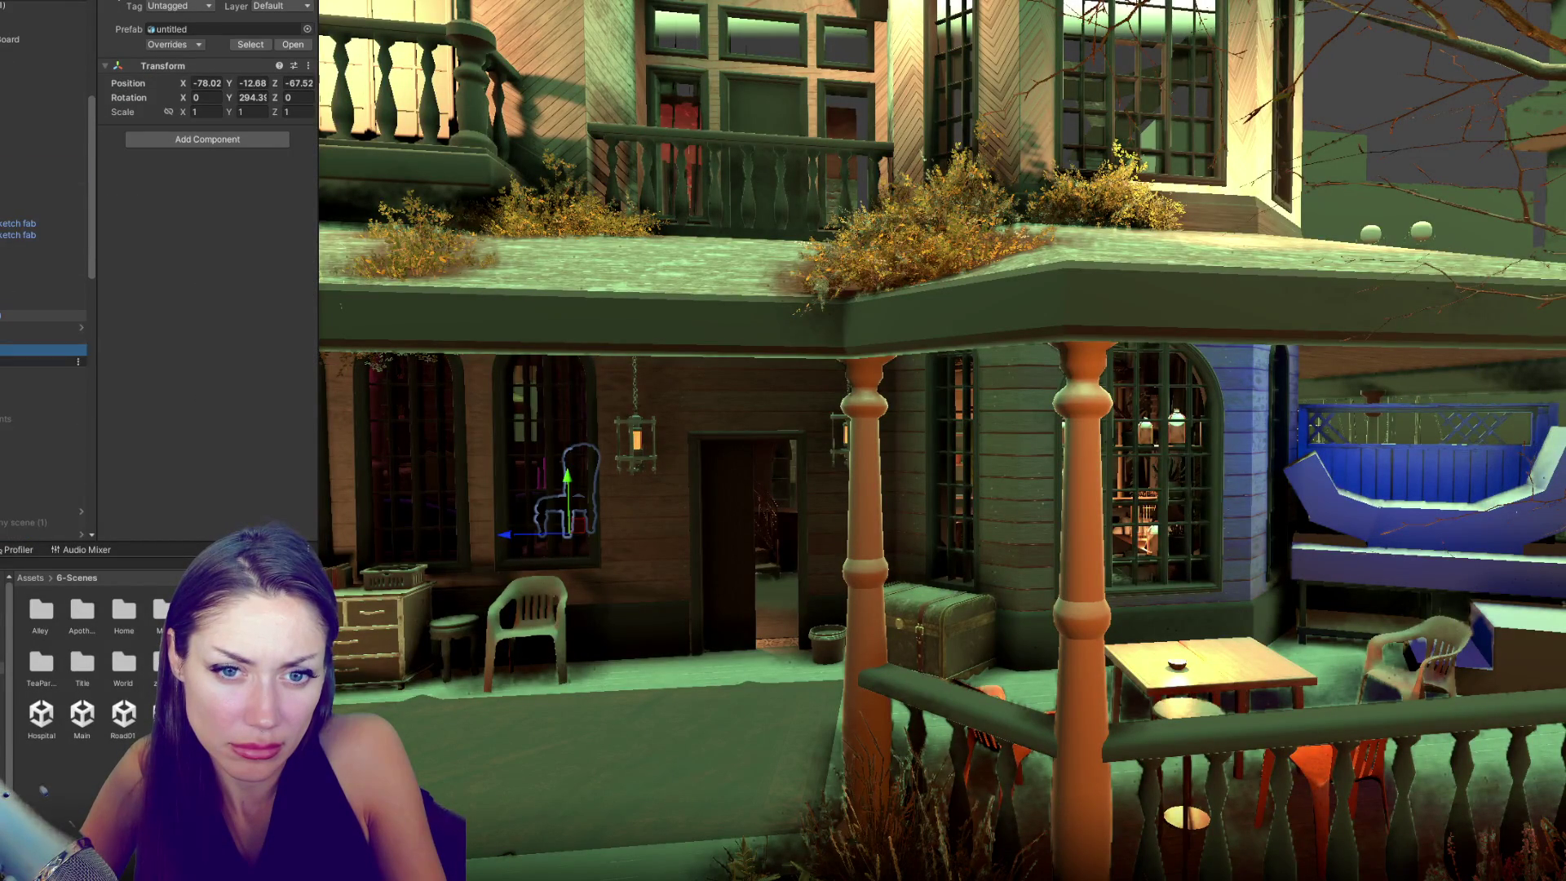
left_click(1, 280)
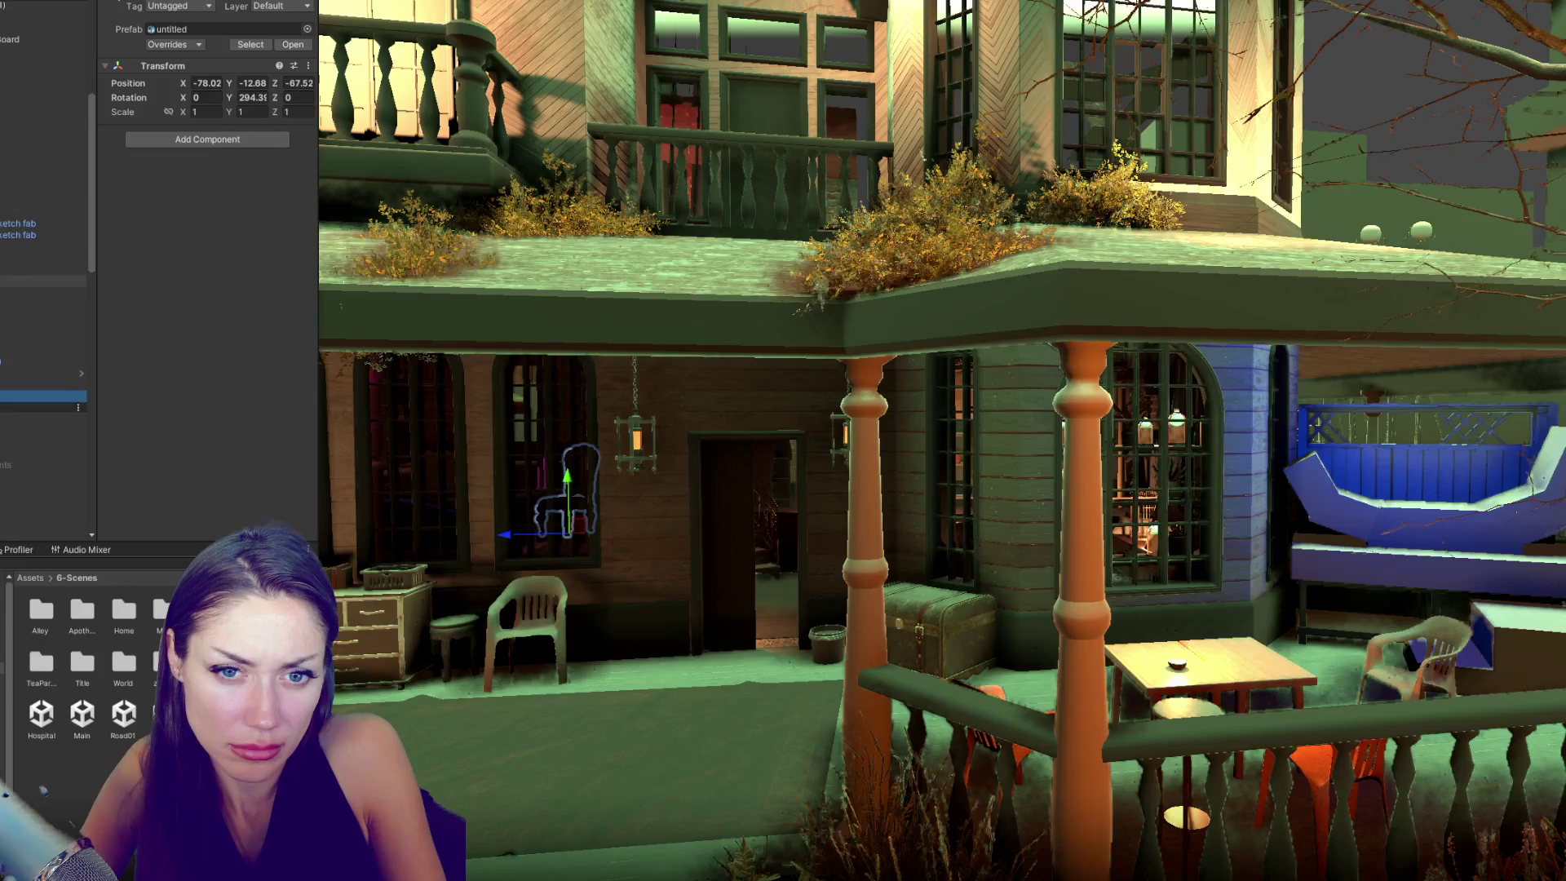
- Select the spiral staircase and the sofa on the porch
left_click(41, 246)
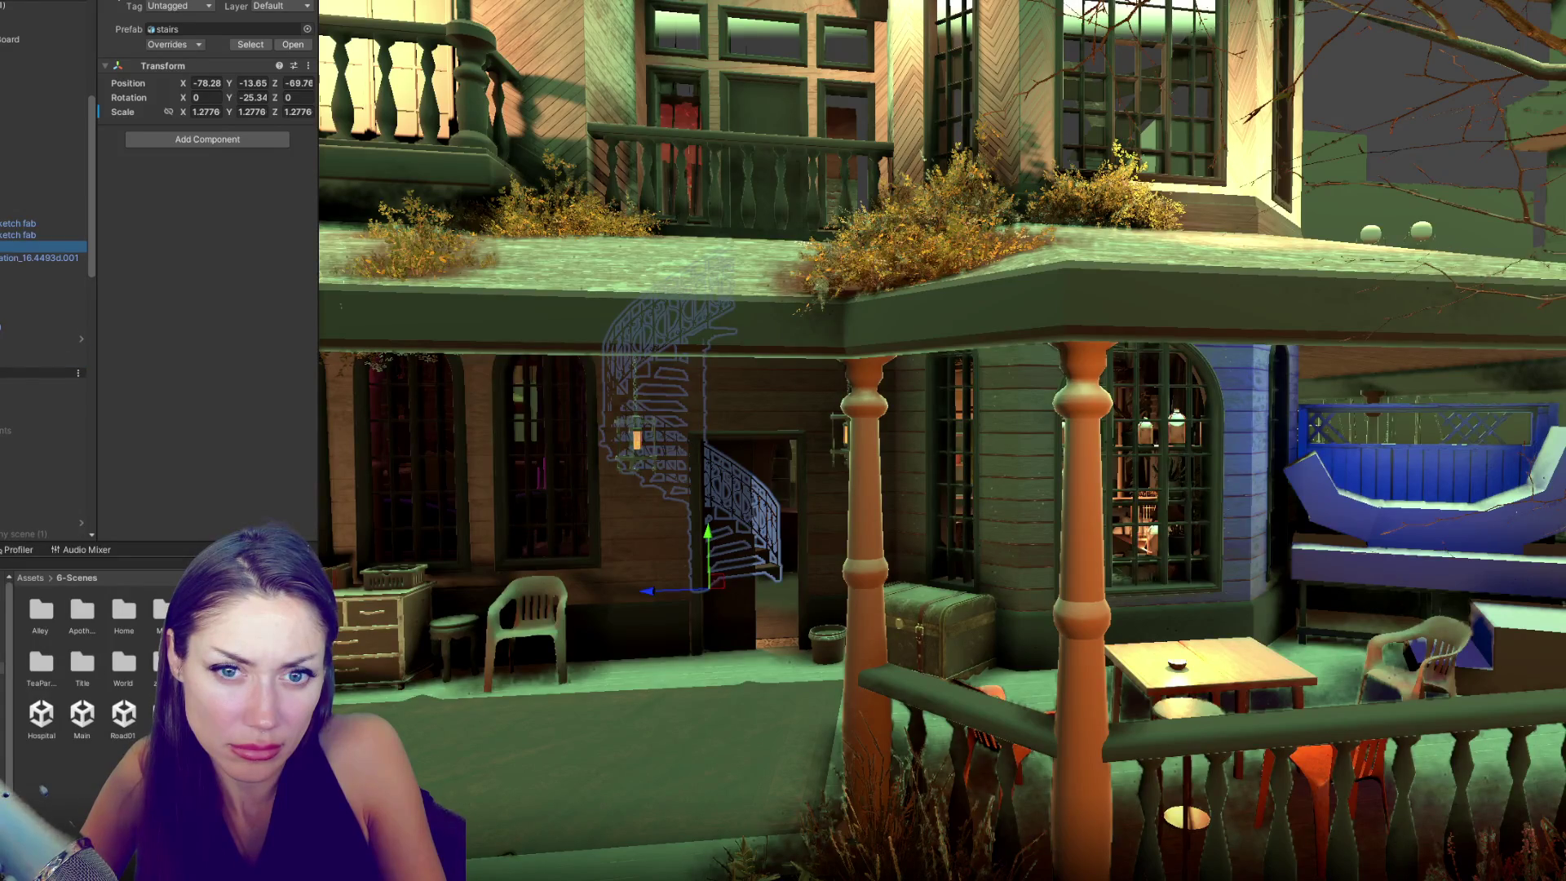
left_click(11, 228)
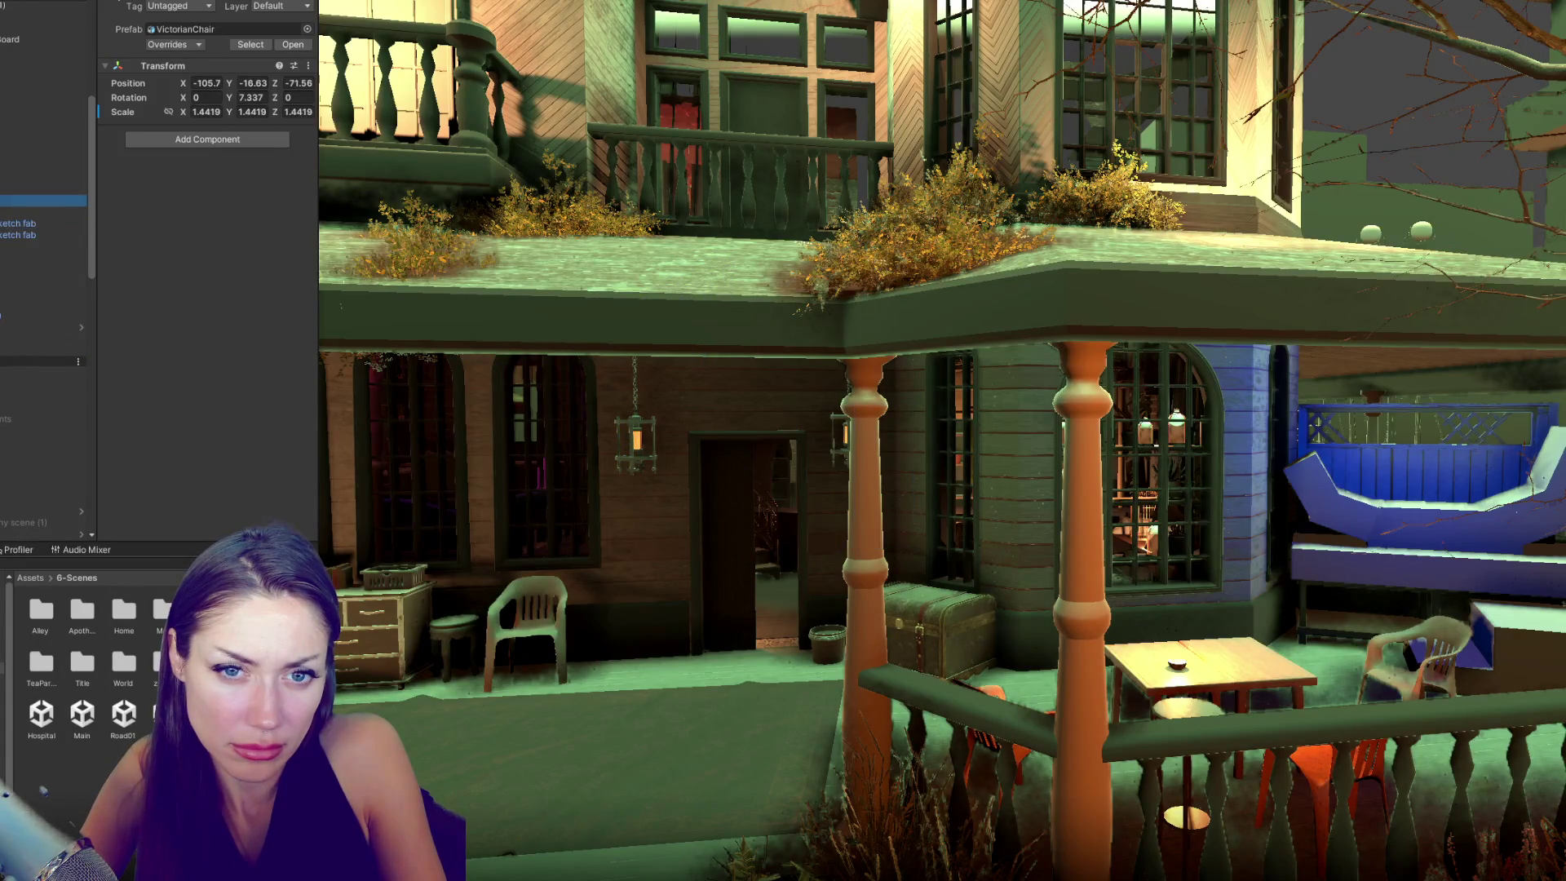
scroll(2, 240, "up", 3)
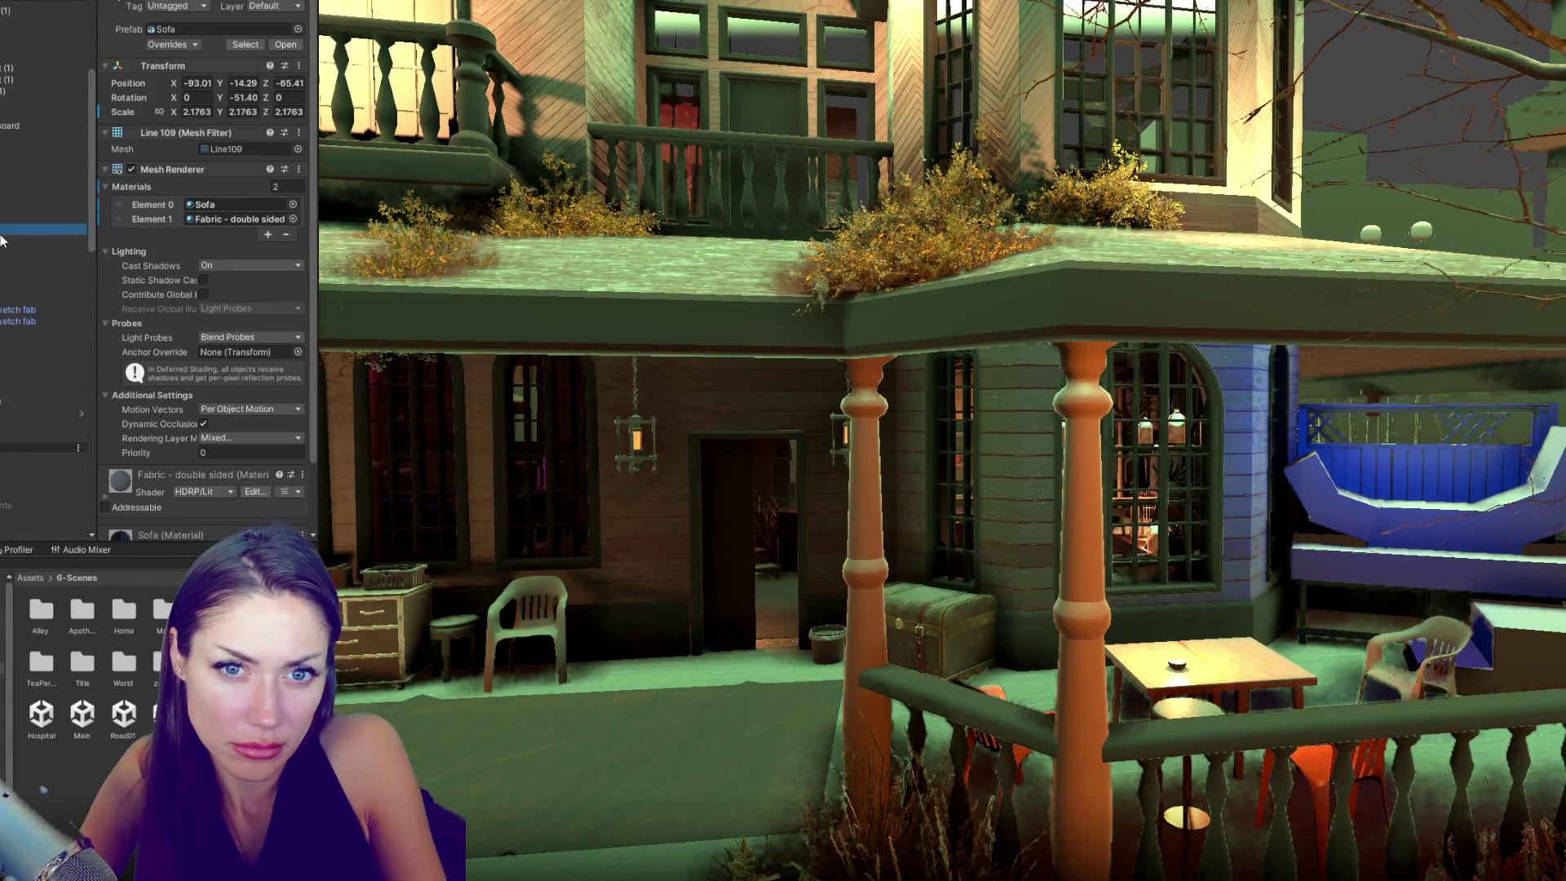
scroll(2, 240, "up", 3)
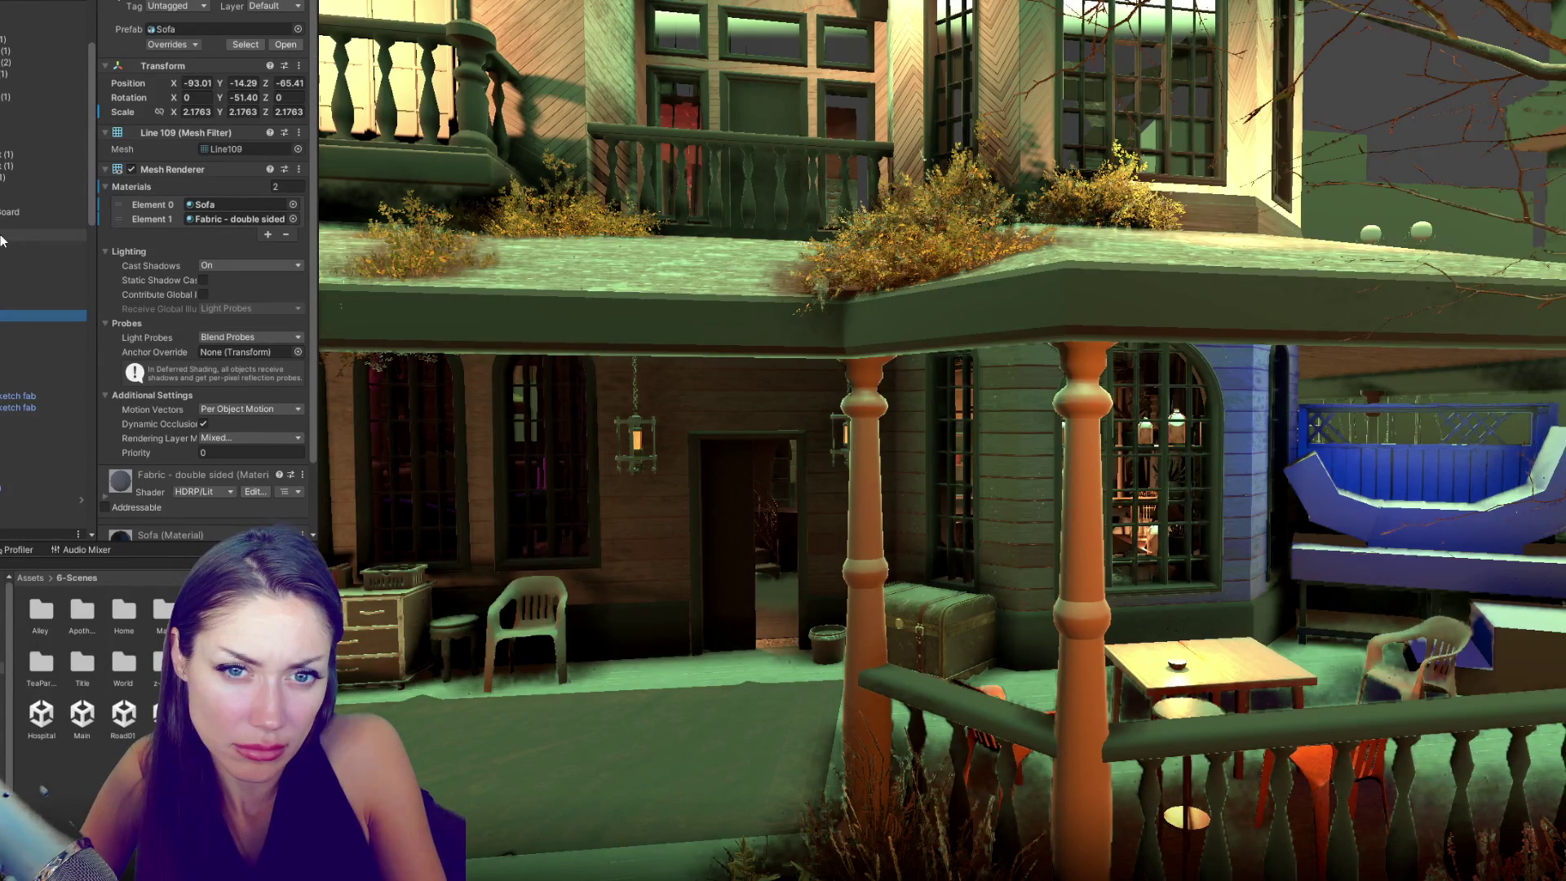
scroll(1, 240, "up", 3)
scroll(1, 240, "down", 6)
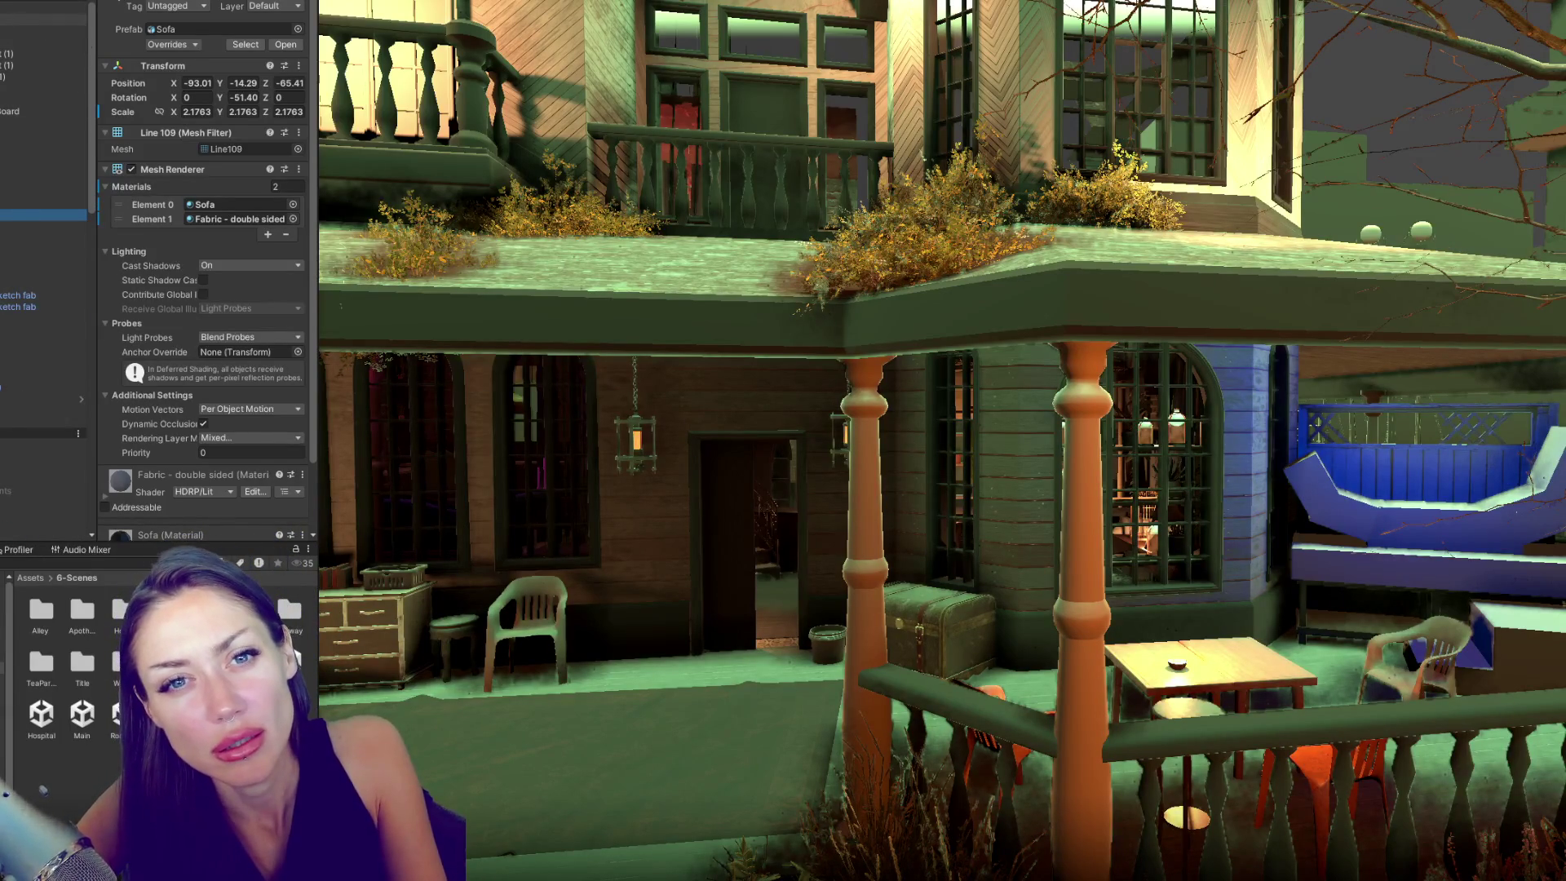
- Select the top Hierarchy object, expand its group and select one of its children
scroll(40, 111, "up", 2)
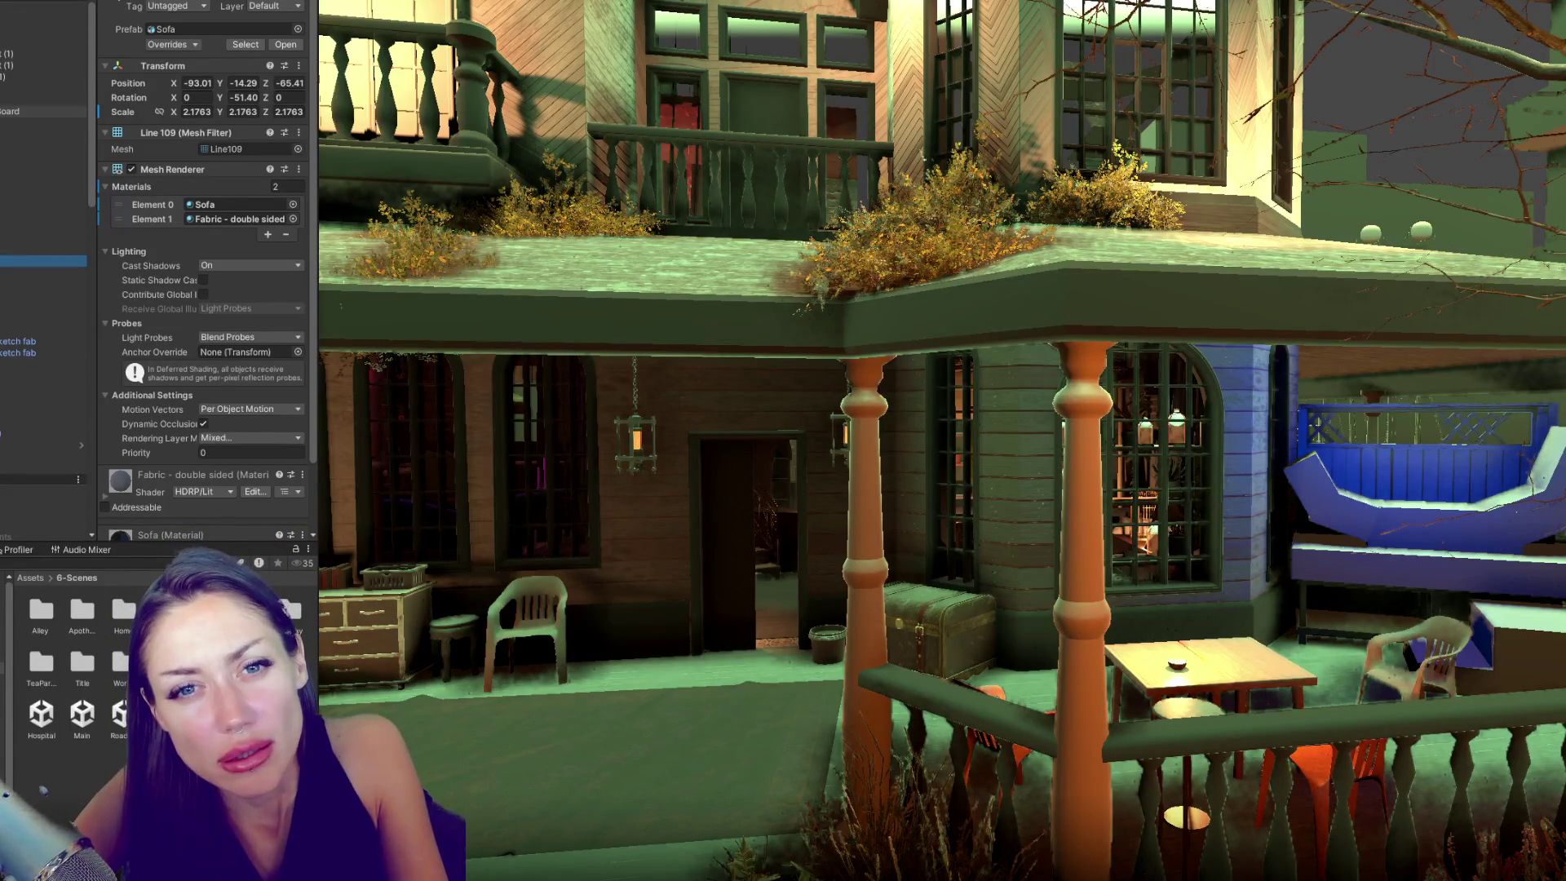
scroll(41, 245, "up", 8)
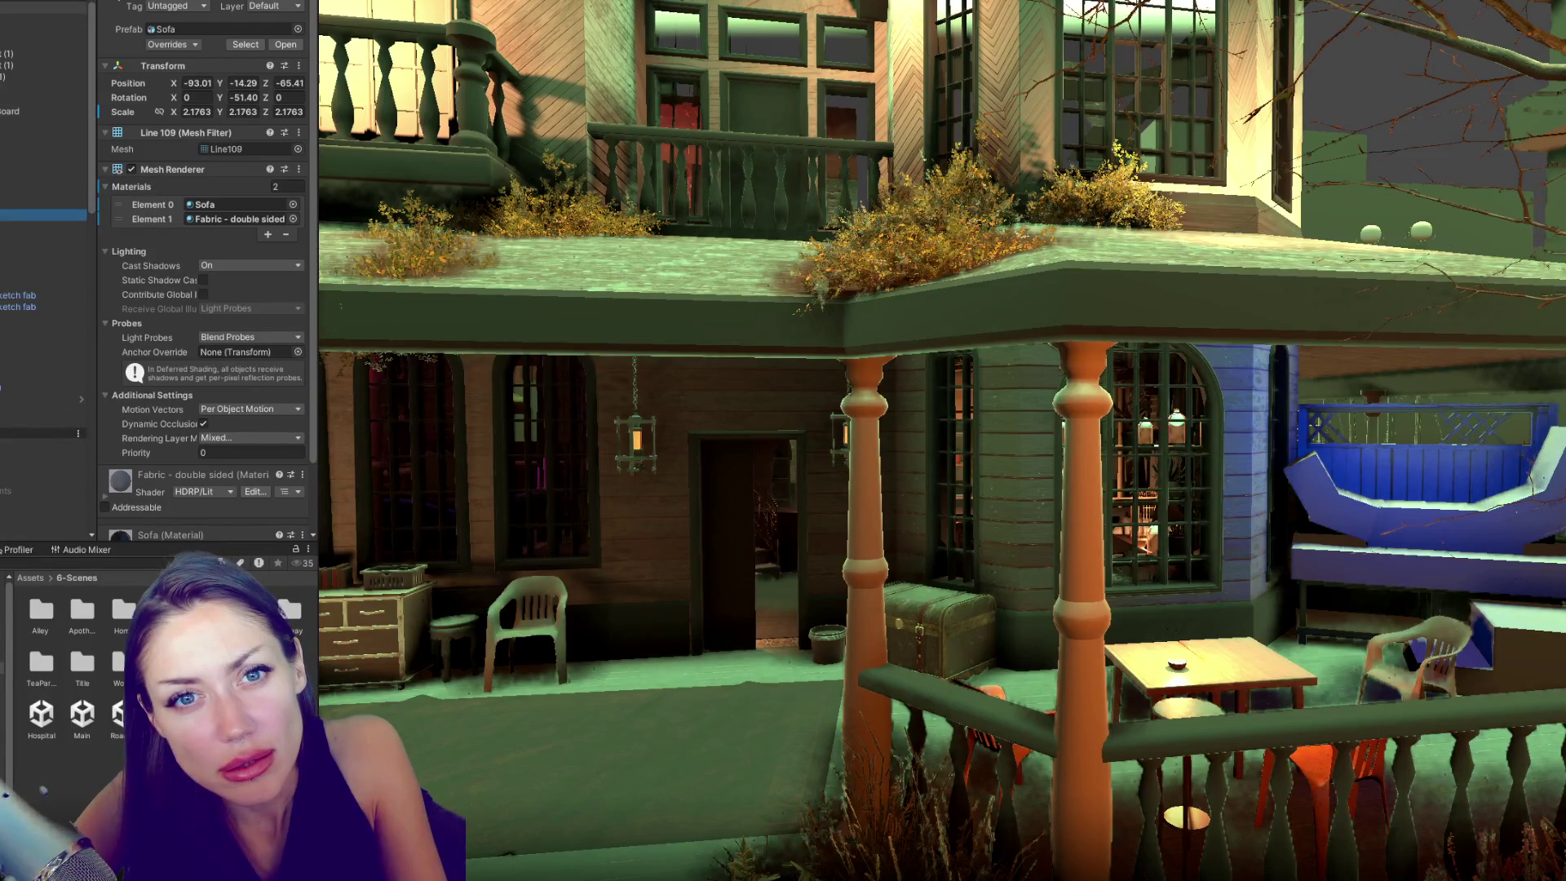
left_click(41, 7)
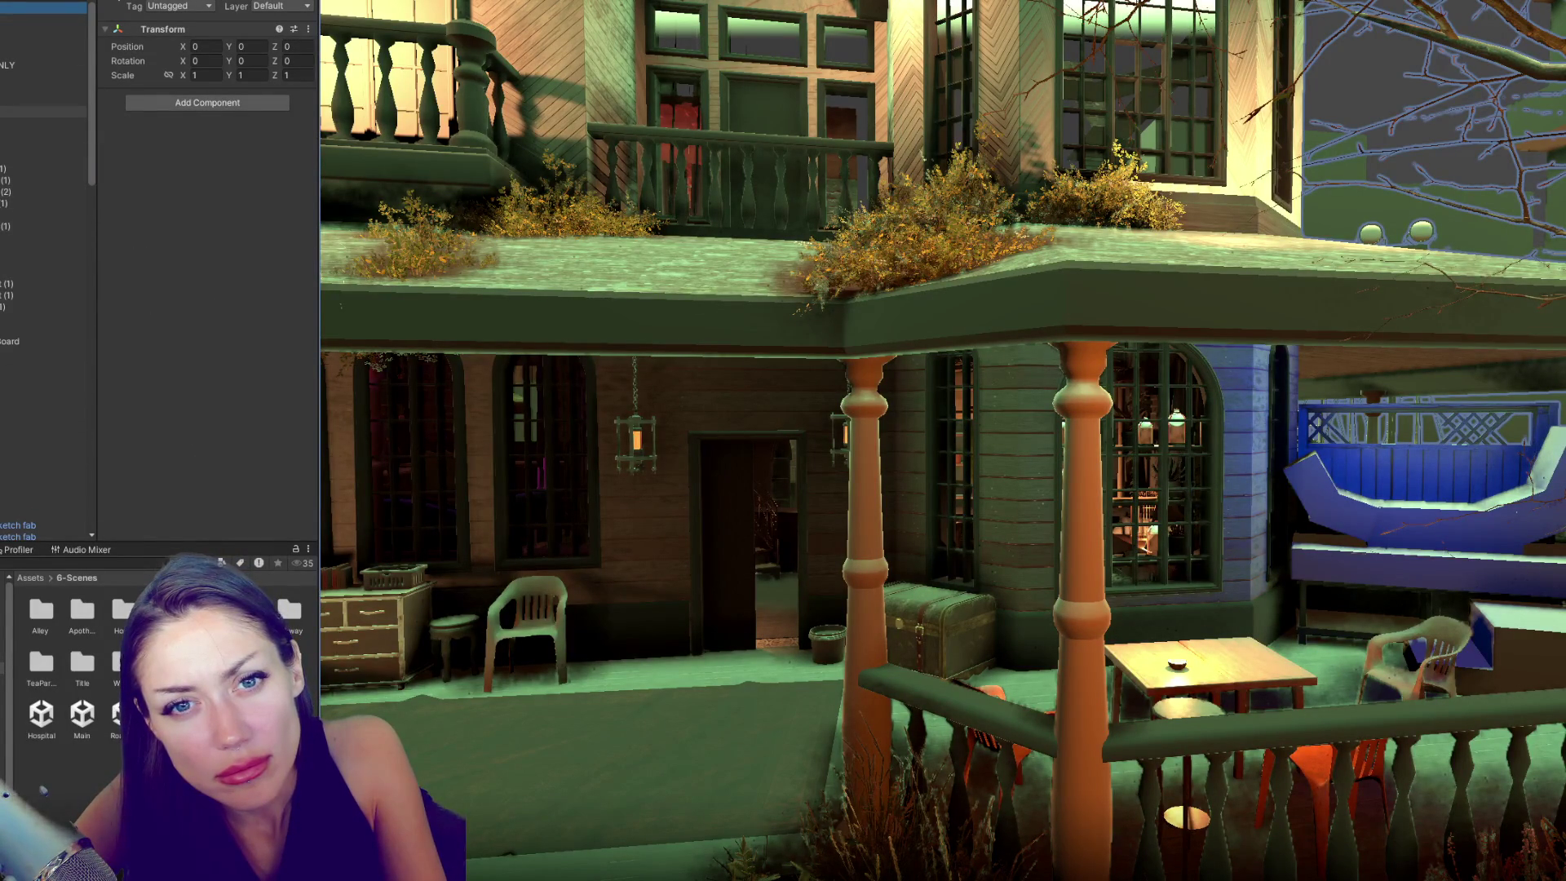
left_click(4, 112)
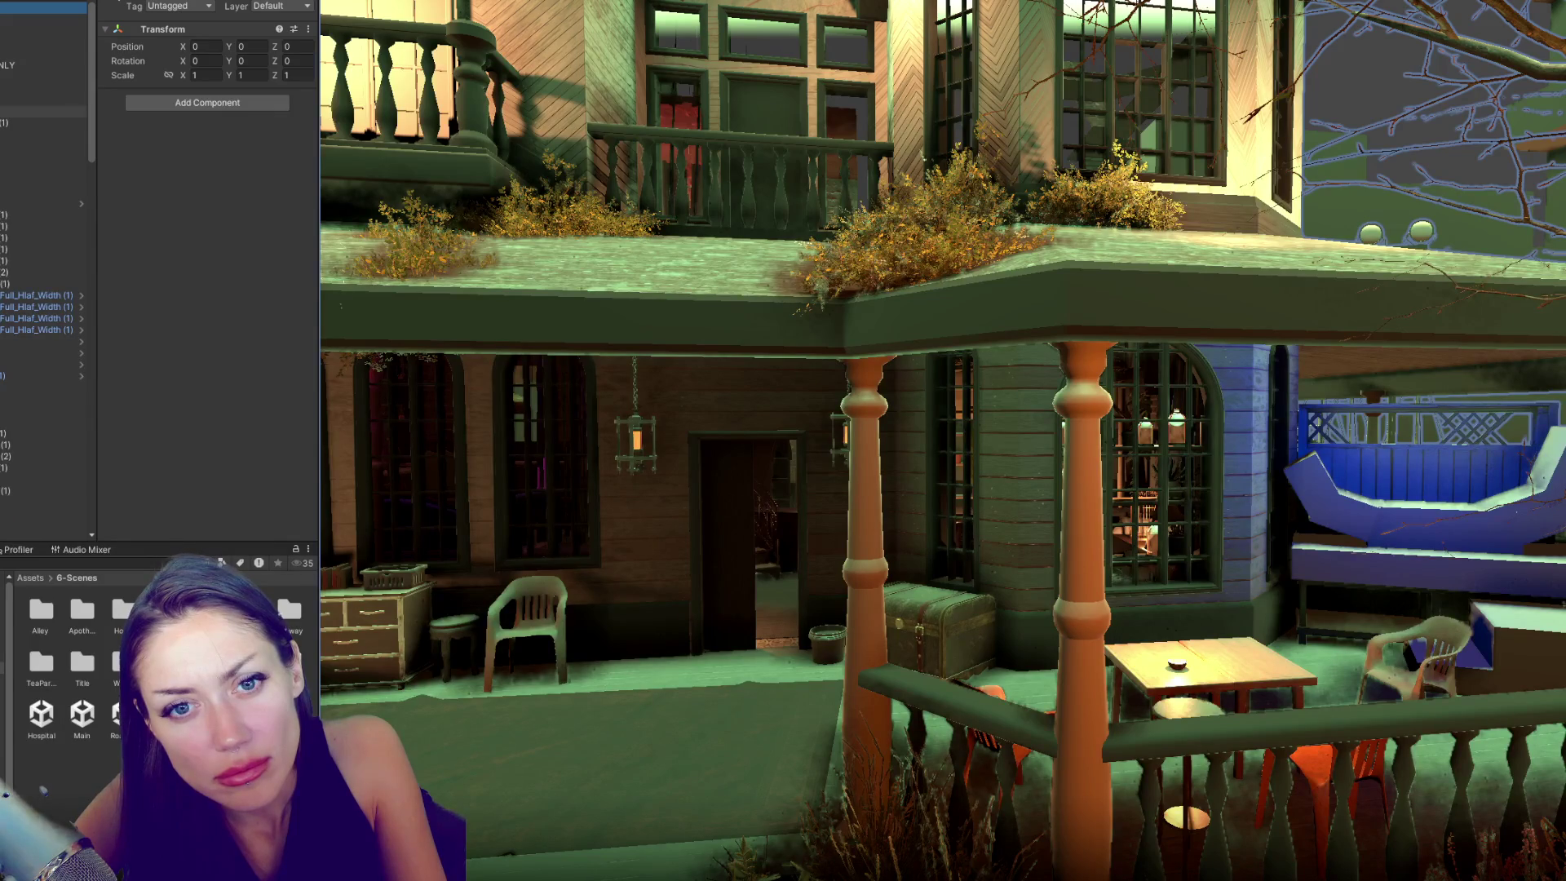
left_click(32, 182)
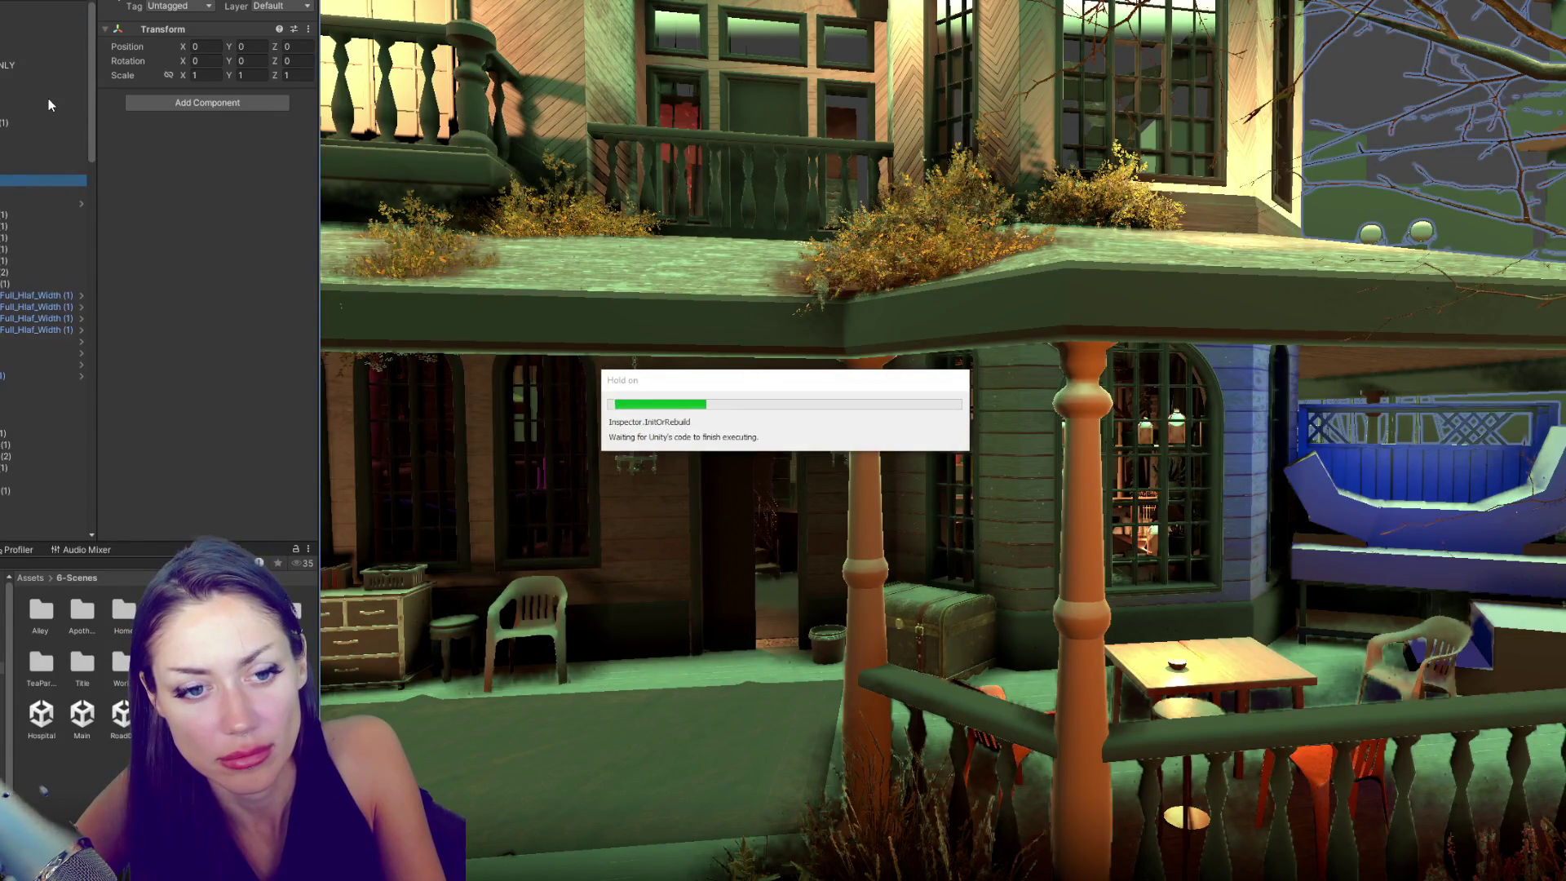
- Delete the selected object, then select an empty grouping object and the wooden Post
key("Delete")
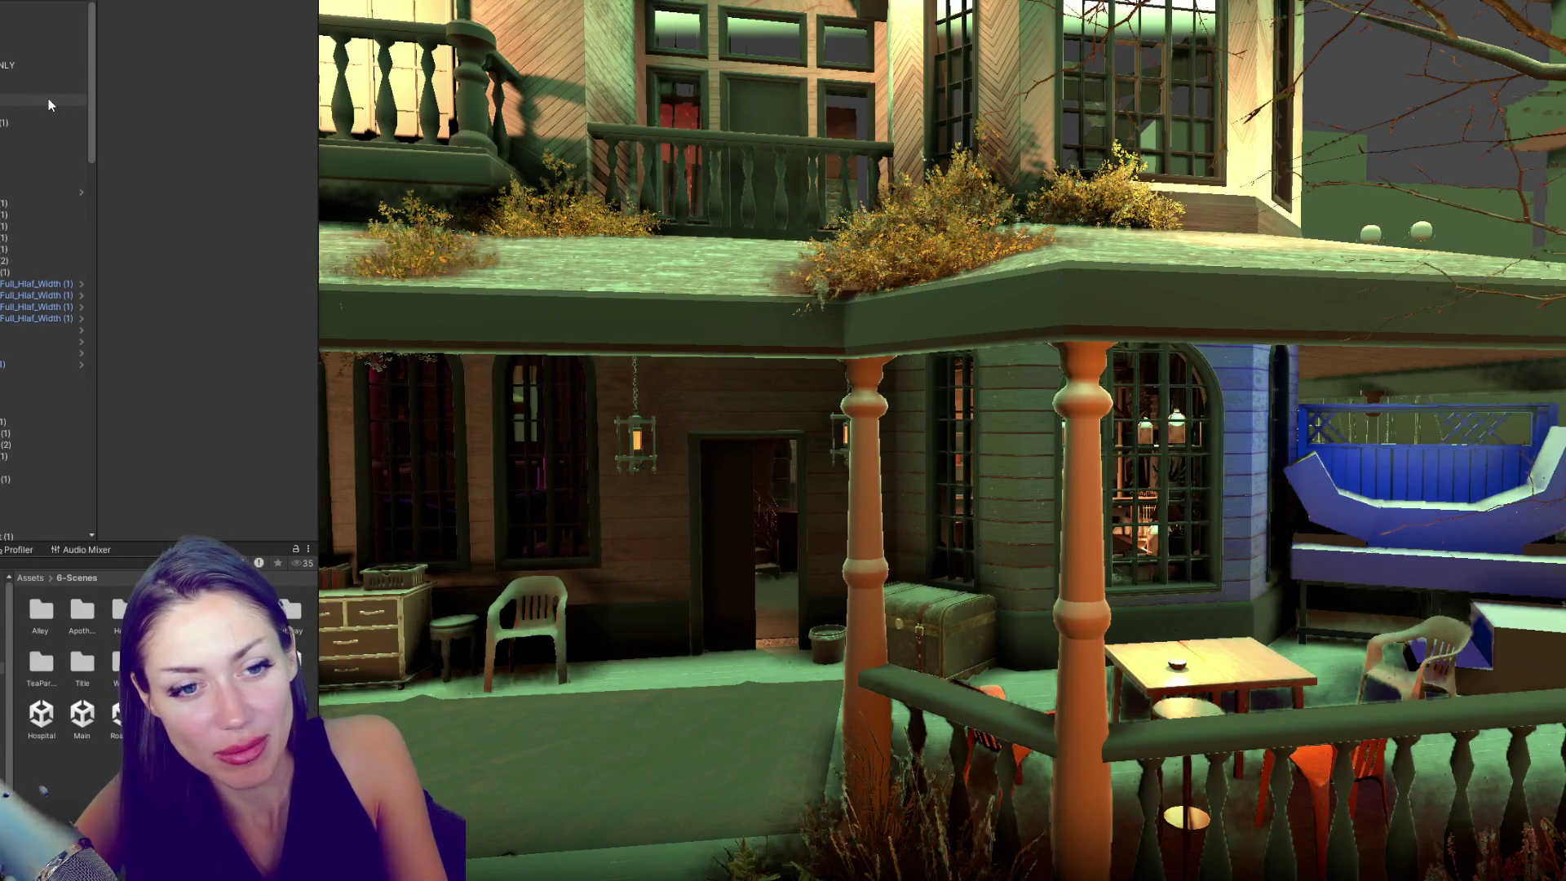
left_click(44, 122)
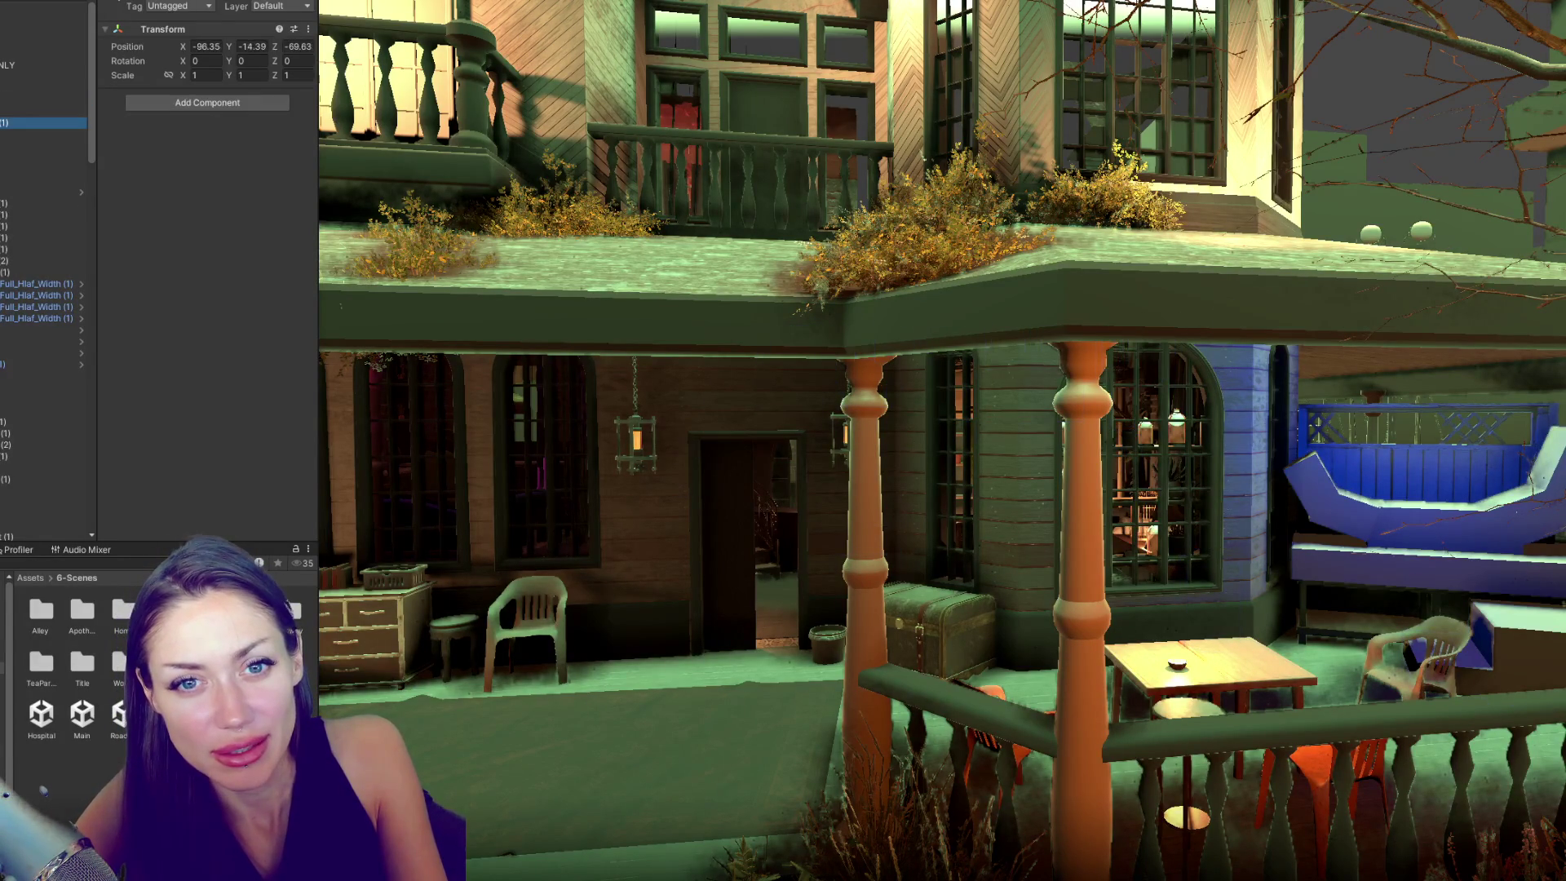
left_click(40, 134)
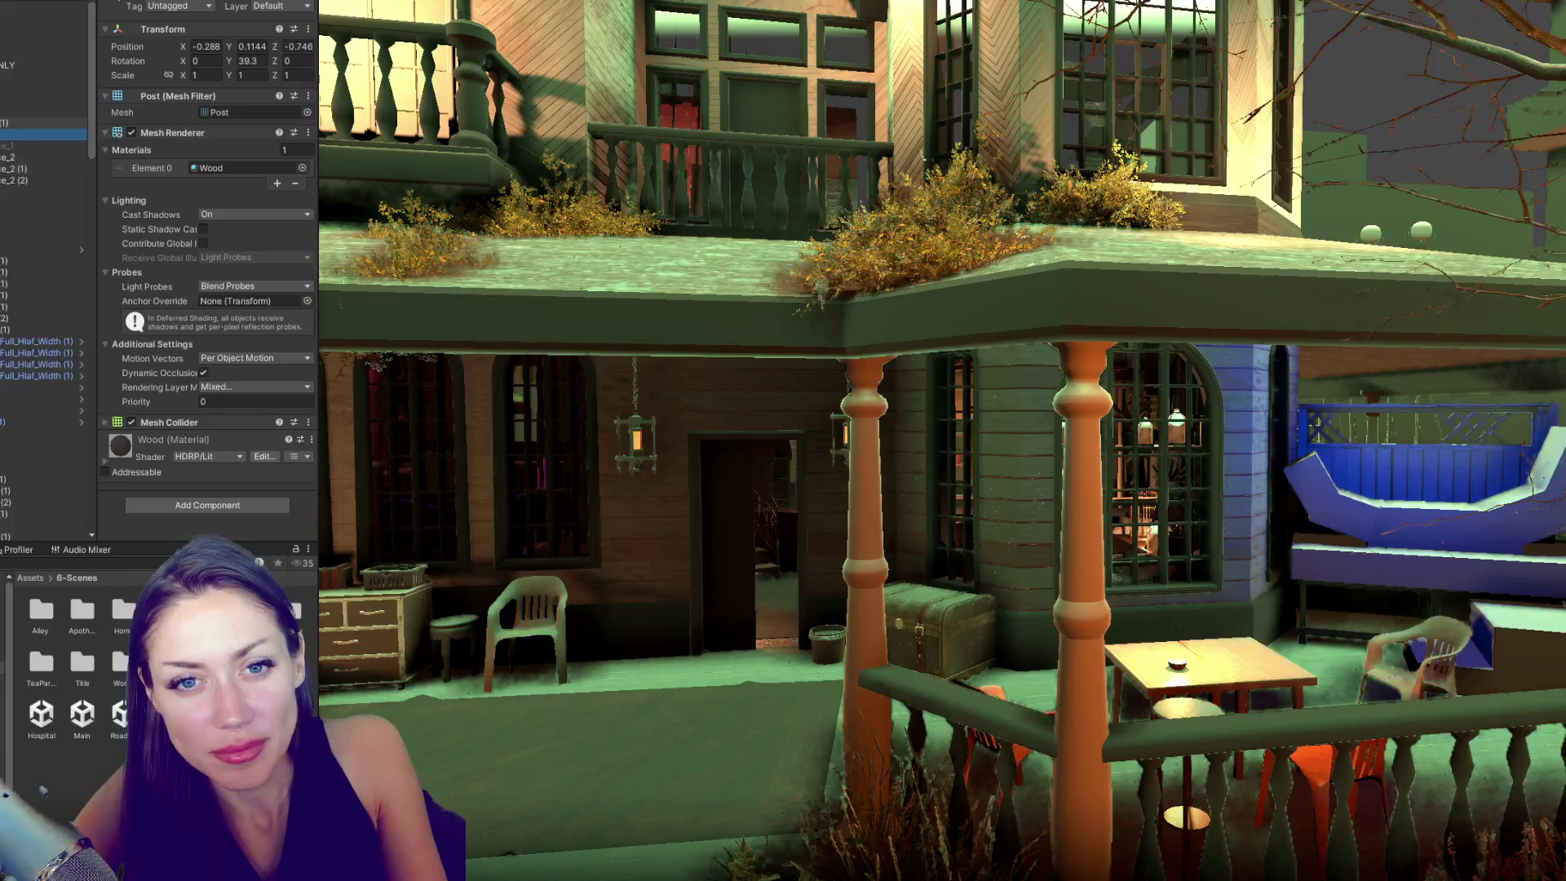
scroll(45, 286, "up", 7)
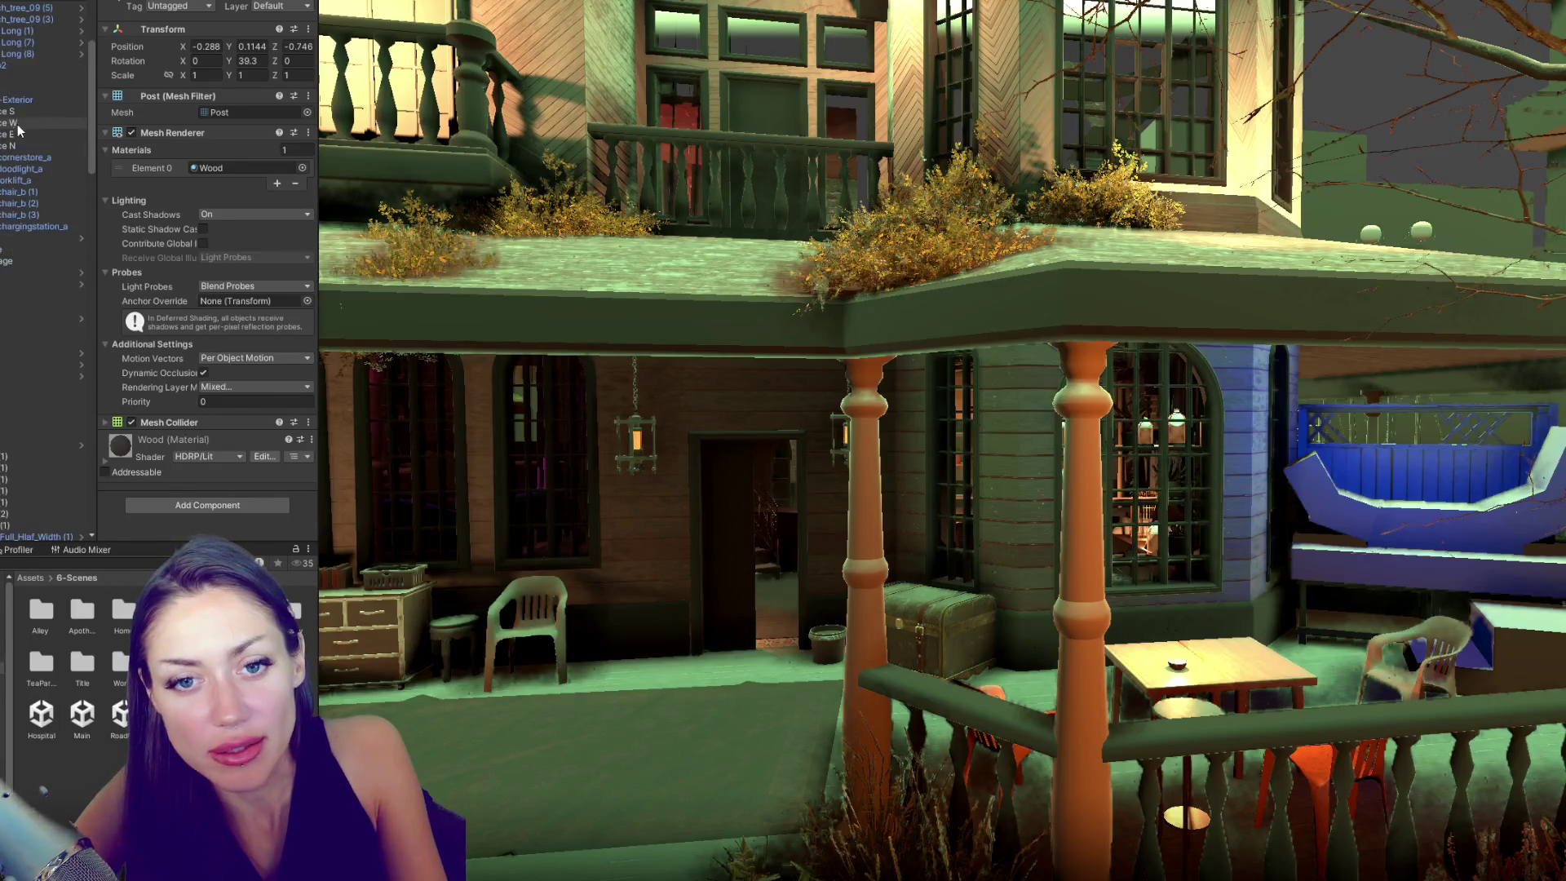
scroll(33, 135, "up", 5)
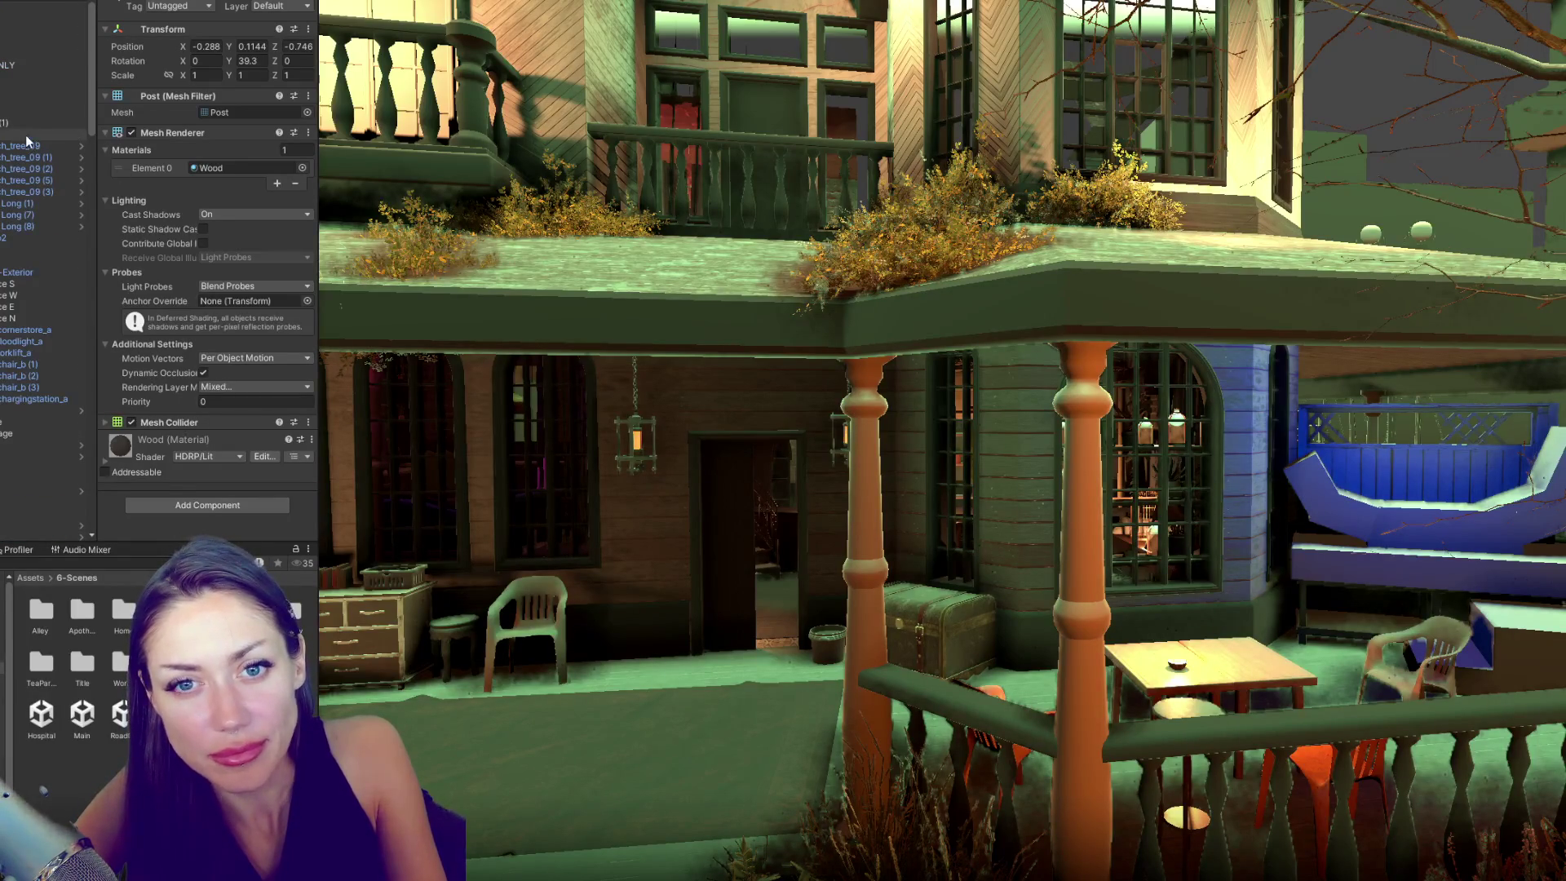
- Inspect a tree's mesh and trunk material, the house exterior group and a Blackbody porch piece
left_click(26, 135)
scroll(32, 163, "down", 4)
left_click(4, 114)
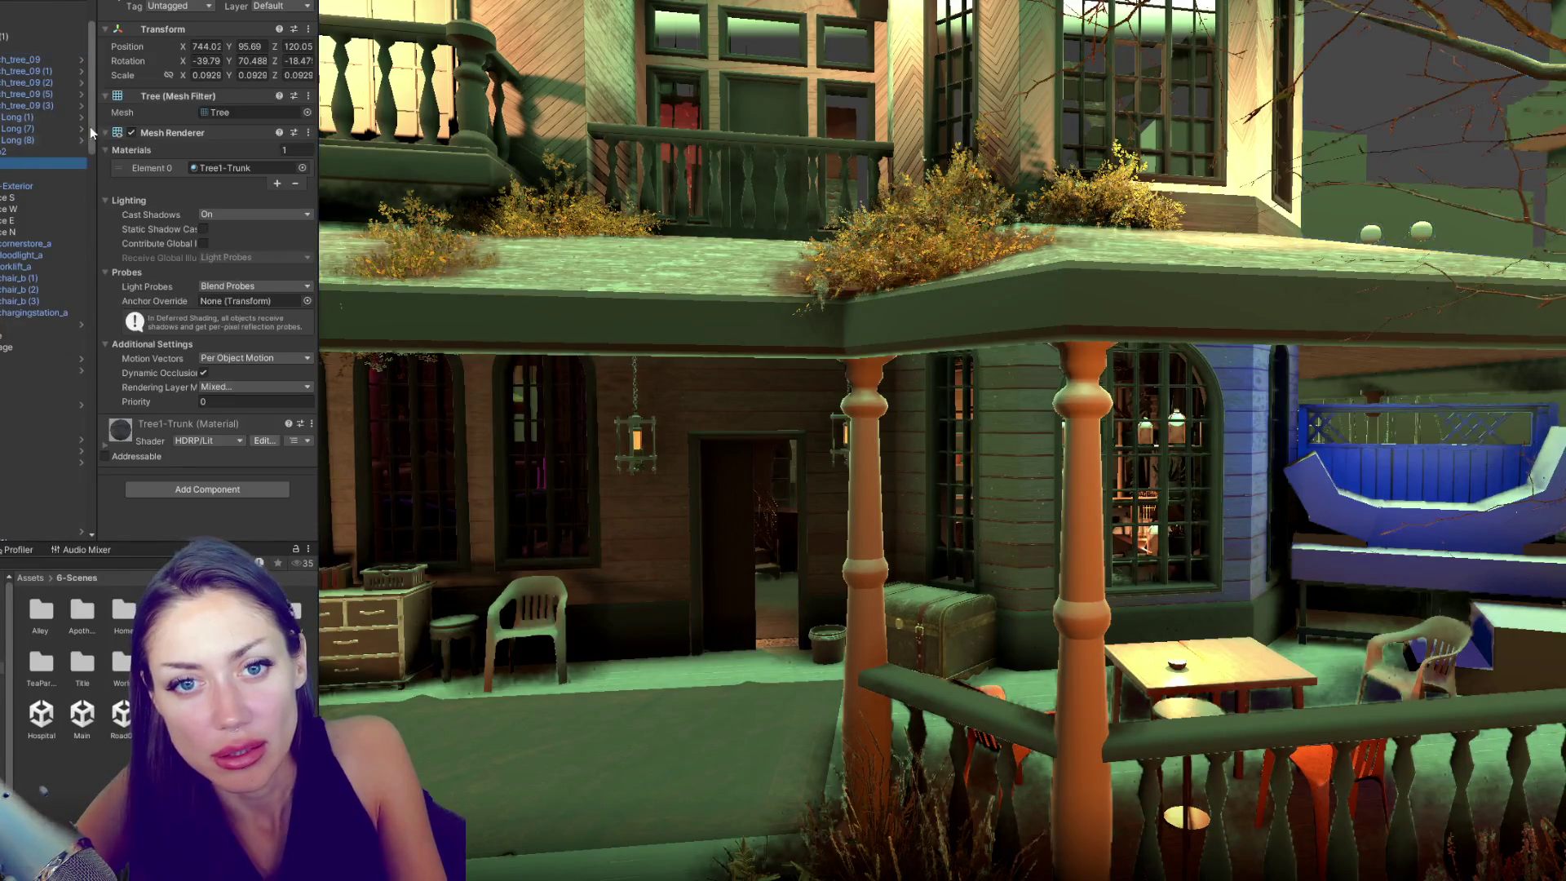
scroll(4, 115, "down", 1)
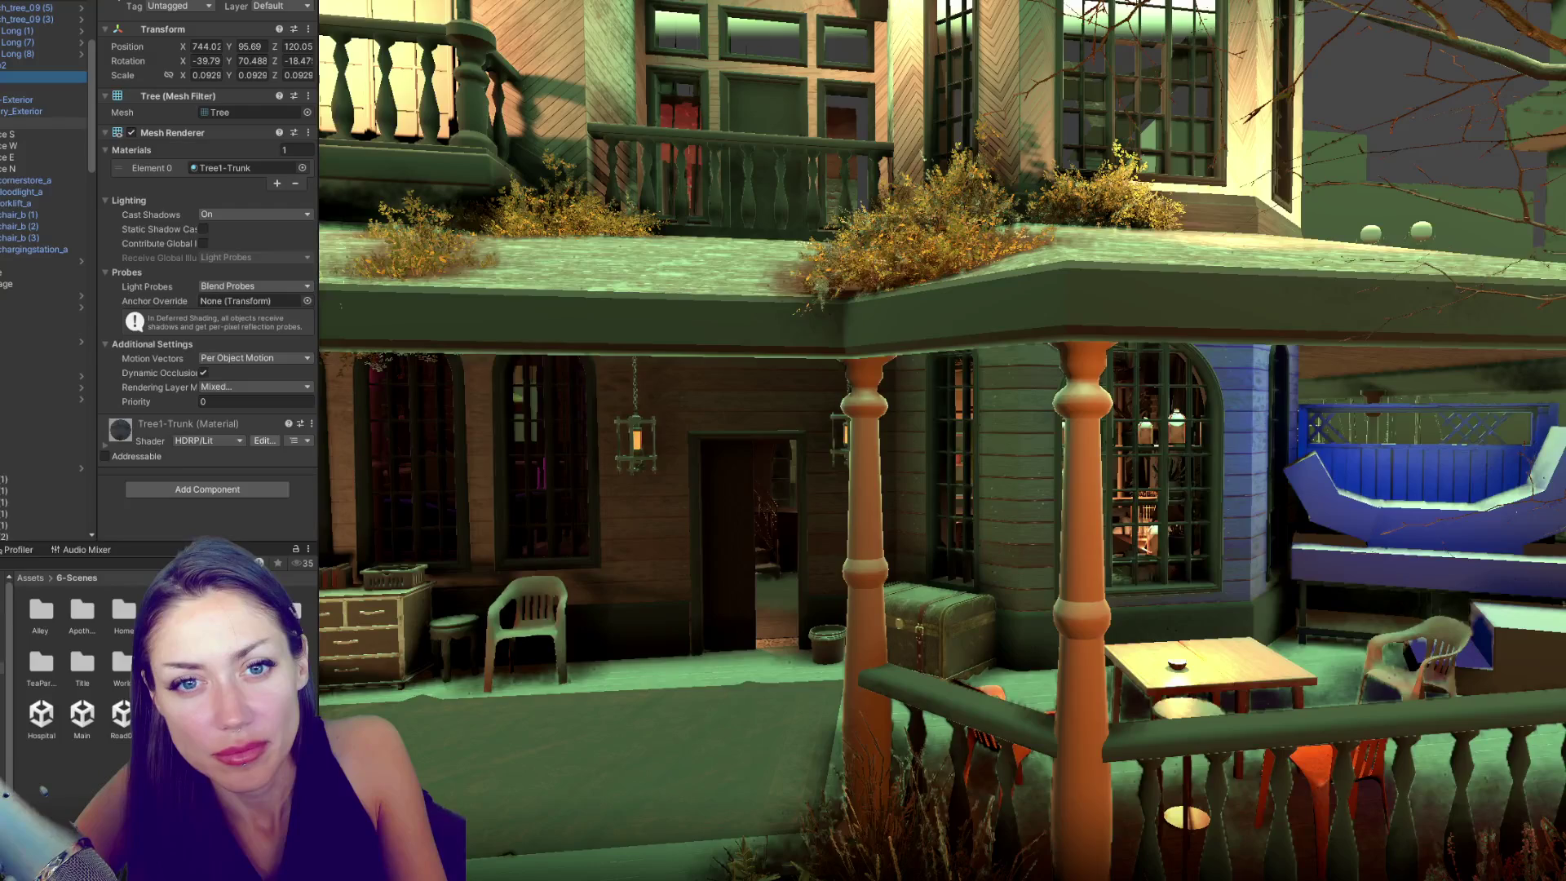
left_click(4, 111)
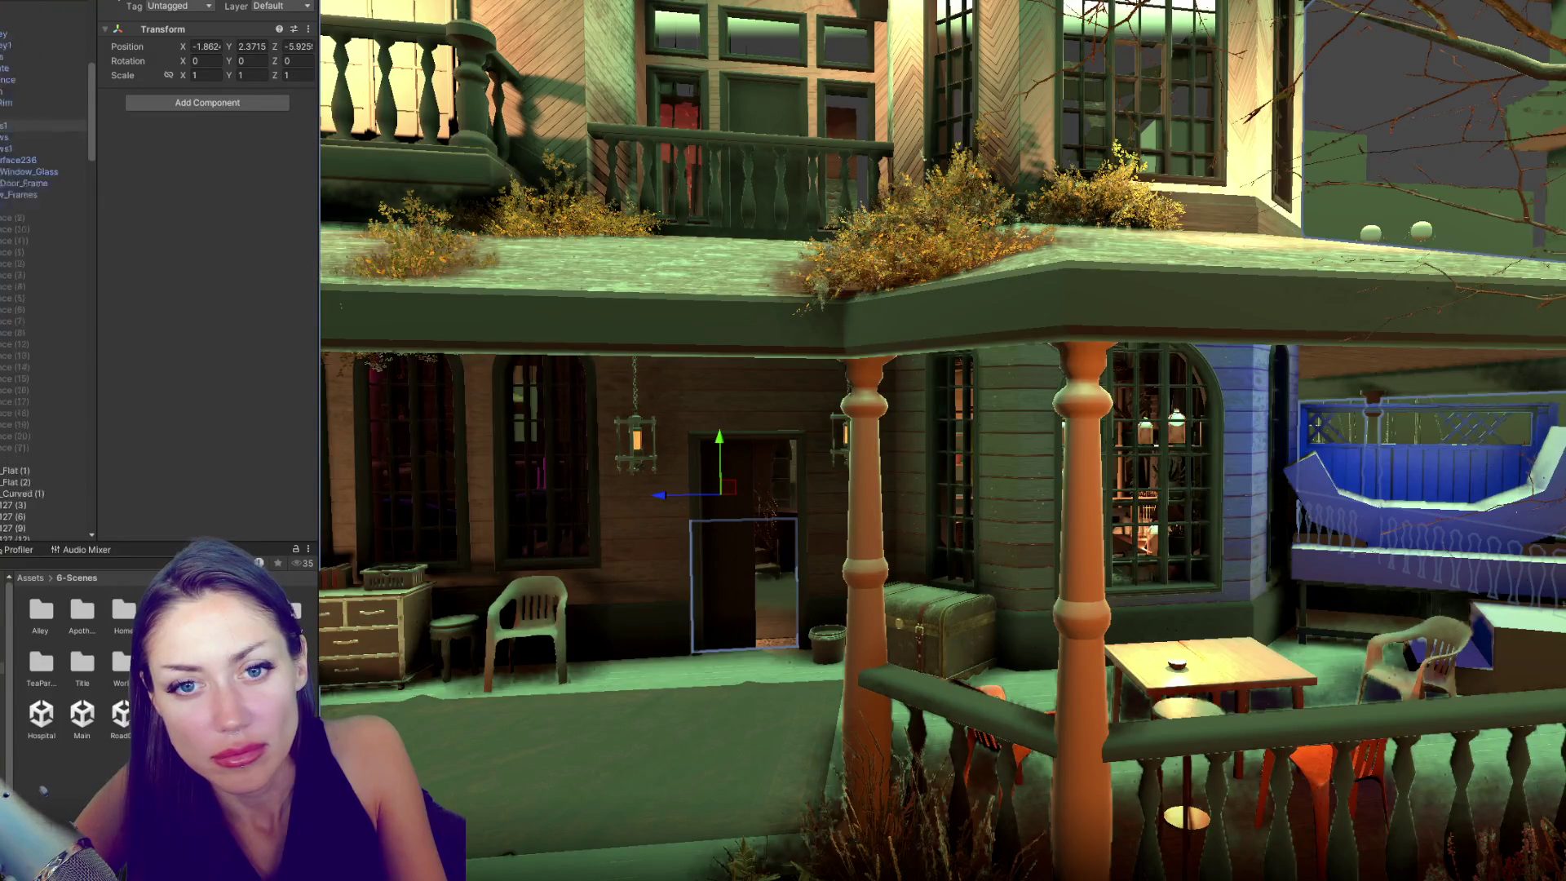
left_click(25, 174)
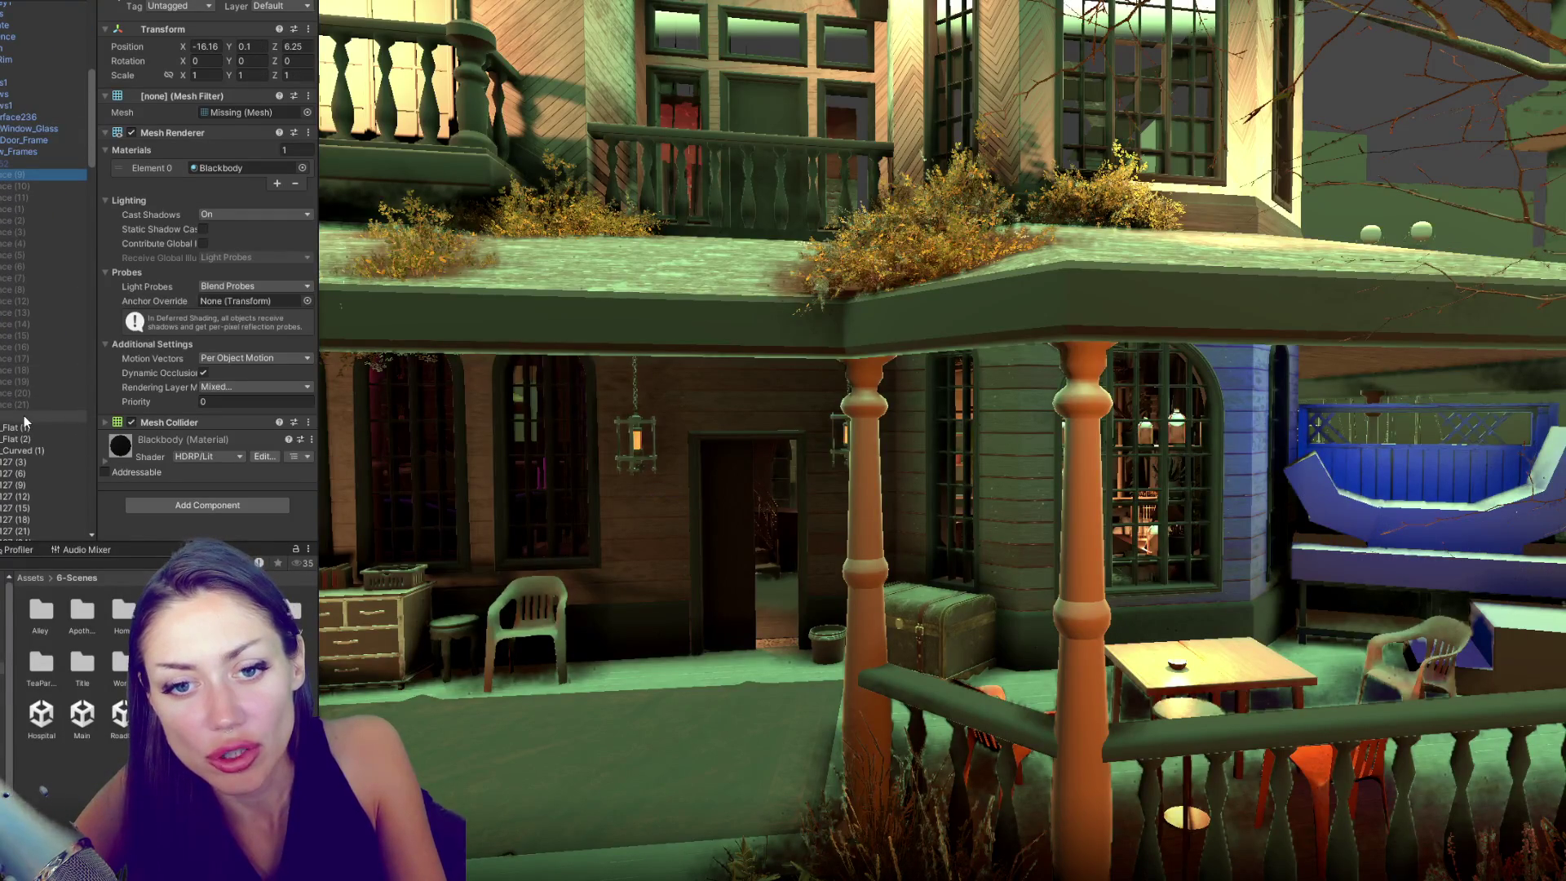
scroll(45, 269, "down", 5)
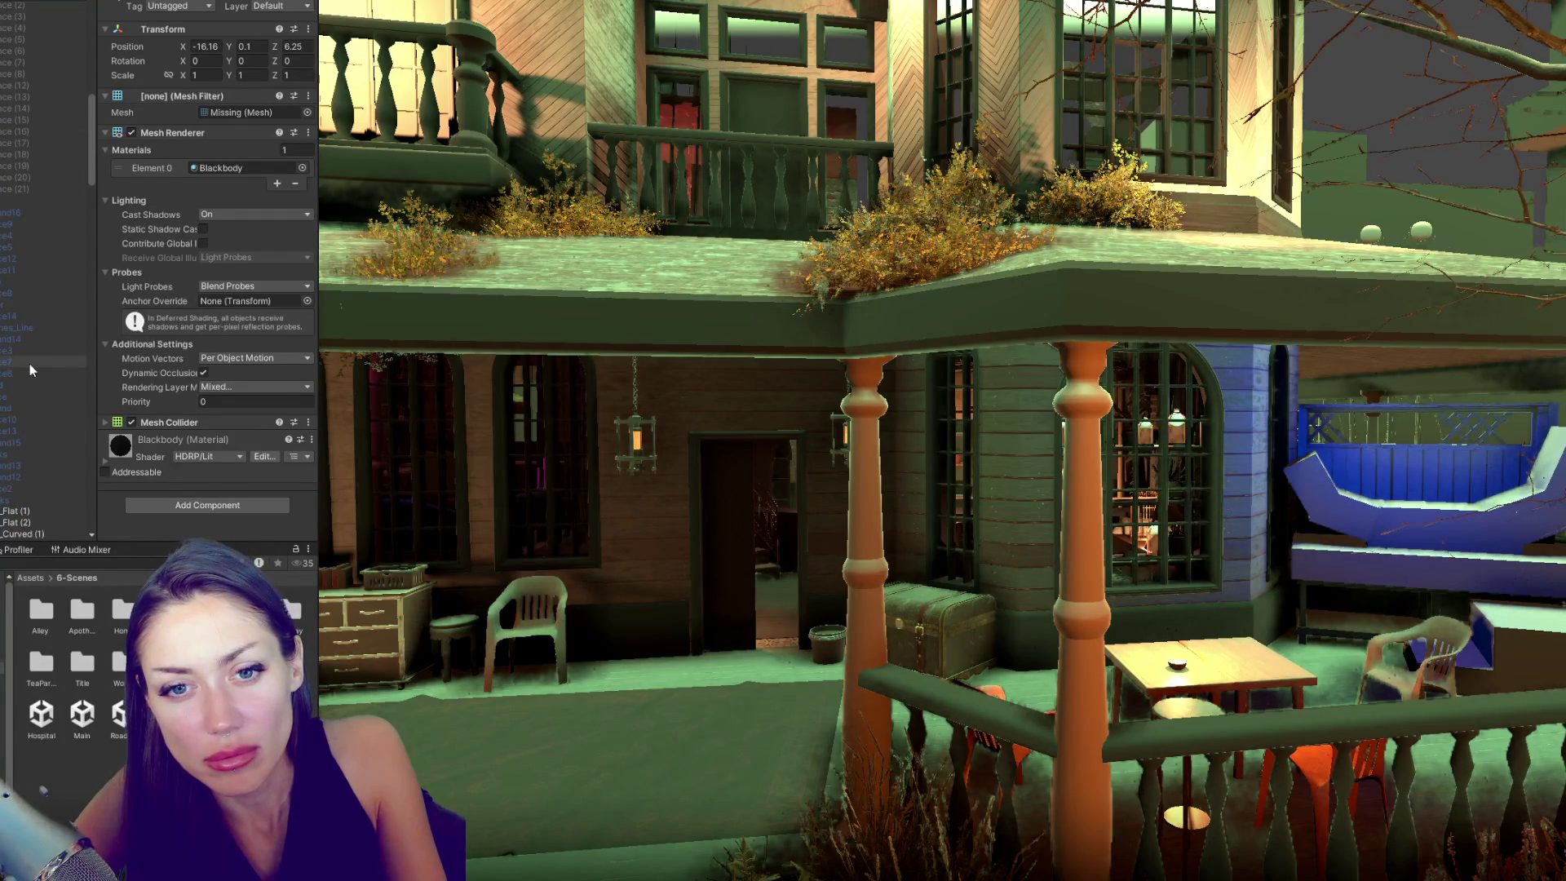
scroll(47, 171, "up", 5)
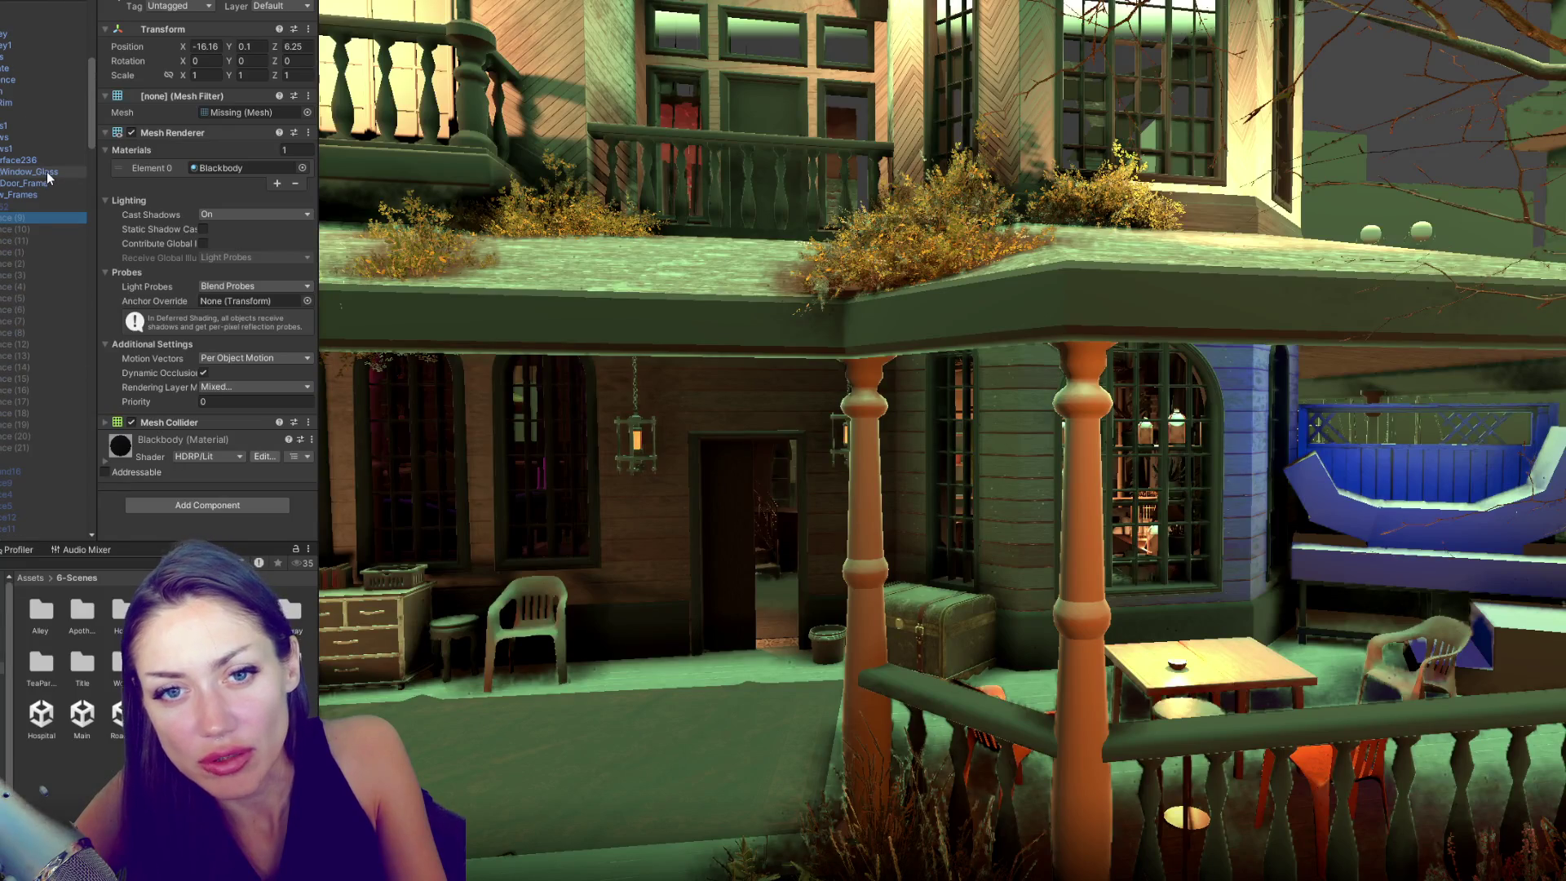
- Select the P Cube 52 piece at the door, then clear the selection
left_click(34, 214)
scroll(38, 223, "up", 2)
scroll(33, 245, "down", 10)
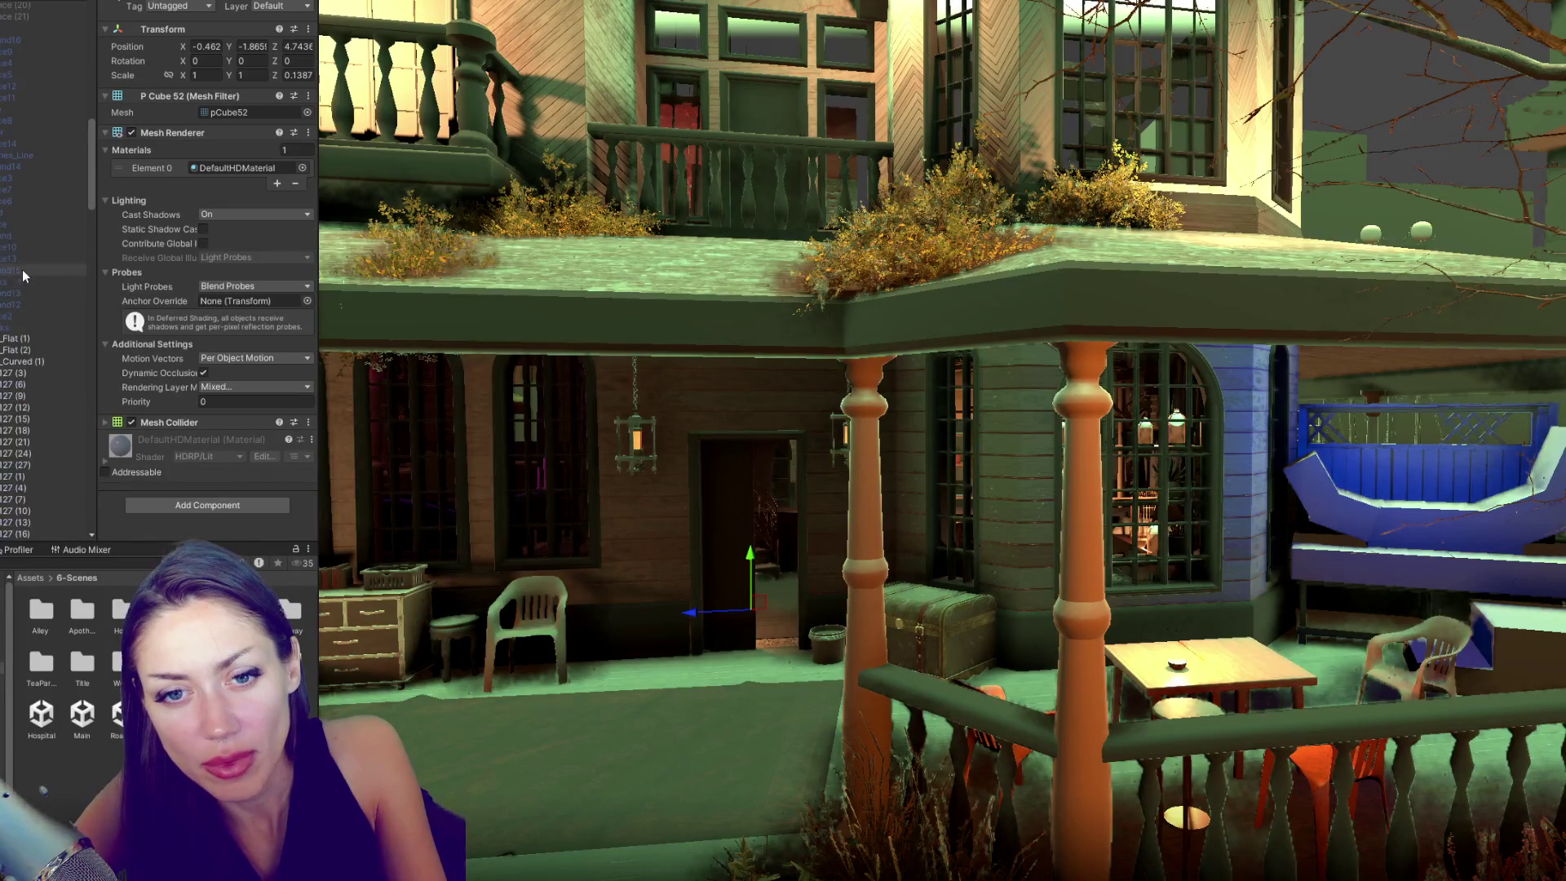
left_click(16, 326, "shift")
- Expand and collapse a group, then select the porch chair
scroll(32, 327, "down", 5)
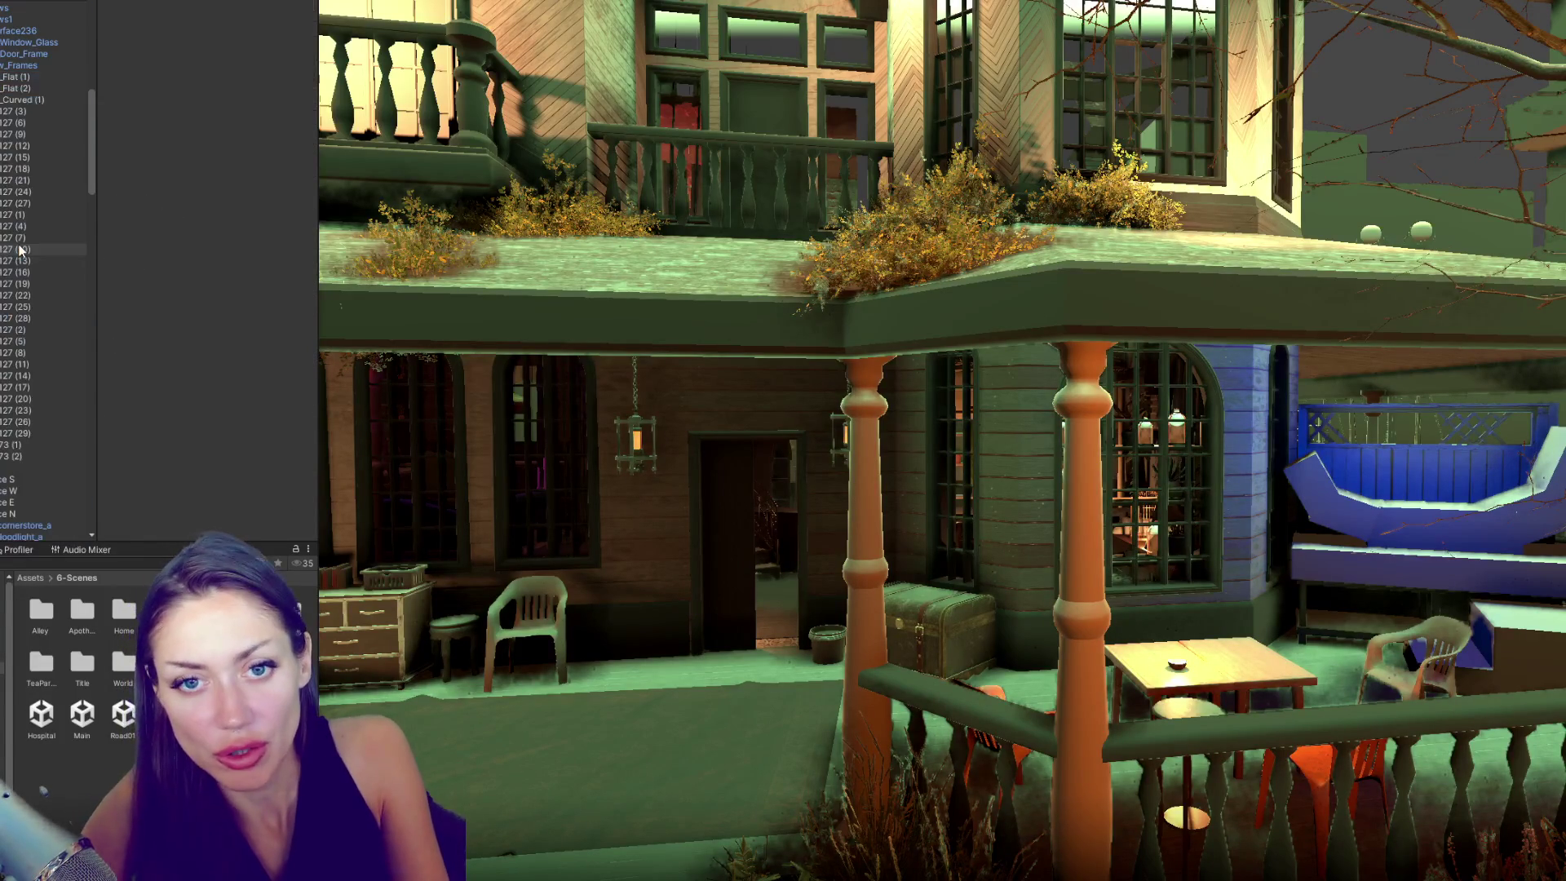
scroll(77, 375, "up", 5)
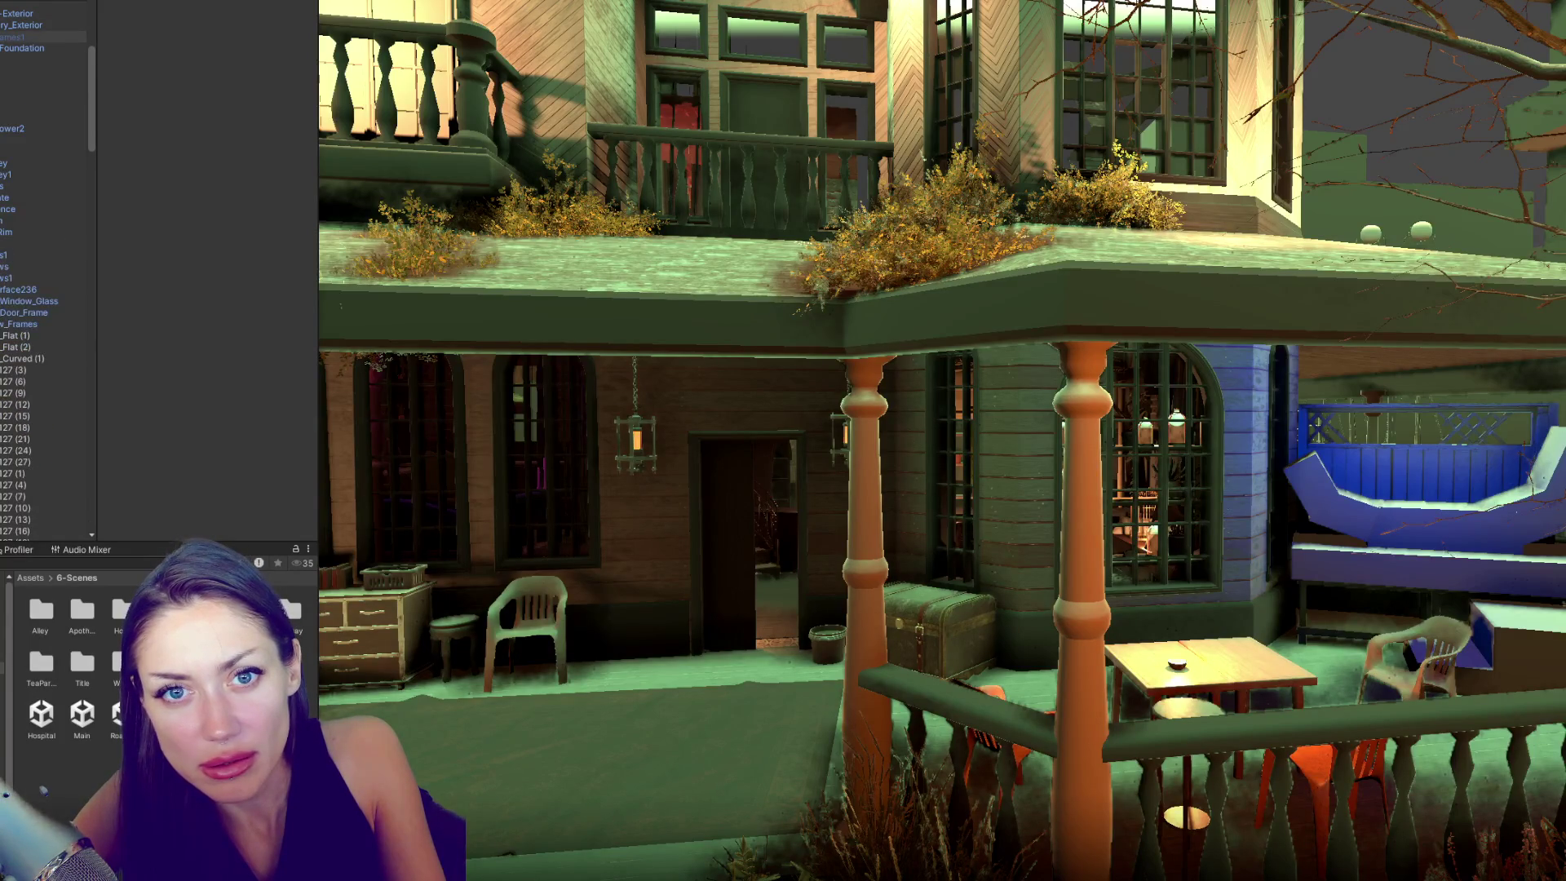
scroll(45, 25, "up", 5)
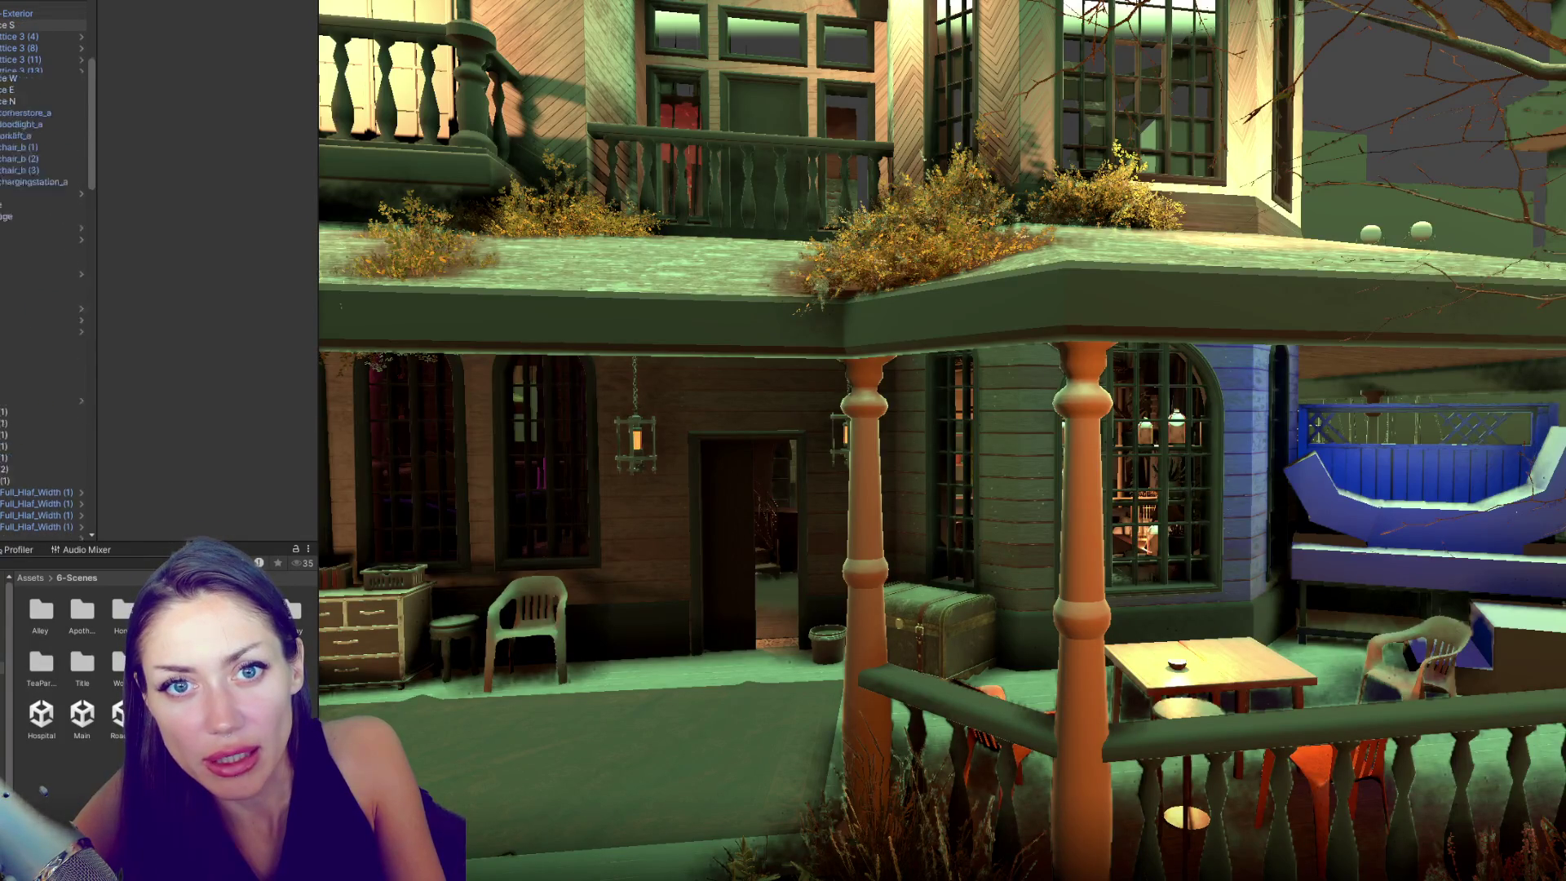
left_click(6, 59)
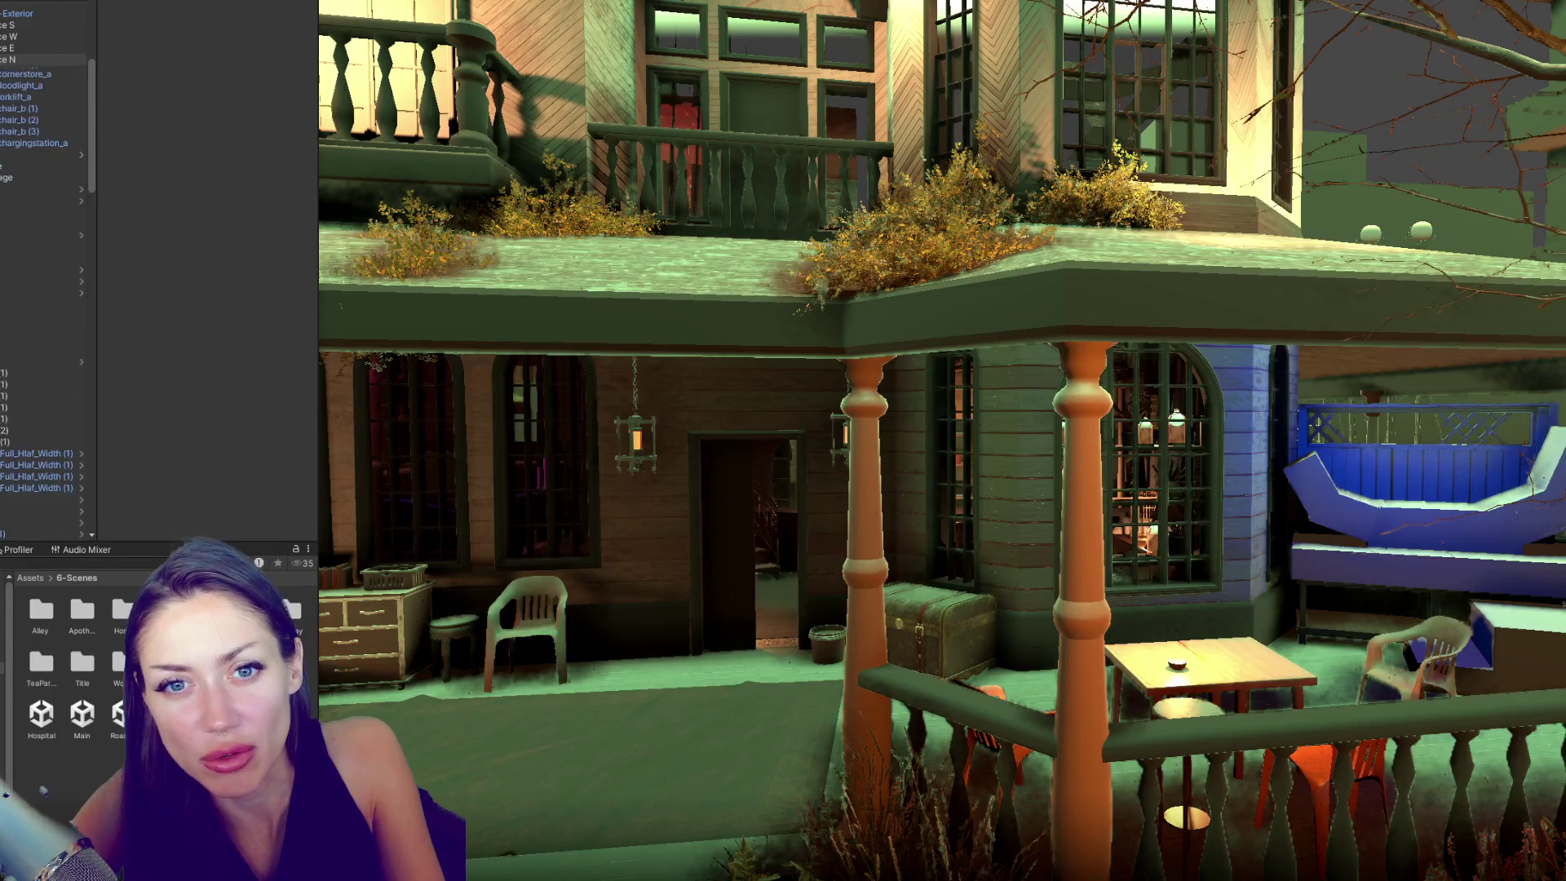
left_click(6, 60)
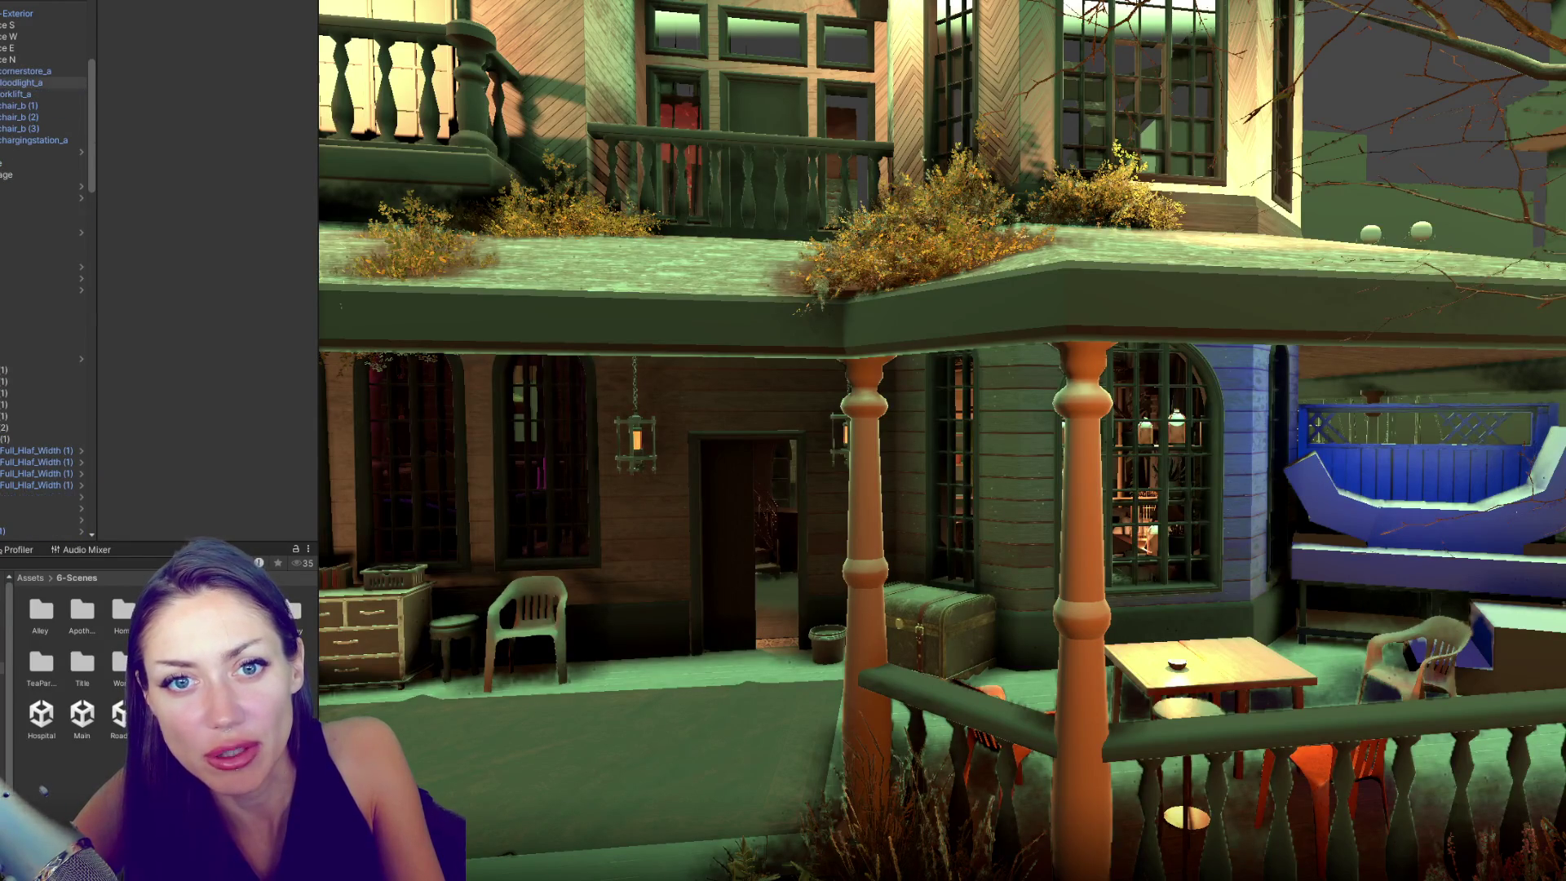
left_click(6, 106)
- Inspect the porch chair, list the charging station's parts and select Bush_01
left_click(20, 106)
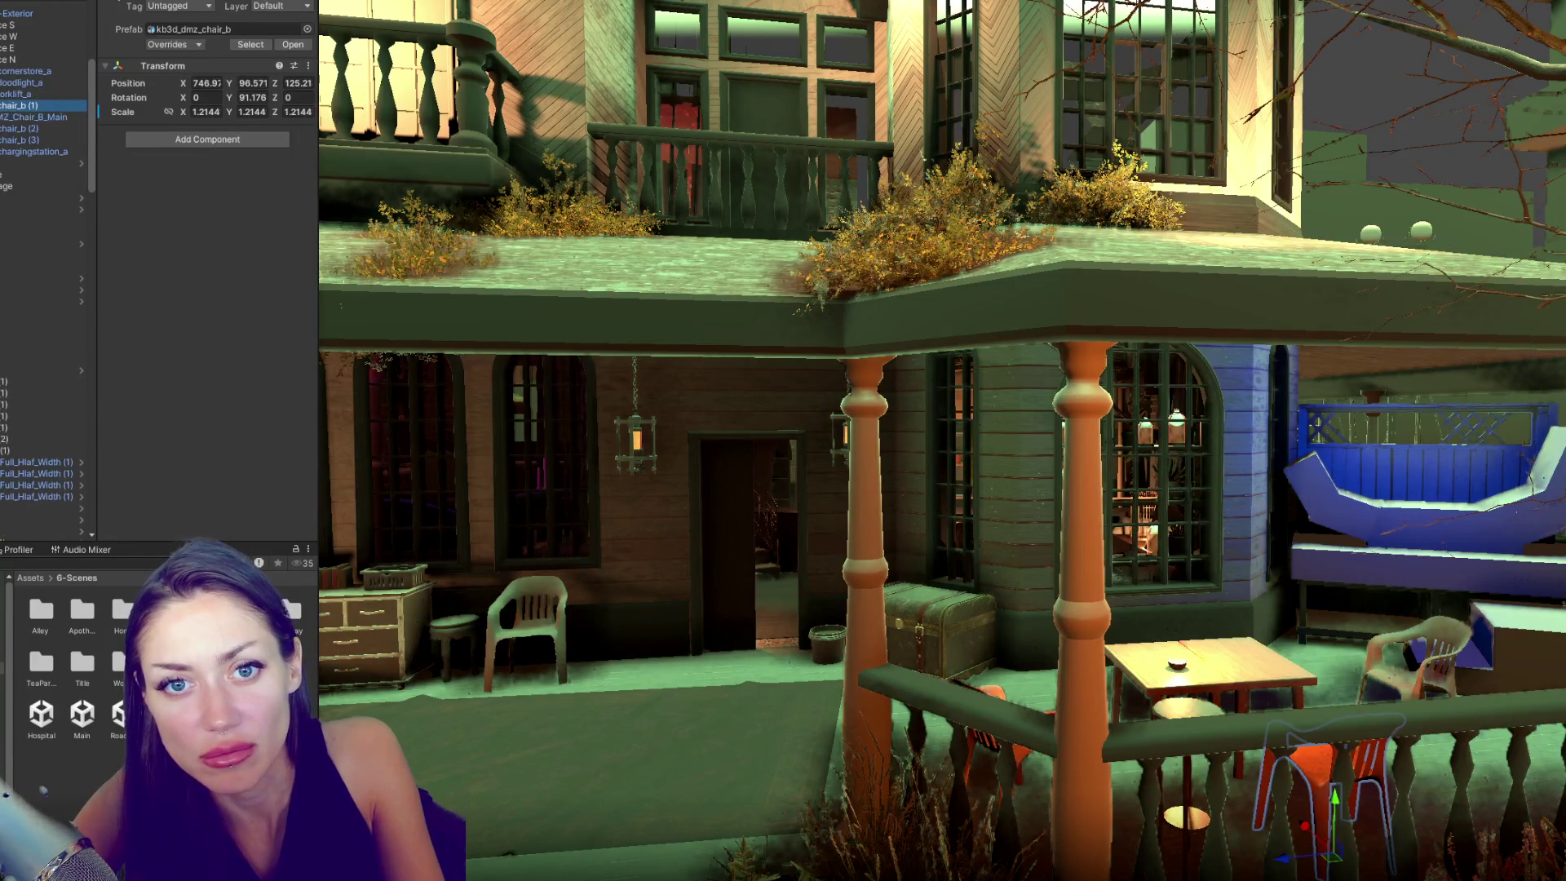
left_click(6, 105)
left_click(6, 139)
left_click(6, 140)
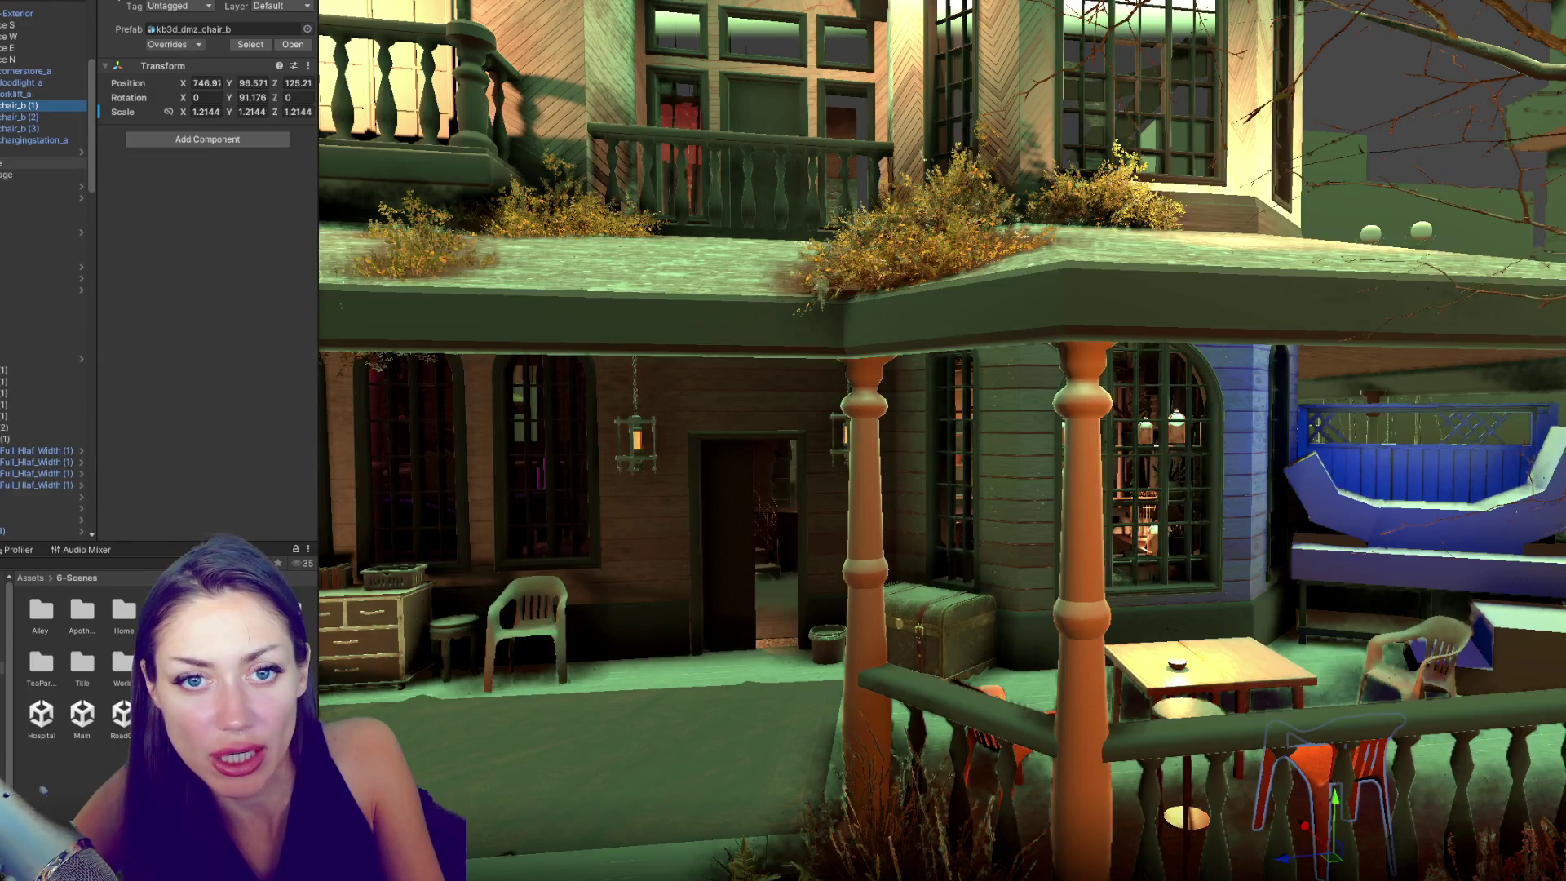
left_click(7, 163)
left_click(33, 175)
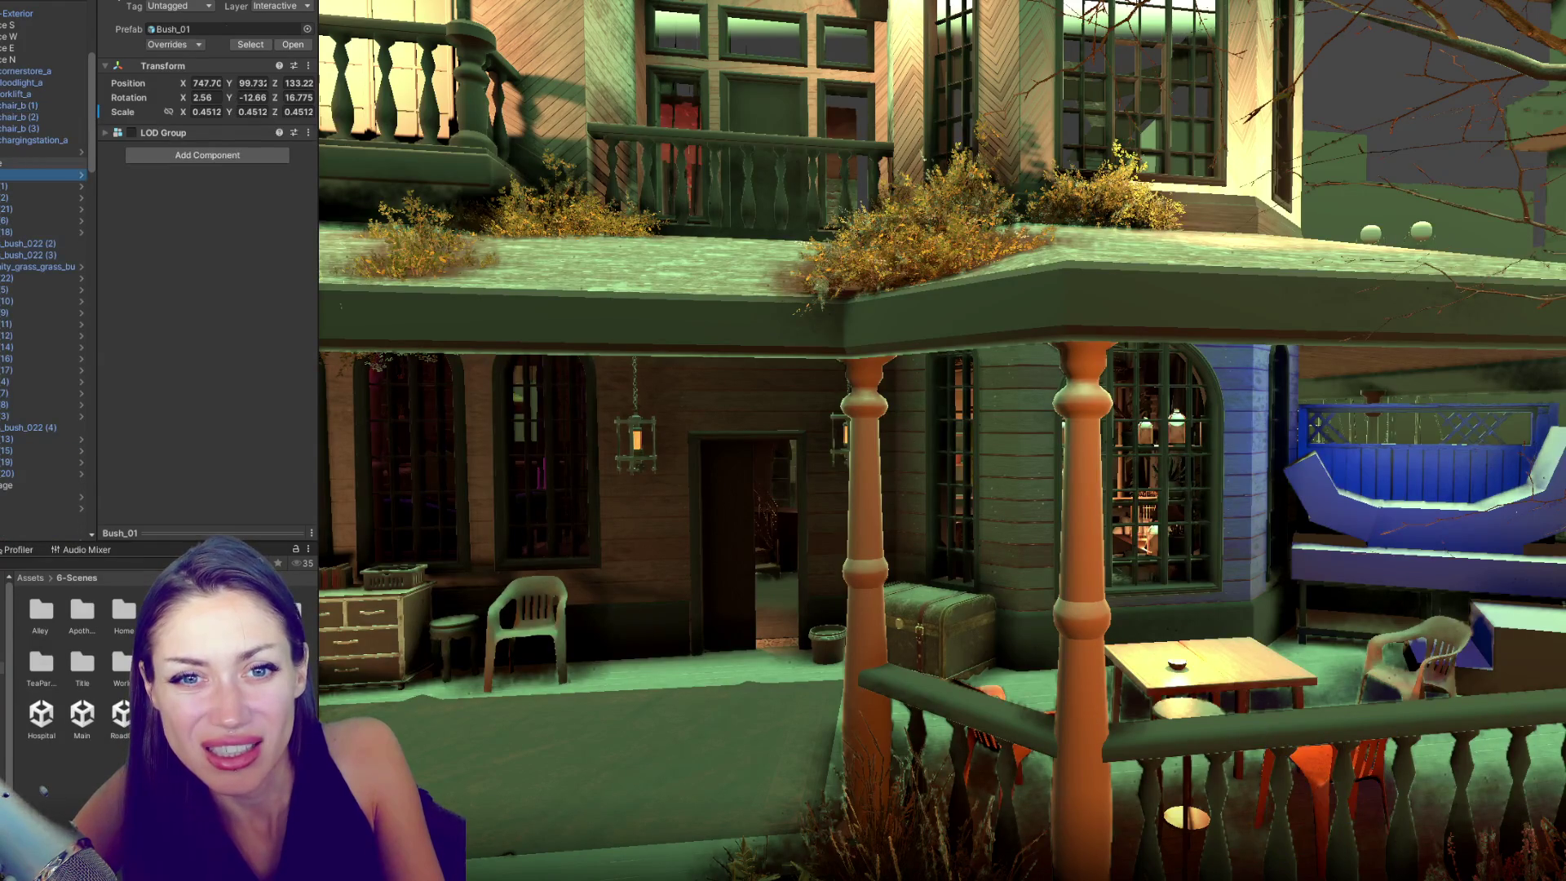
left_click(7, 163)
- Expand the group of numbered objects and toggle their LOD level listings
left_click(7, 164)
scroll(40, 269, "down", 5)
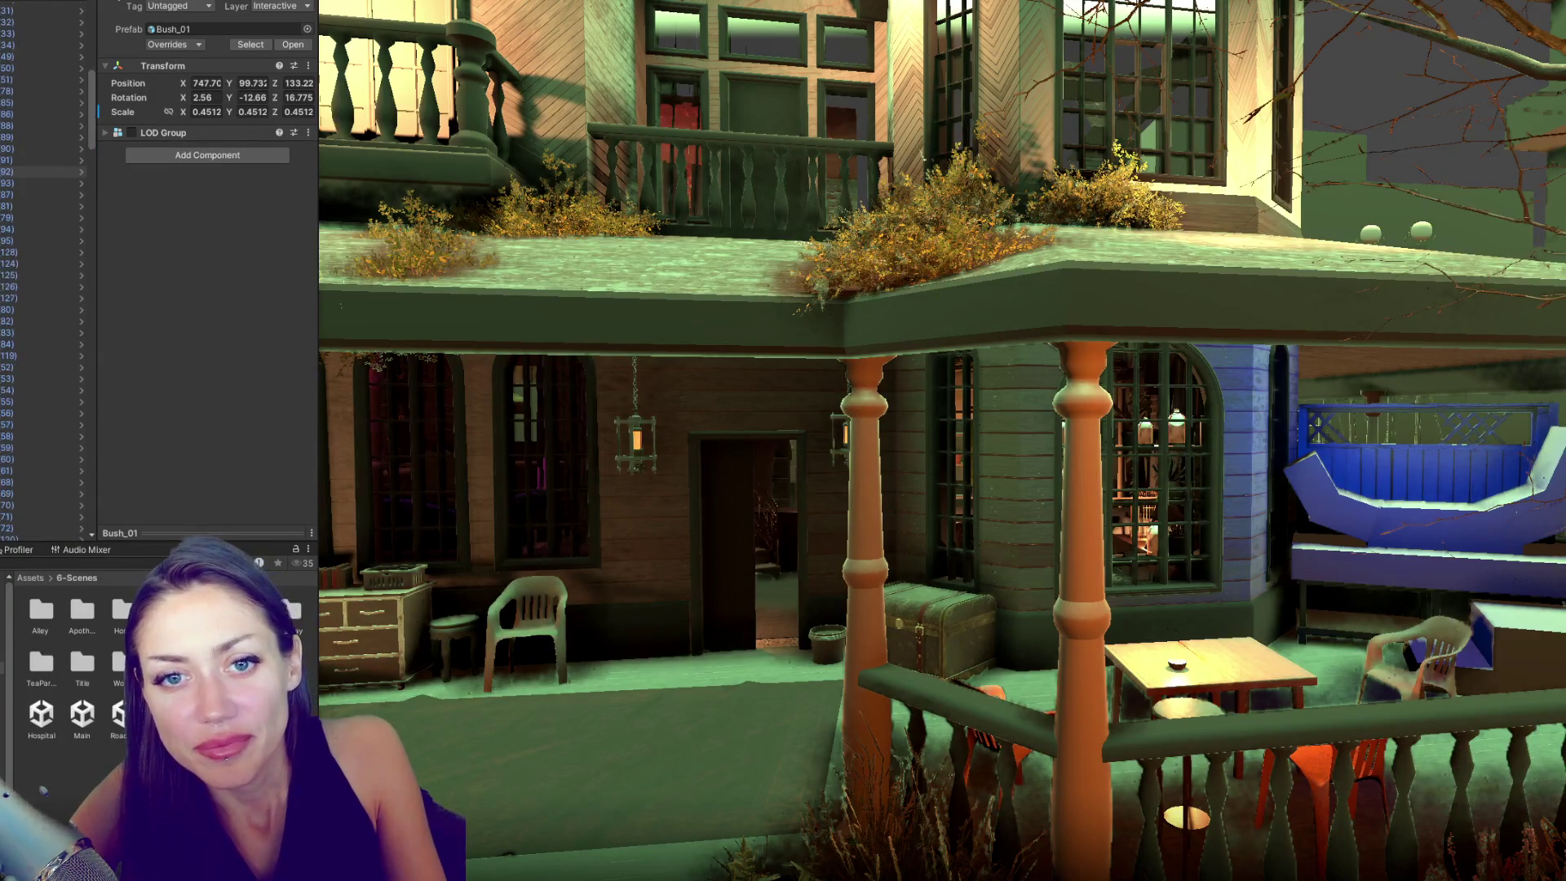
scroll(41, 269, "up", 10)
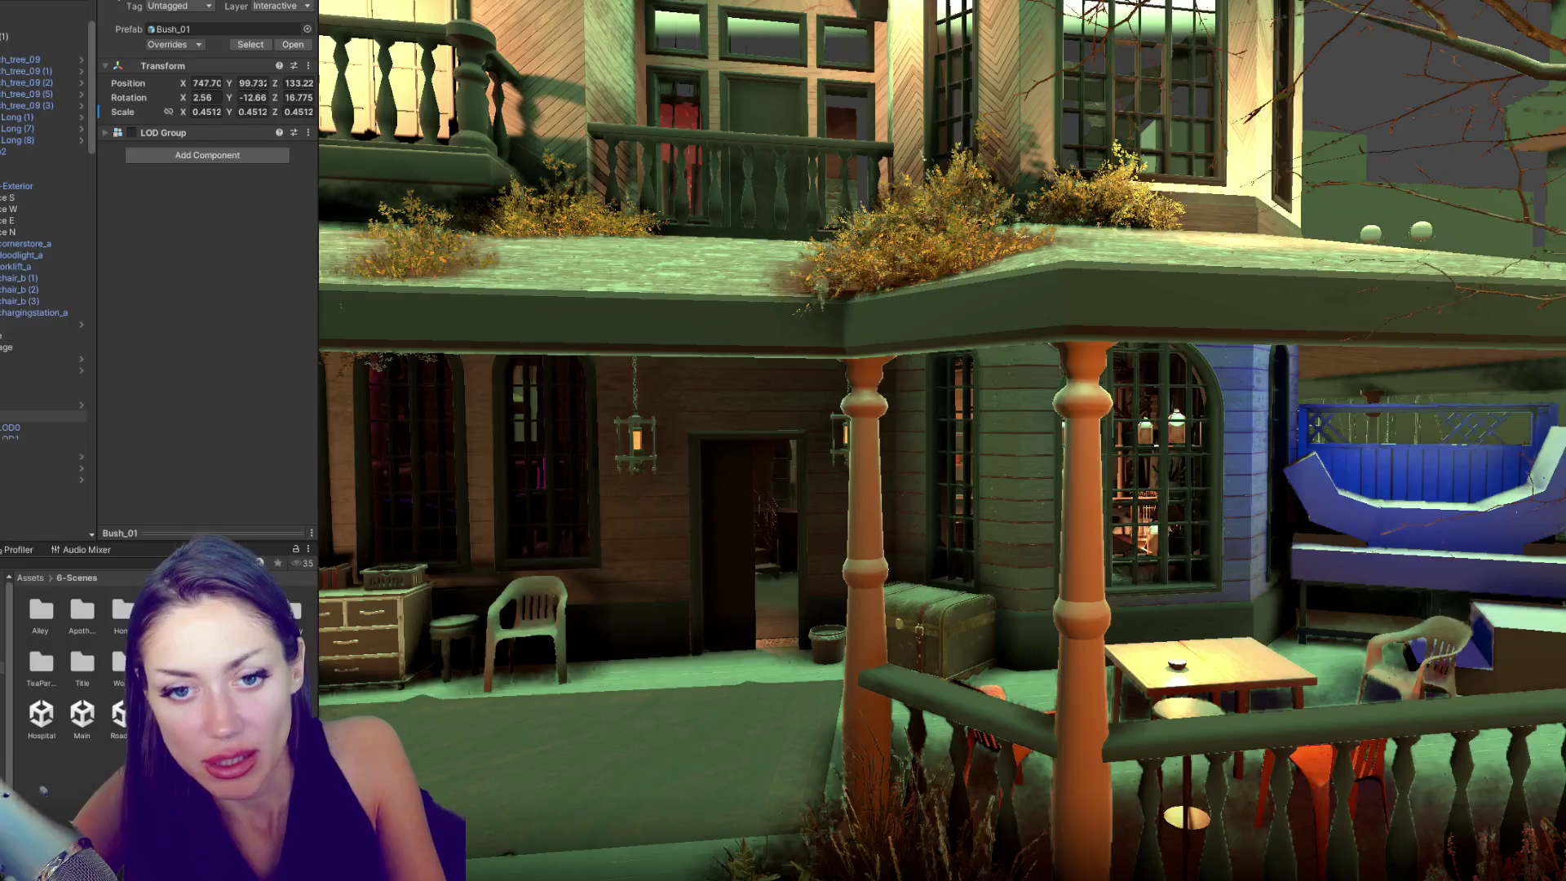
left_click(4, 428)
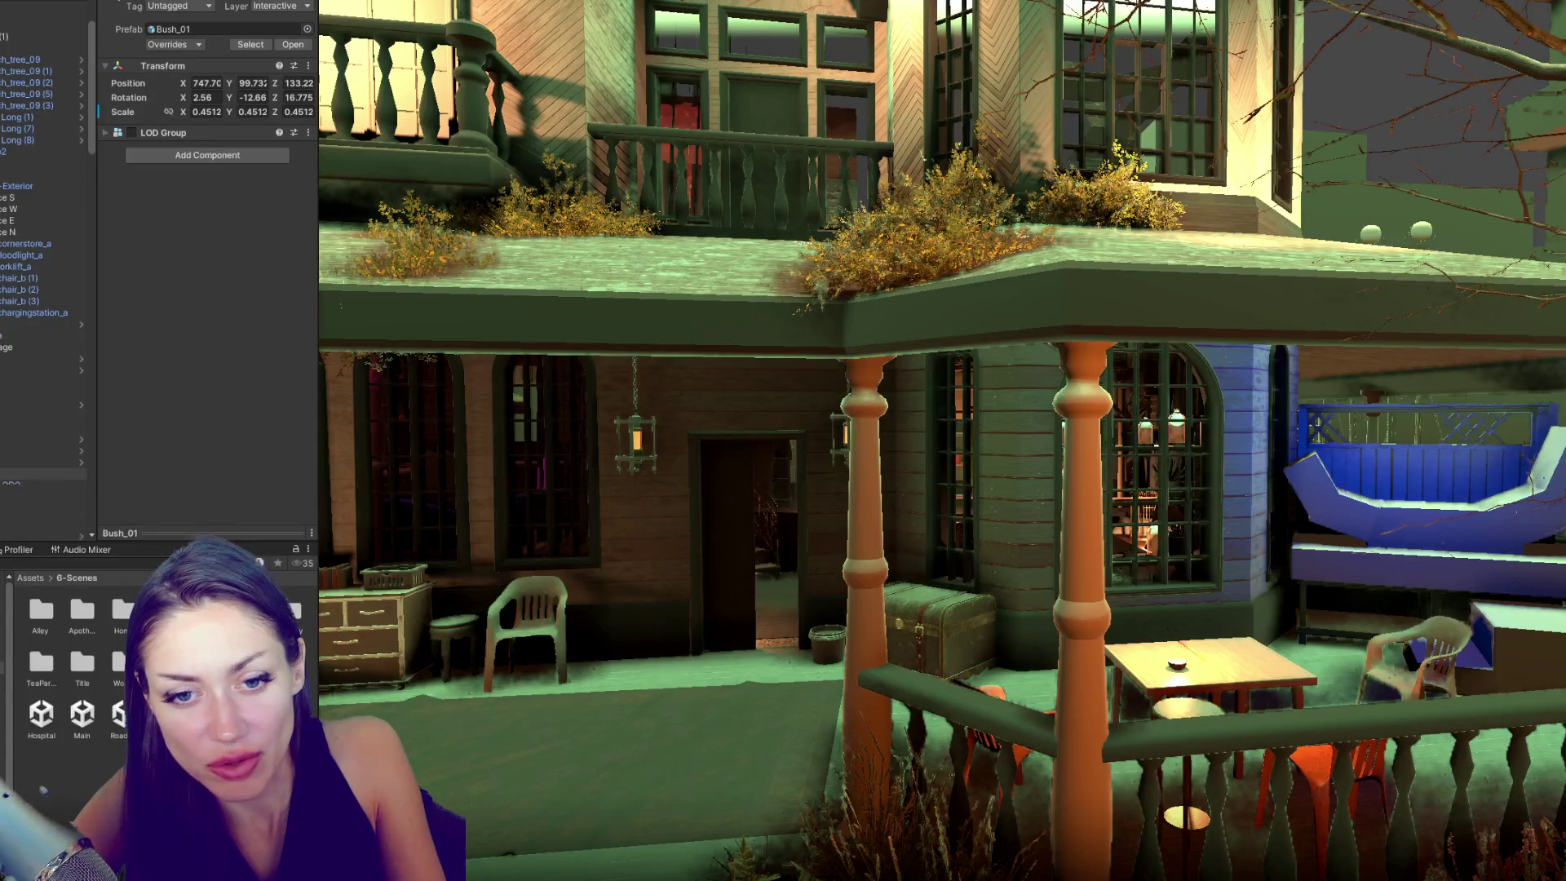
left_click(4, 462)
left_click(4, 462)
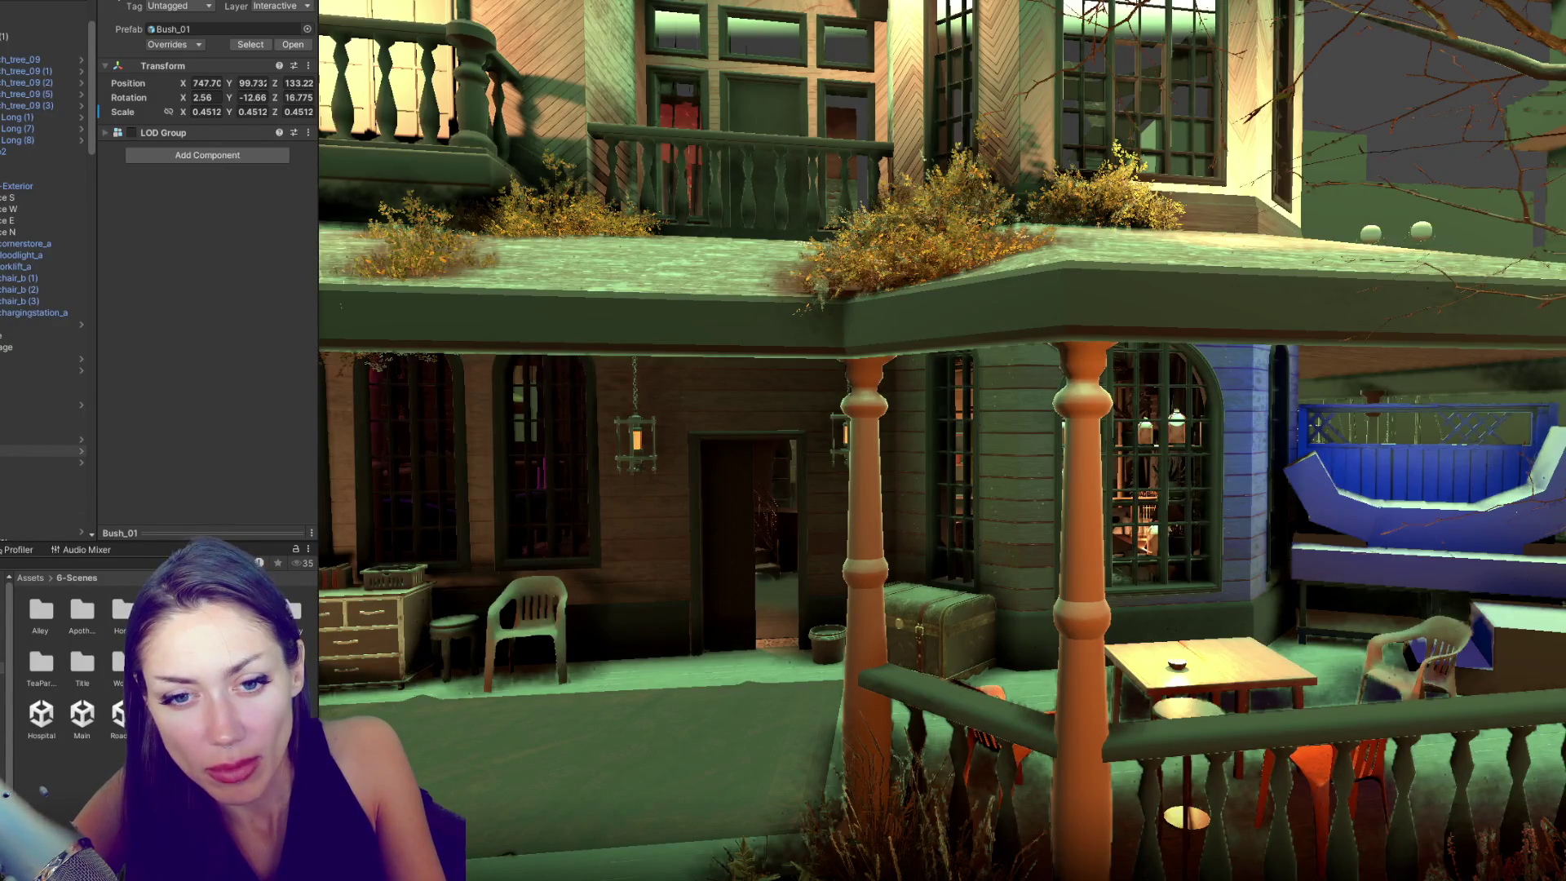
scroll(40, 286, "down", 5)
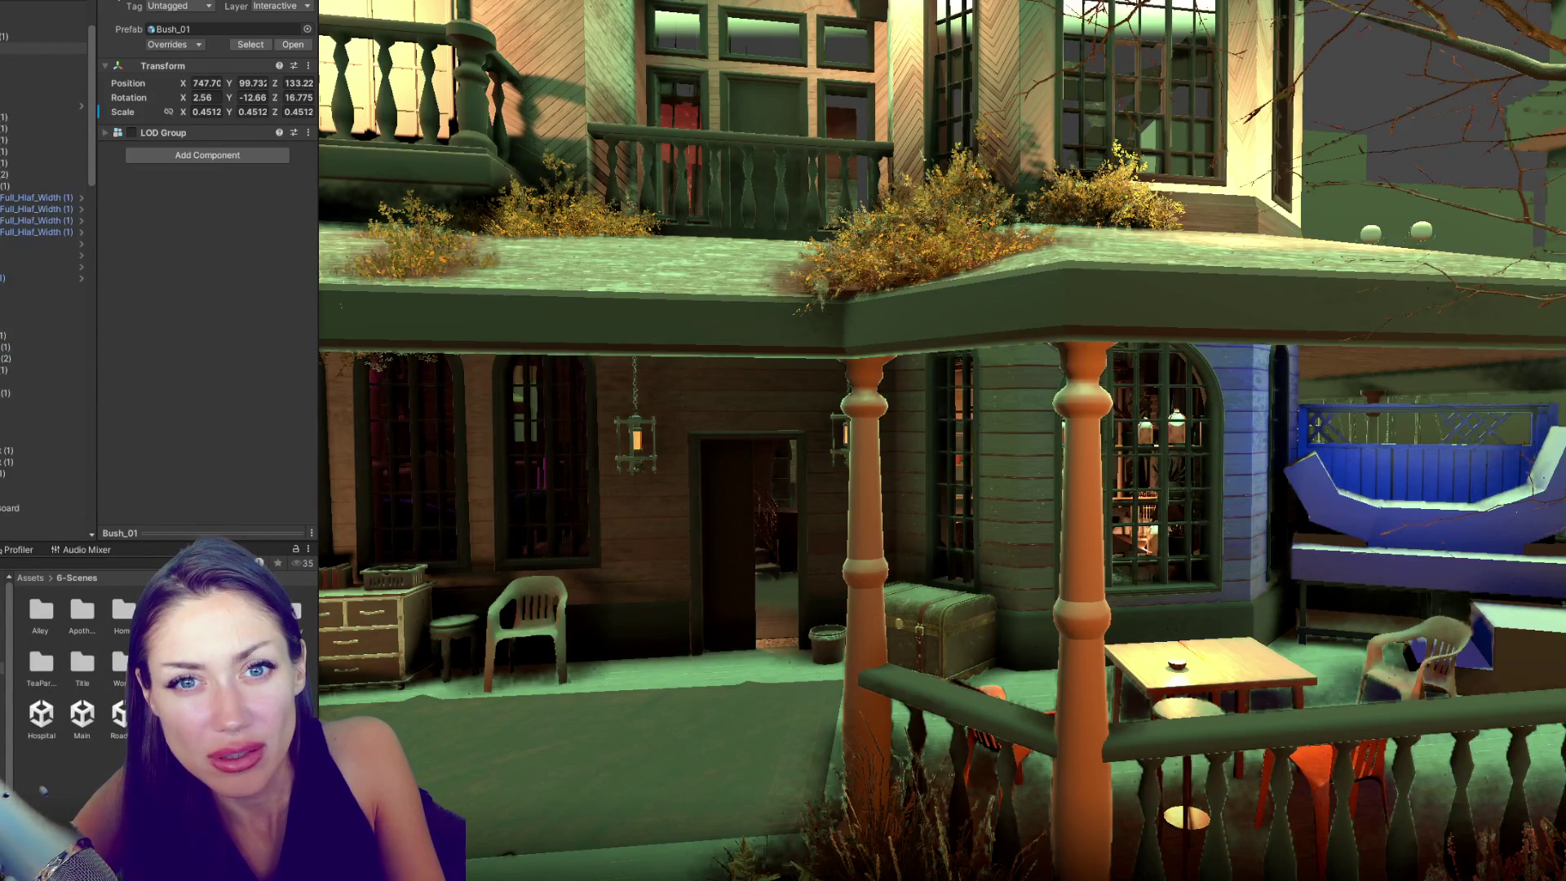
- Select a tree and the front-door group, then zoom out and back onto the porch
left_click(41, 47)
scroll(41, 245, "up", 2)
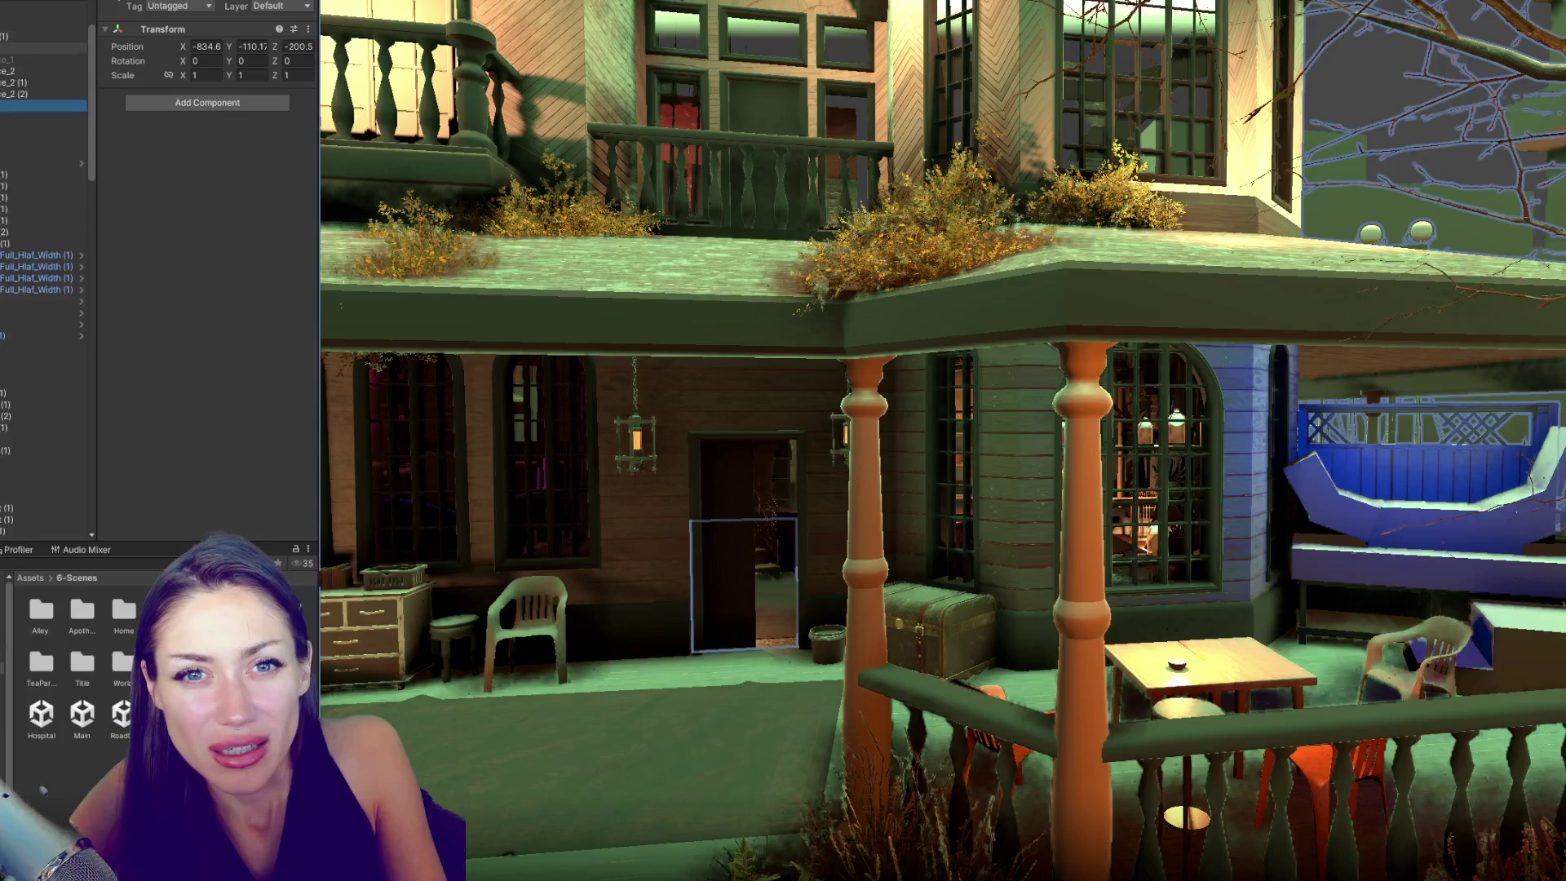
left_click(41, 47)
scroll(41, 245, "up", 2)
scroll(40, 285, "down", 5)
scroll(41, 285, "down", 7)
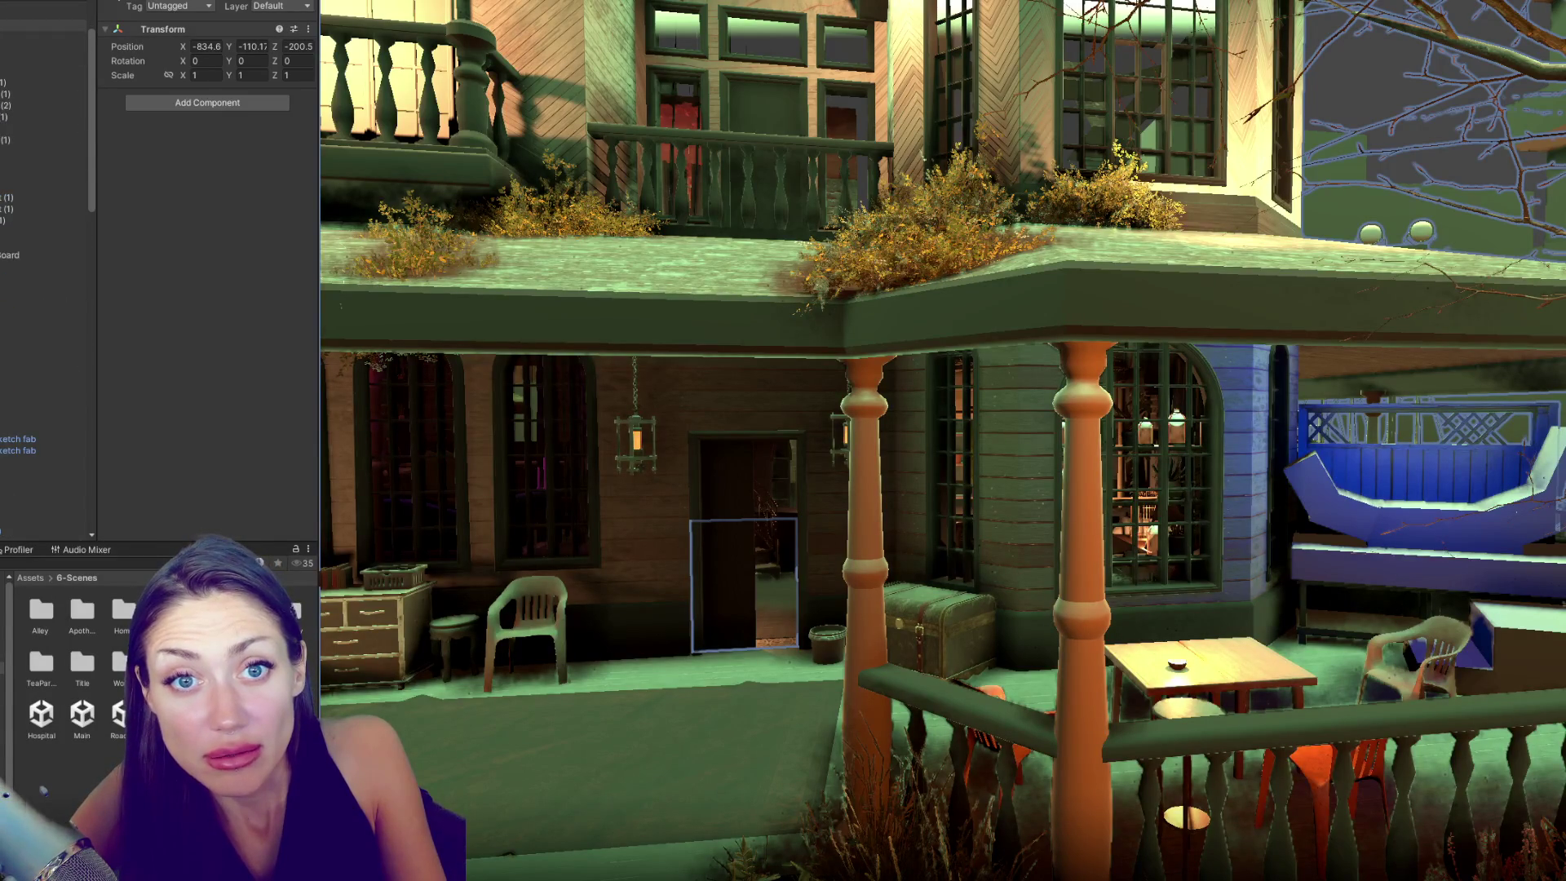
scroll(41, 285, "down", 9)
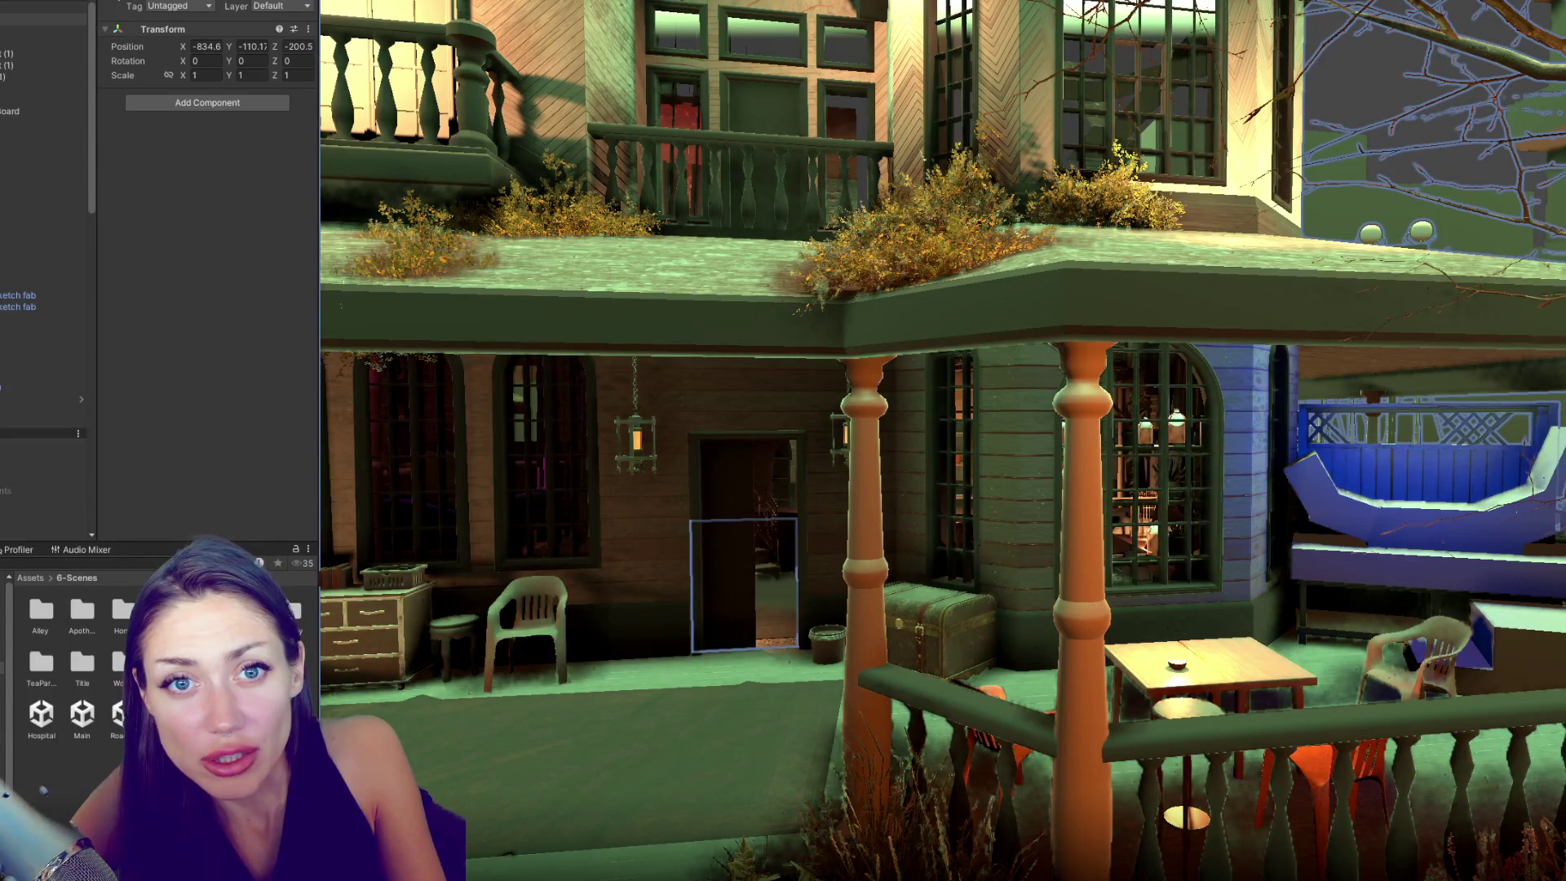
scroll(412, 482, "down", 10)
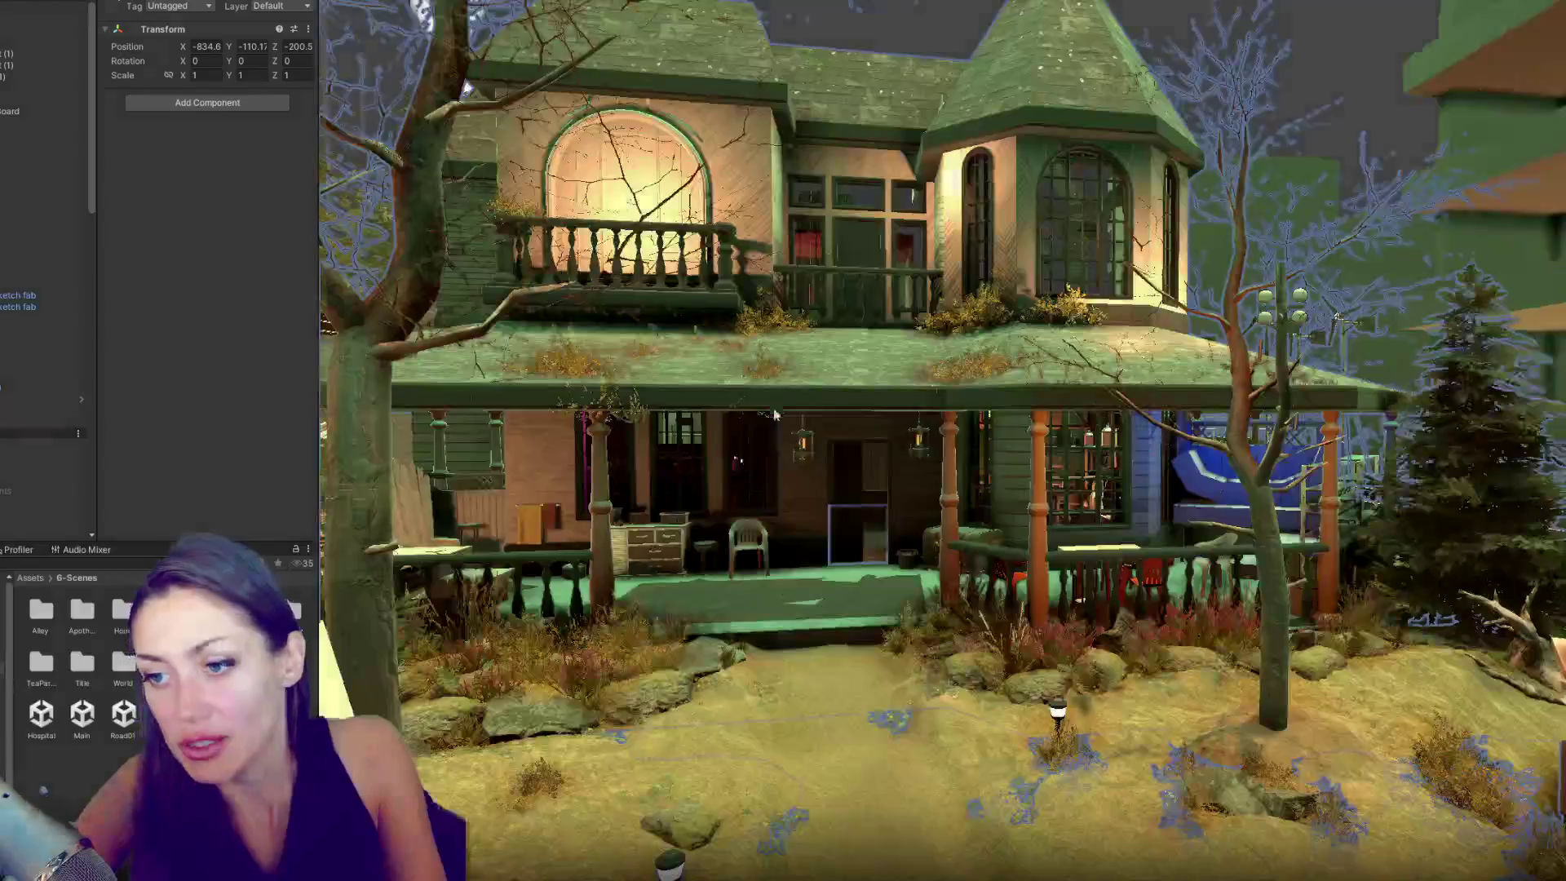
scroll(957, 157, "up", 3)
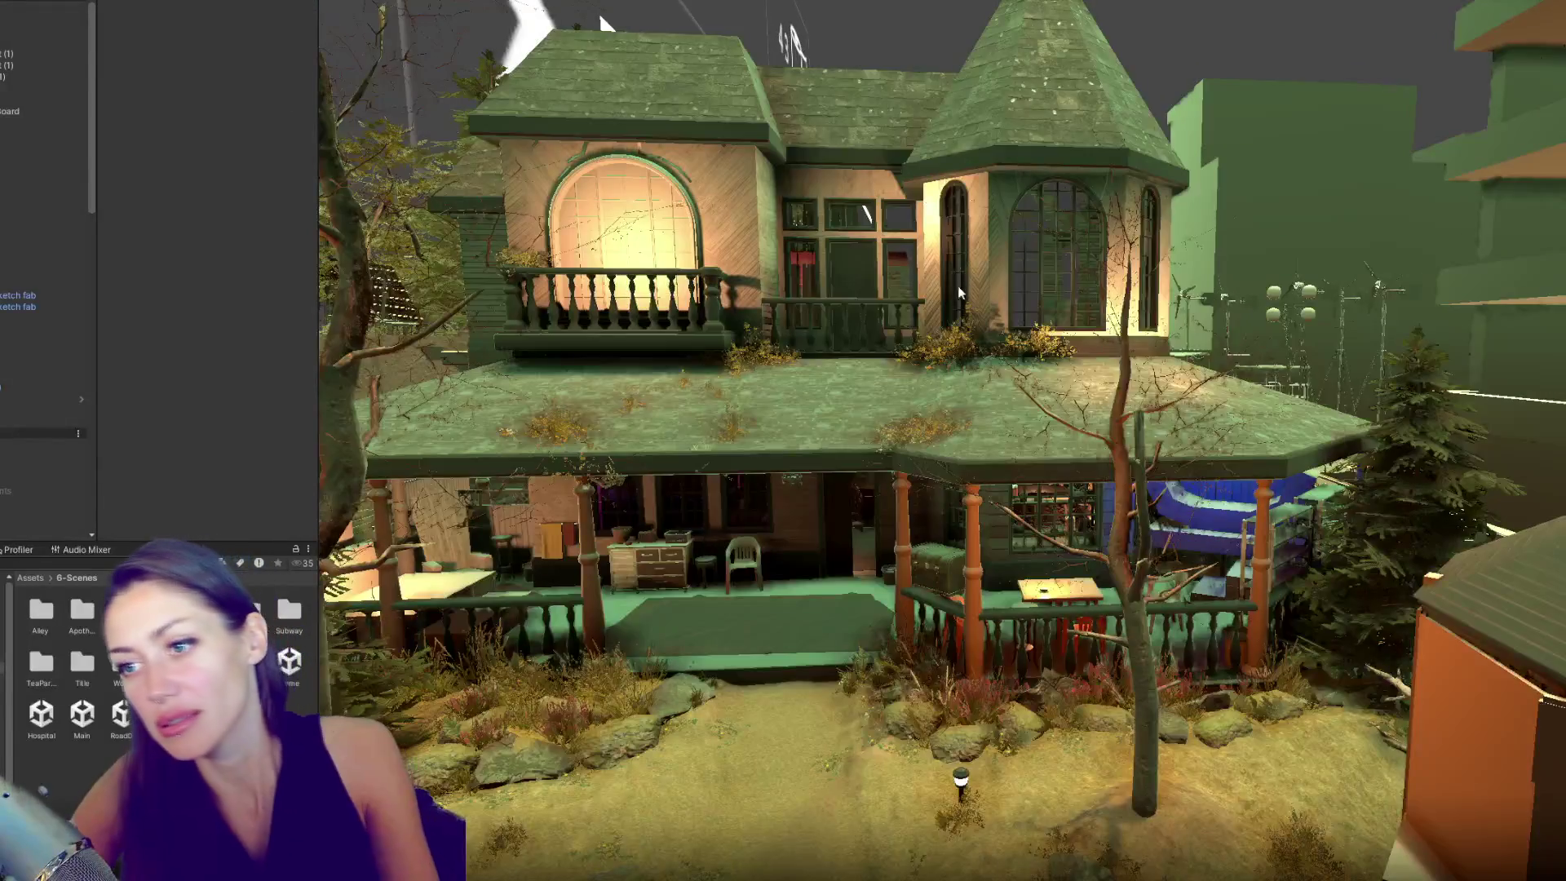
scroll(957, 157, "up", 10)
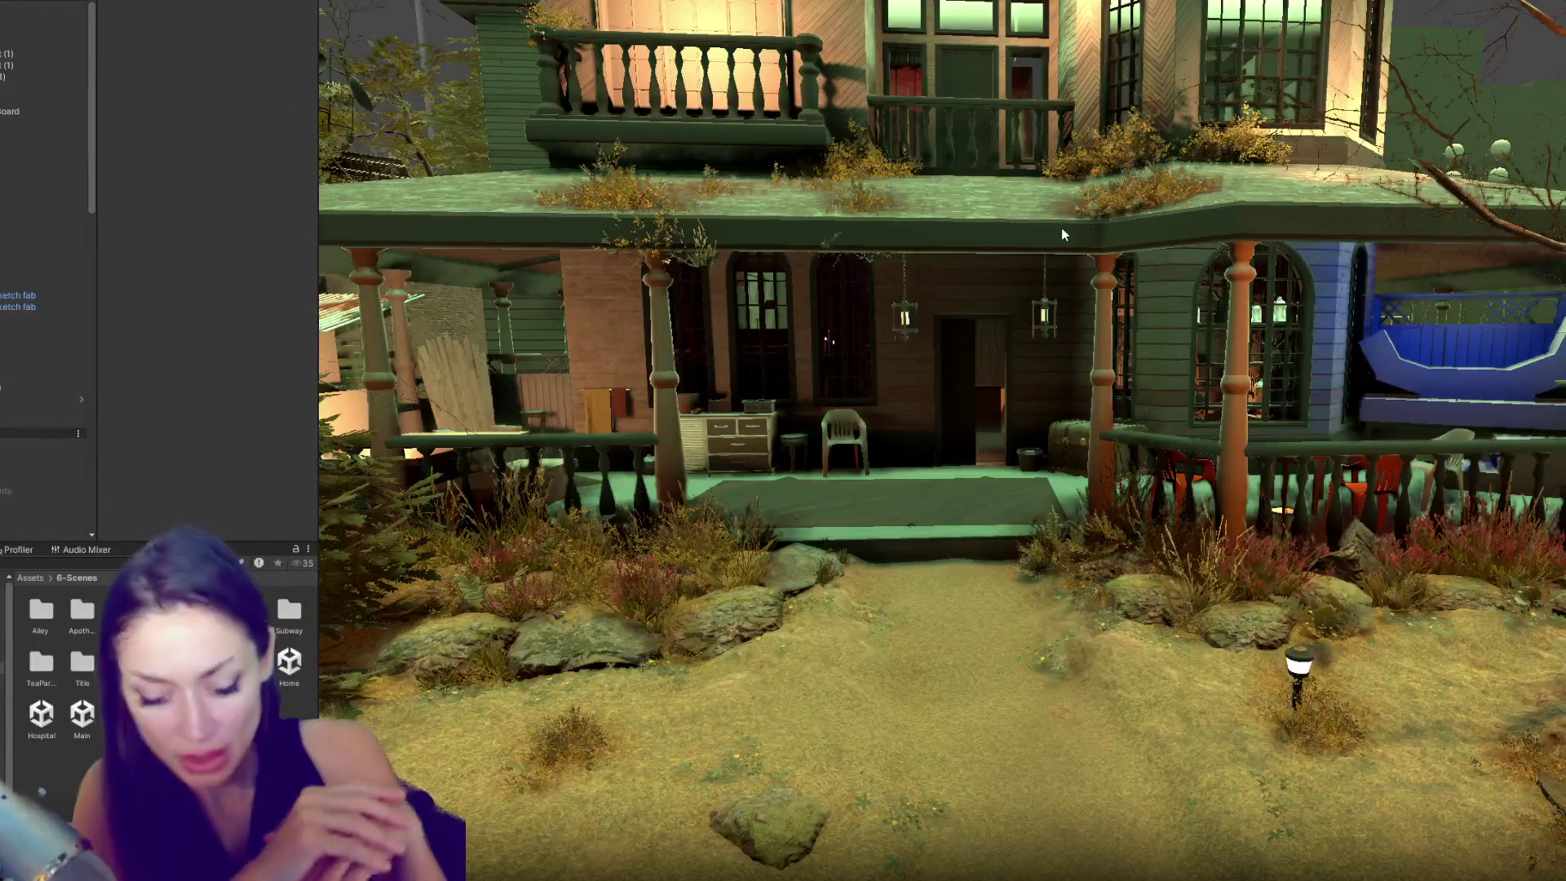
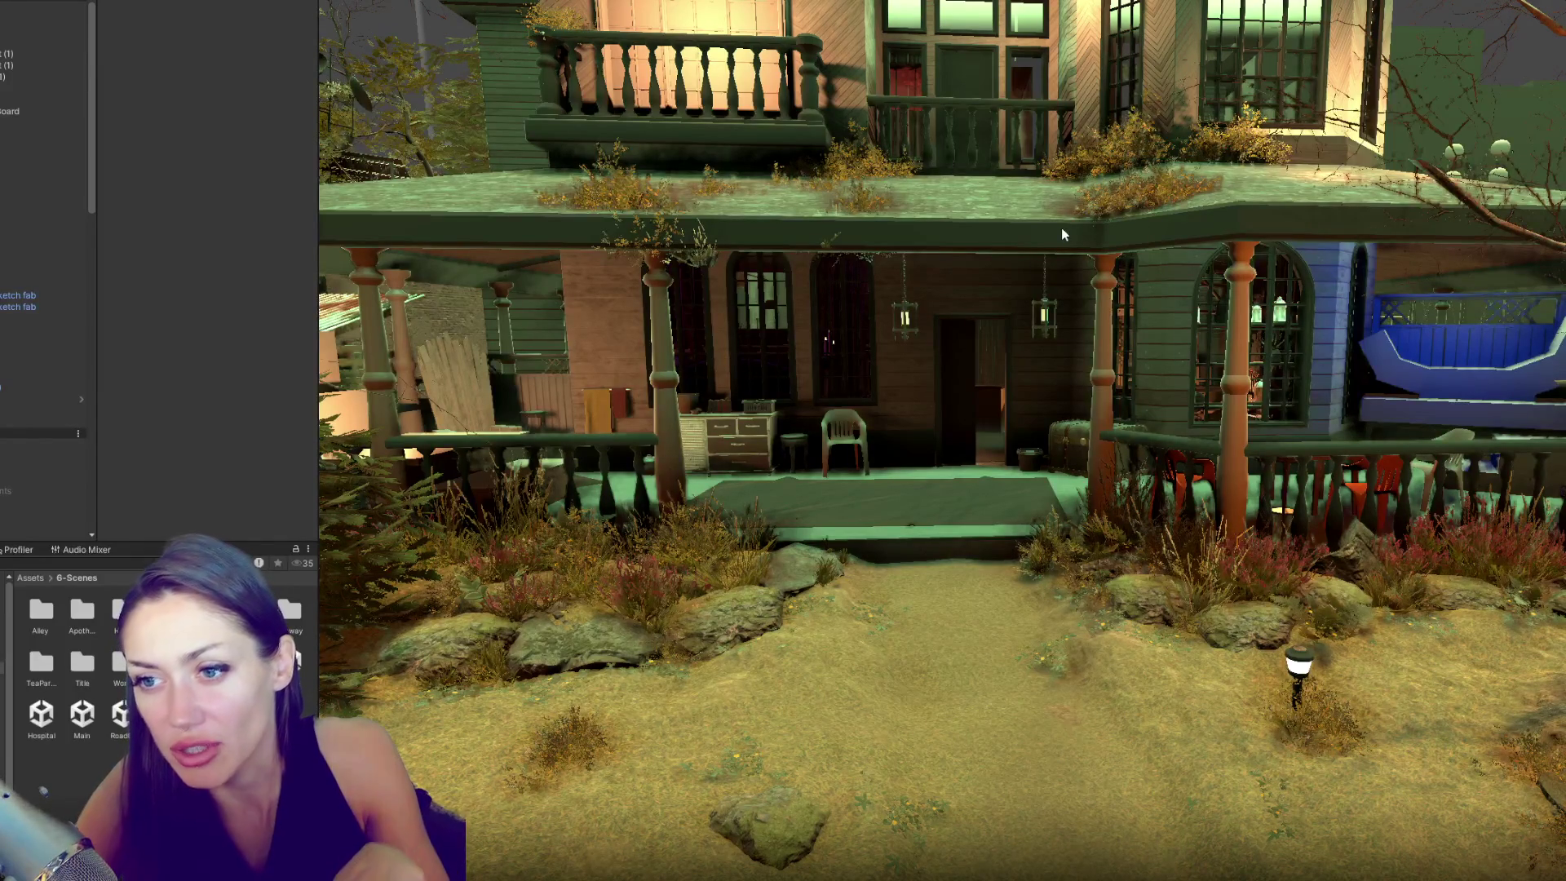
- Raise the first grass bush onto the porch roof ledge and nudge it sideways into place
left_click(706, 268)
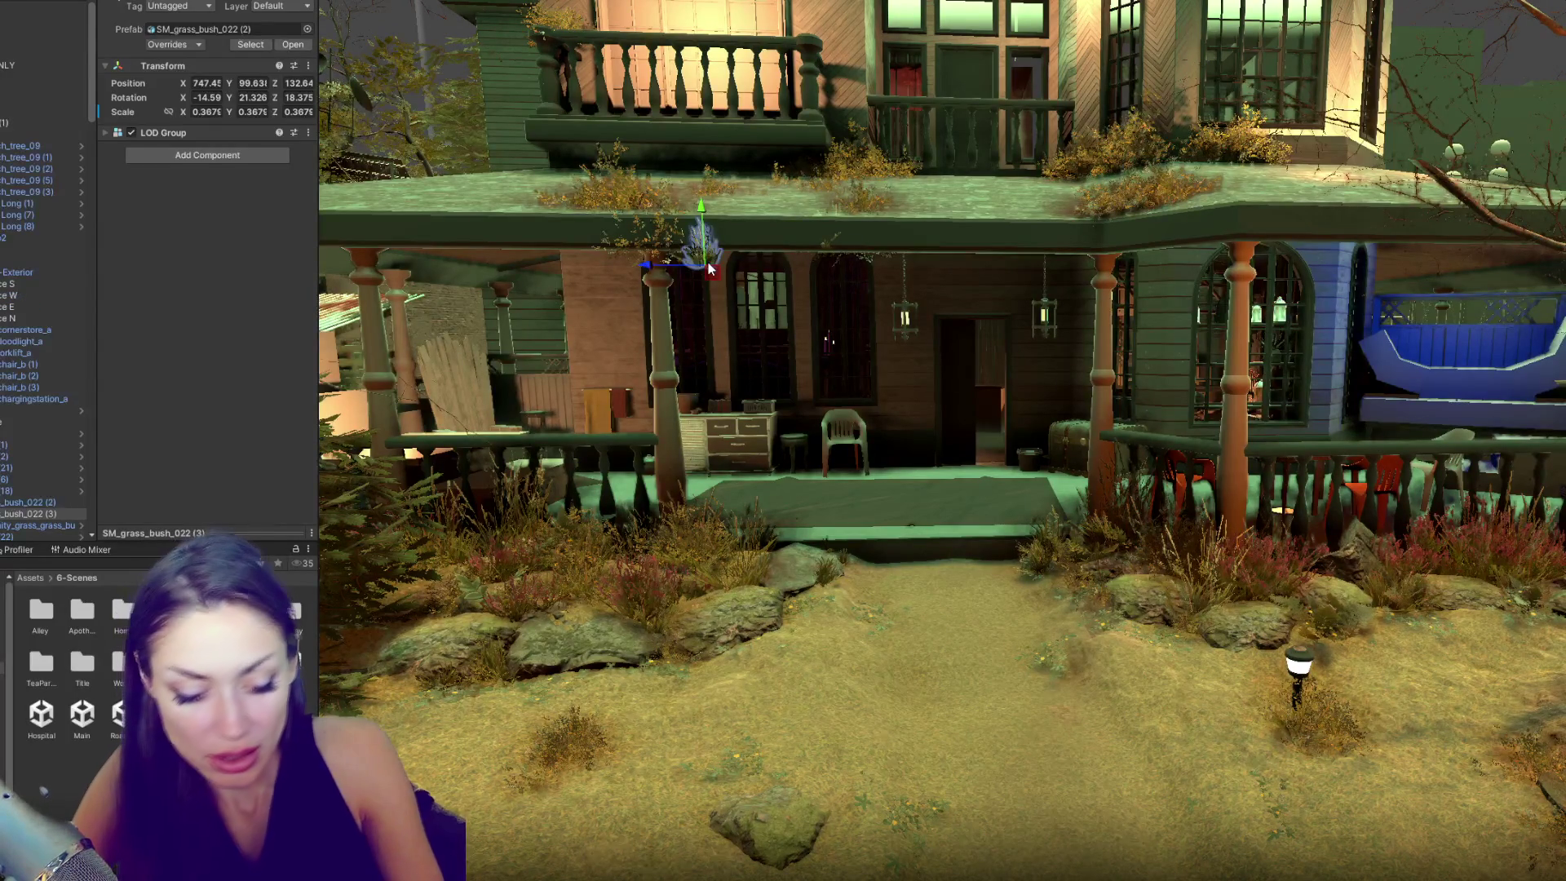
key("f")
left_click_drag(1061, 540, 1061, 228)
key("f")
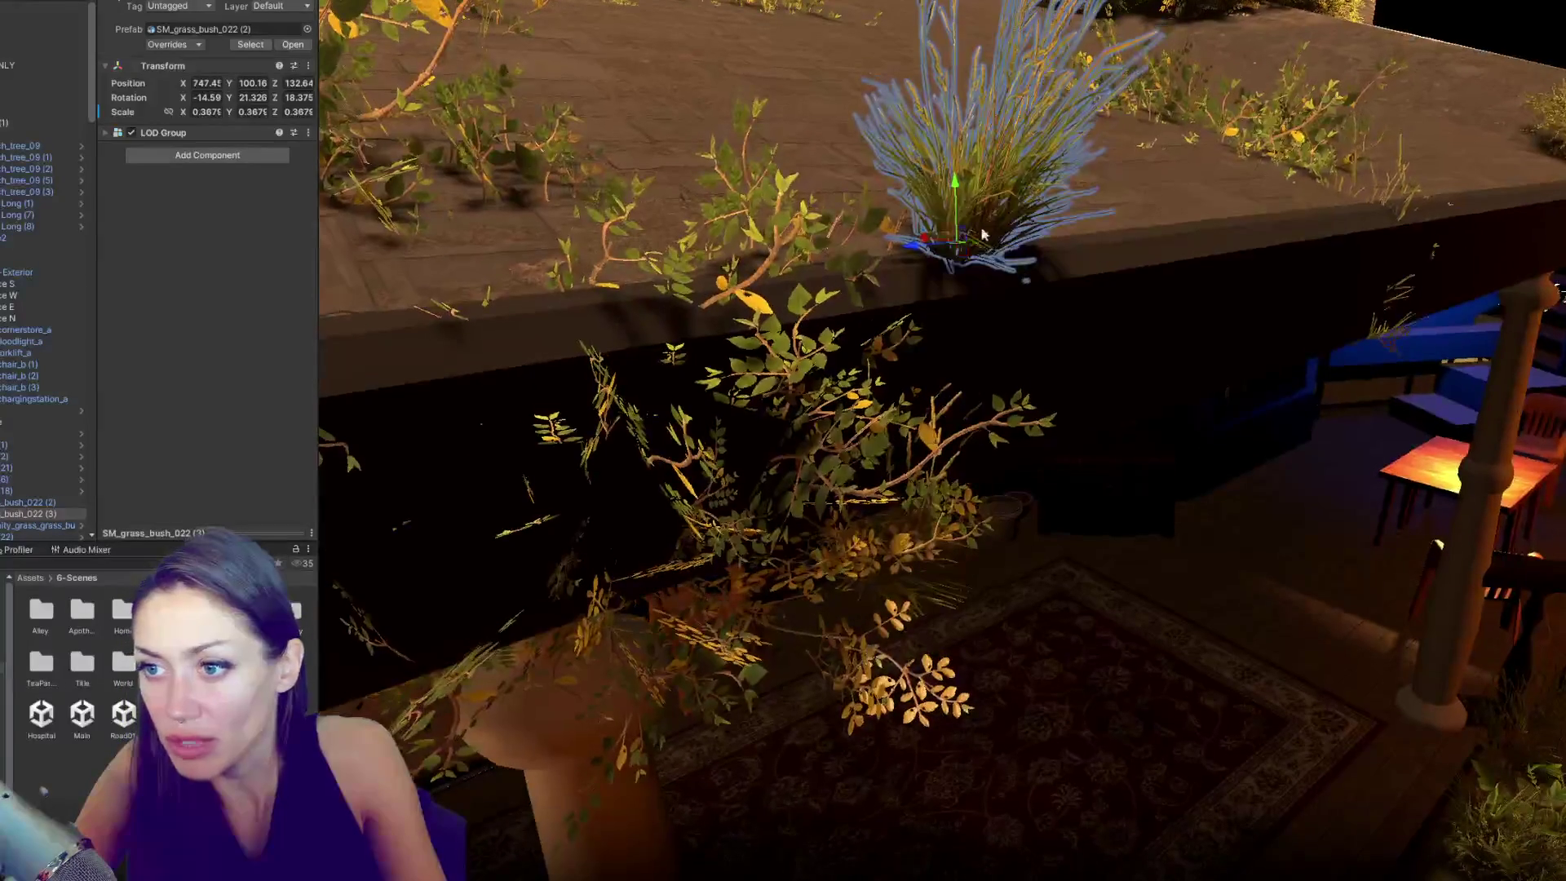
left_click_drag(921, 241, 894, 245)
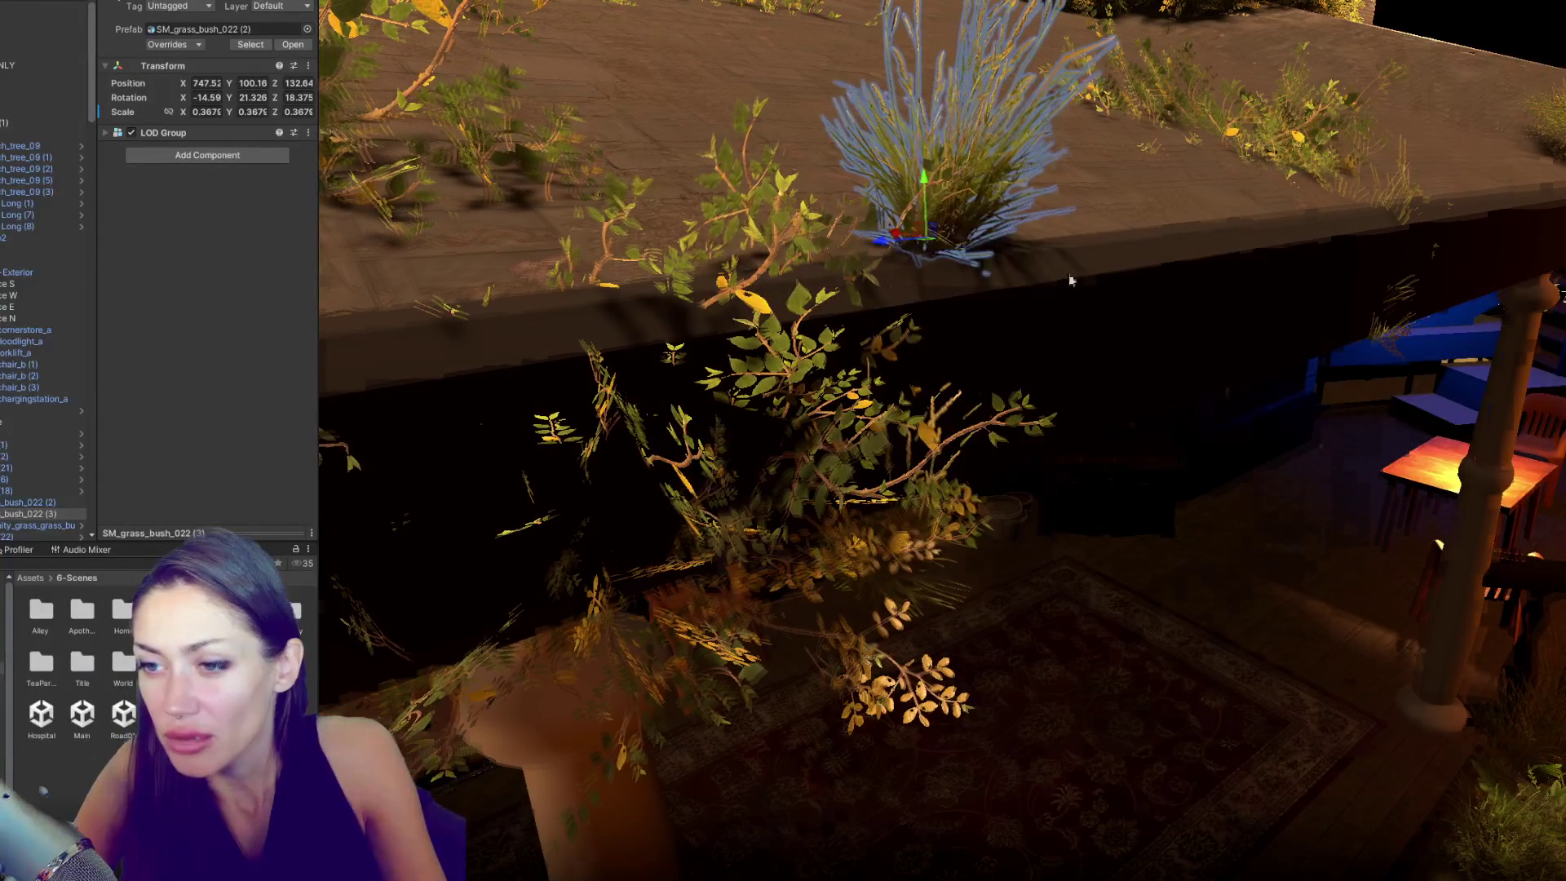
key("f")
- Lift the next grass bush up onto the ledge and shift it along the ledge
left_click(963, 563)
key("f")
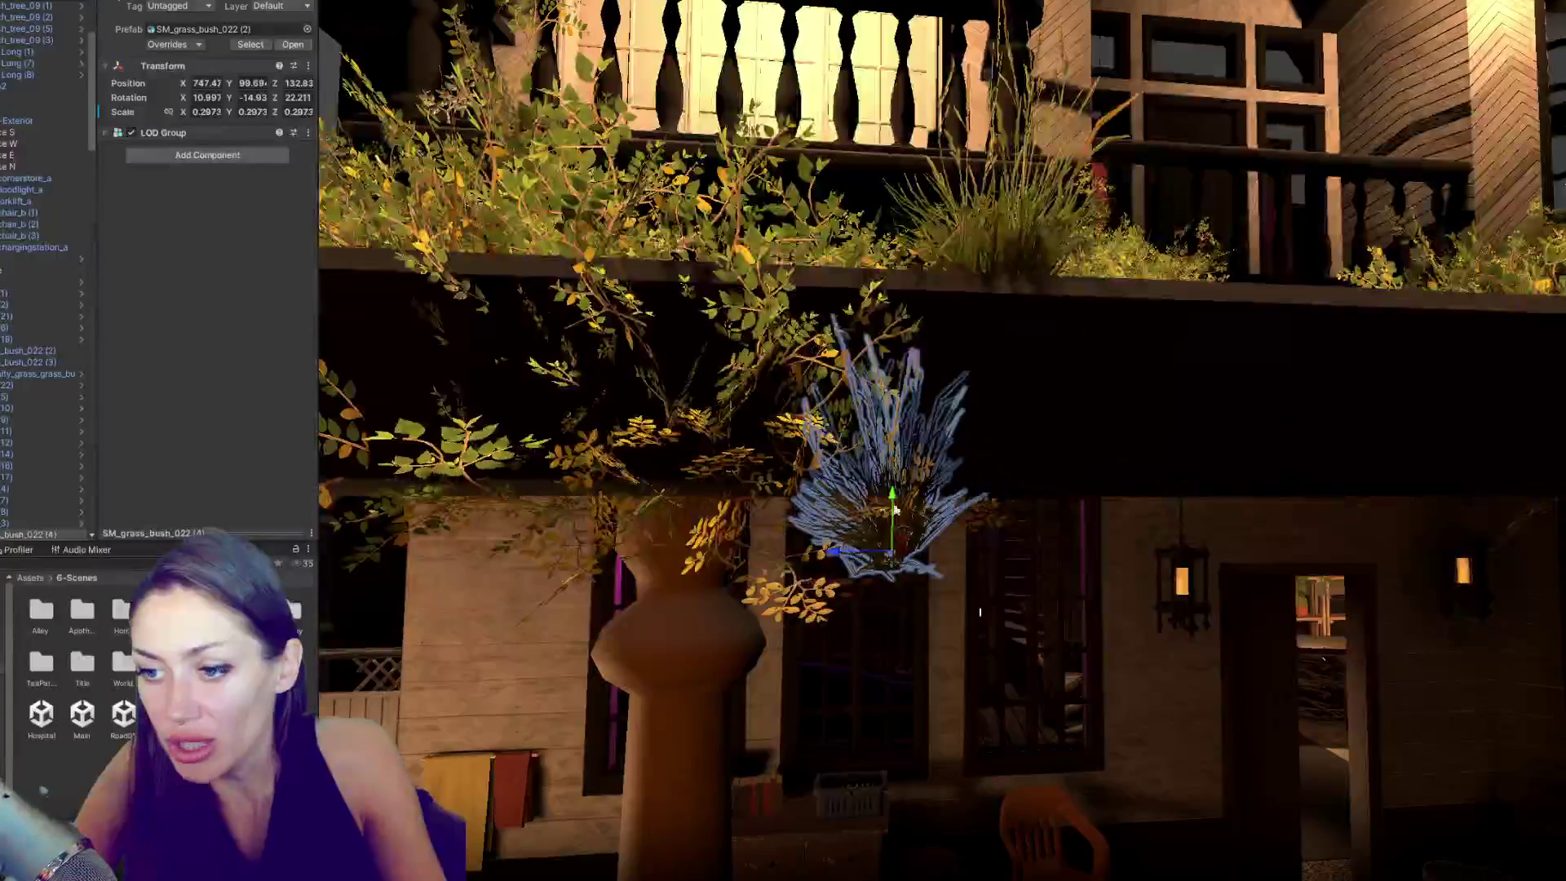
left_click_drag(900, 461, 904, 237)
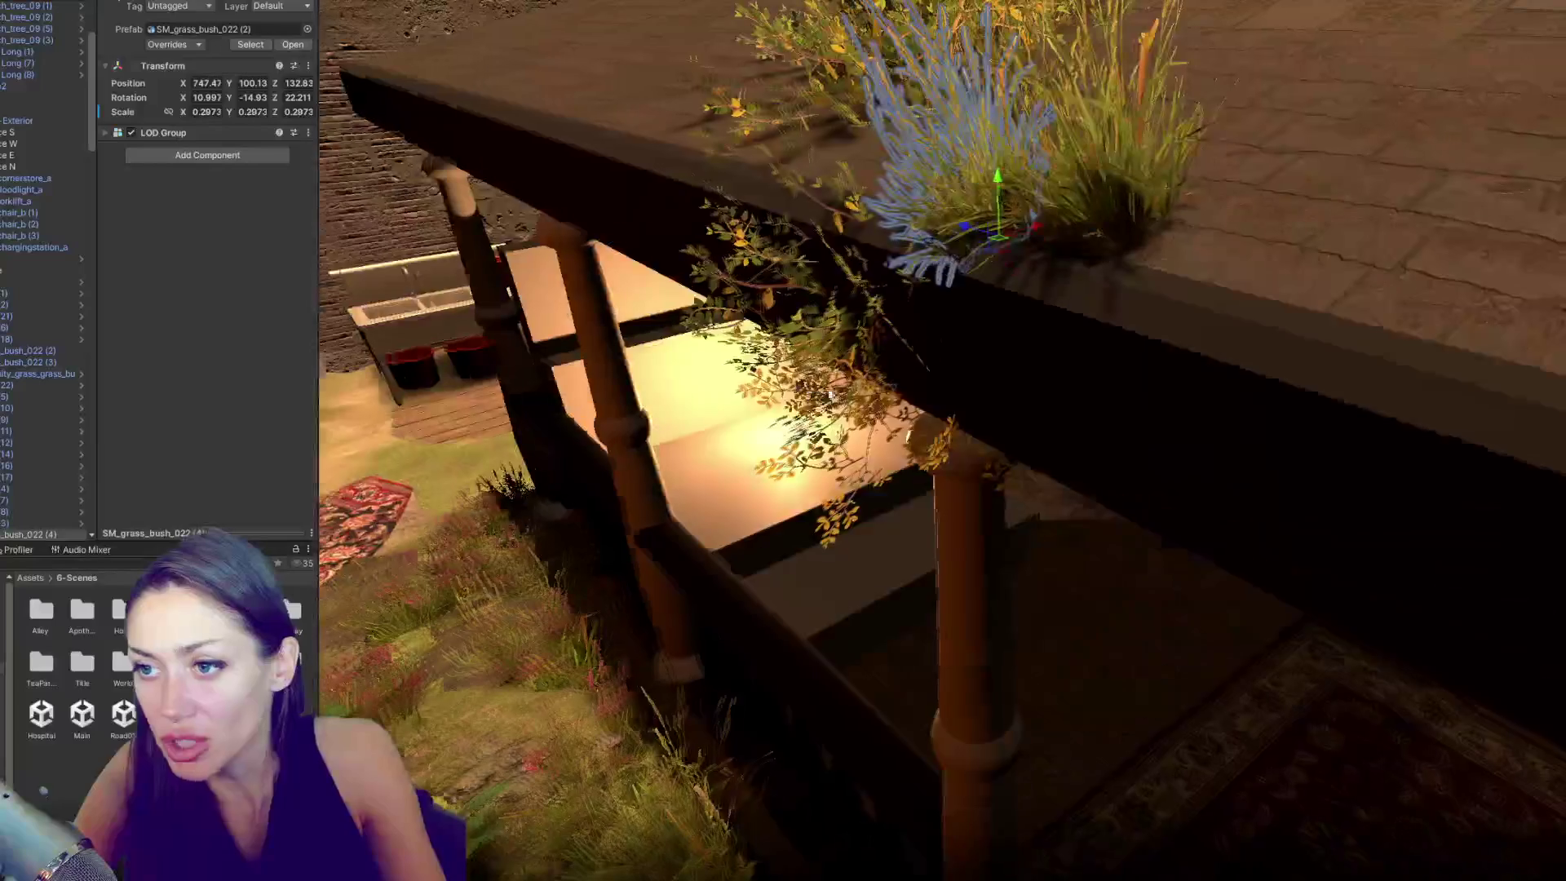
left_click_drag(992, 186, 1002, 162)
left_click_drag(968, 213, 876, 376)
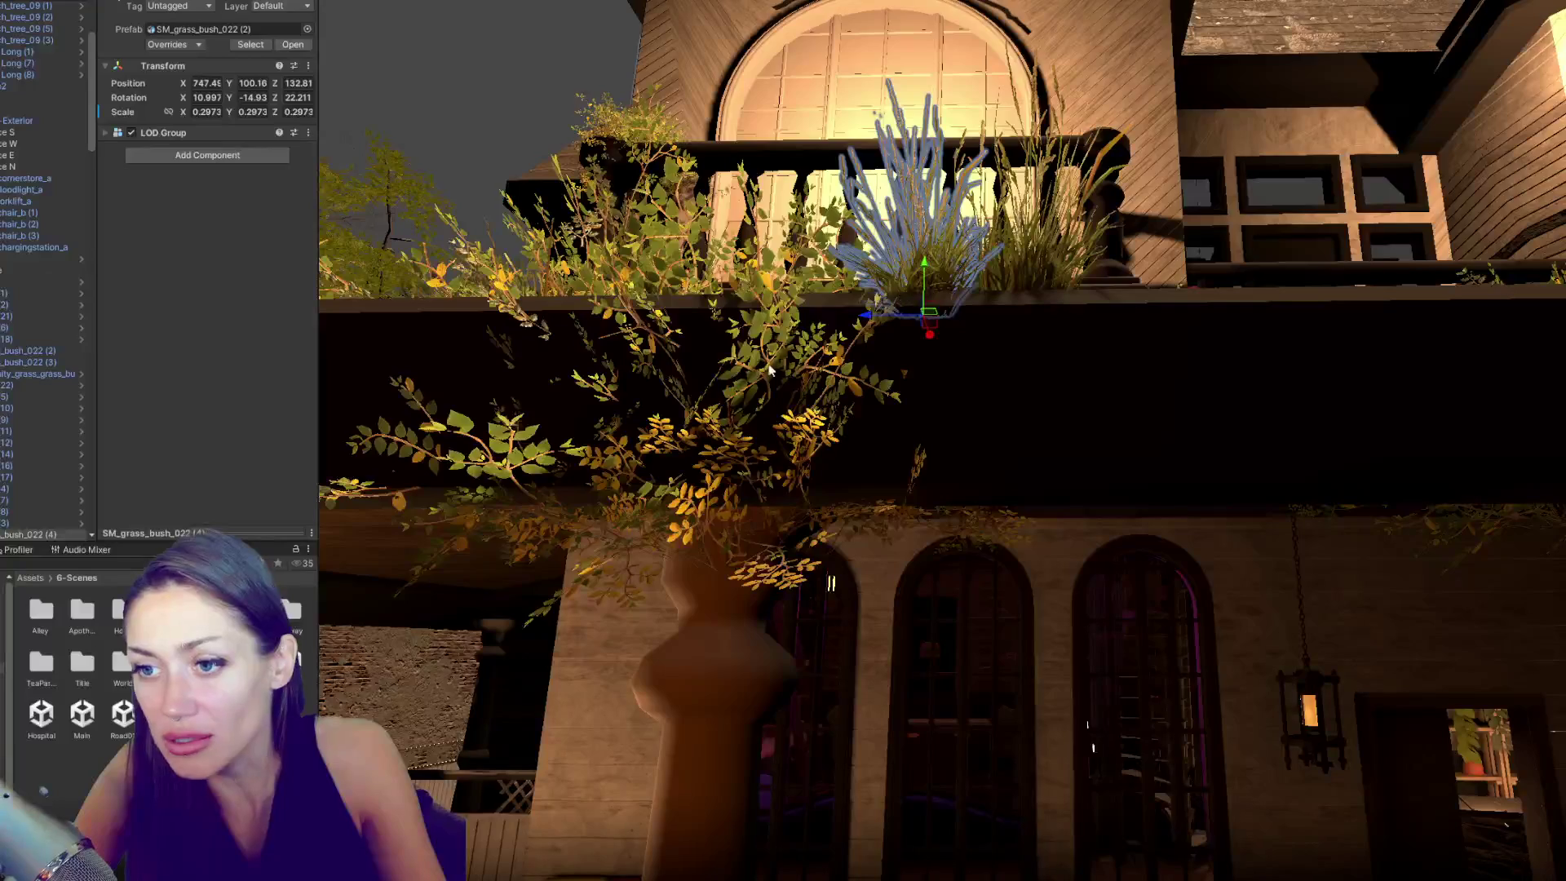
- Check the Bush_01 plants from below the roof, then raise SM_grass_bush_022 (2) onto the ledge
left_click(912, 272)
mouse_move(1014, 356)
left_mouse_down()
mouse_move(973, 351)
mouse_move(1289, 312)
mouse_move(1251, 318)
mouse_move(1231, 206)
mouse_move(1118, 501)
left_mouse_up()
left_click(1354, 679)
left_click_drag(1354, 679, 1148, 398)
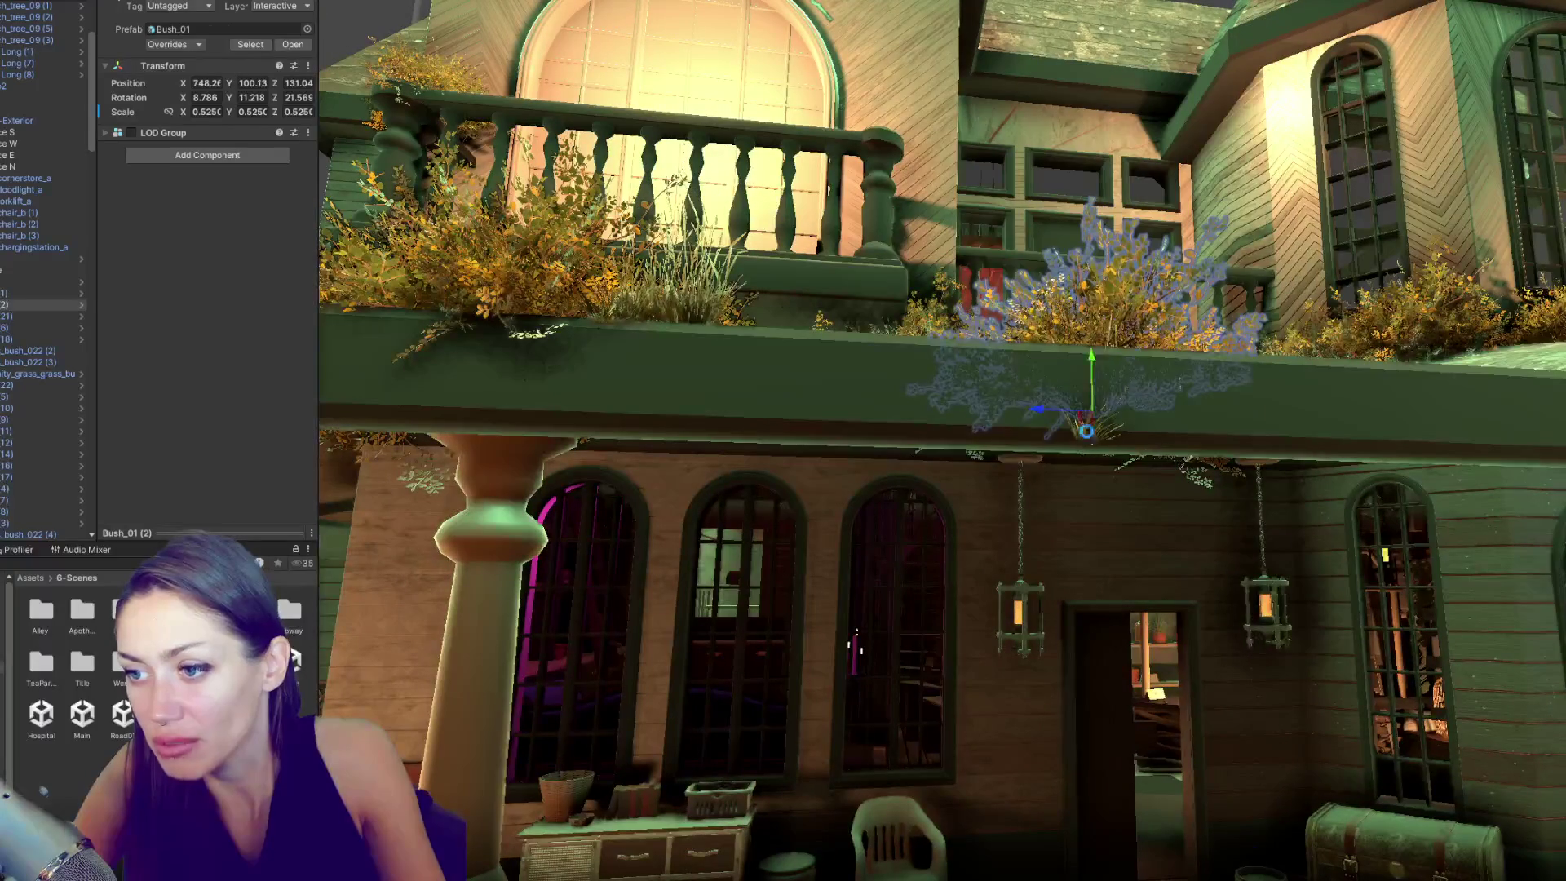
left_click(1088, 433)
left_click(1093, 437)
left_click_drag(1114, 441, 1130, 395)
left_click(1164, 340)
left_click_drag(1164, 339, 1251, 373)
mouse_move(1281, 258)
left_mouse_down()
mouse_move(1265, 211)
mouse_move(1384, 206)
mouse_move(1436, 310)
left_mouse_up()
- Raise Bush_01 (4) and Bush_01 (2) under the eaves so they rest on the porch roof
left_click(647, 455)
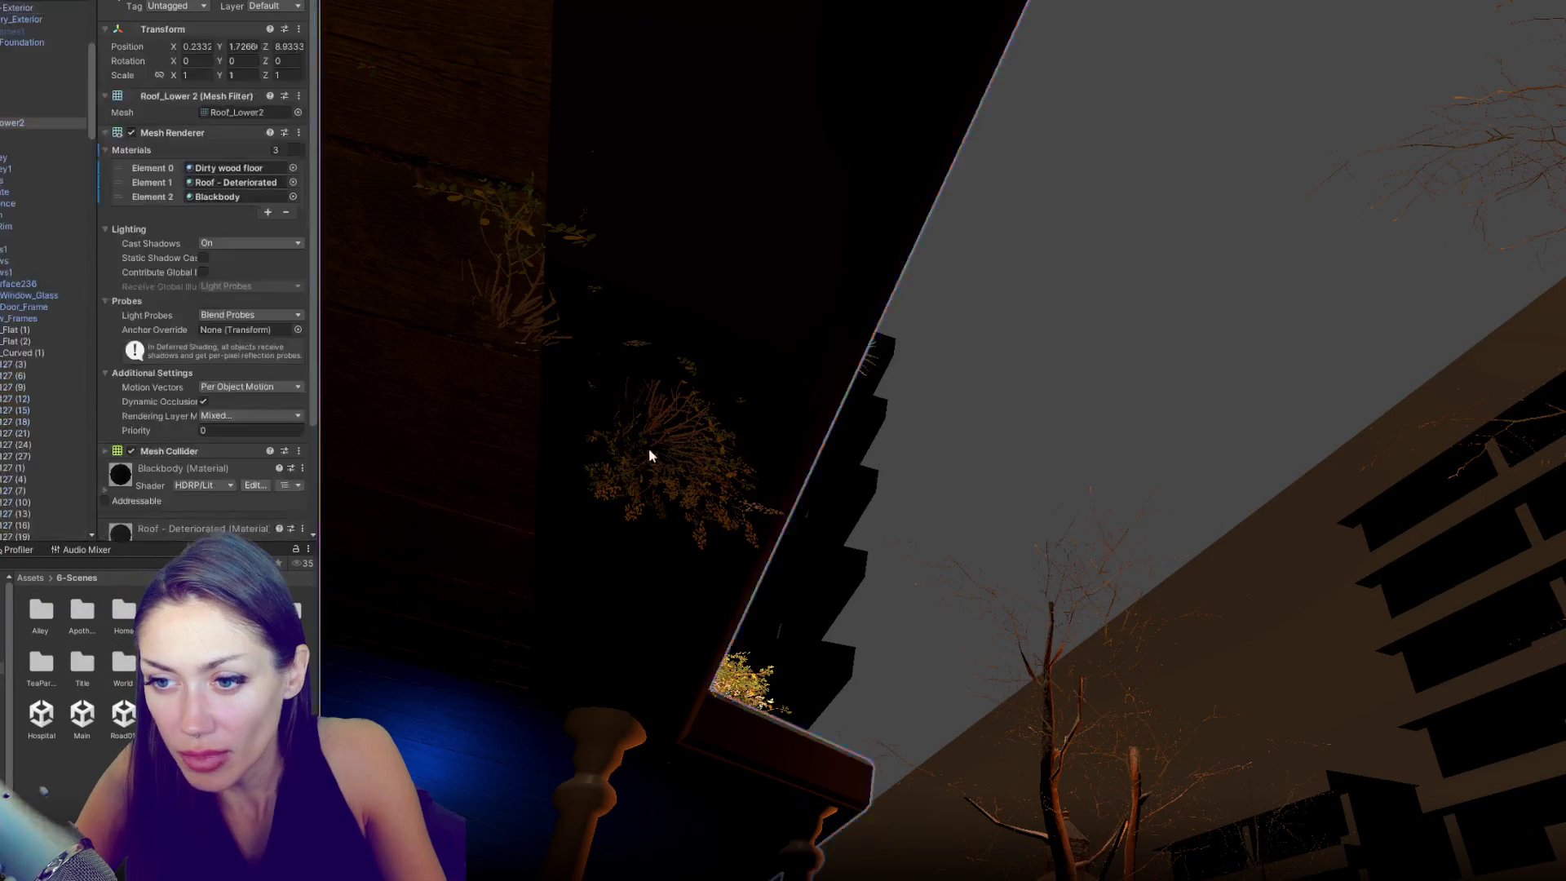
key("f")
left_click_drag(1081, 401, 814, 408)
left_click(814, 404)
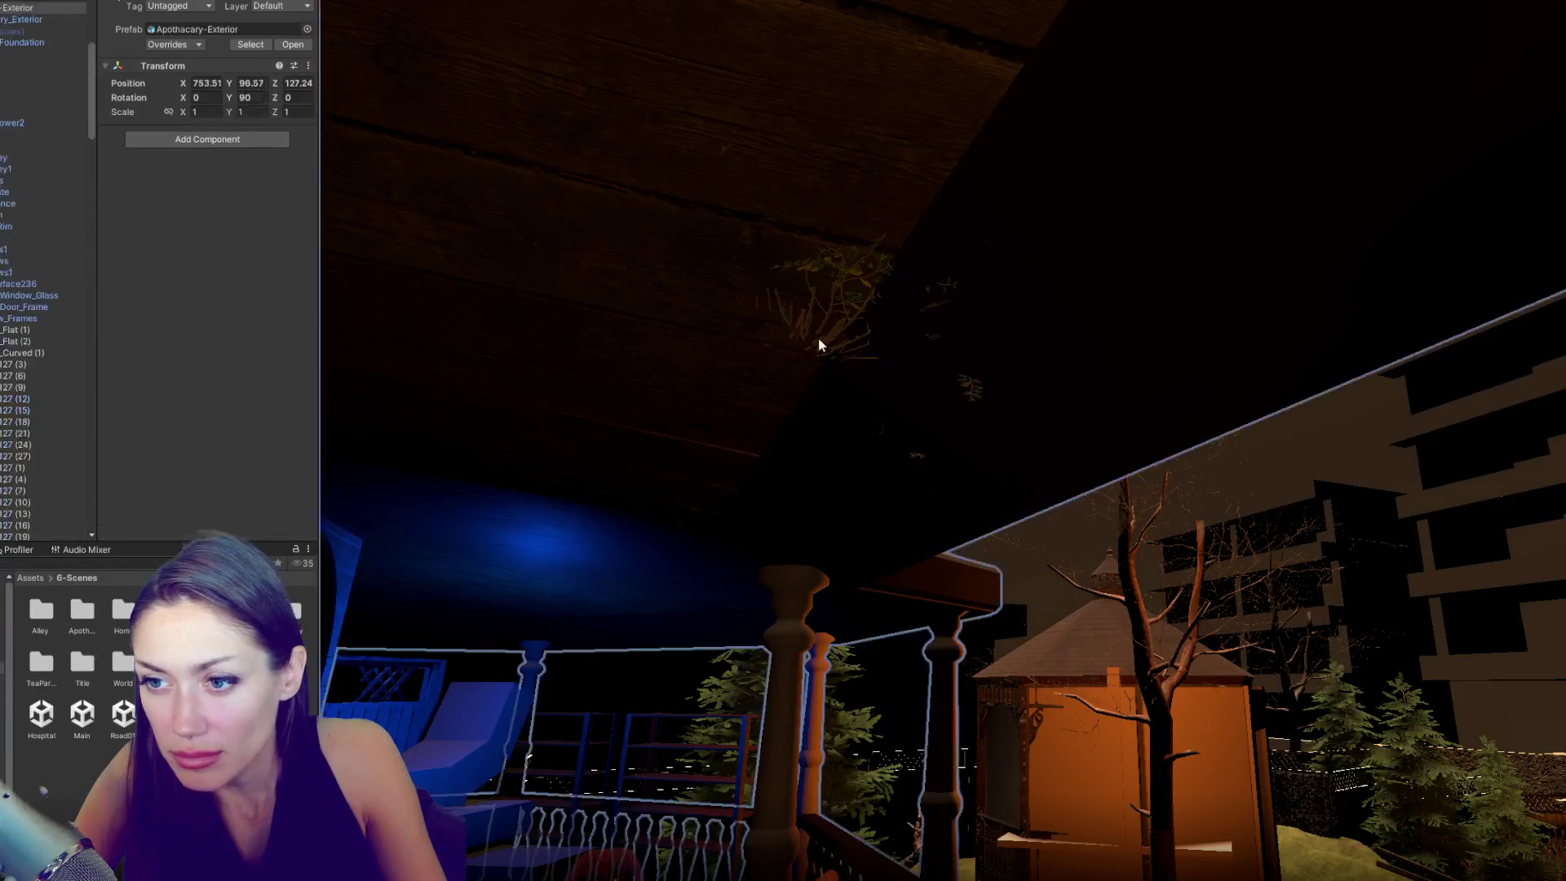
key("f")
mouse_move(1059, 249)
left_mouse_down()
mouse_move(1036, 224)
mouse_move(1125, 227)
left_mouse_up()
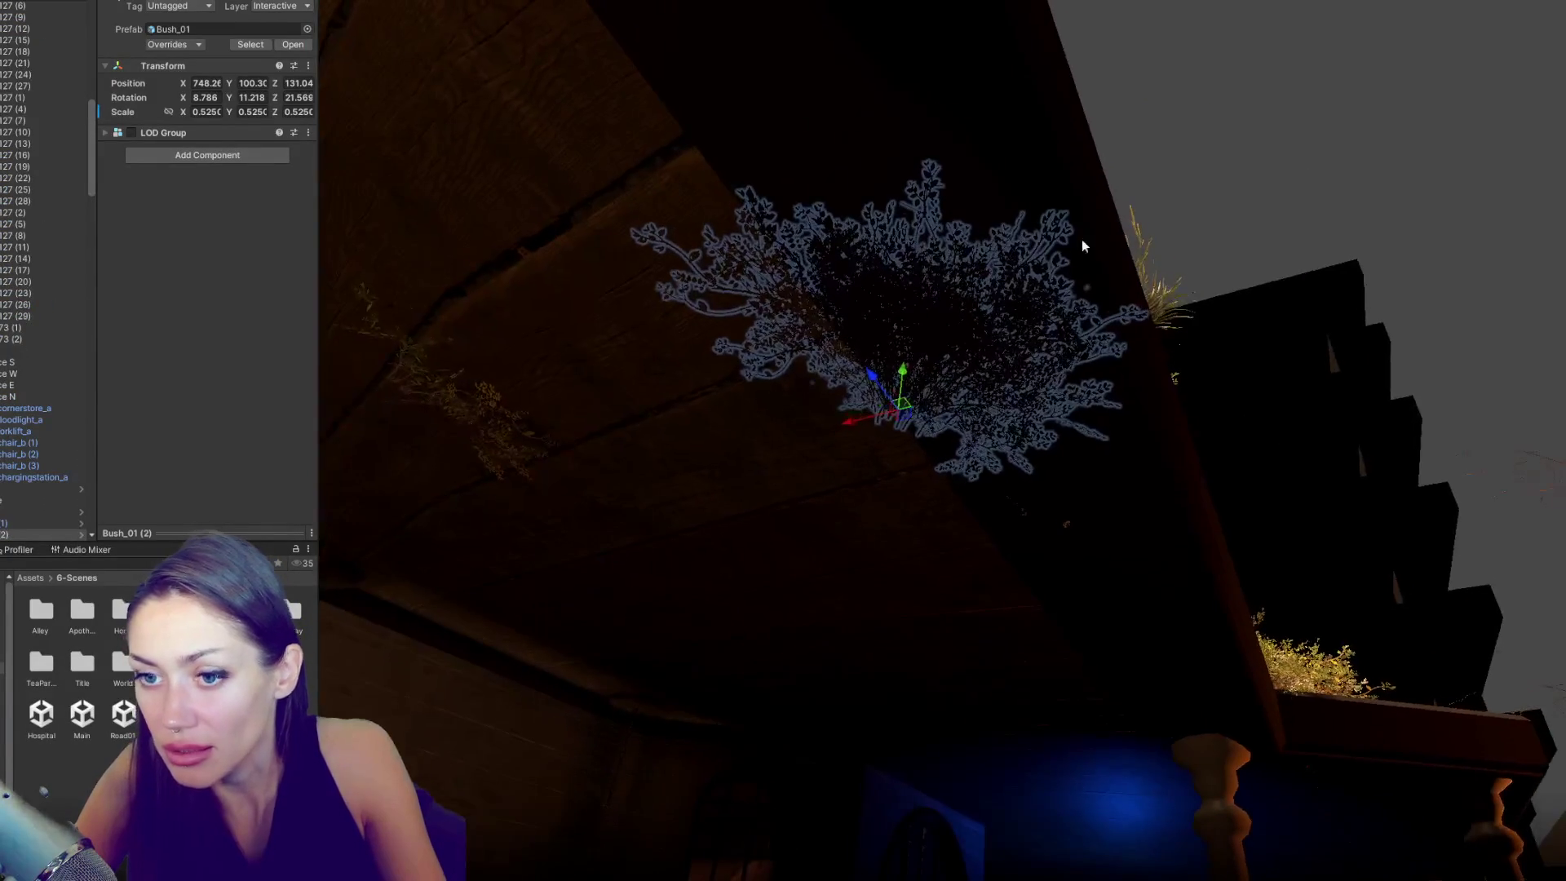
left_click(489, 426)
mouse_move(489, 426)
left_mouse_down()
mouse_move(700, 500)
mouse_move(401, 532)
mouse_move(815, 450)
mouse_move(943, 576)
left_mouse_up()
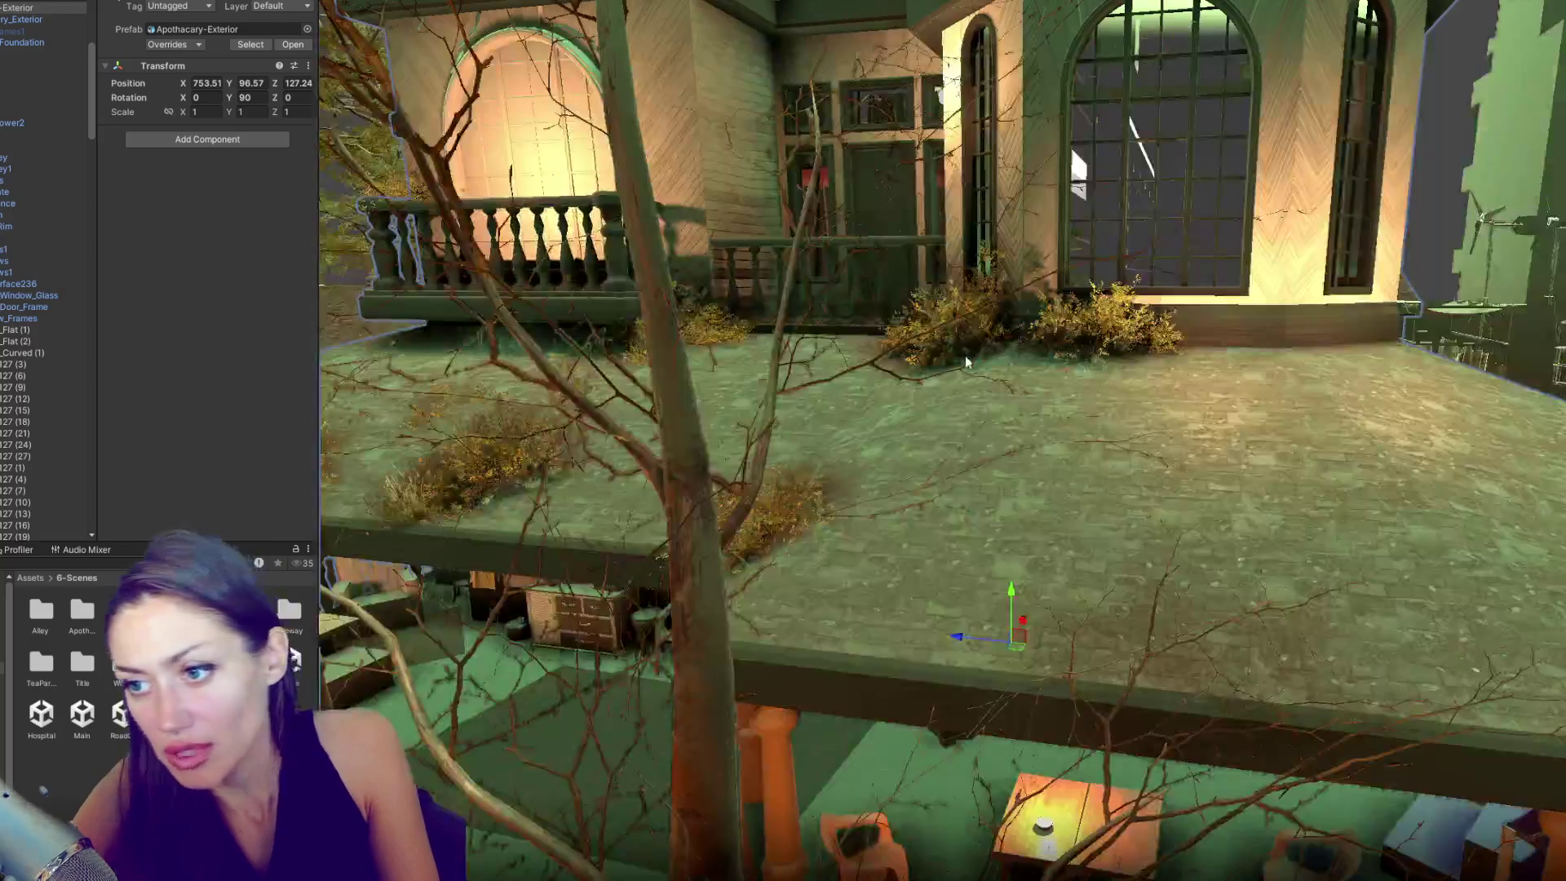
- Review Roof_Lower2 and the Apothacary-Exterior, save the scene, then inspect the yard bush and Big items
left_click(953, 369)
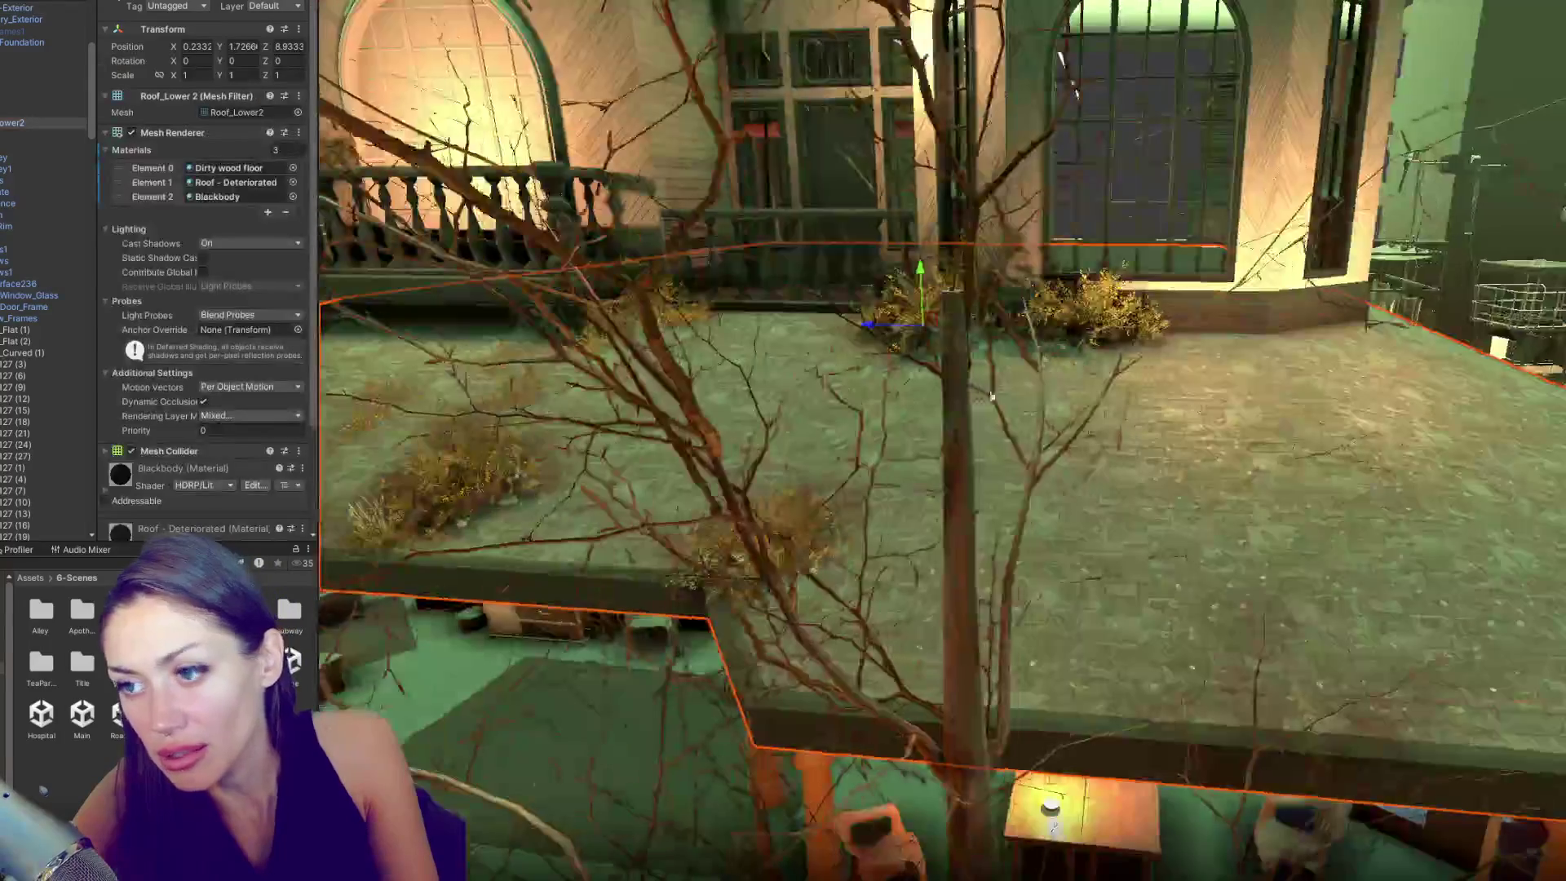
left_click(483, 462)
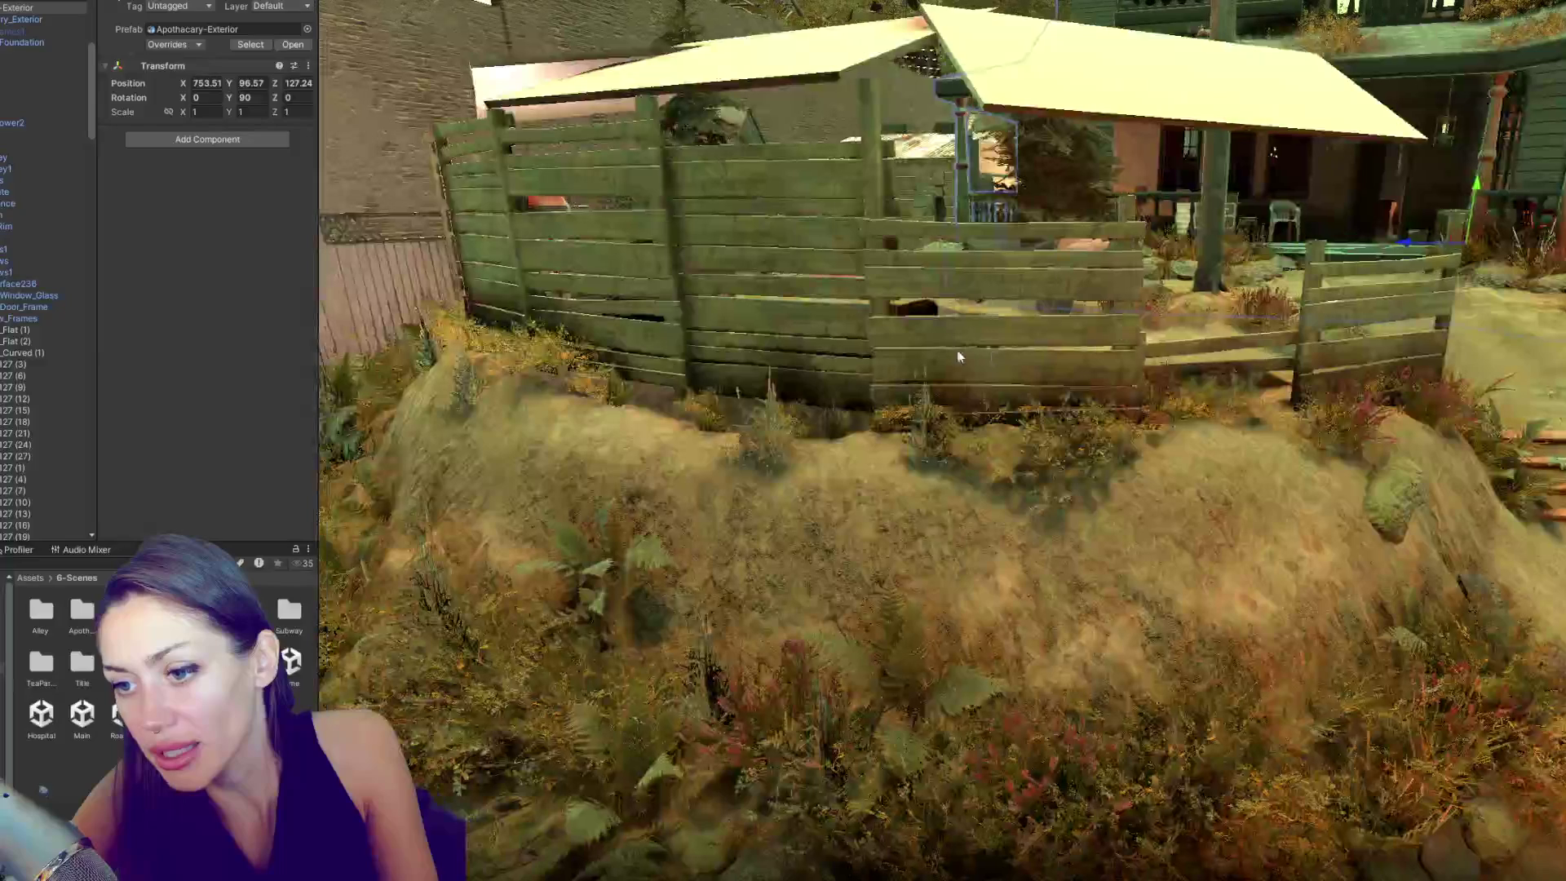
scroll(959, 353, "down", 5)
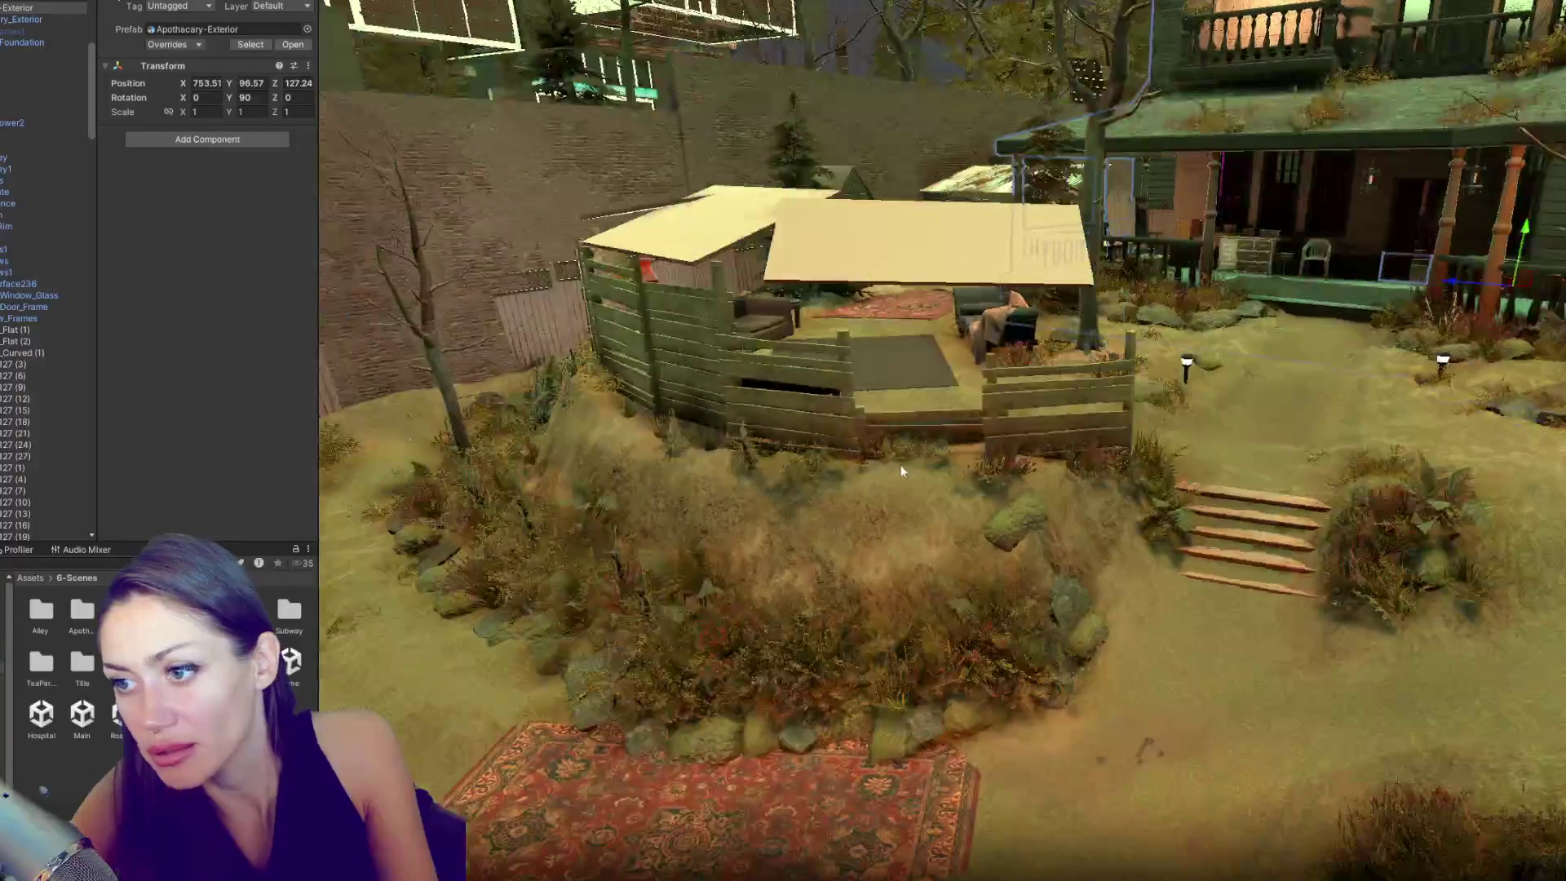
key("ctrl+s")
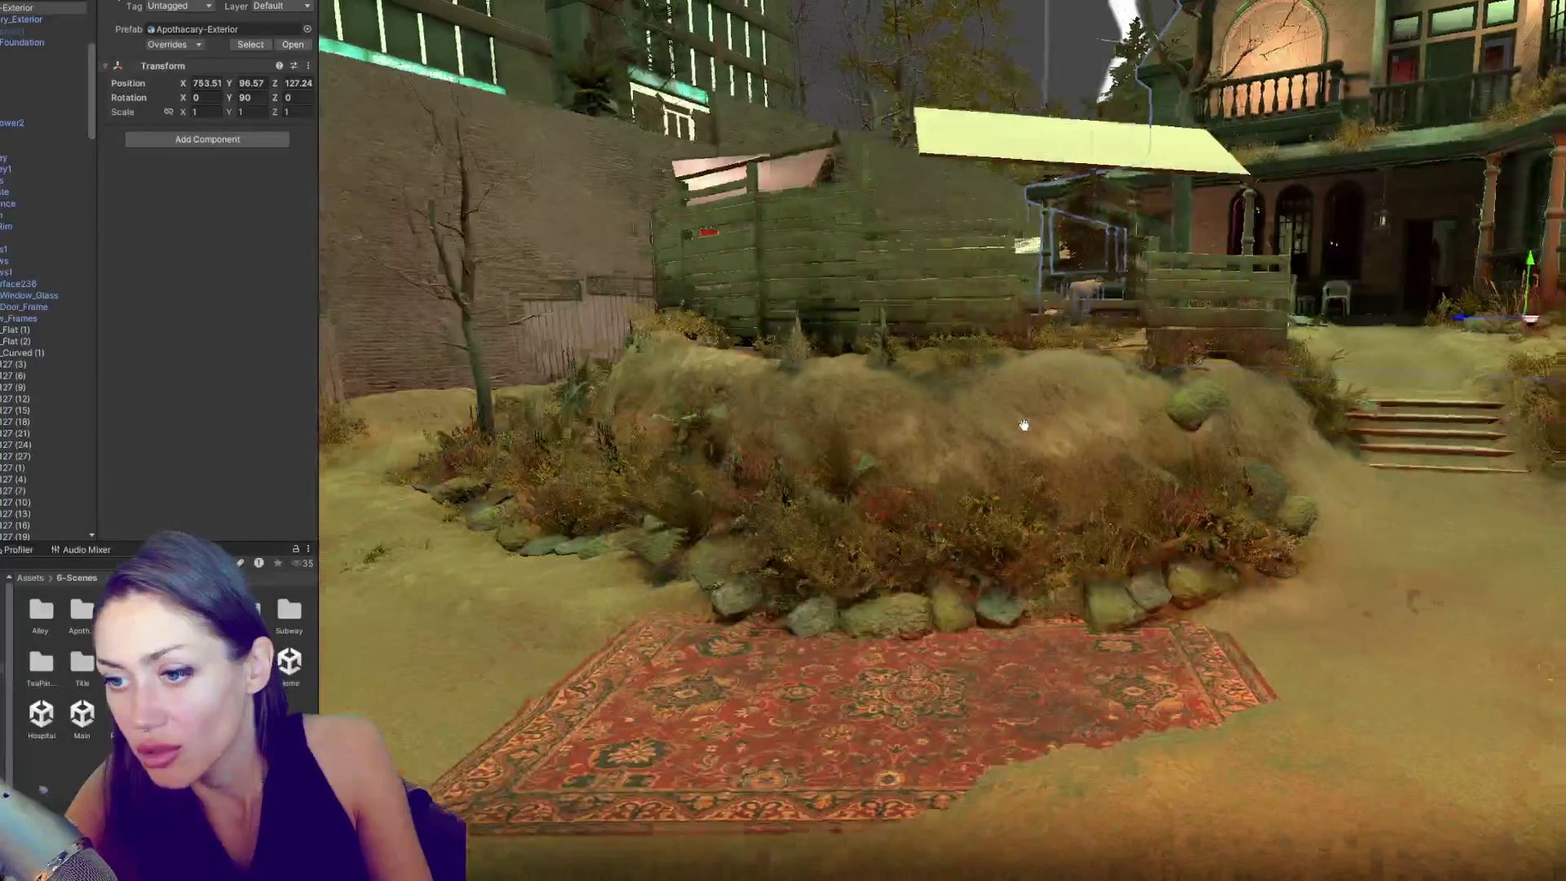
left_click(840, 571)
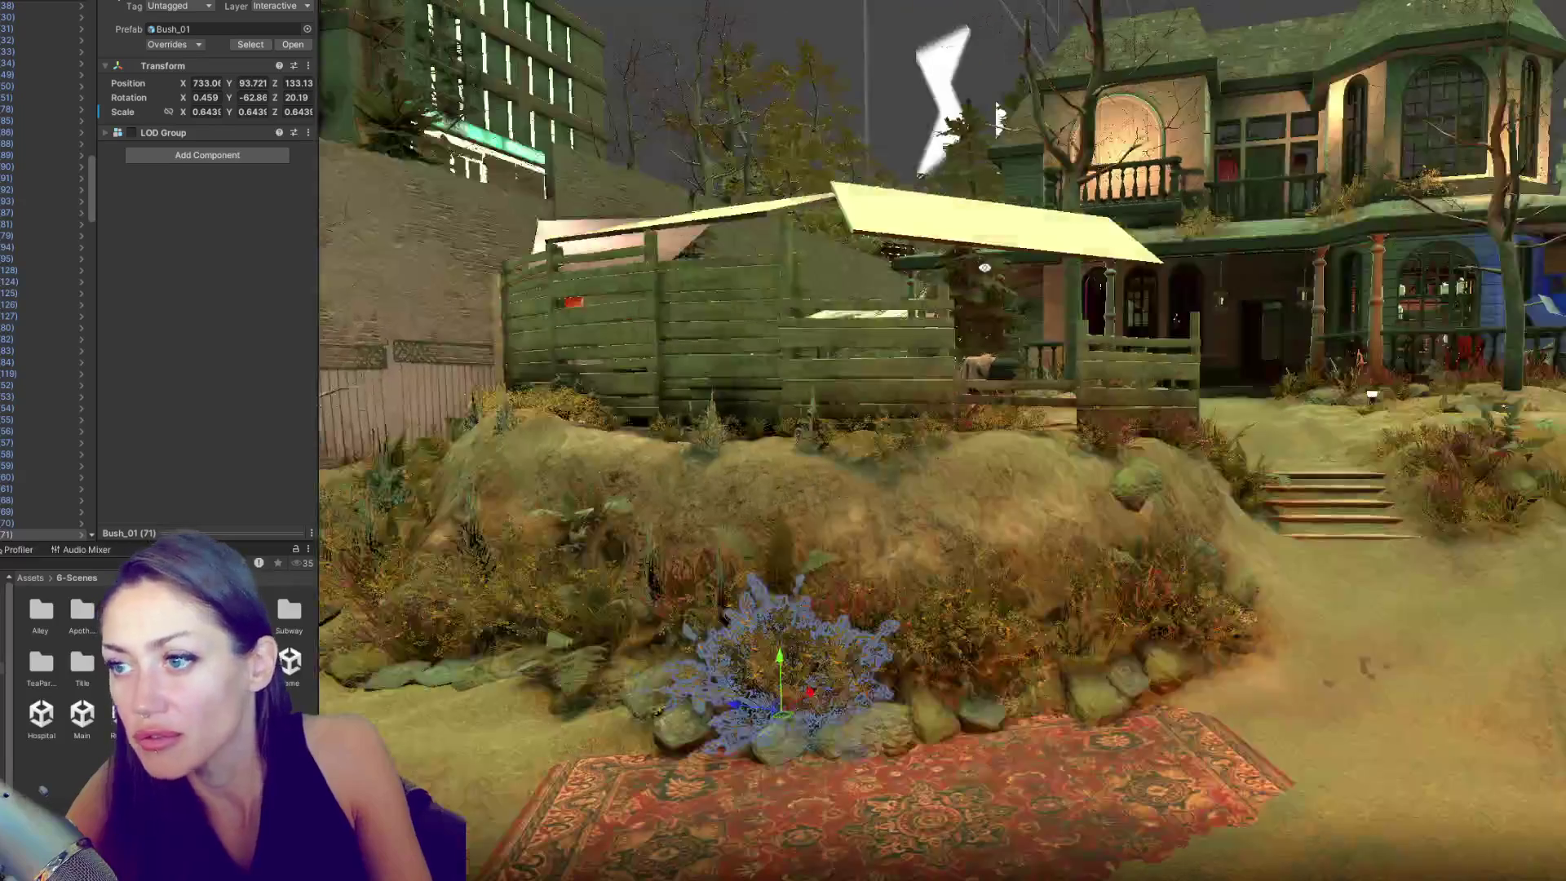
left_click(944, 206)
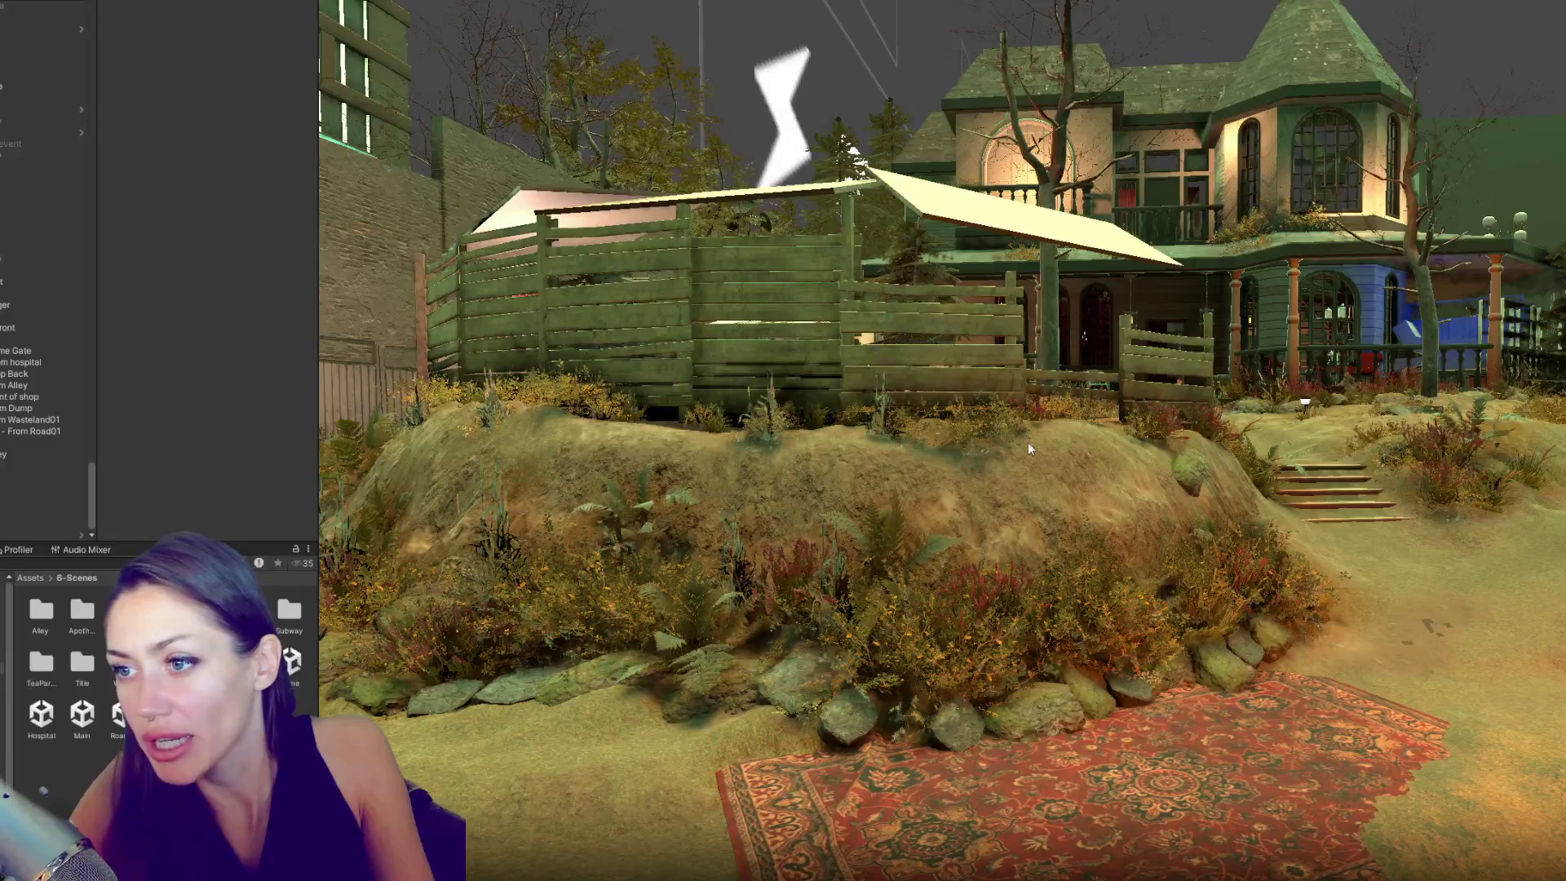
- Inspect the house and its polySurface201 trim, clear the selection, and zoom into the shop interior
left_click(1265, 295)
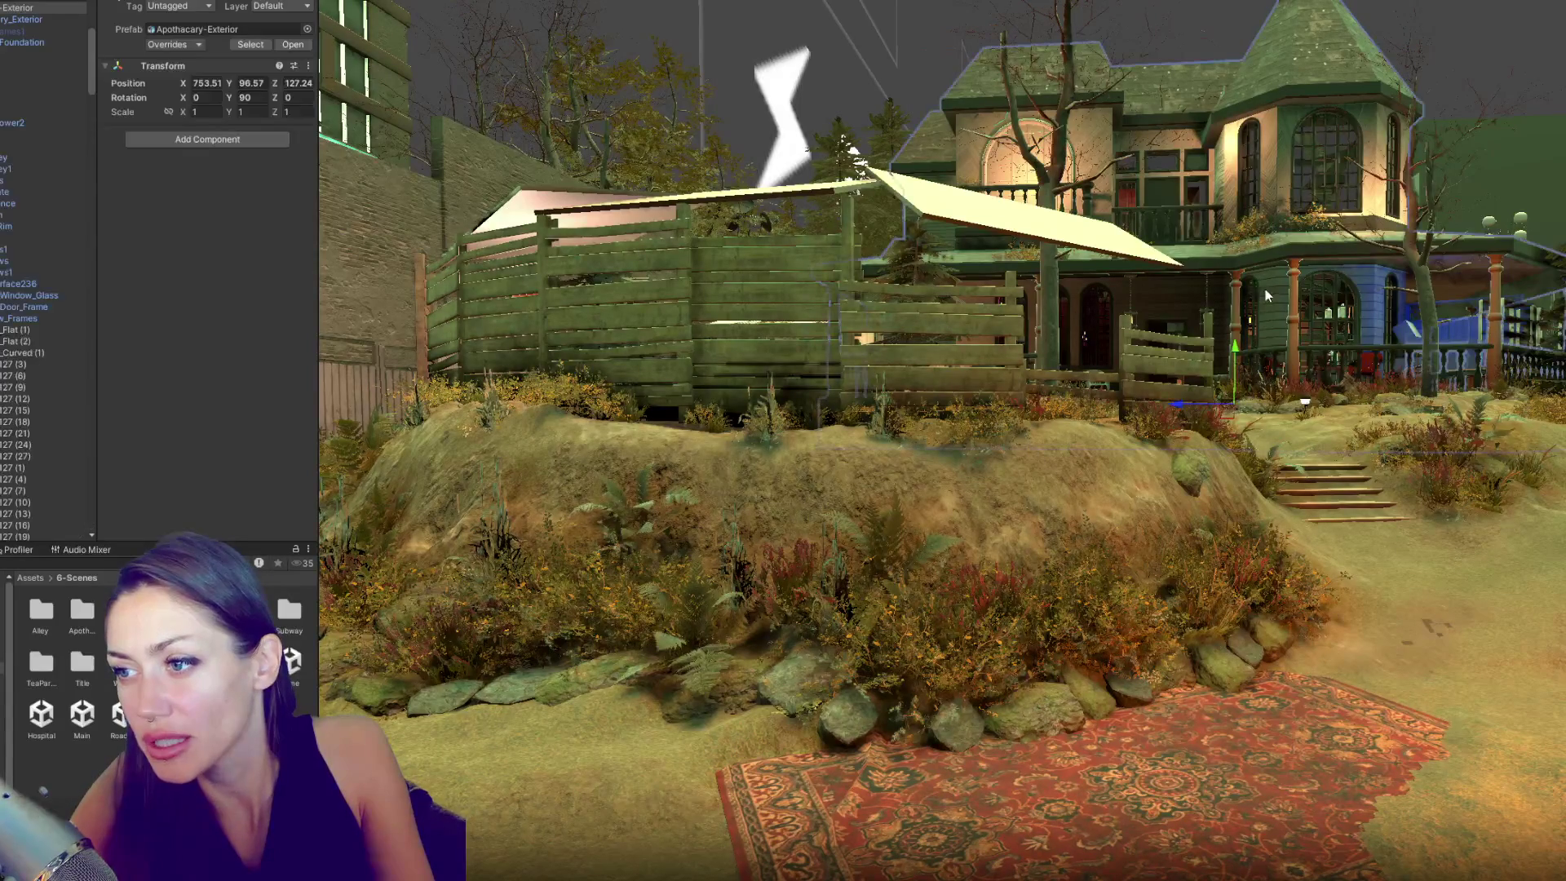
left_click(1267, 294)
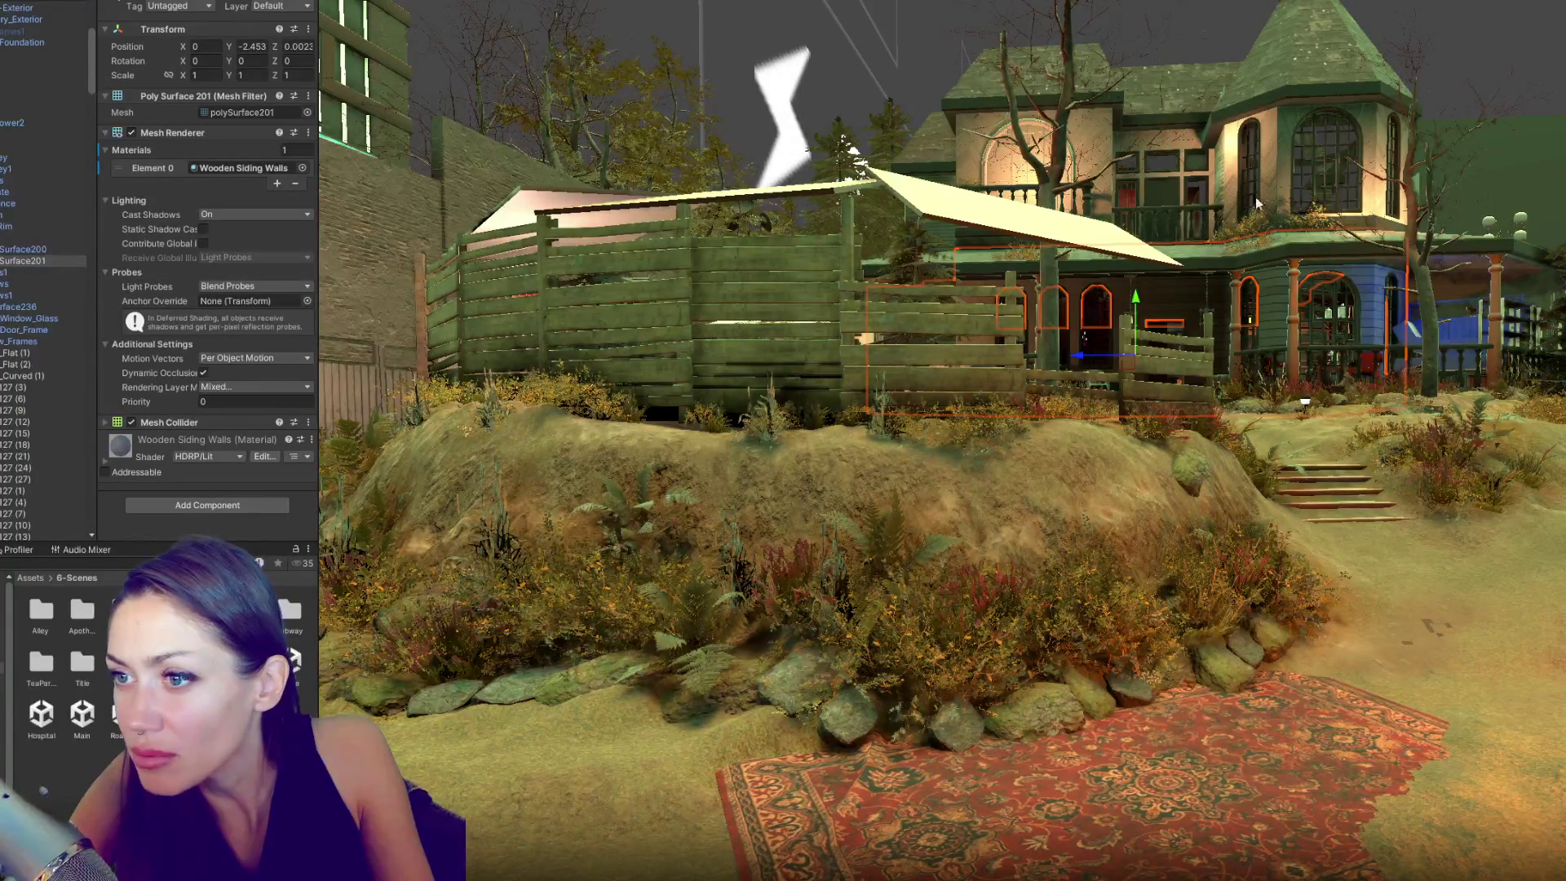
left_click(1089, 263)
scroll(1142, 294, "up", 5)
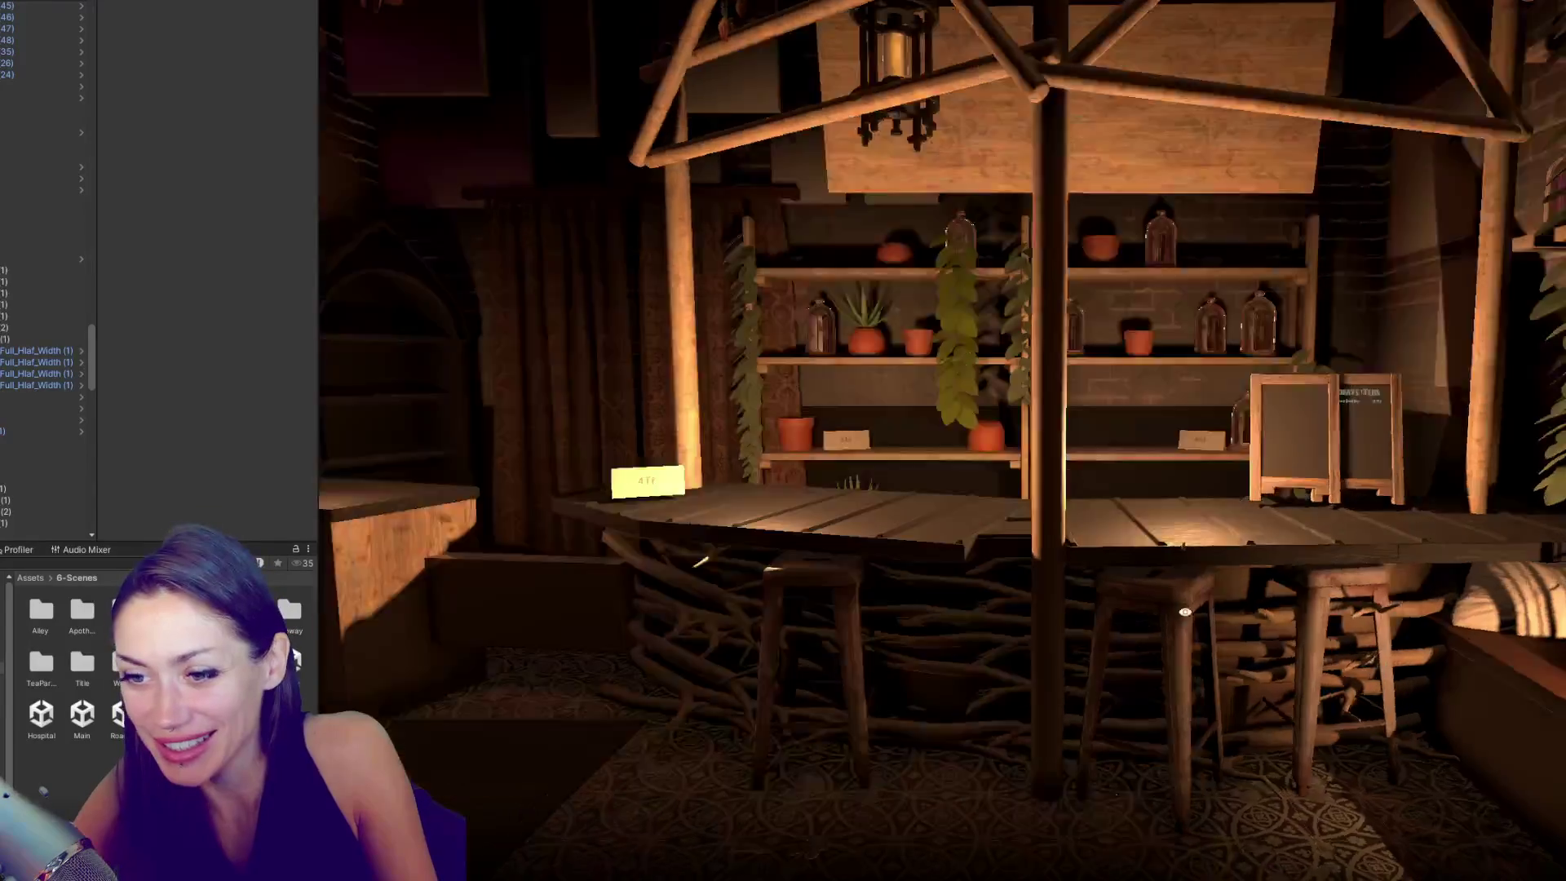
- Back in the editing view, select the candle light above the right table and enter 45 as Max Intensity
key("ctrl+1")
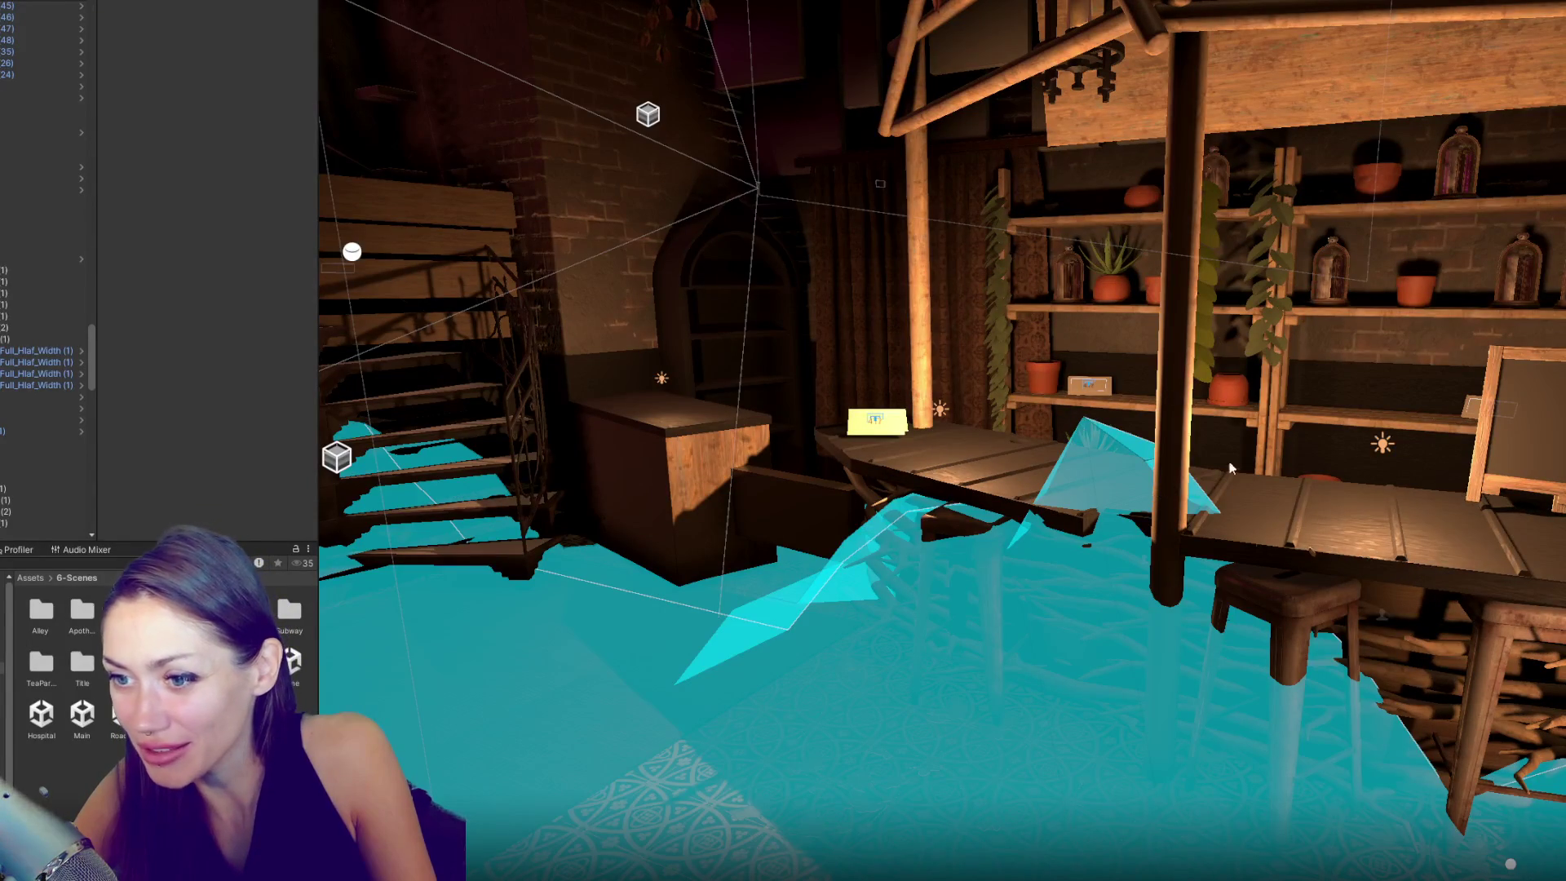
left_click(941, 409)
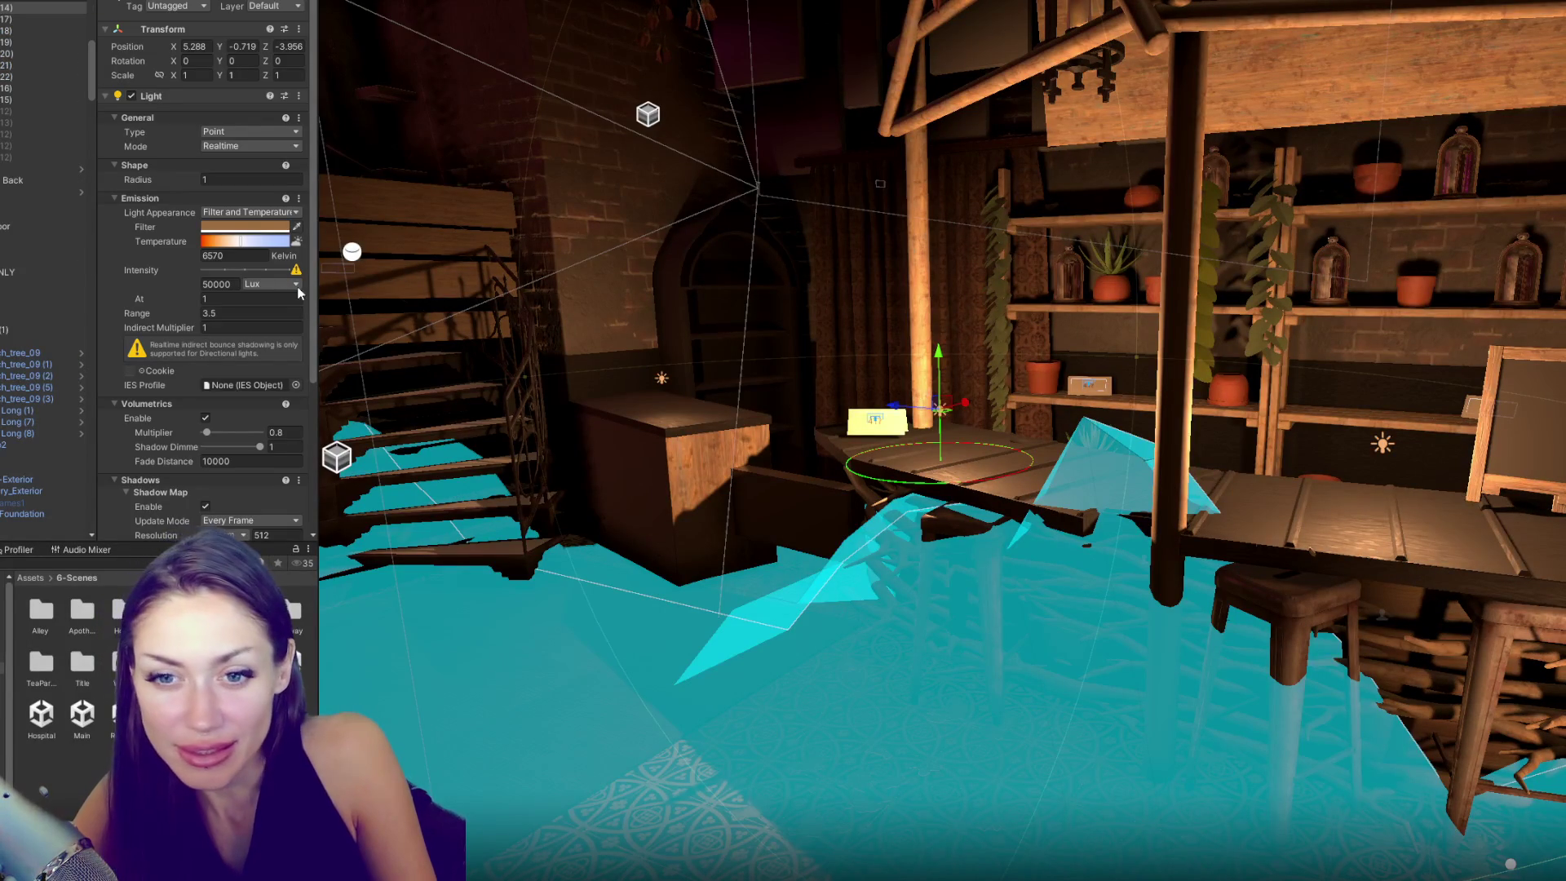
scroll(271, 305, "down", 4)
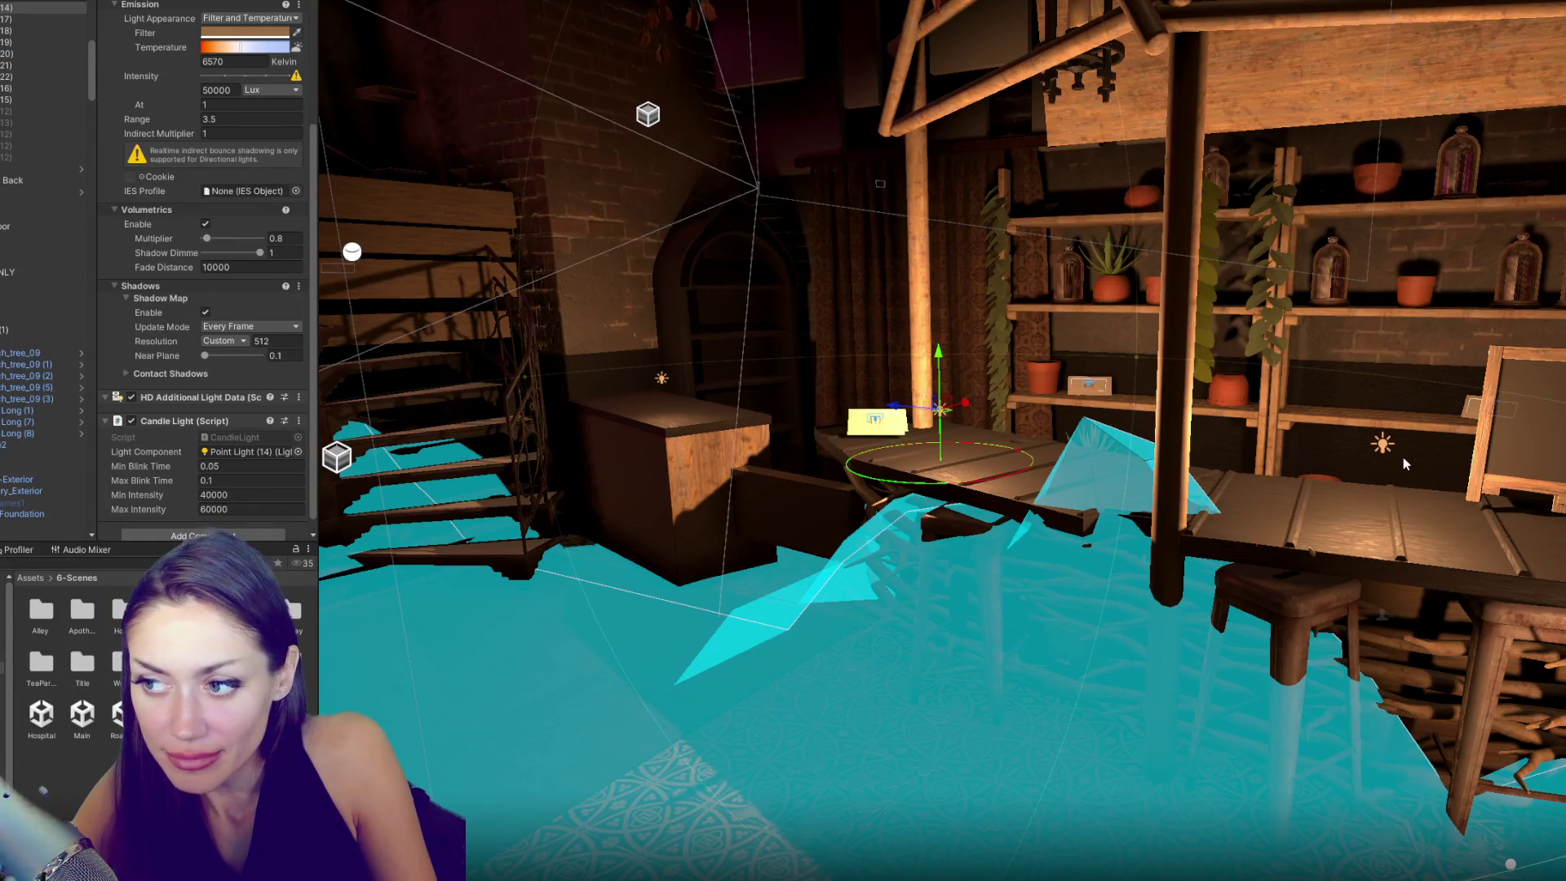
left_click(1383, 445)
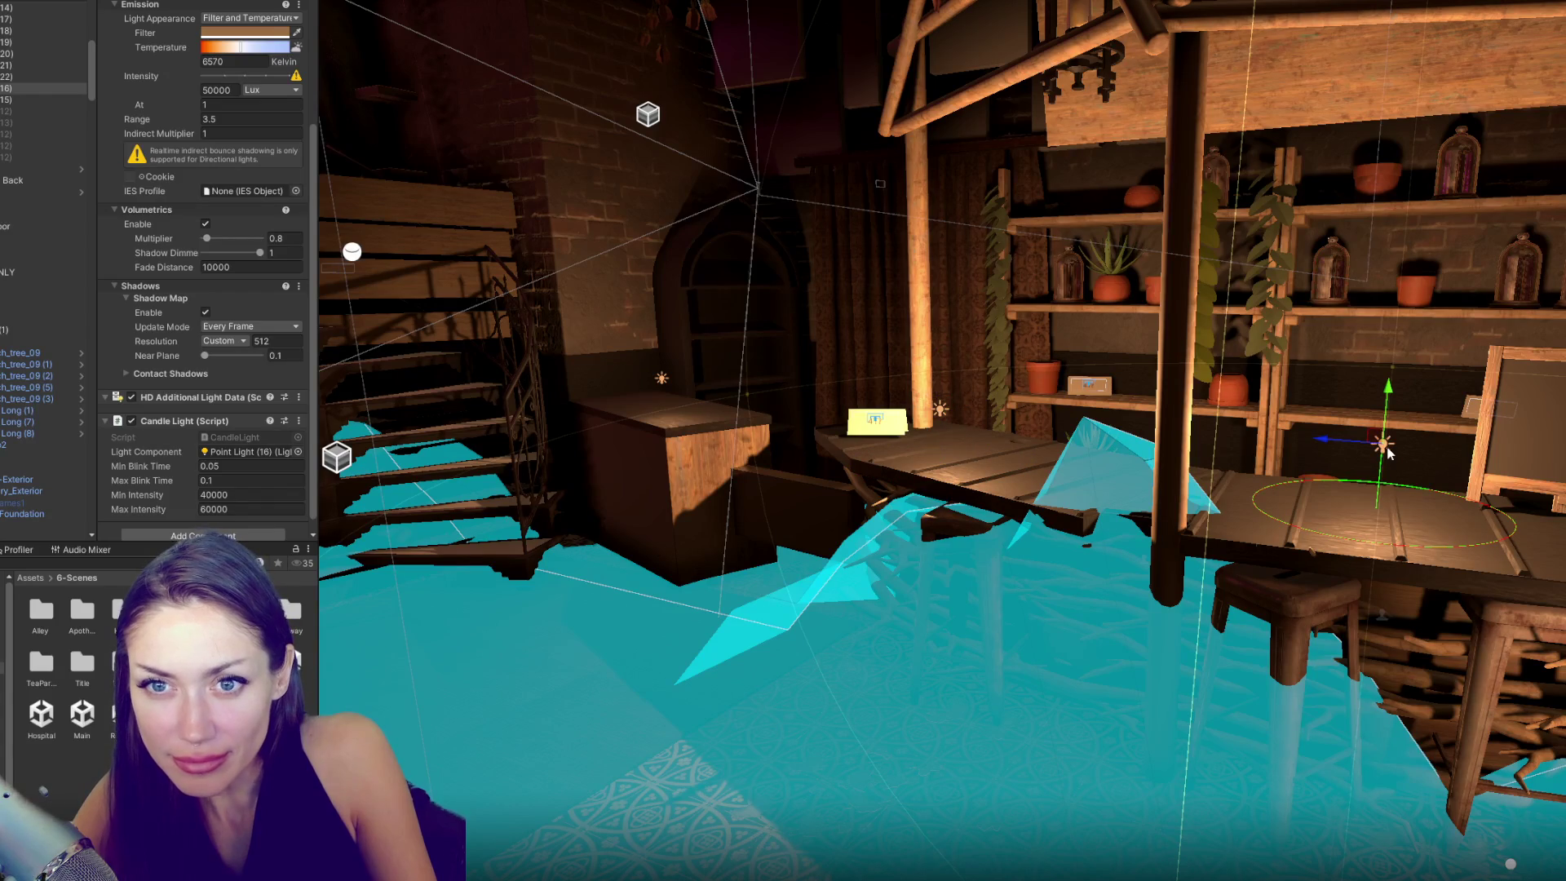
left_click(204, 511)
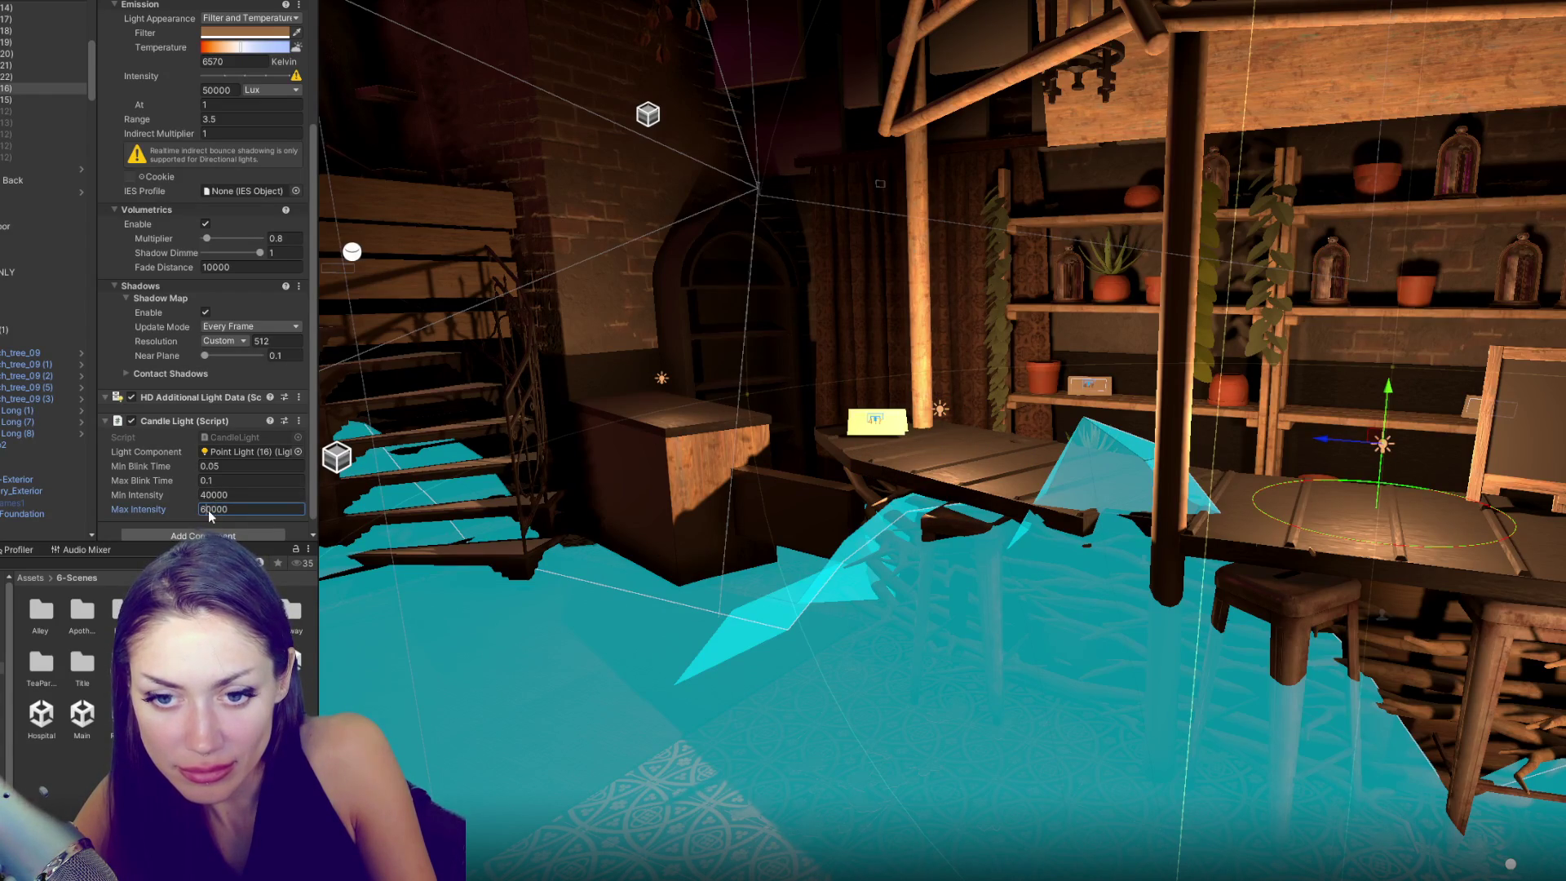
double_click(209, 510)
type("45")
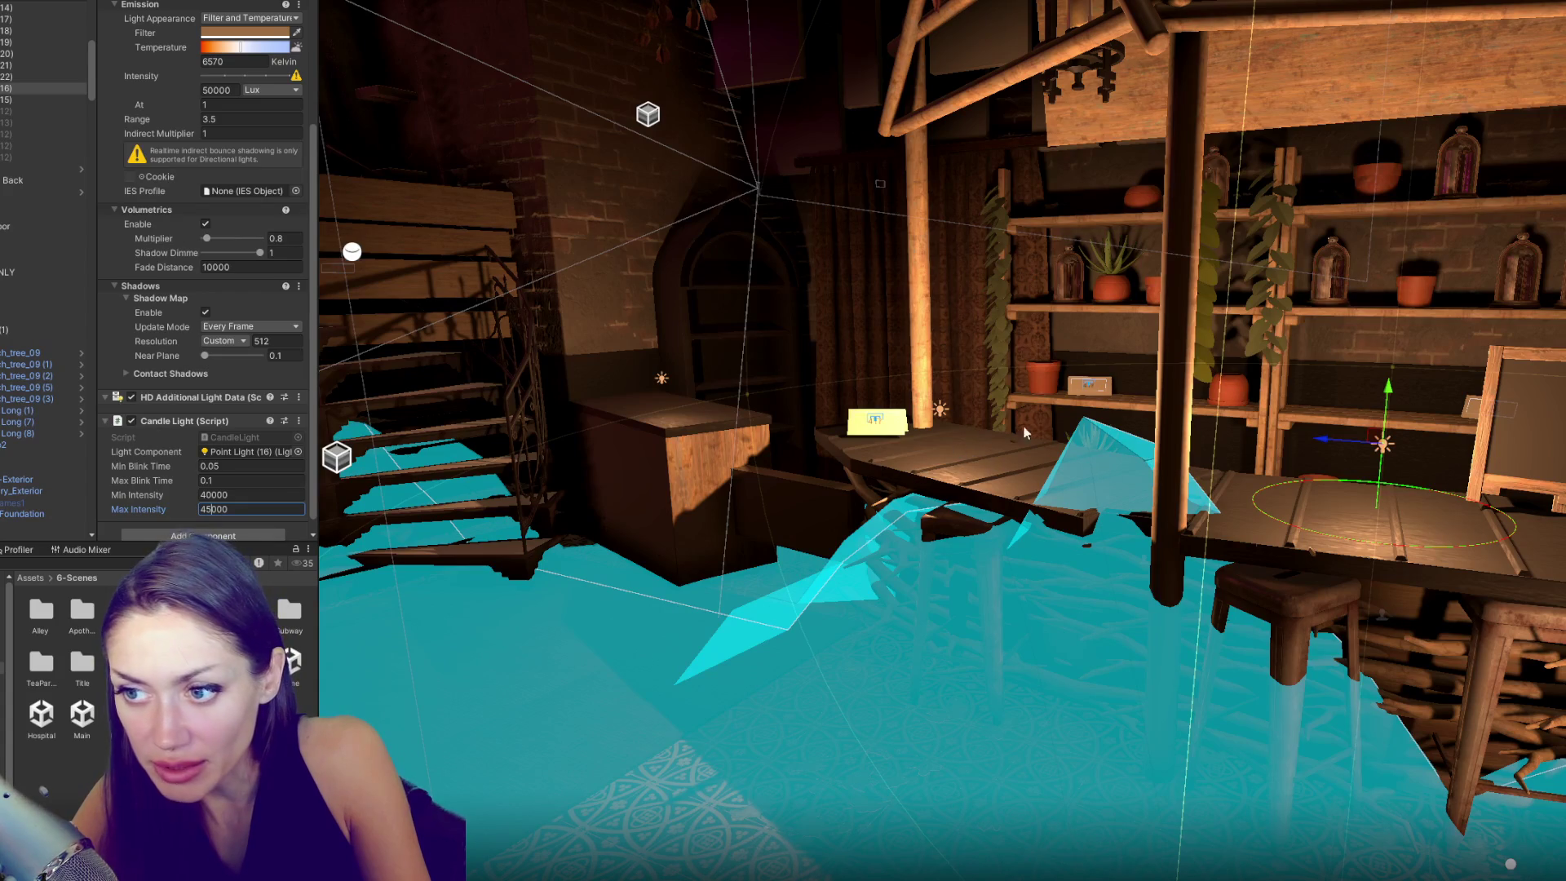
- Set another candle light's Max Intensity to 15000
left_click(941, 410)
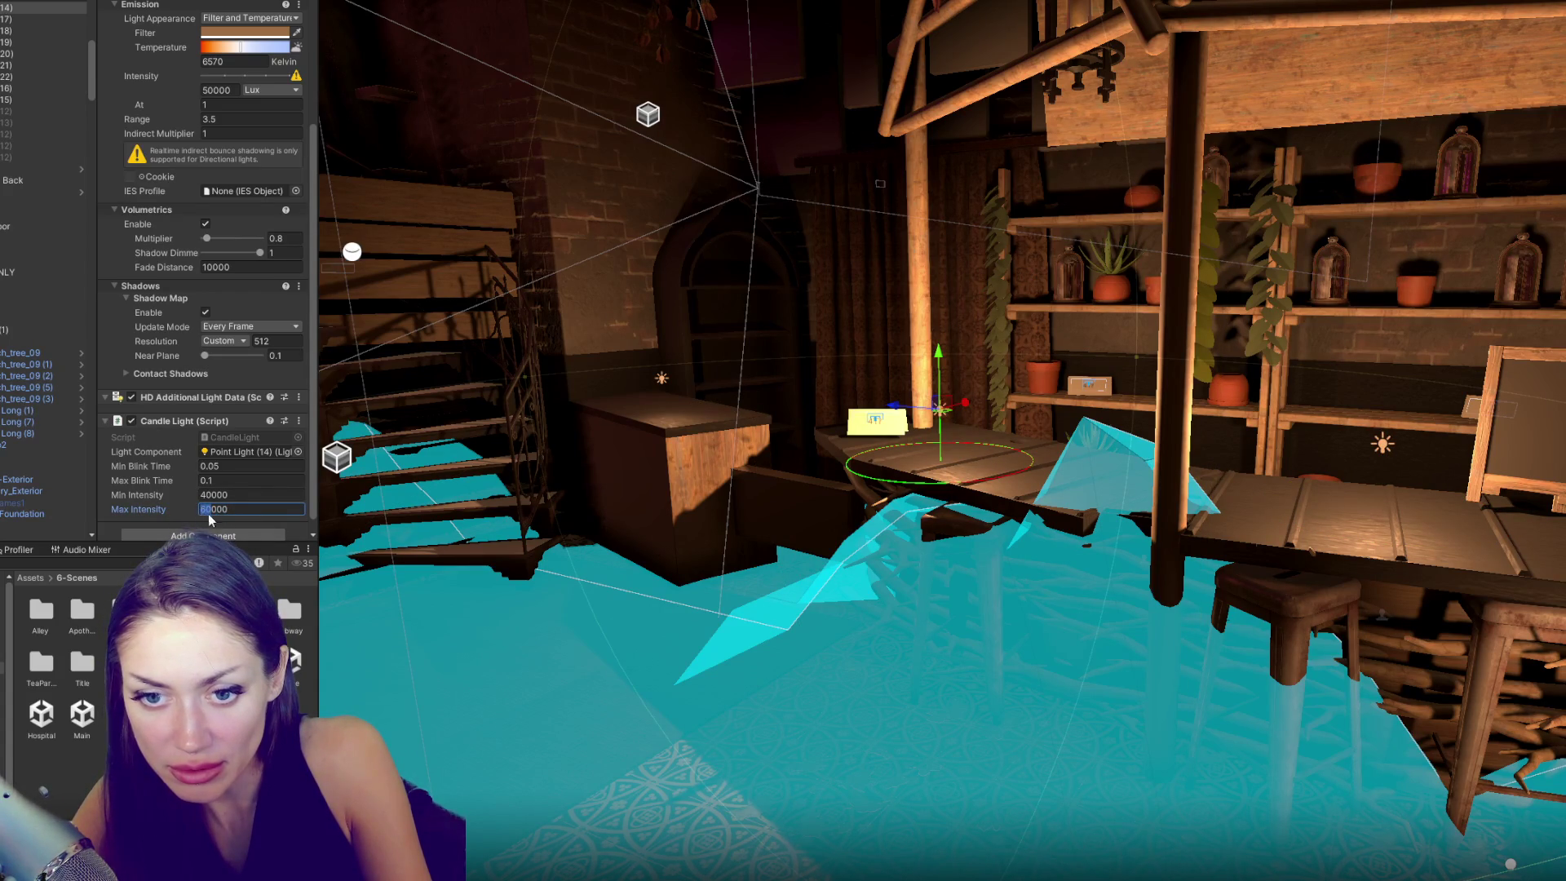
left_click(662, 377)
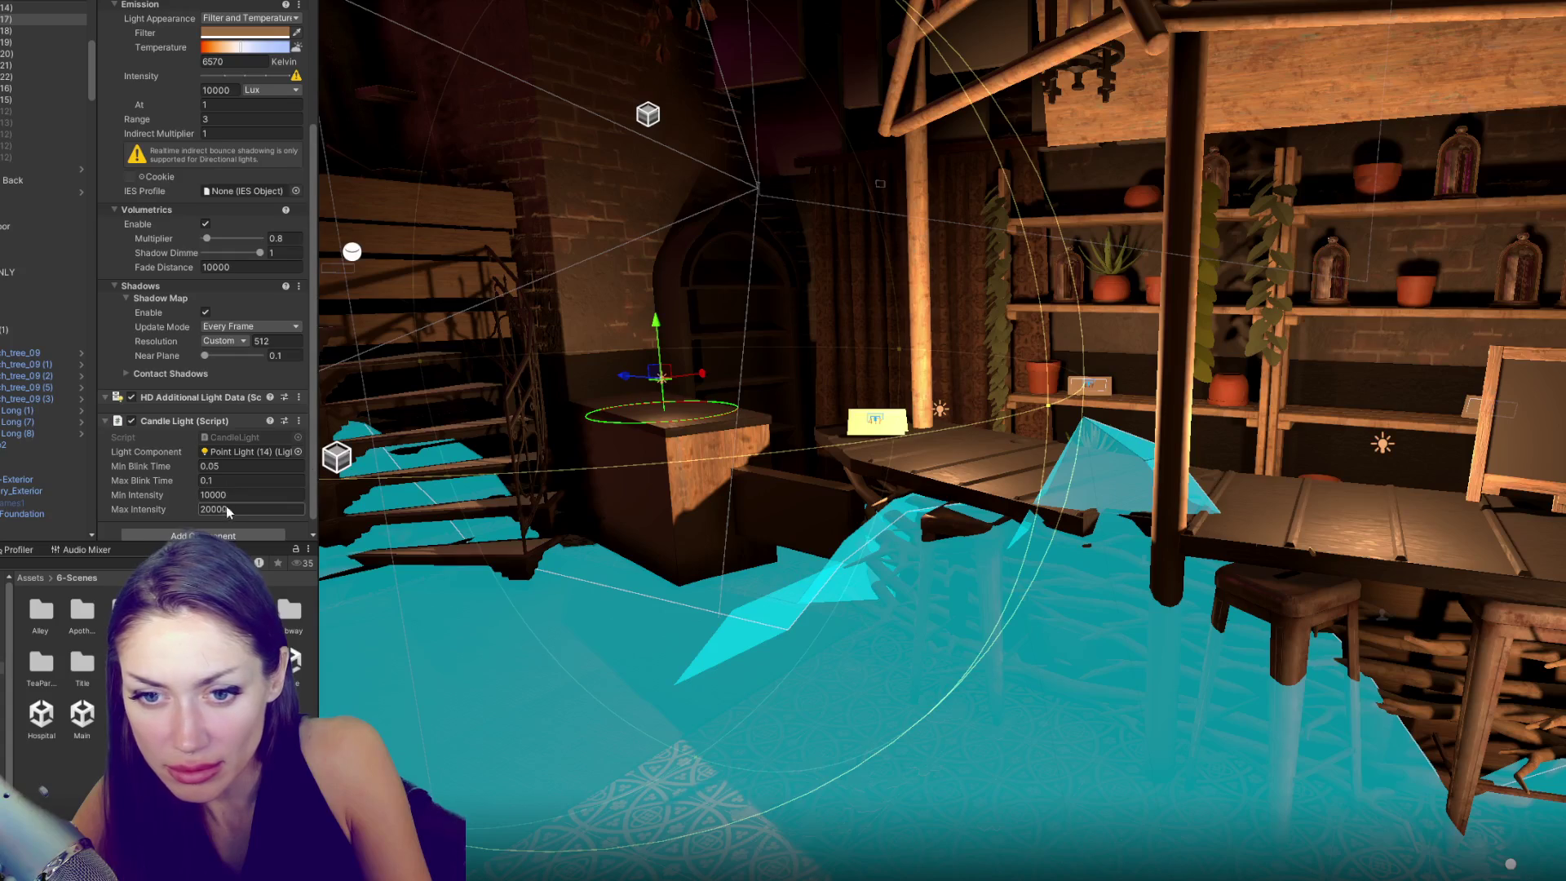
left_click(226, 509)
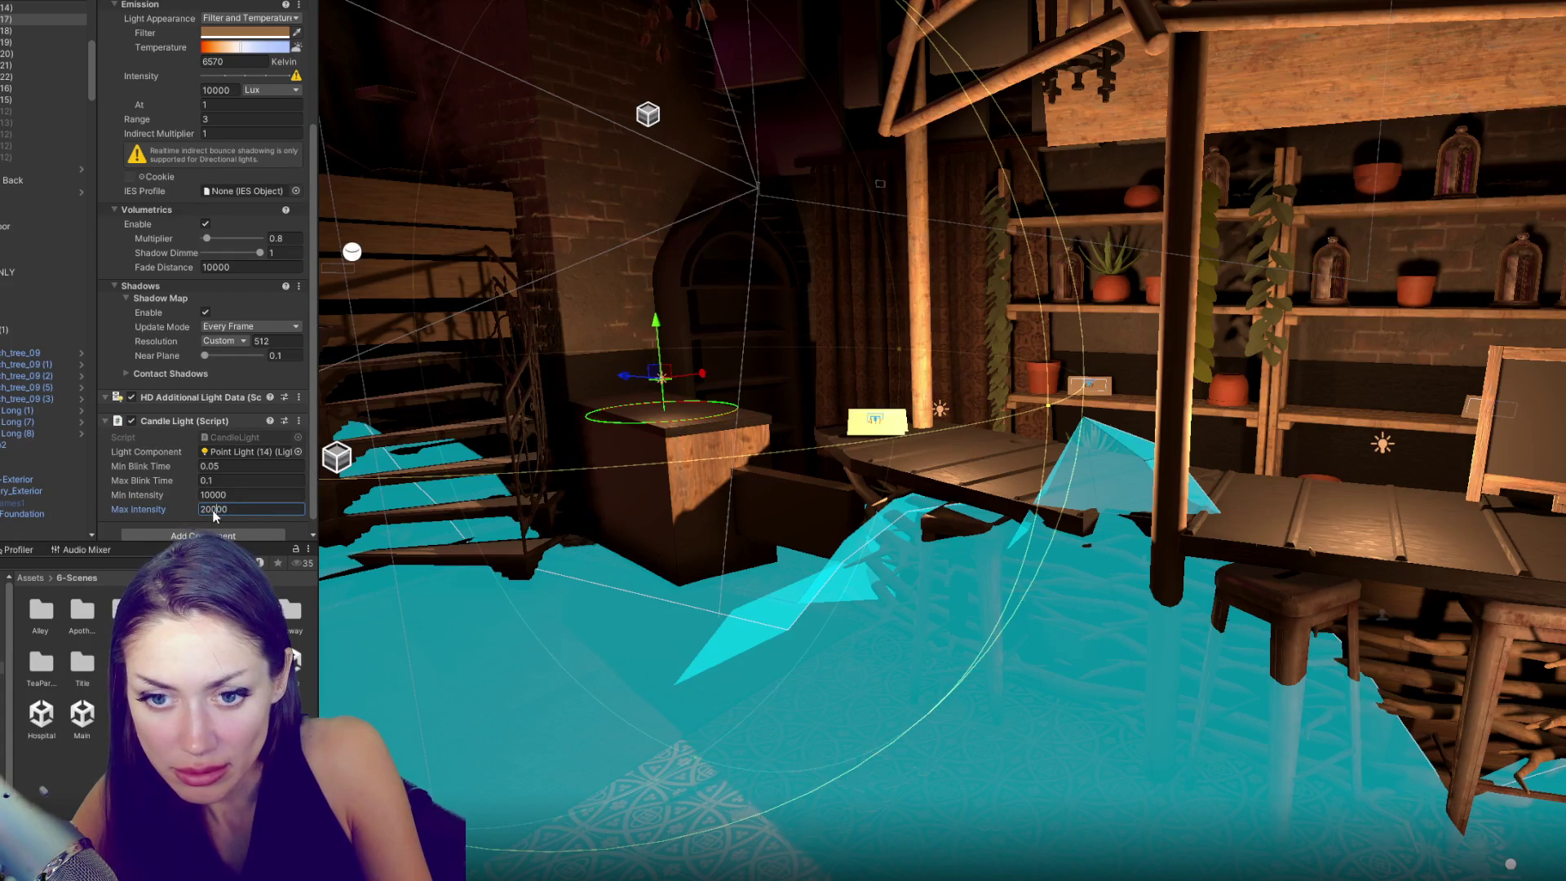
type("15000")
key("Return")
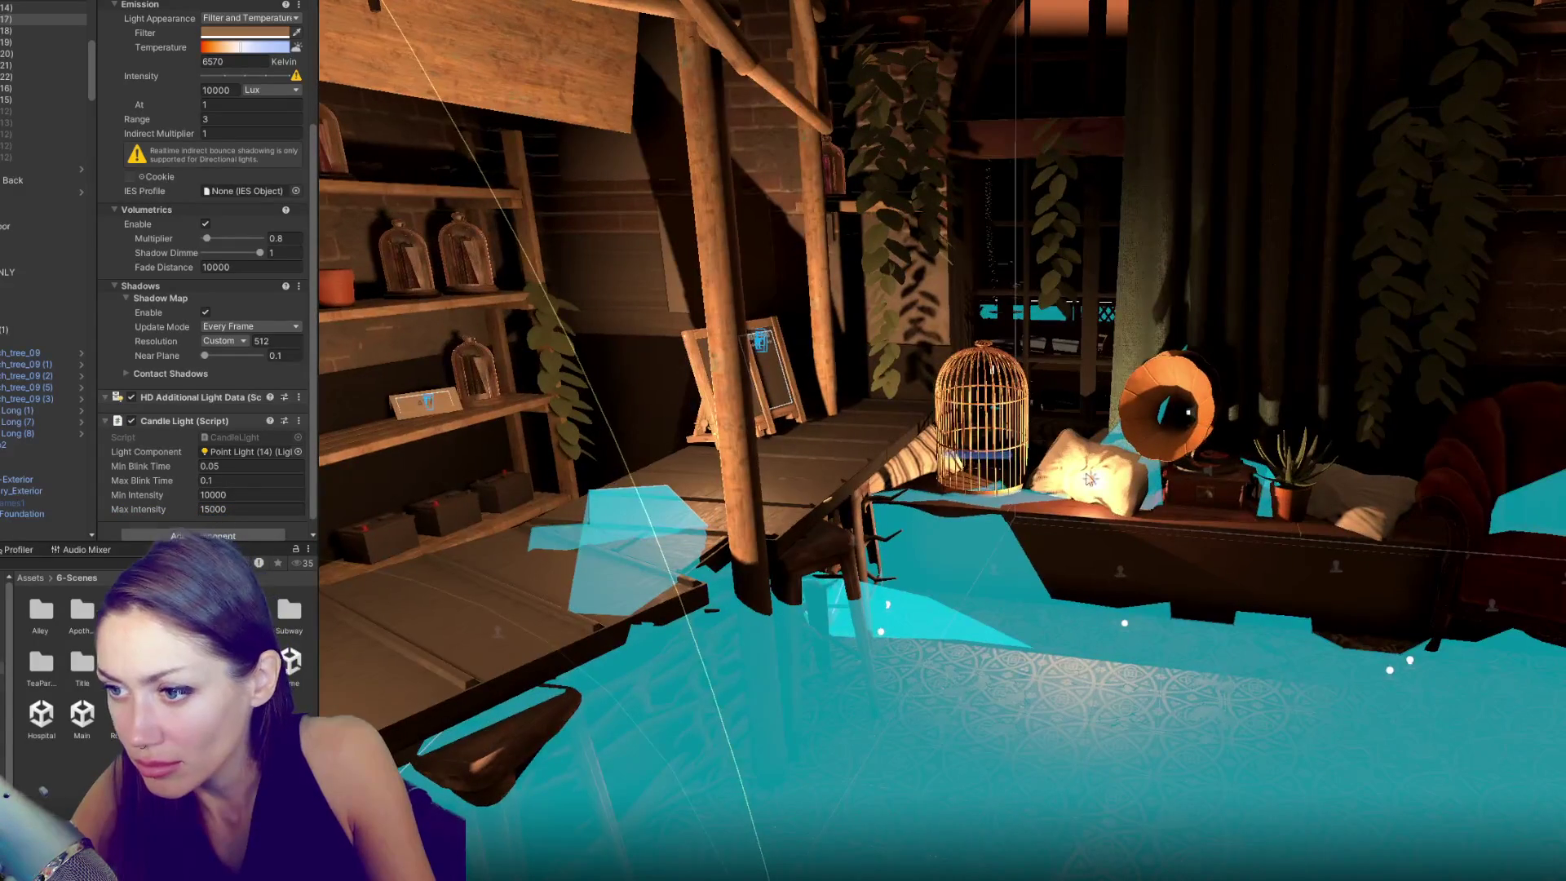
- Set the candle light near the laundry basket to a Max Intensity of 45000
left_click(1095, 487)
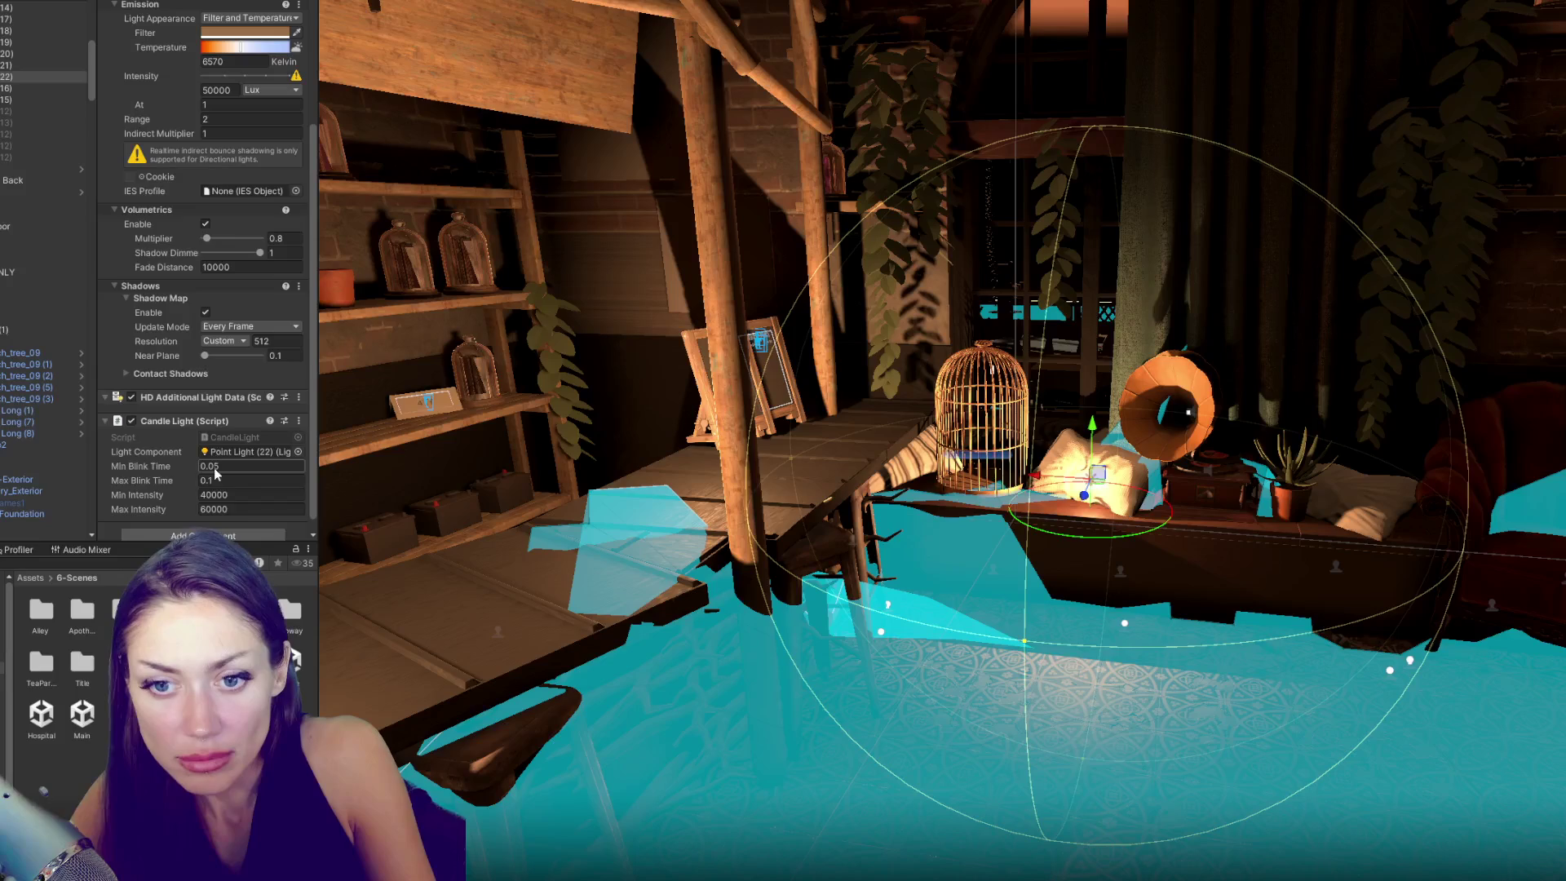
left_click(202, 511)
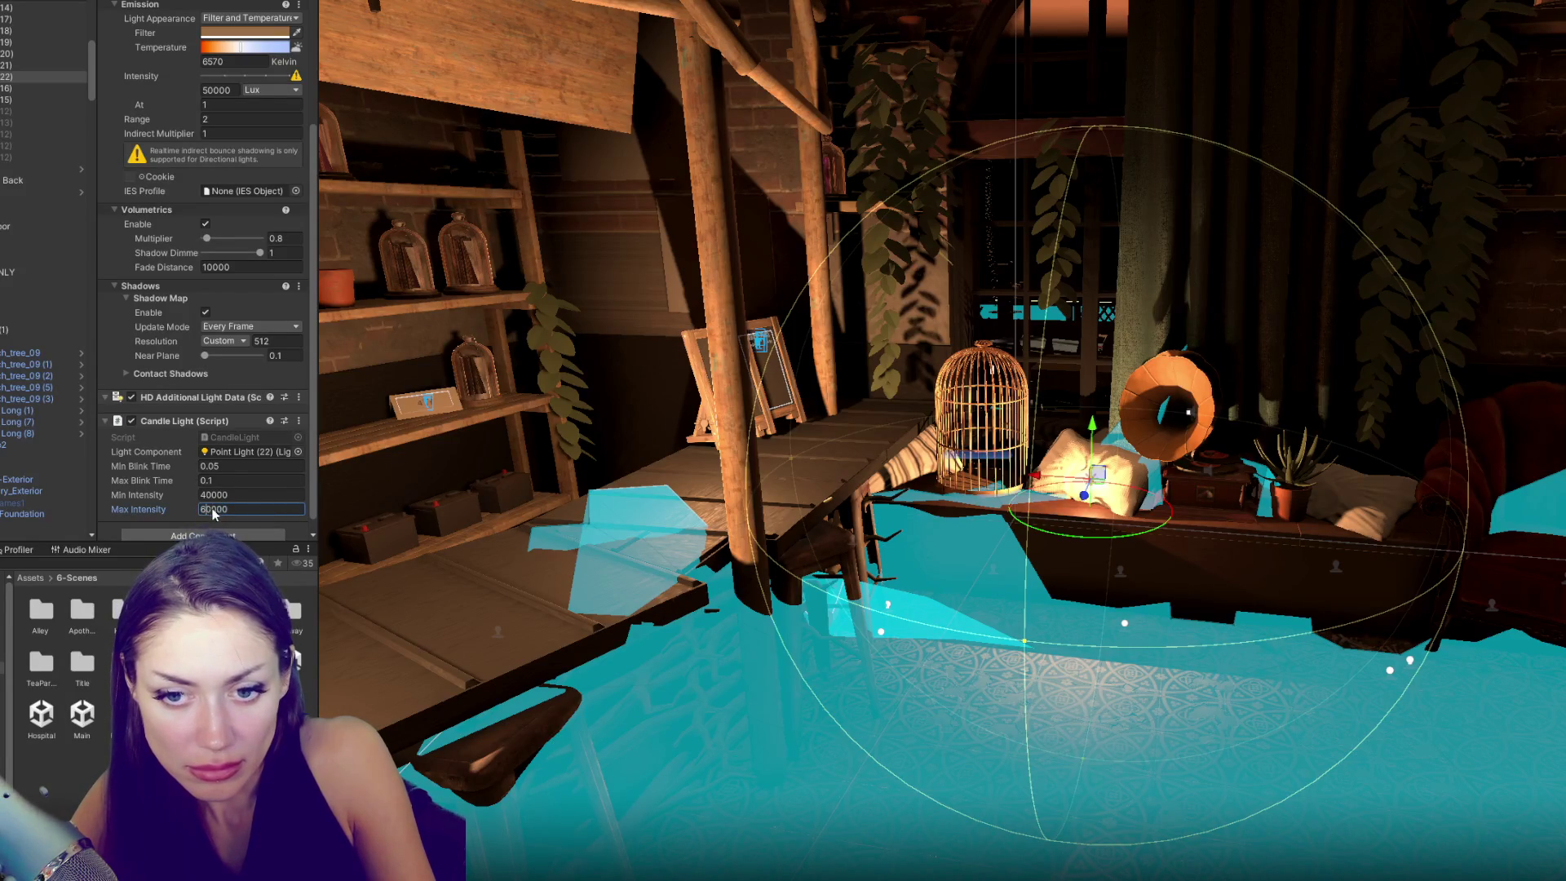
type("45000")
left_click(628, 502)
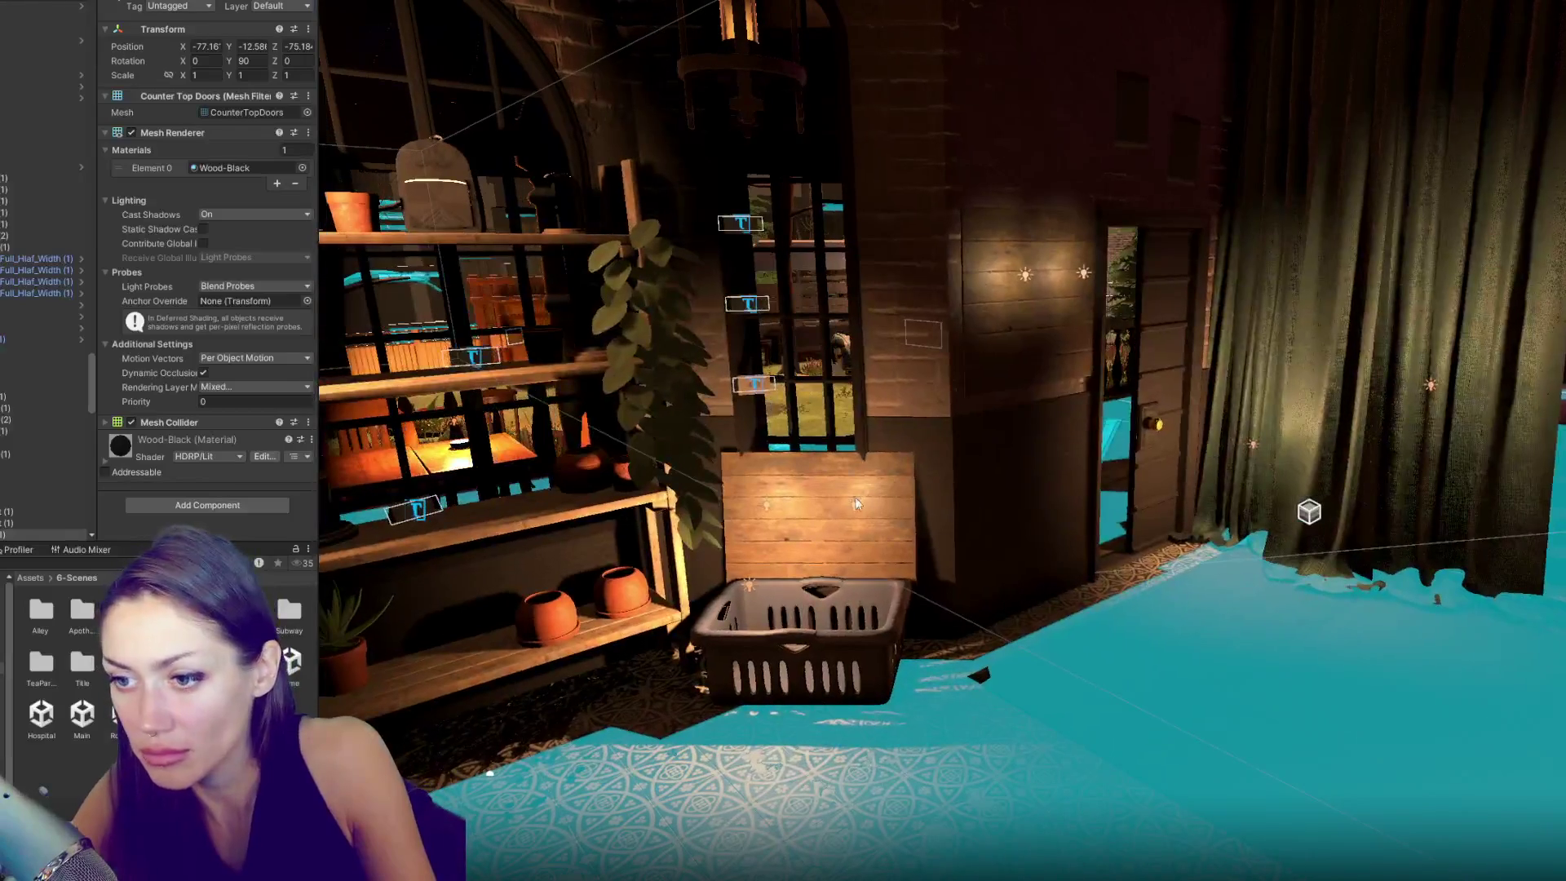
left_click(855, 497)
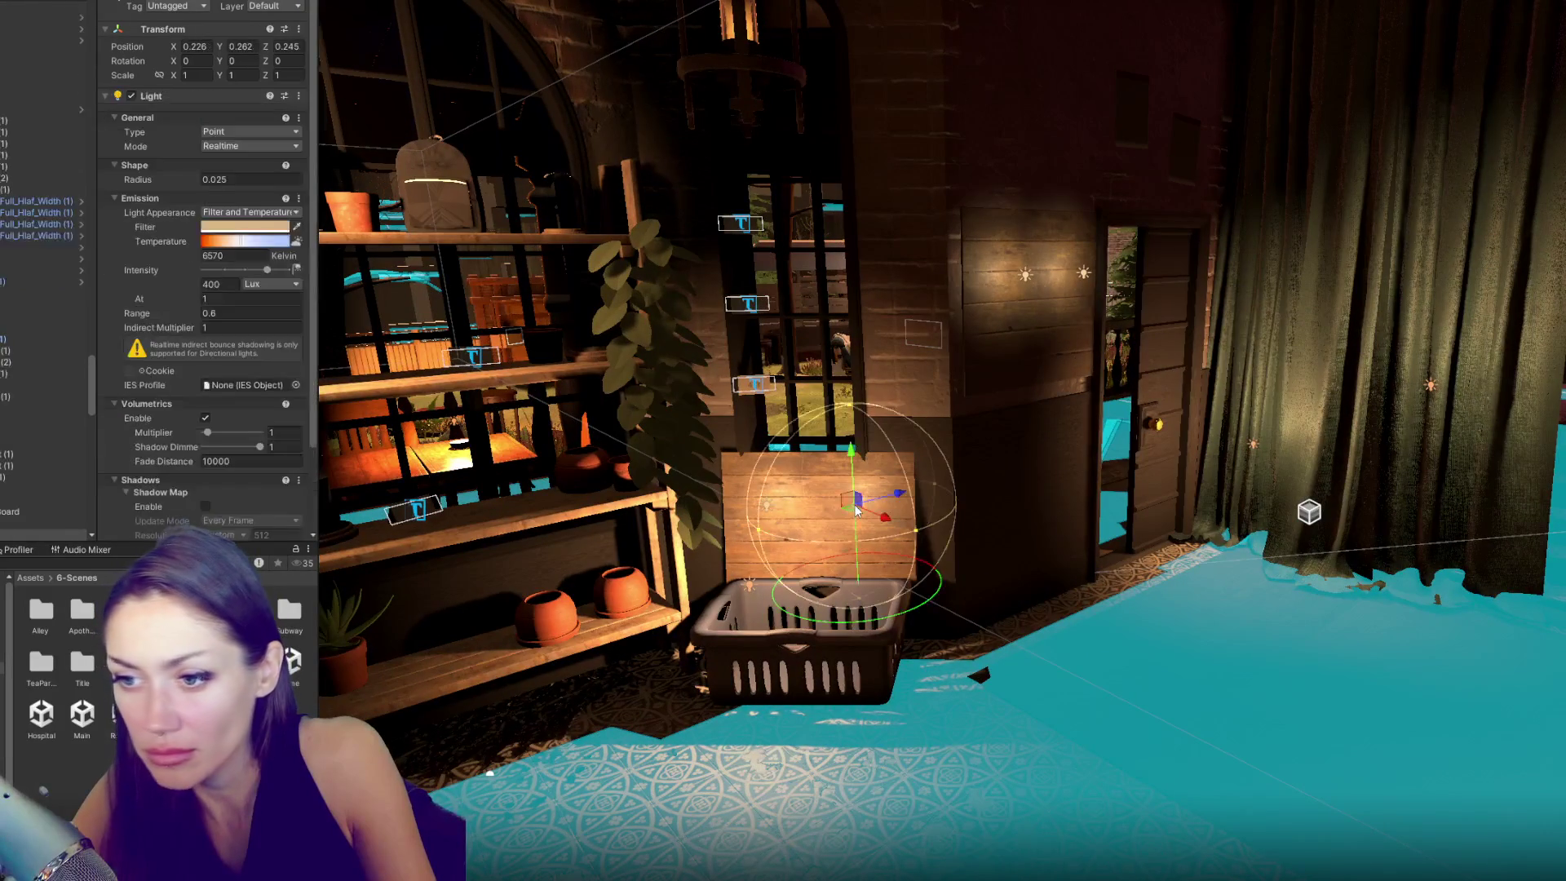
scroll(238, 462, "down", 3)
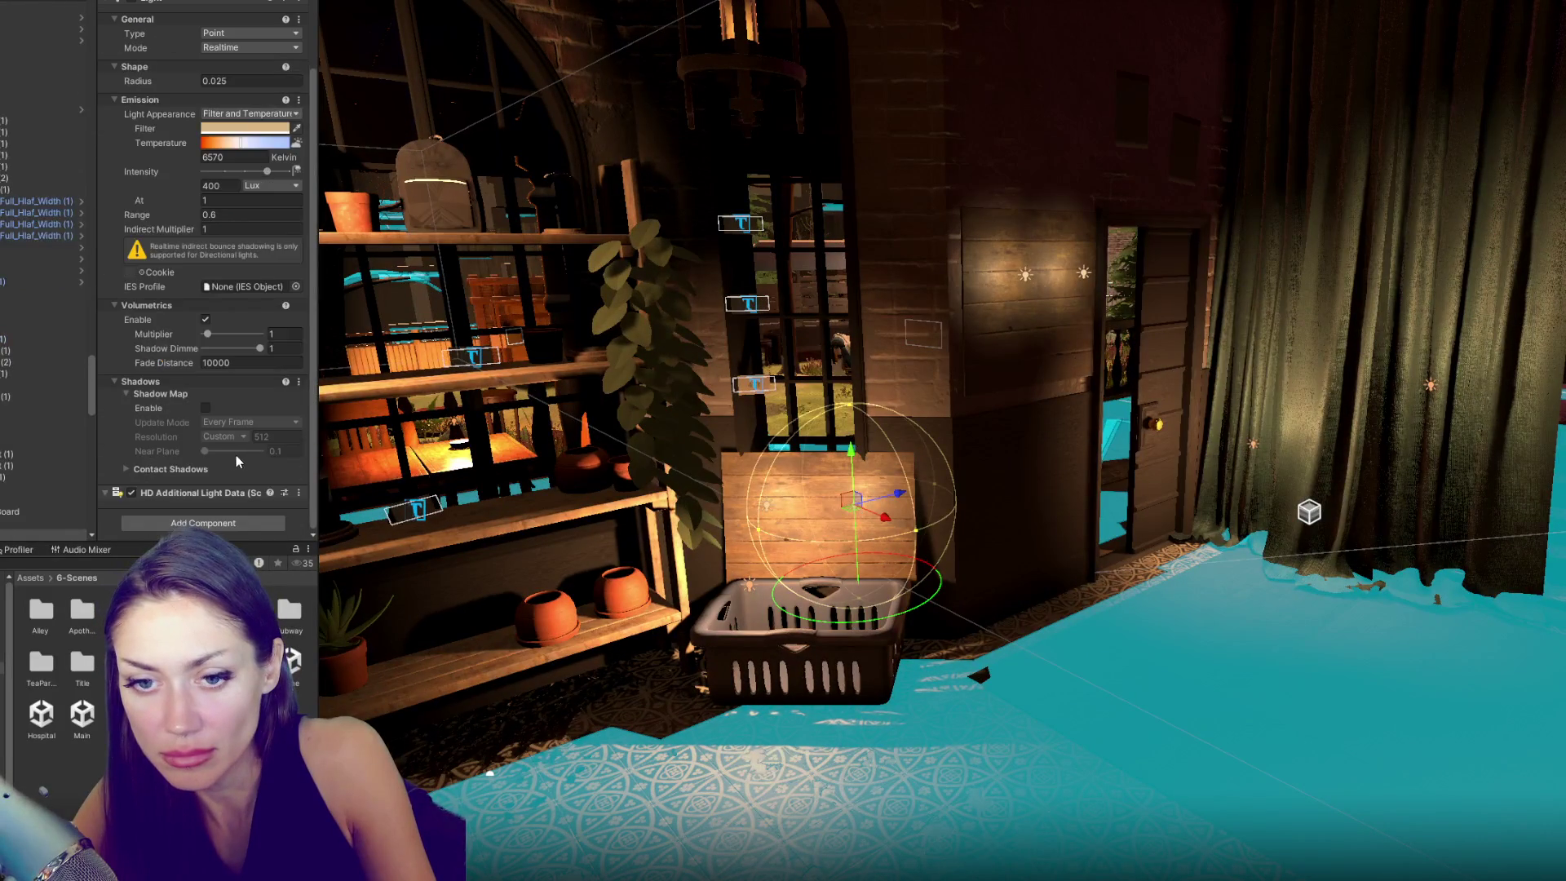
left_click(749, 585)
scroll(252, 439, "down", 3)
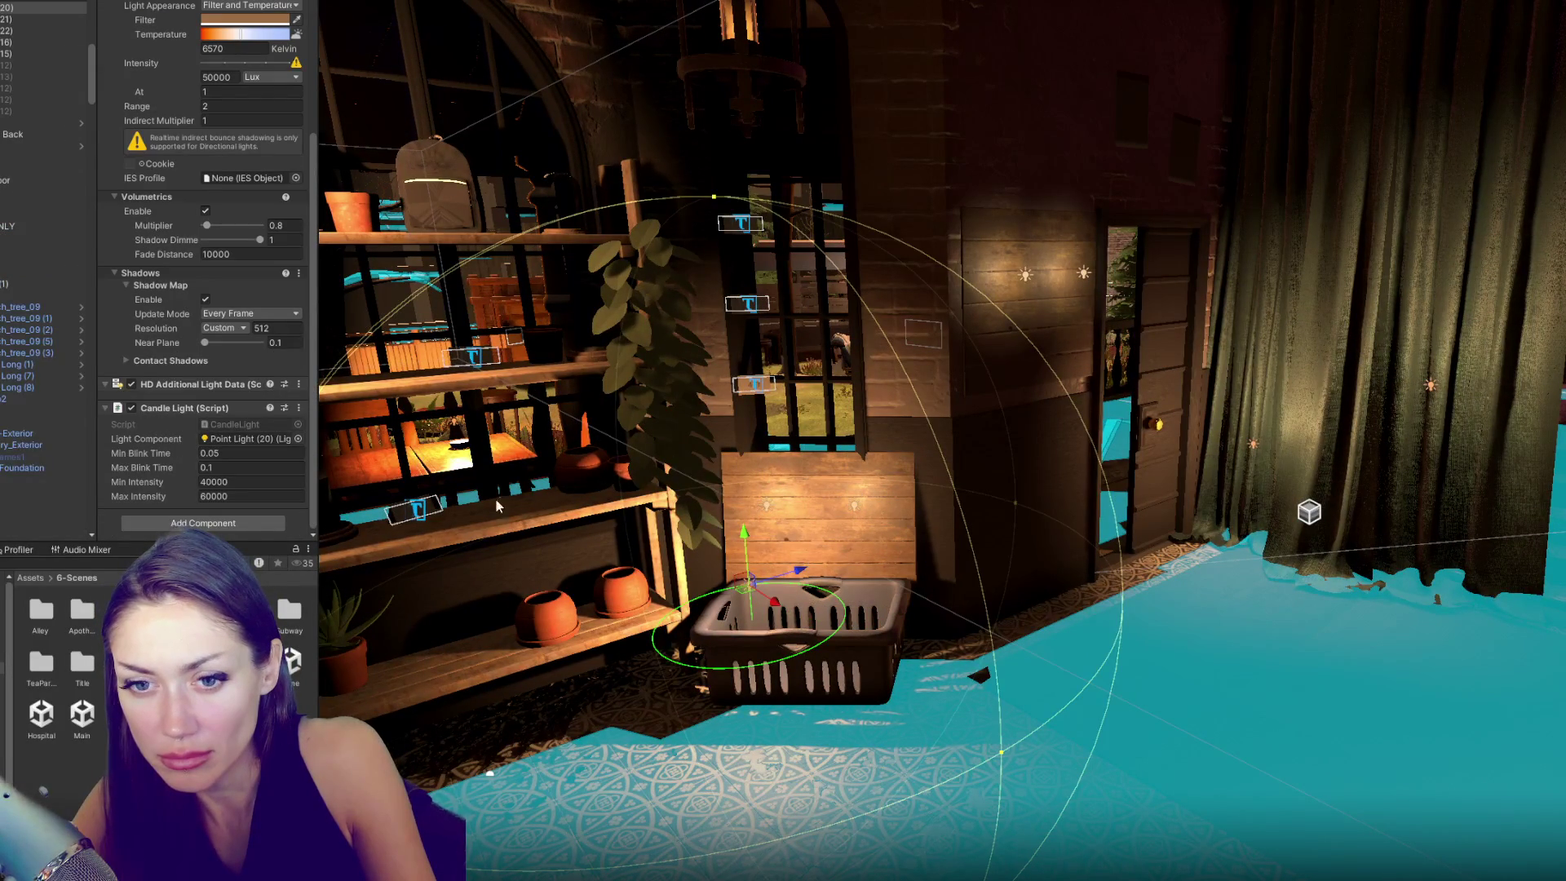
type("45000")
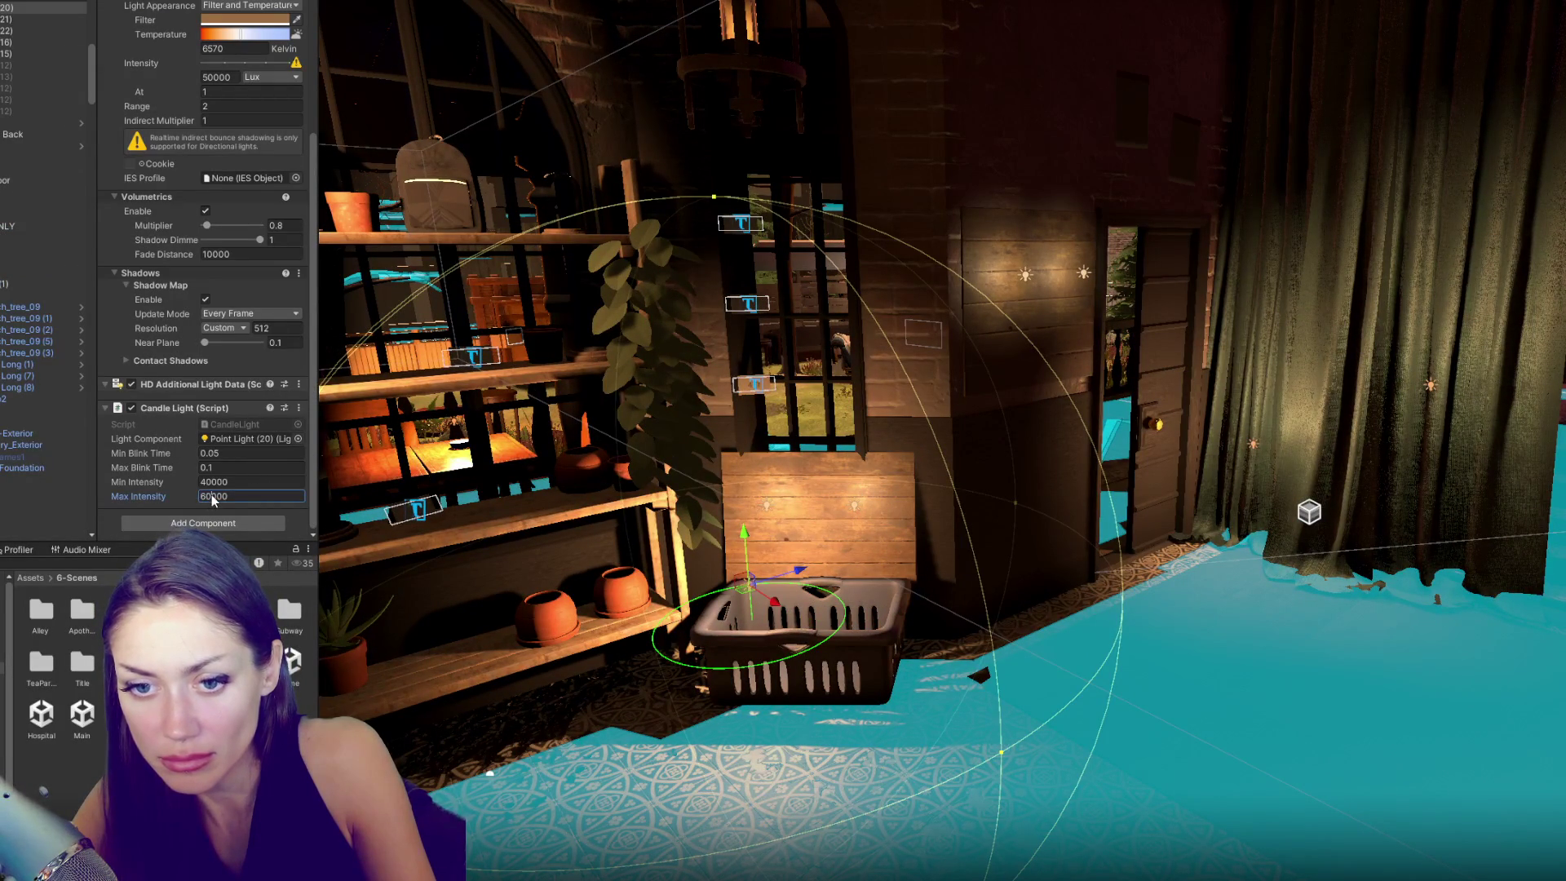
- Frame the candle light near the stairs and edit its Max Intensity value
left_click_drag(571, 490, 744, 457)
left_click(718, 447)
key("f")
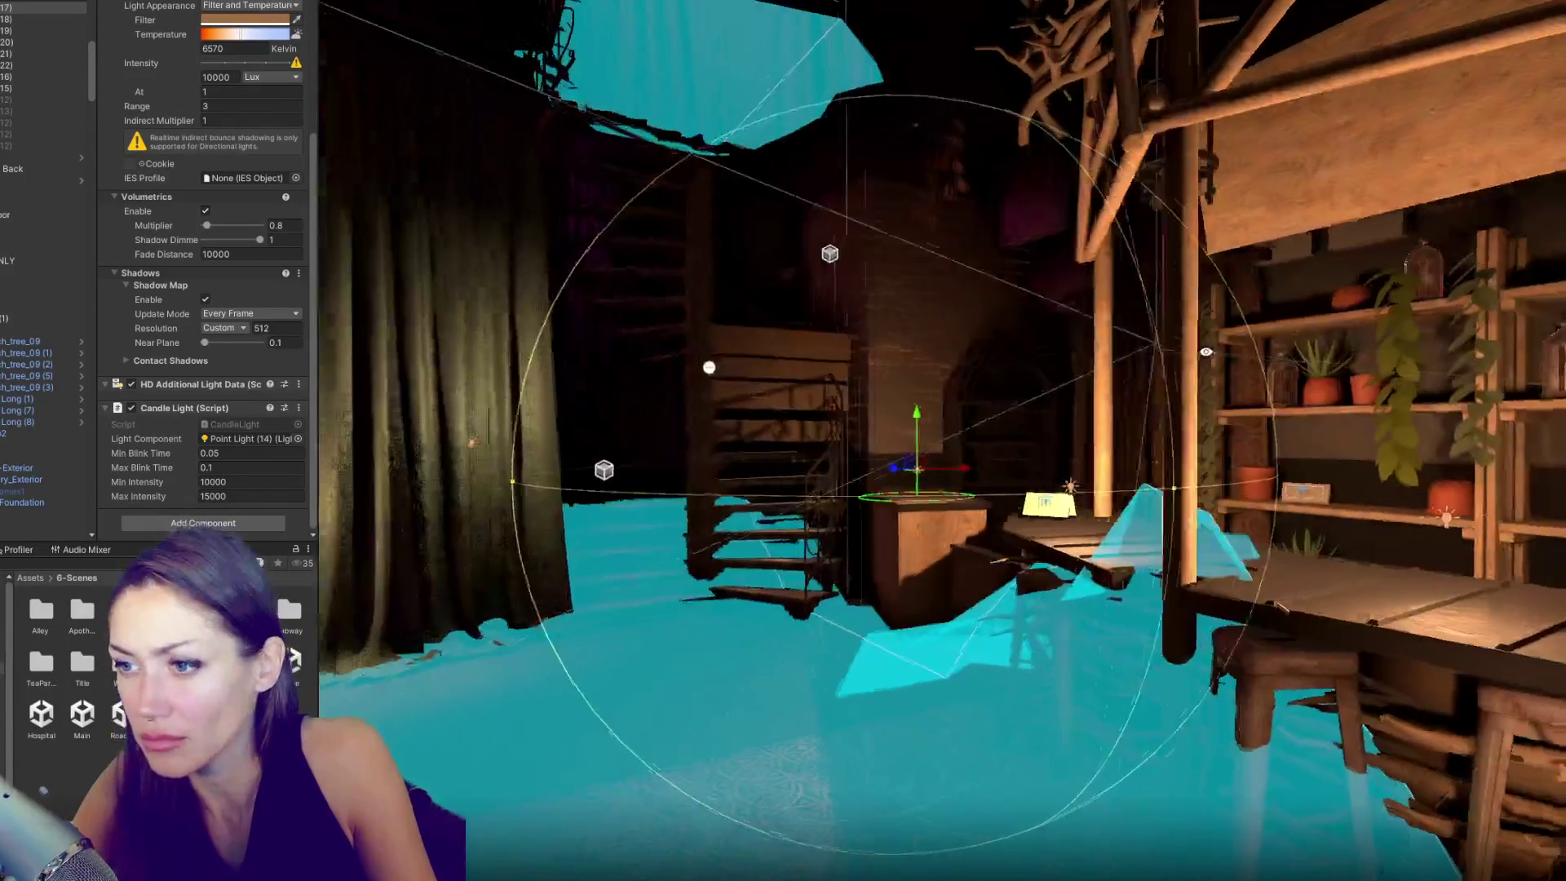
left_click_drag(1206, 351, 559, 587)
left_click(438, 610)
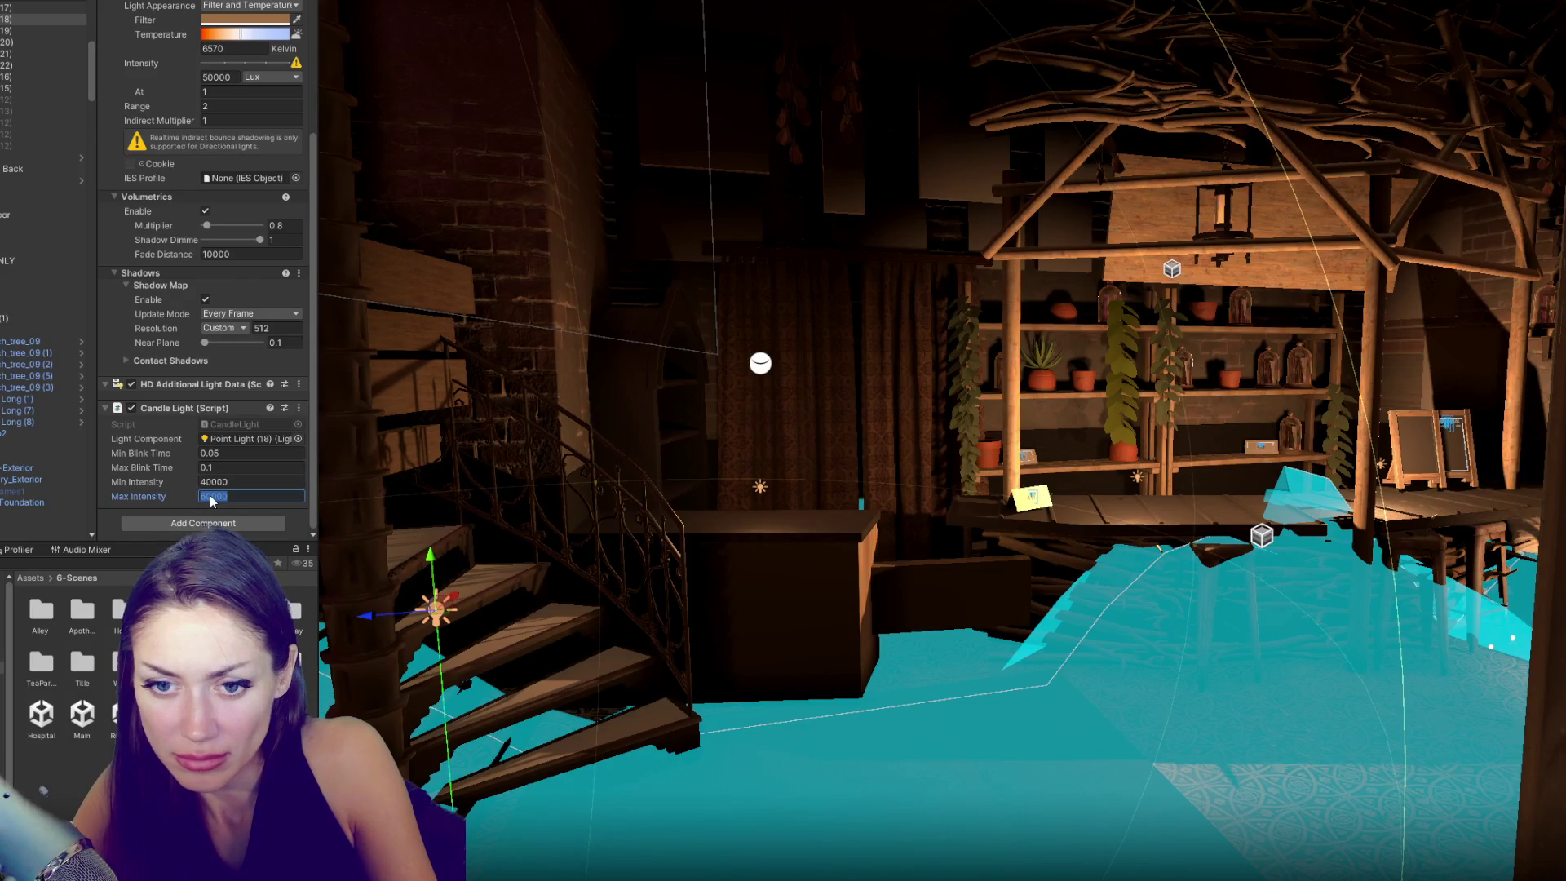
key("BackSpace")
key("BackSpace")
type("45")
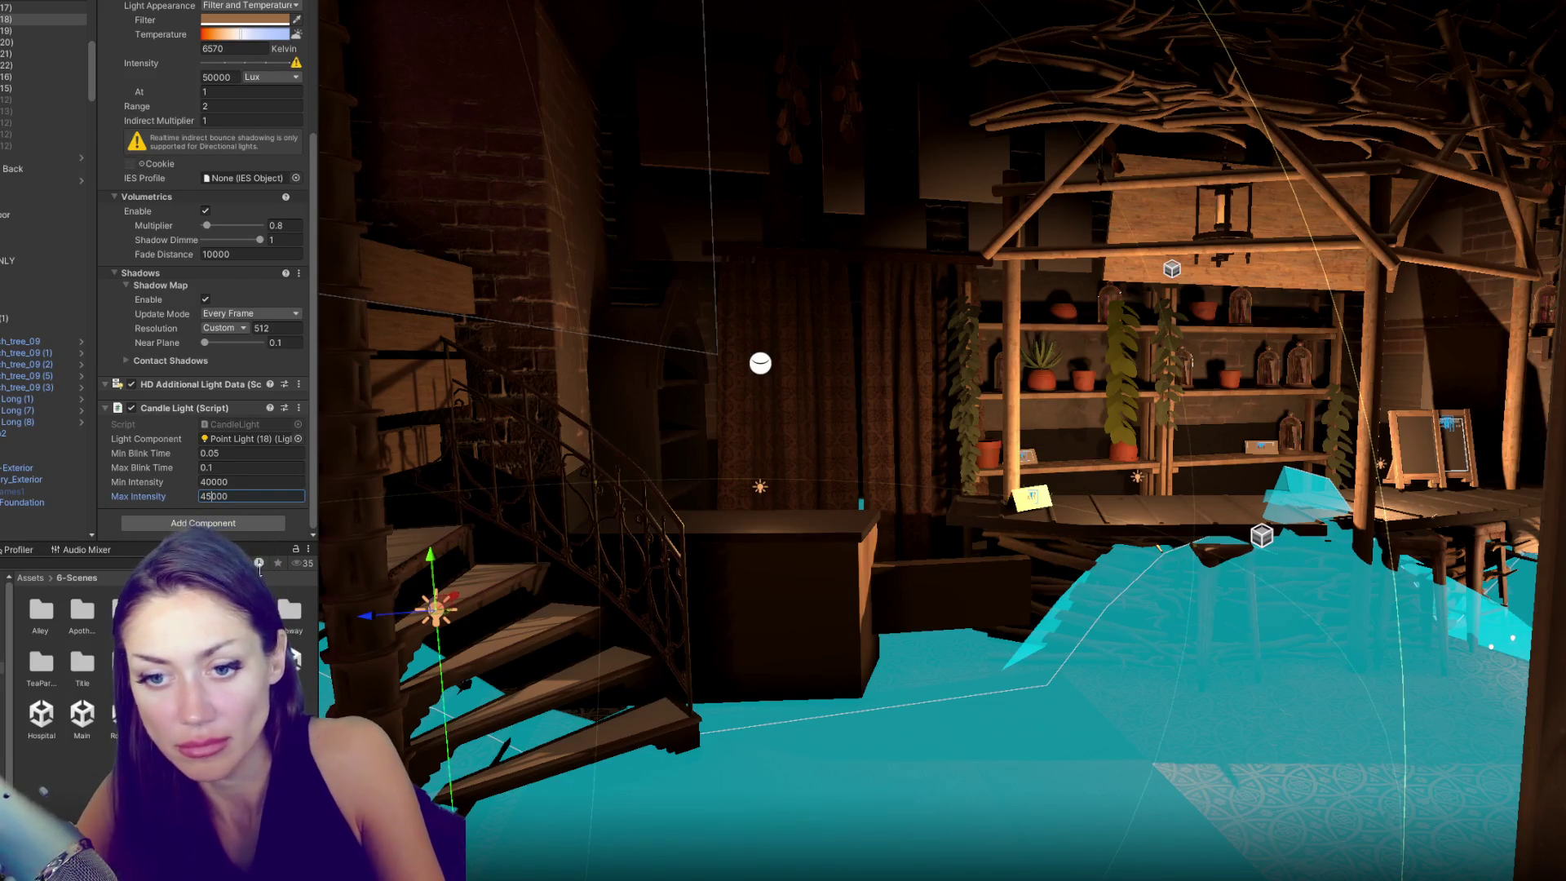
type("f")
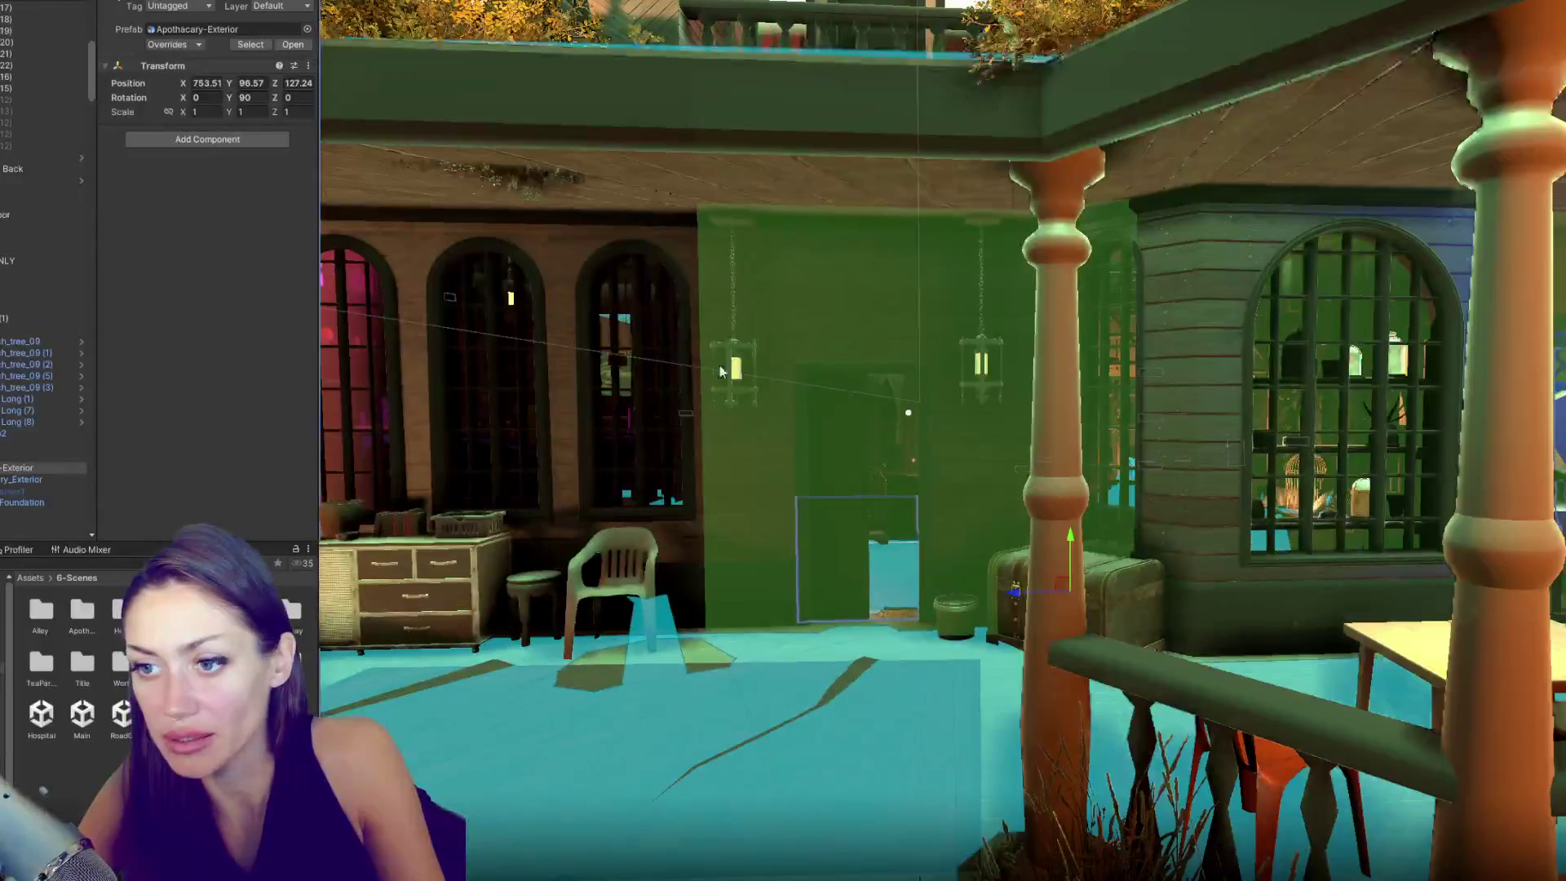
- Turn the apothecary door around and slide it into its doorframe
left_click(833, 484)
left_click(834, 485)
mouse_move(765, 506)
left_mouse_down()
mouse_move(660, 524)
mouse_move(684, 525)
left_mouse_up()
key("f")
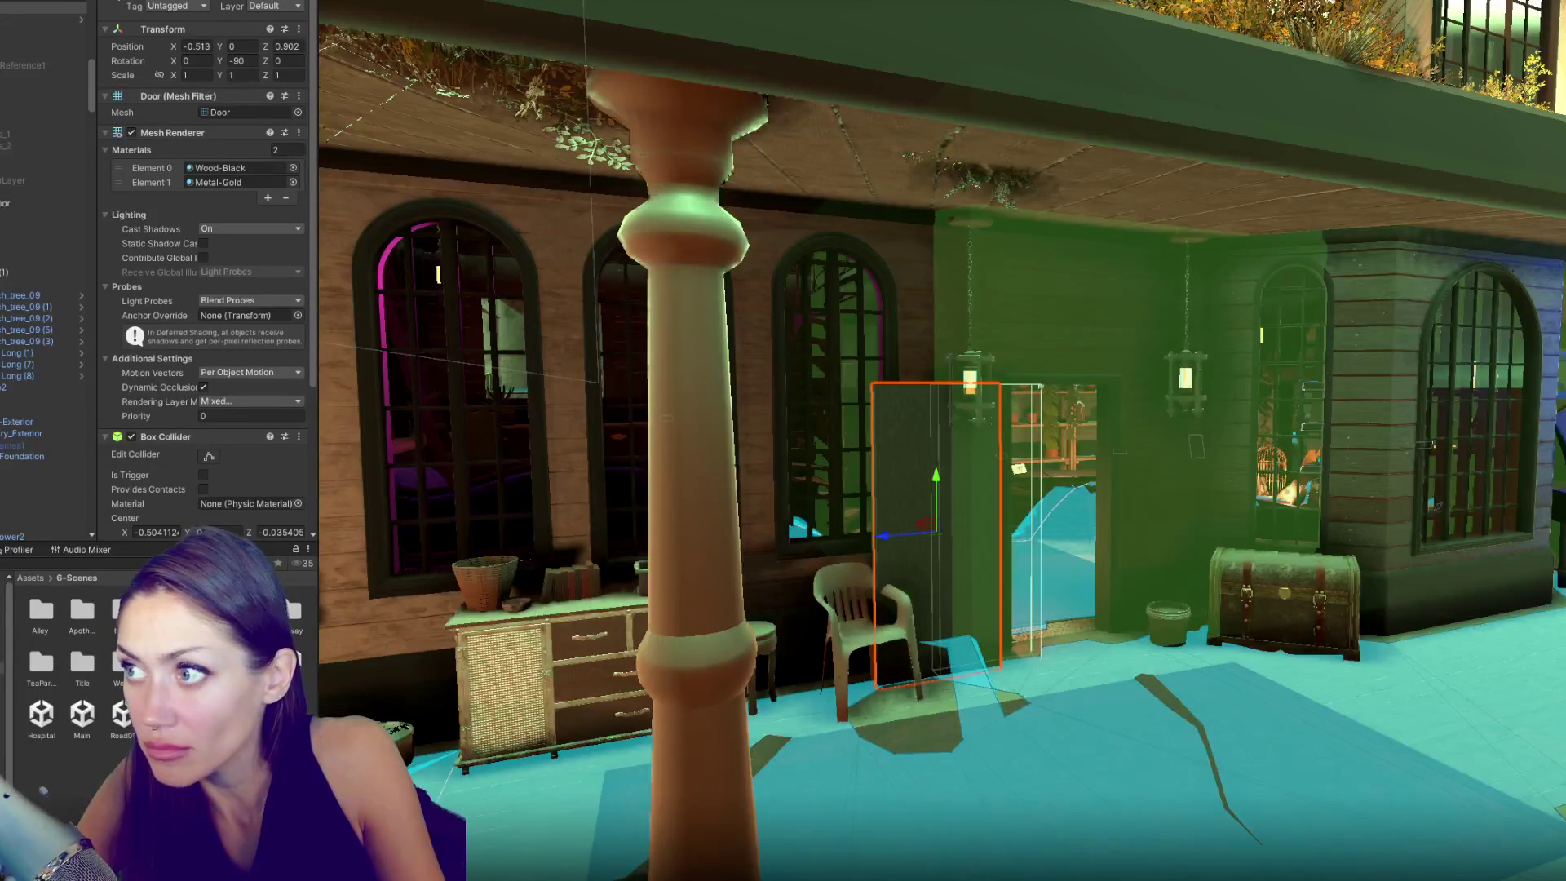
mouse_move(882, 539)
left_mouse_down()
mouse_move(894, 536)
mouse_move(707, 544)
left_mouse_up()
key("f")
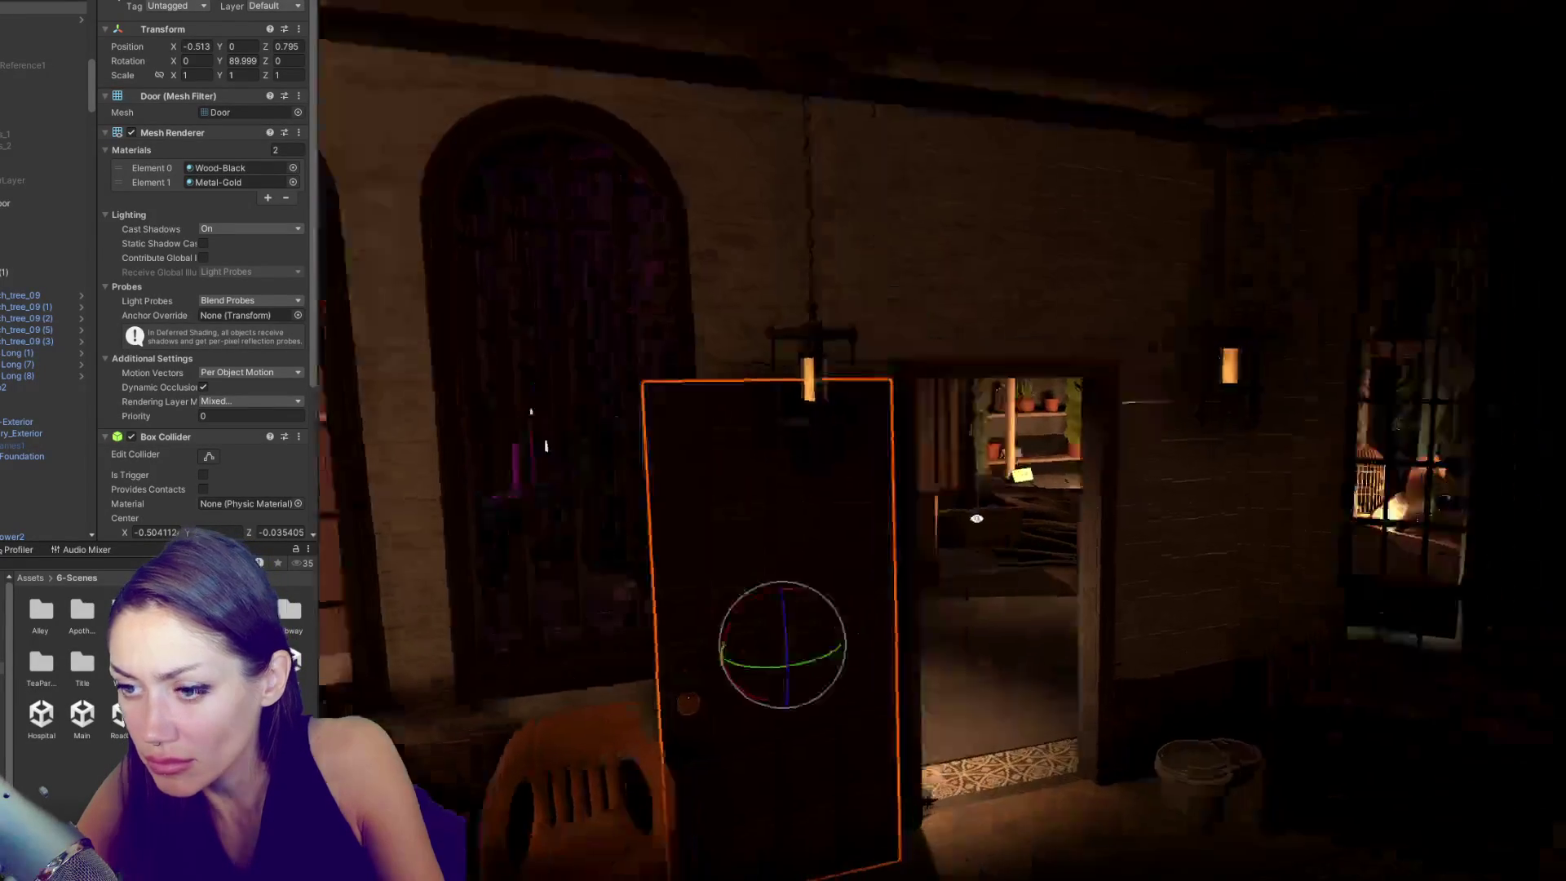
key("w")
mouse_move(577, 644)
left_mouse_down()
mouse_move(706, 631)
mouse_move(1128, 431)
left_mouse_up()
mouse_move(1042, 460)
left_mouse_down()
mouse_move(1084, 442)
mouse_move(1202, 526)
mouse_move(967, 476)
left_mouse_up()
- Browse the Project window to the 6-Scenes folder and select a scene asset
scroll(1201, 526, "down", 3)
scroll(968, 476, "down", 3)
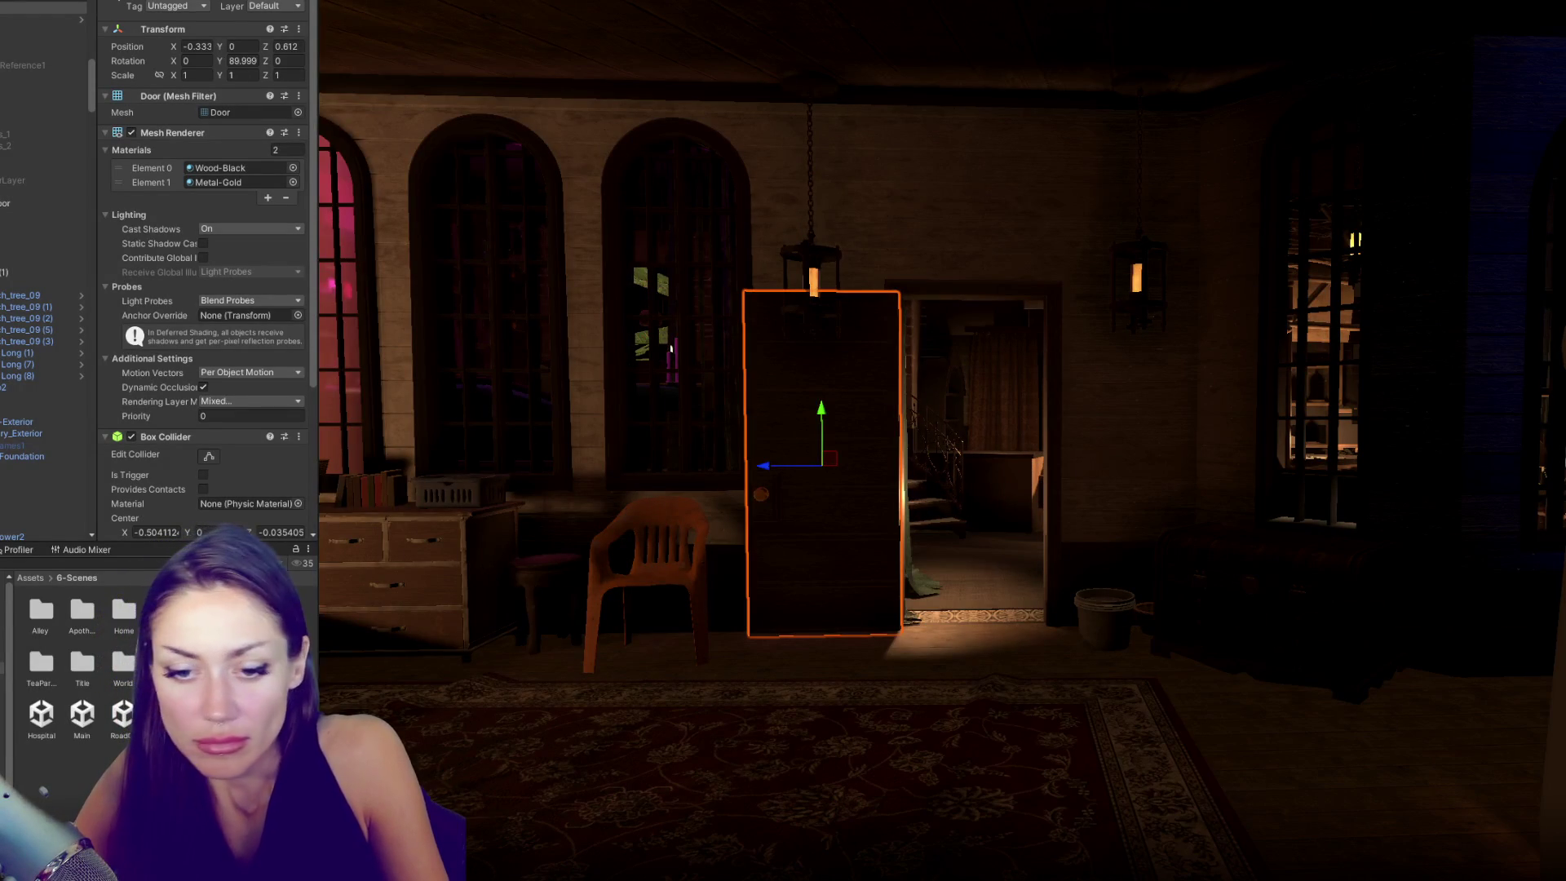
left_click(123, 714)
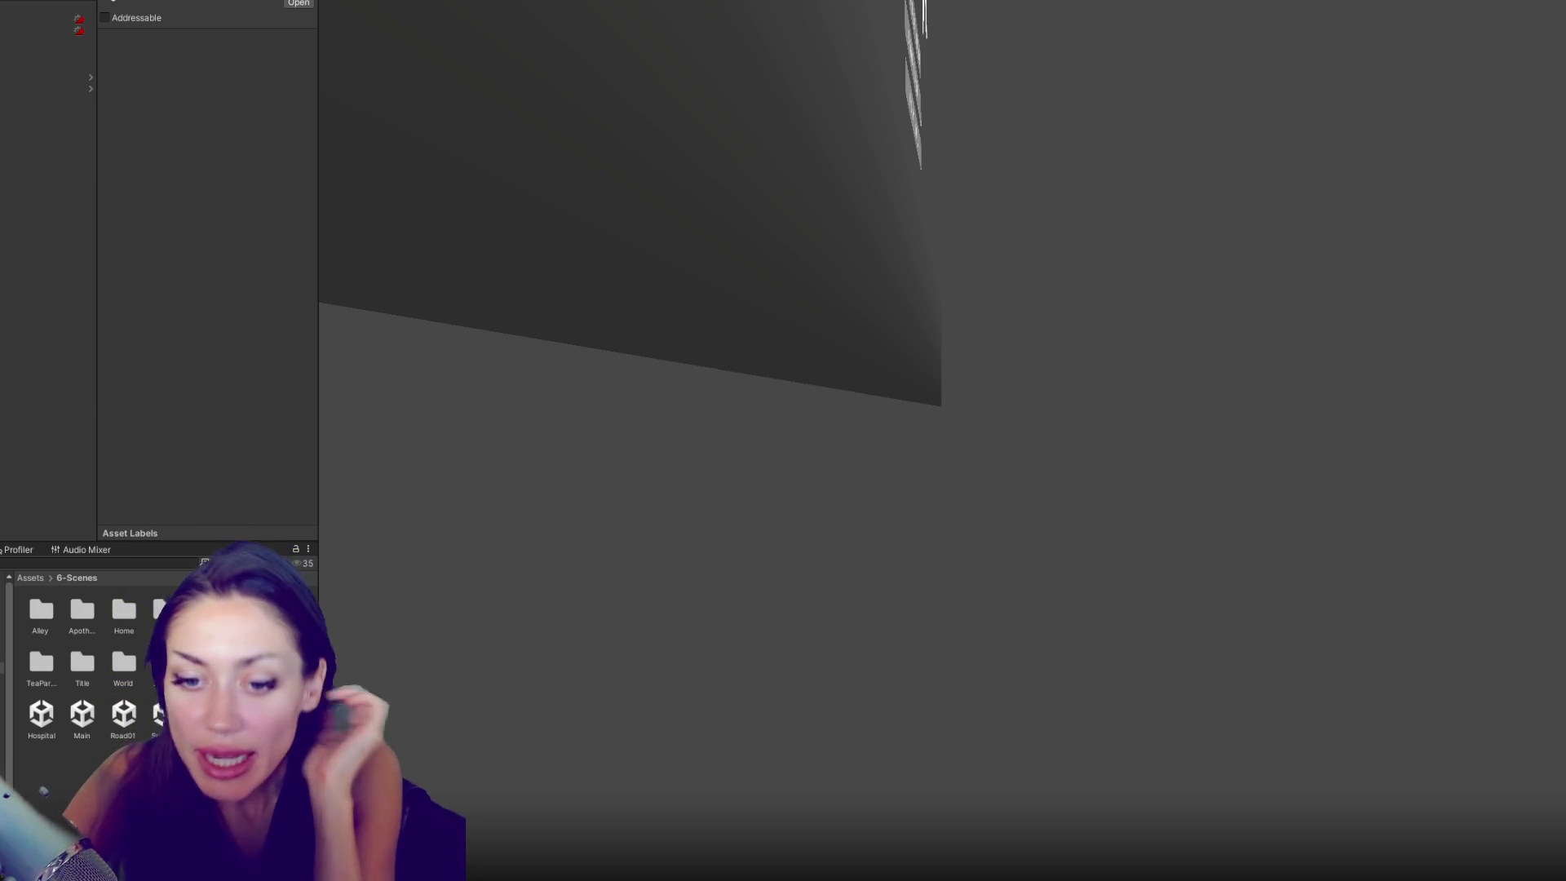
- Widen the side panel, then start the game in SAND BOX MODE from the title screen
left_click_drag(319, 395, 361, 391)
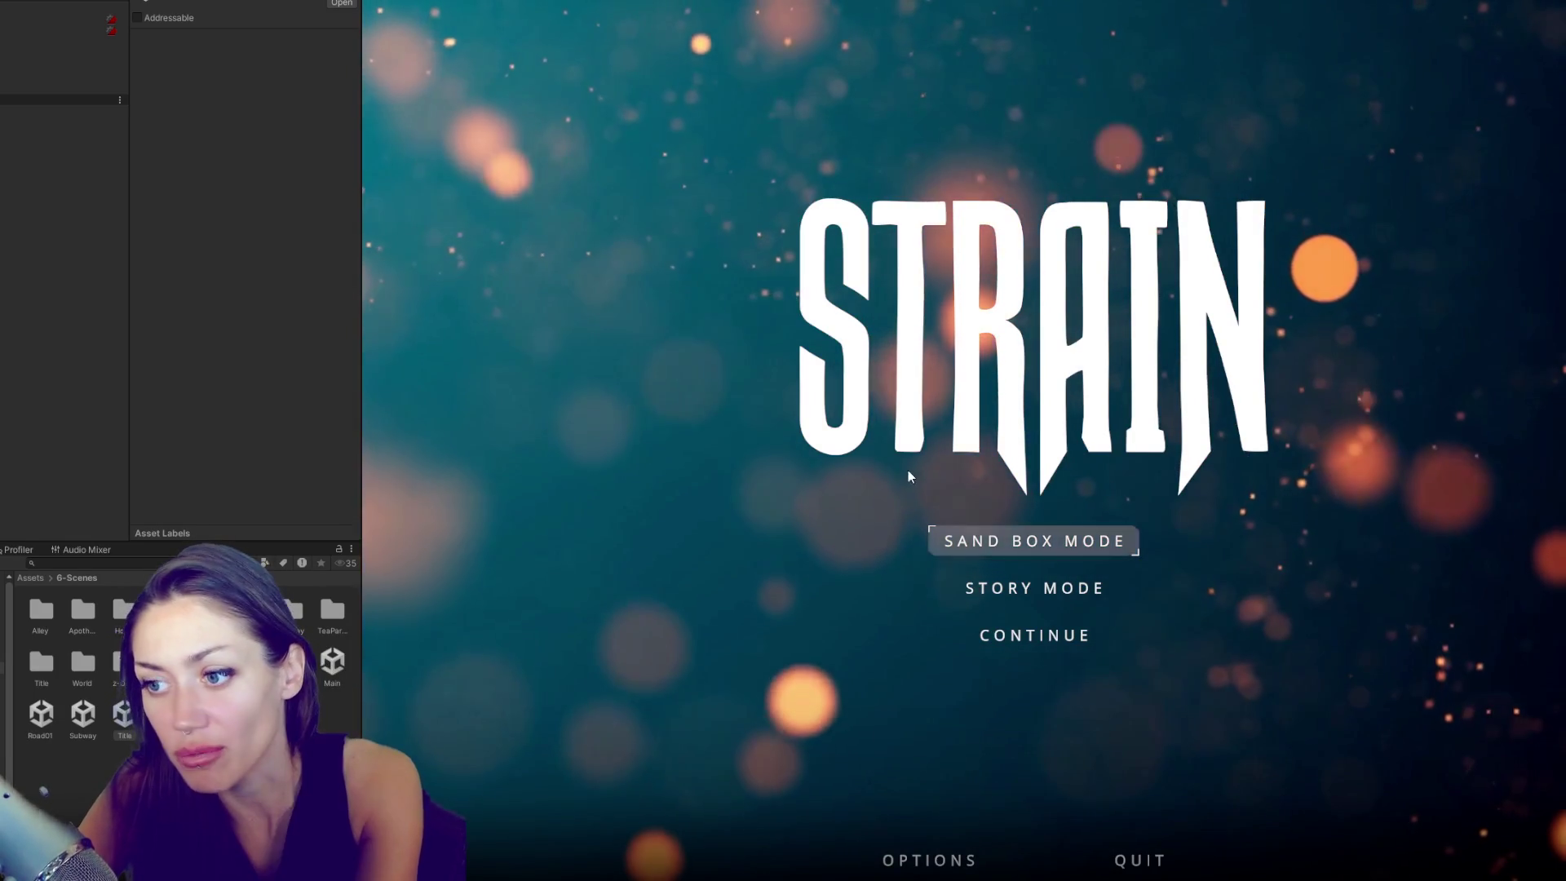
left_click(956, 542)
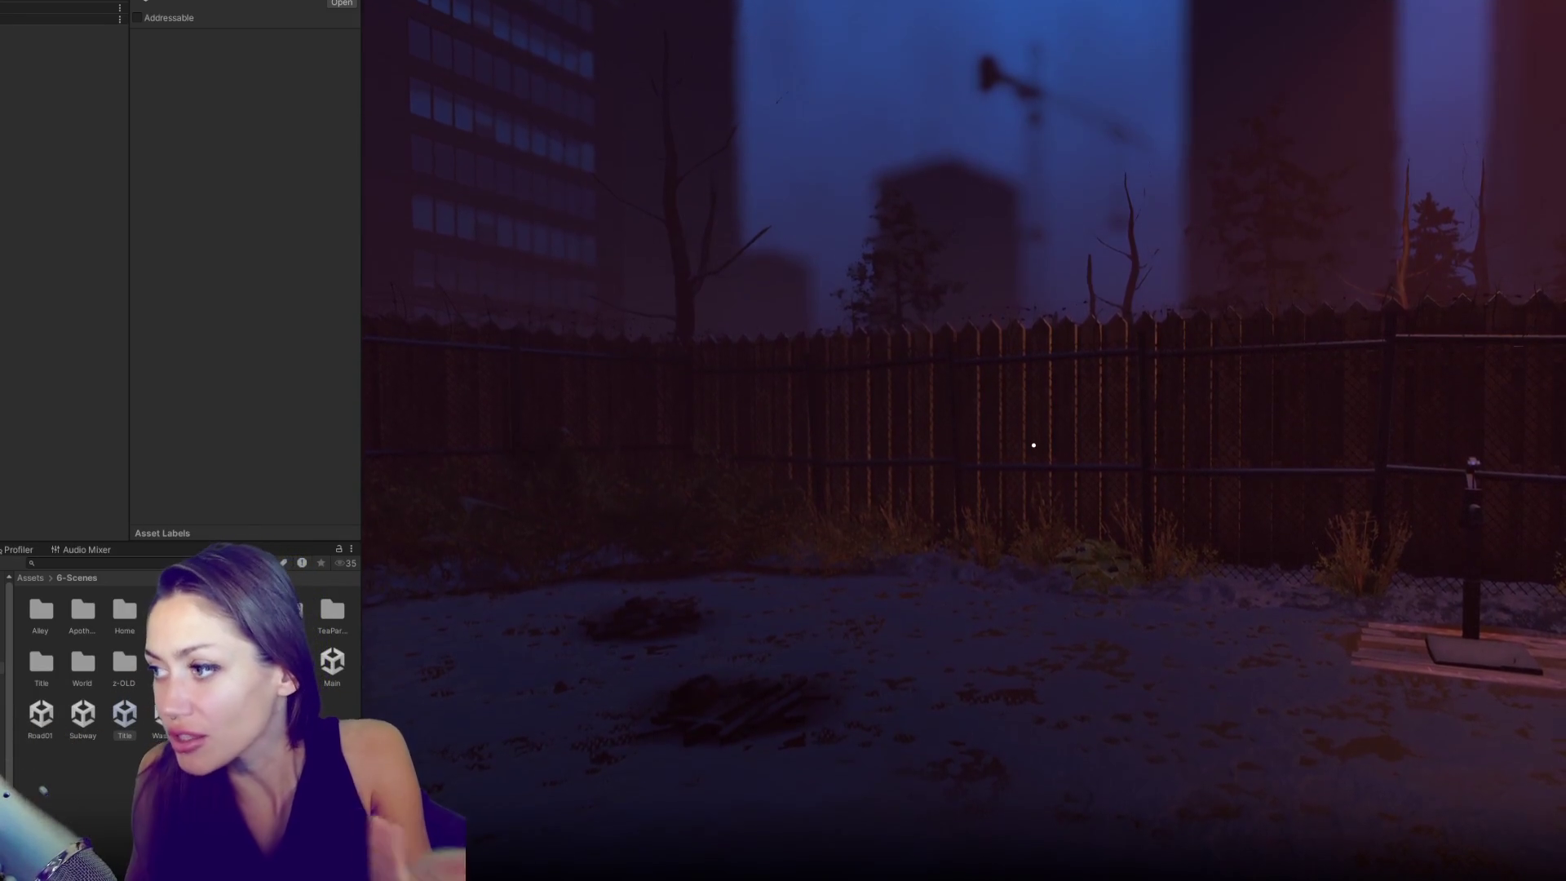
- Walk to the plant, collect the wildberries and check the current quest tasks
key("w")
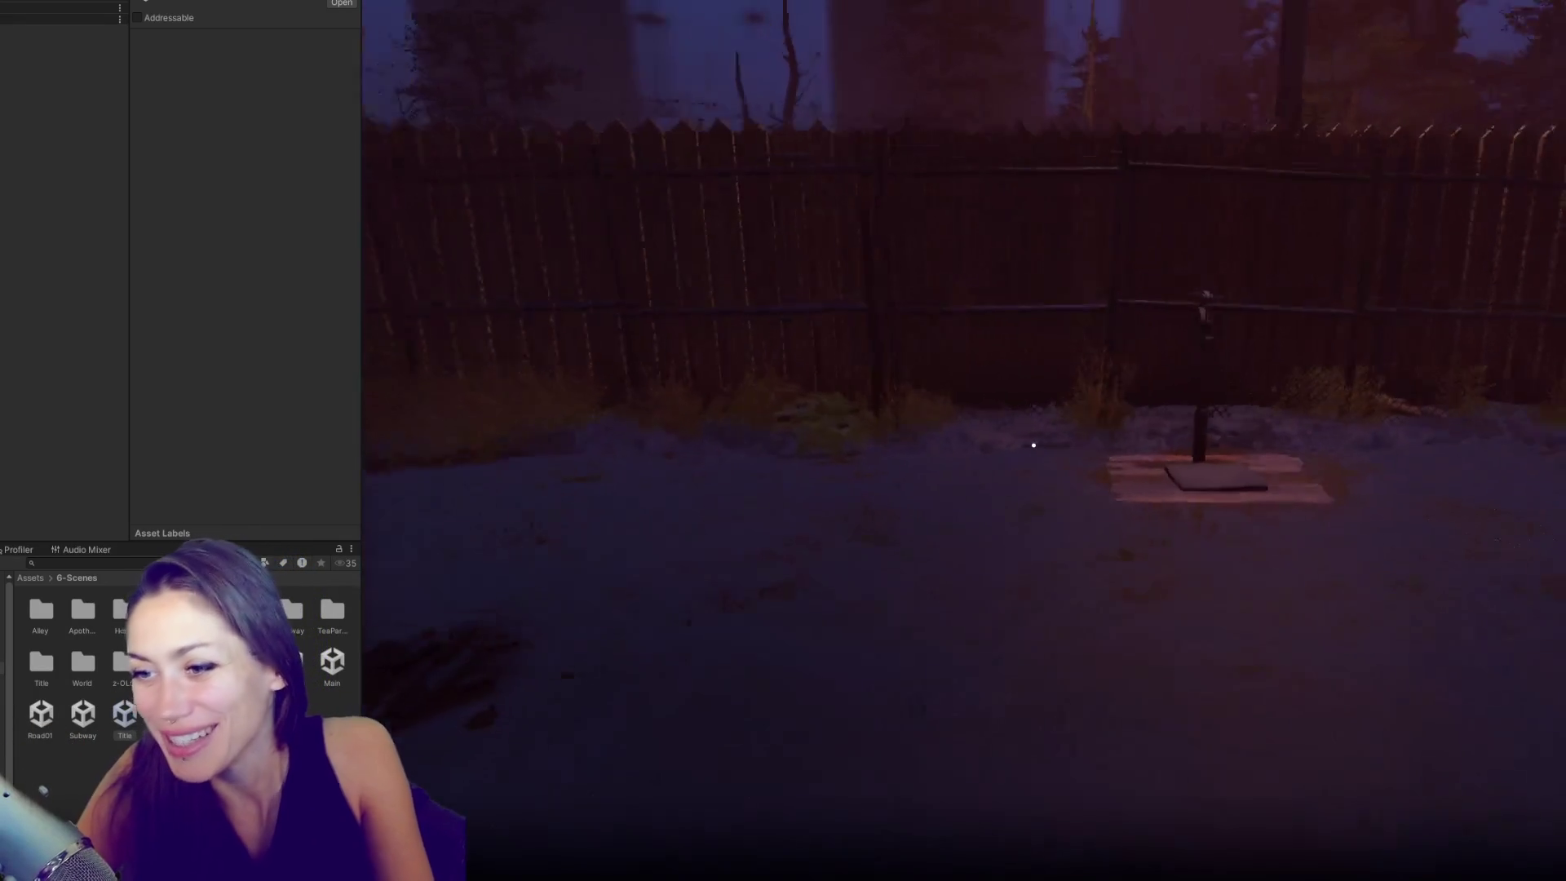
key("w")
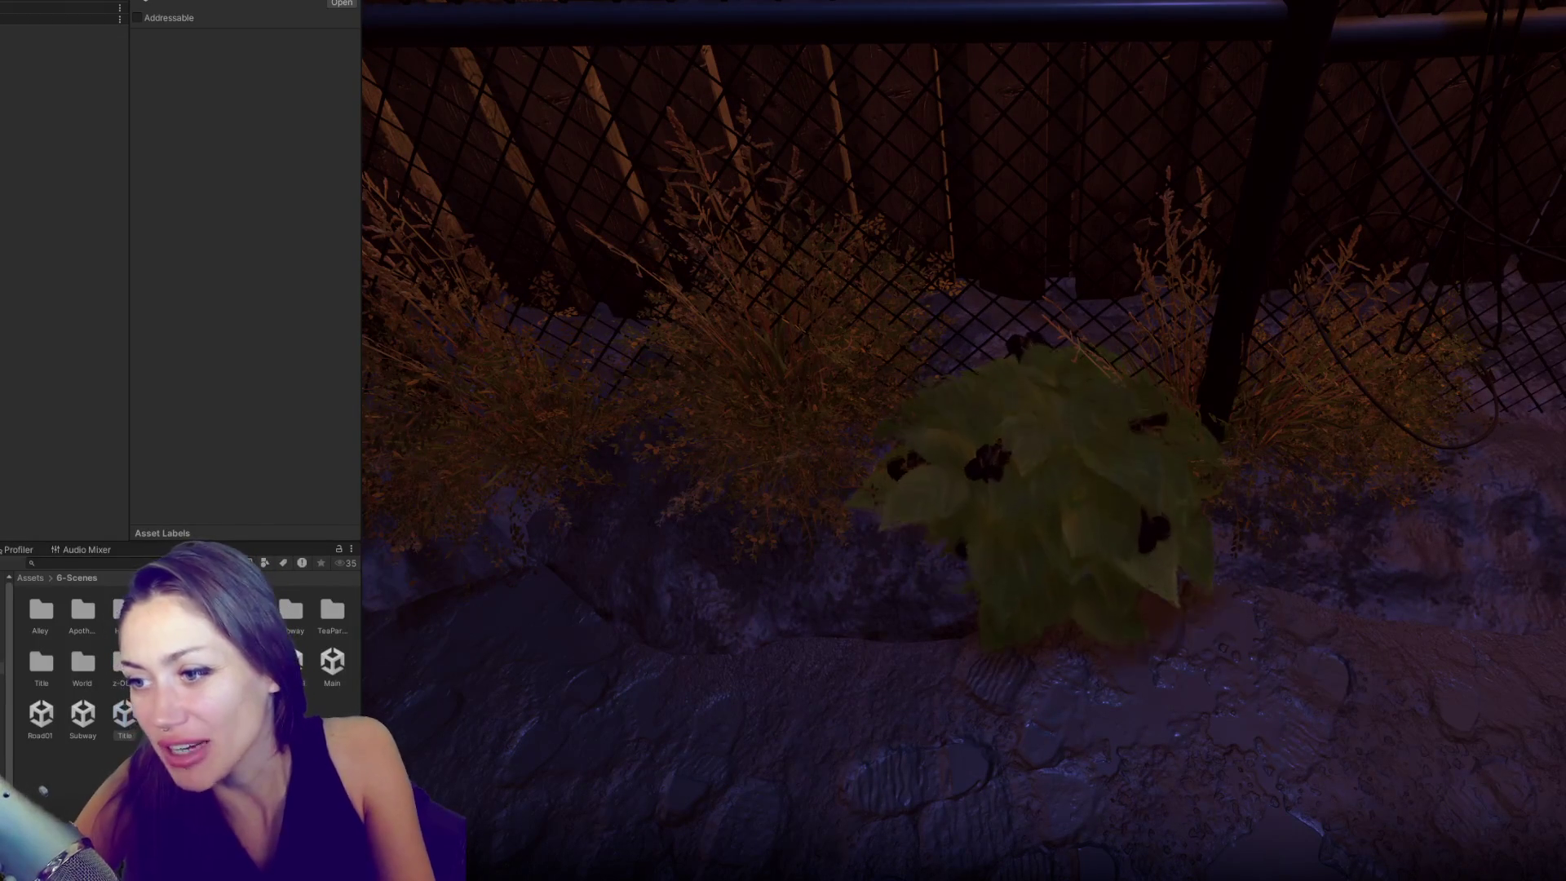
key("e")
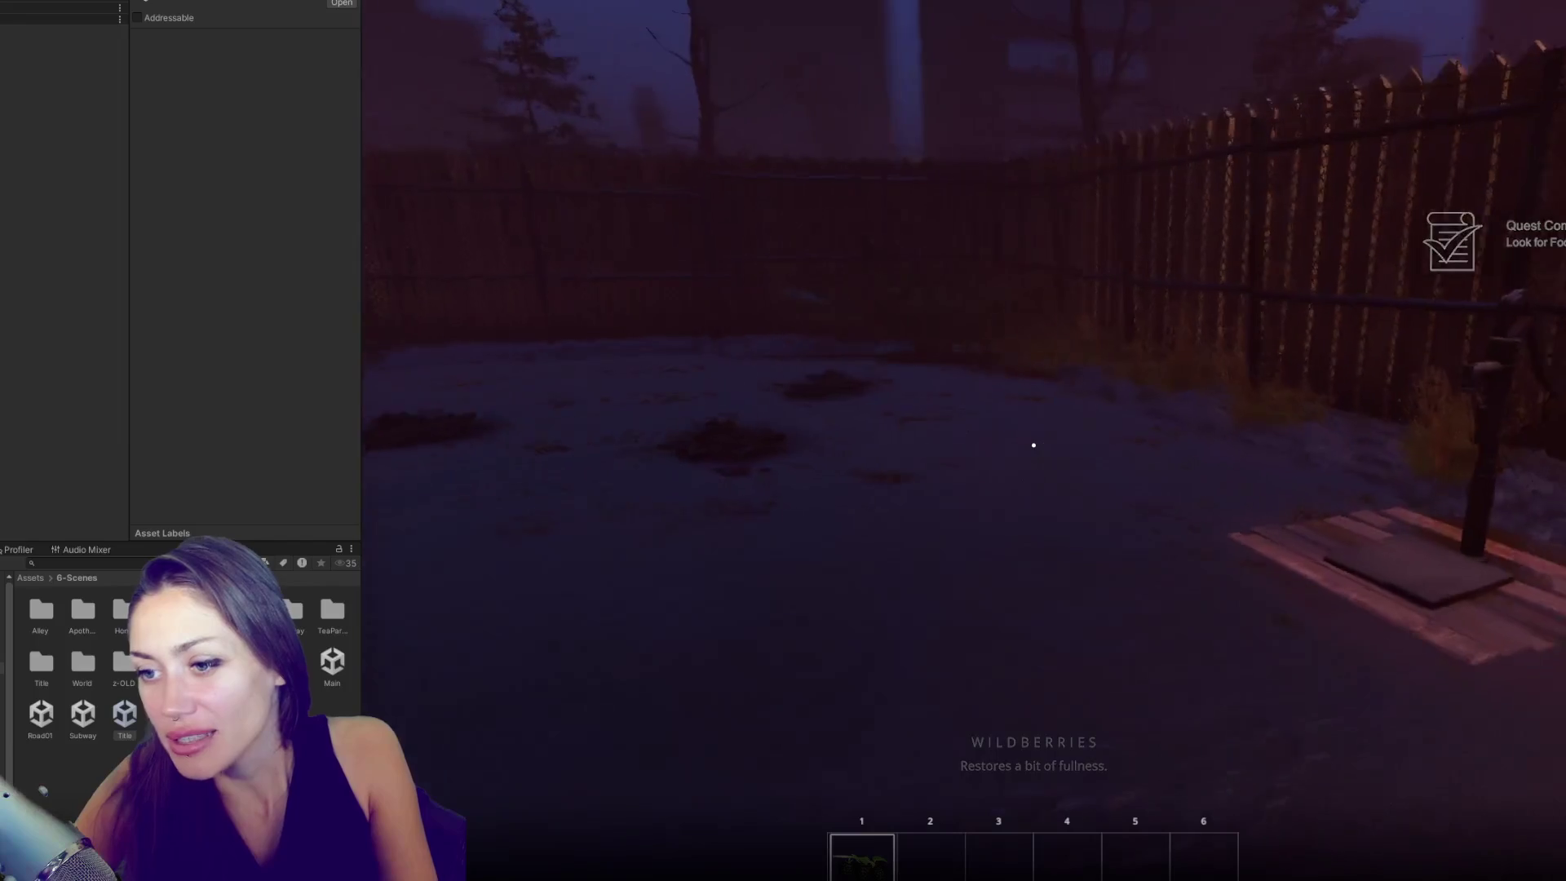
key("Tab")
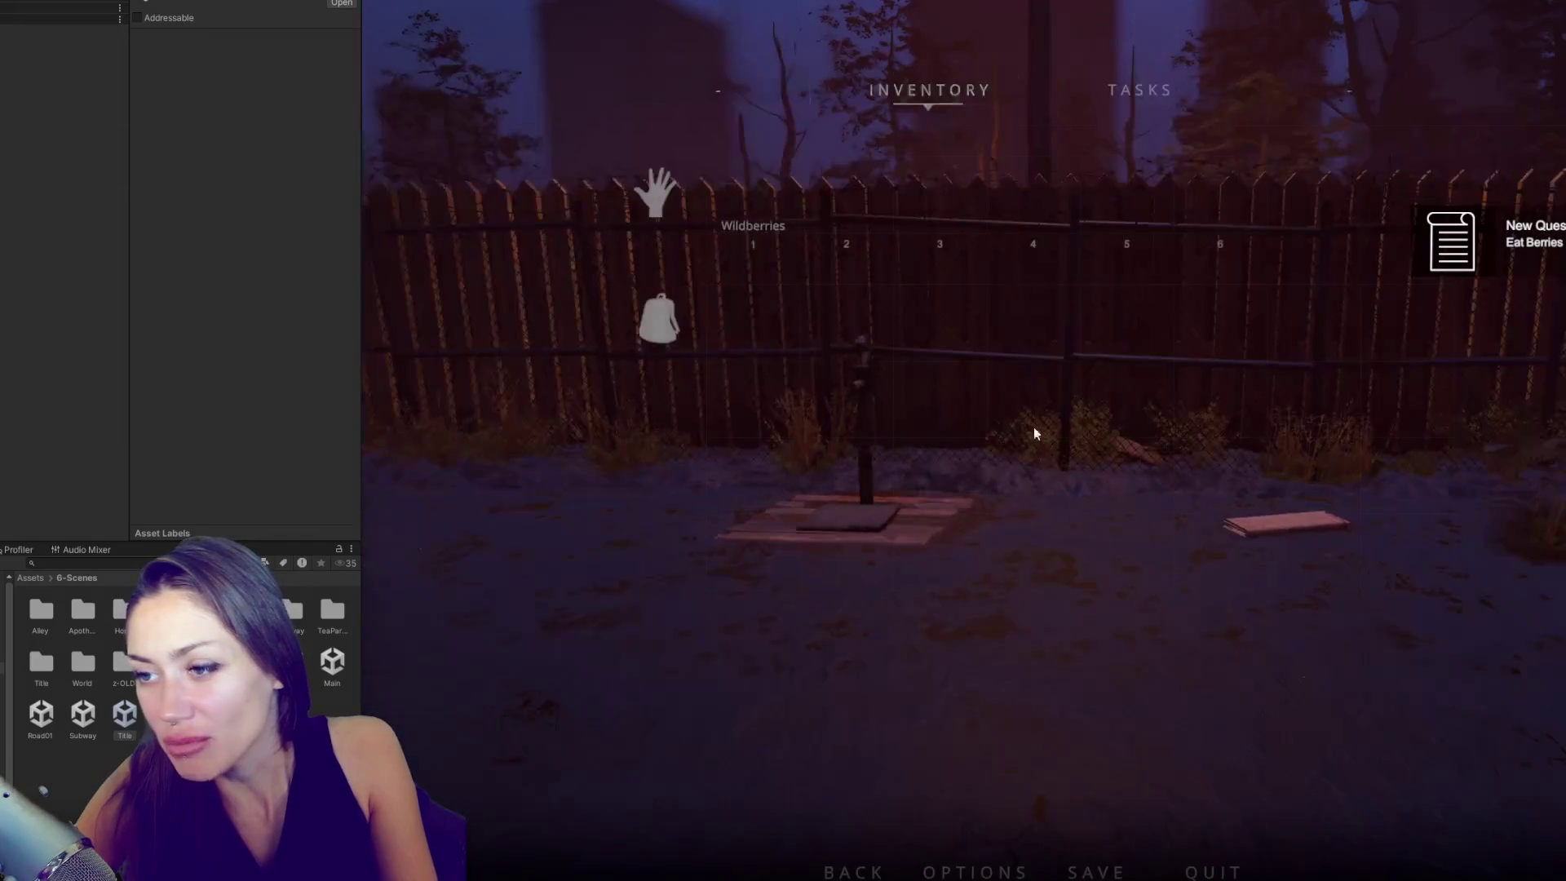
left_click(1124, 103)
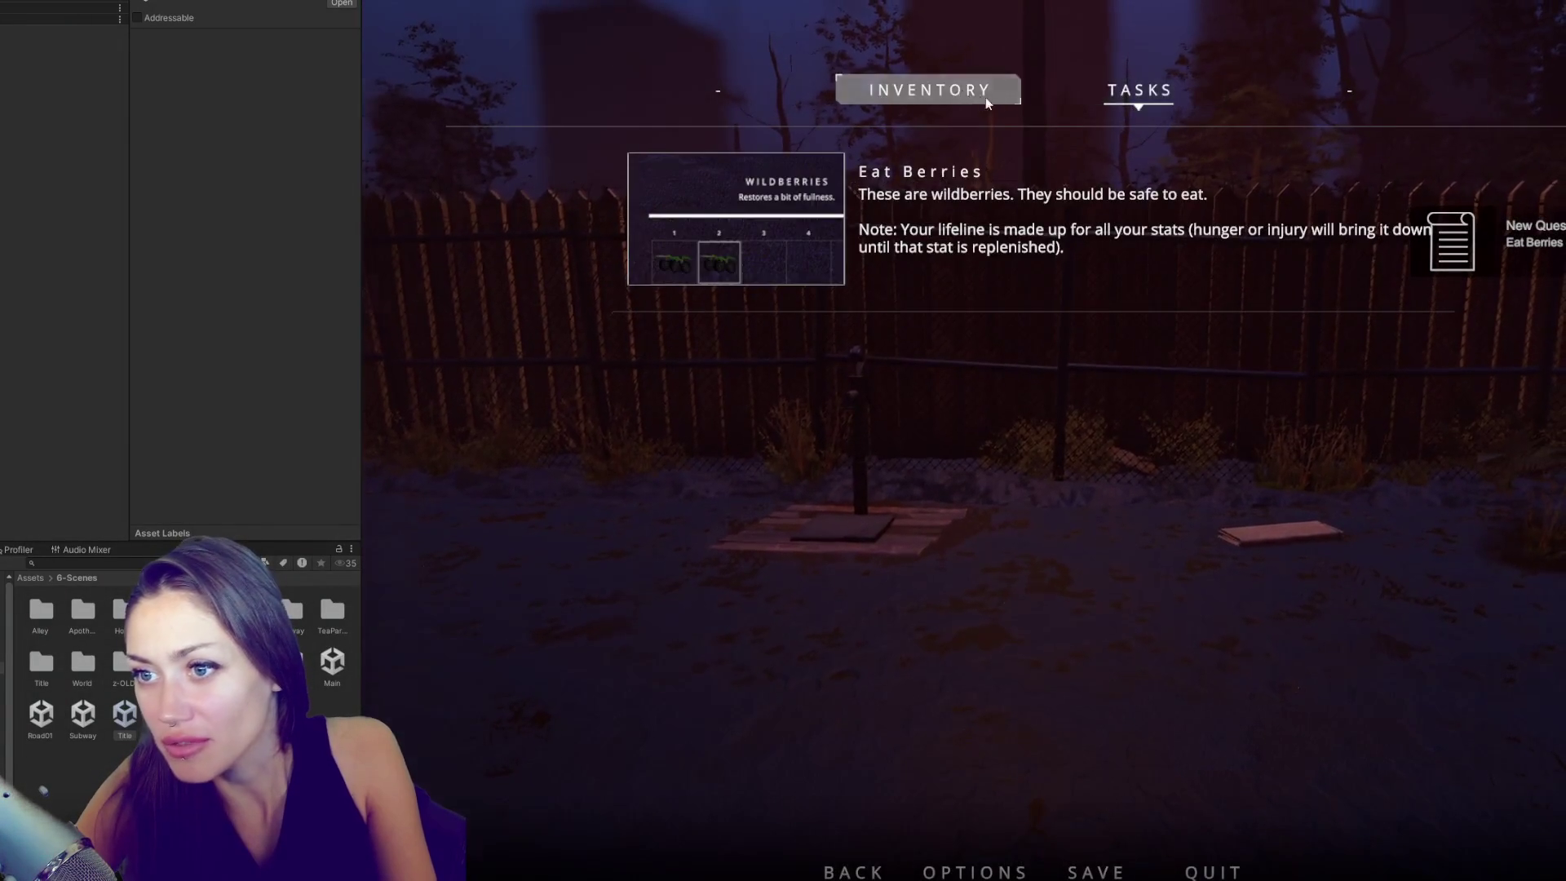
key("Tab")
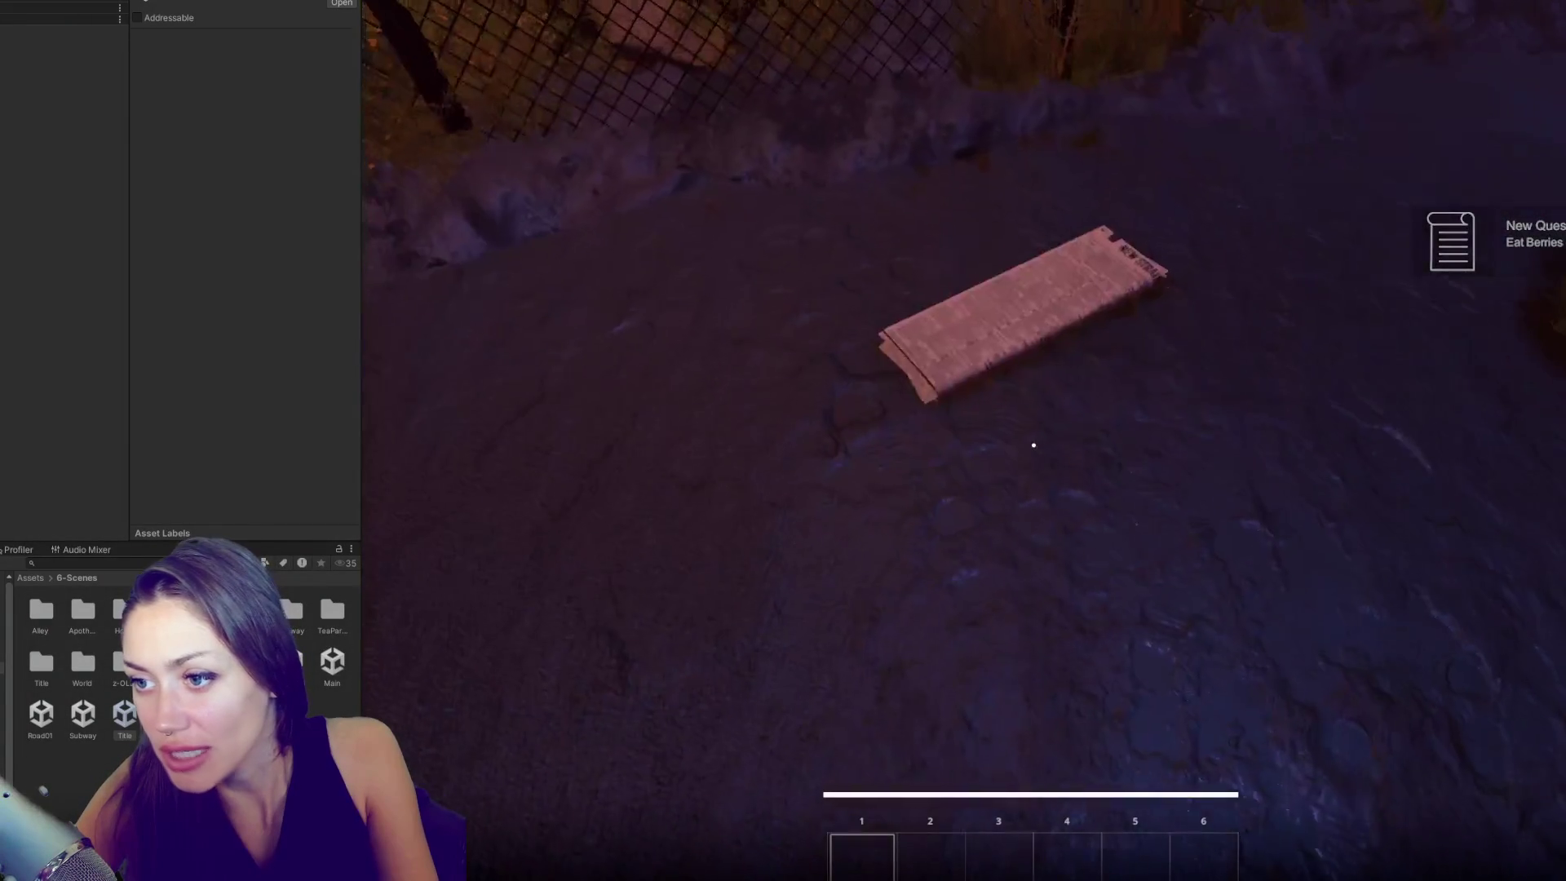
- Pick up the newspaper, then build and place a Newspaper Bed on the ground
key("e")
key("Tab")
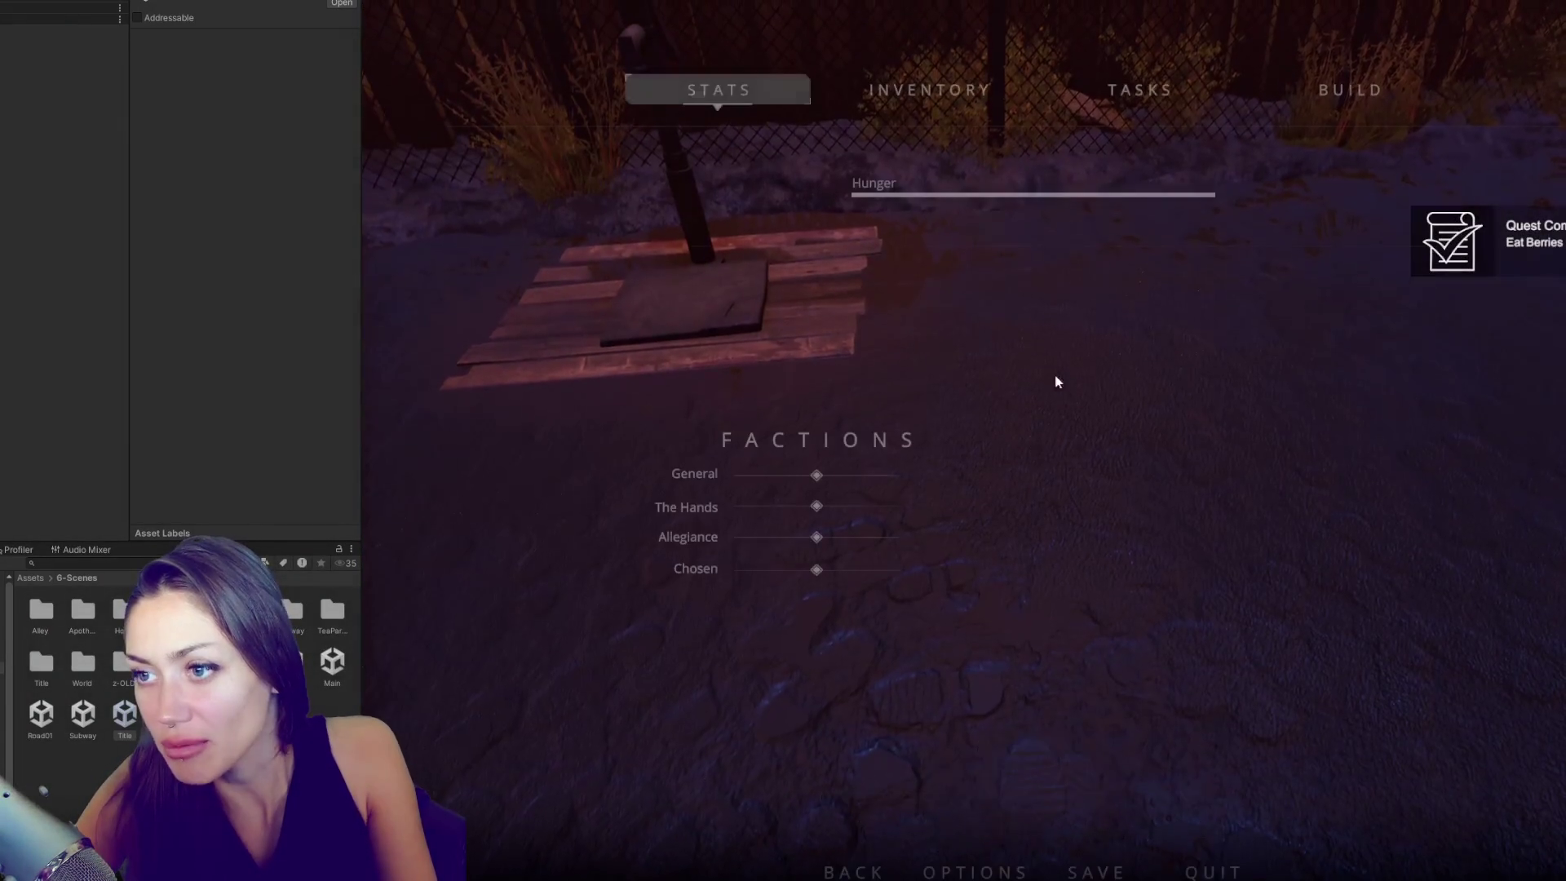
left_click(1359, 89)
left_click(669, 216)
left_click(1034, 445)
- Break down the broken gate, walk down the alley and go through the chain-link gate
key("w")
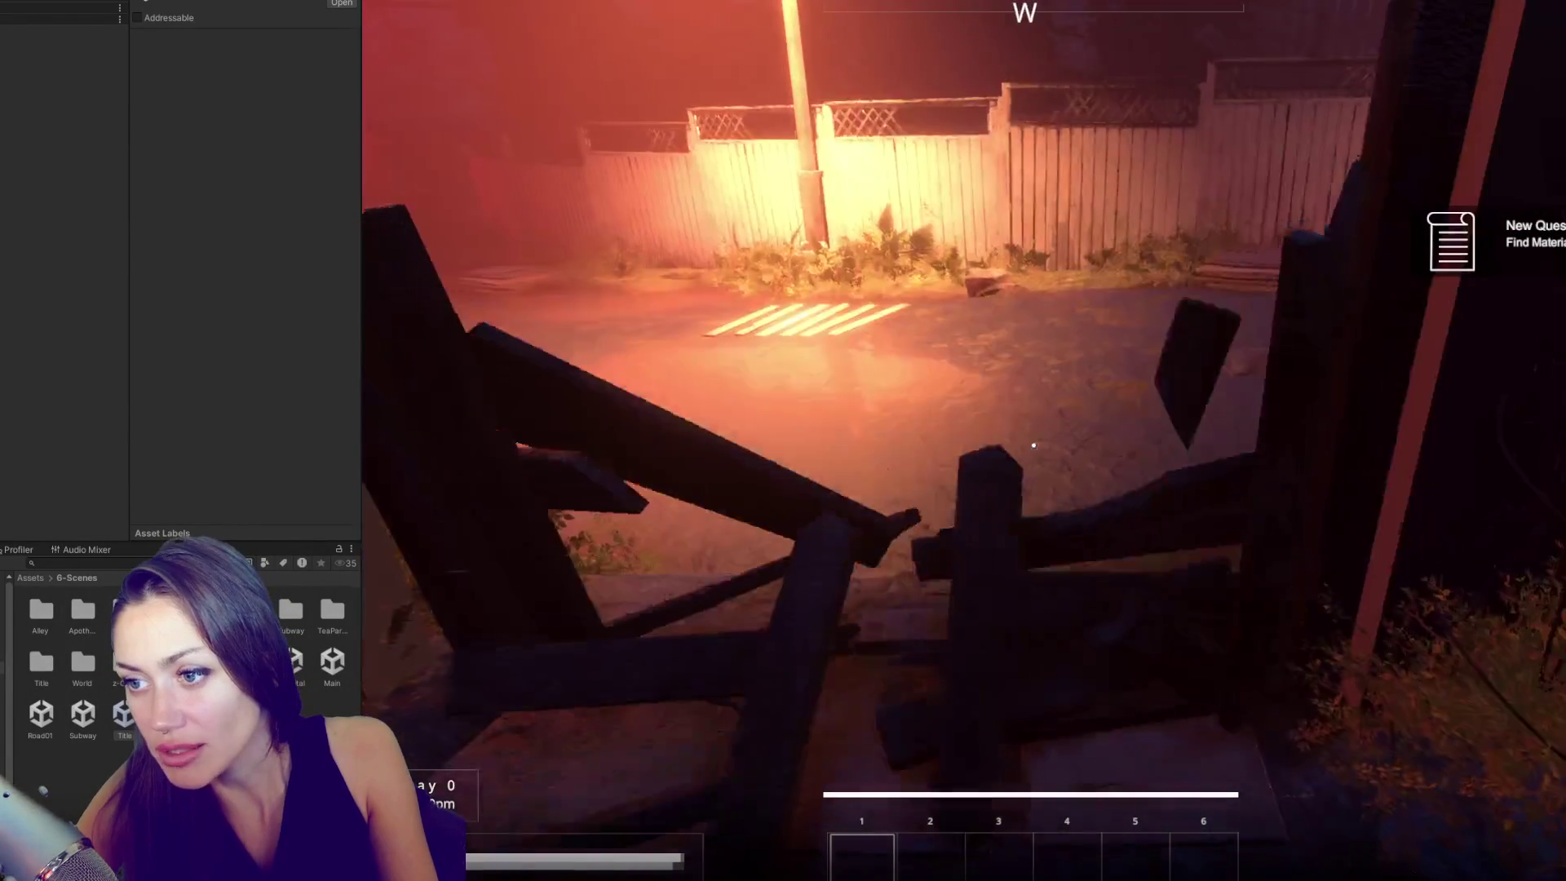
key("e")
key("w")
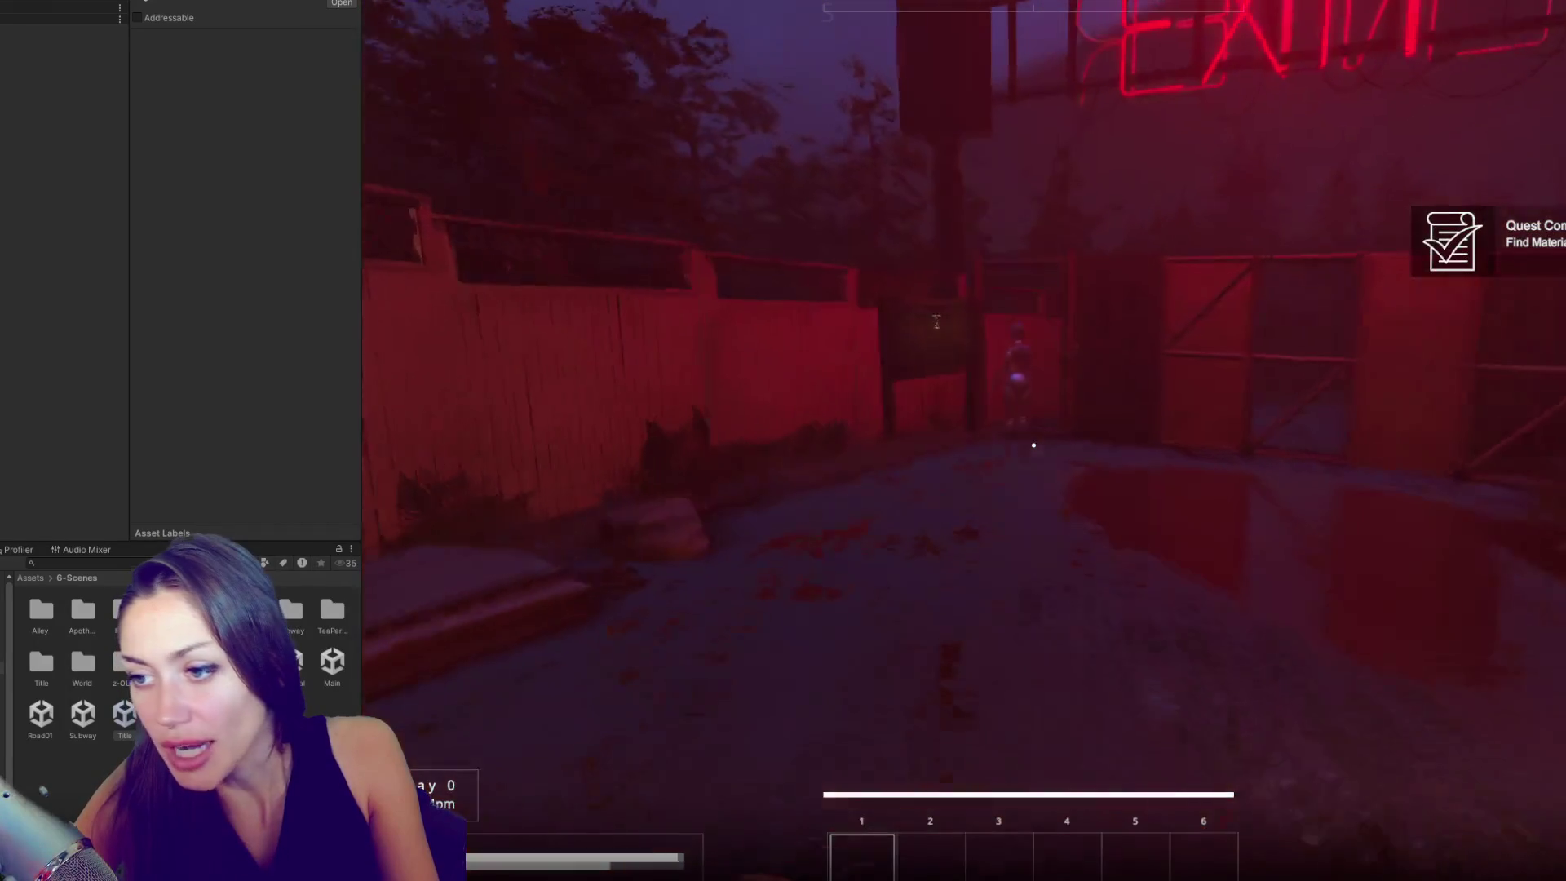
key("w")
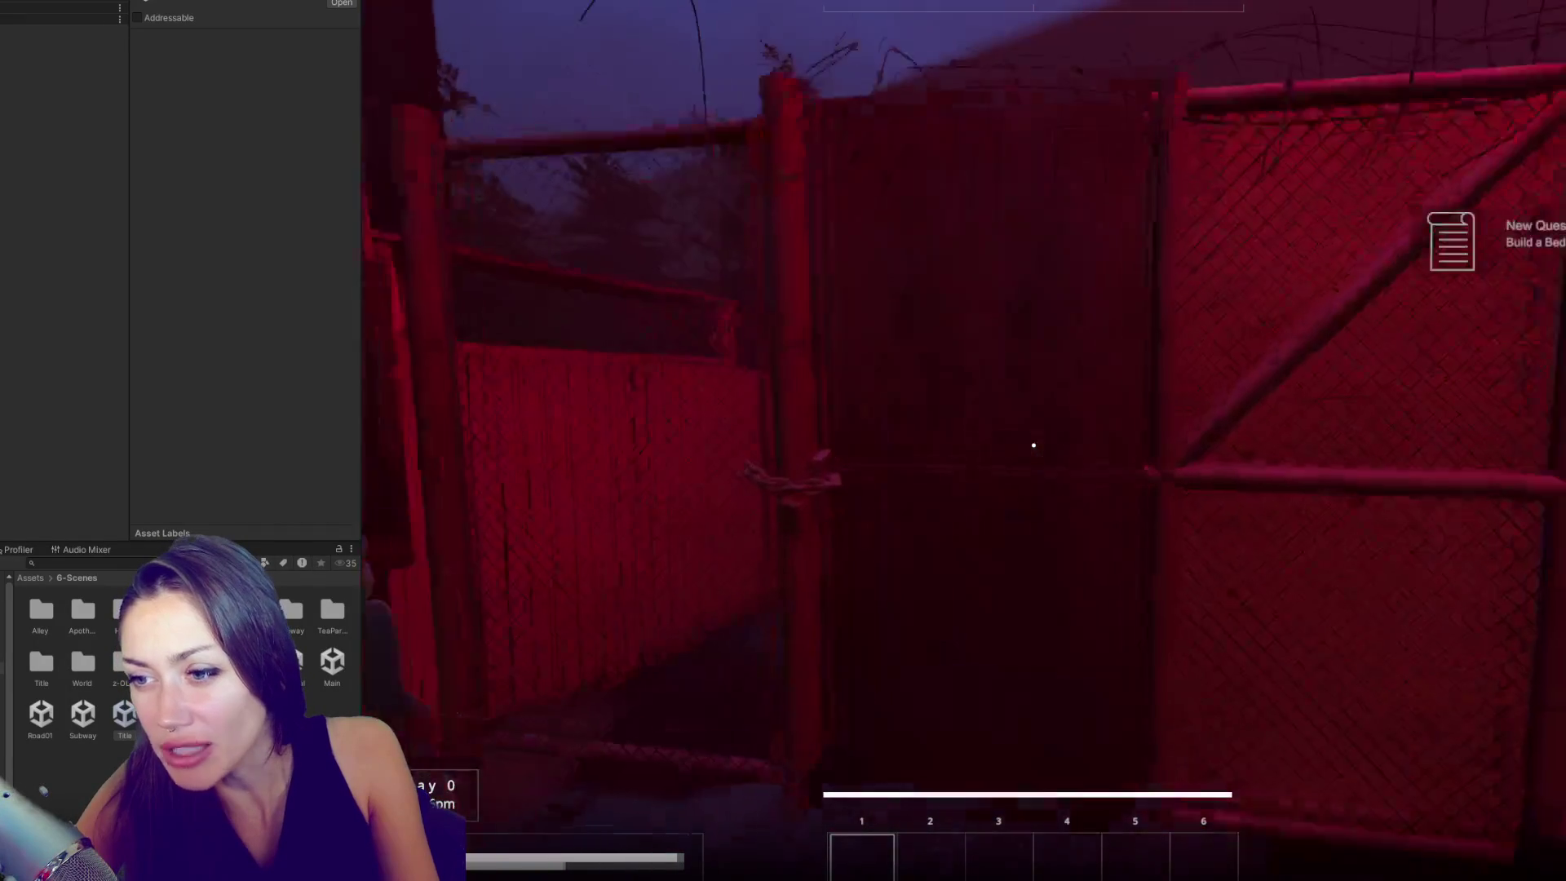
key("e")
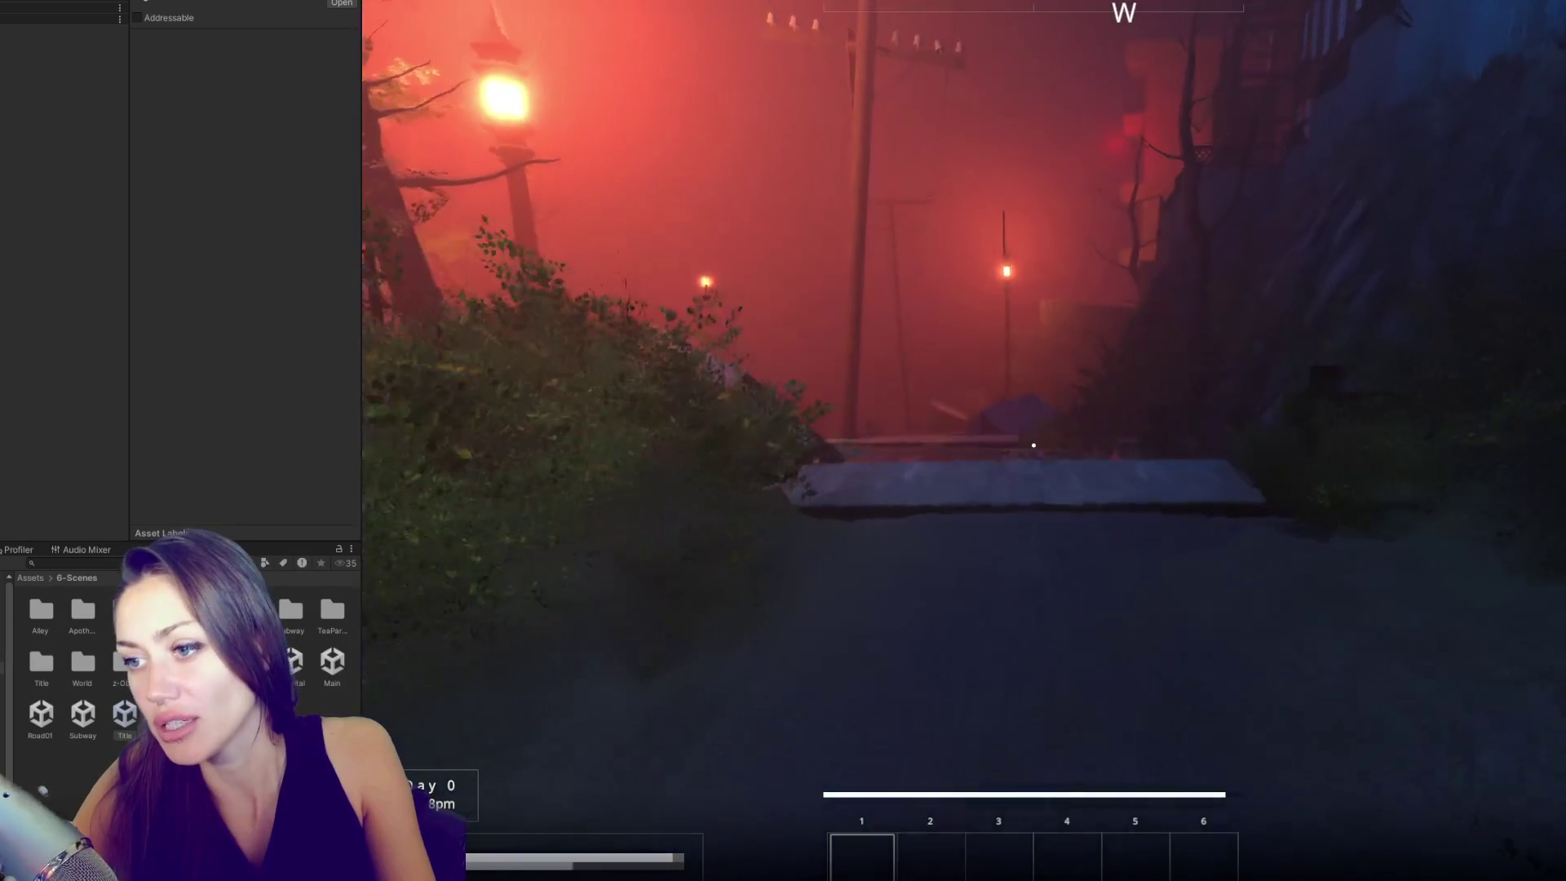
- Walk along the road, up the steps and the fenced path to the wooden shed
key("w")
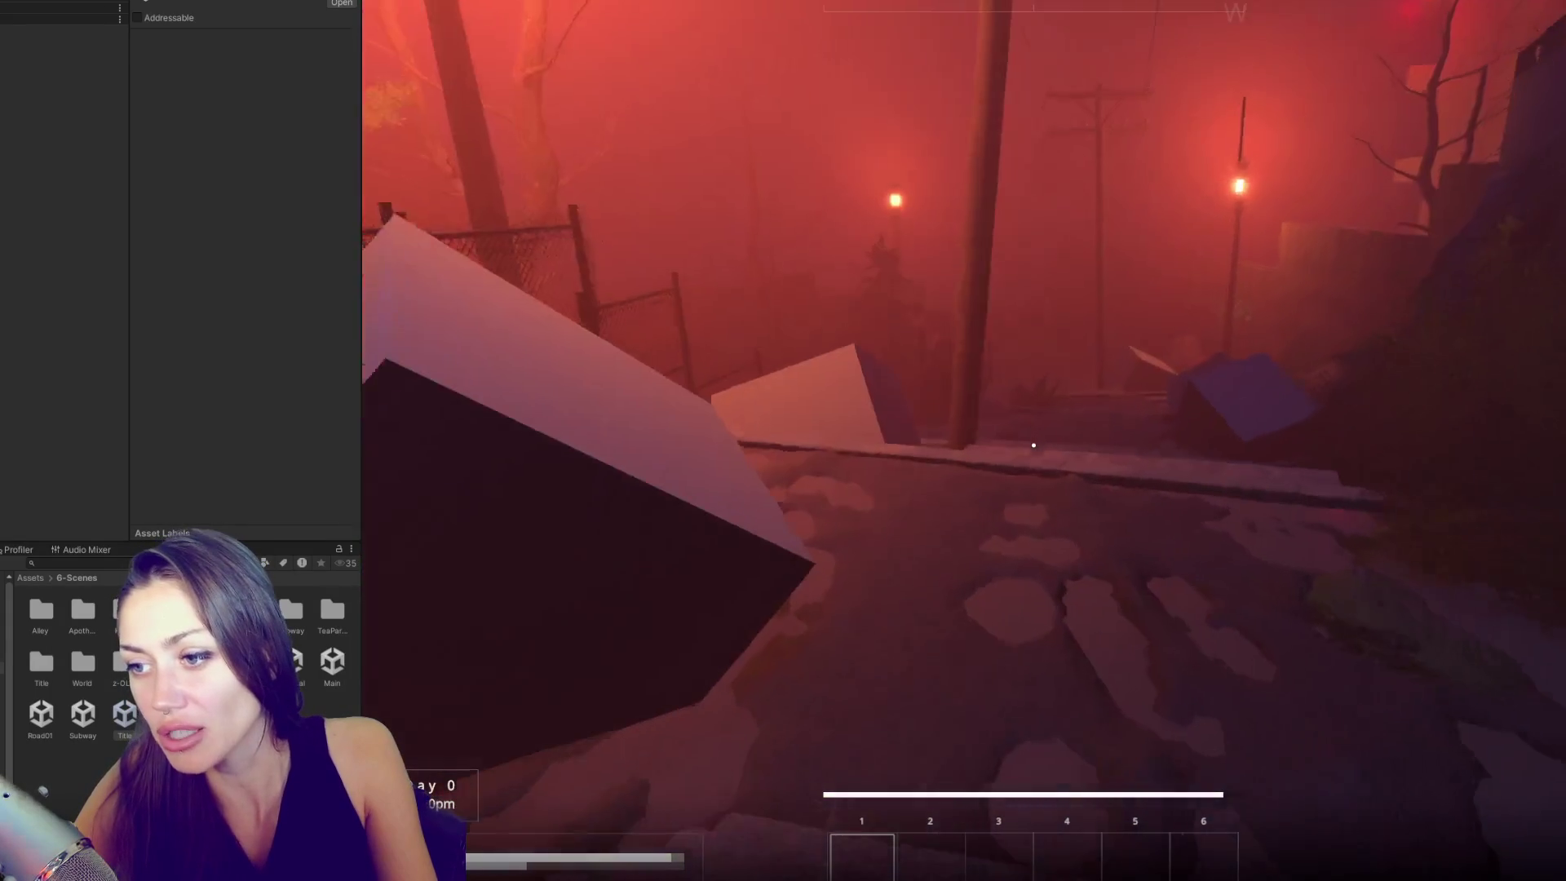
key("w")
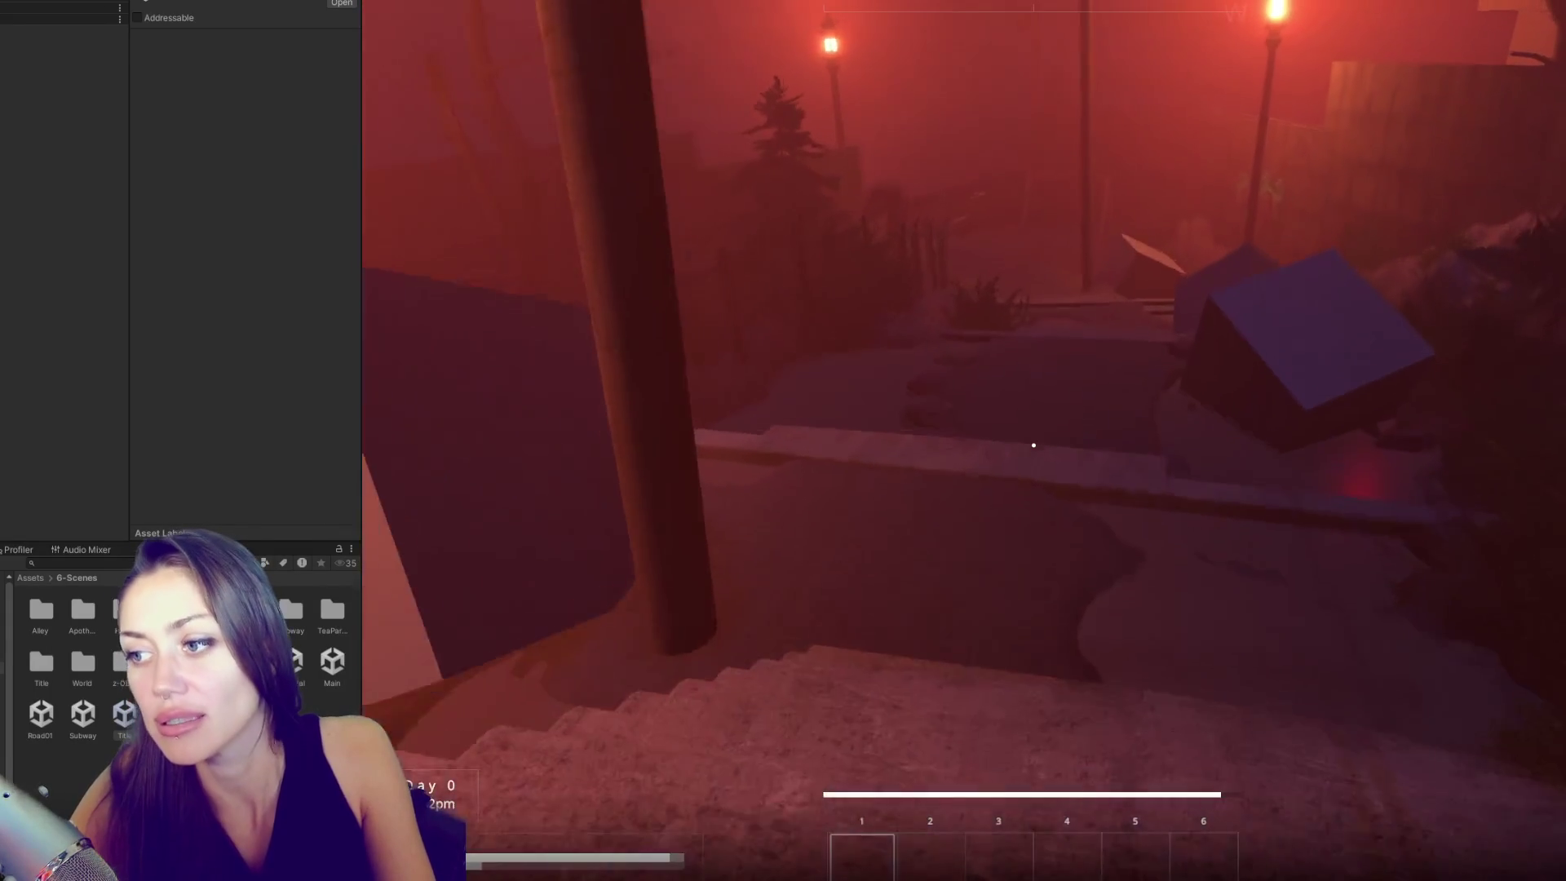
key("w")
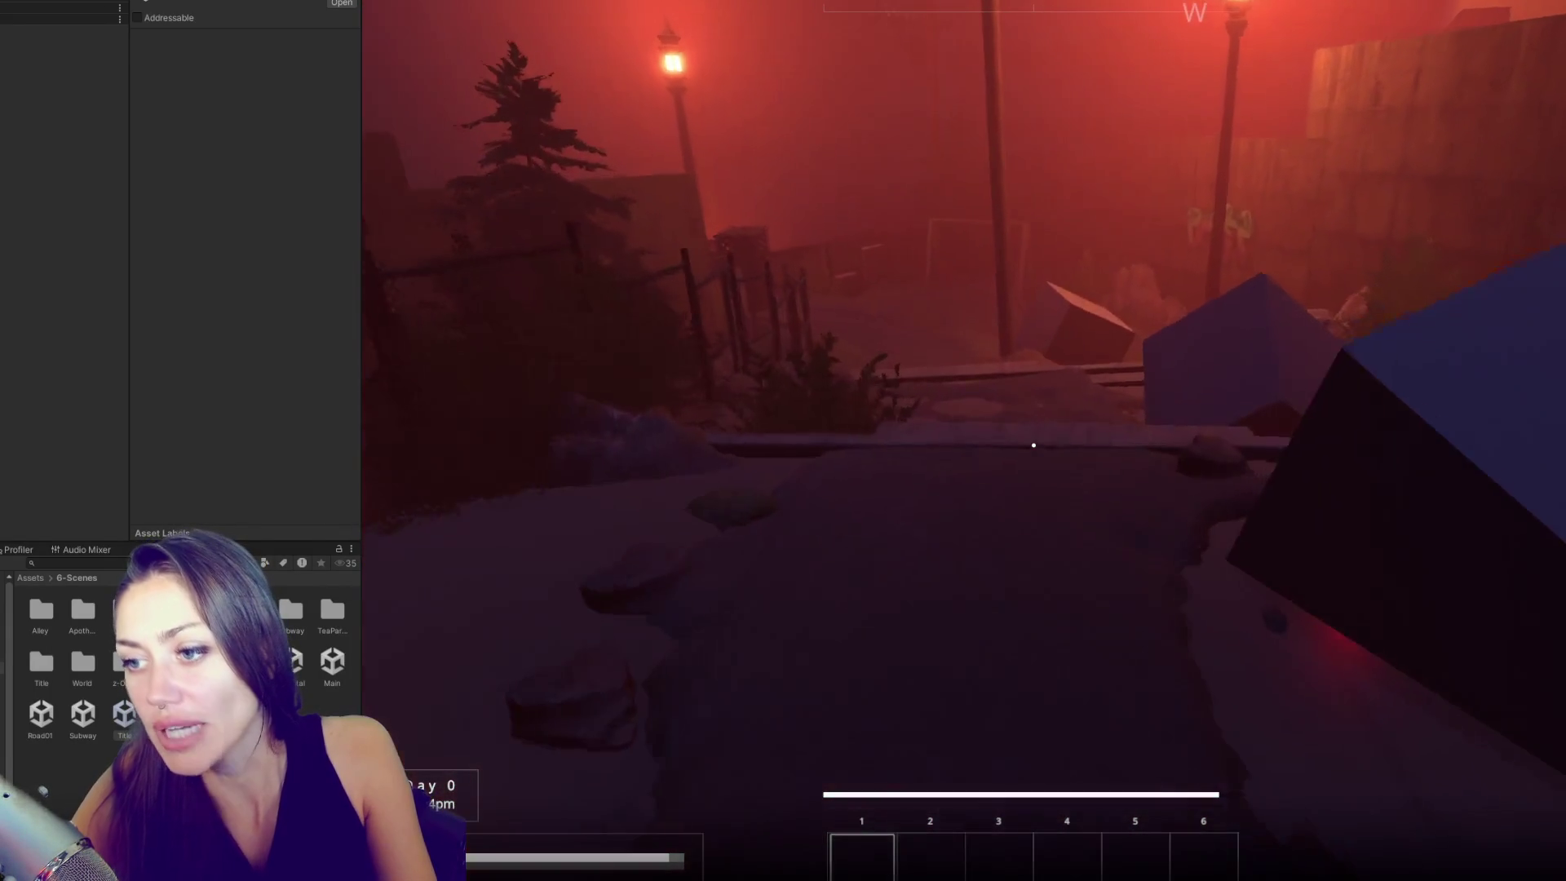
key("w")
key("w")
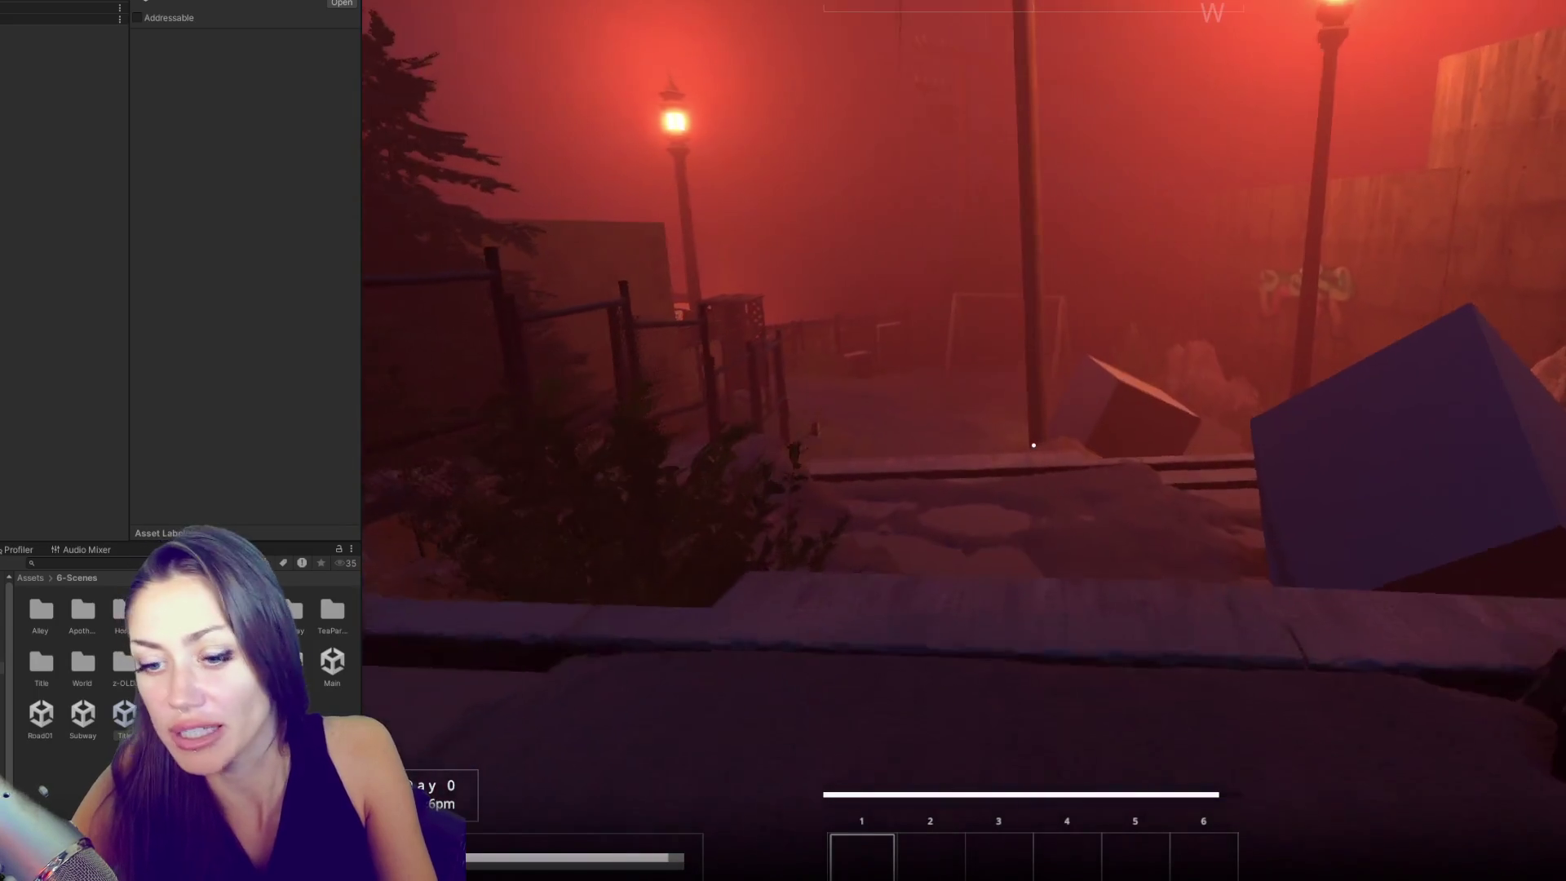
key("w")
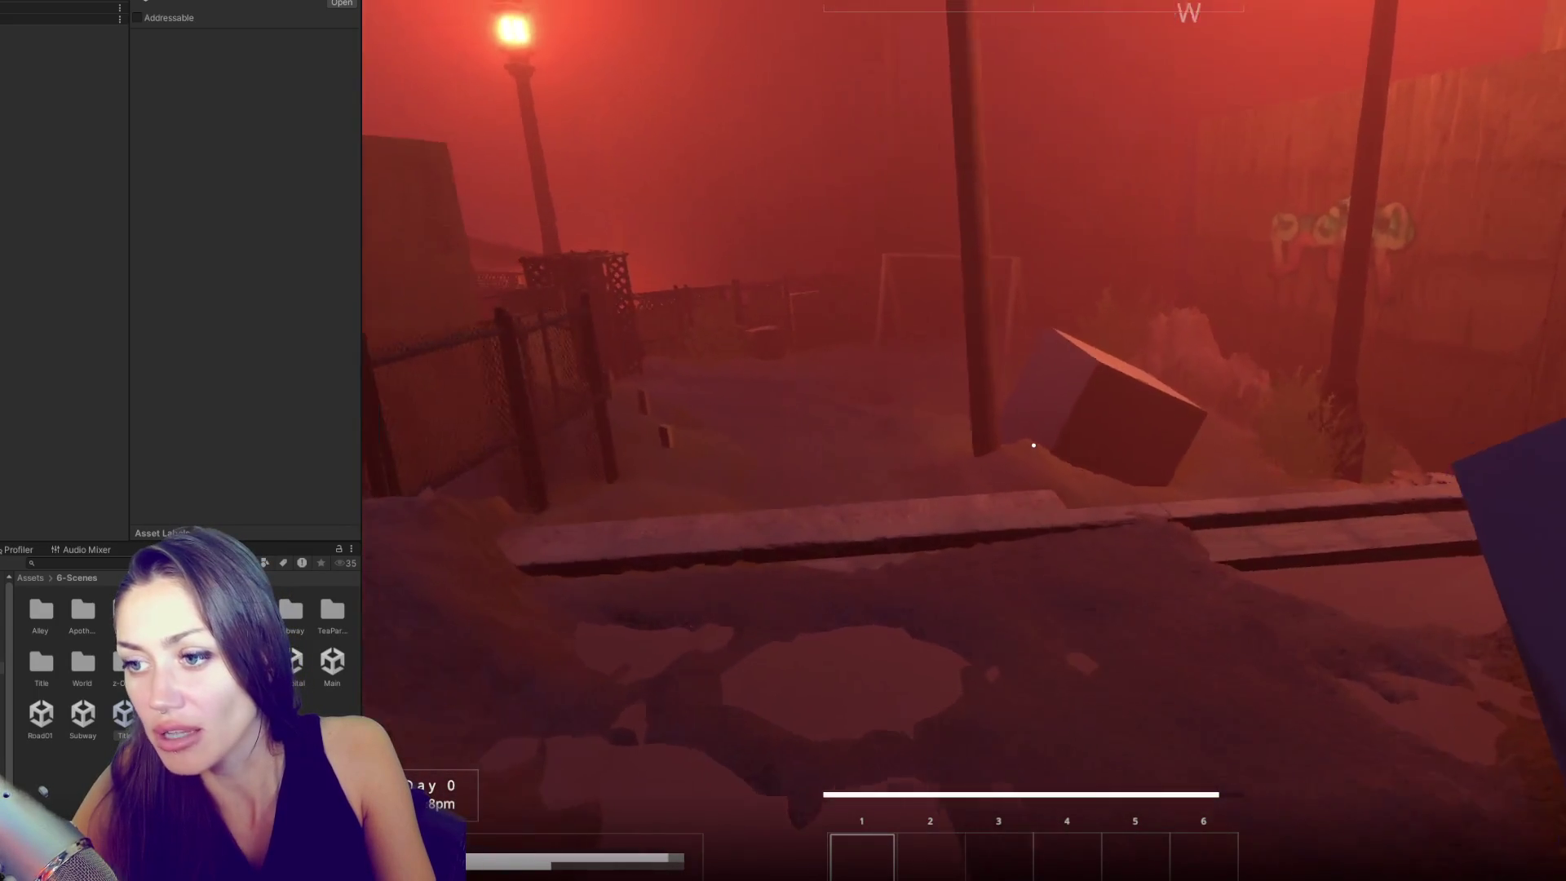
key("w")
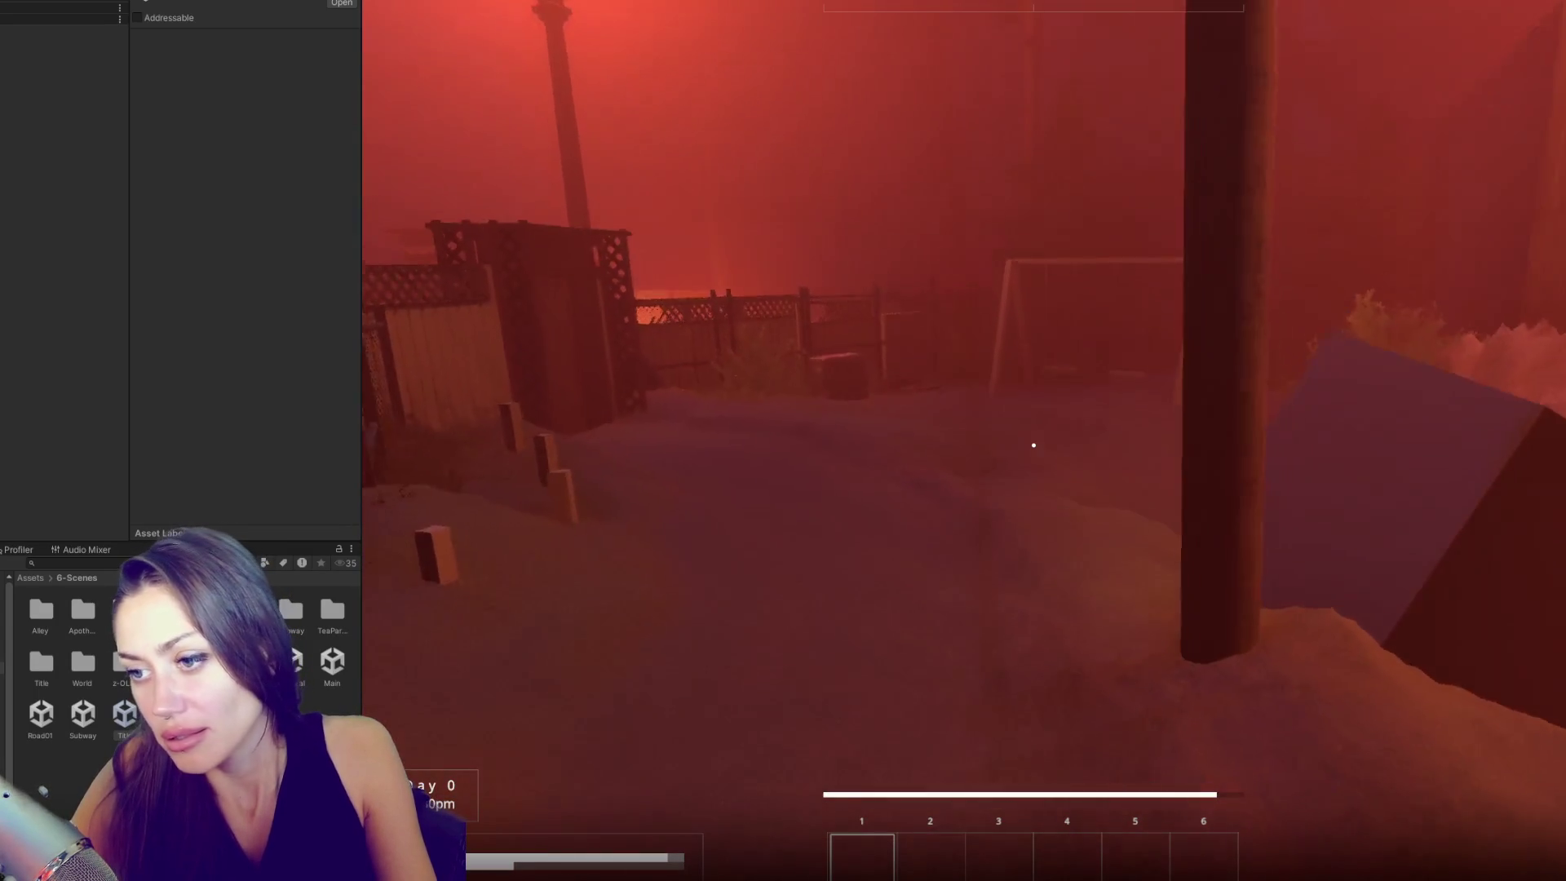
key("w")
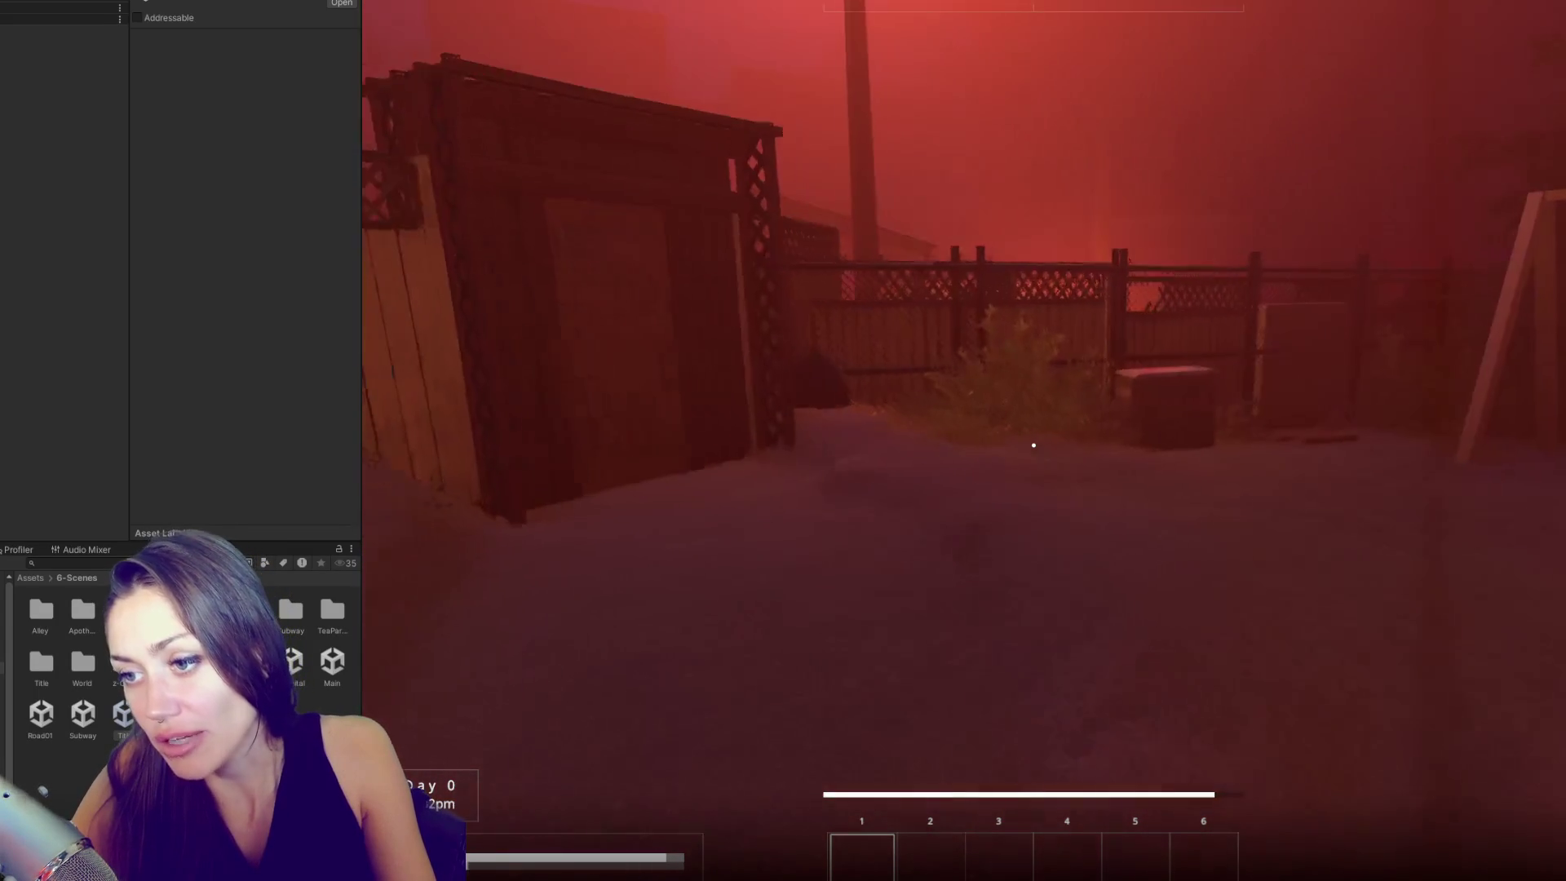
key("w")
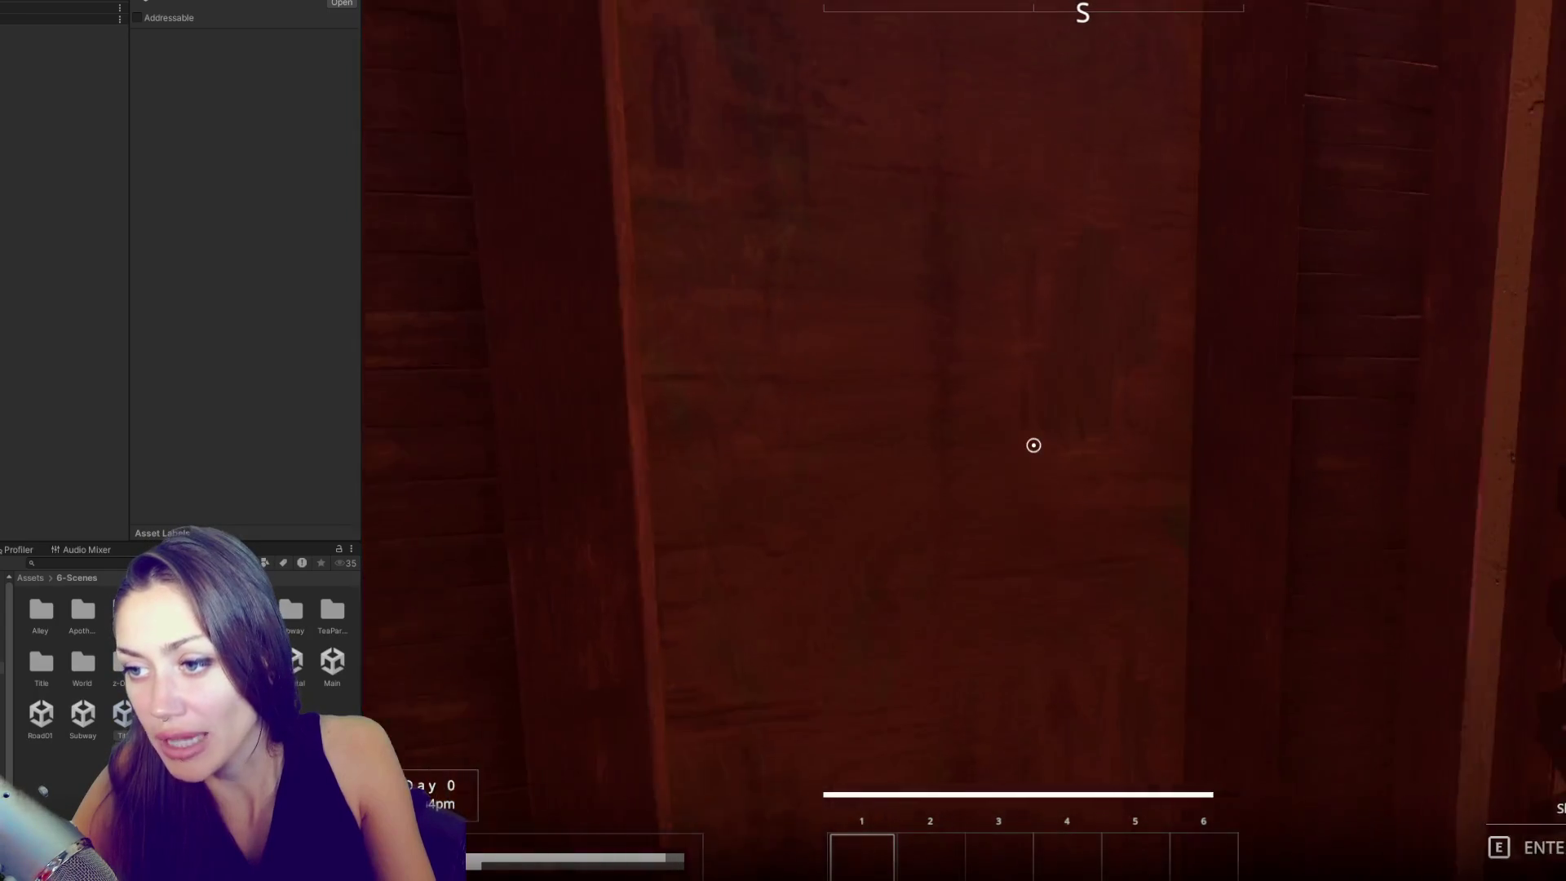
- Enter the shed, open and close the game menu, then return to the Scene view around the kettle
key("e")
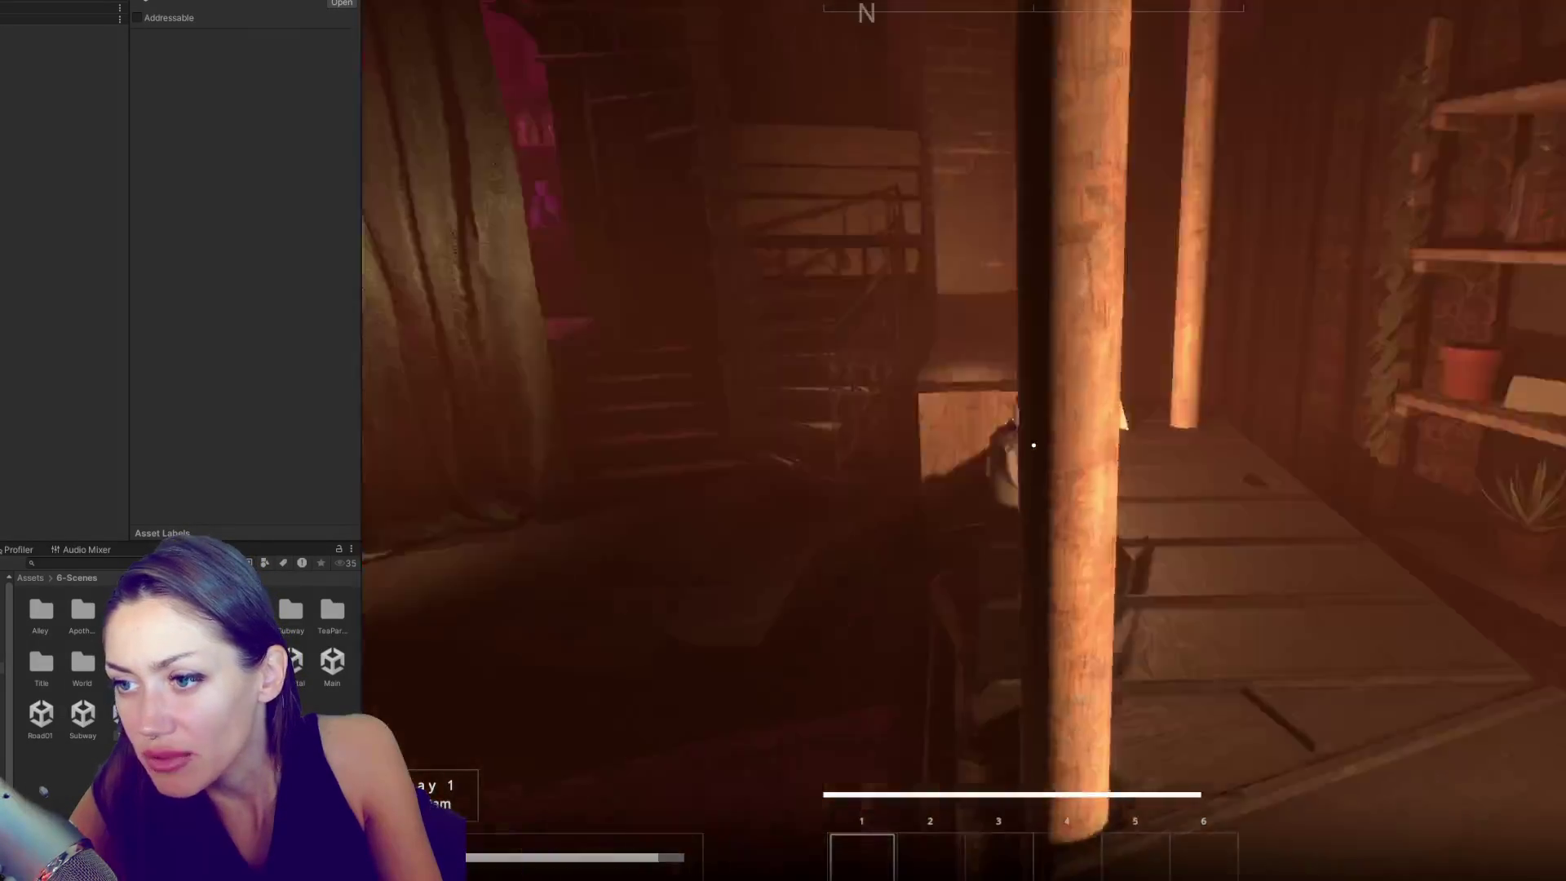
key("Escape")
key("Escape")
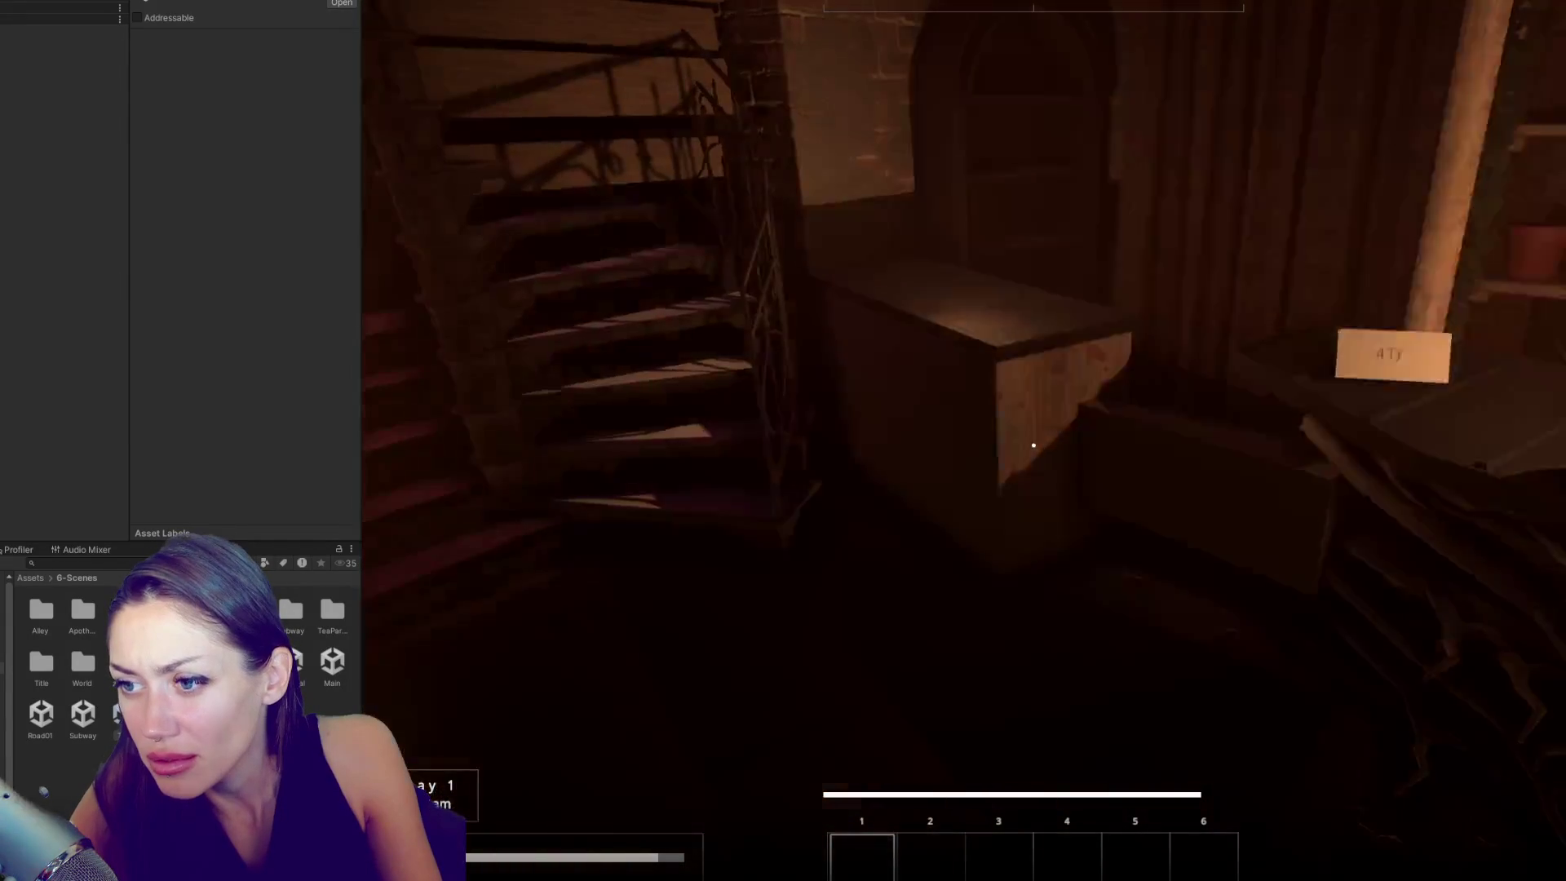
key("Escape")
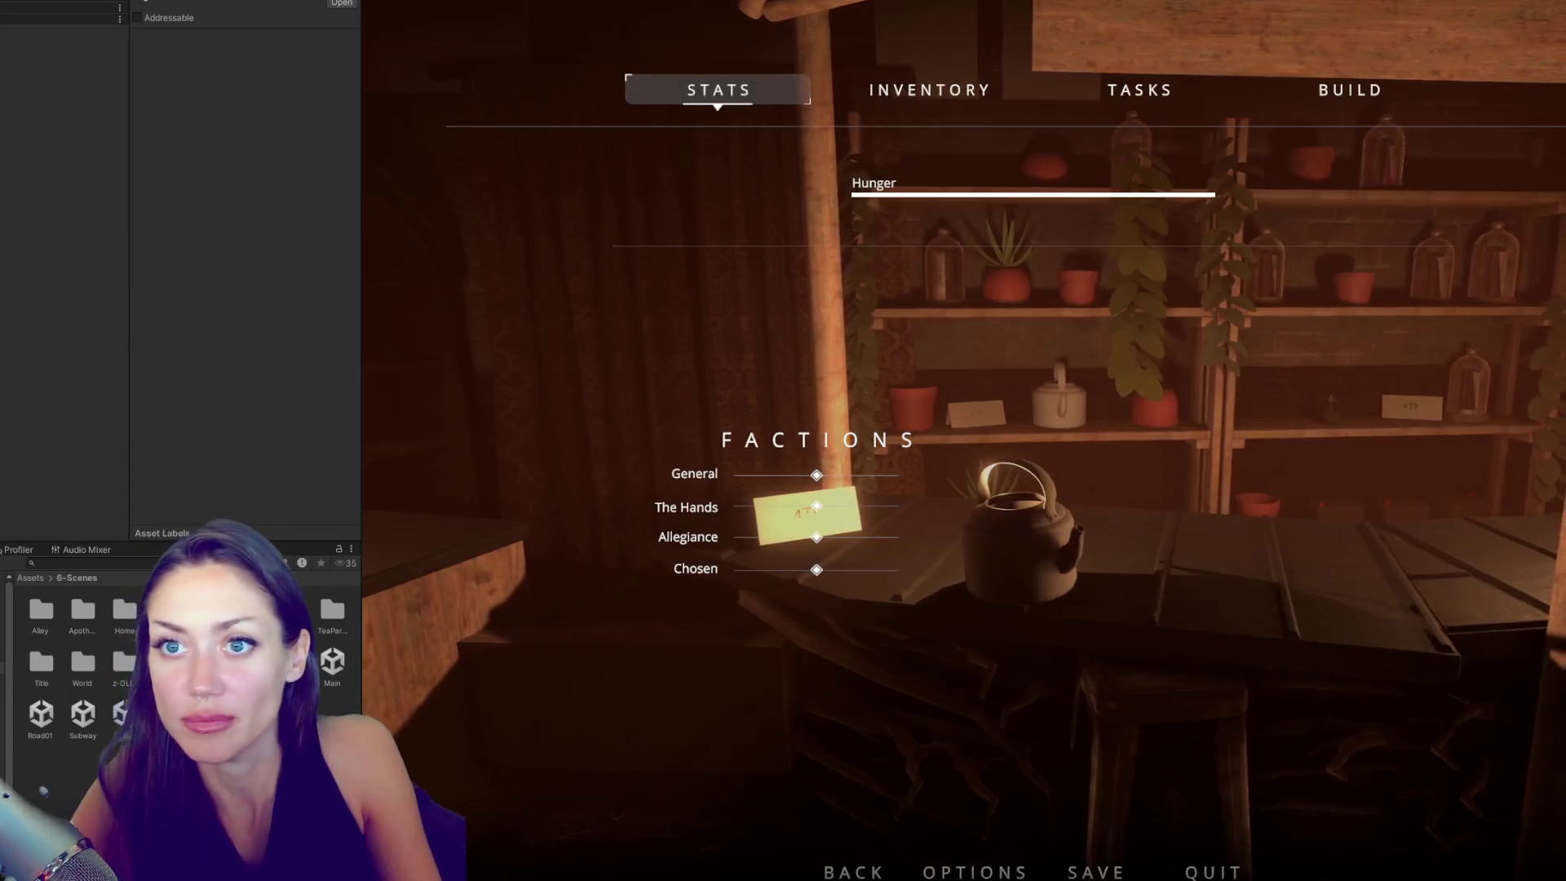
key("Escape")
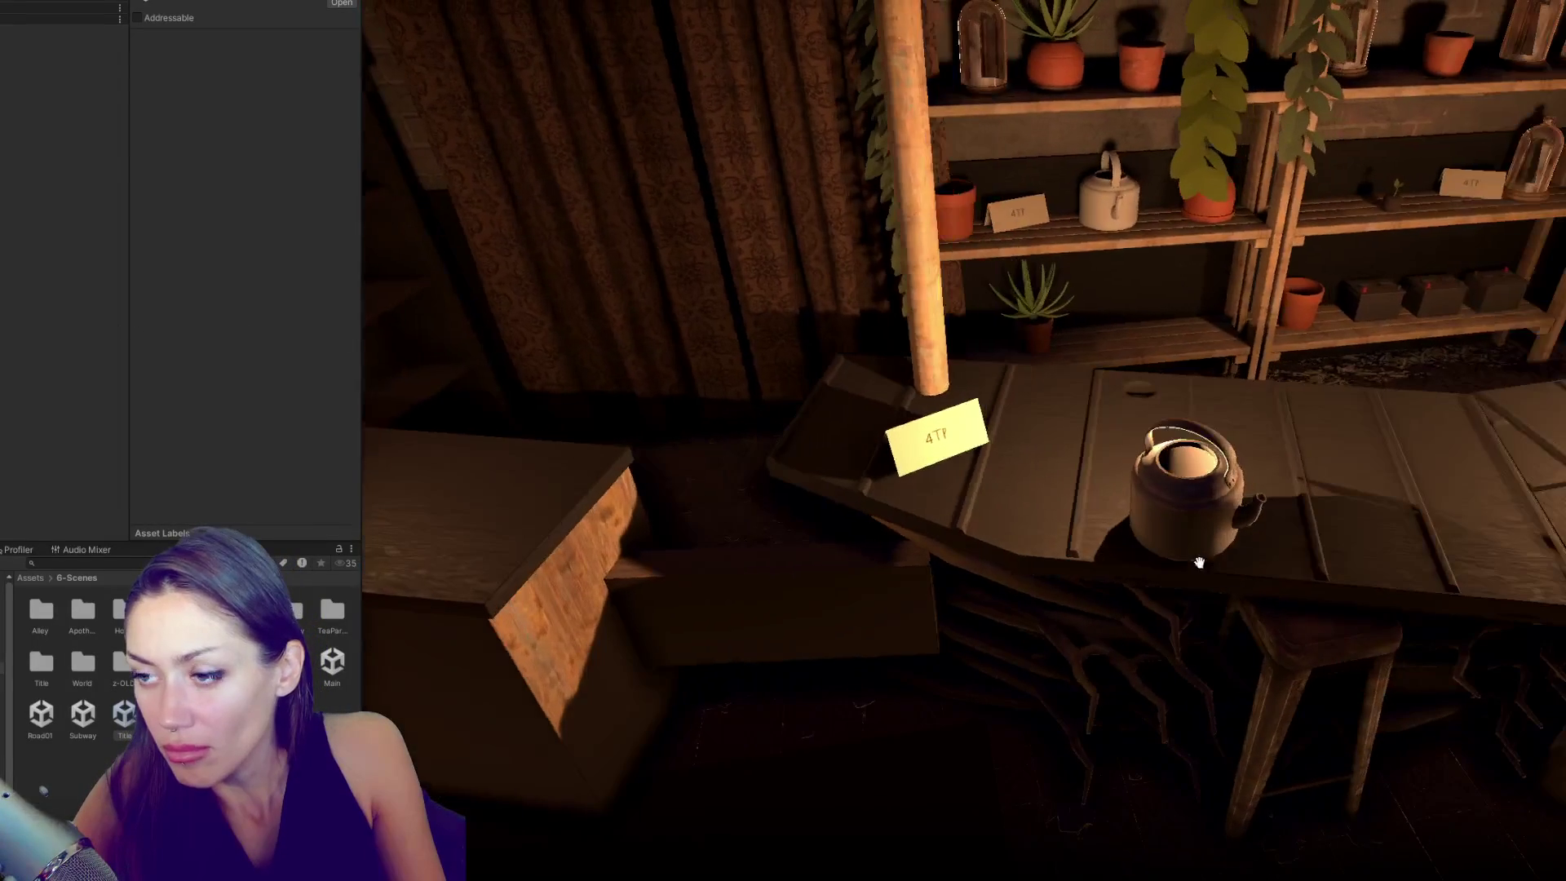
key("Escape")
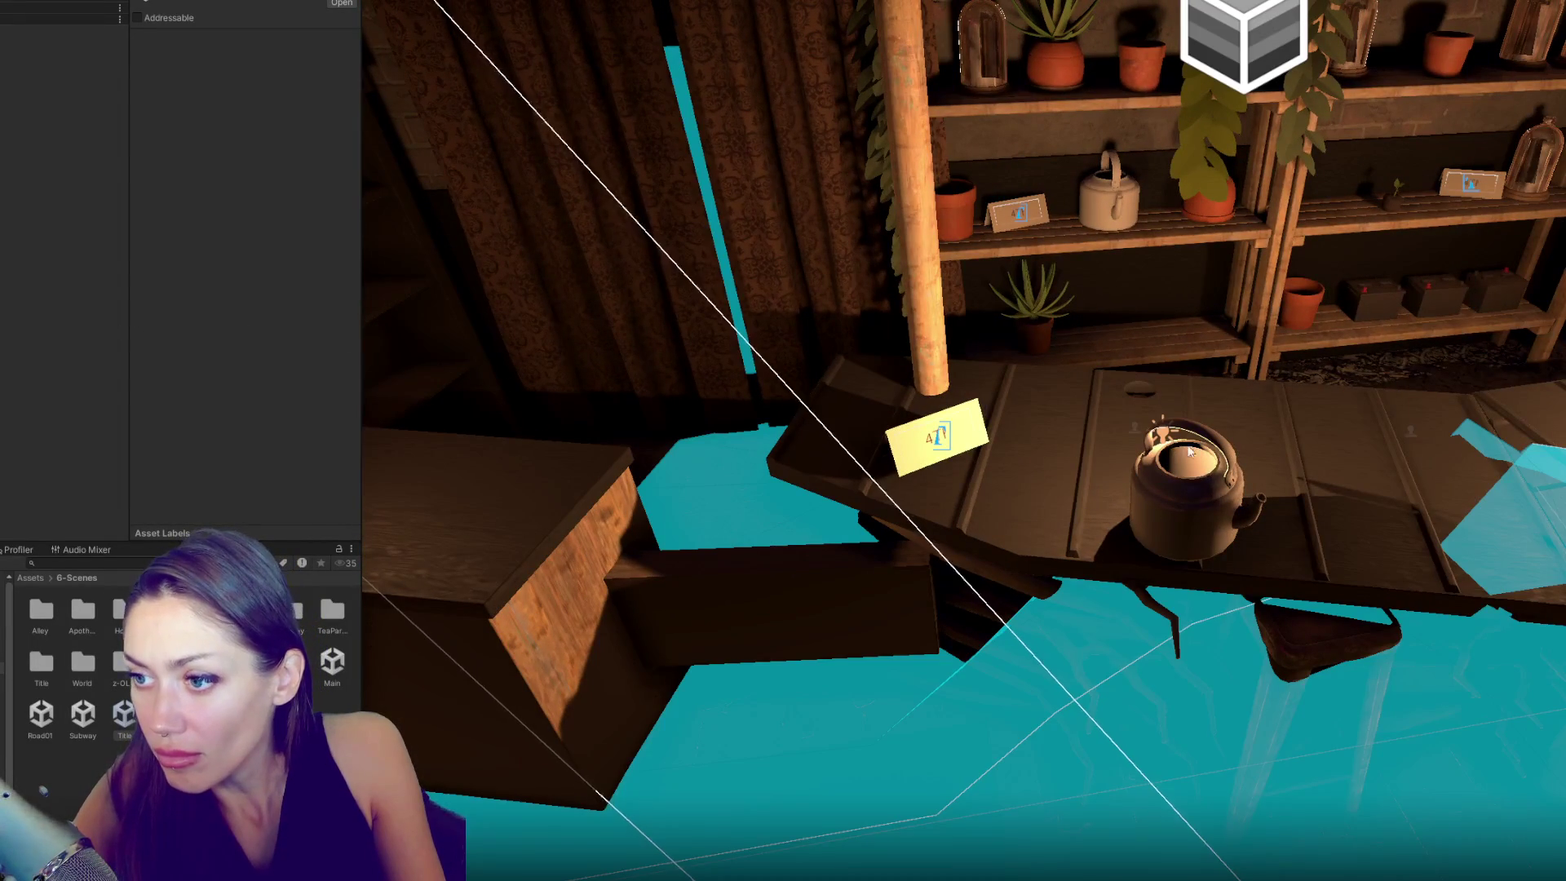
- Select the candle point light by the kettle and review its Inspector settings
left_click(1162, 439)
scroll(193, 397, "down", 5)
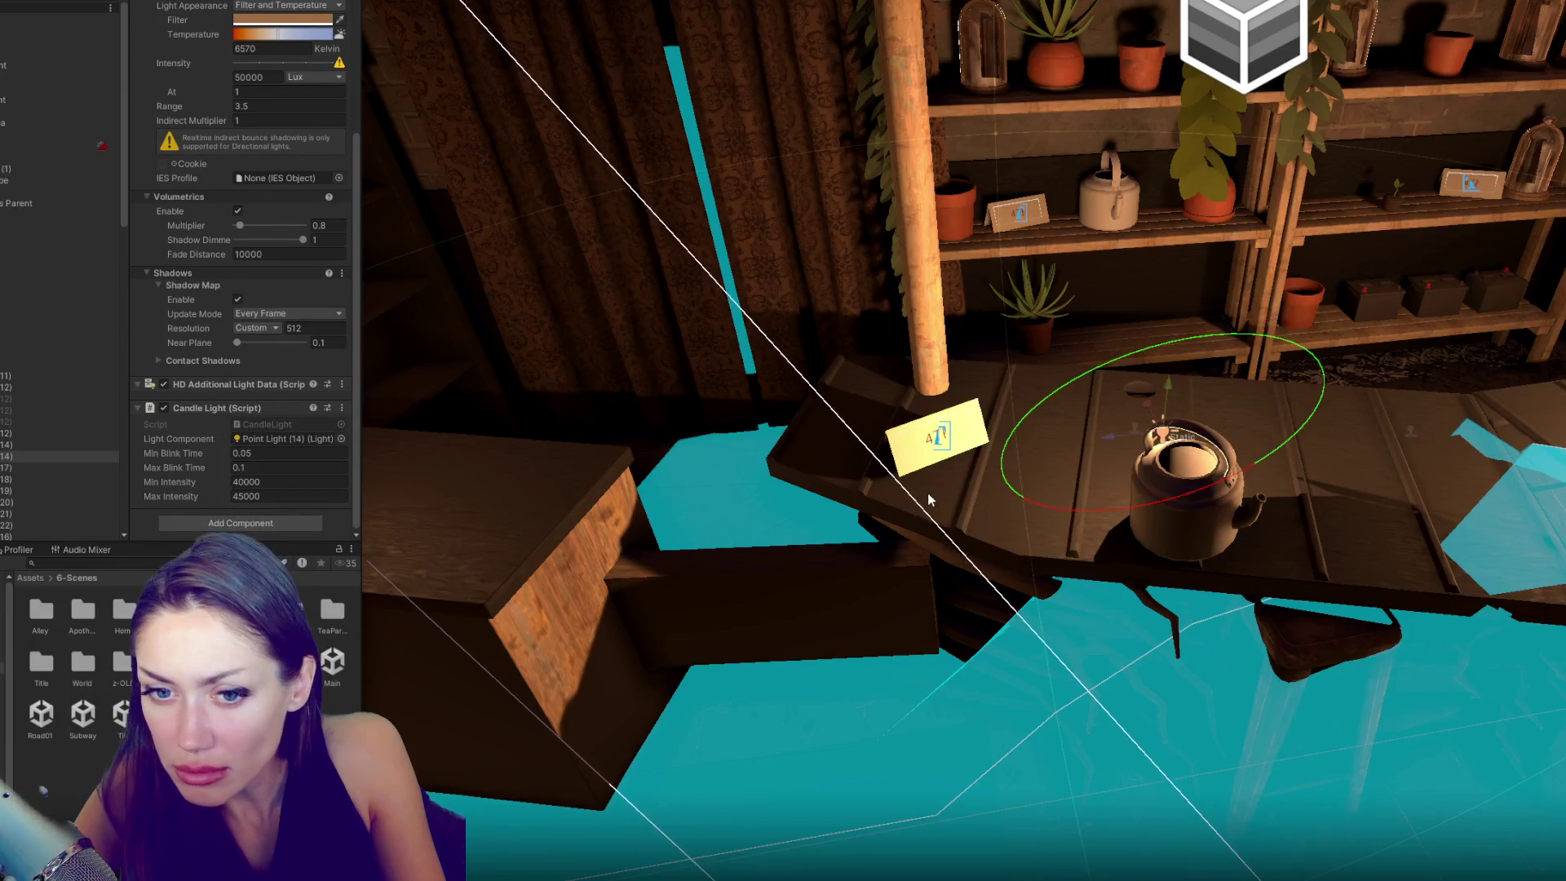
scroll(928, 493, "down", 3)
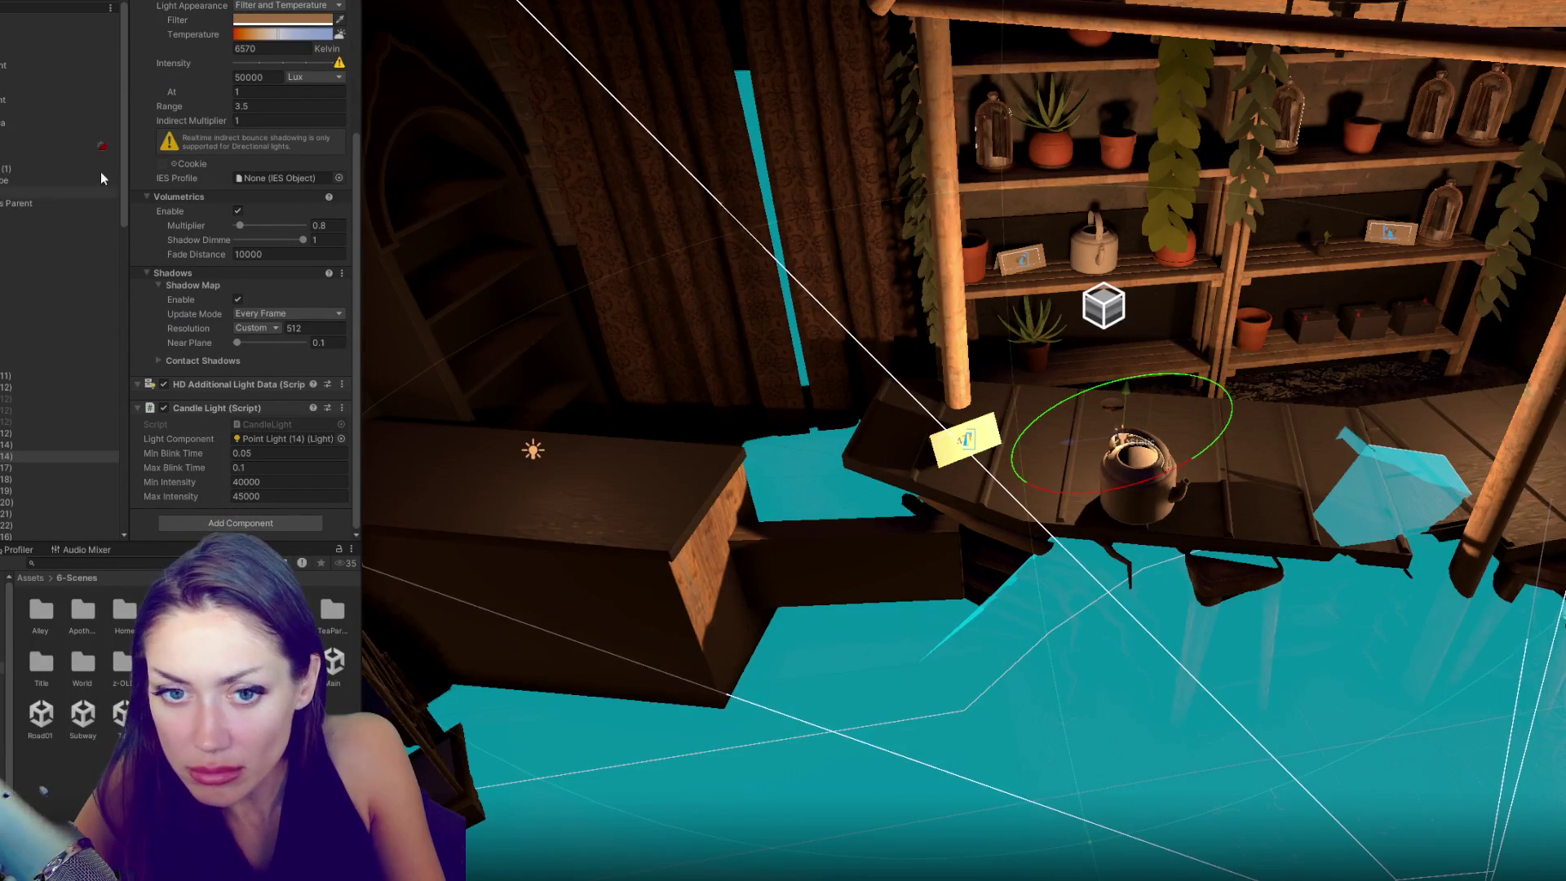
scroll(172, 24, "up", 3)
scroll(195, 23, "up", 1)
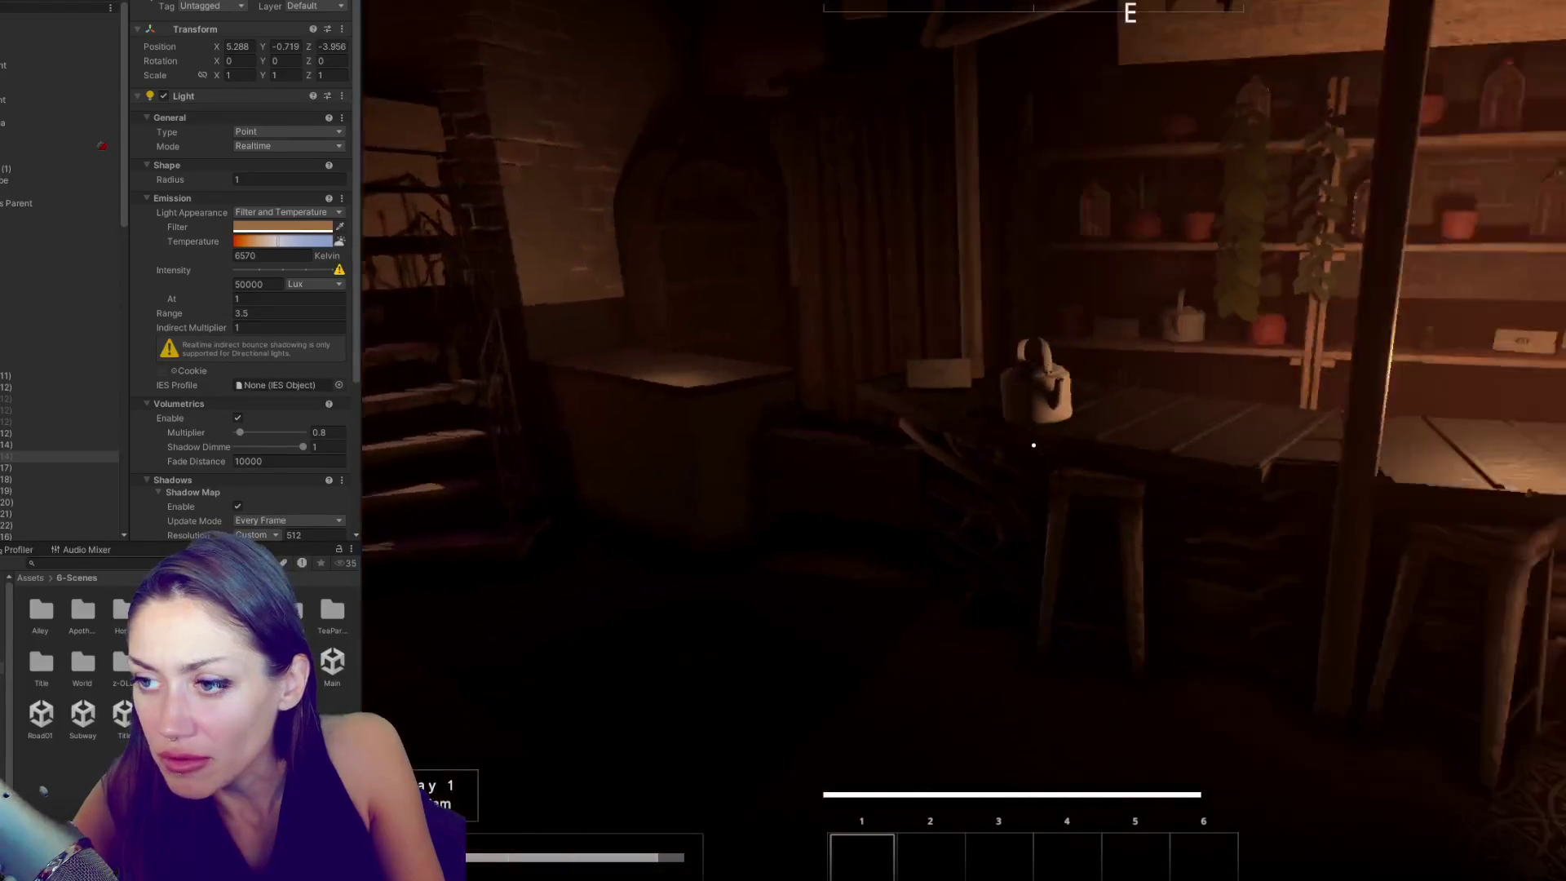
- Walk past the table, into the shed and pink-lit candle room, open the pause menu, then exit Play mode
key("w")
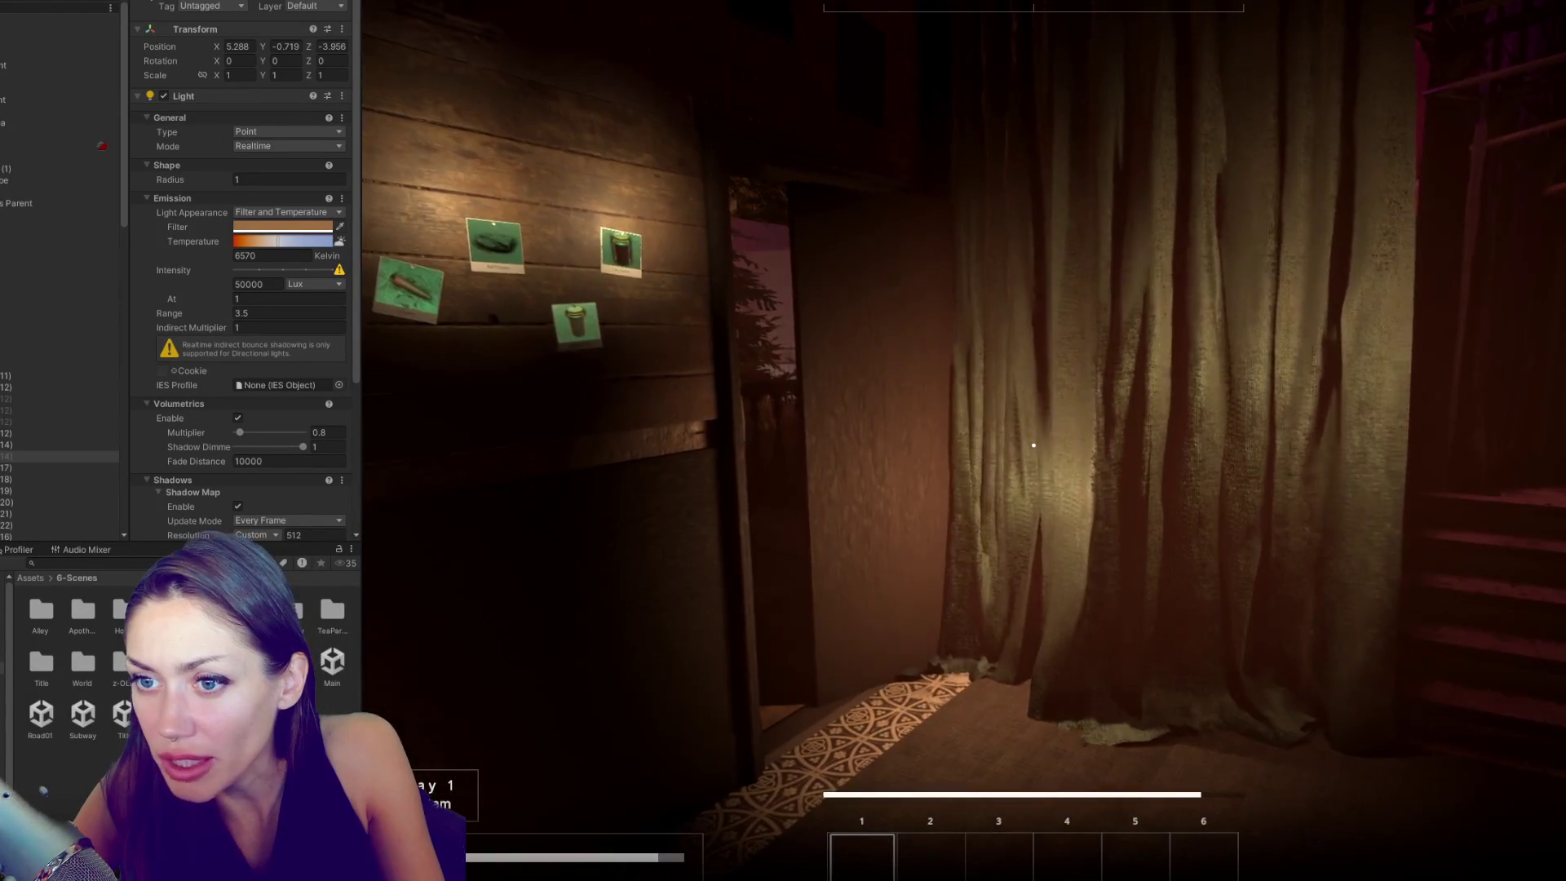
key("w")
key("w")
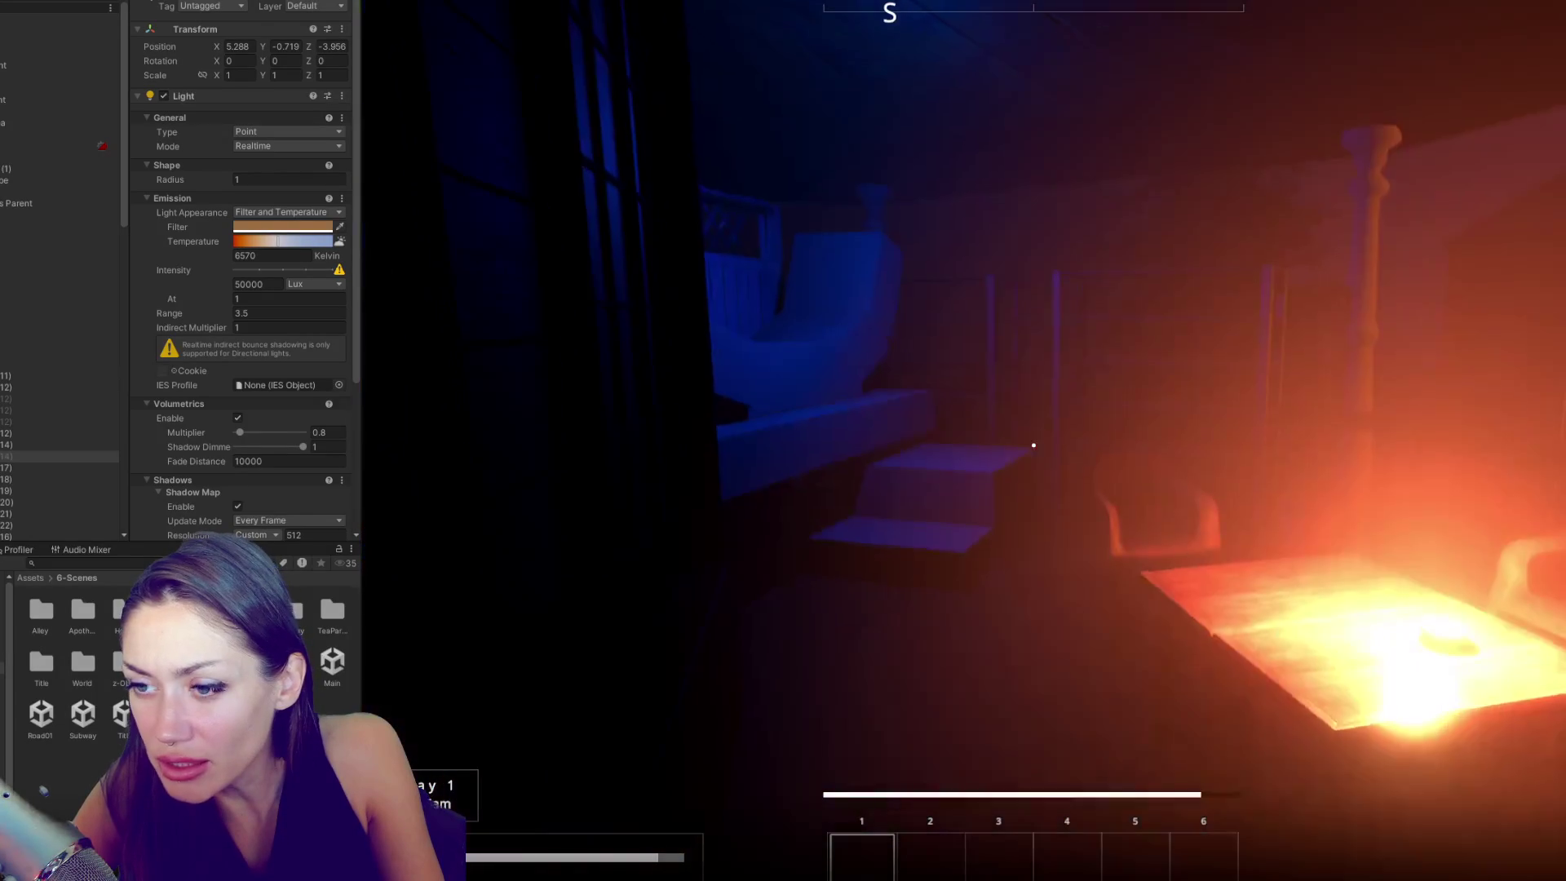
key("w")
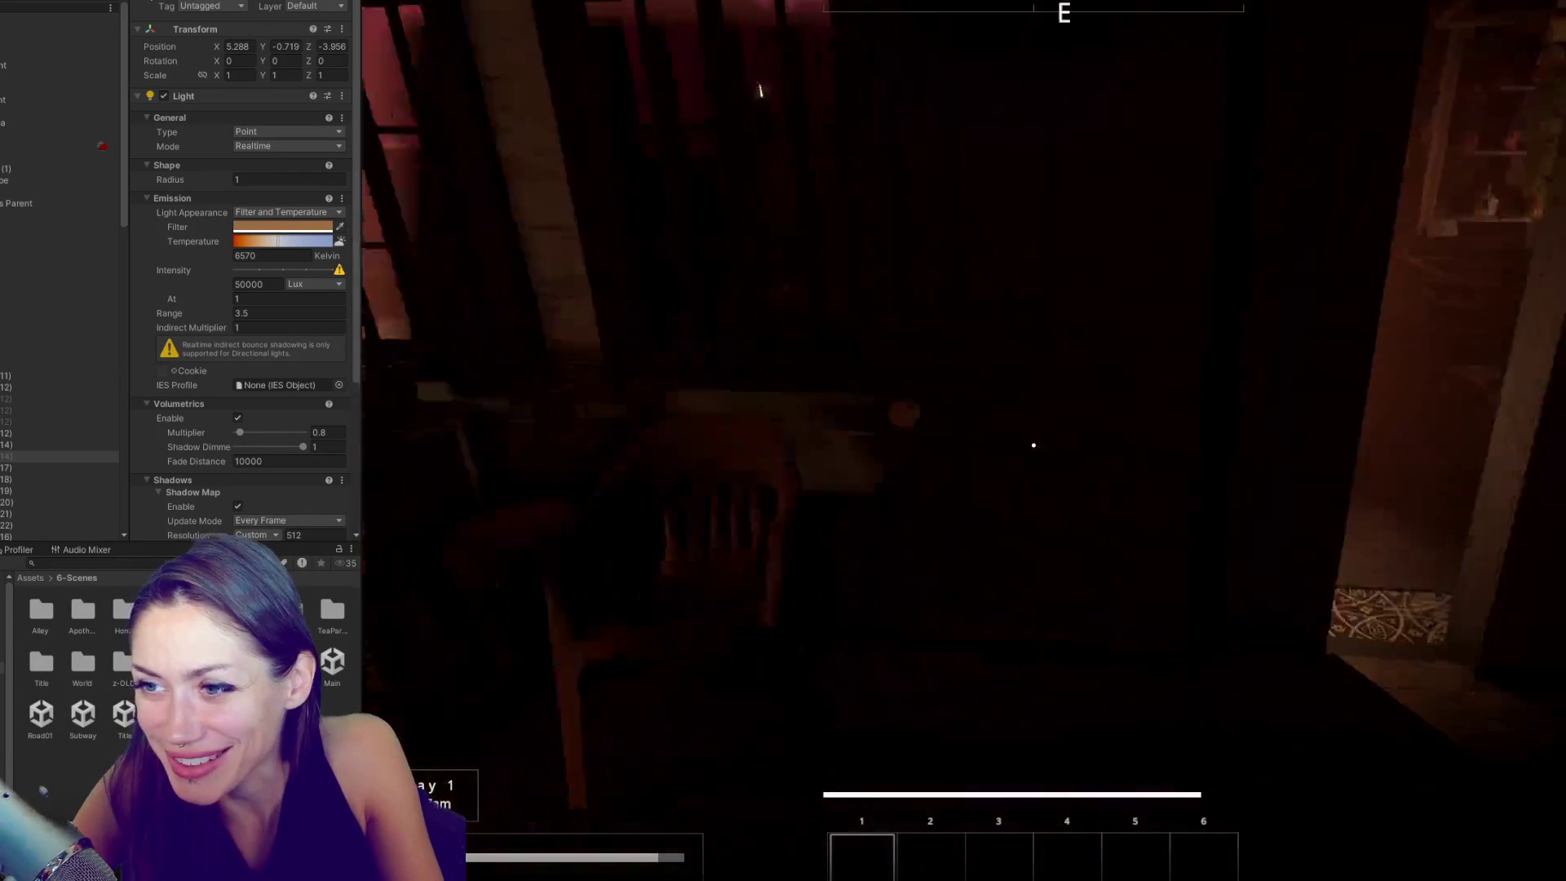
key("w")
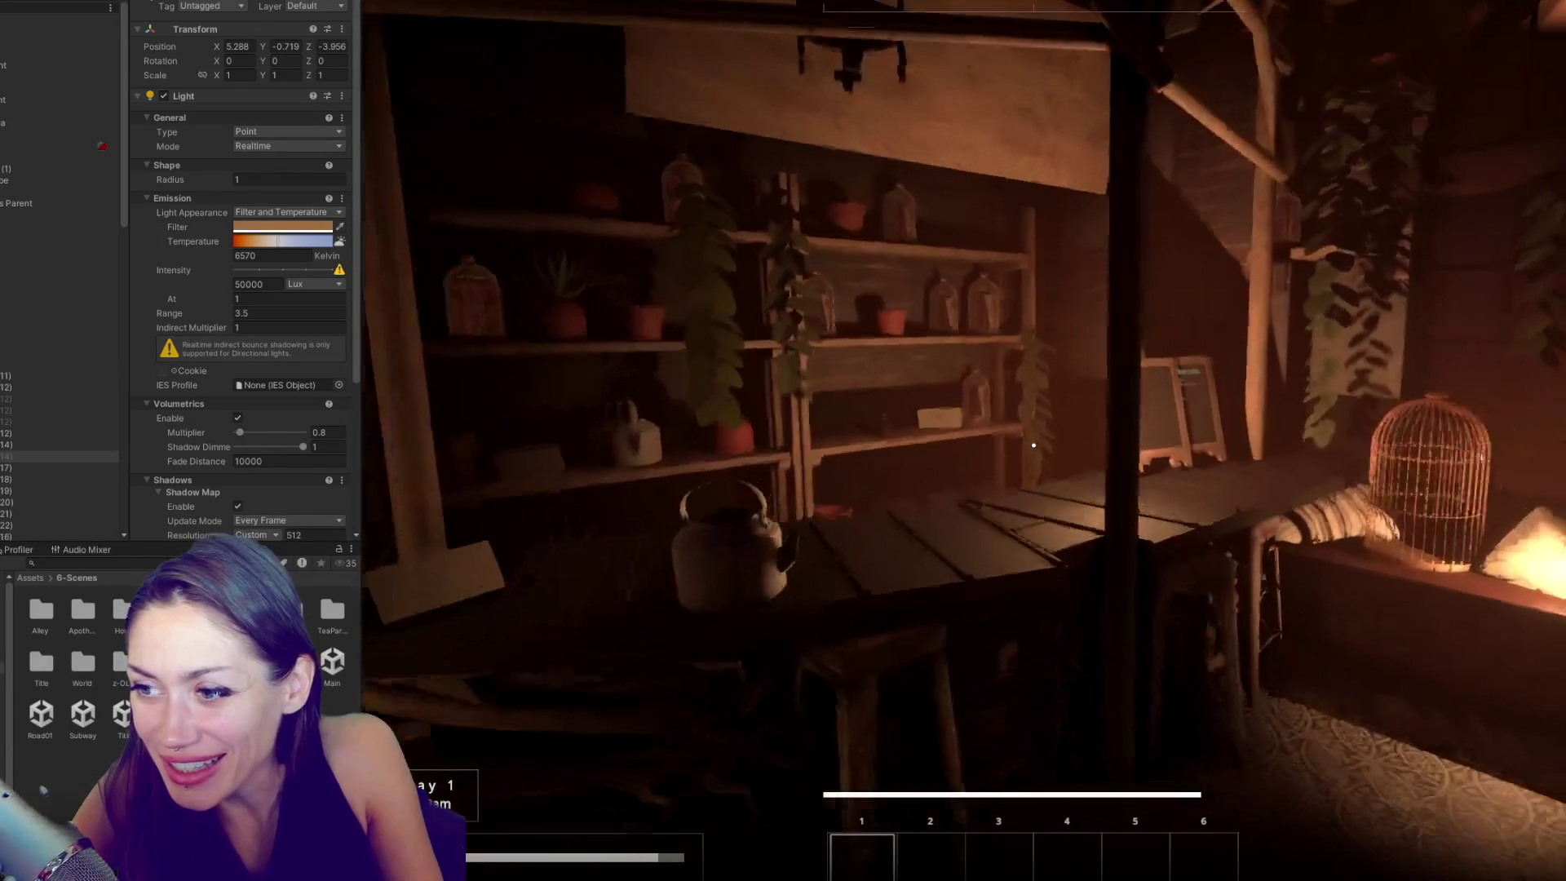
key("w")
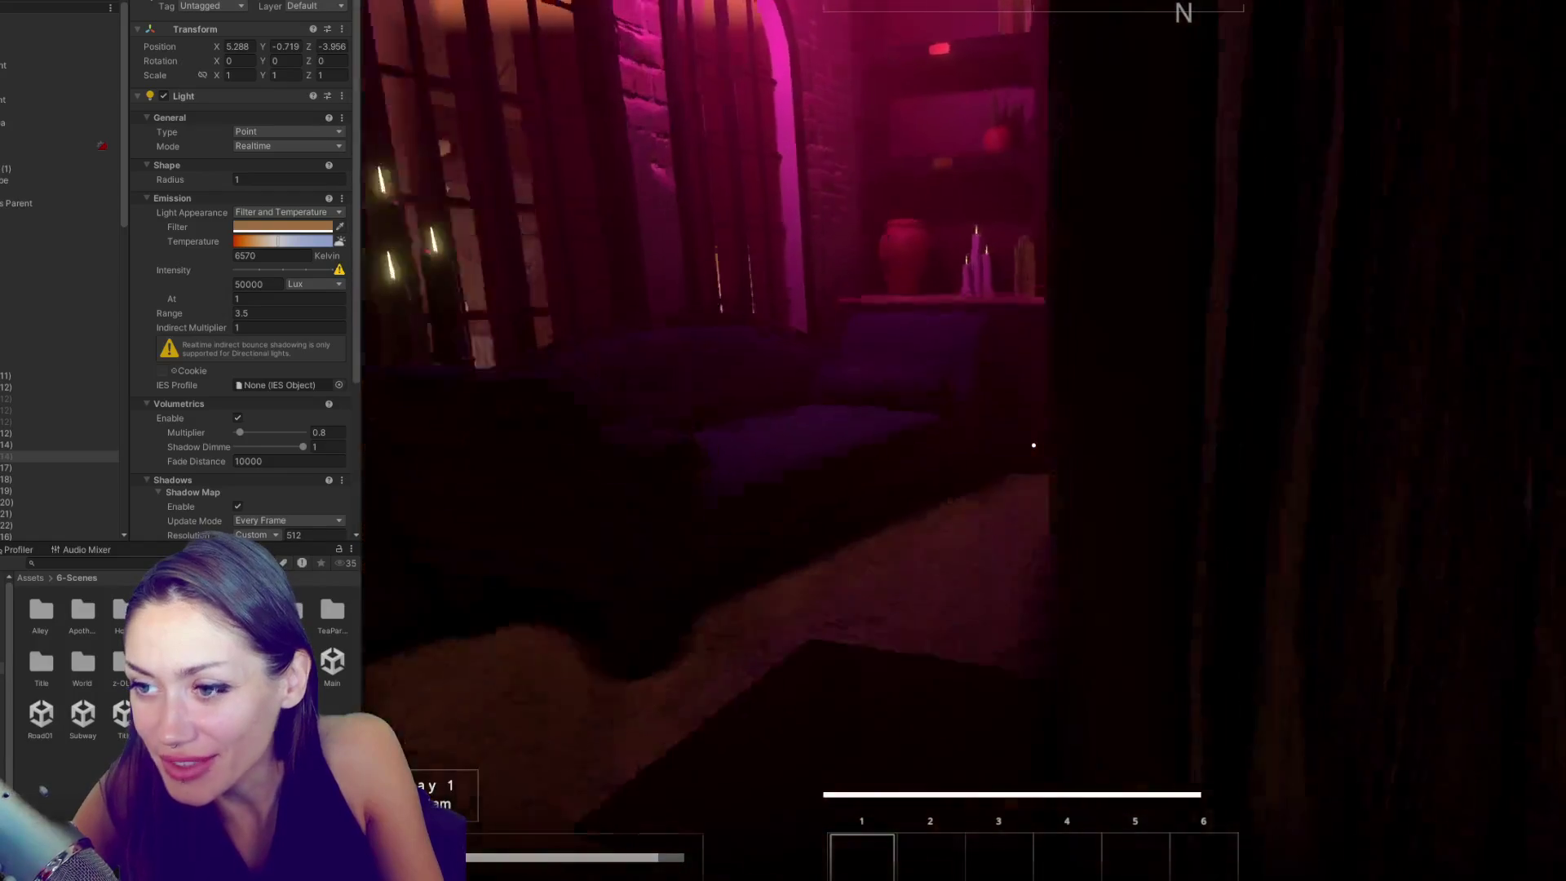
key("w")
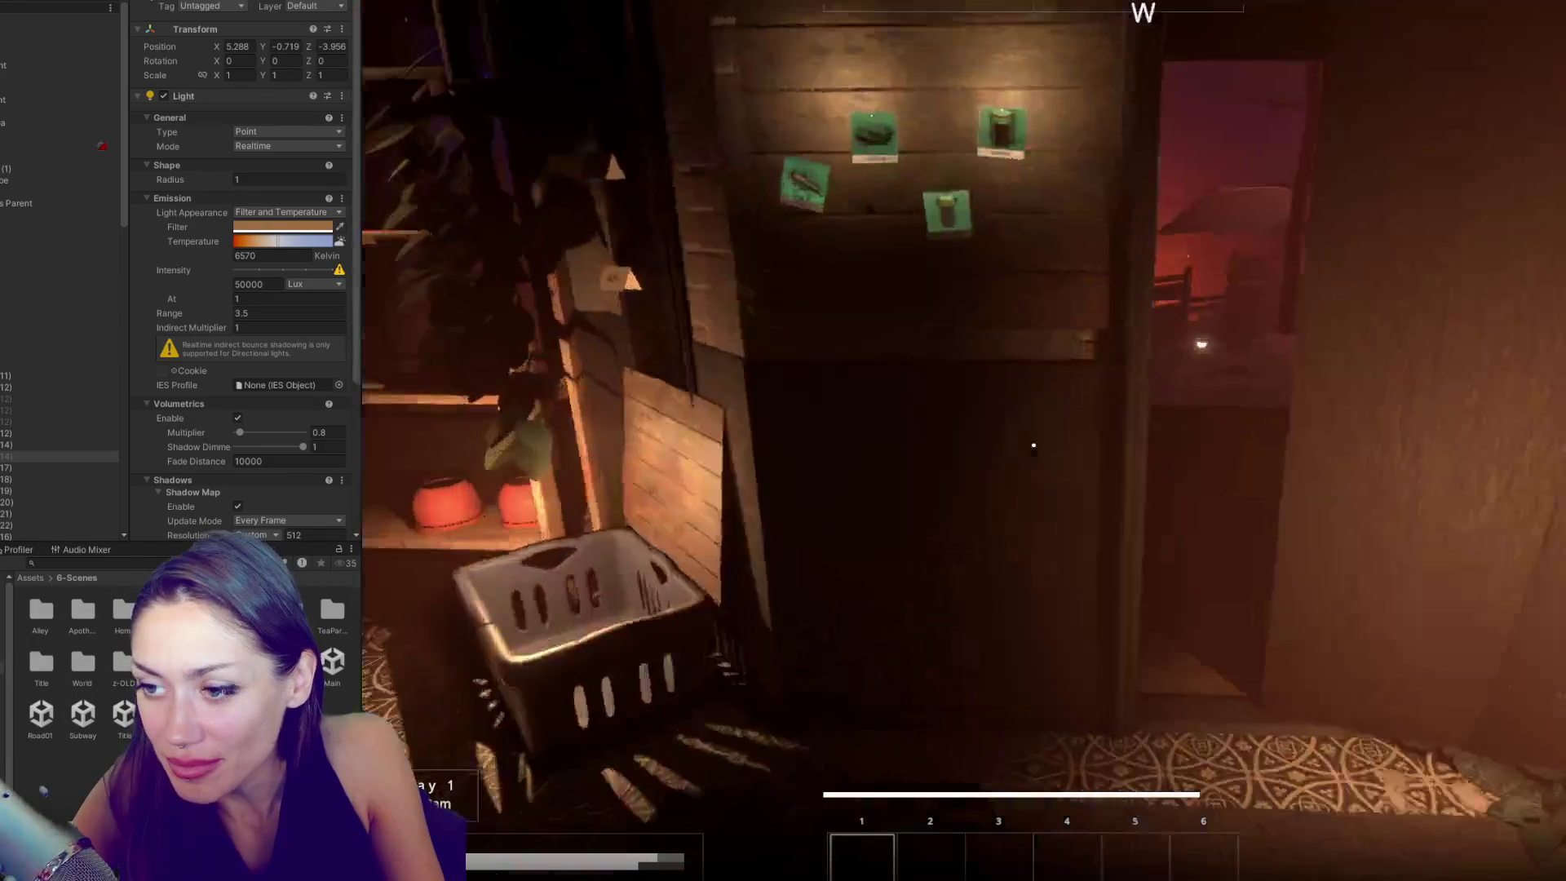
key("Escape")
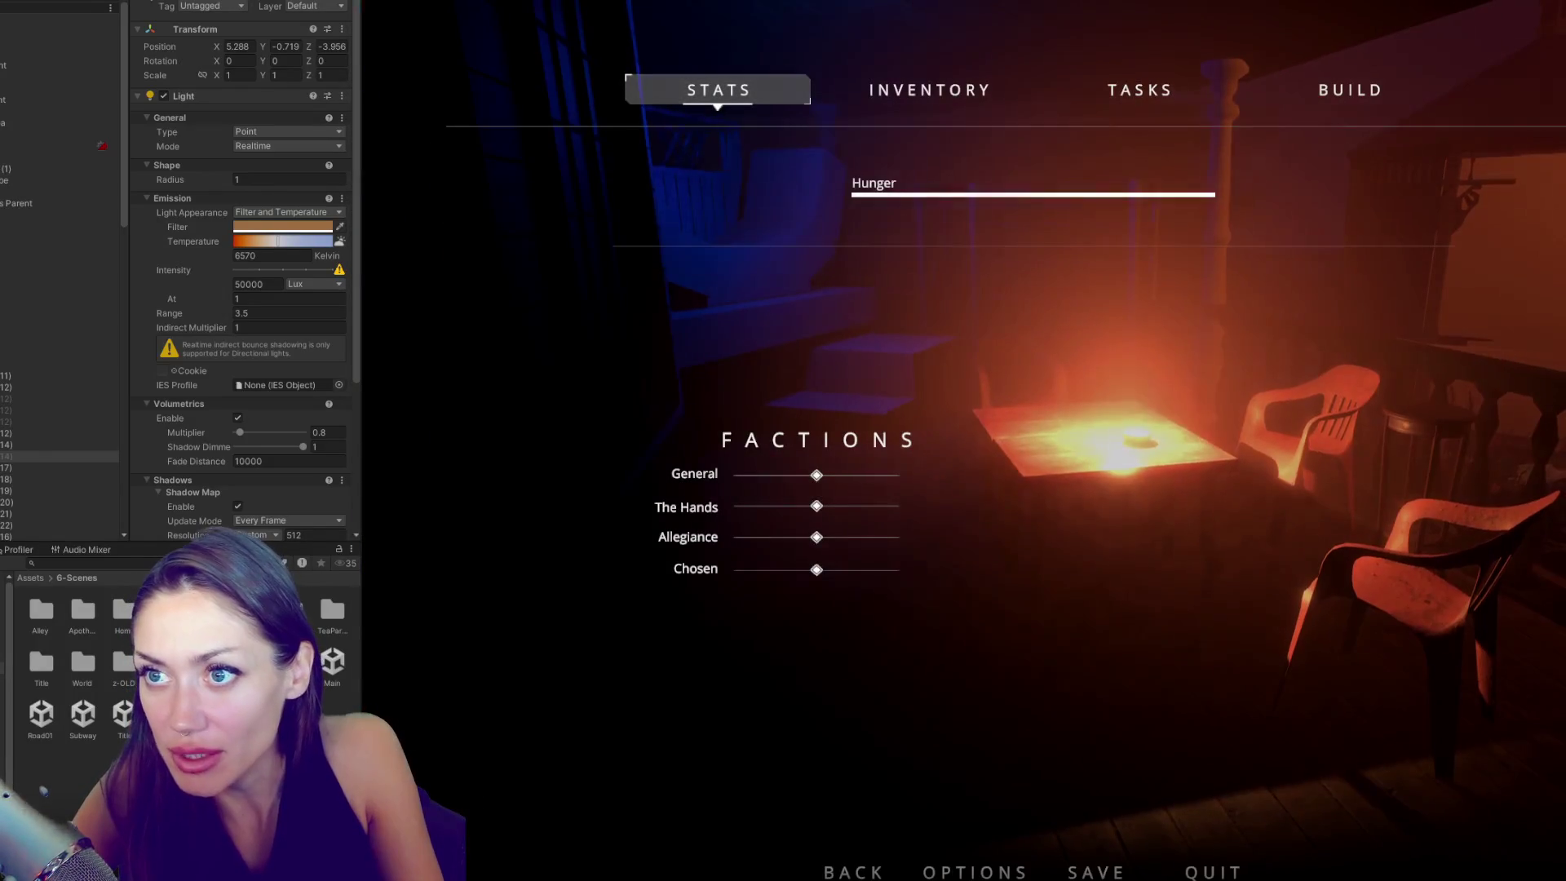
left_click(334, 662)
key("ctrl+p")
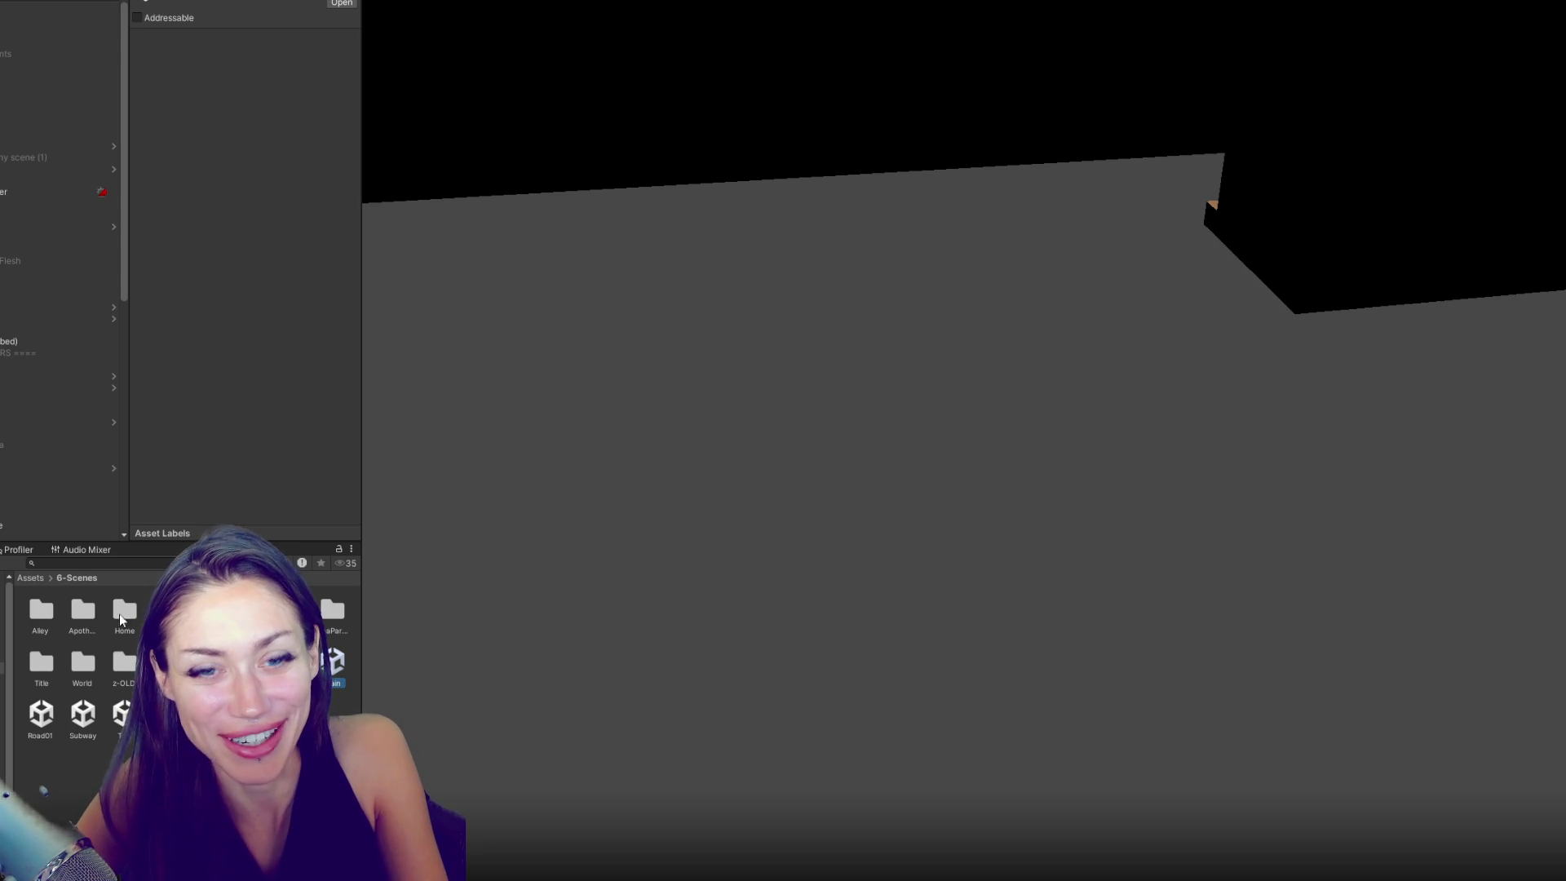
- Widen the Scene view and frame the grey Cube with its Box Collider
scroll(1, 467, "down", 10)
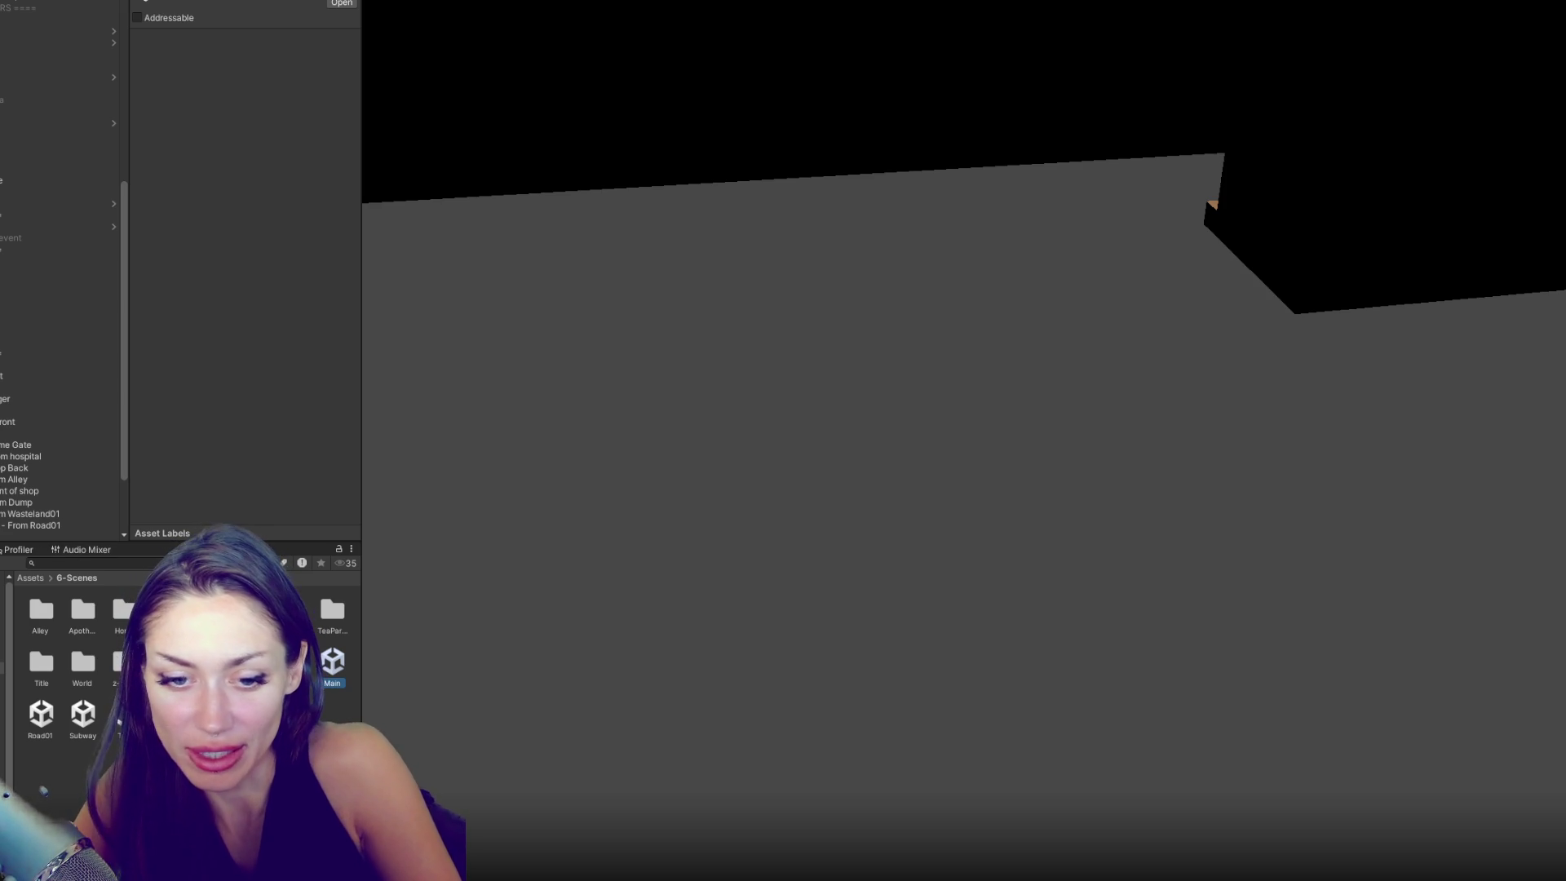
mouse_move(362, 327)
left_mouse_down()
mouse_move(413, 326)
mouse_move(356, 327)
left_mouse_up()
scroll(95, 391, "down", 3)
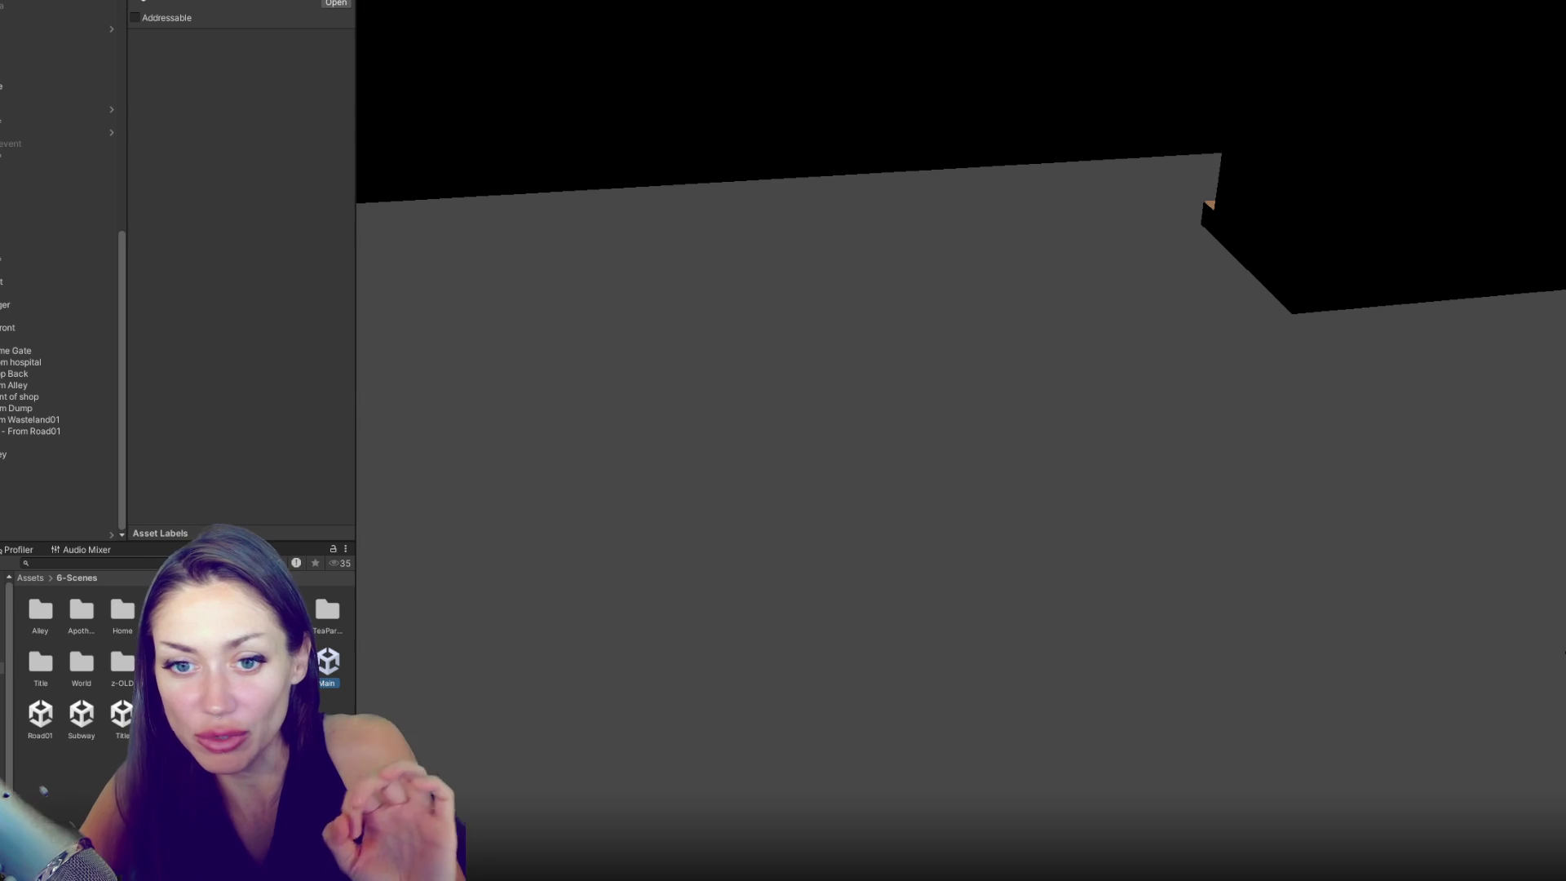
double_click(57, 339)
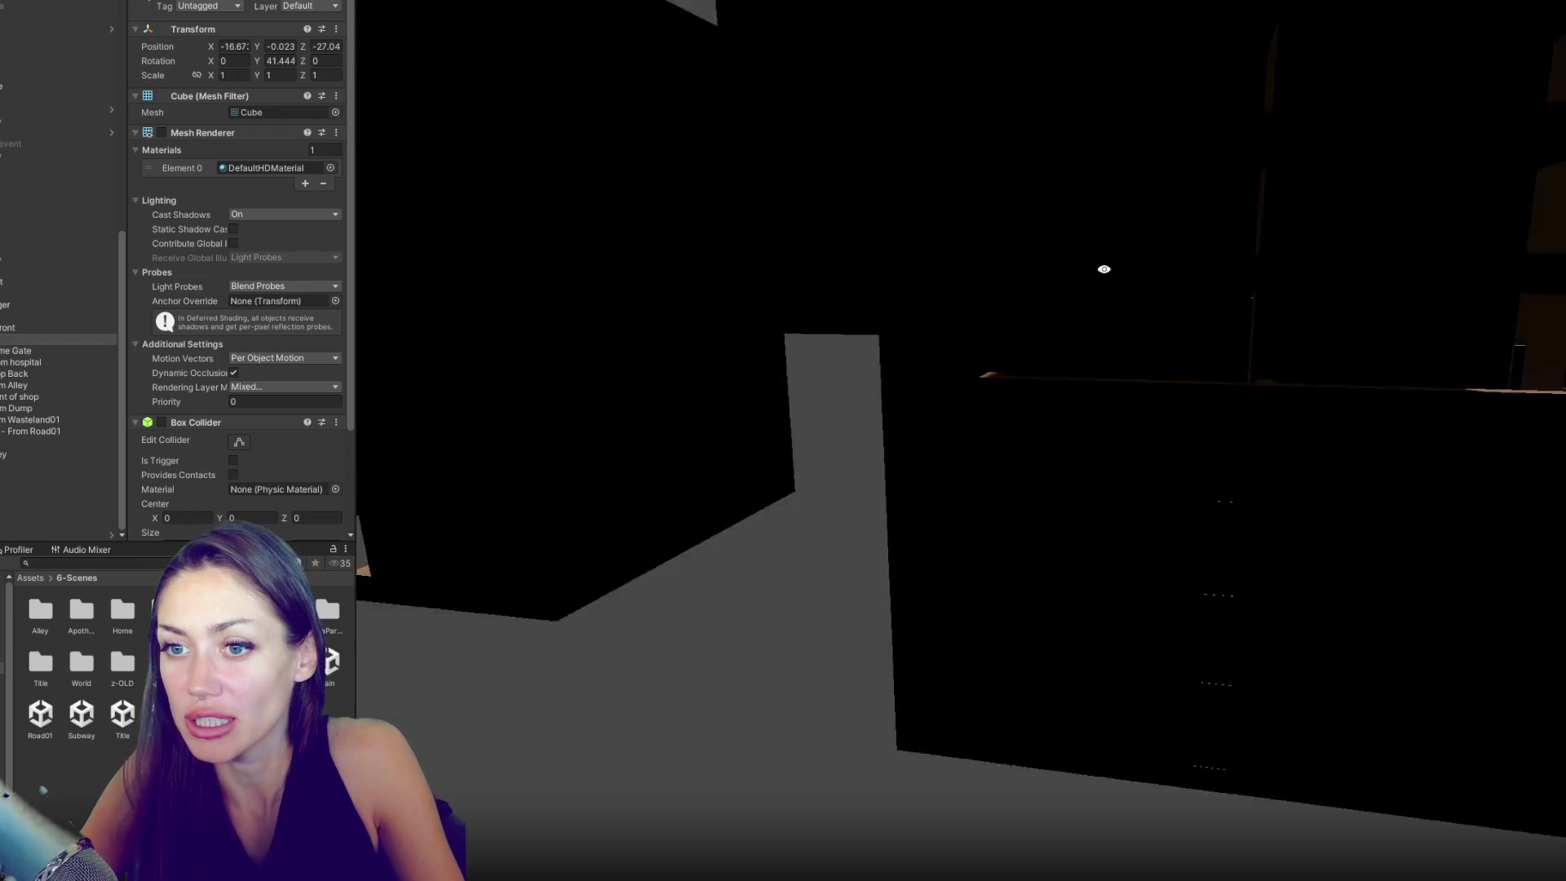
- Load the trailer-camp scene additively alongside the open scene
scroll(28, 204, "up", 5)
scroll(29, 204, "up", 5)
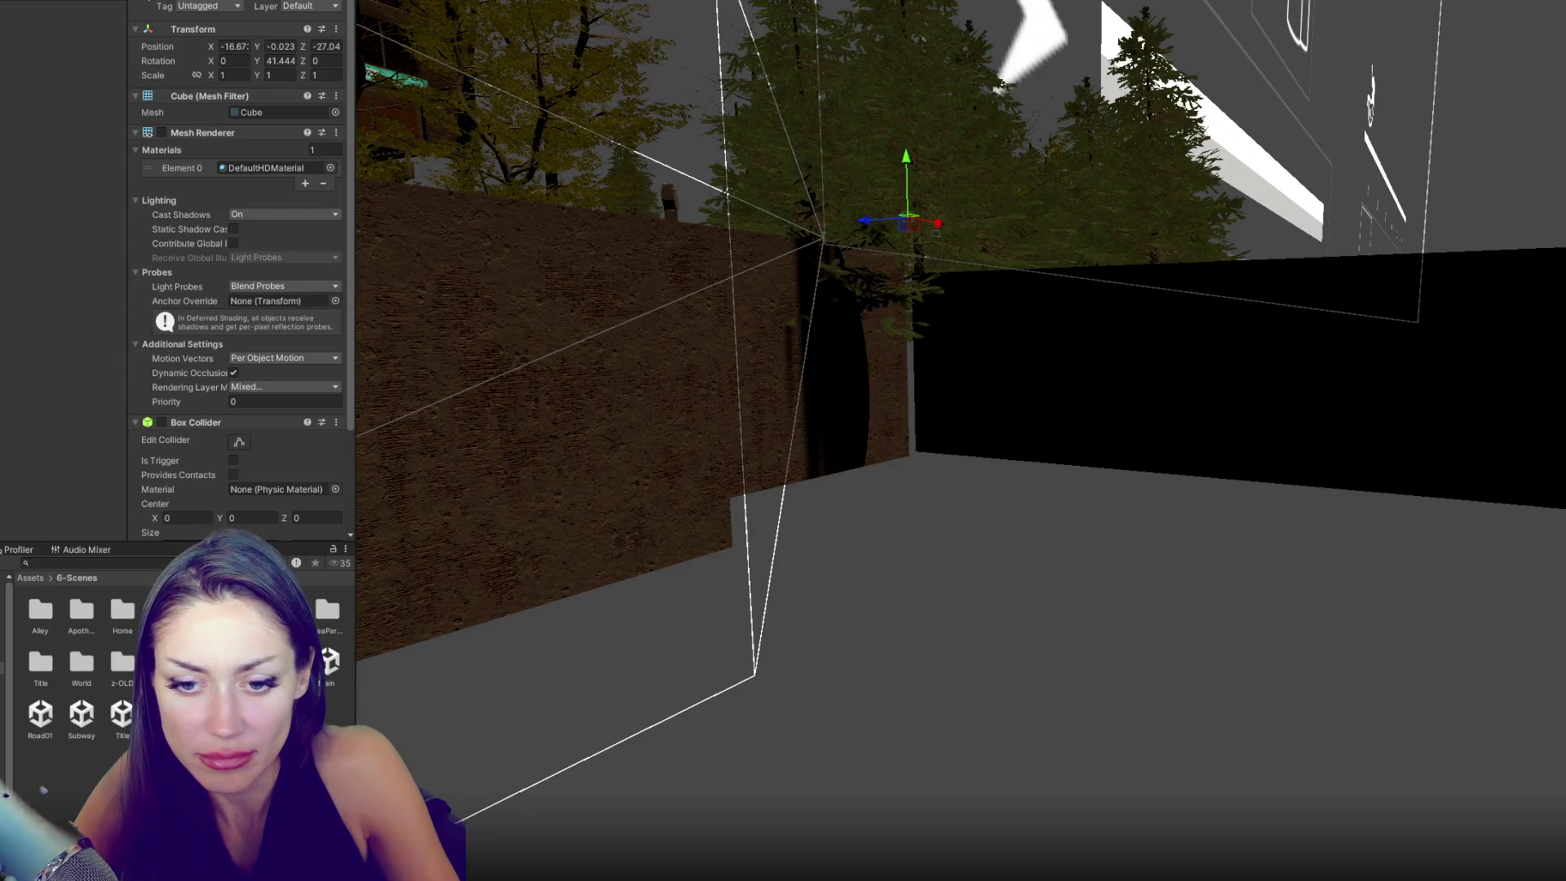
right_click(250, 671)
left_click(364, 357)
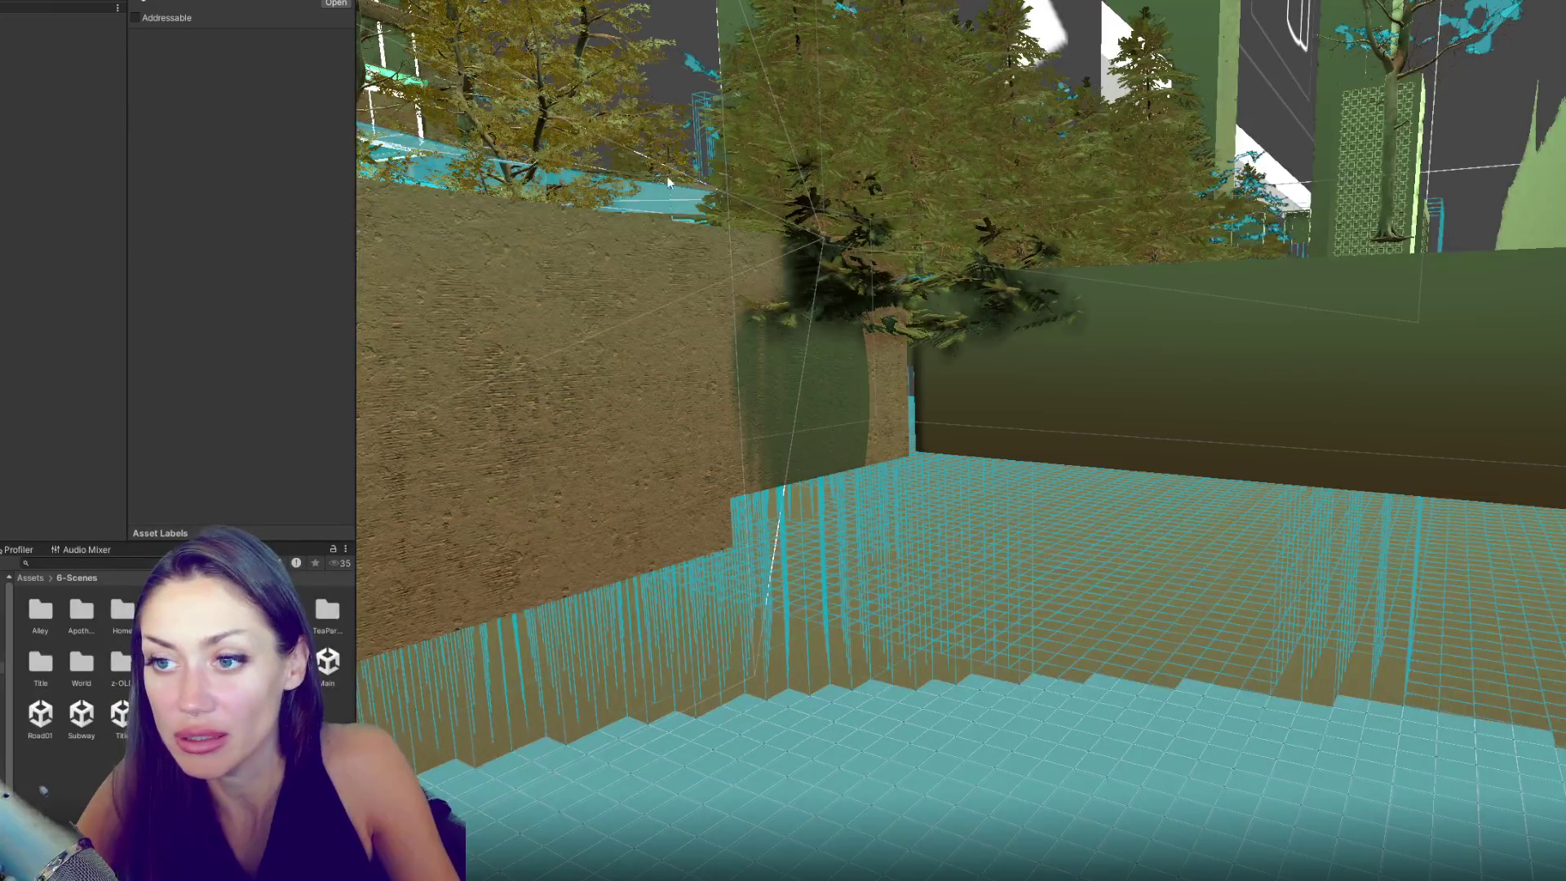
- Orbit and zoom around the fenced camp and city buildings, then select the camp scene
left_click_drag(430, 287, 1236, 39)
scroll(1236, 39, "up", 10)
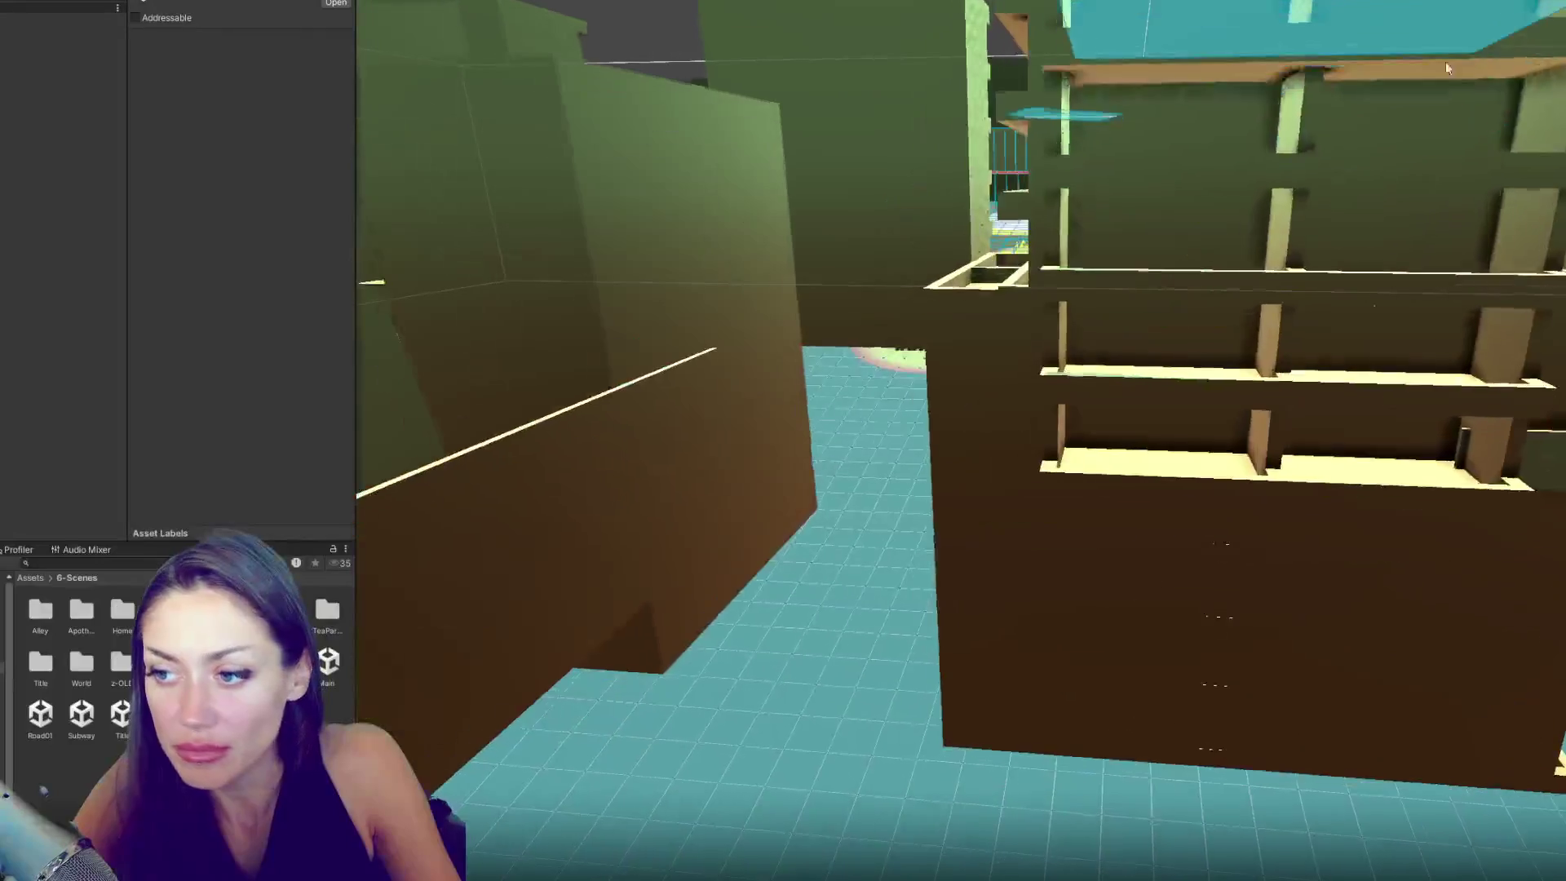
mouse_move(1447, 68)
left_mouse_down()
mouse_move(902, 390)
mouse_move(934, 370)
mouse_move(1084, 367)
mouse_move(1320, 432)
mouse_move(1066, 384)
mouse_move(1096, 418)
left_mouse_up()
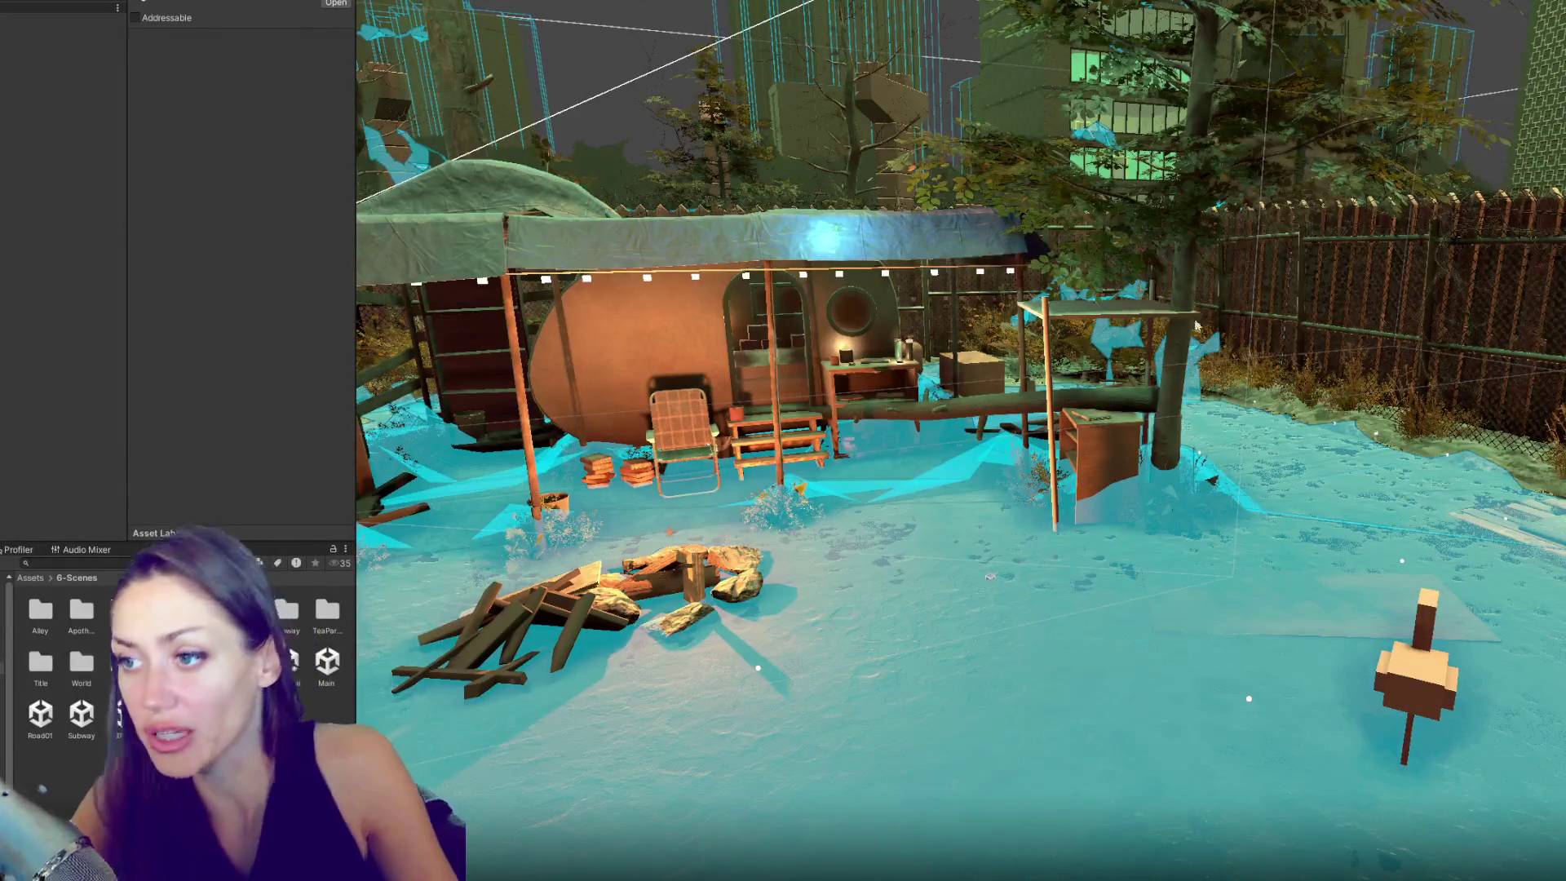
scroll(1170, 322, "up", 2)
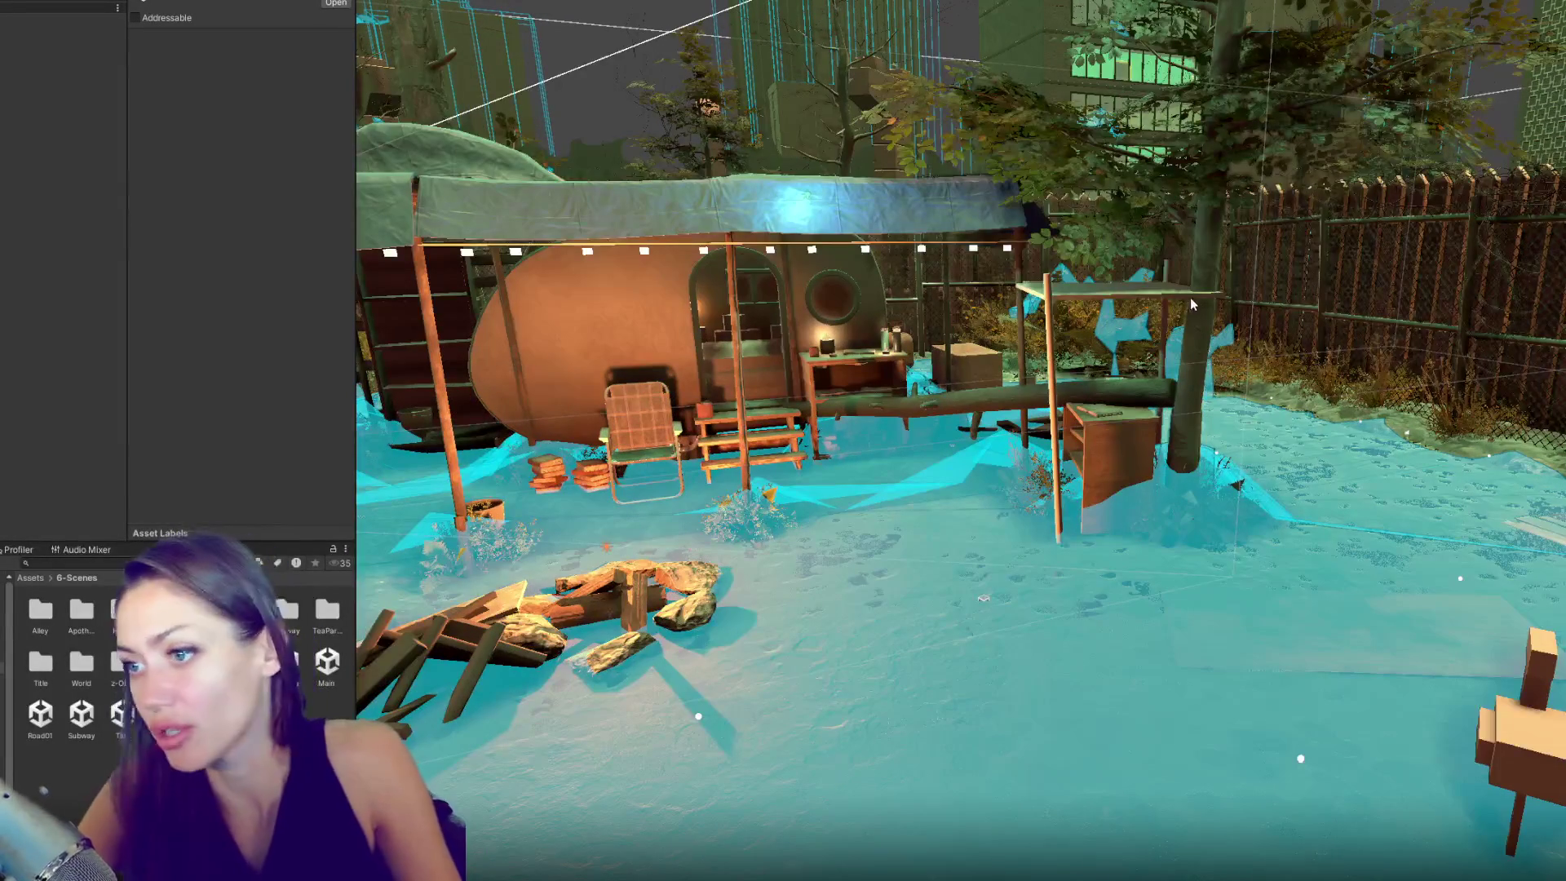
mouse_move(1201, 302)
left_mouse_down()
mouse_move(1381, 314)
mouse_move(924, 336)
left_mouse_up()
scroll(1330, 372, "down", 4)
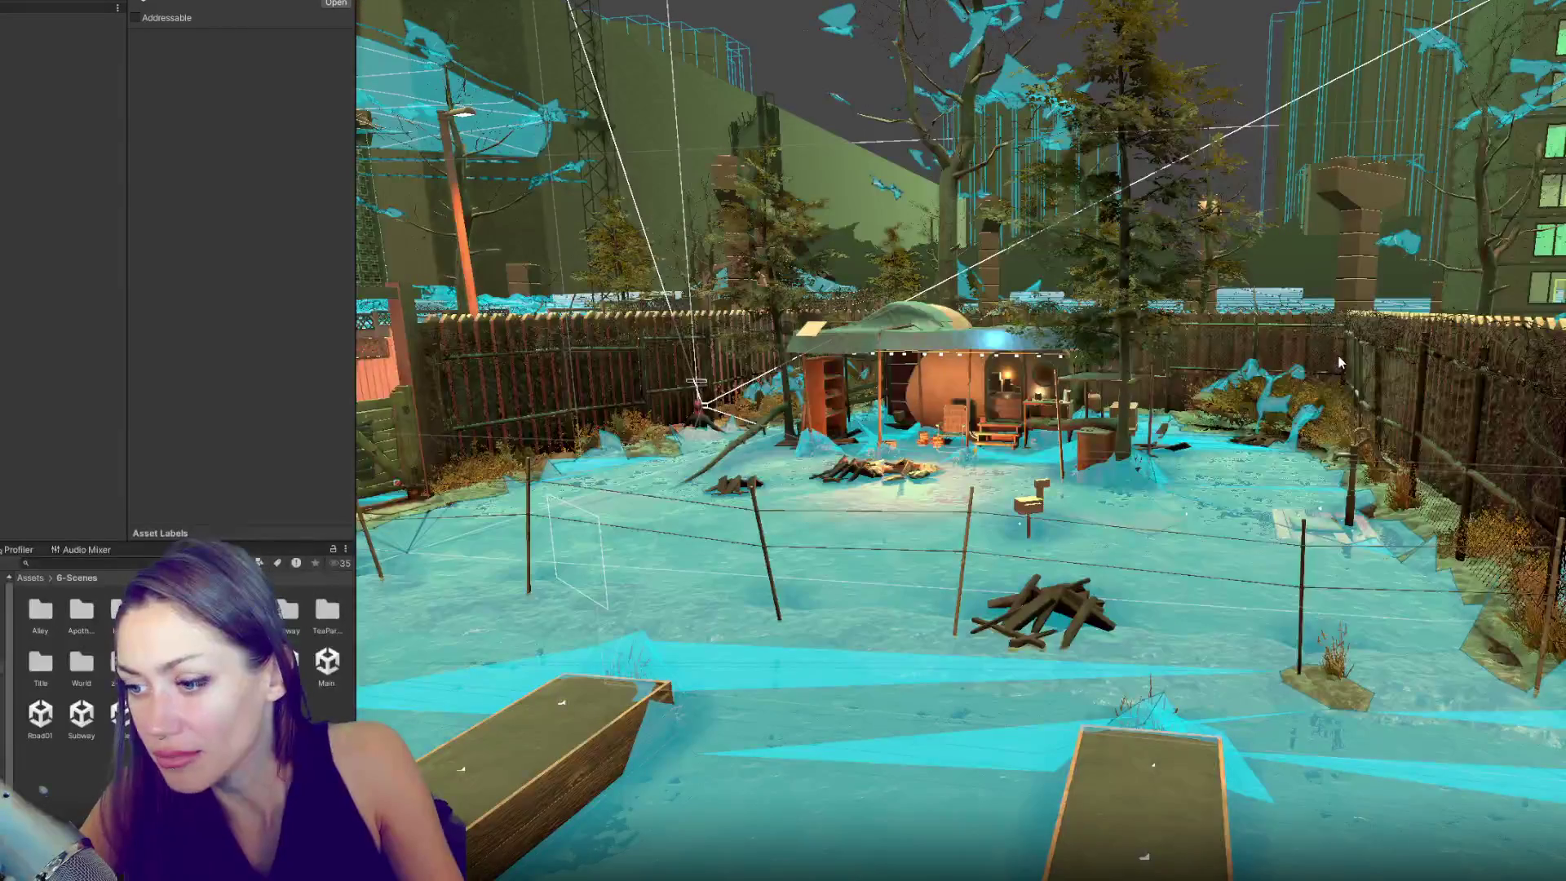
scroll(1116, 356, "up", 3)
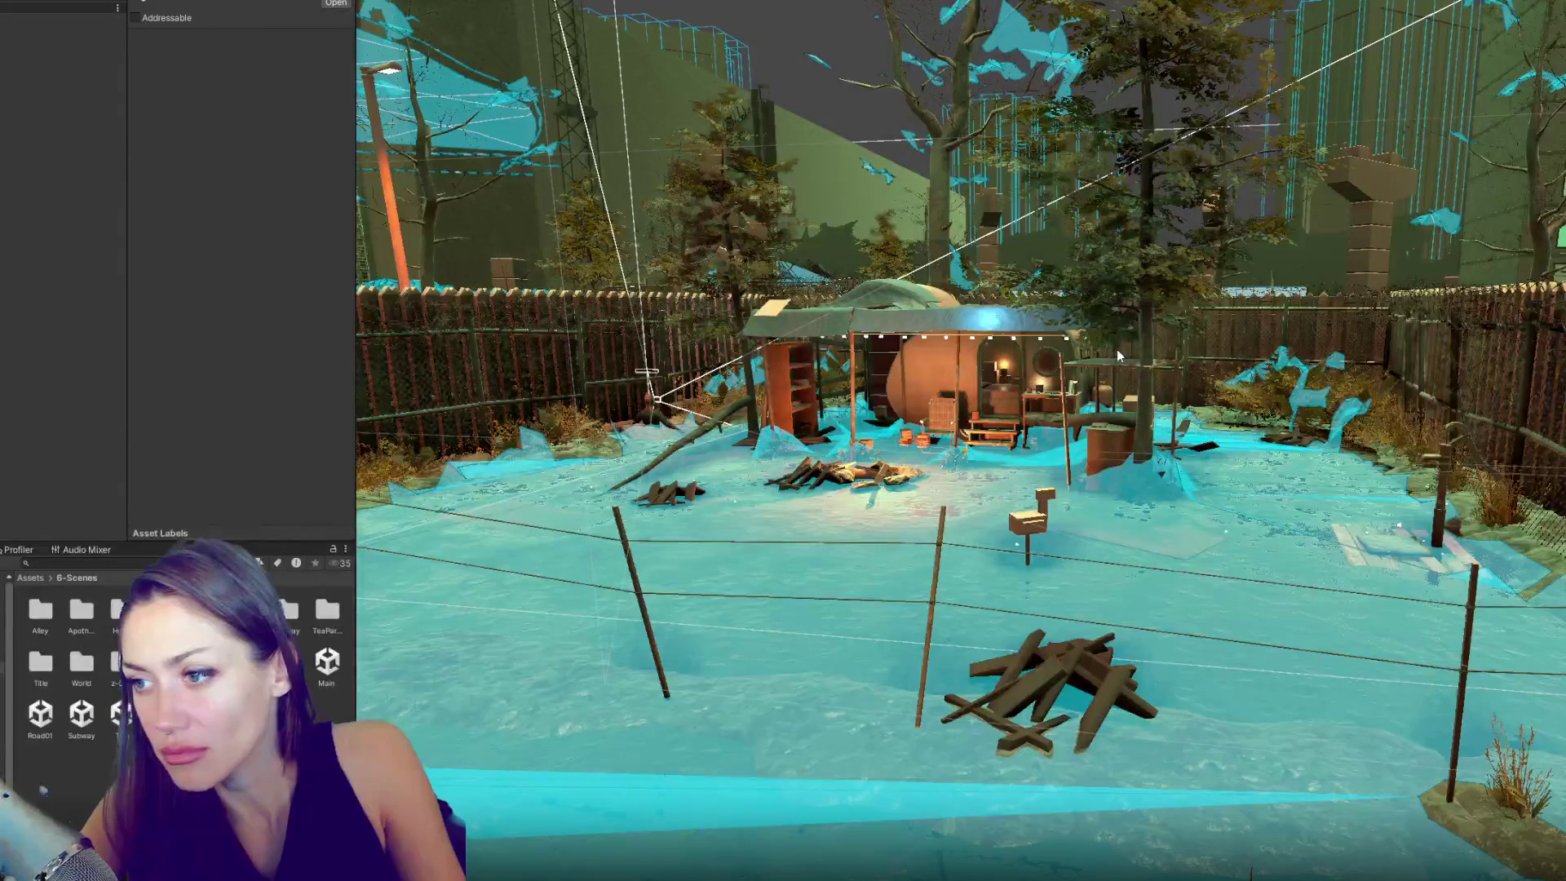
mouse_move(1117, 355)
left_mouse_down()
mouse_move(1041, 276)
mouse_move(1011, 269)
left_mouse_up()
left_click(57, 18)
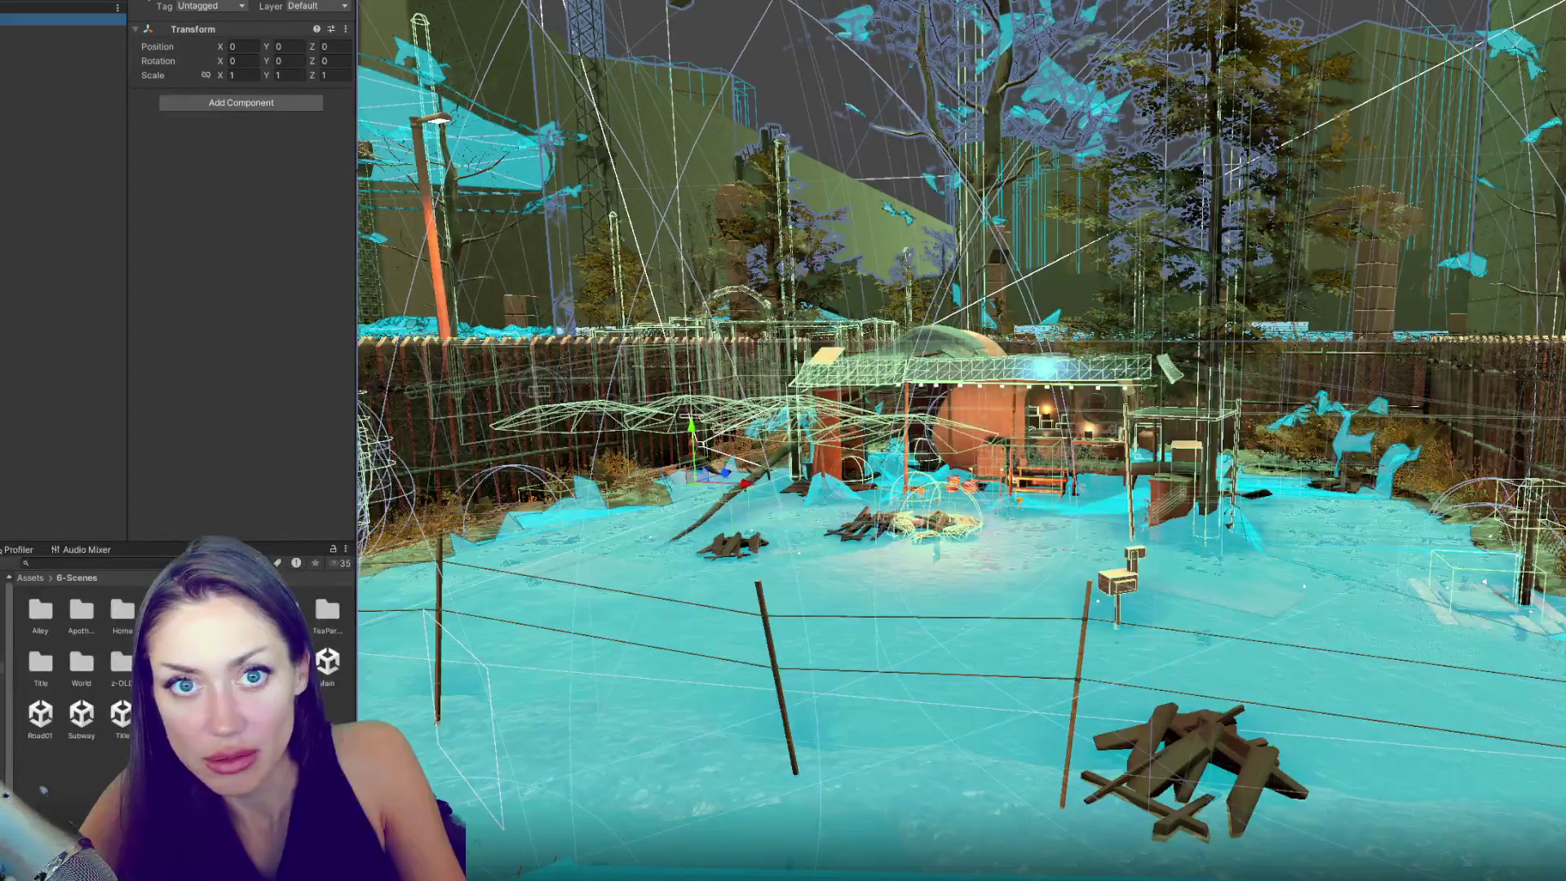
- Unload the trailer-camp scene and load the room scene additively
right_click(57, 18)
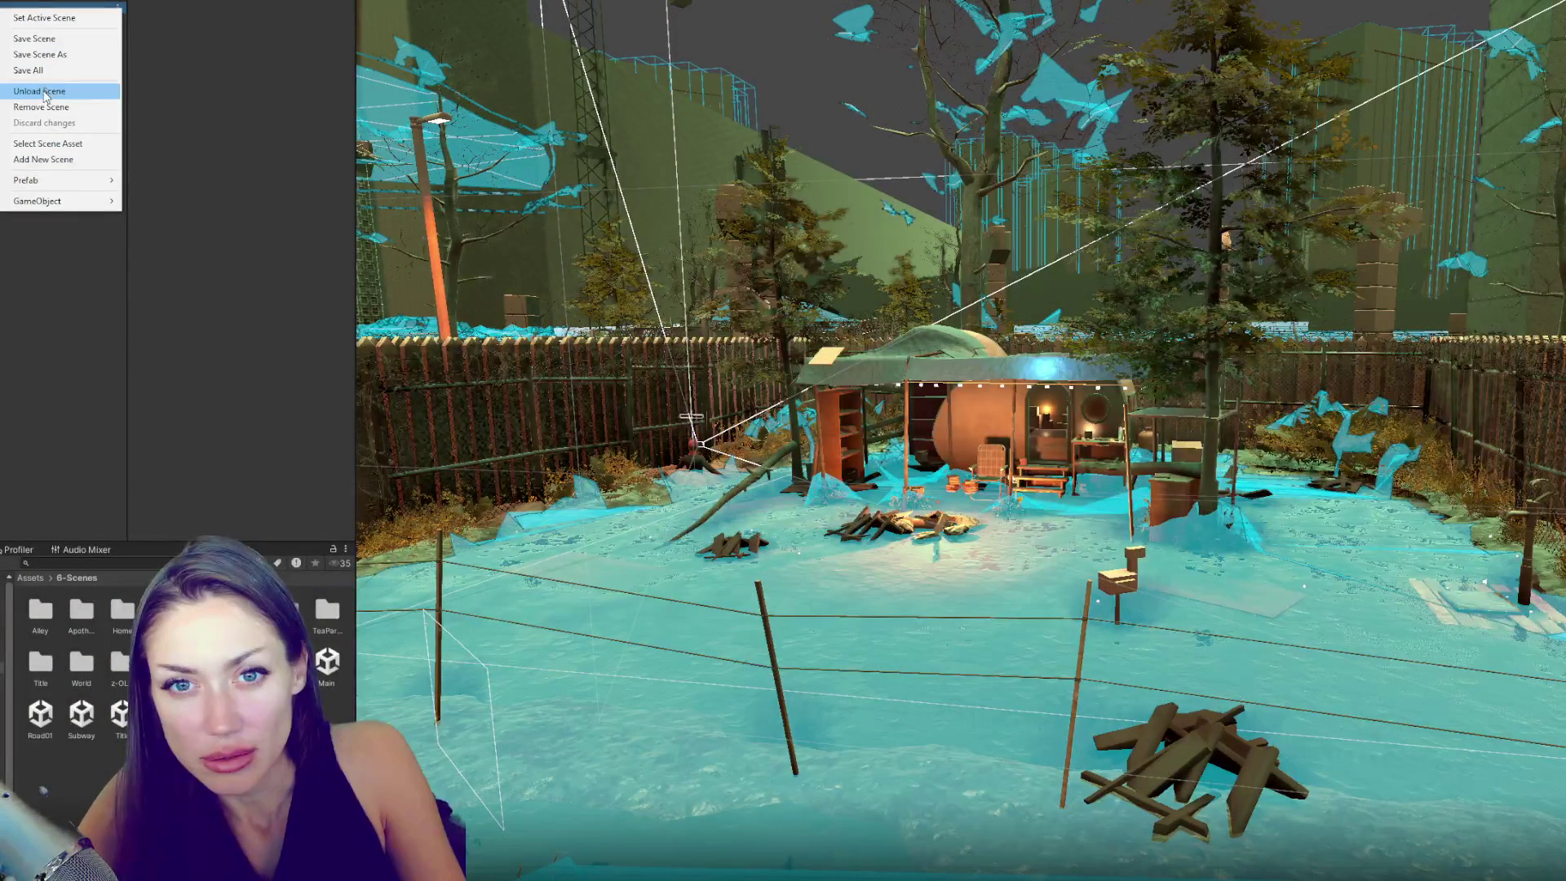
left_click(41, 91)
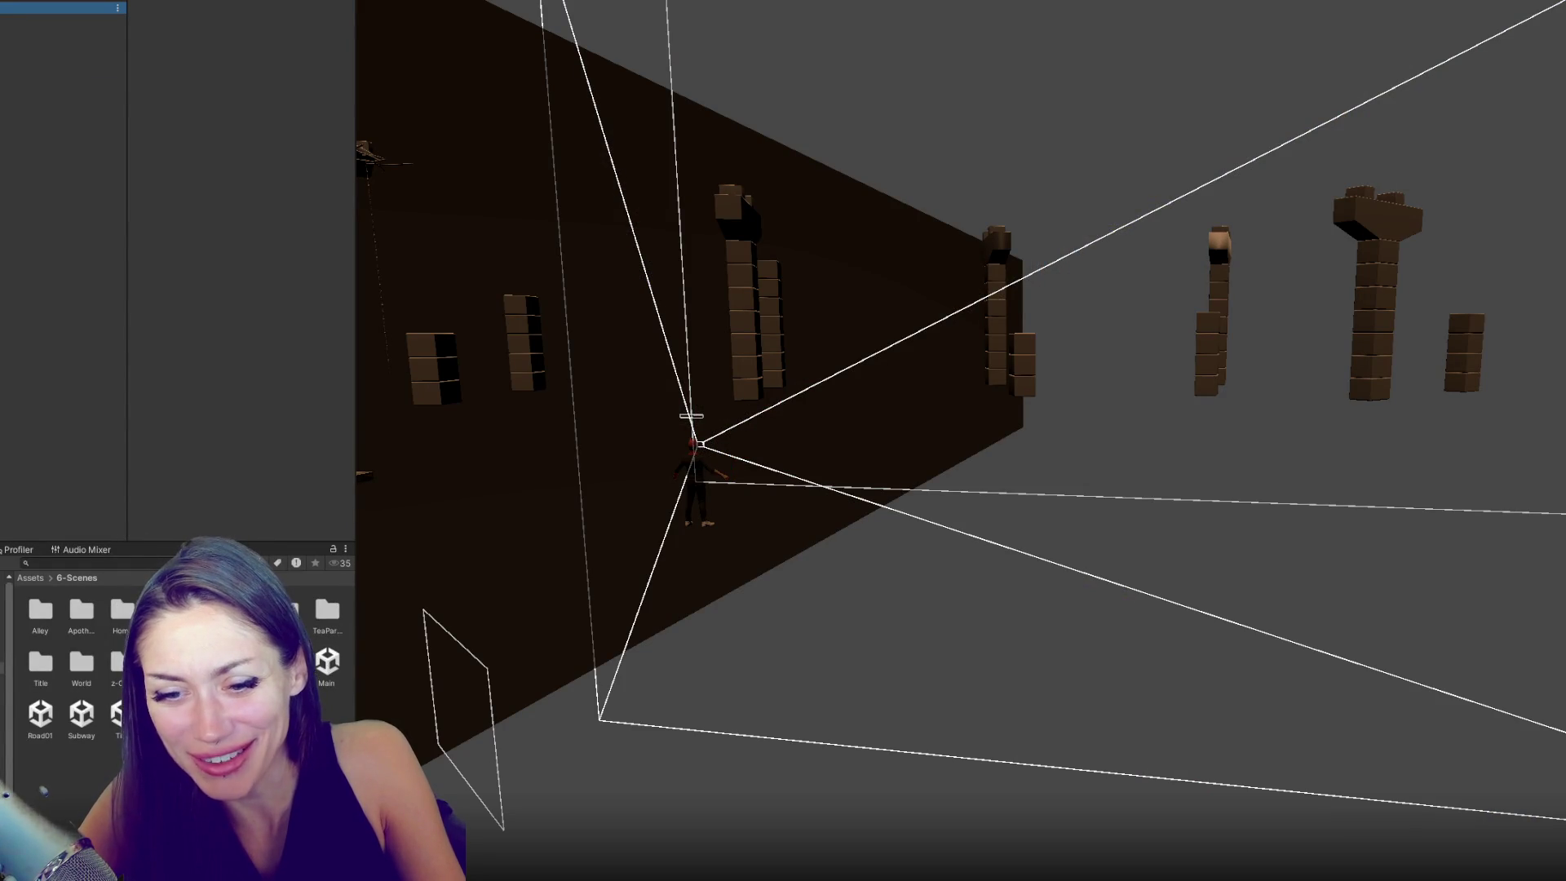
right_click(162, 658)
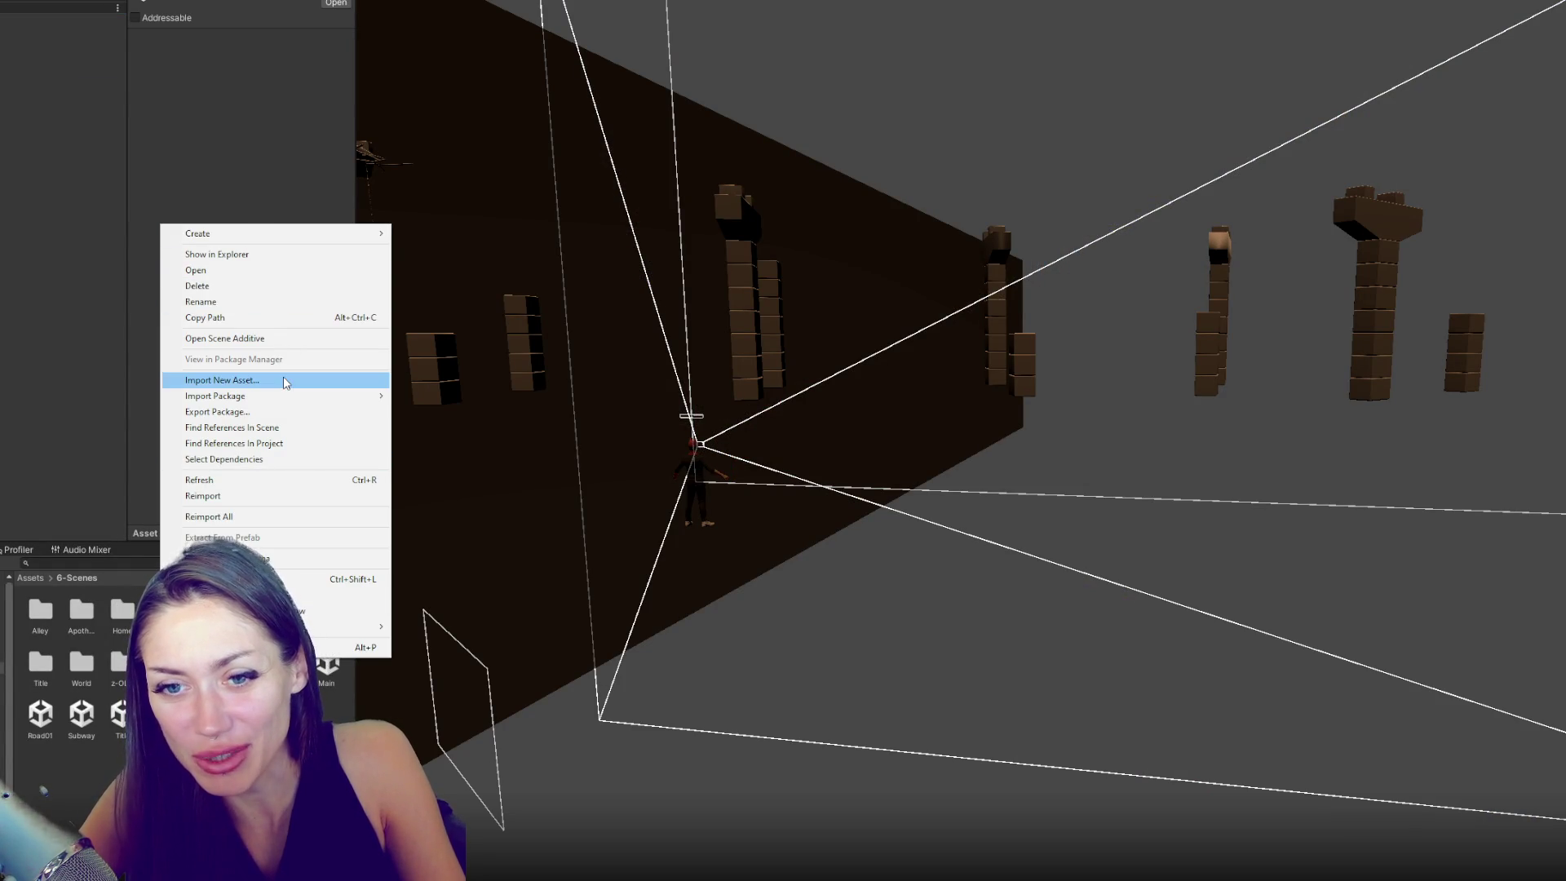
left_click(280, 341)
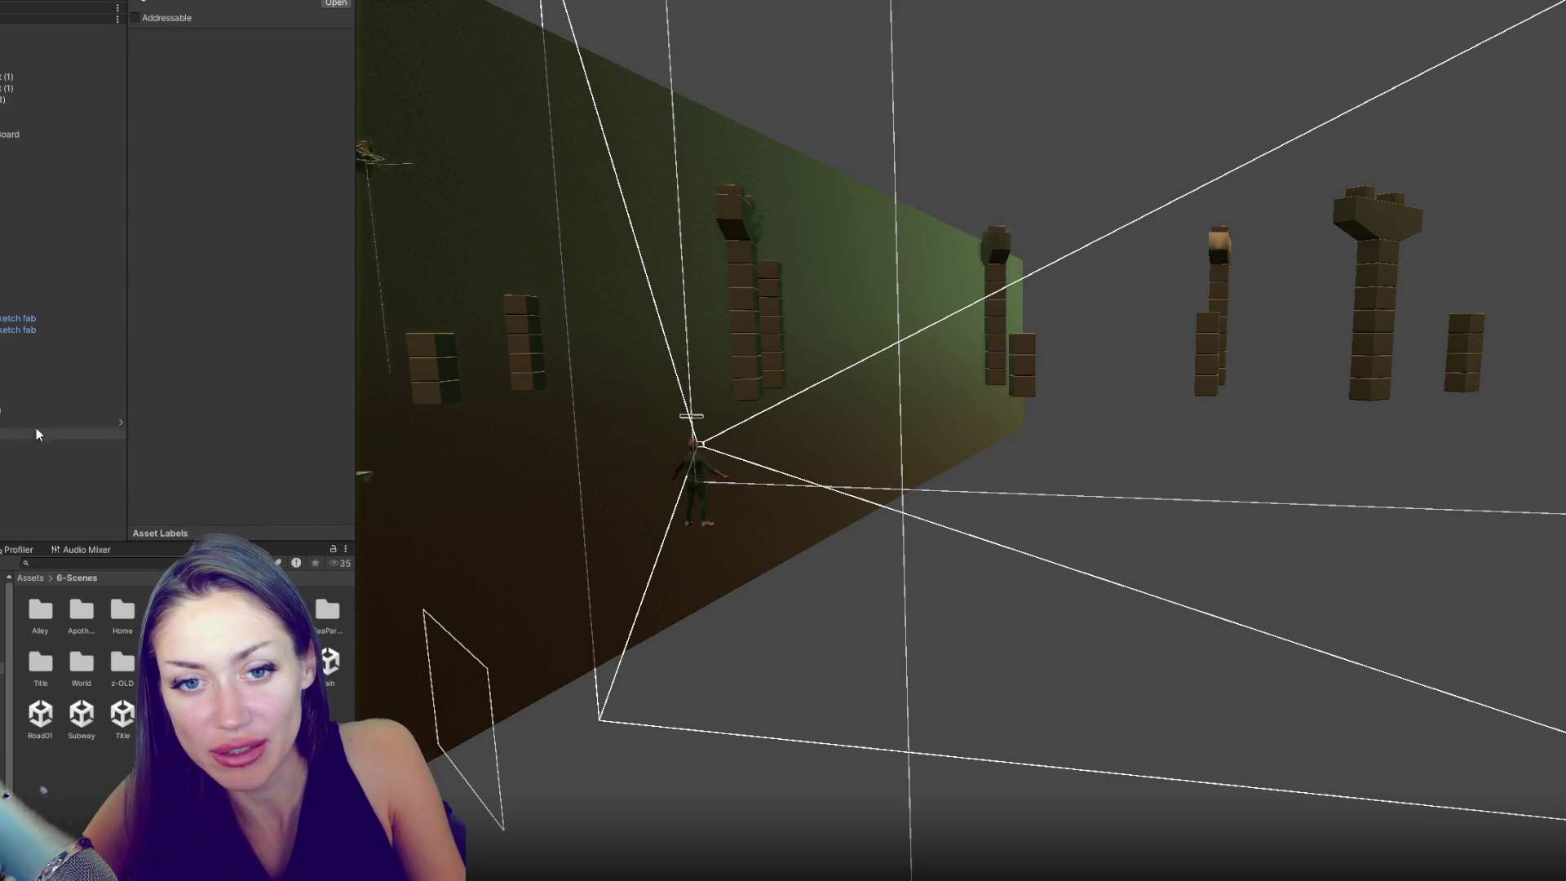
- Select the Persian rug SM_Carpet_01 and frame it in the view
left_click(49, 365)
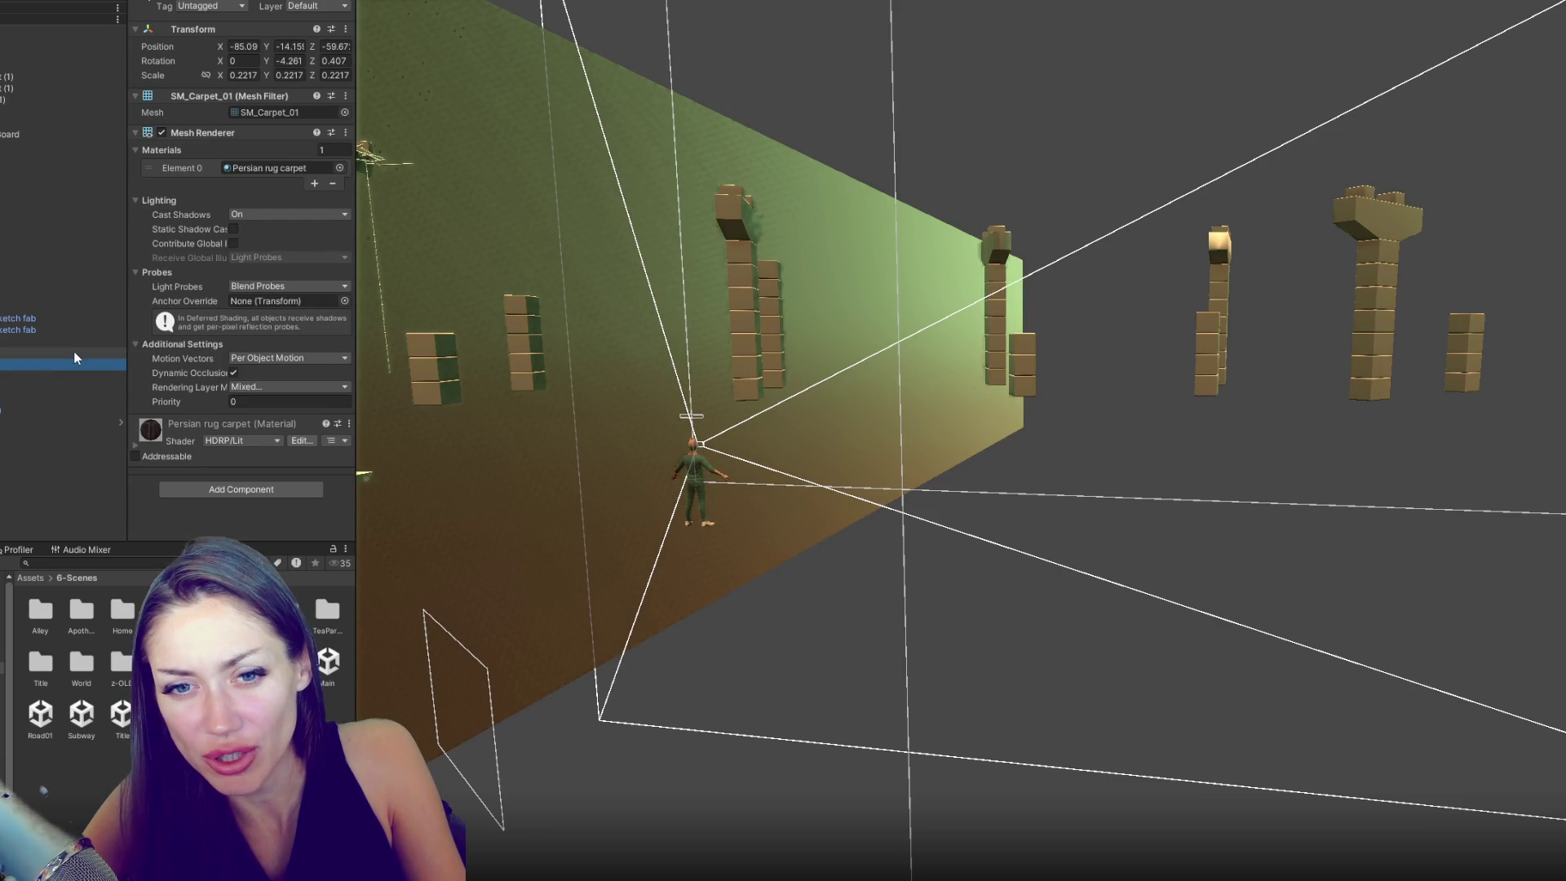
double_click(74, 358)
scroll(1165, 438, "down", 10)
scroll(1260, 489, "down", 15)
scroll(1260, 489, "down", 10)
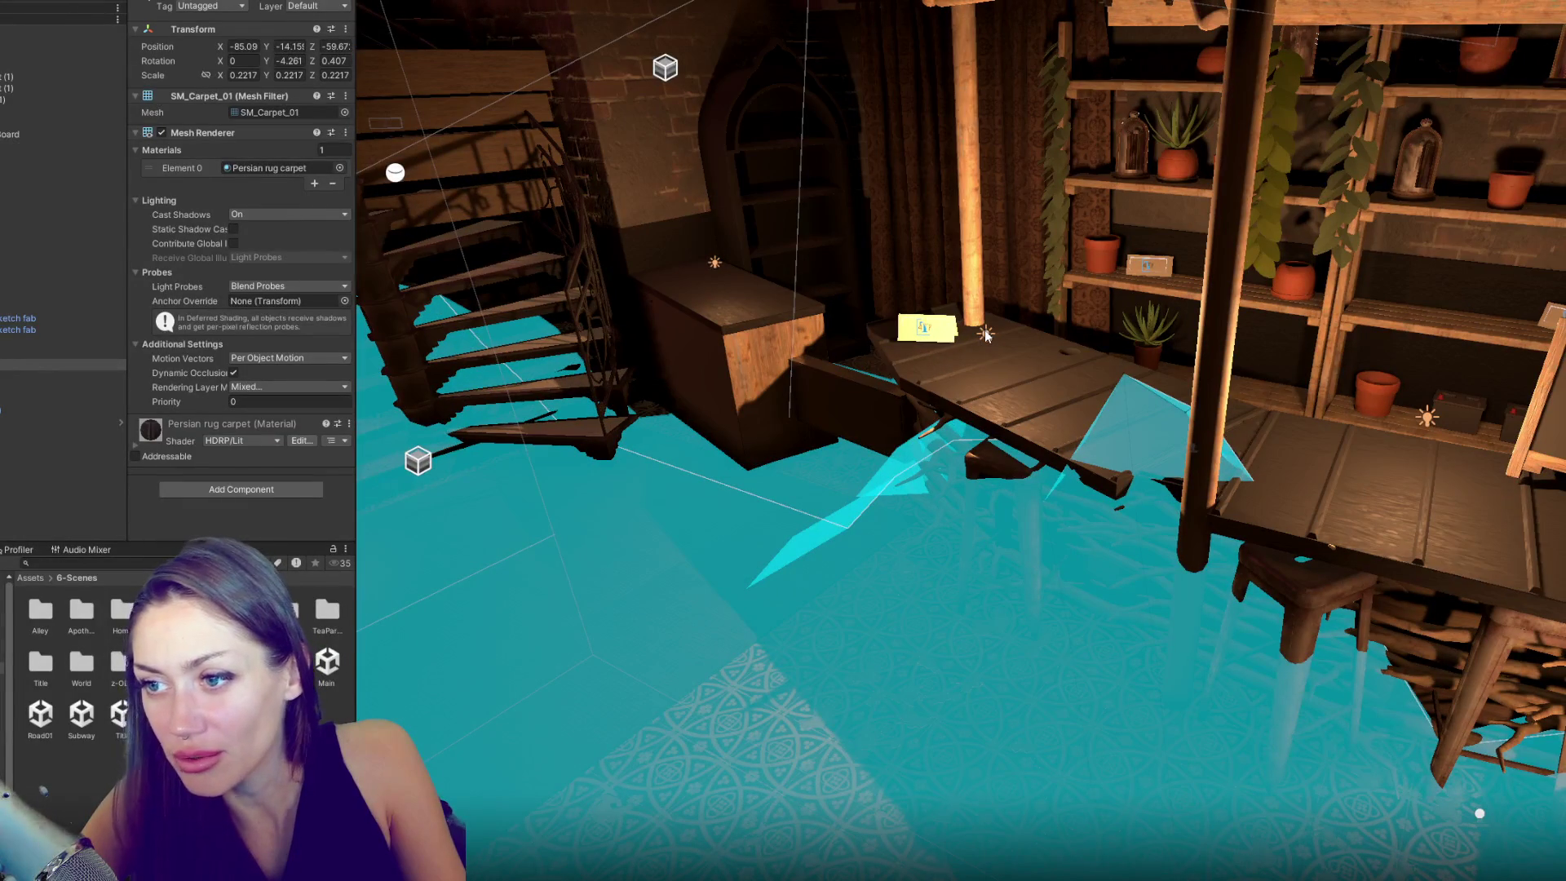
- Select the candle's point light and remove its Candle Light (Script) component
left_click(986, 334)
scroll(252, 350, "down", 5)
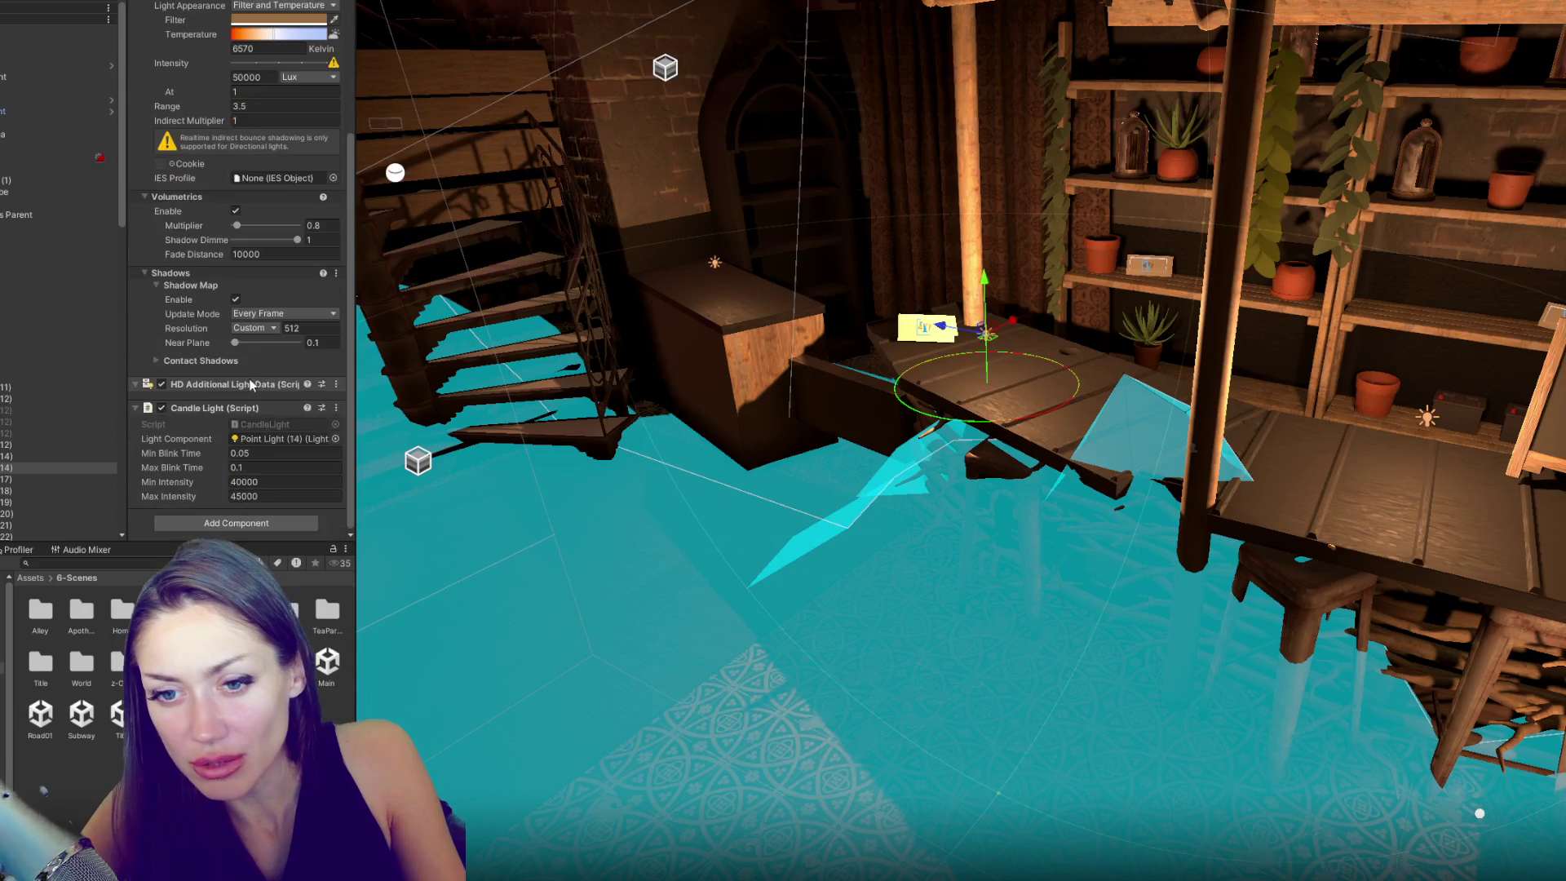
right_click(243, 406)
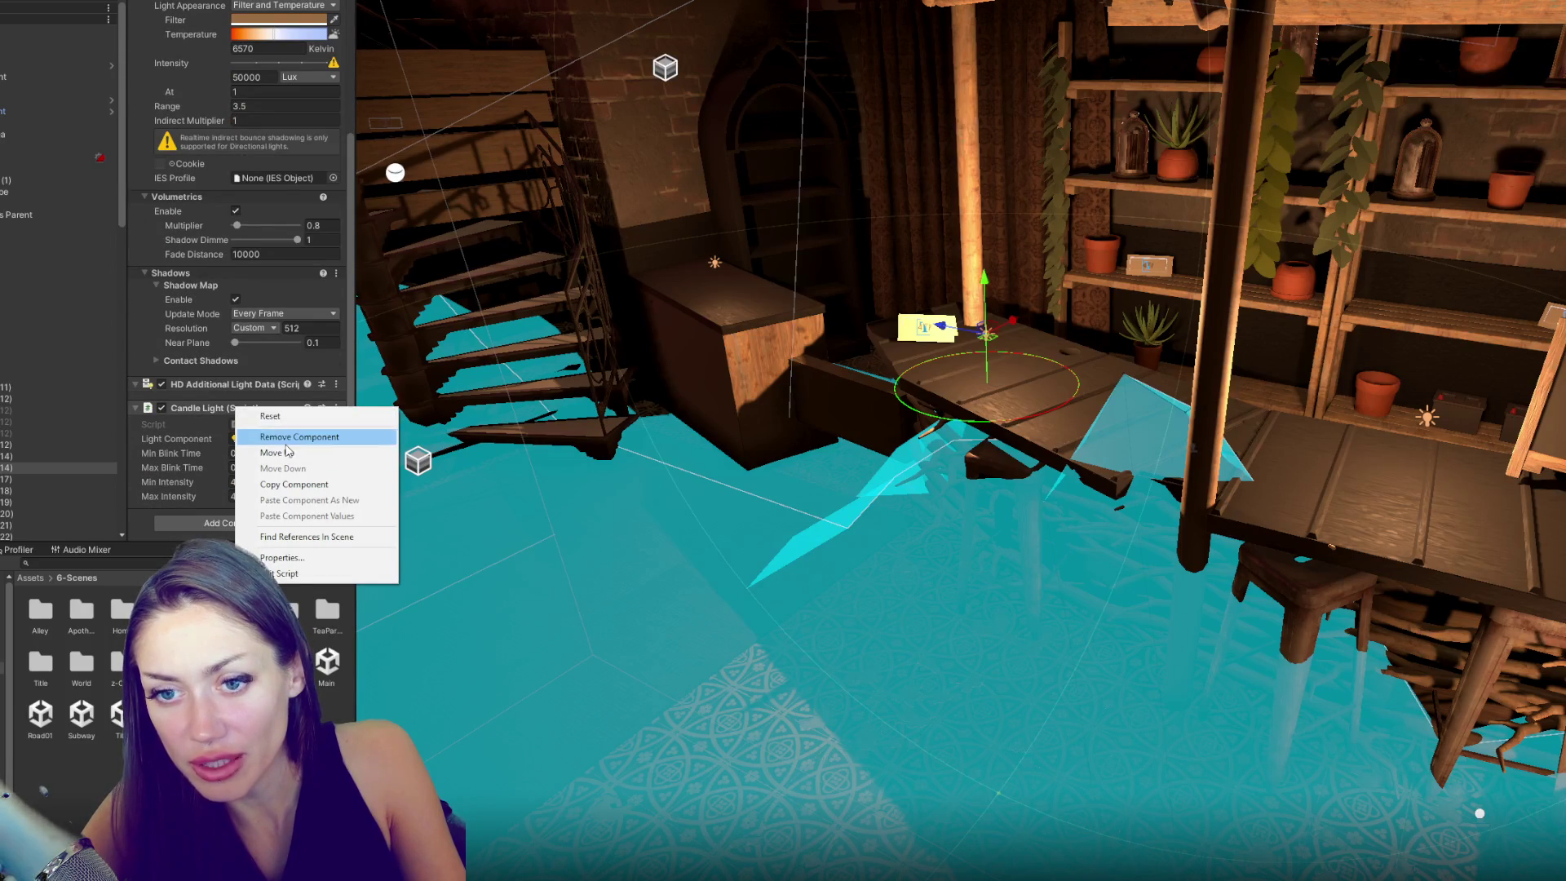
left_click(286, 439)
left_click_drag(735, 245, 1007, 71)
- Undo the removal to restore the Candle Light script and expand its settings
key("ctrl+z")
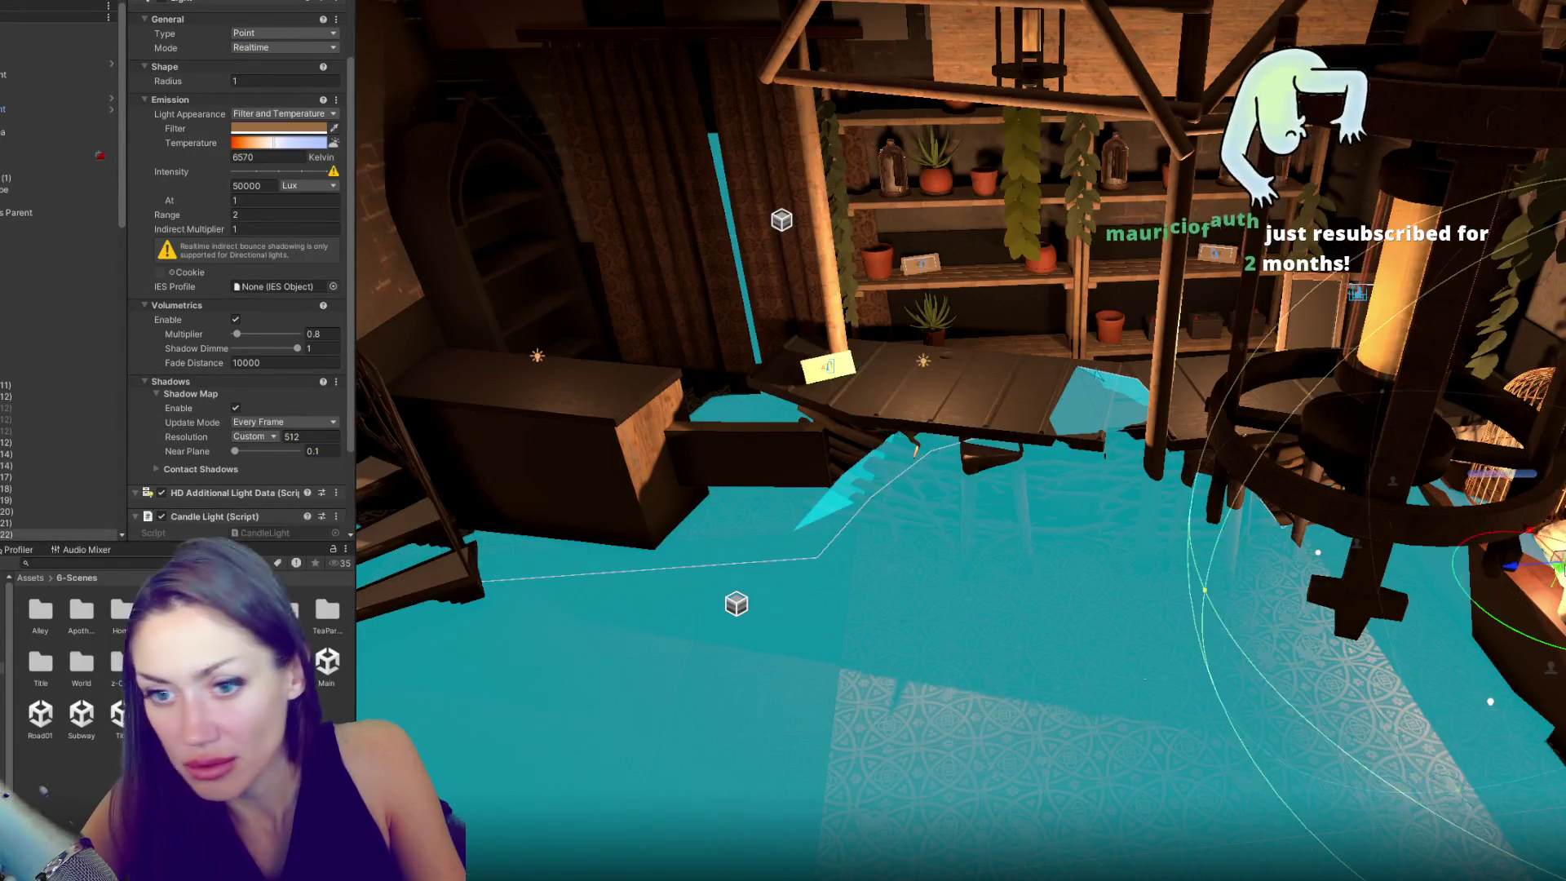
scroll(253, 408, "down", 1)
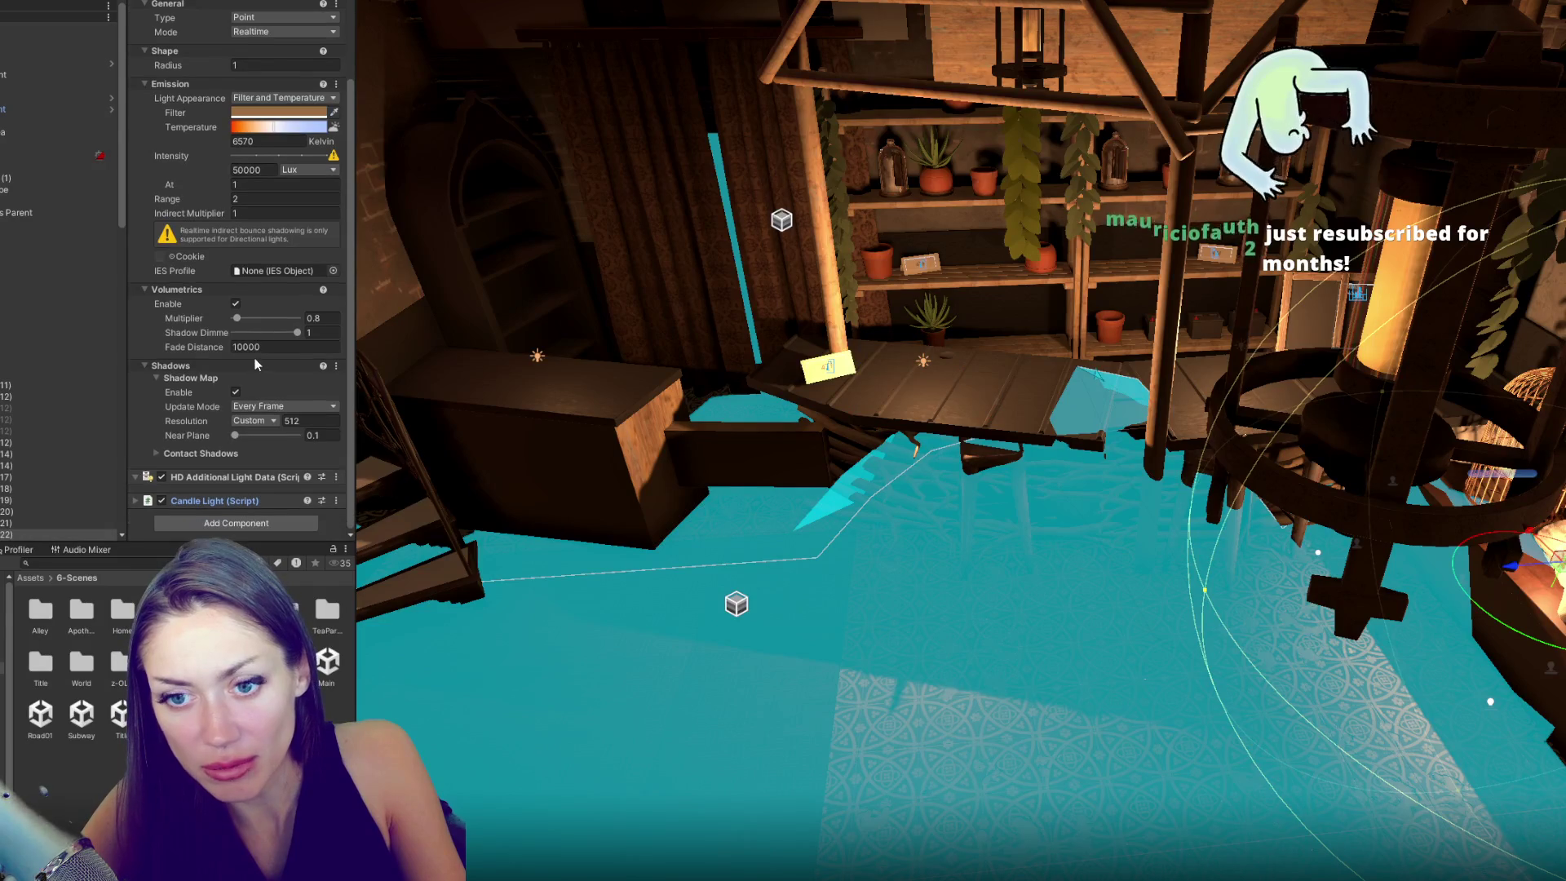
left_click(208, 500)
scroll(217, 473, "down", 3)
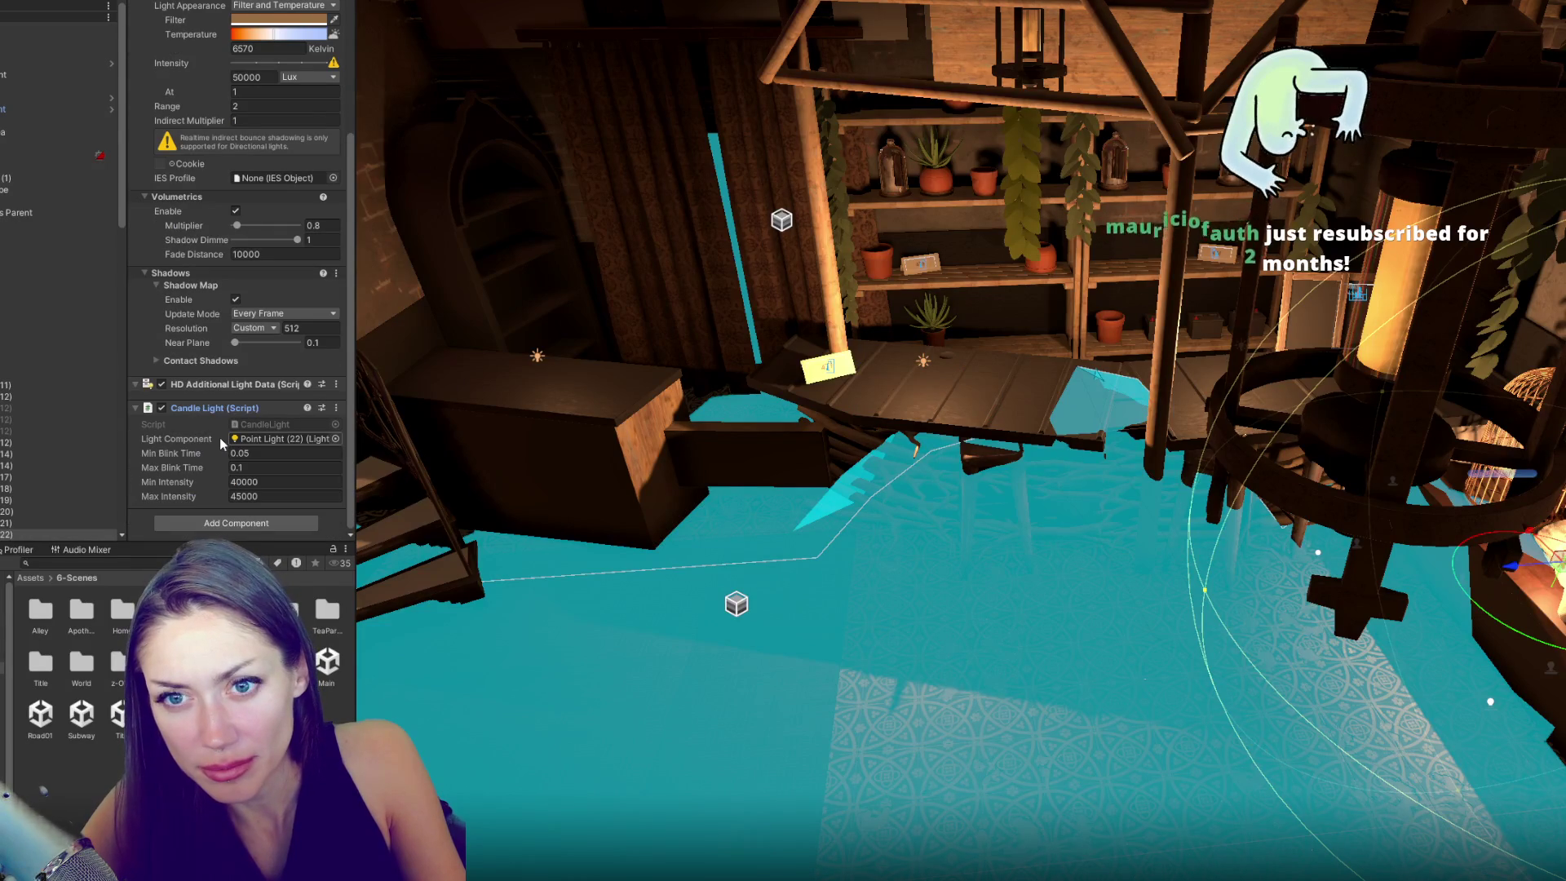
mouse_move(1006, 70)
left_mouse_down()
mouse_move(909, 615)
mouse_move(951, 493)
mouse_move(983, 510)
mouse_move(821, 545)
left_mouse_up()
- Select the door and slide it along Z to -69.6
left_click(821, 545)
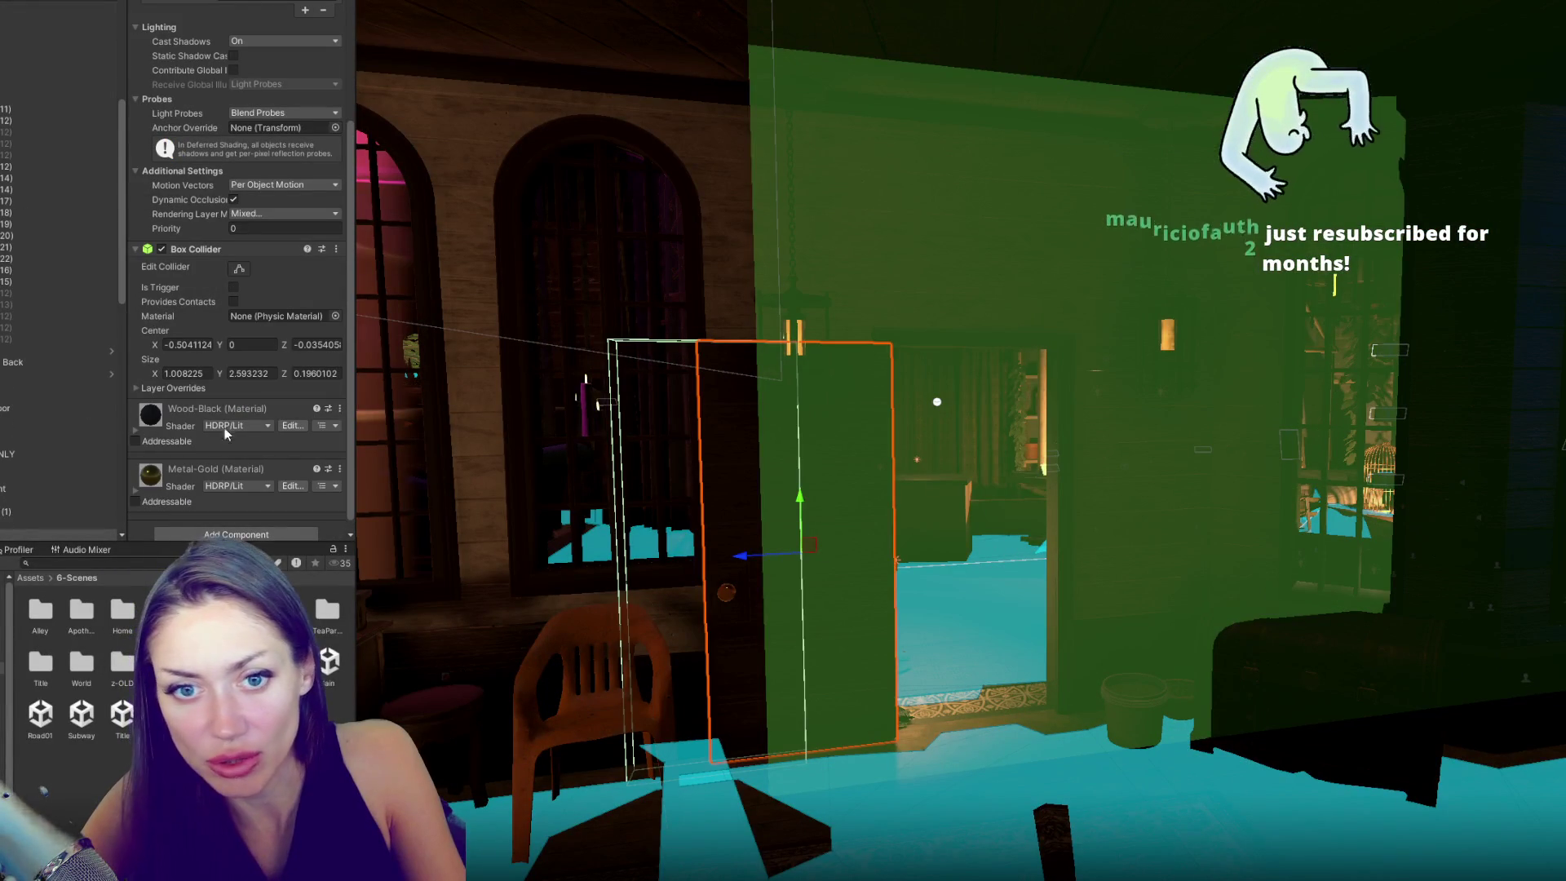
left_click(18, 524)
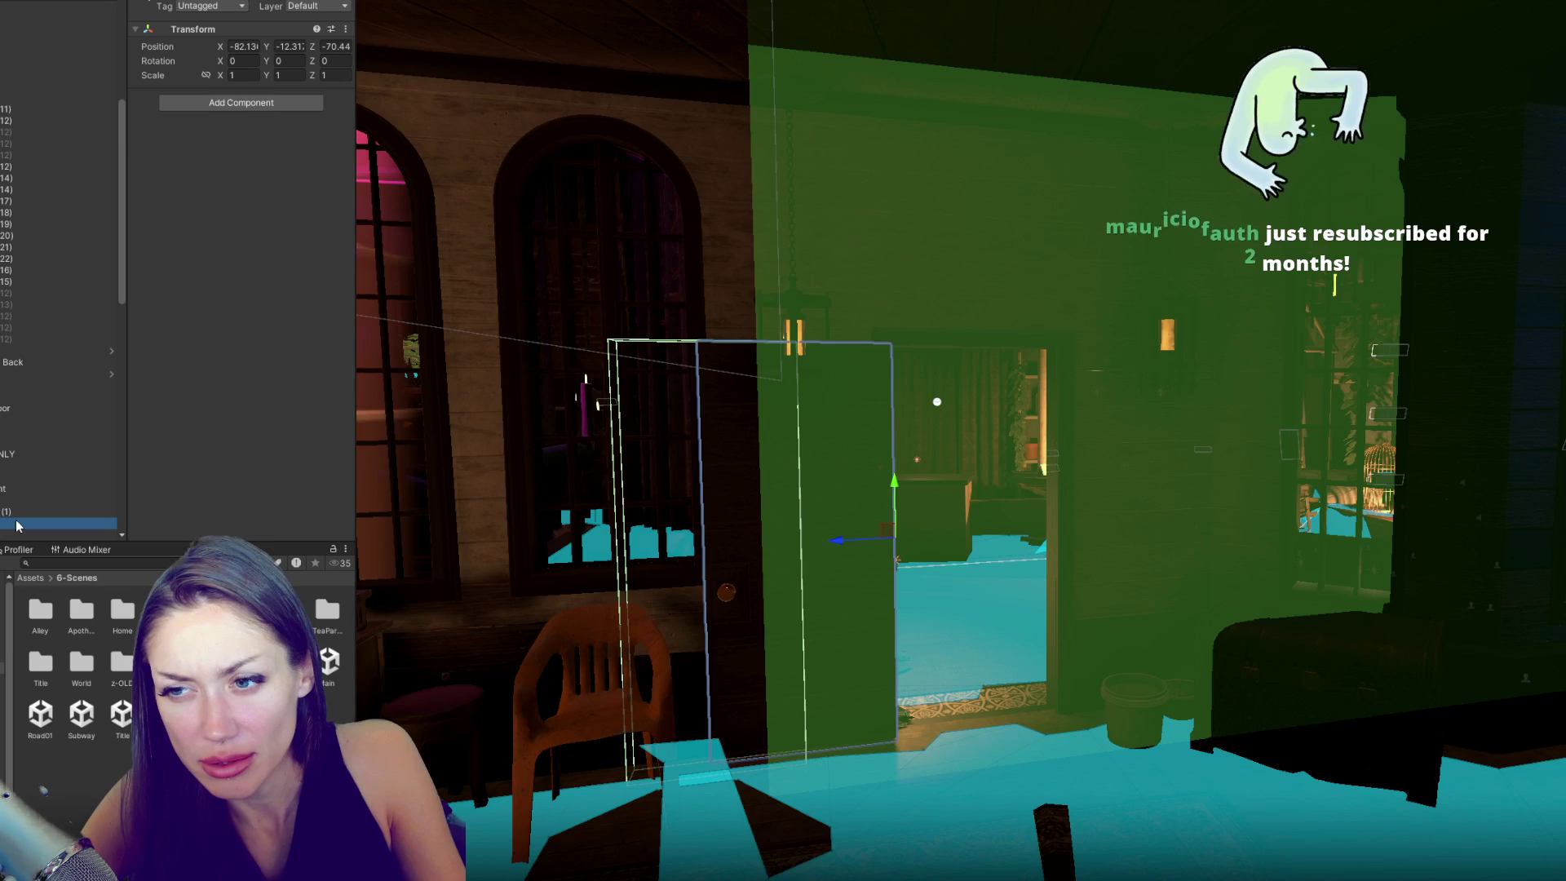
mouse_move(842, 542)
left_mouse_down()
mouse_move(700, 549)
mouse_move(714, 536)
left_mouse_up()
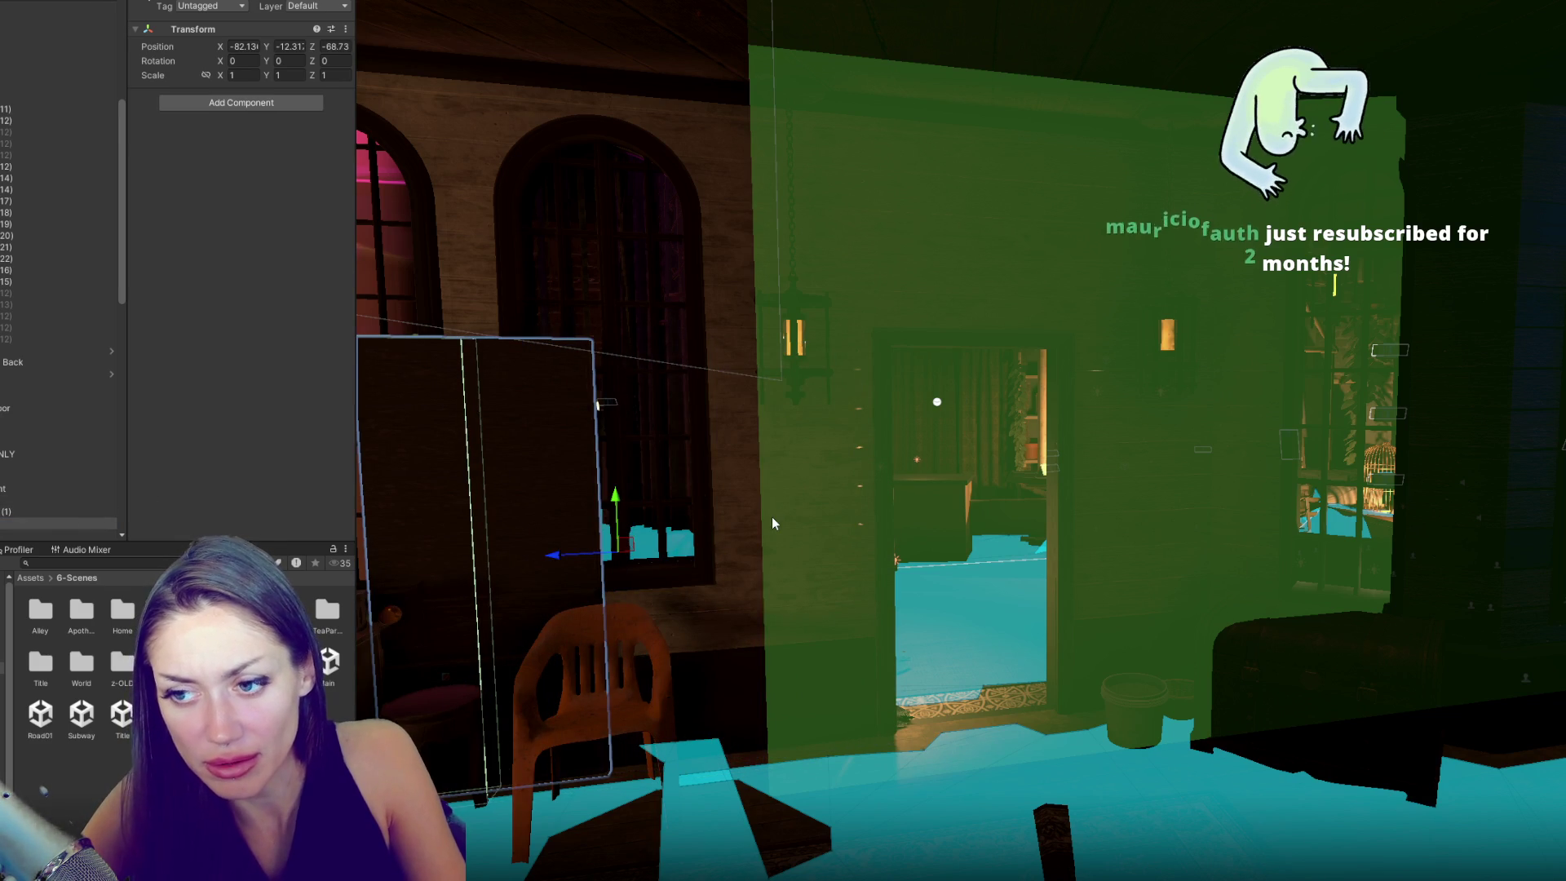
- Delete the object holding the door and open the Title scene
scroll(57, 285, "up", 5)
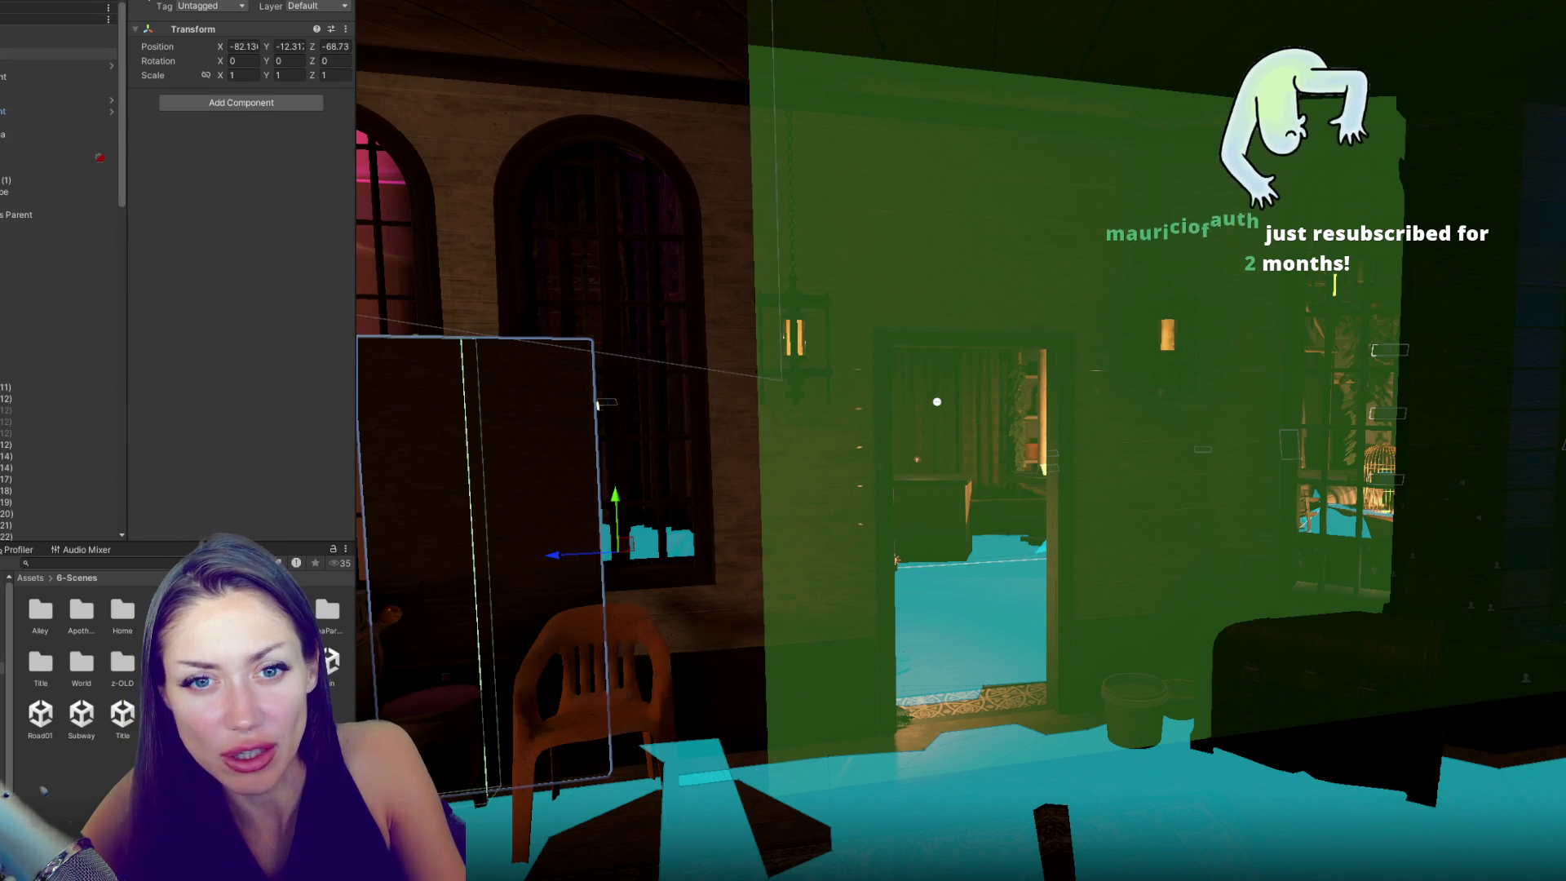
left_click(57, 87)
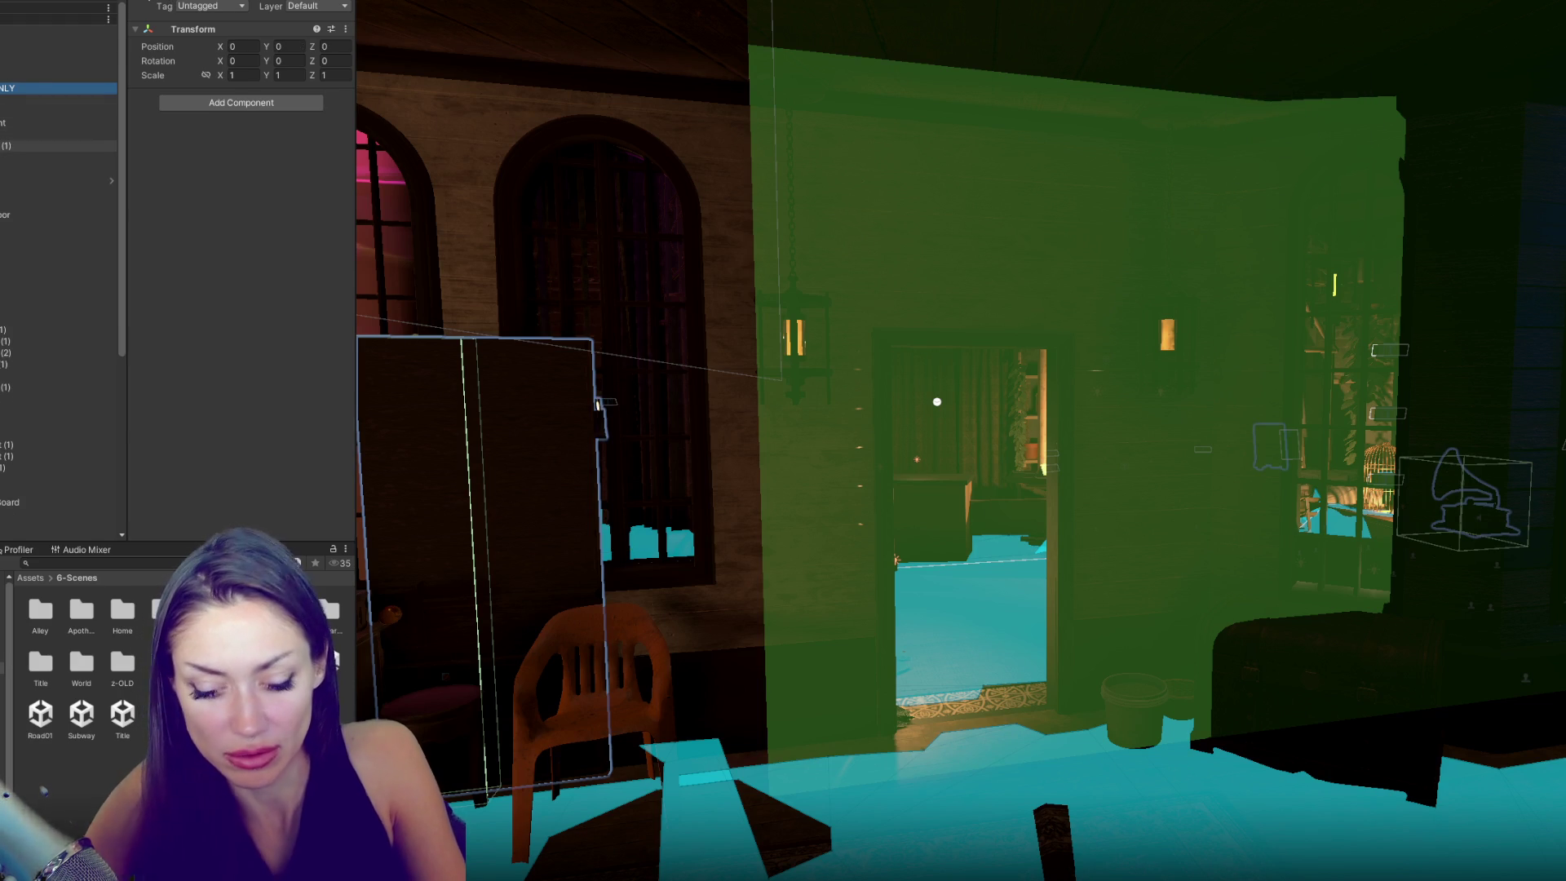
key("Delete")
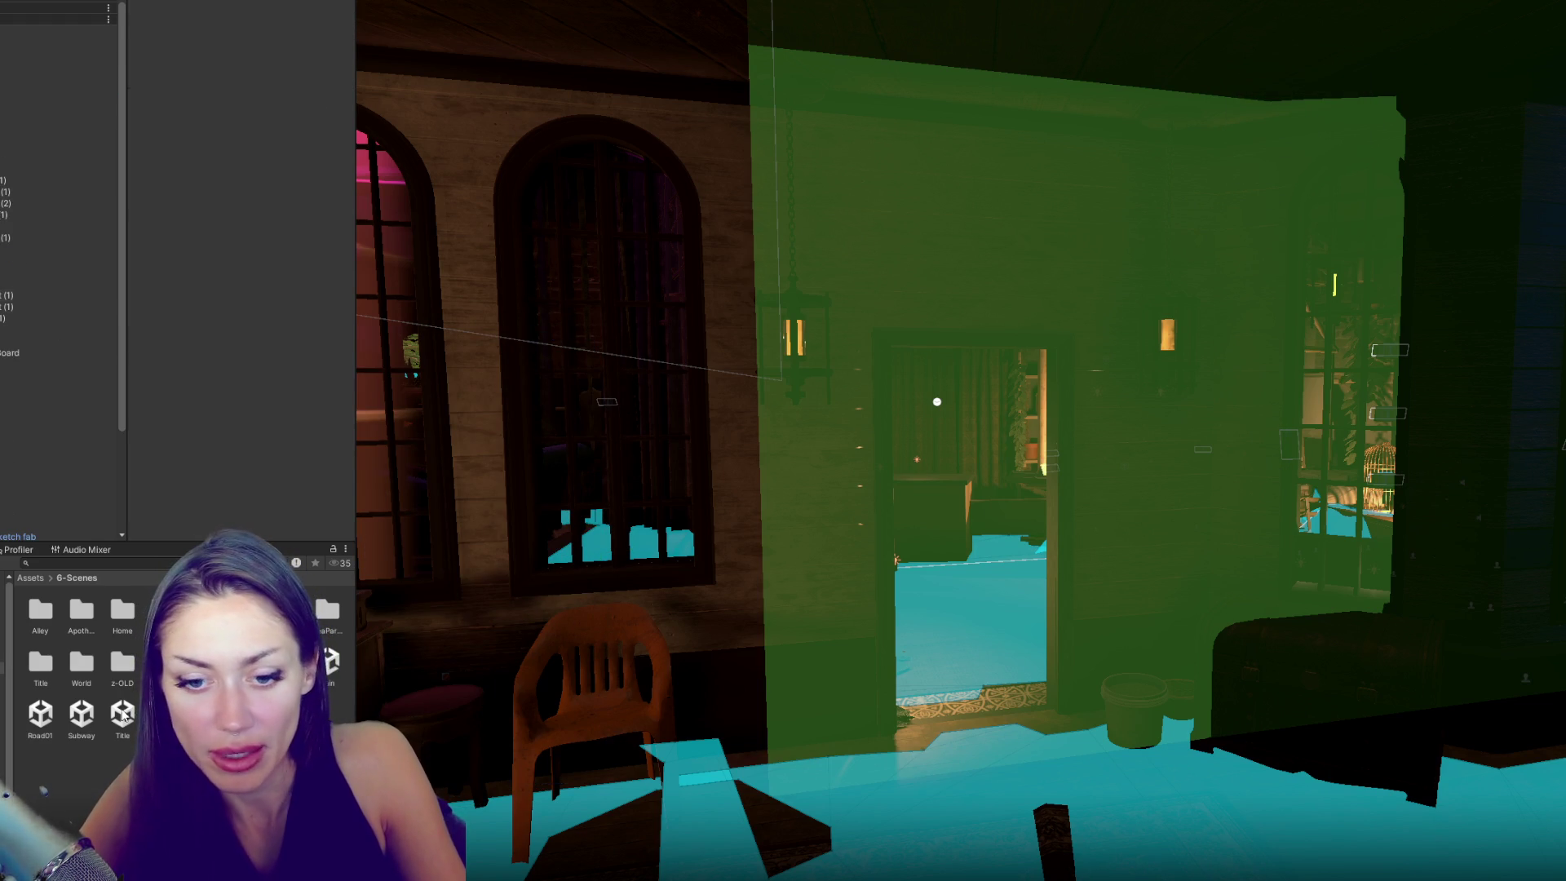
double_click(122, 713)
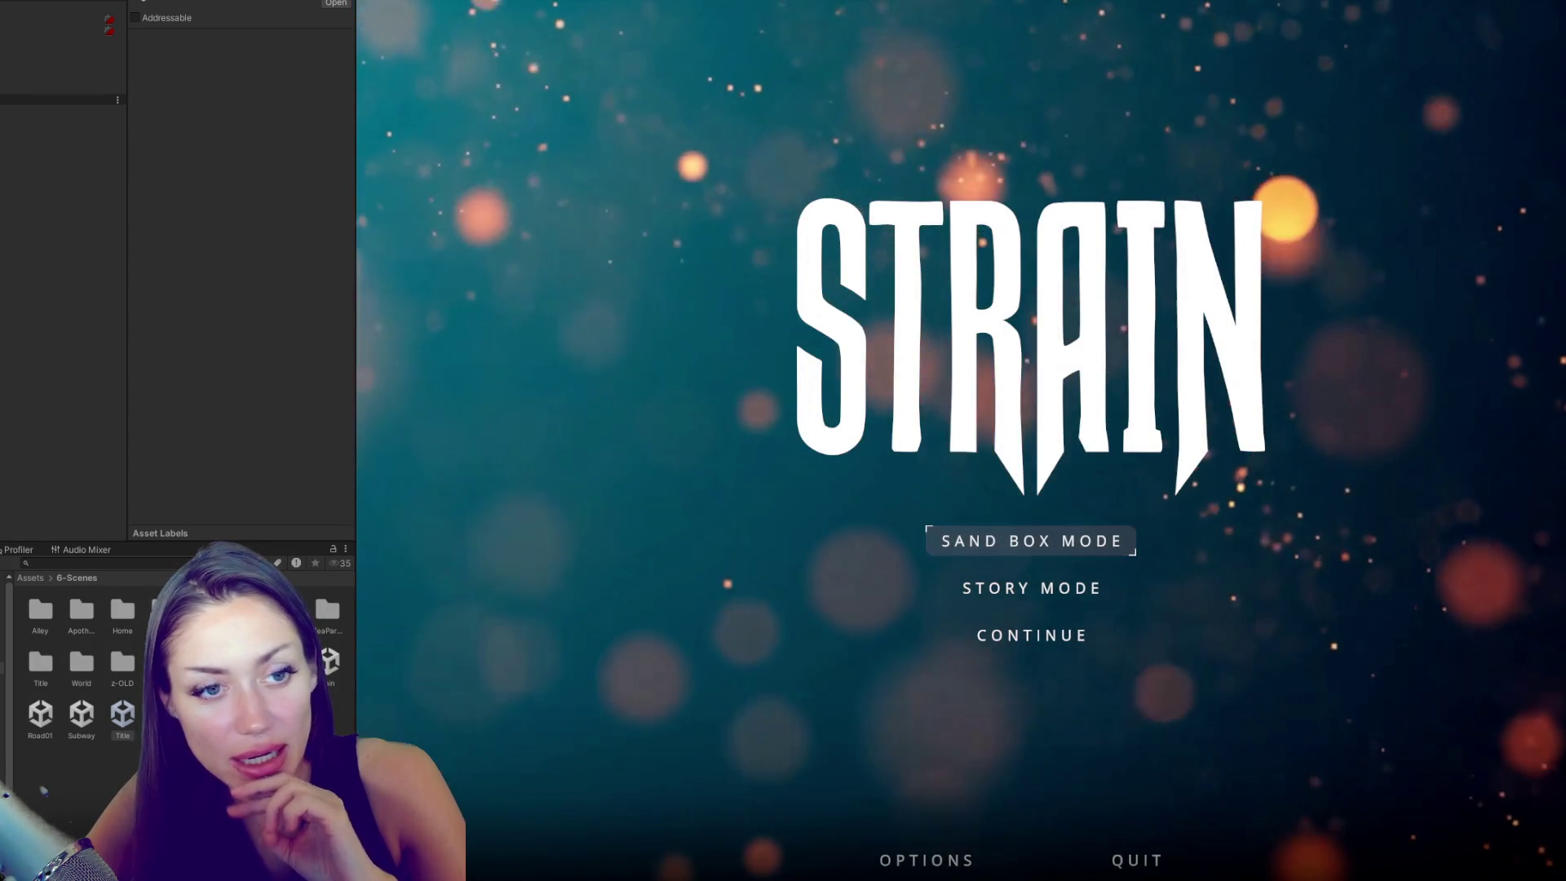
- Start Sand Box mode, gather and eat wildberries, pick up newspaper, and place a newspaper bed
left_click_drag(356, 392, 122, 403)
left_click(959, 540)
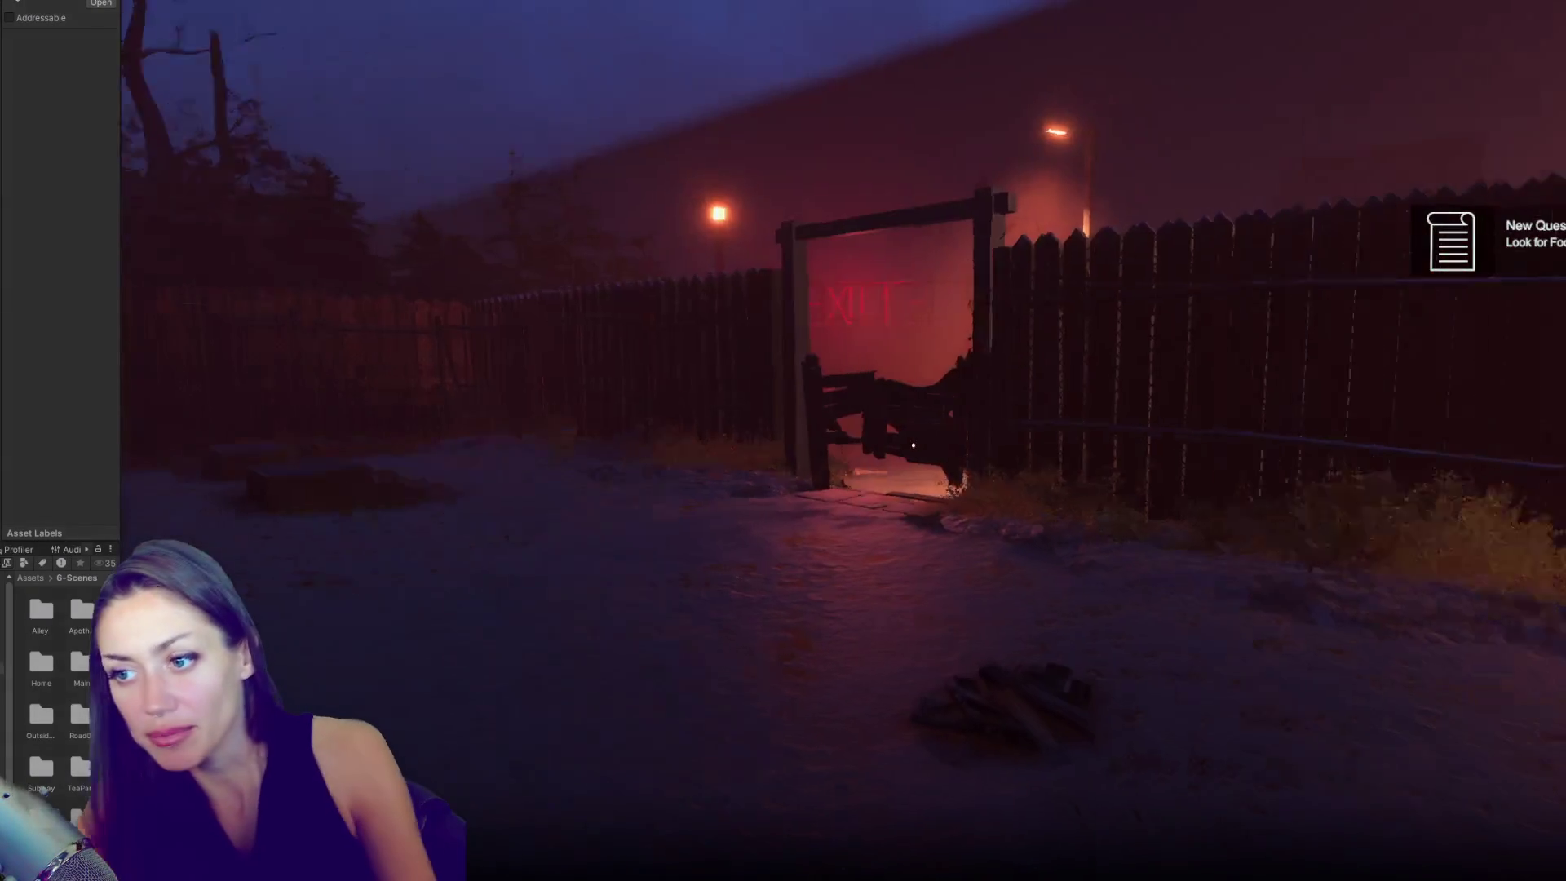
mouse_move(914, 445)
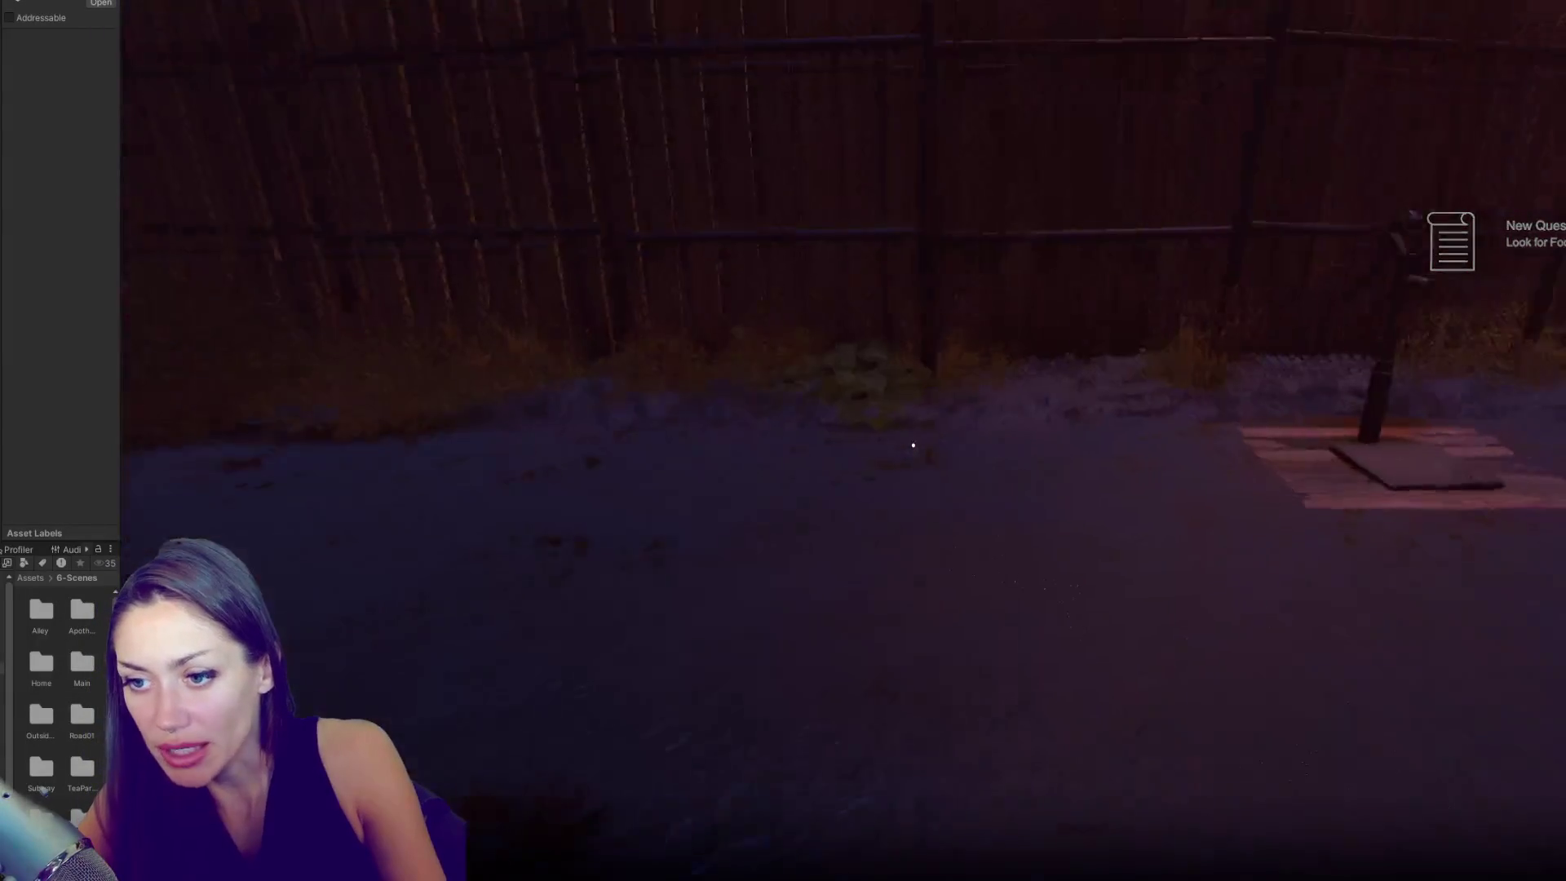
key("w")
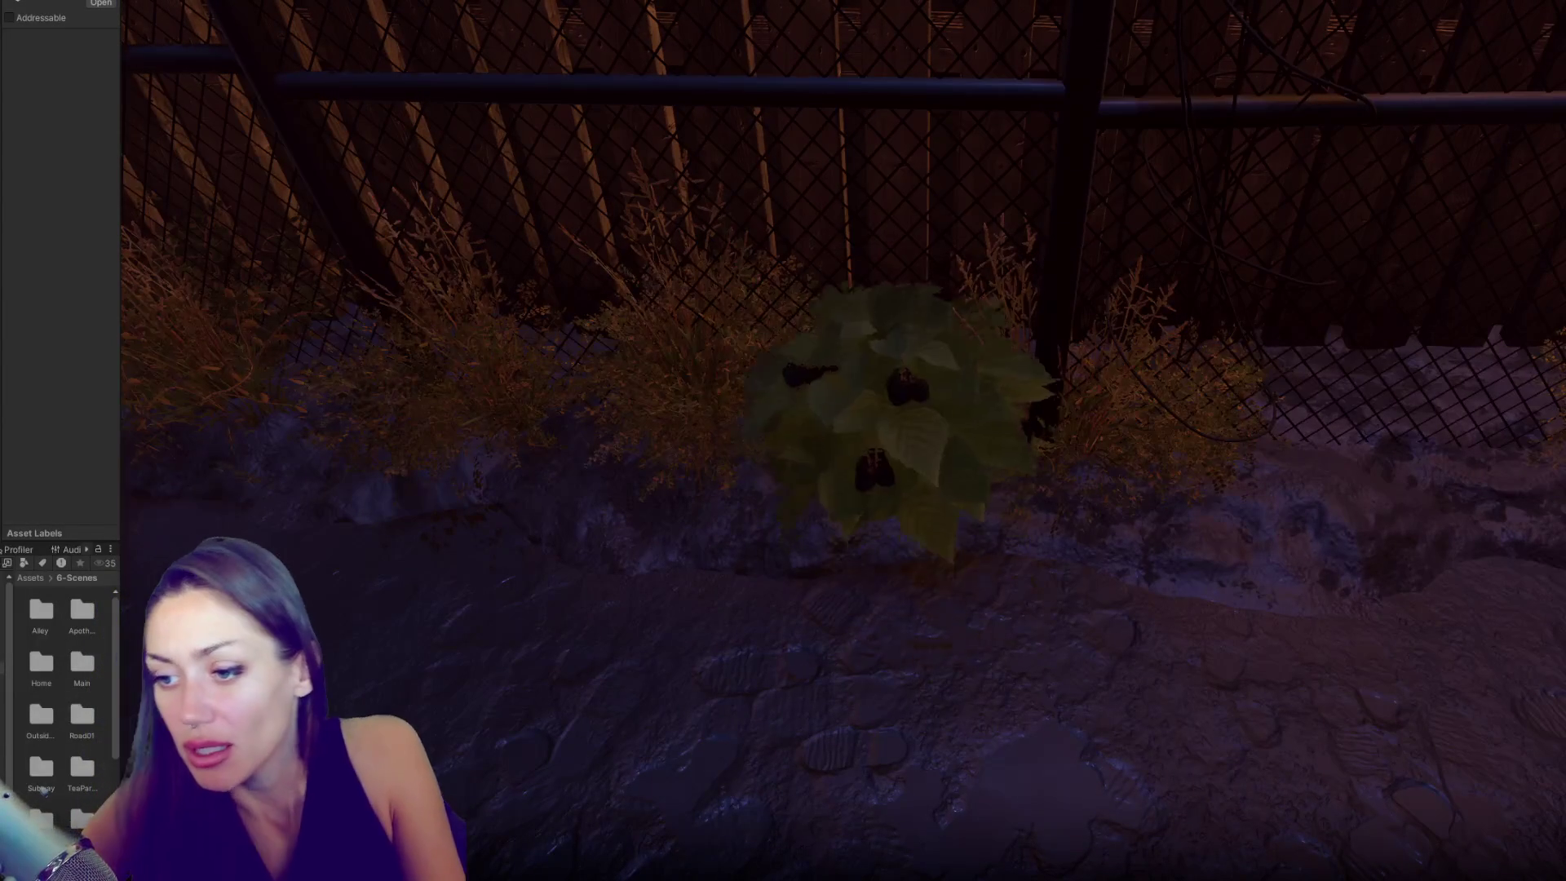
key("e")
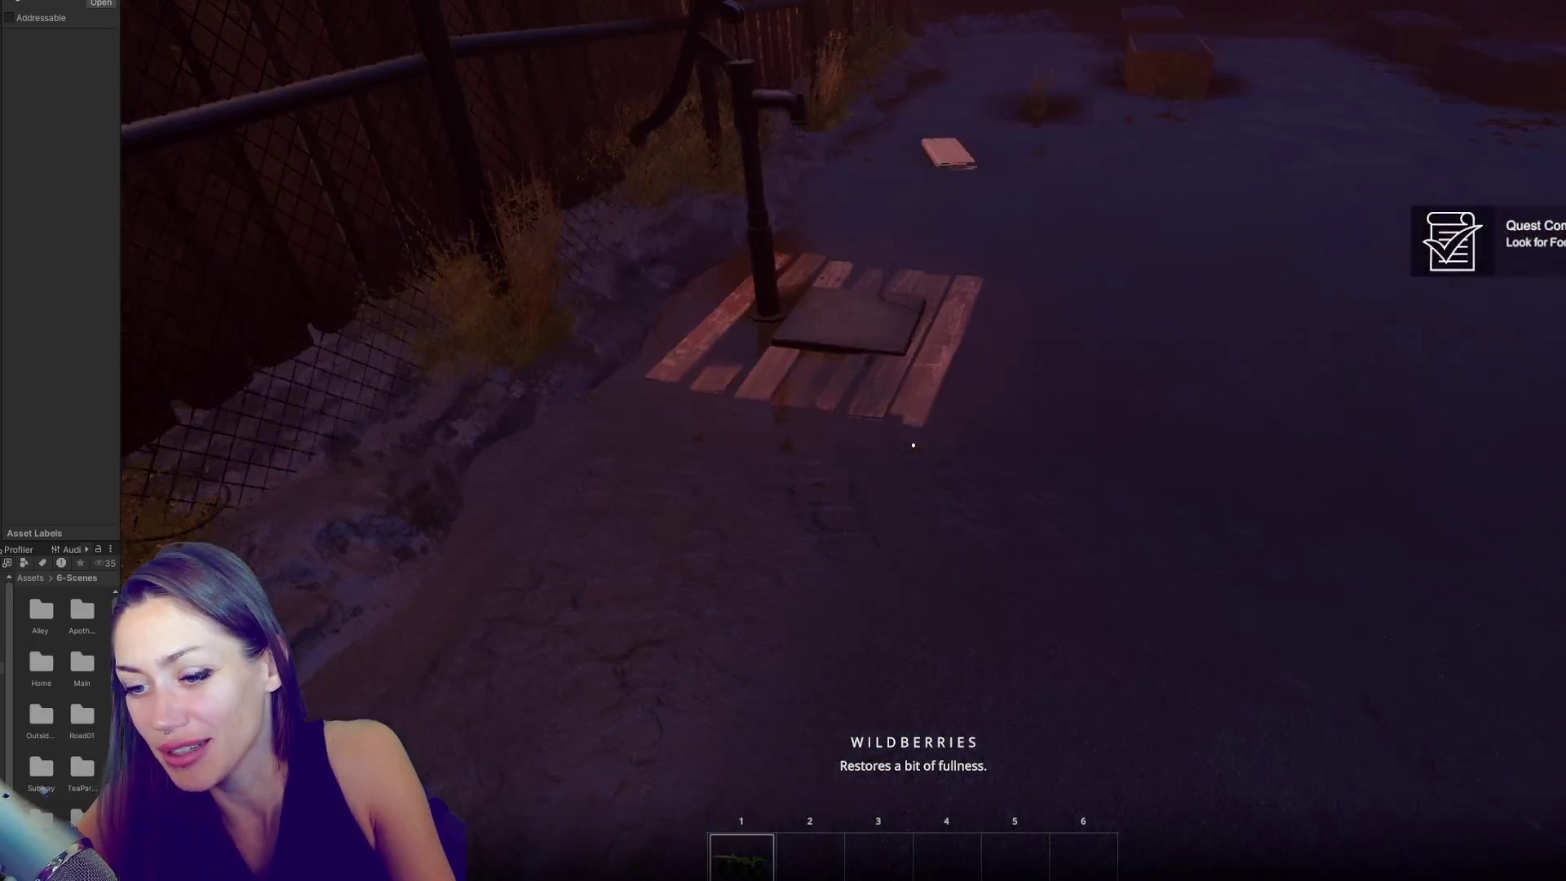
left_click(913, 445)
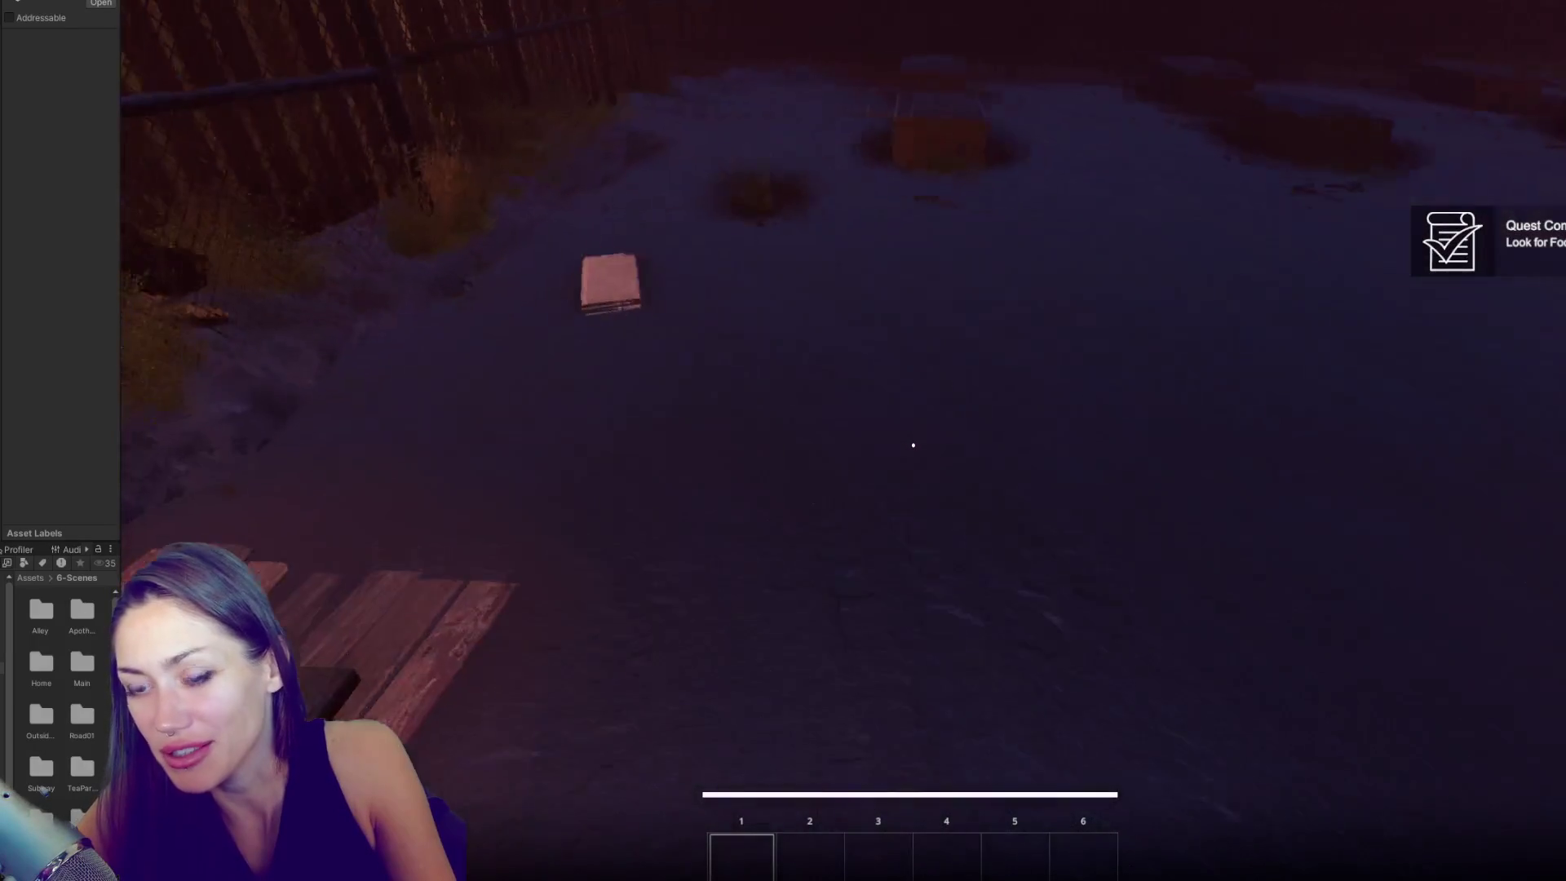
key("e")
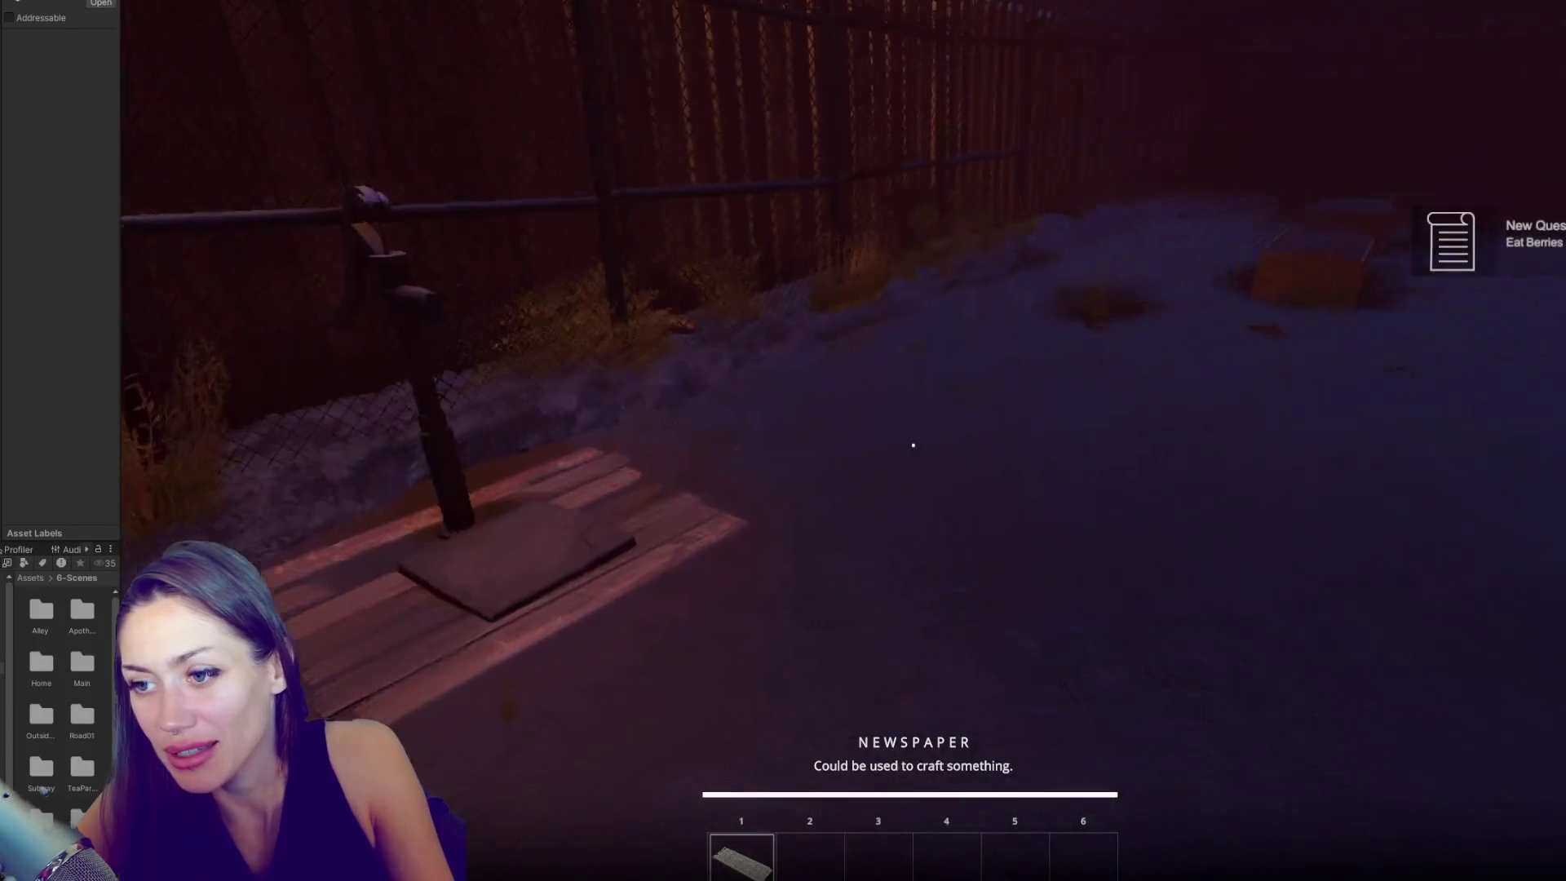
key("Escape")
left_click(572, 202)
left_click(913, 444)
- Walk through the broken gate to the EXIT sign and unlock the padlocked red gate
key("w")
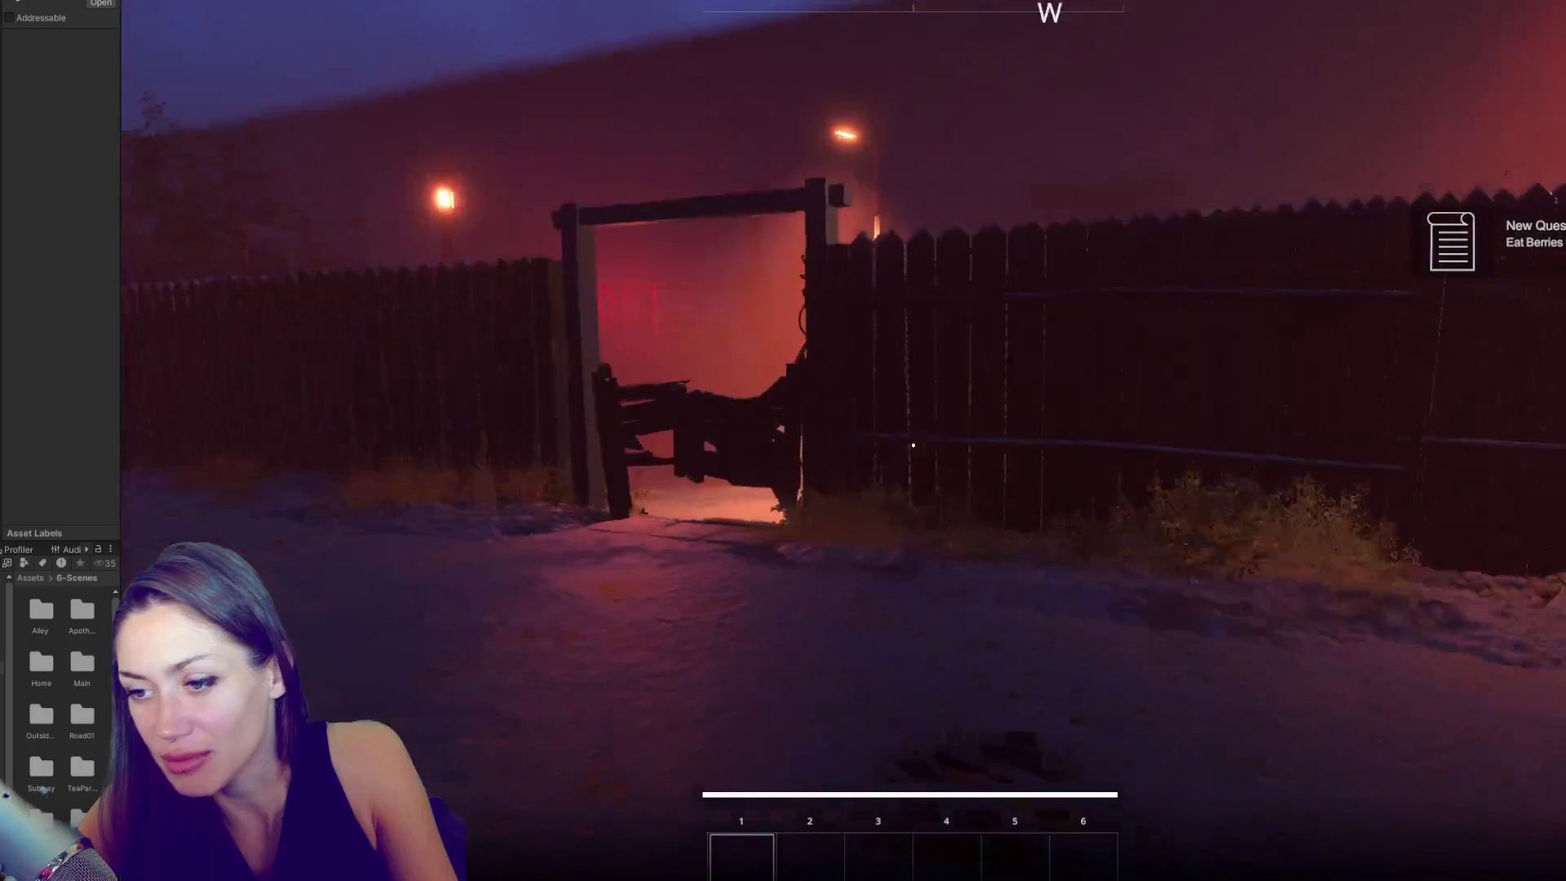
key("w")
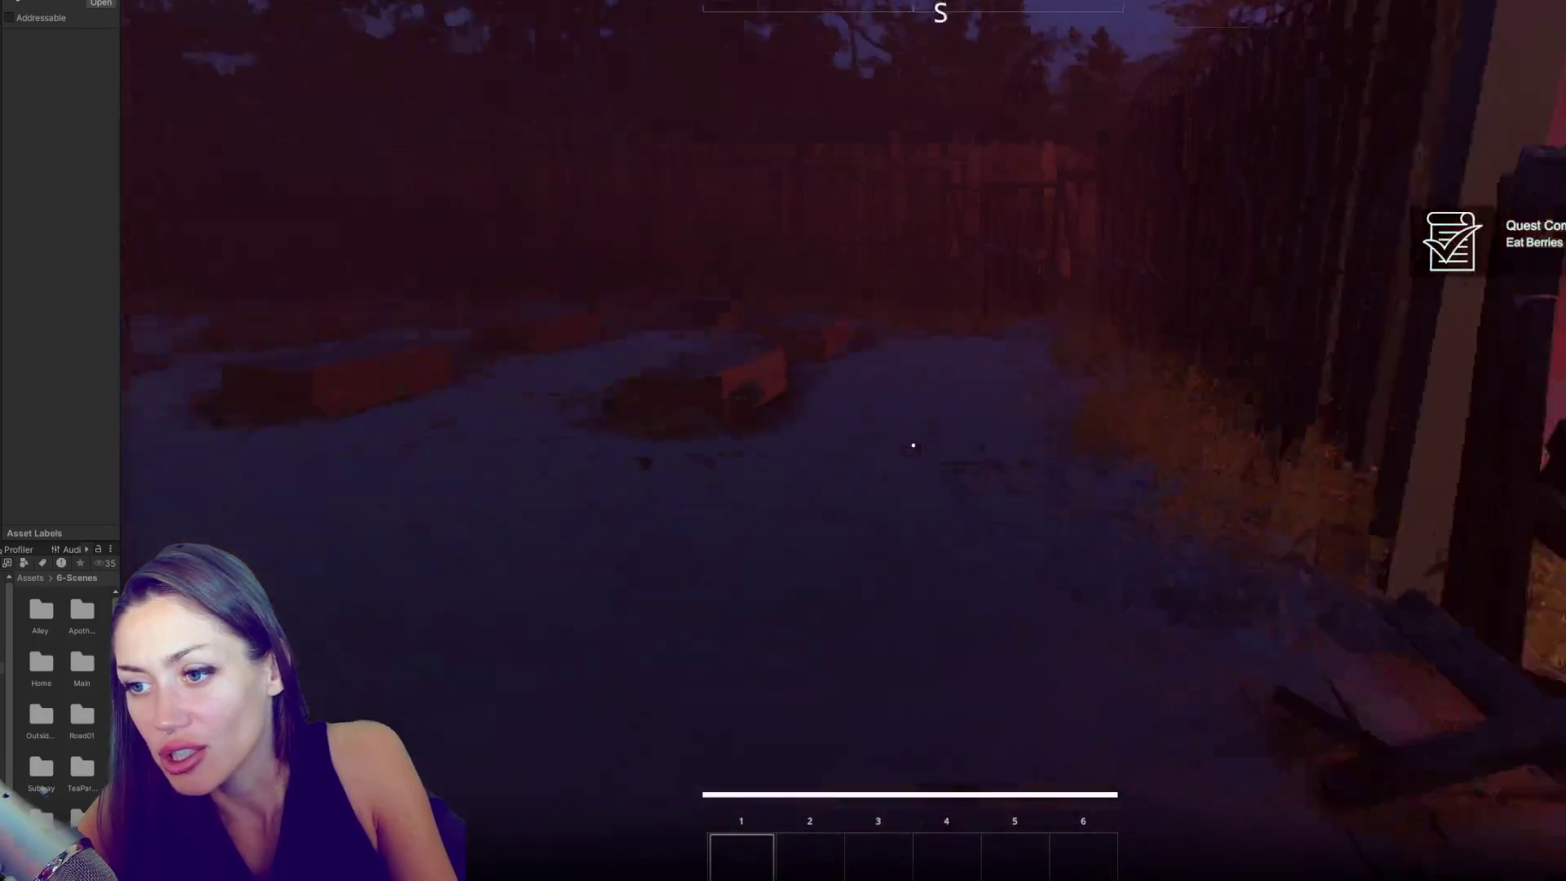
key("w")
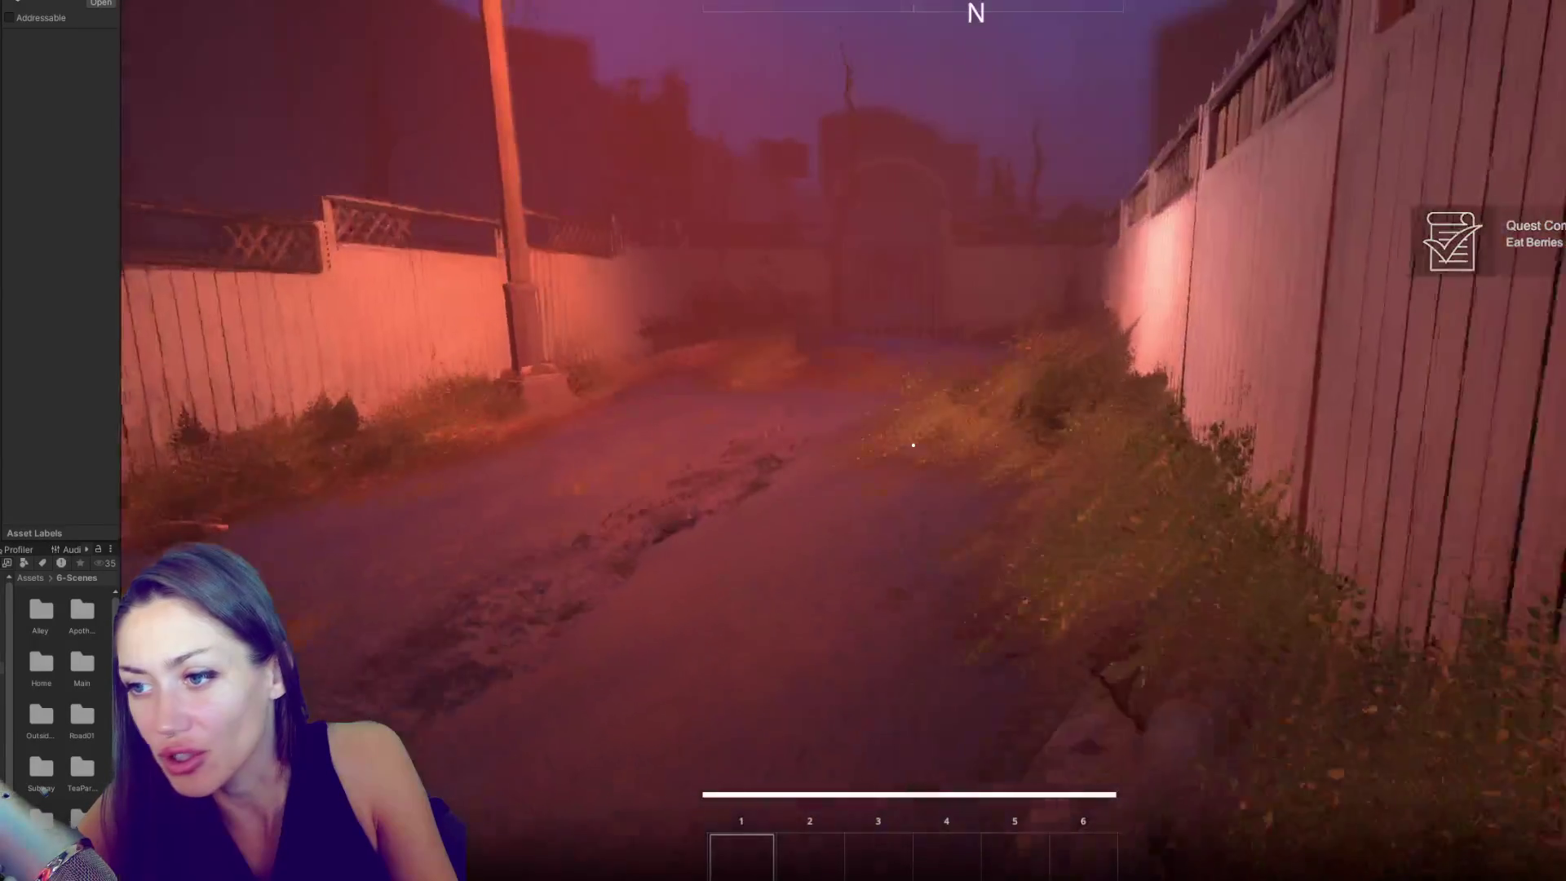
key("w")
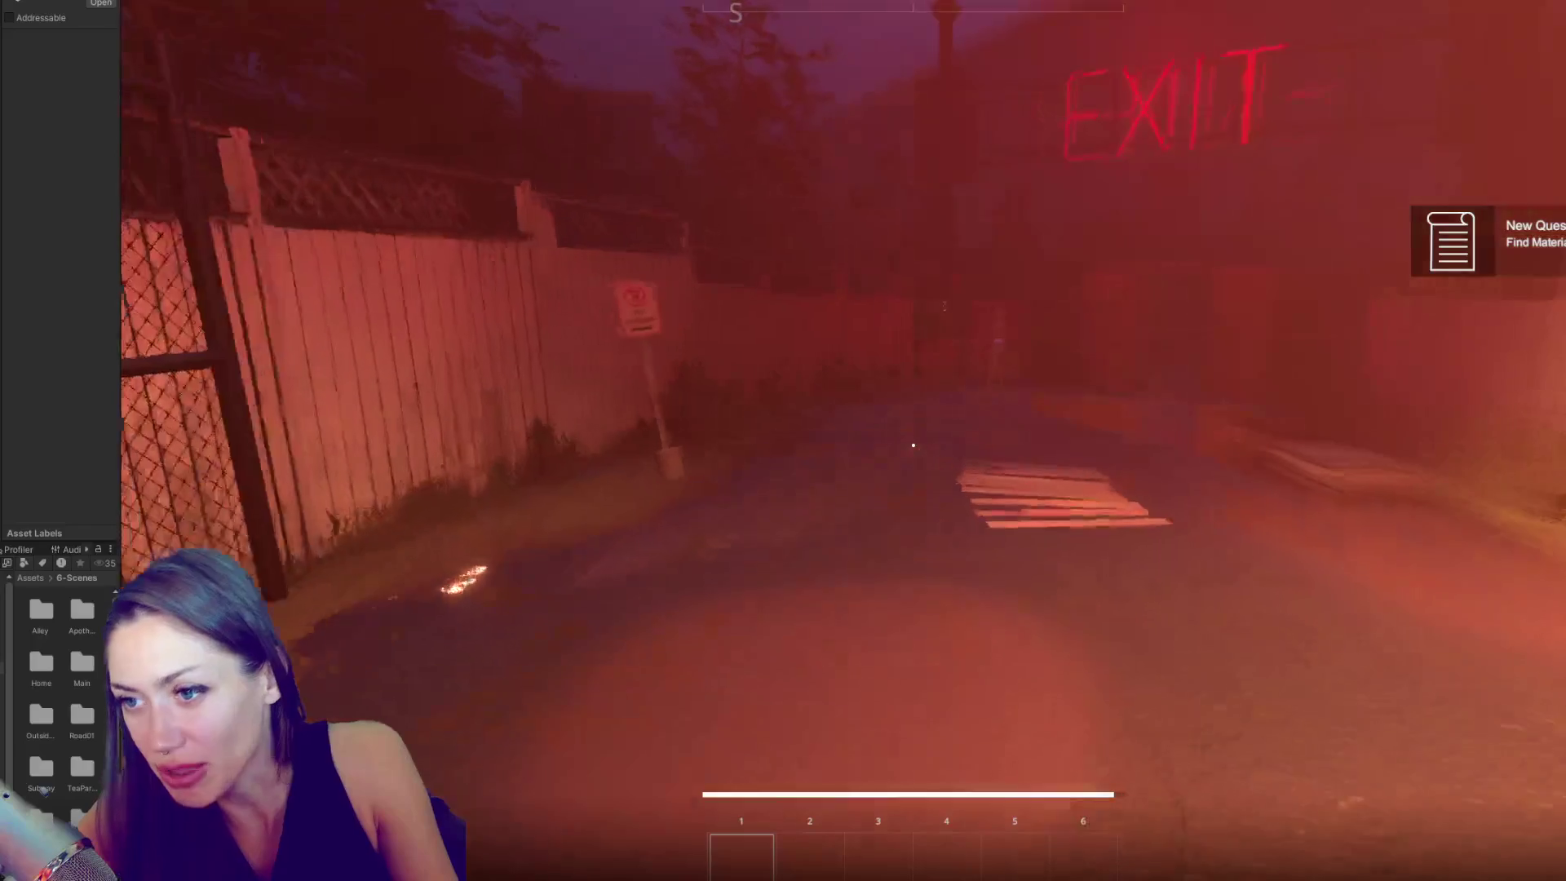
key("w")
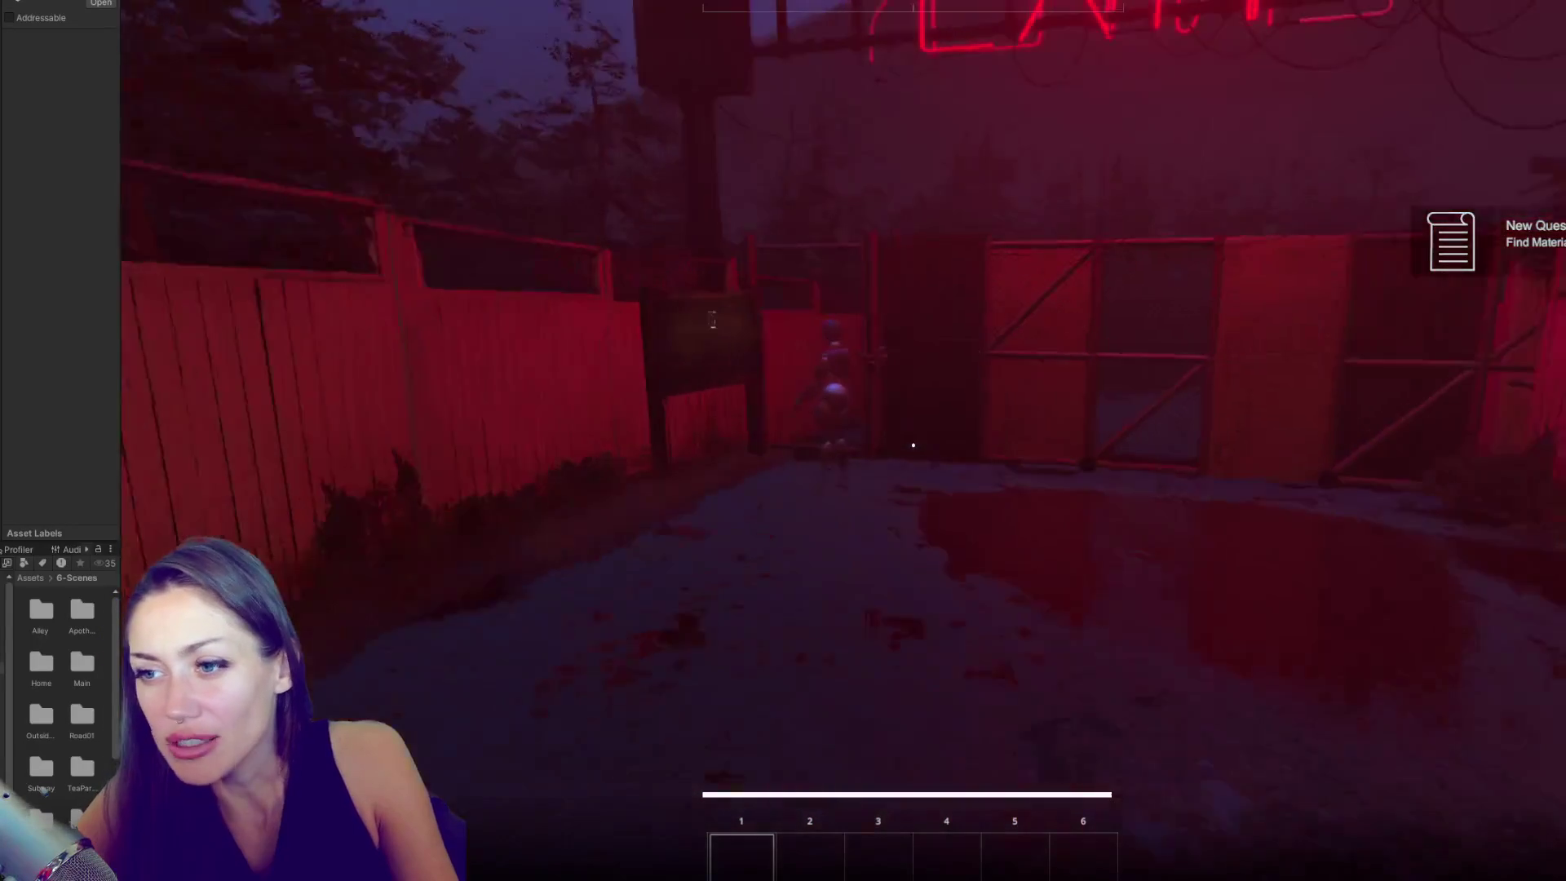
key("w")
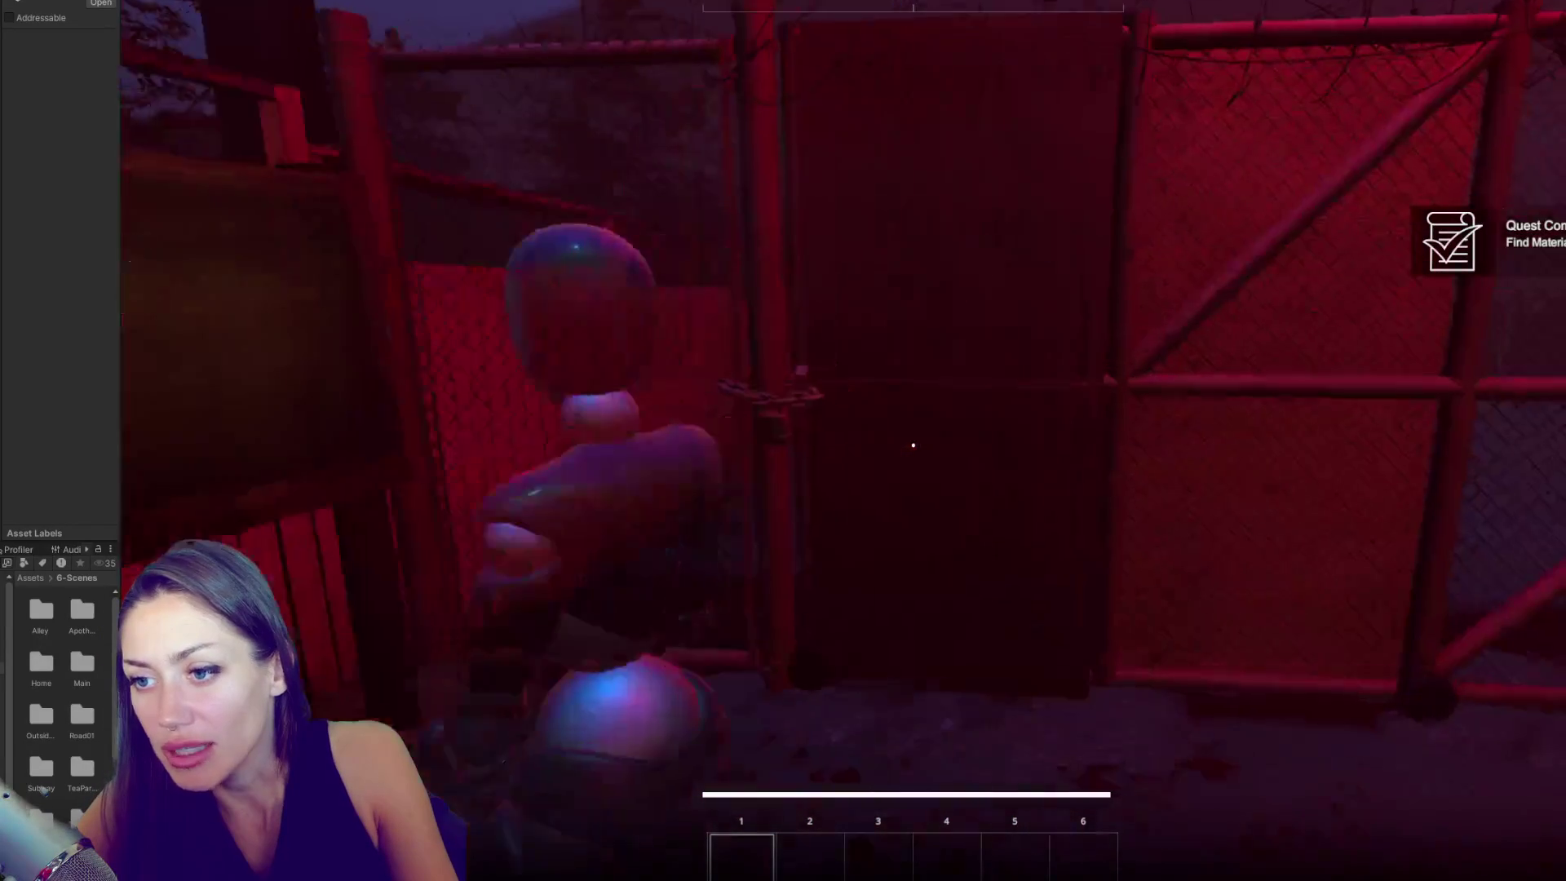
key("e")
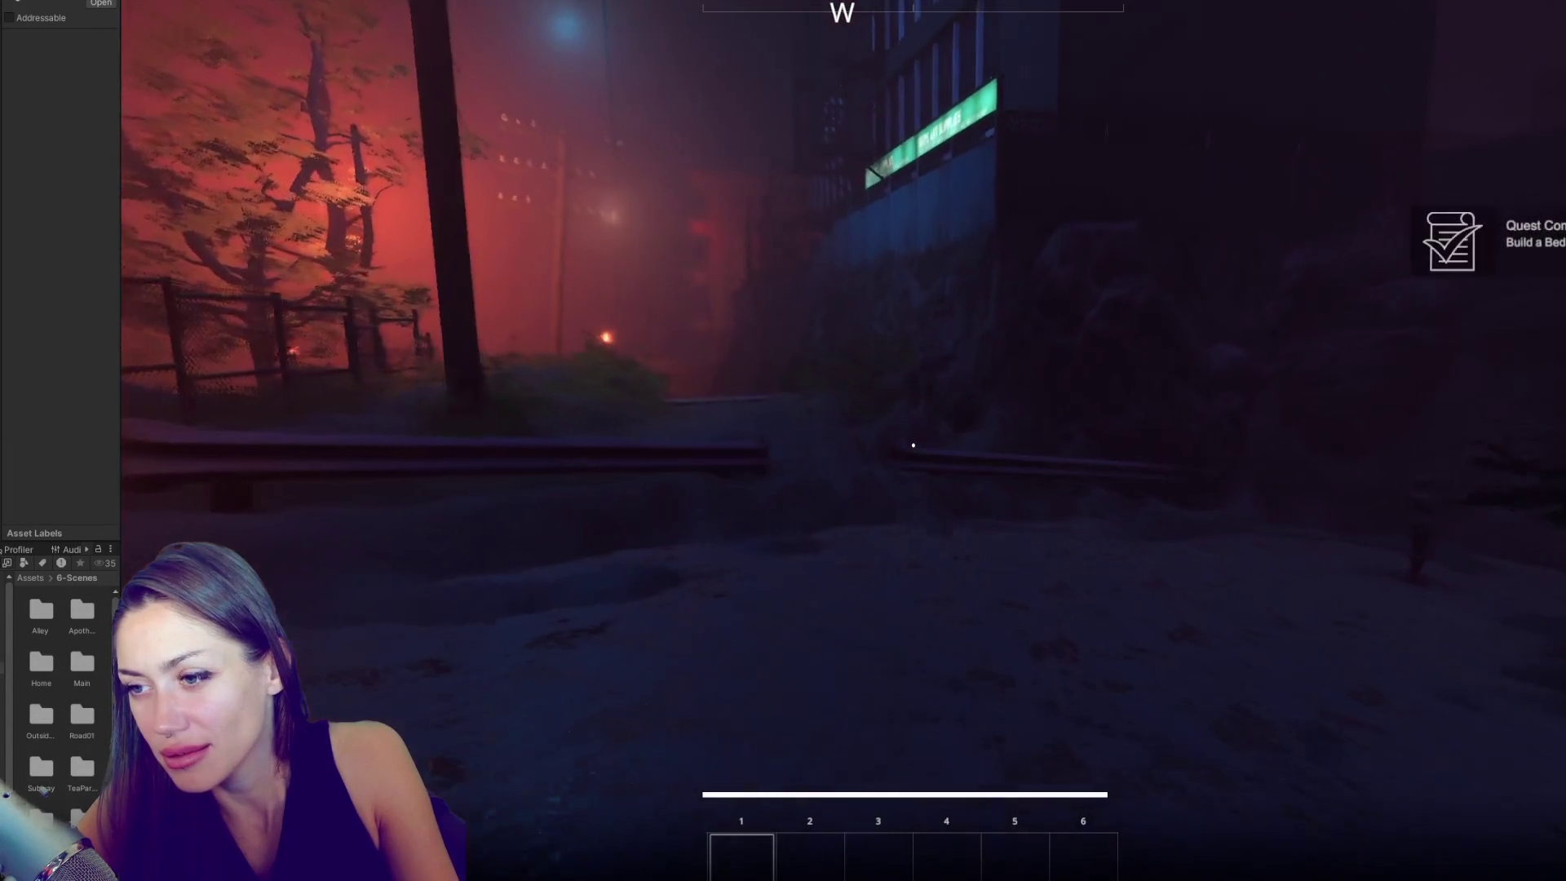
- Walk down the foggy path, stairs and street to the wooden shed and go through its door
key("w")
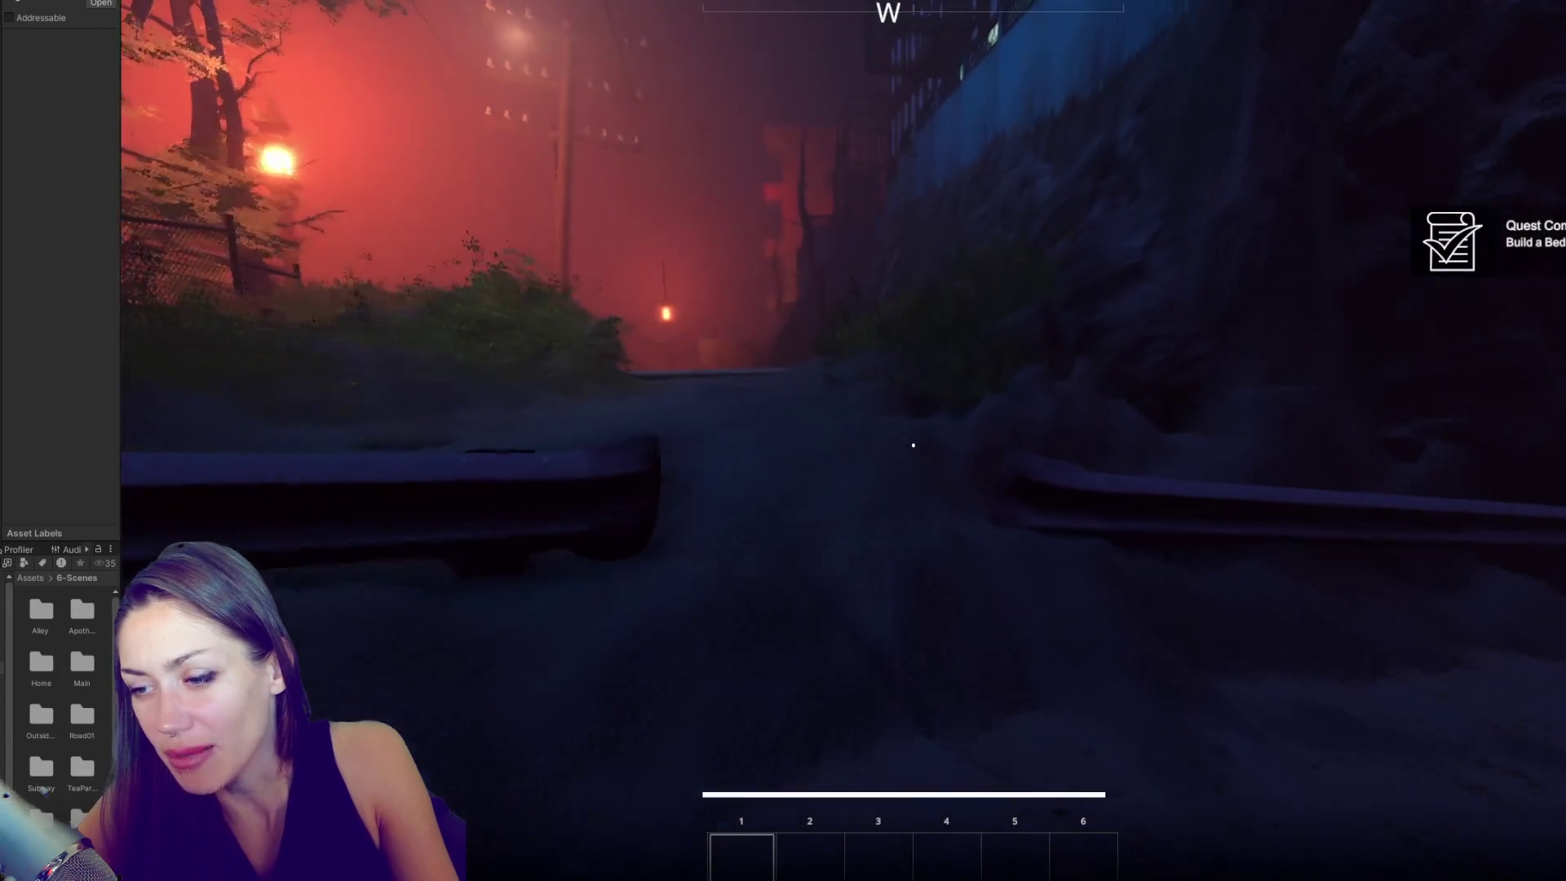
key("w")
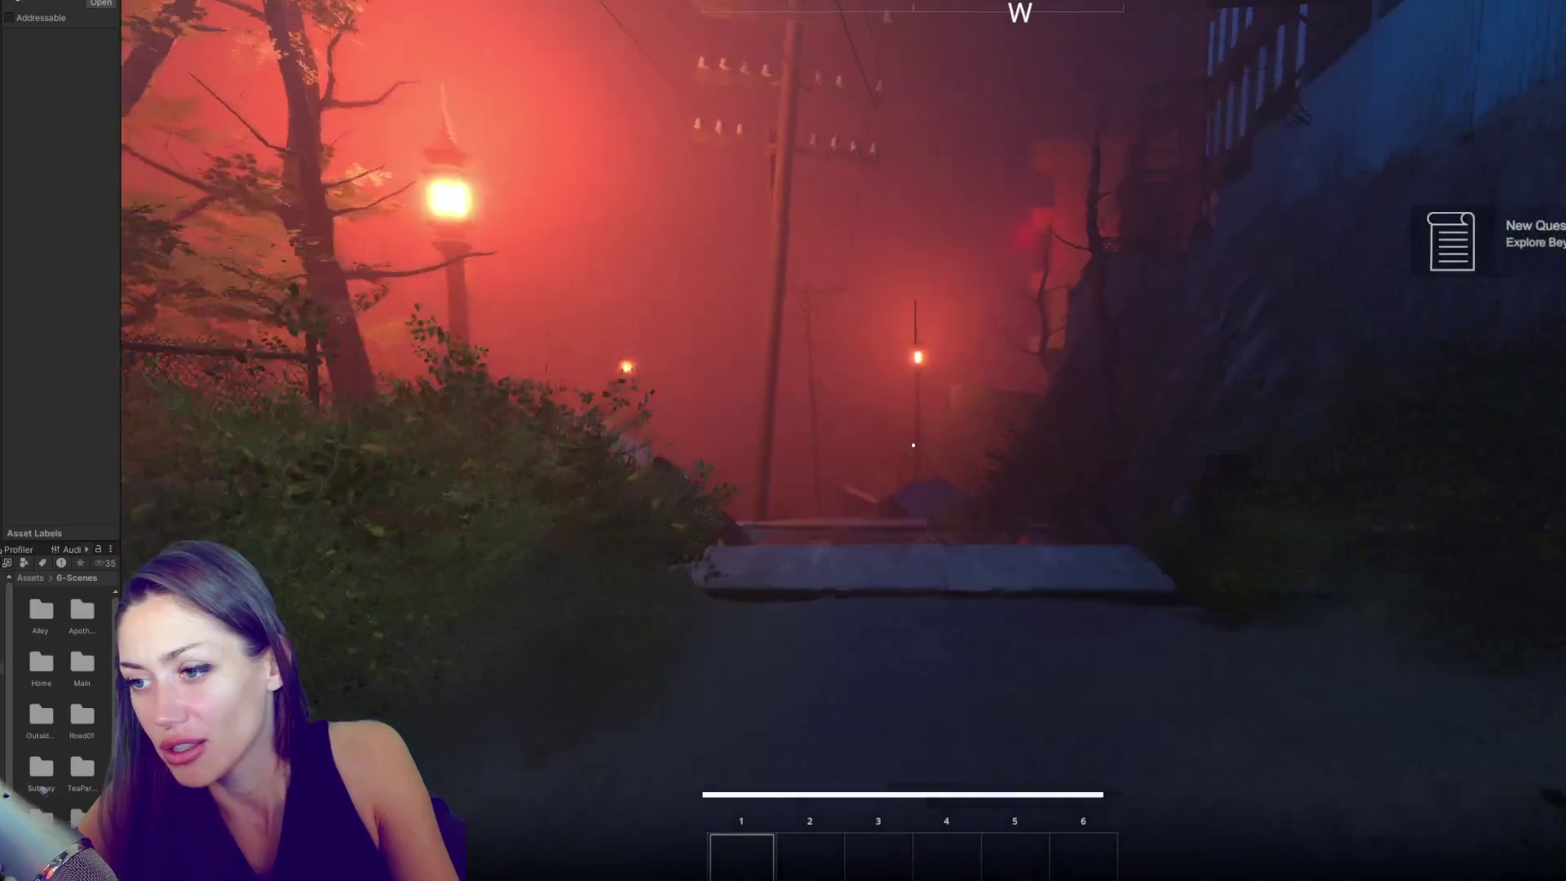
key("w")
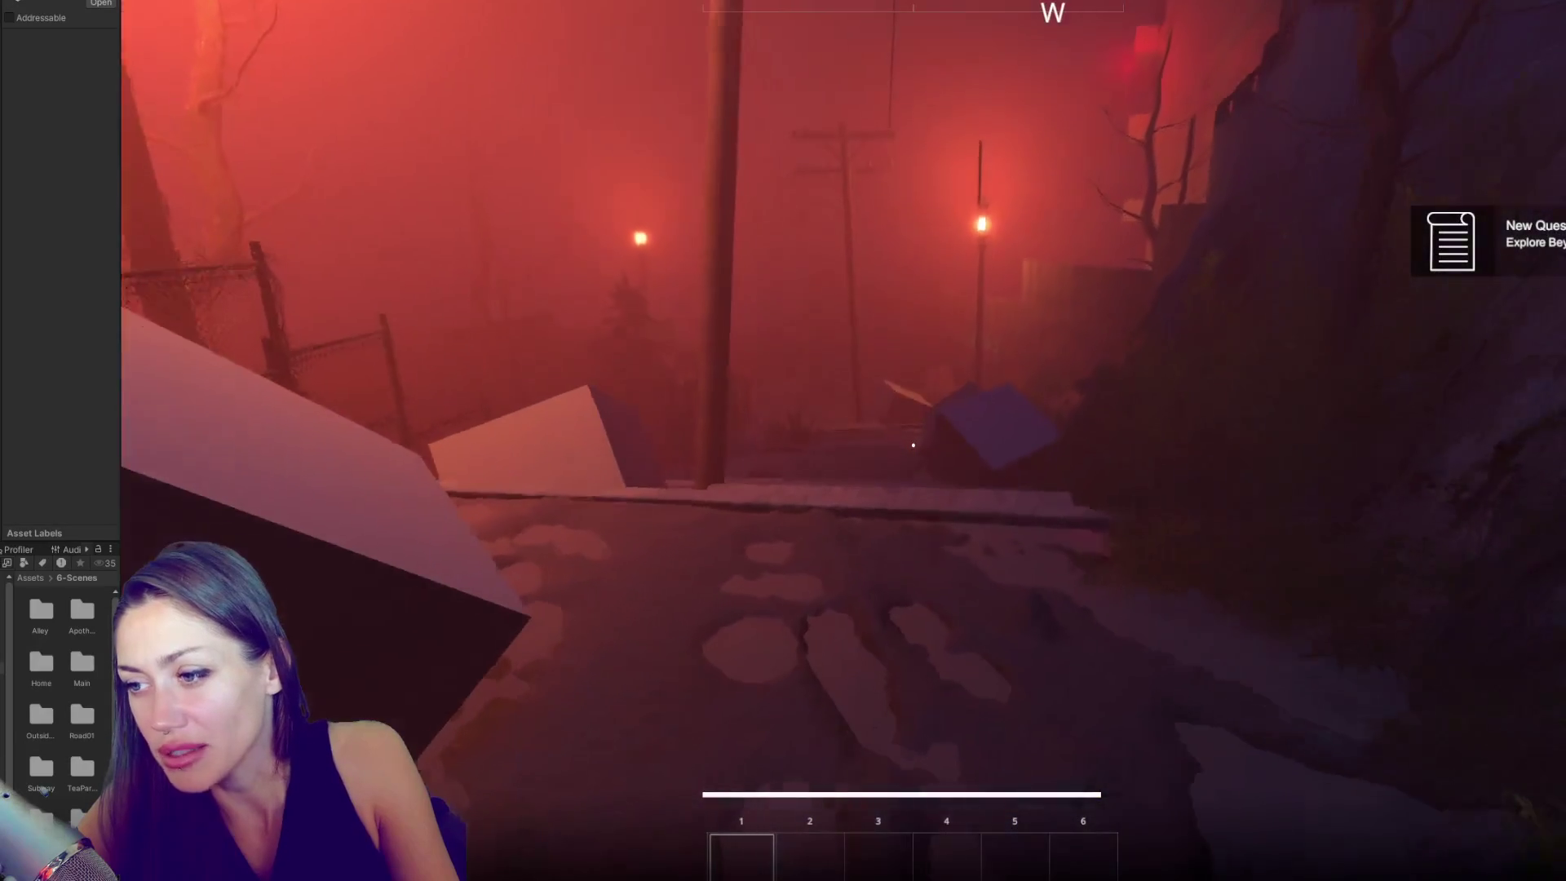
key("w")
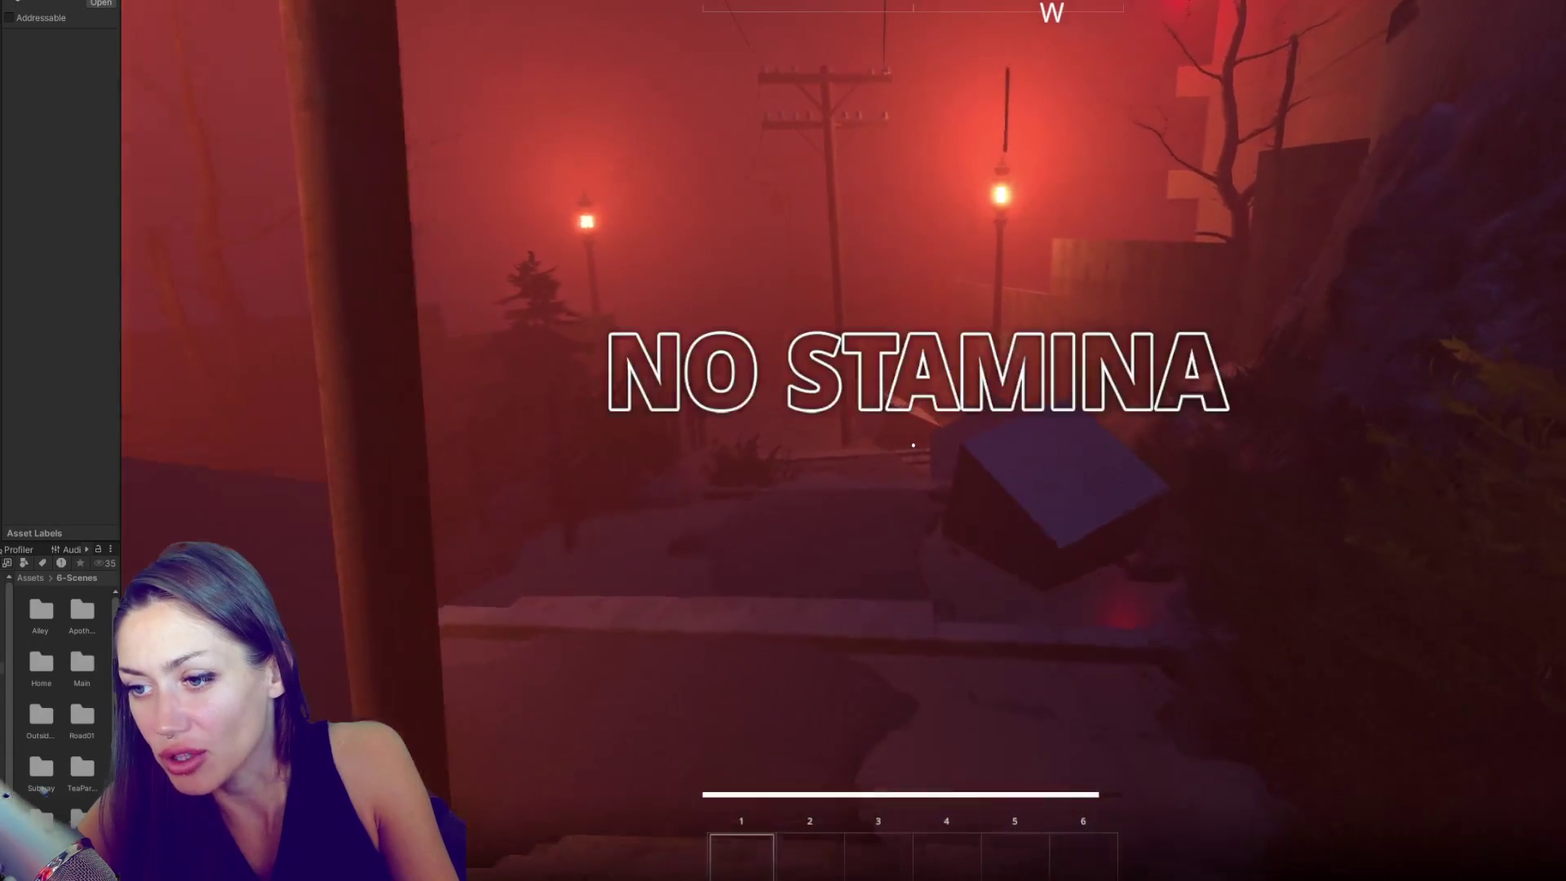
key("w")
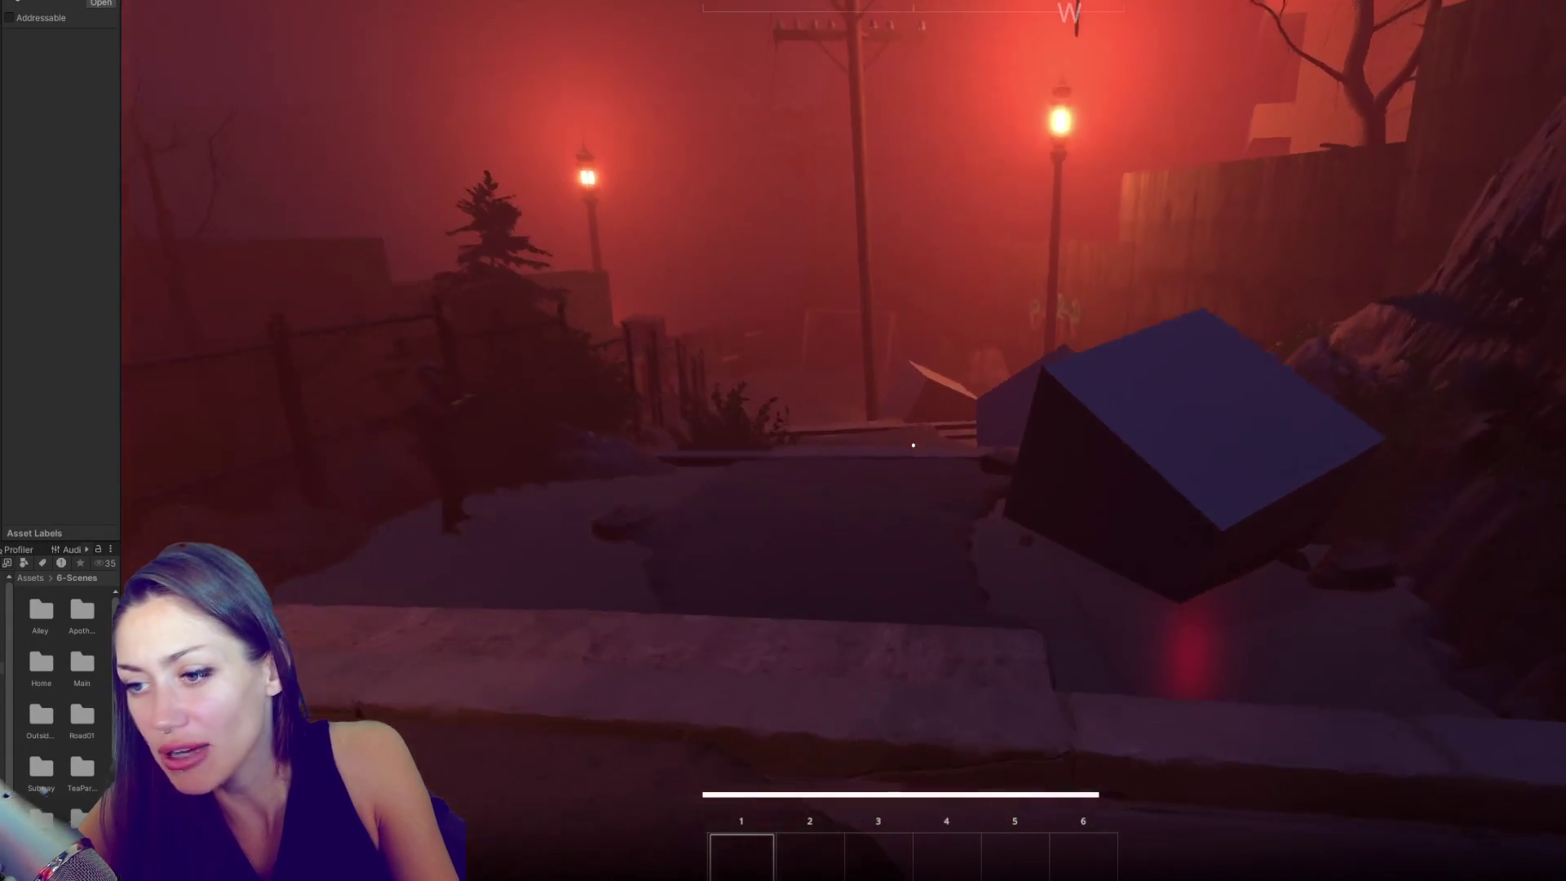
key("w")
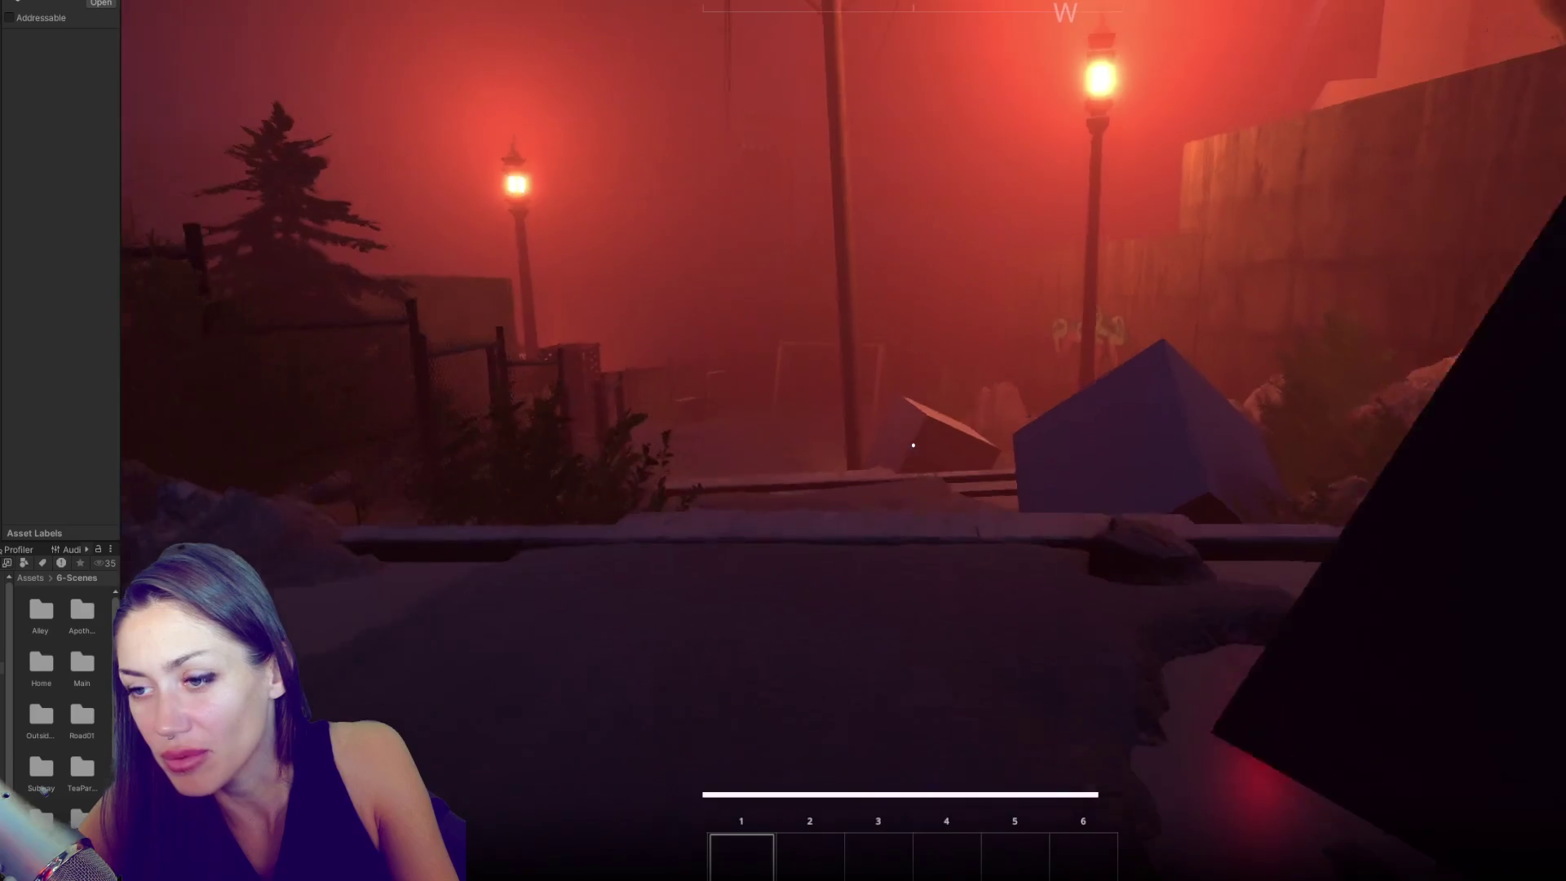
key("w")
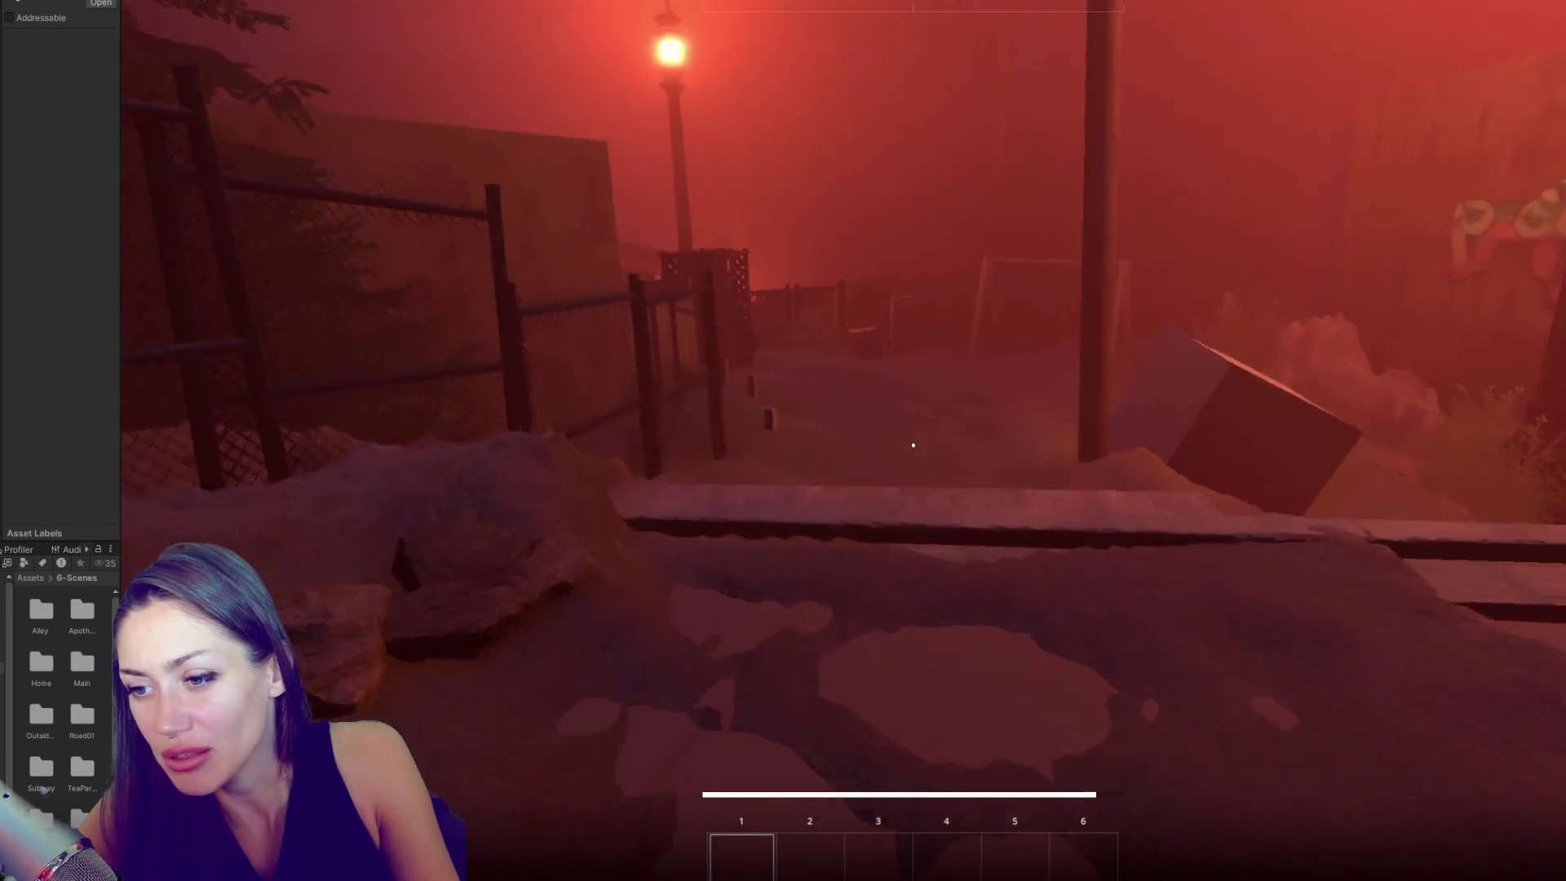
key("w")
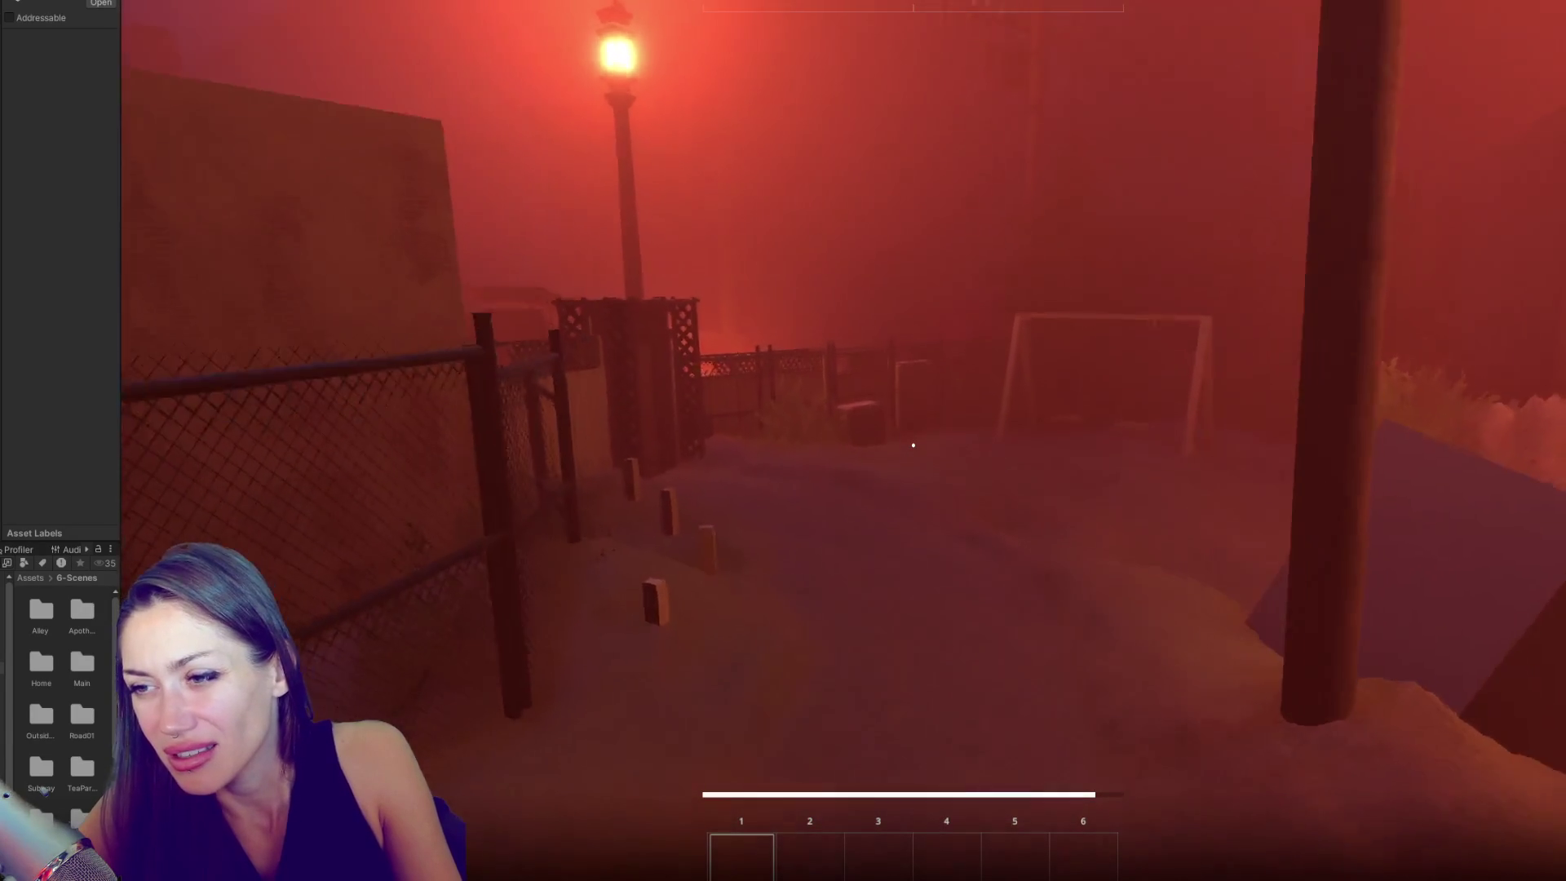
key("w")
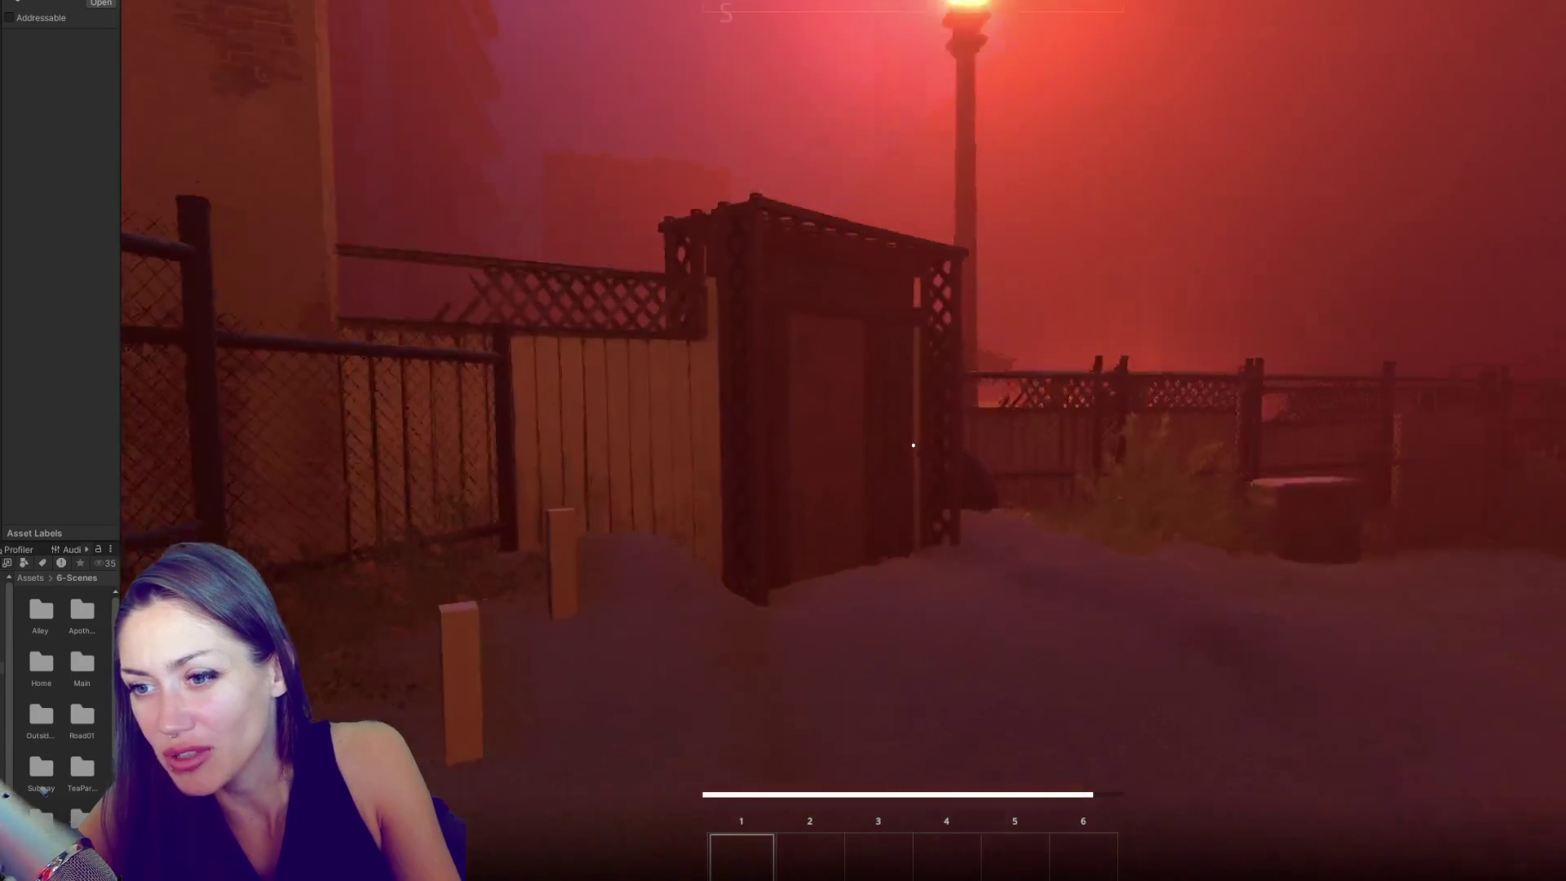
key("w")
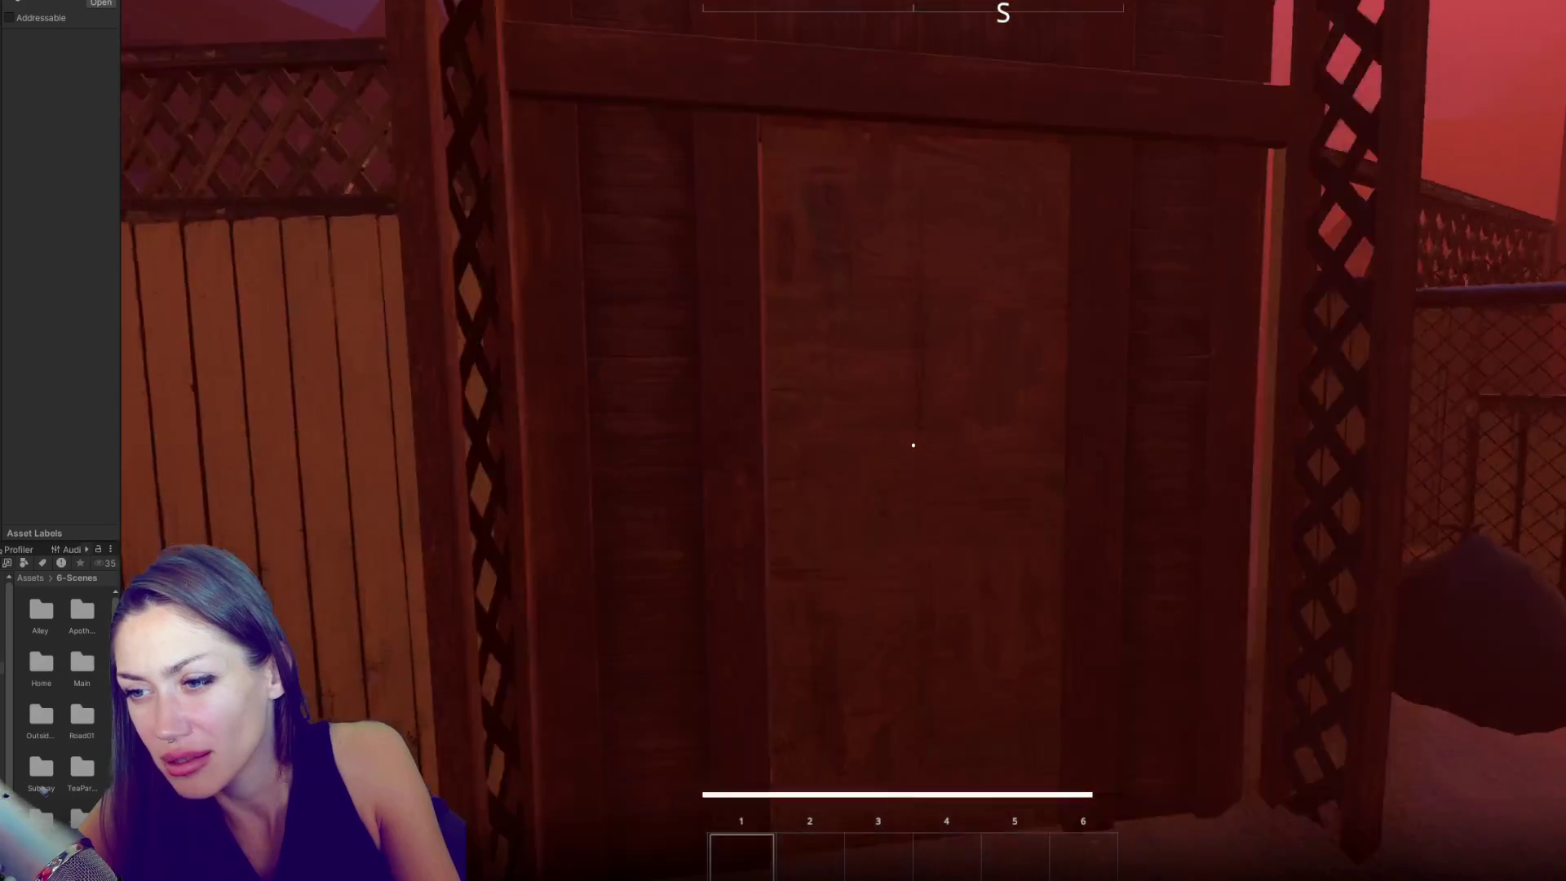
key("e")
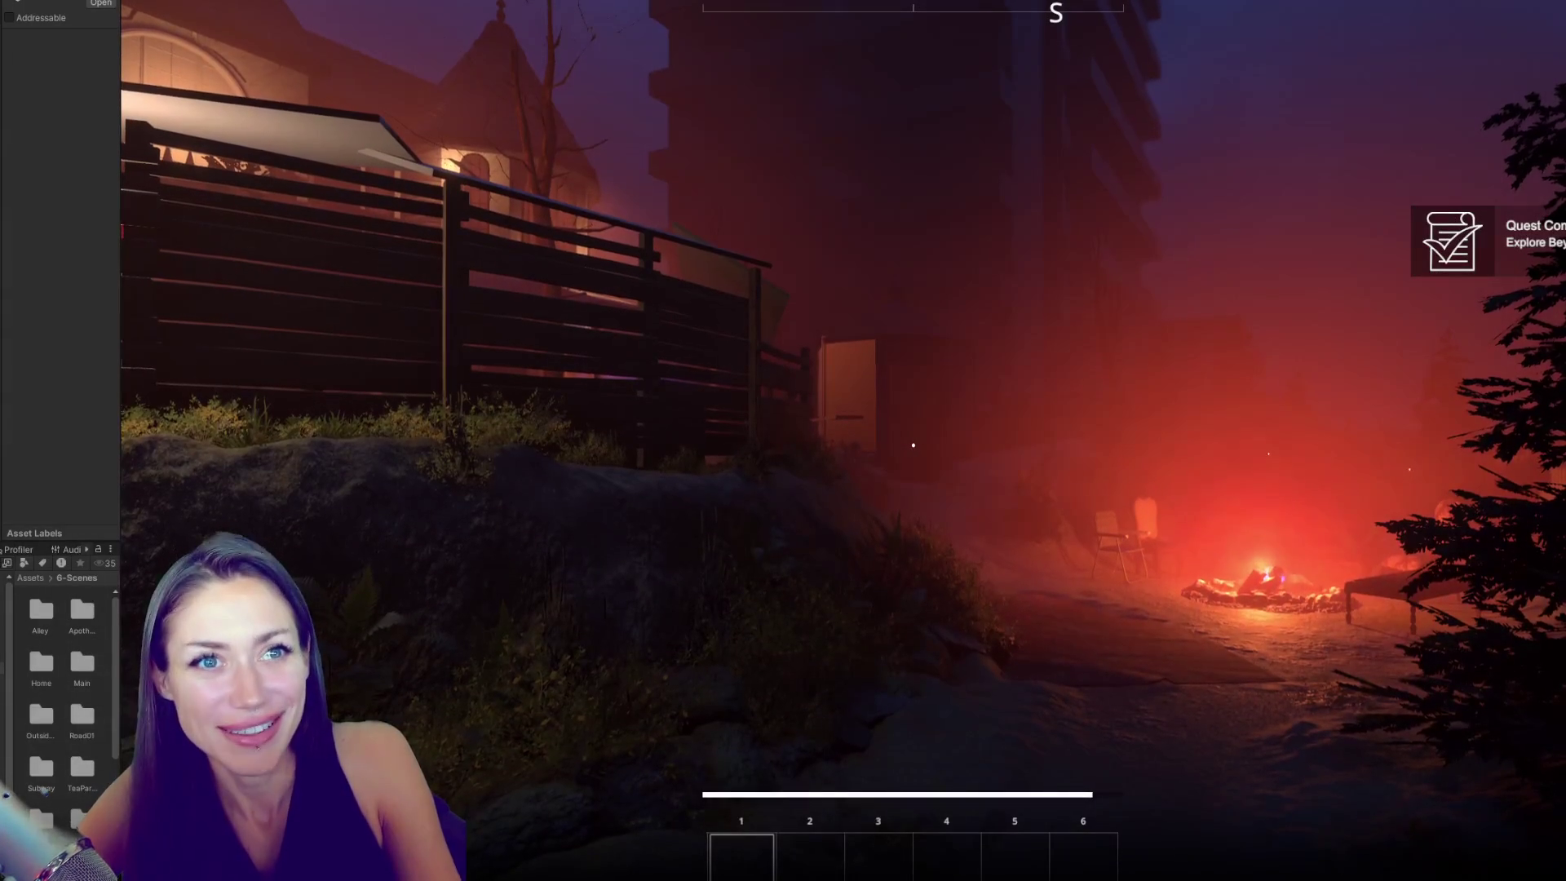
- Walk past the campfire, across the porch and through the shop room to the dark doorway
mouse_move(912, 444)
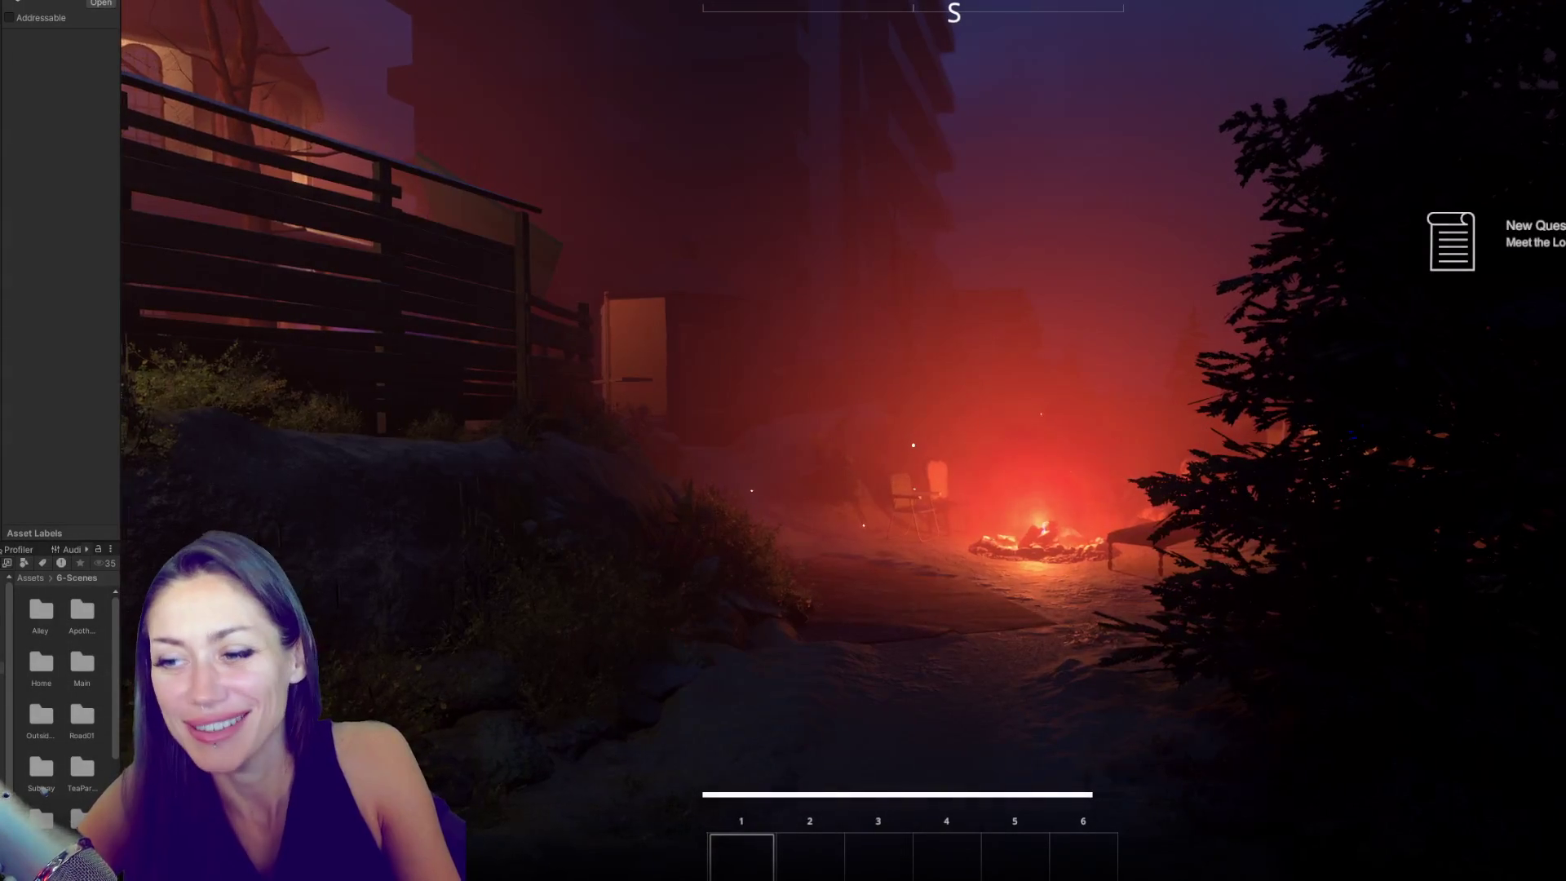
key("w")
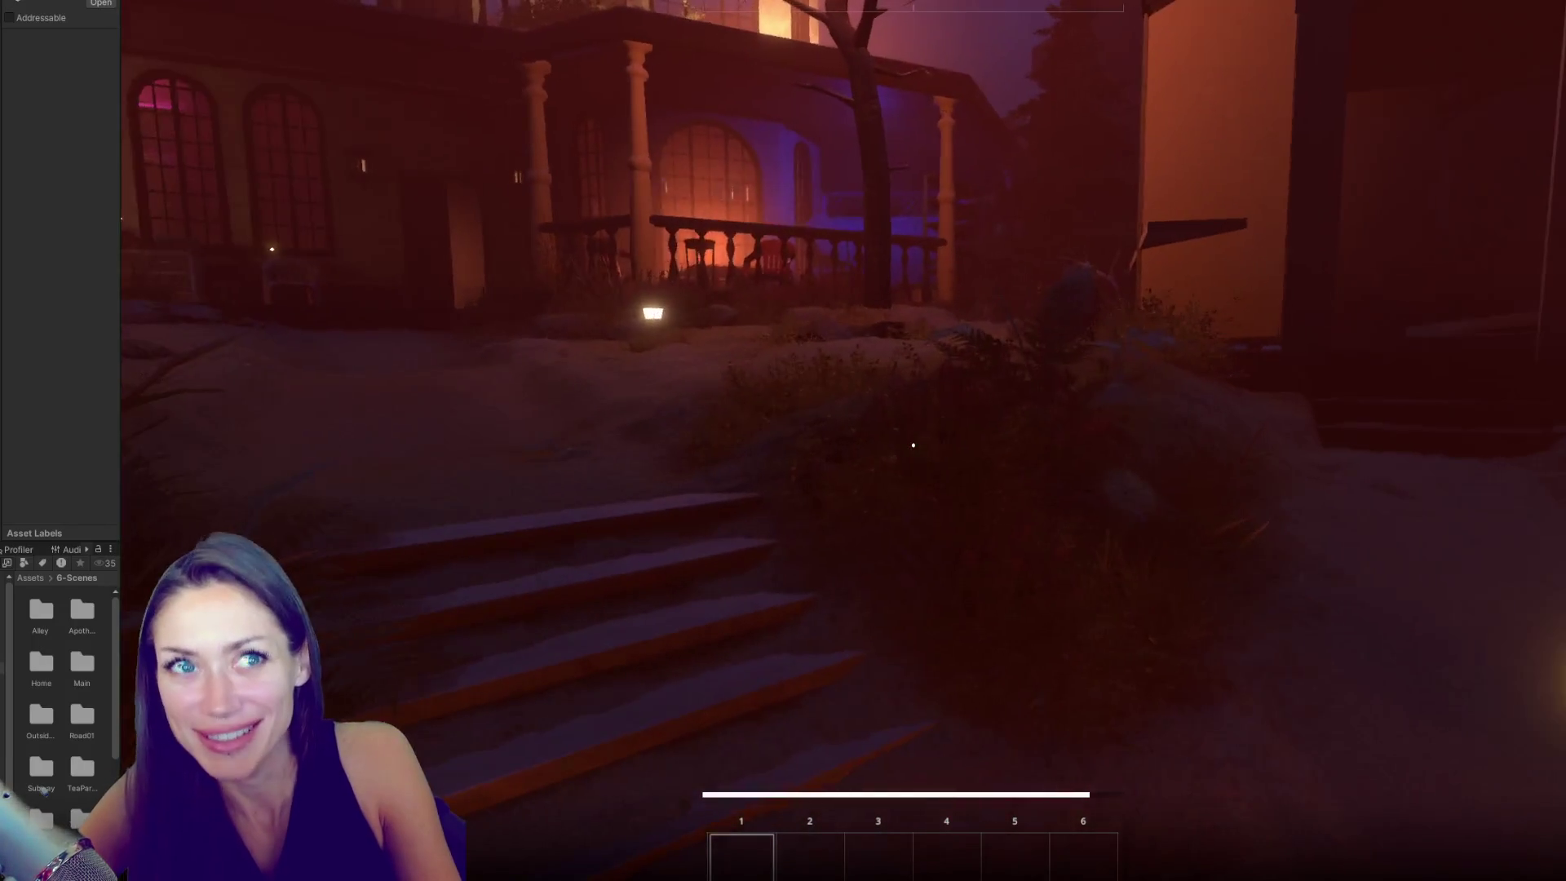
key("w")
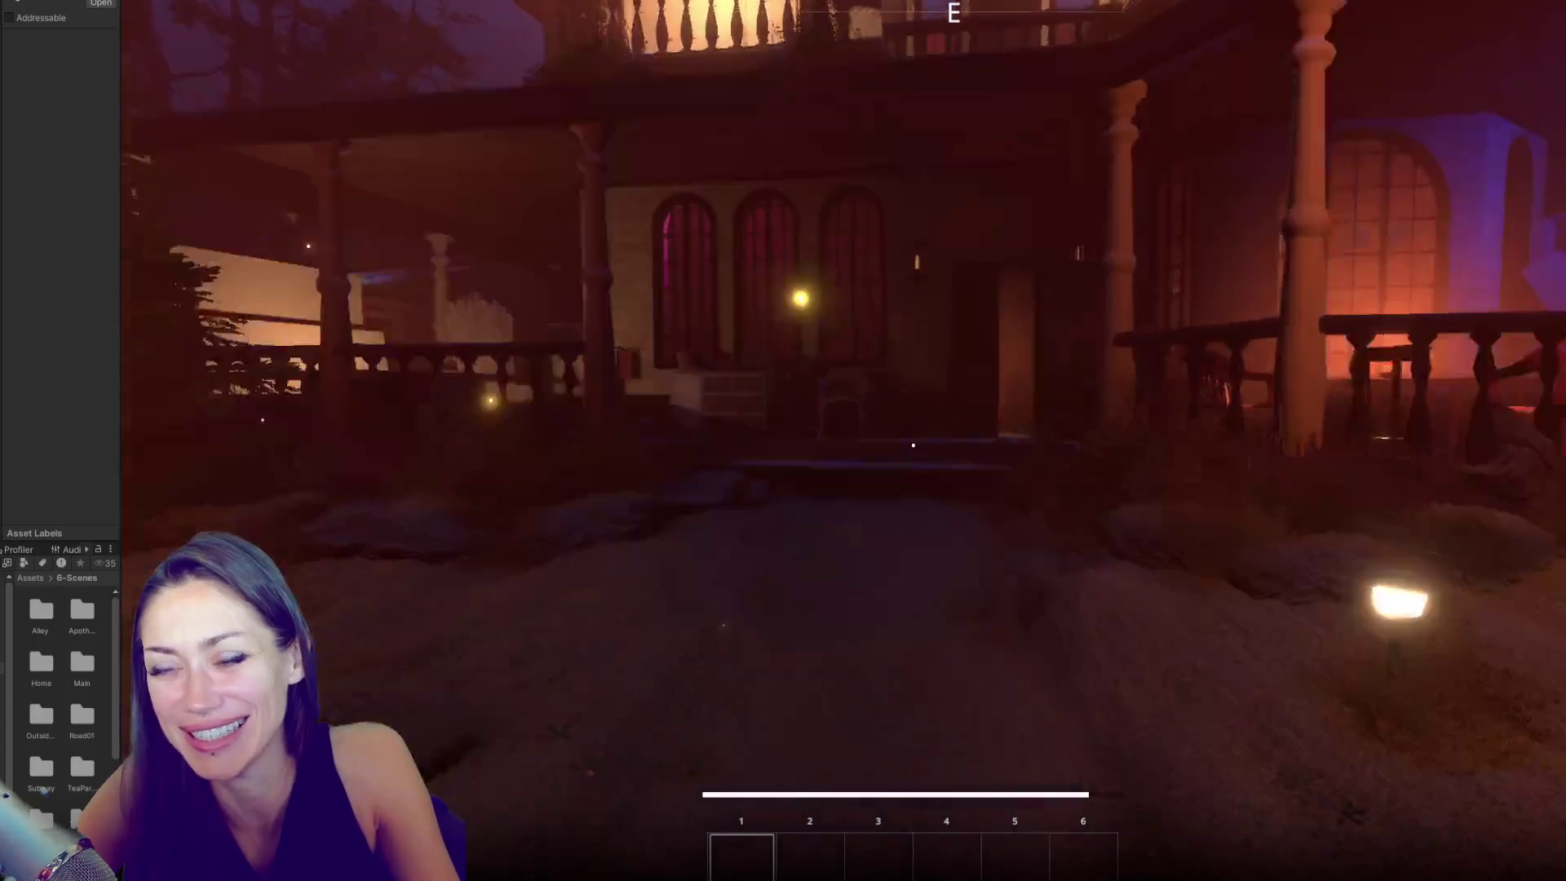
key("w")
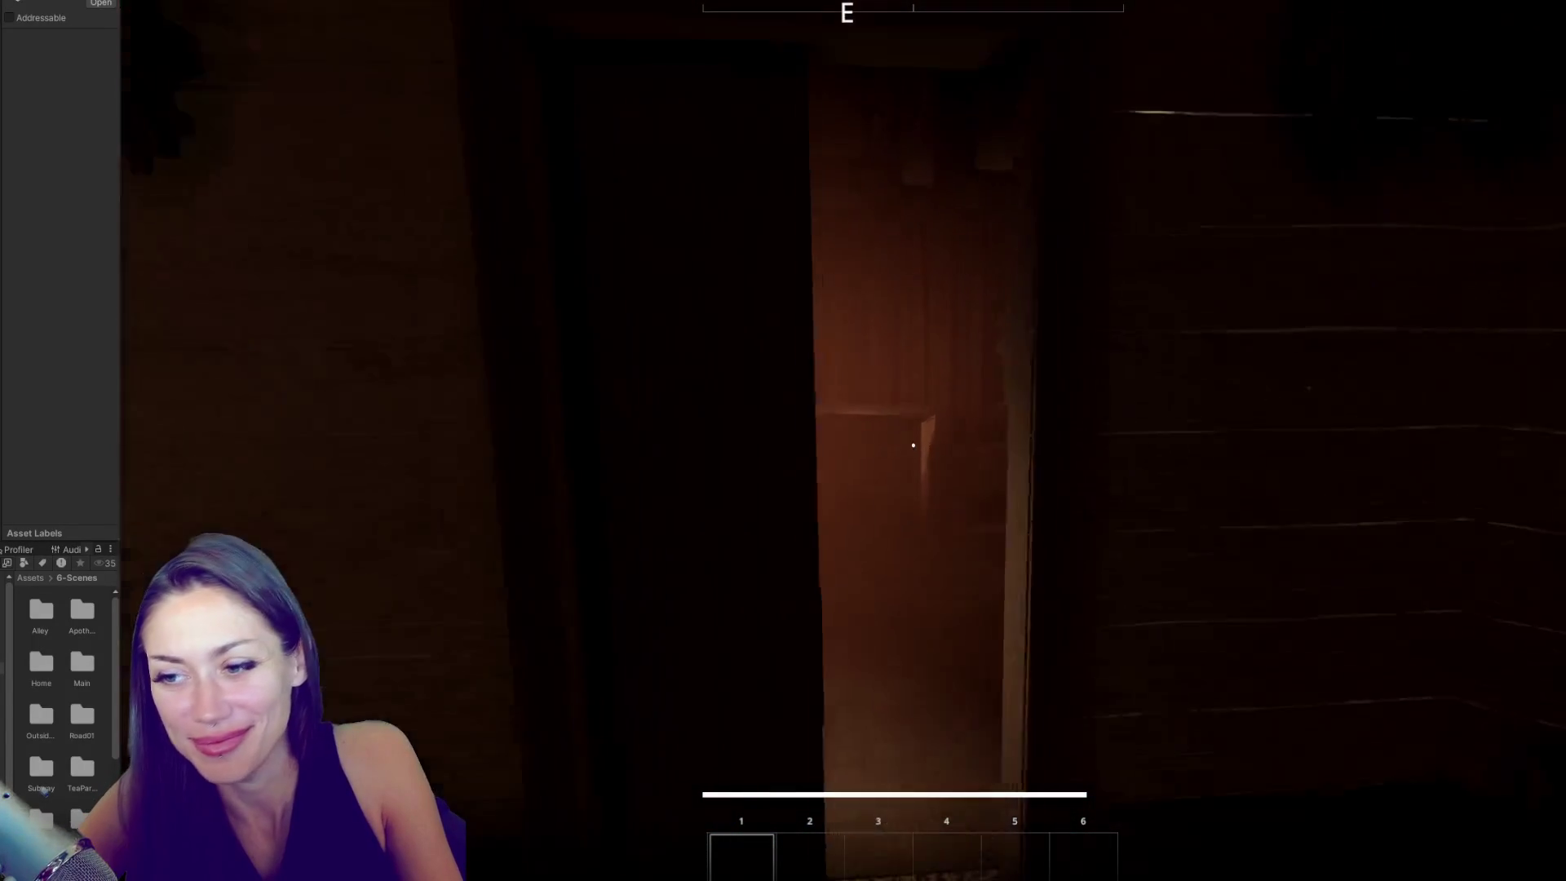
key("w")
key("w")
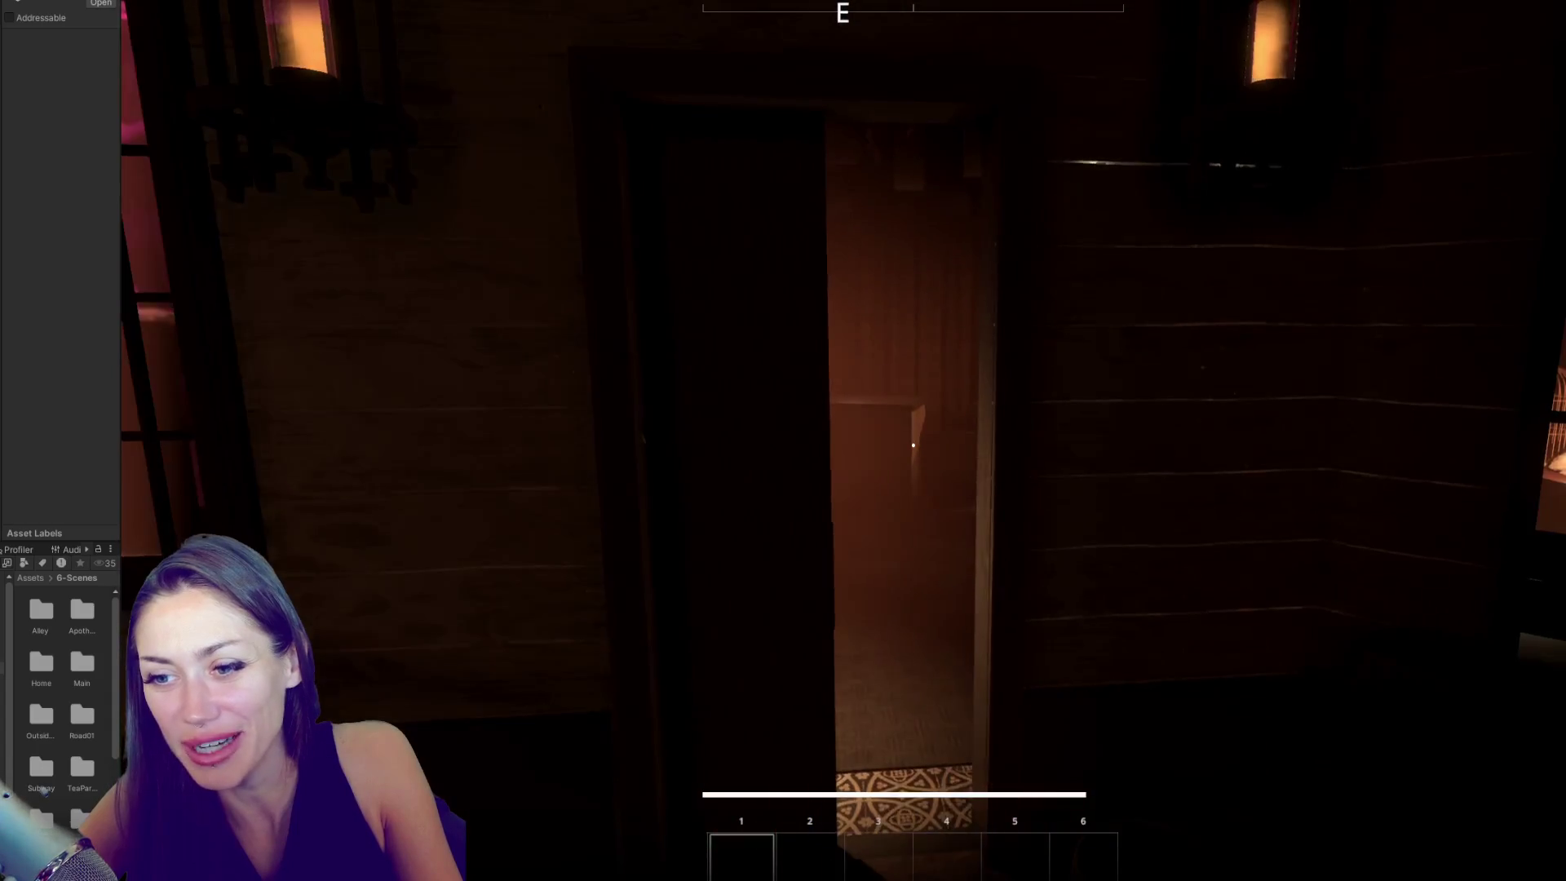
key("w")
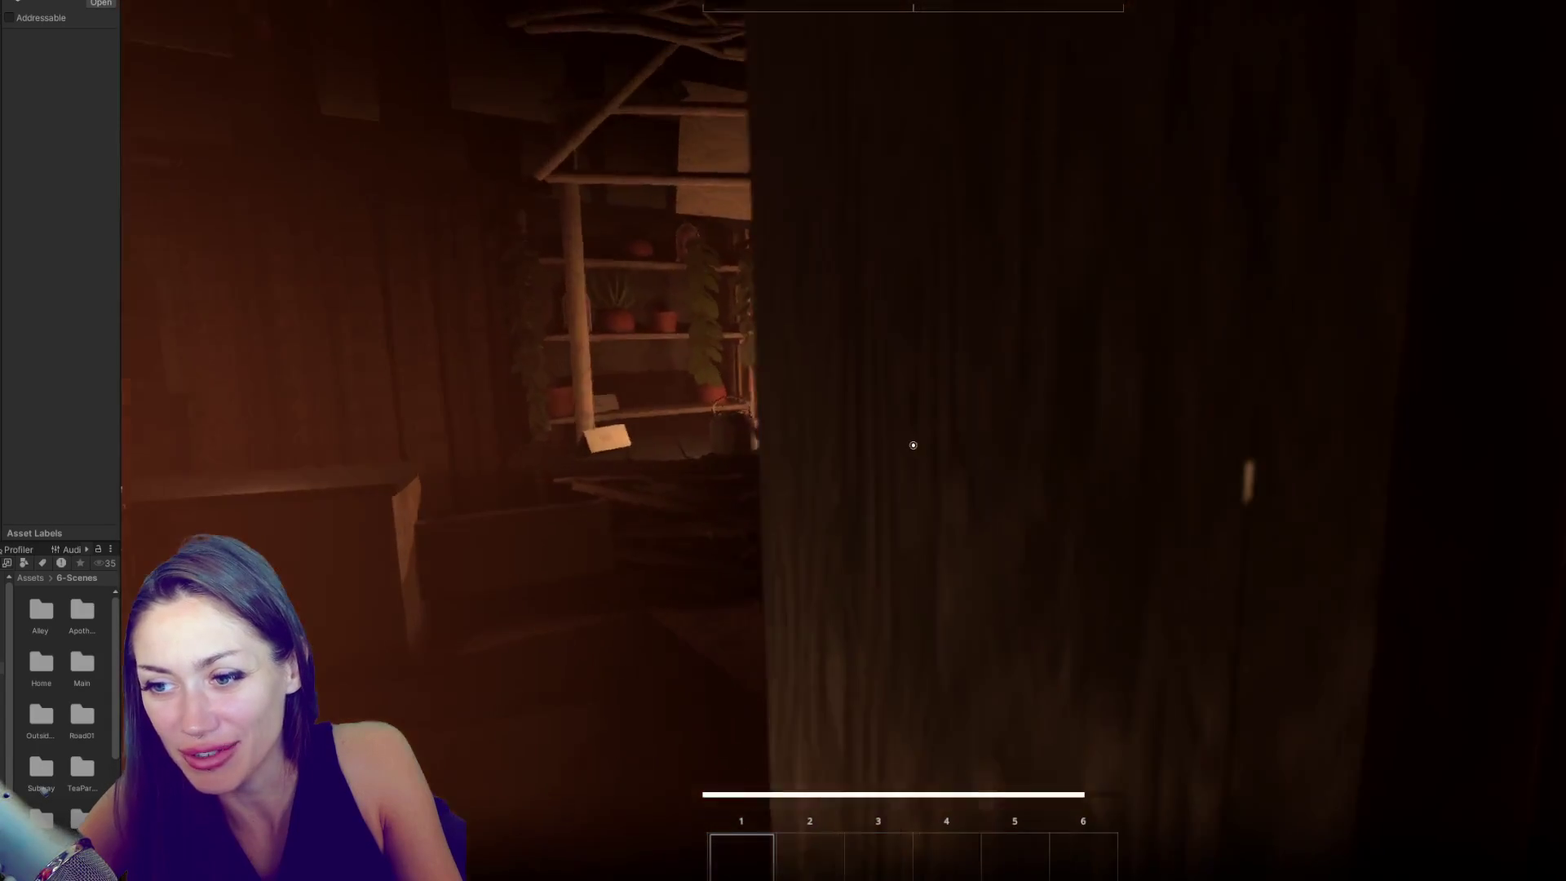
key("w")
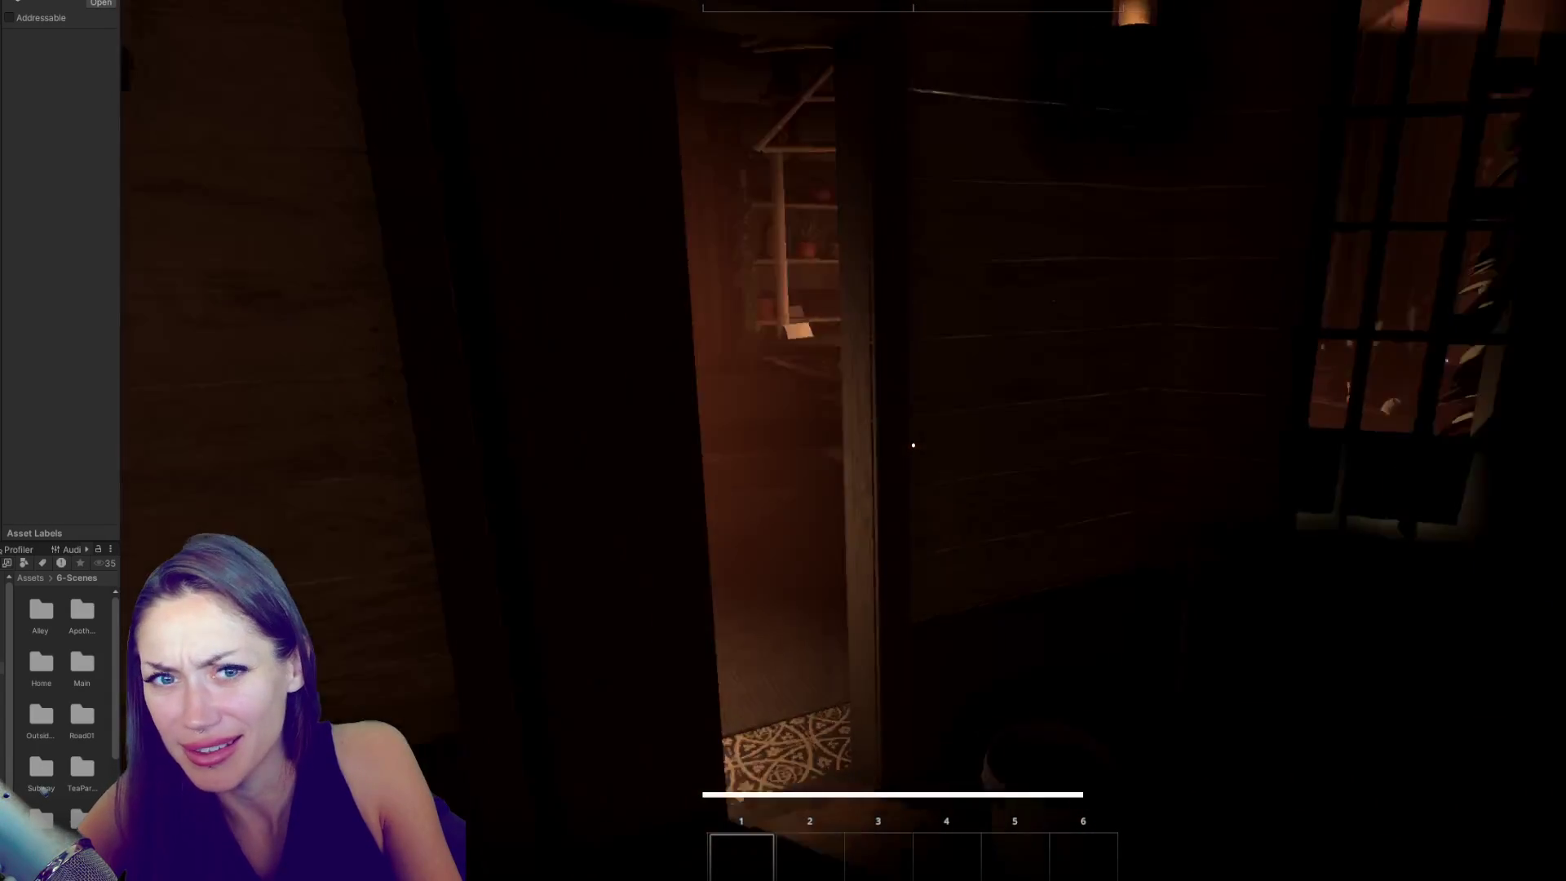
key("w")
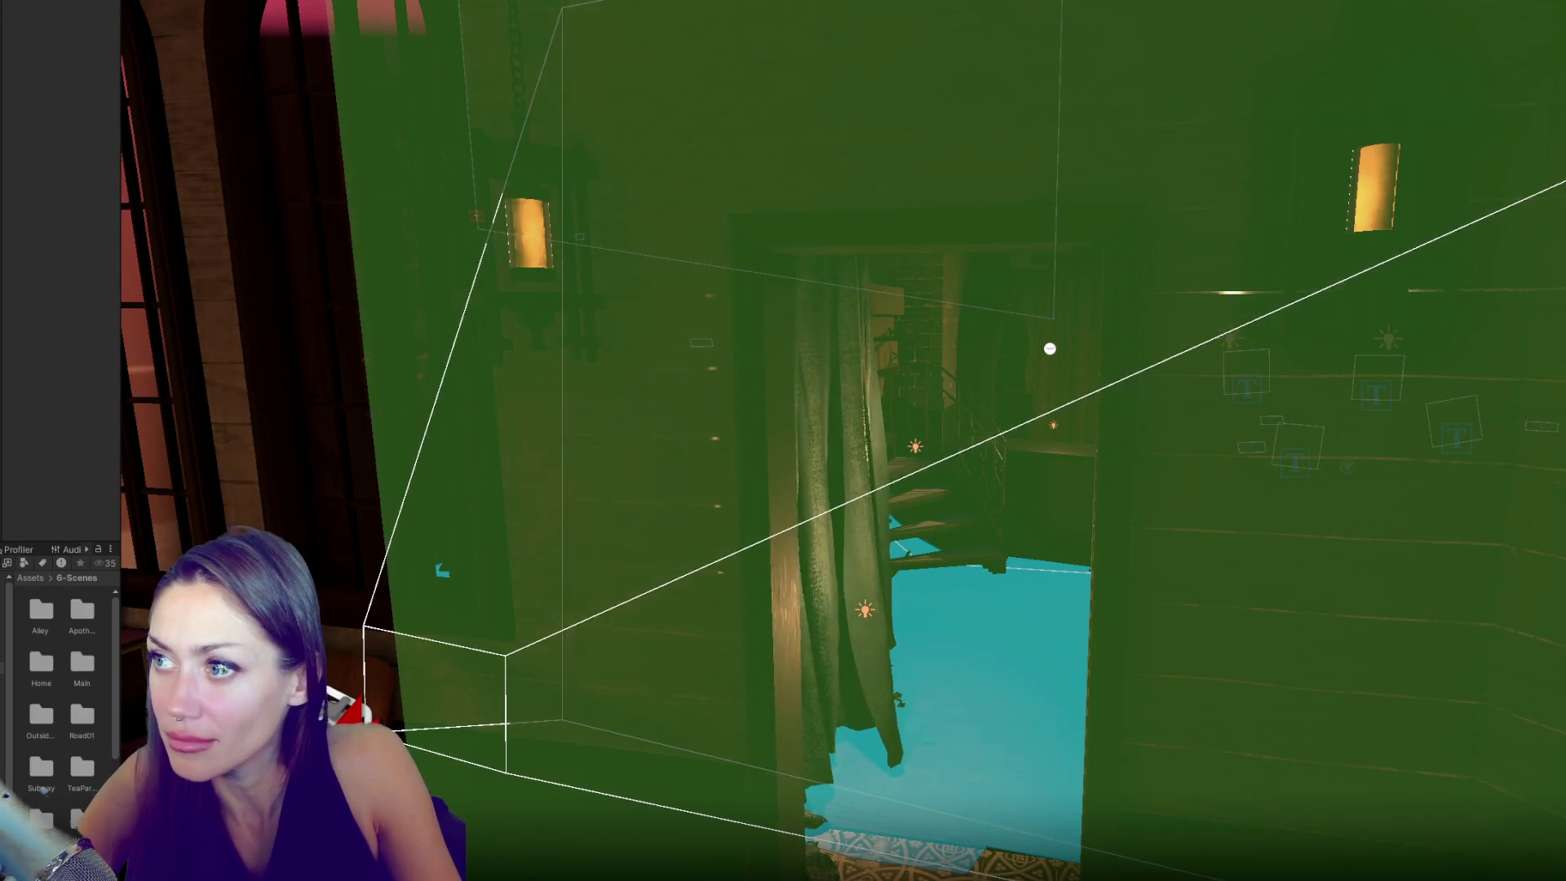
- Hide the volume overlay and scene gizmos with Ctrl+2
key("ctrl+2")
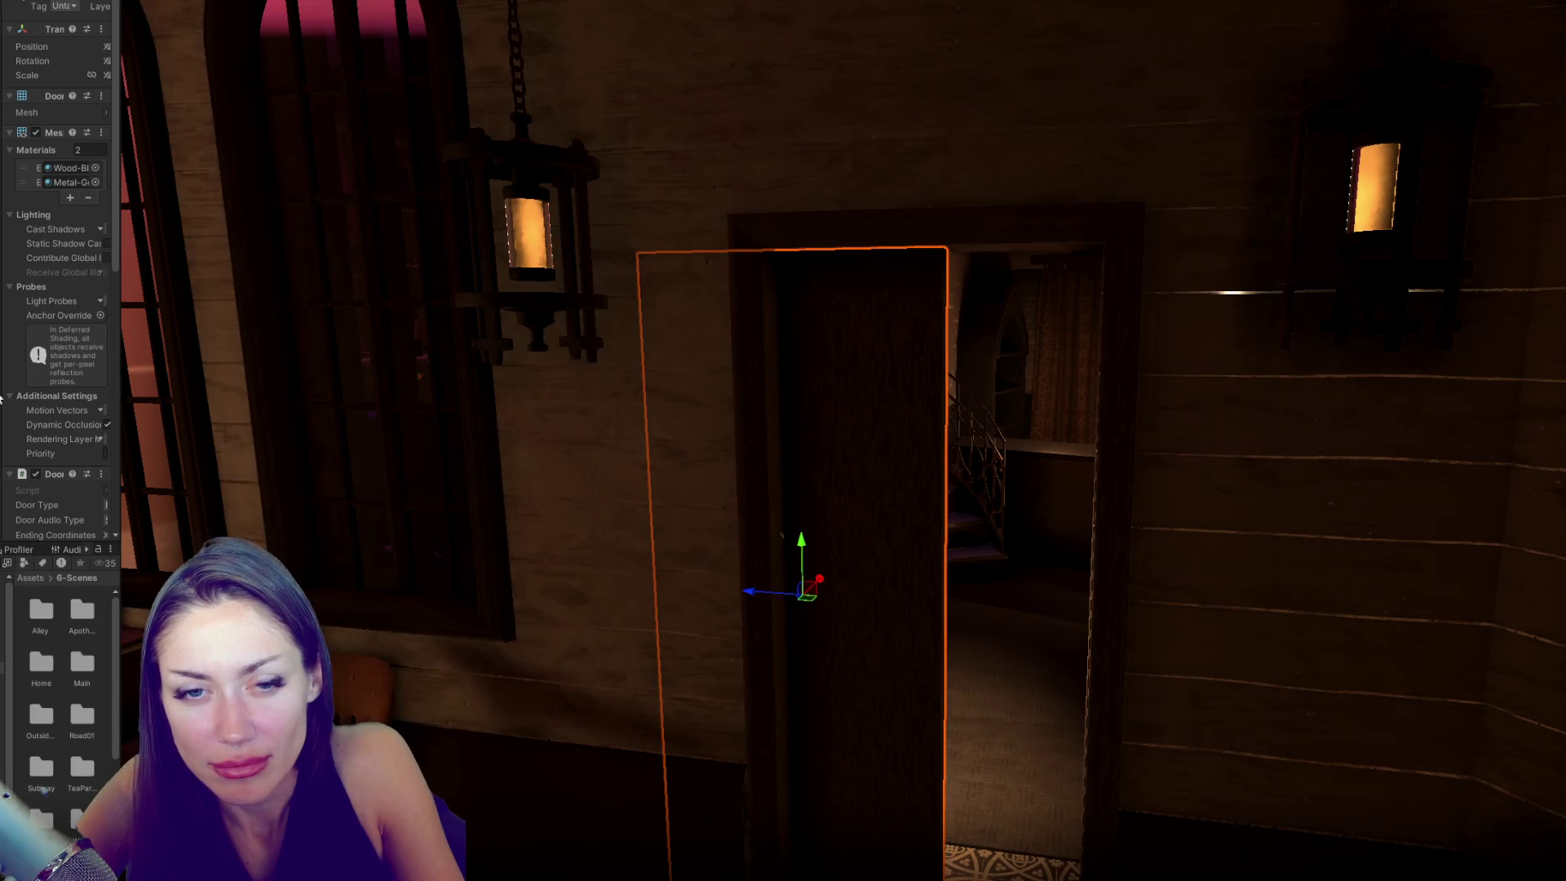
- Shift the door slightly left, then play-test the chalkboard's Todays Items menu and spiral stairs
left_click_drag(726, 589, 622, 575)
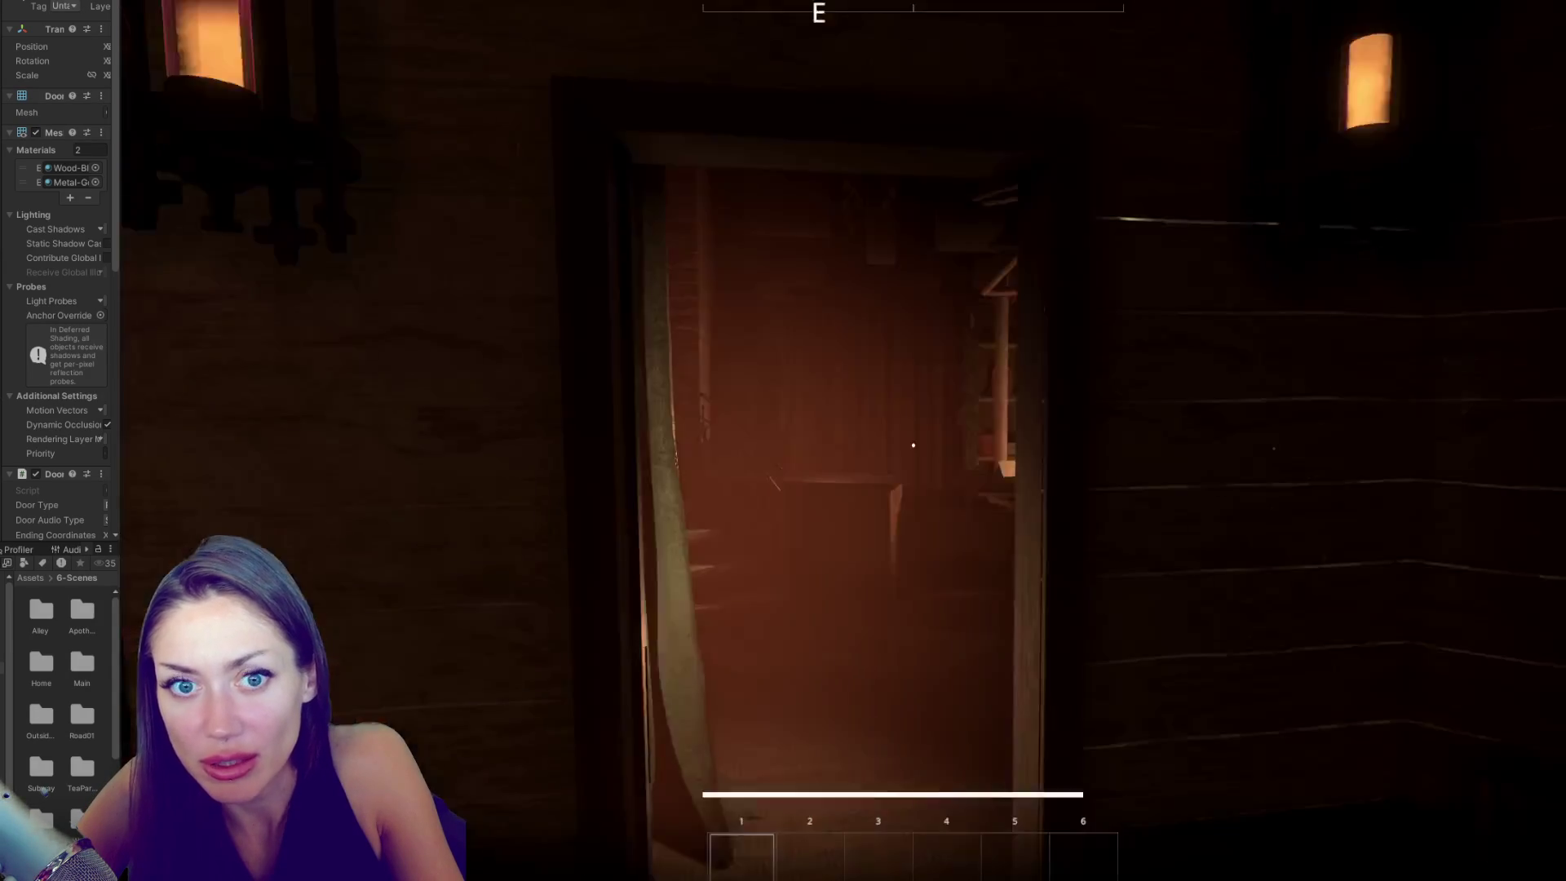
key("w")
key("e")
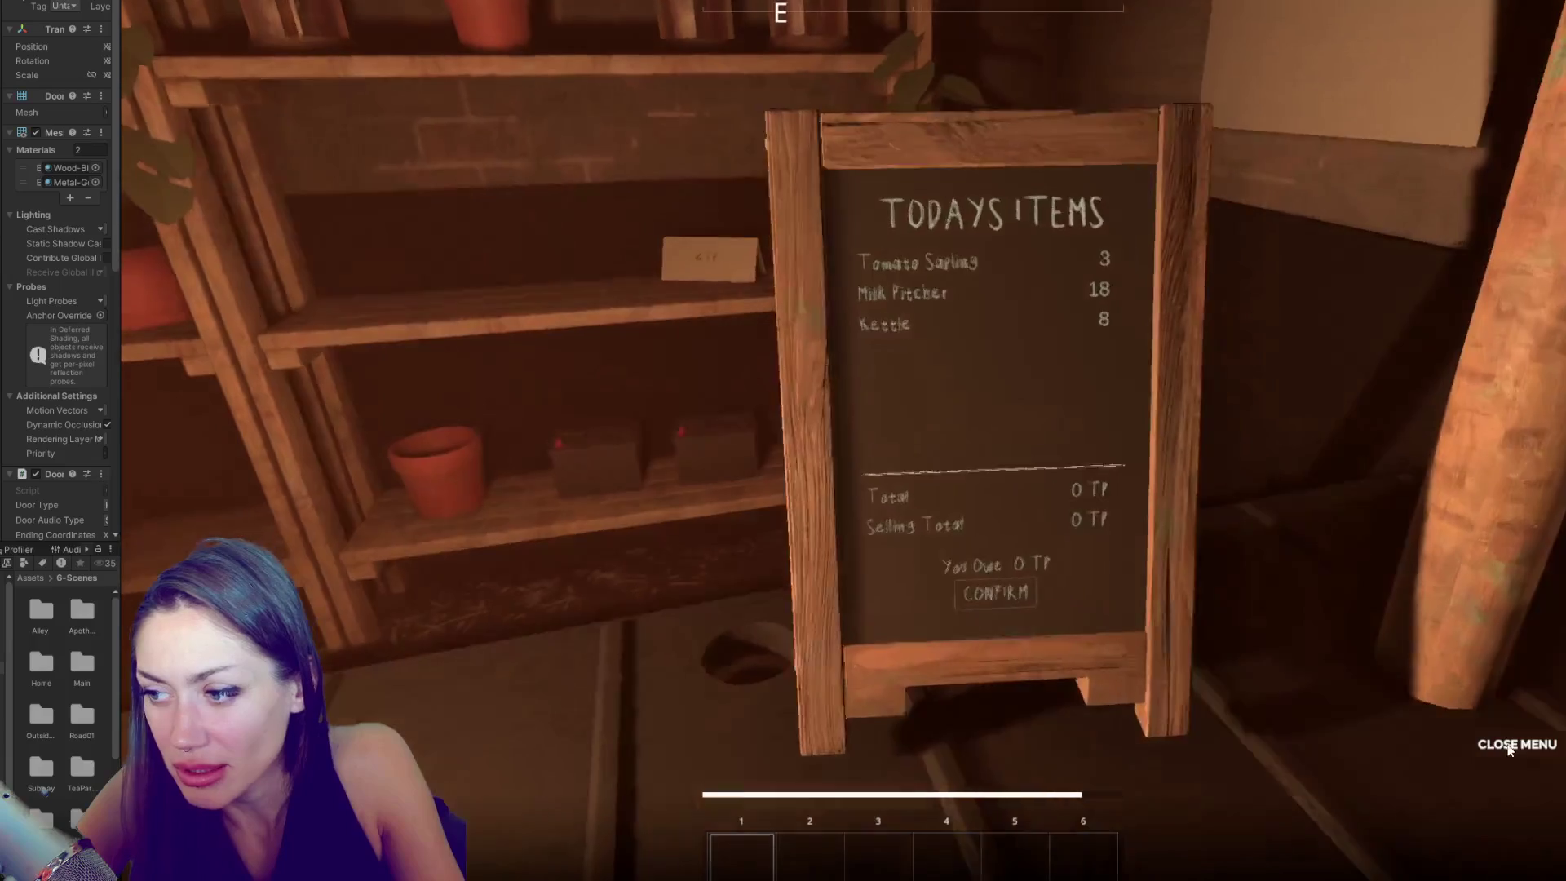
key("e")
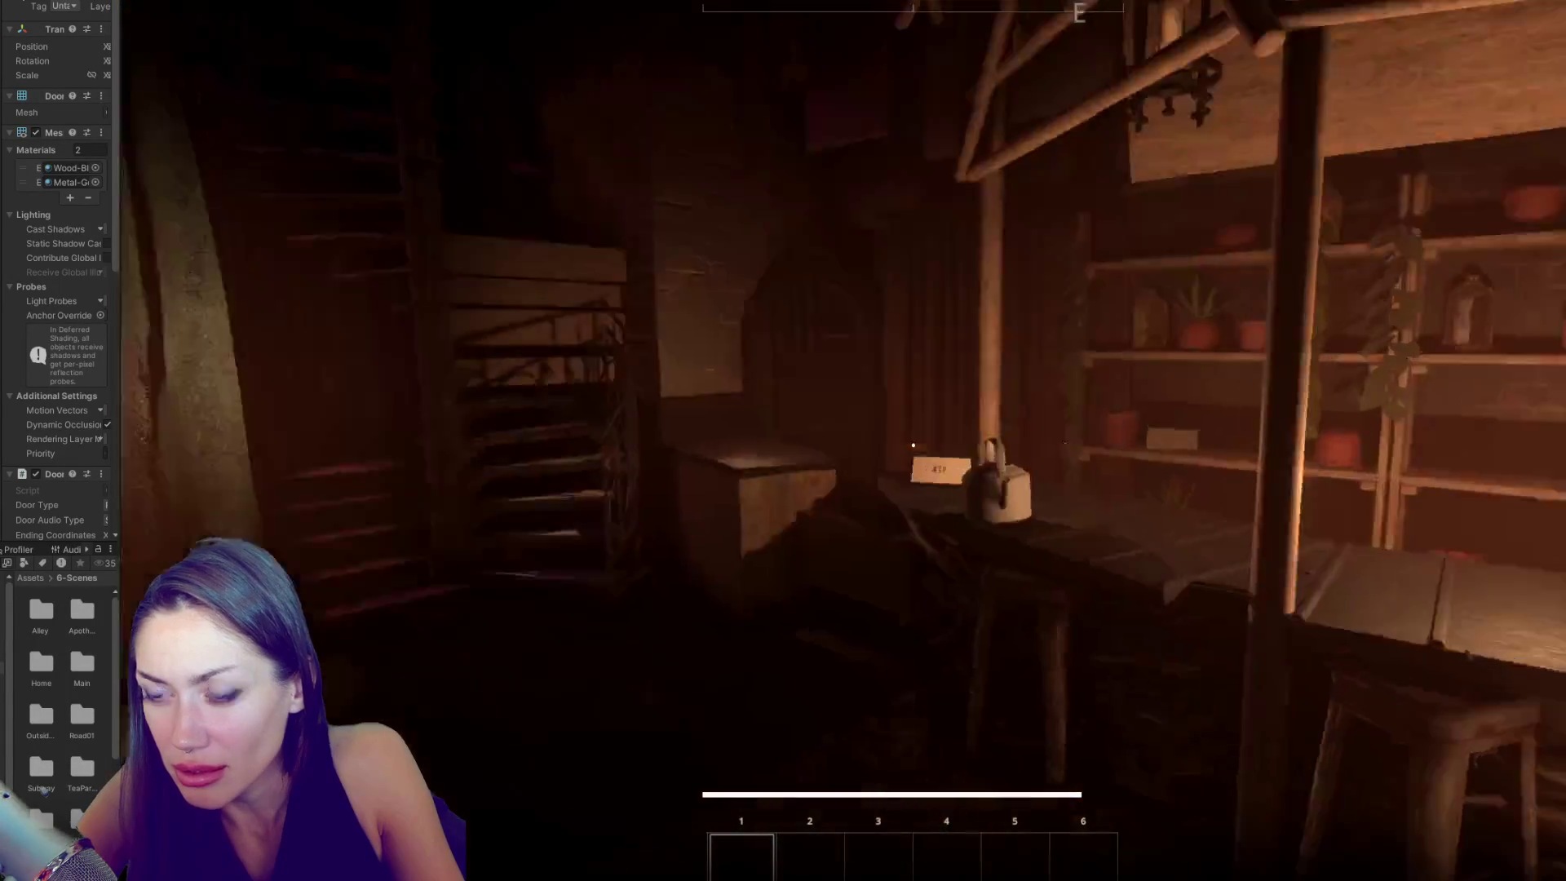
key("w")
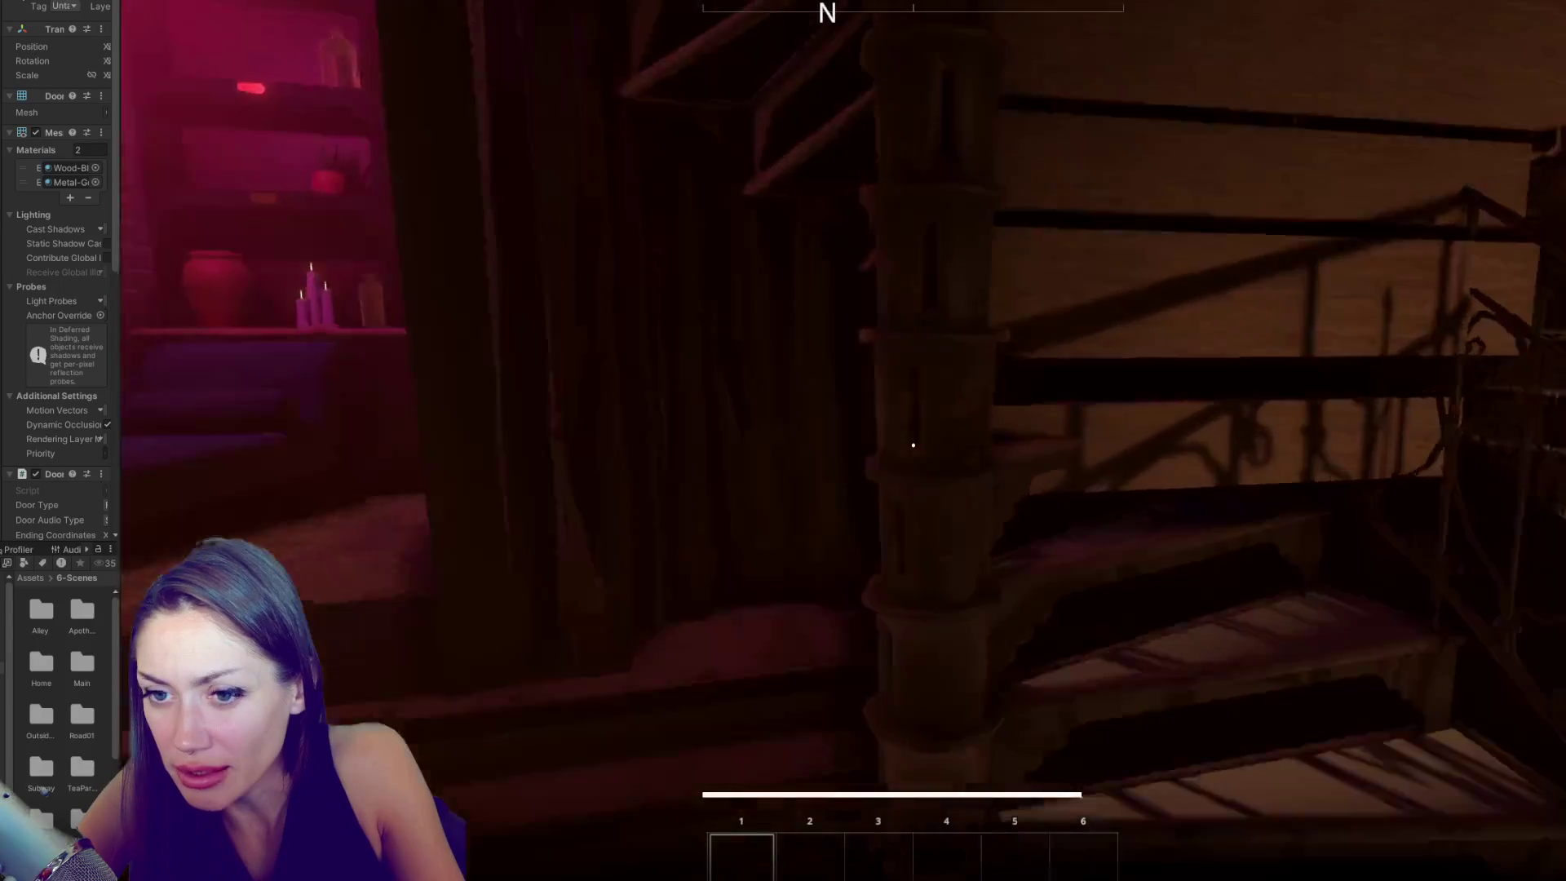
- Stop the game and widen the project panel
key("Escape")
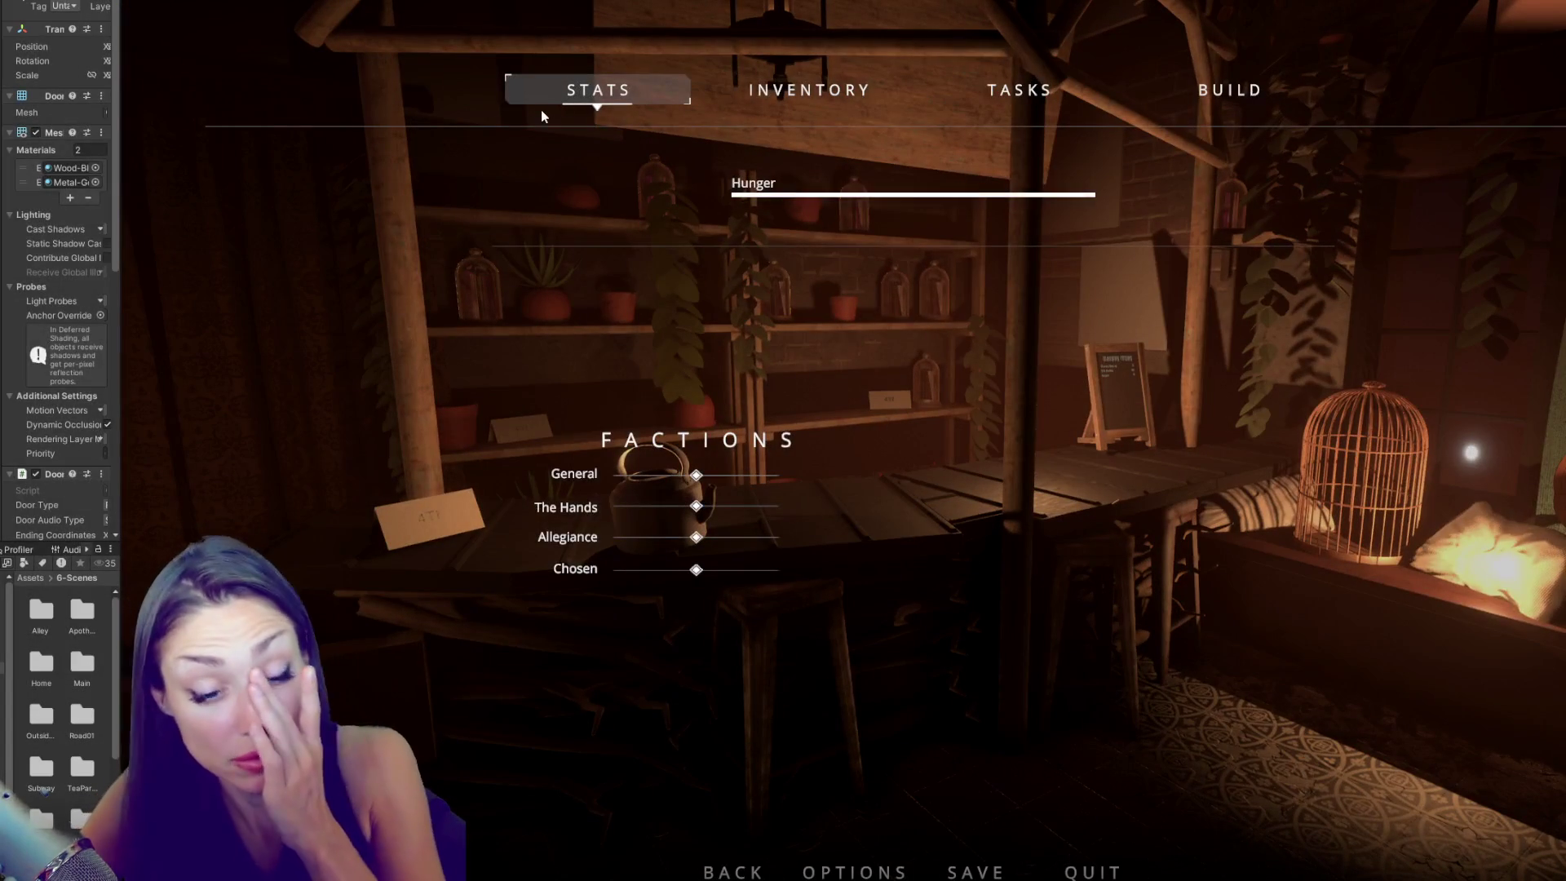
key("ctrl+p")
left_click_drag(121, 416, 276, 416)
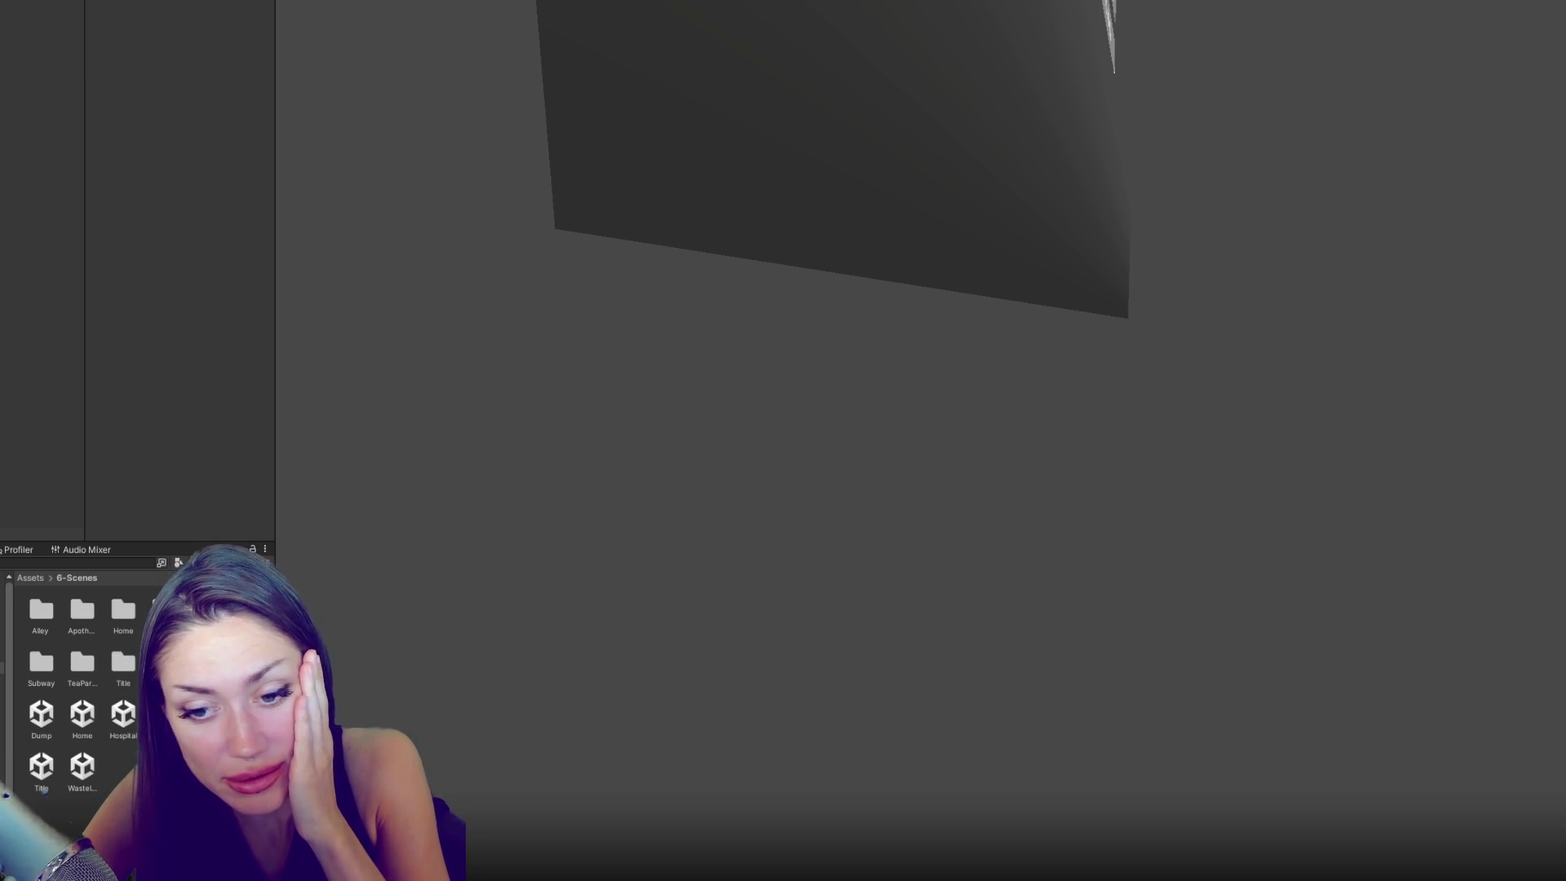
- Widen the left project panel further to reveal the Alley, Home, Title and World subfolders
left_click_drag(283, 416, 326, 416)
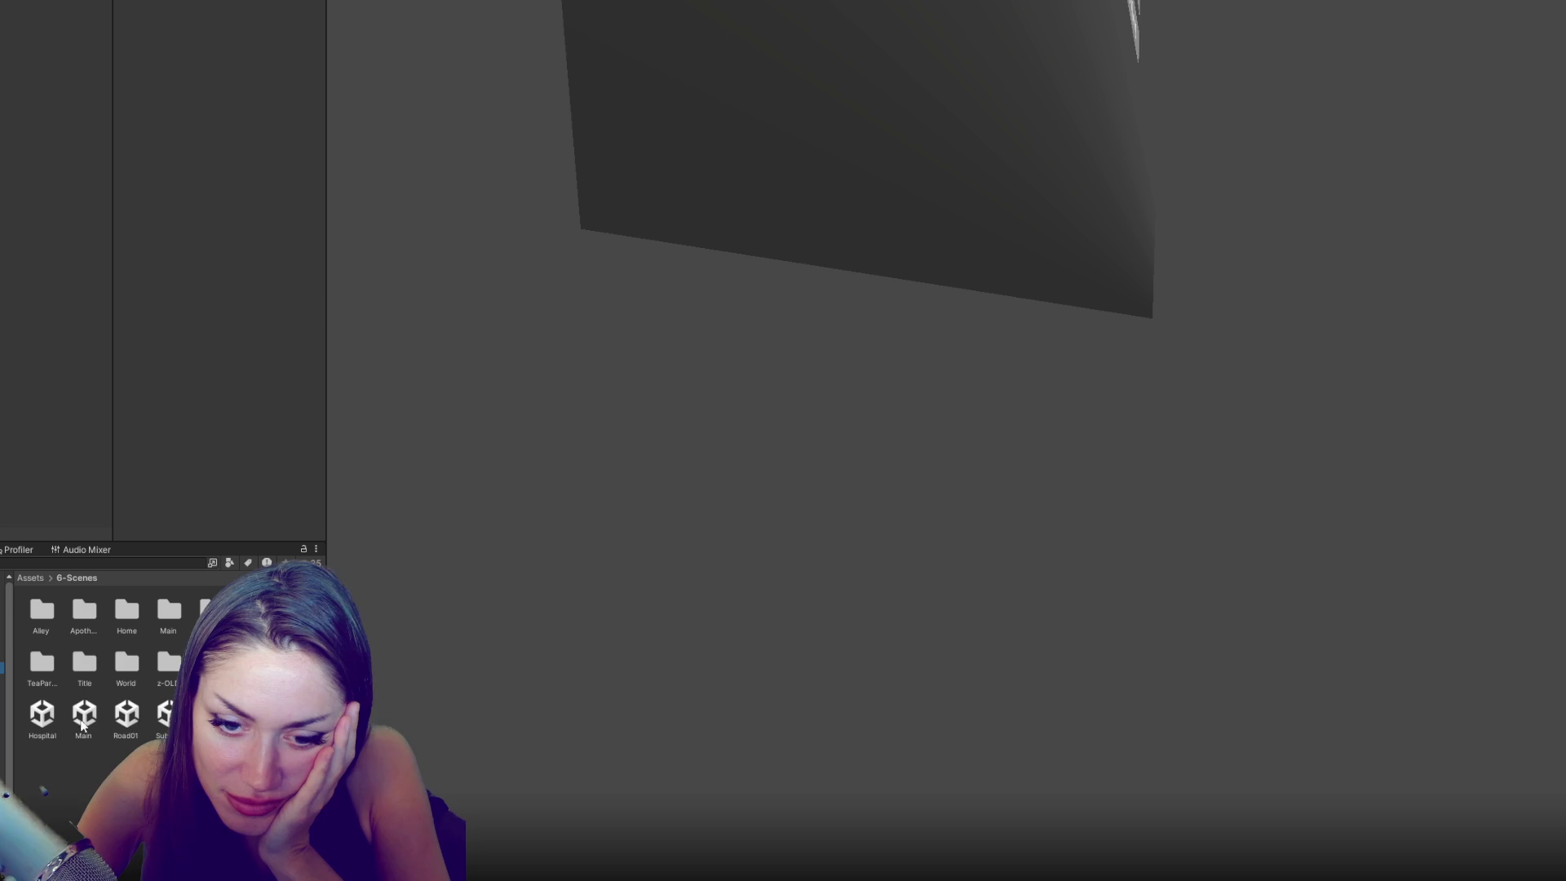
- Open the Road01 scene and select the cubes by the power pole and the stairs
double_click(128, 716)
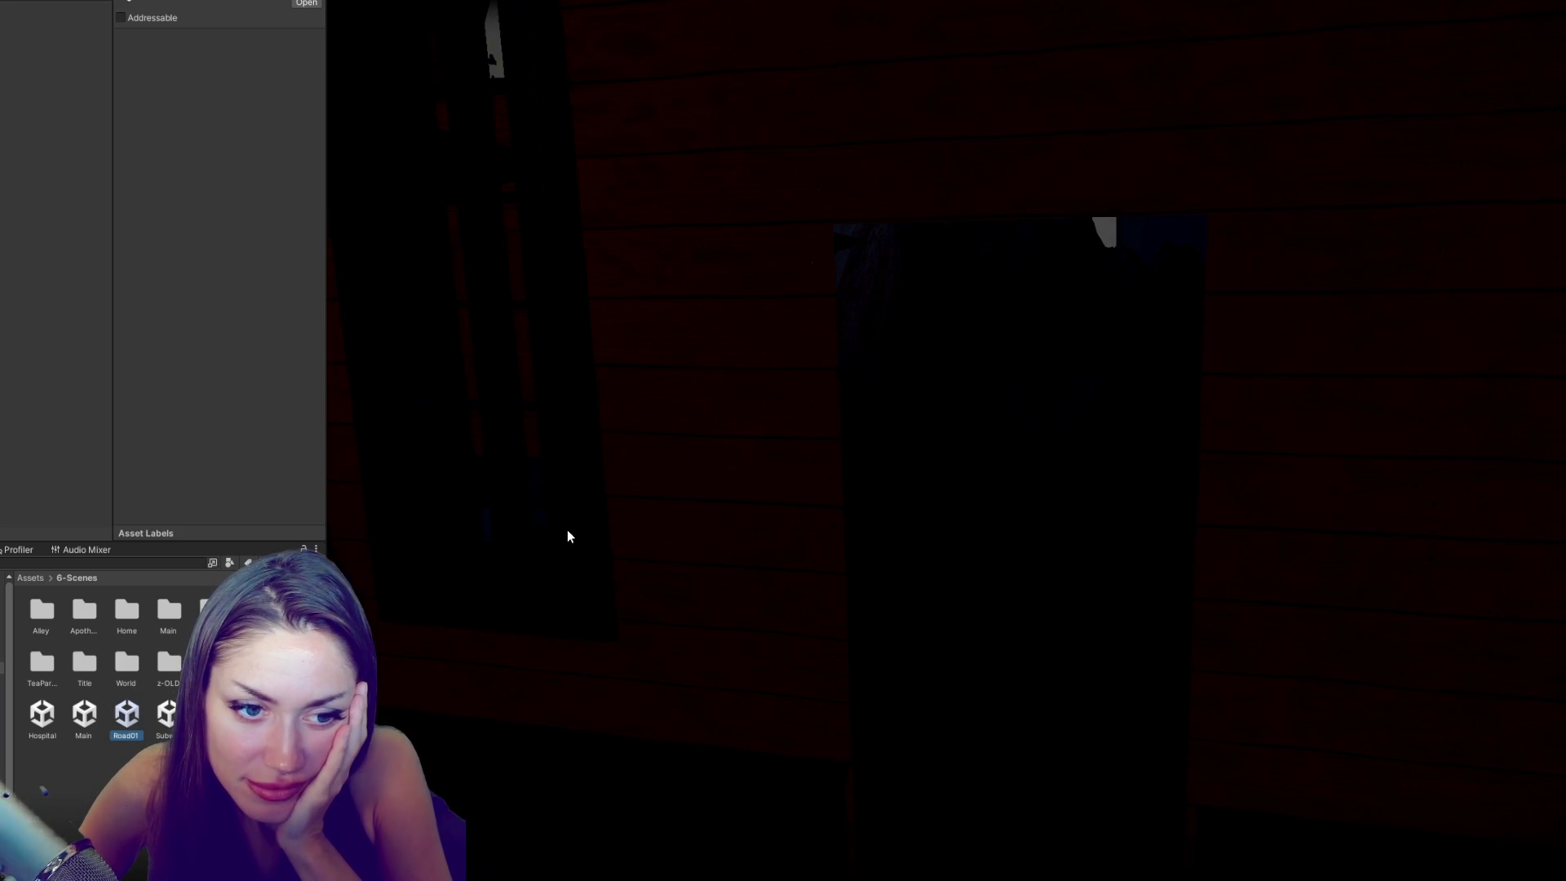
mouse_move(736, 384)
left_mouse_down()
mouse_move(1262, 271)
mouse_move(1011, 283)
mouse_move(1059, 227)
left_mouse_up()
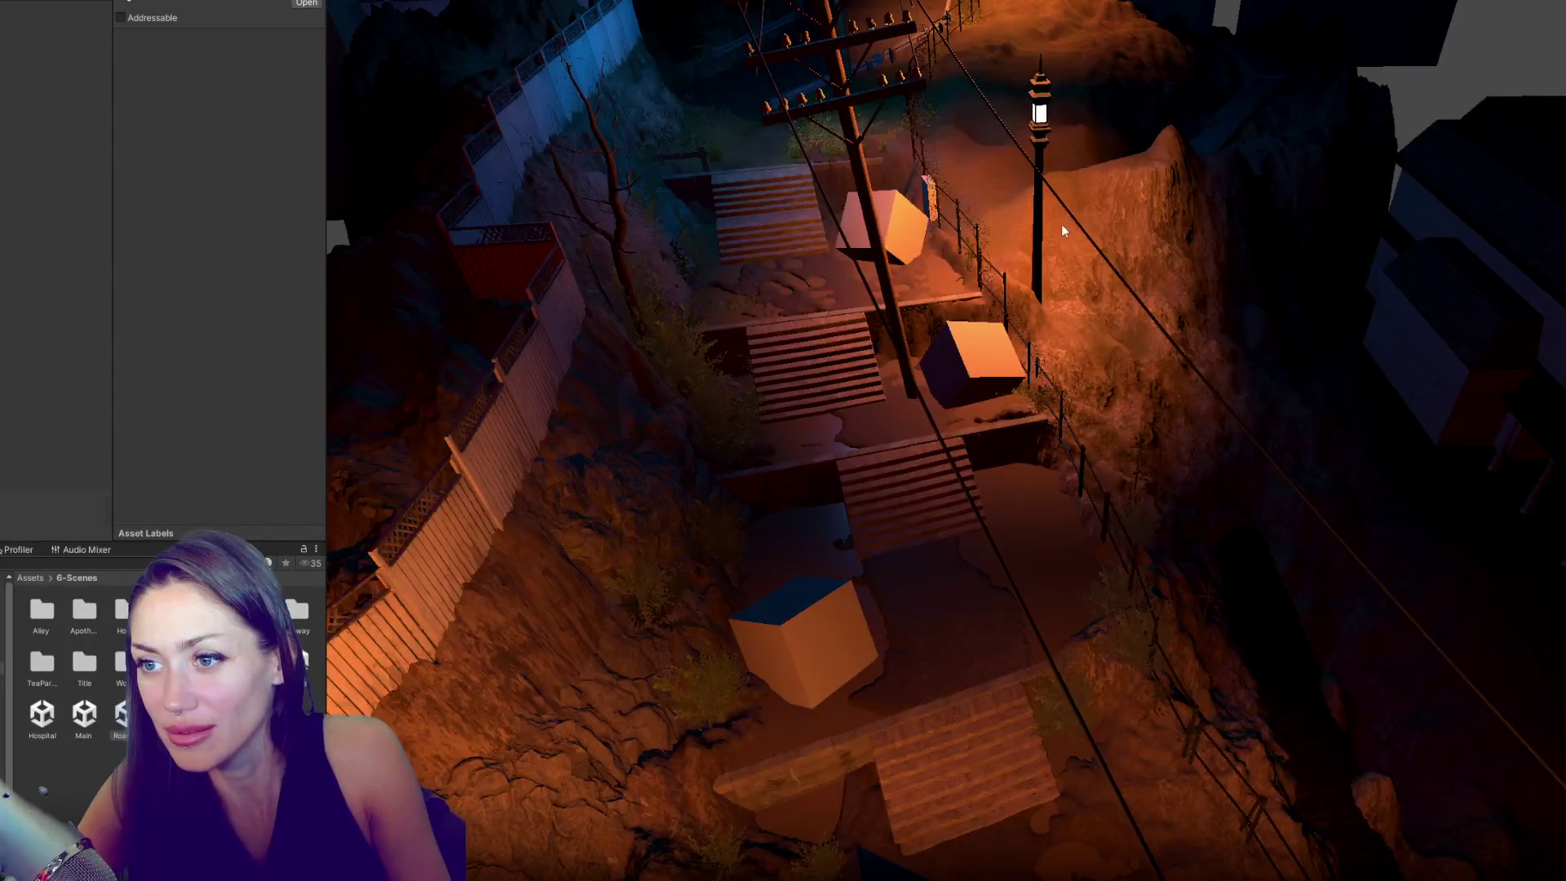
left_click(802, 620)
mouse_move(771, 477)
left_mouse_down()
mouse_move(903, 495)
mouse_move(751, 506)
mouse_move(887, 301)
left_mouse_up()
left_click(888, 300, "shift")
- Frame the selected cube above the stairway, then start loading another scene asset
left_click_drag(655, 599, 1254, 478)
key("f")
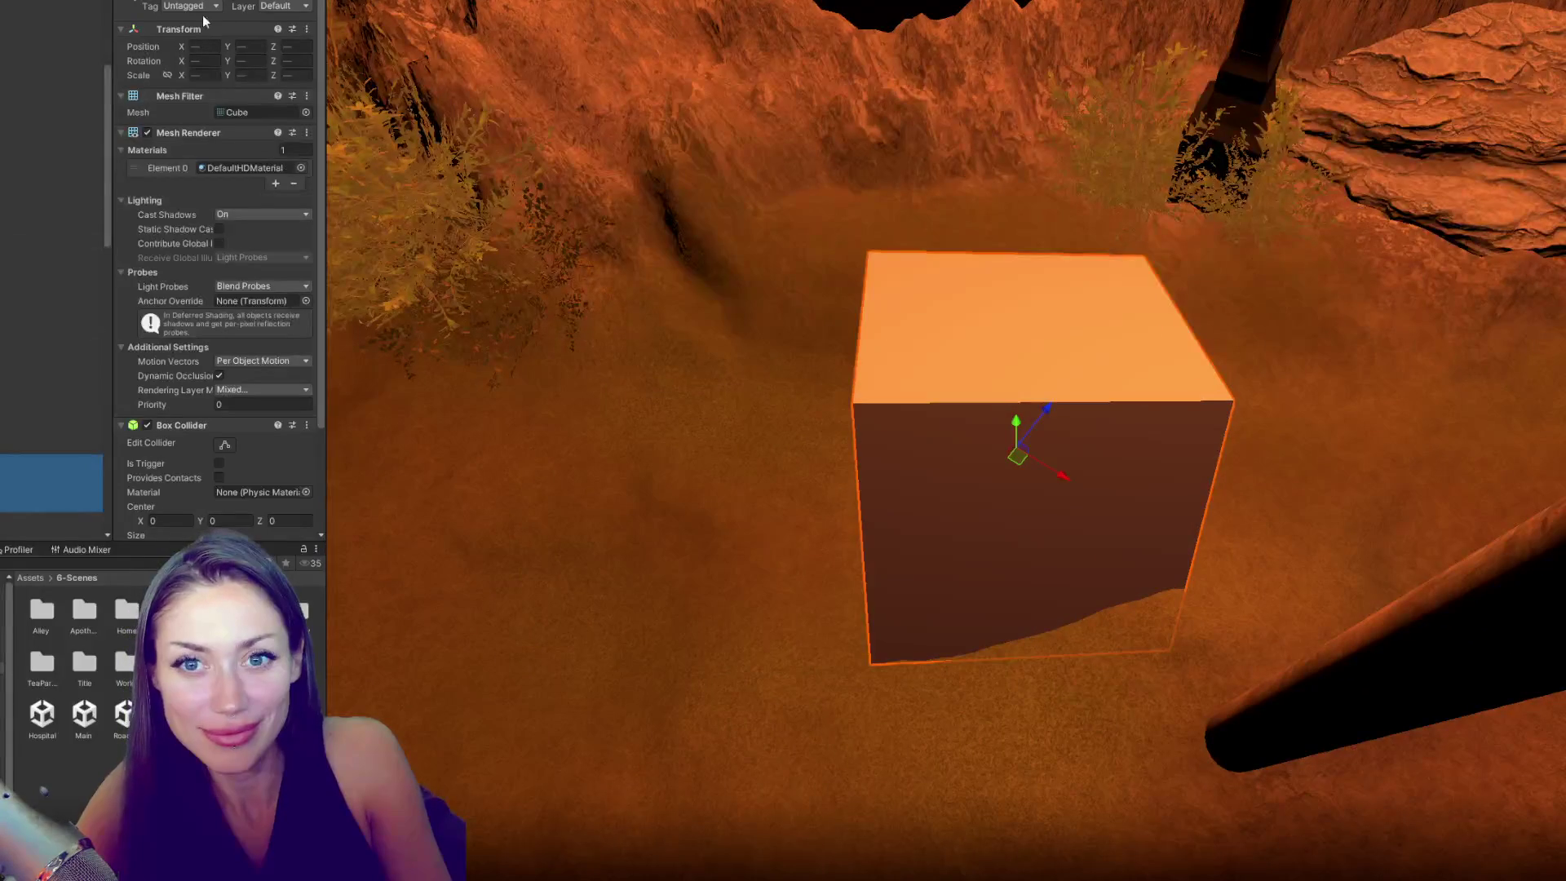
scroll(17, 245, "down", 5)
mouse_move(742, 237)
left_mouse_down()
mouse_move(954, 356)
mouse_move(935, 416)
mouse_move(1177, 264)
mouse_move(1118, 311)
left_mouse_up()
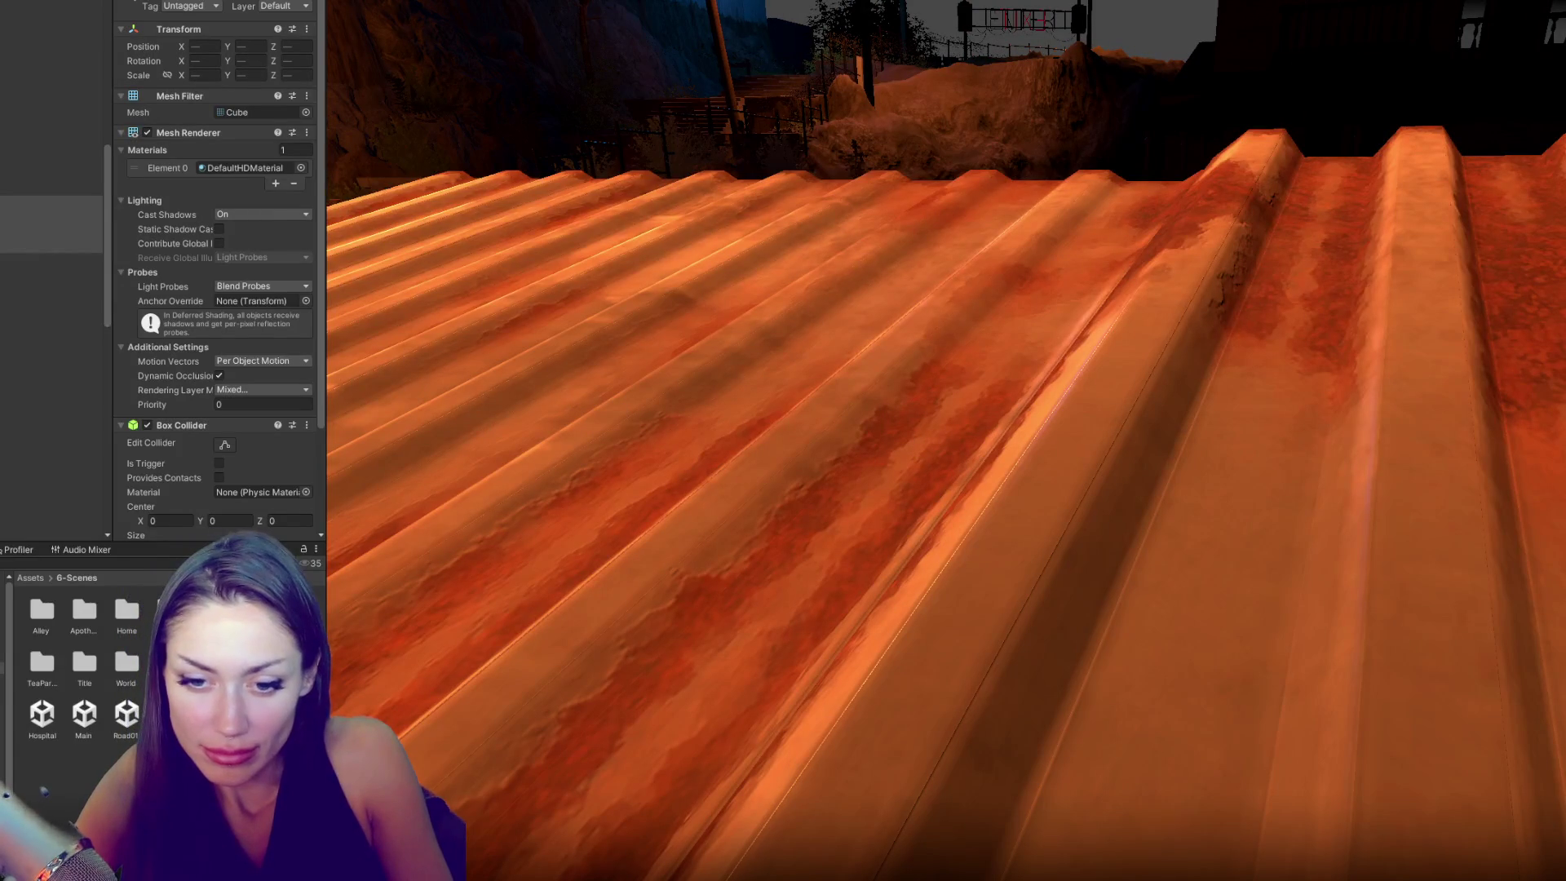
double_click(84, 714)
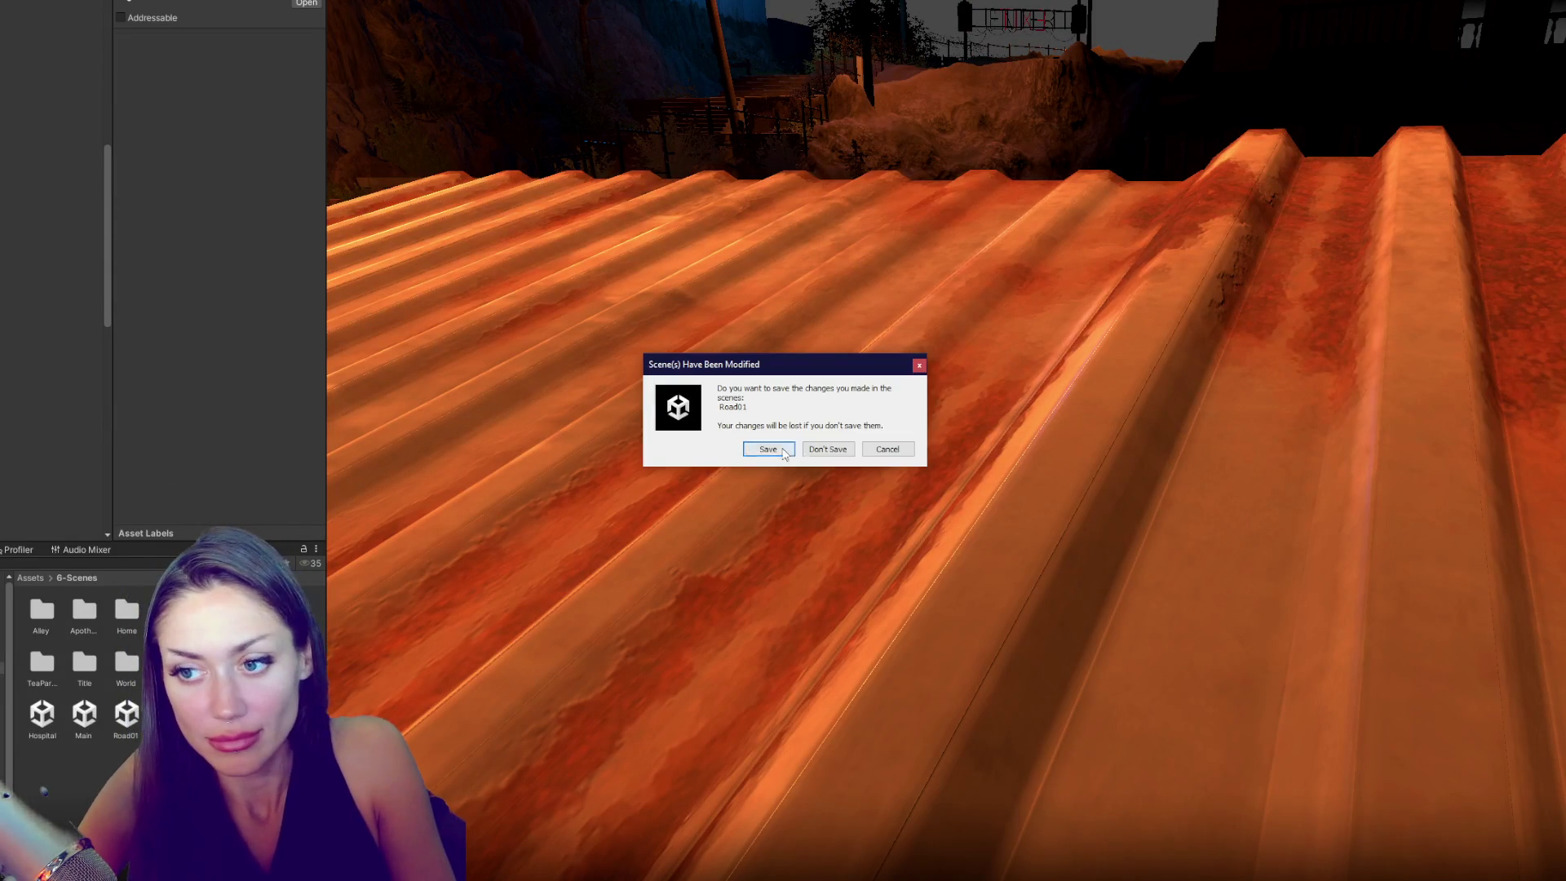
- Save Road01, load the house scene, and select and frame the shop door
left_click(823, 448)
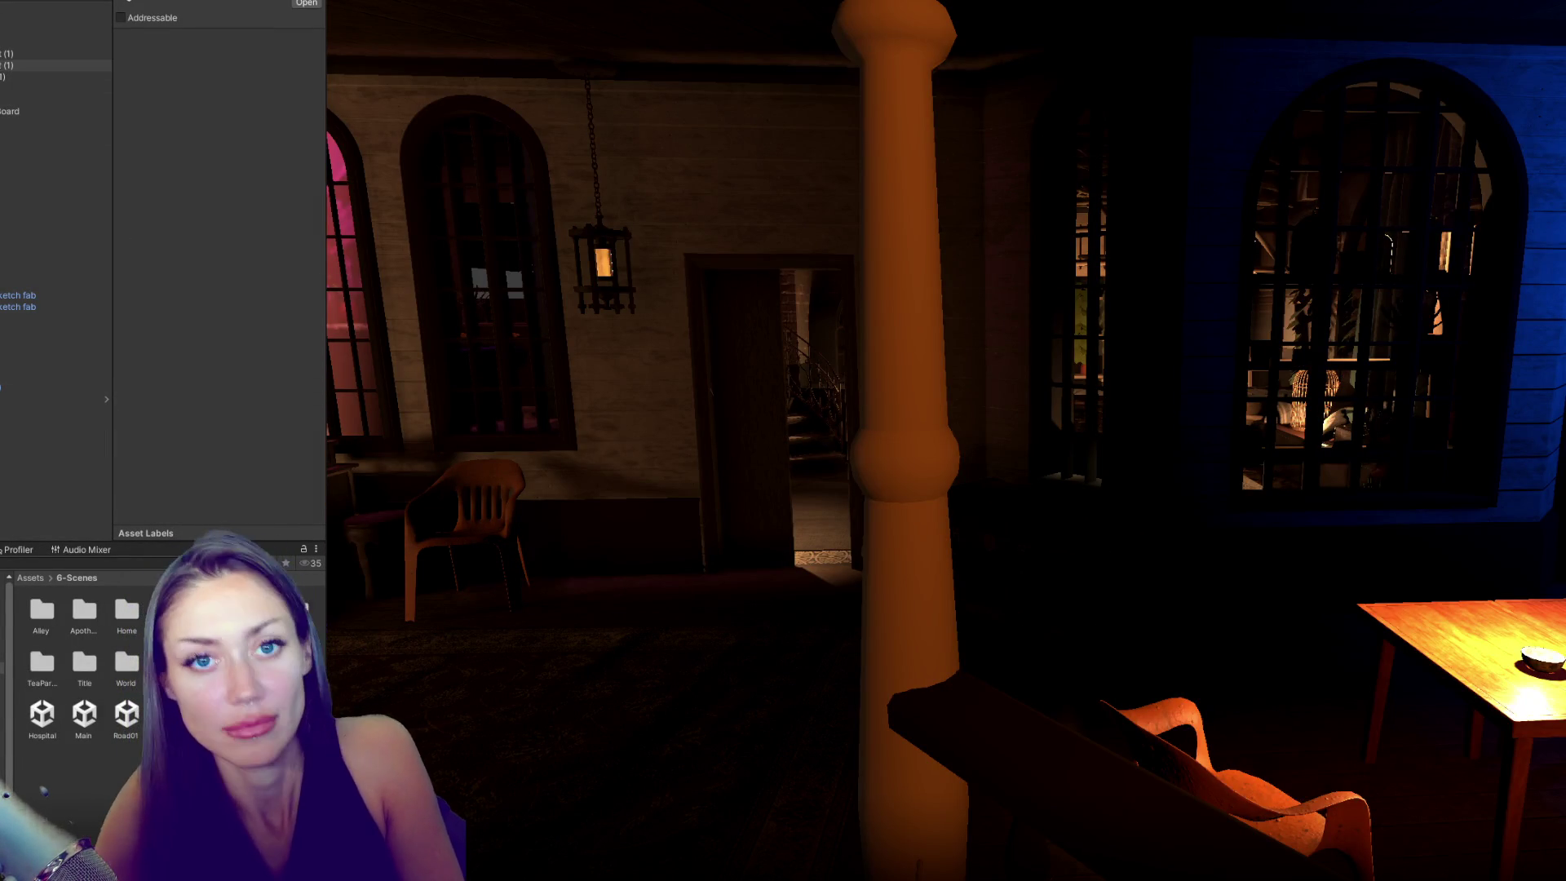
left_click(49, 53)
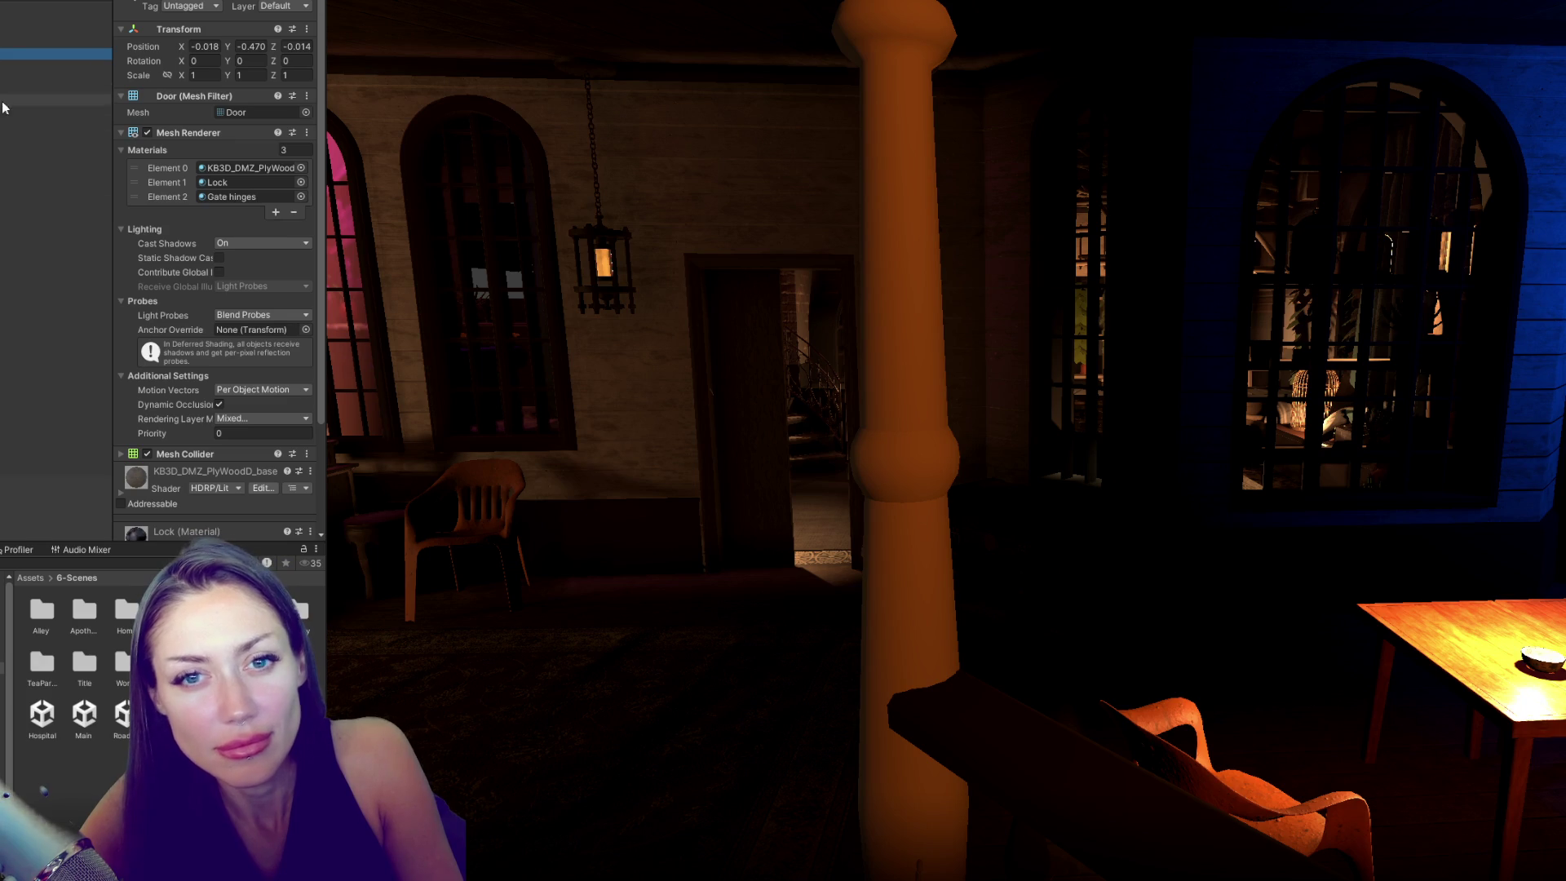
left_click(767, 447)
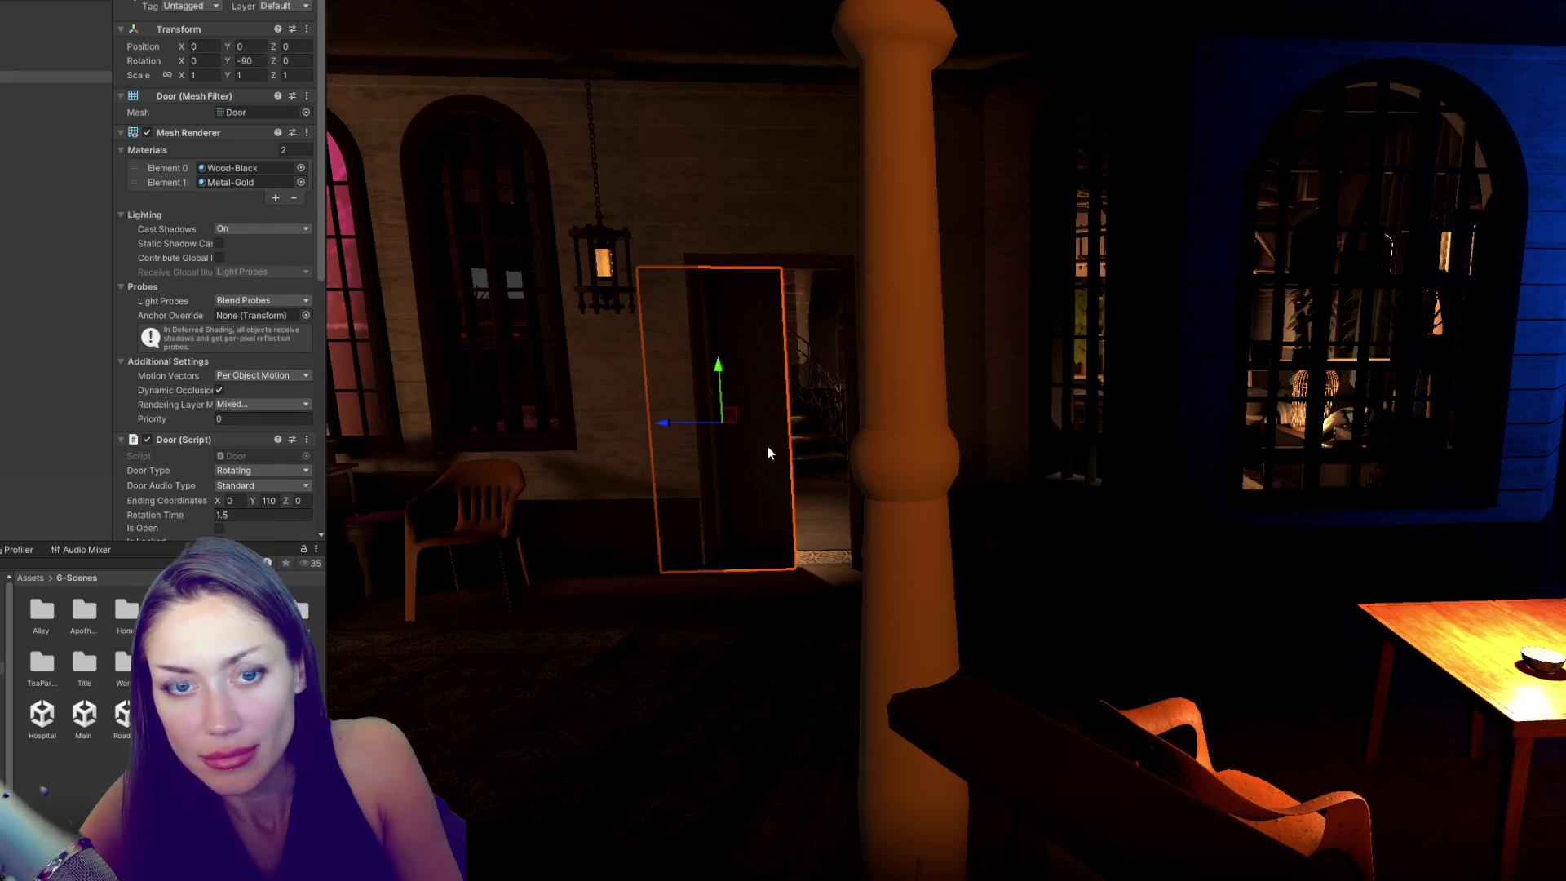
key("f")
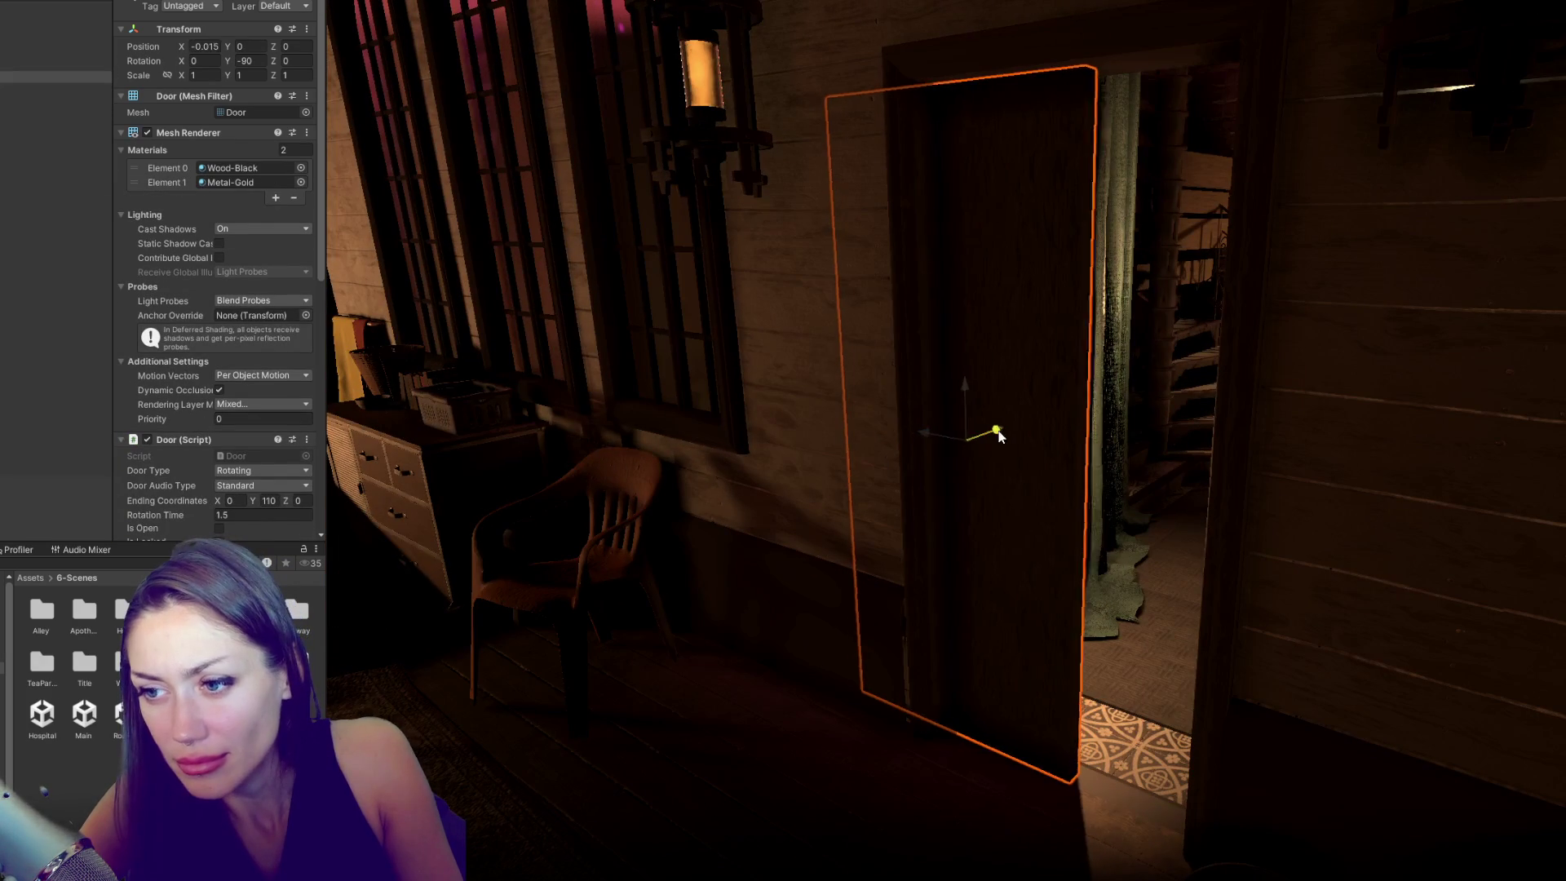
- Move the door out of the doorway, rotate it to 90° and slide it to Z 0.647
mouse_move(1000, 432)
left_mouse_down()
mouse_move(767, 417)
mouse_move(773, 399)
mouse_move(541, 448)
mouse_move(458, 433)
left_mouse_up()
key("e")
key("w")
left_click_drag(780, 405, 757, 403)
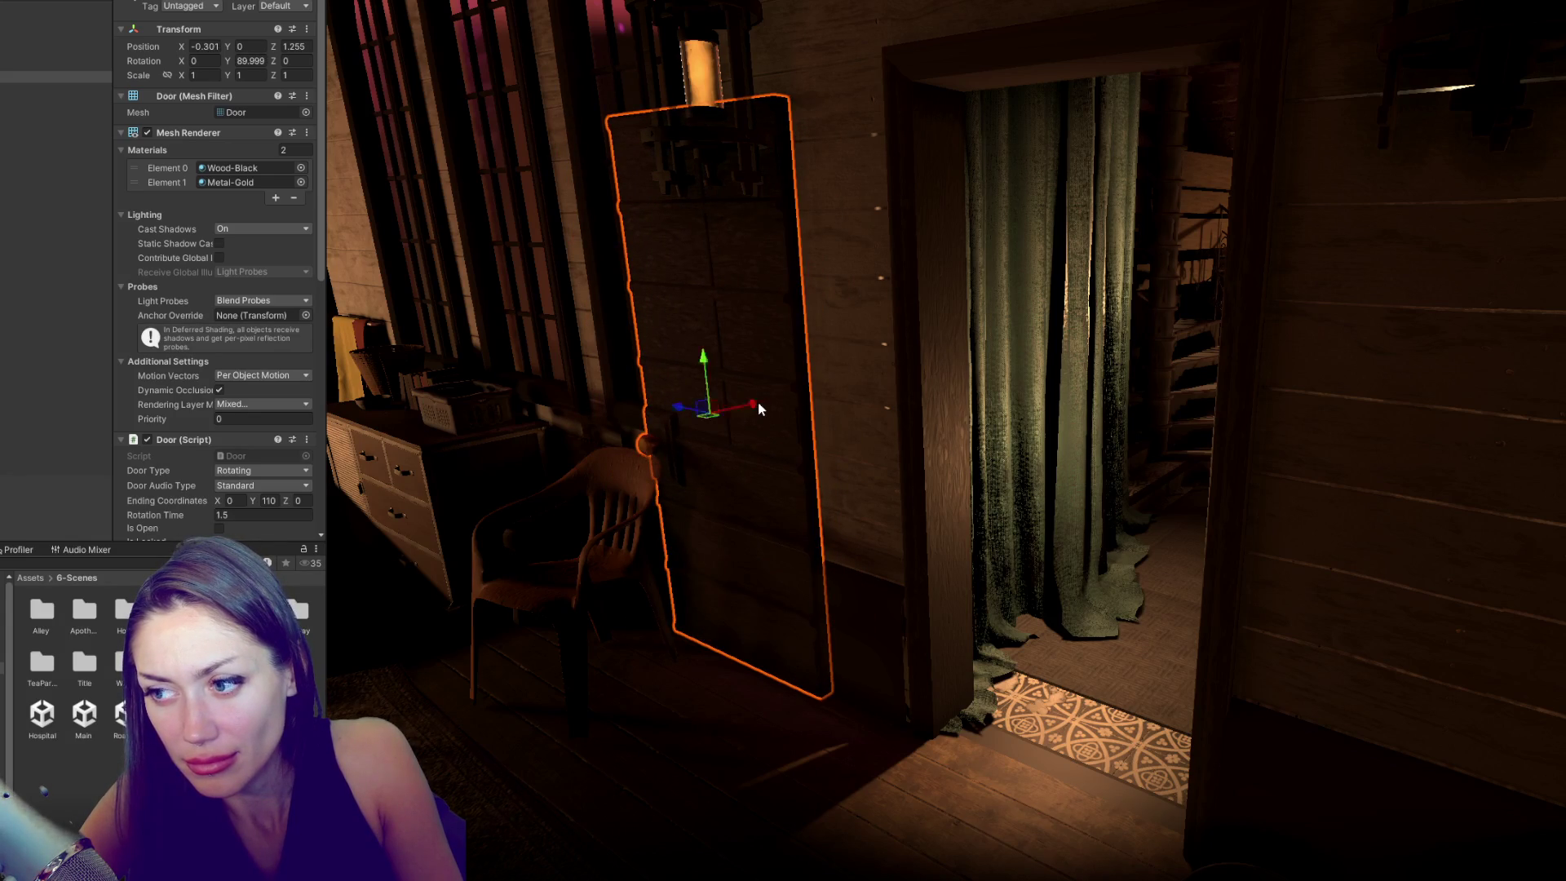
scroll(904, 411, "up", 5)
left_click_drag(513, 501, 726, 489)
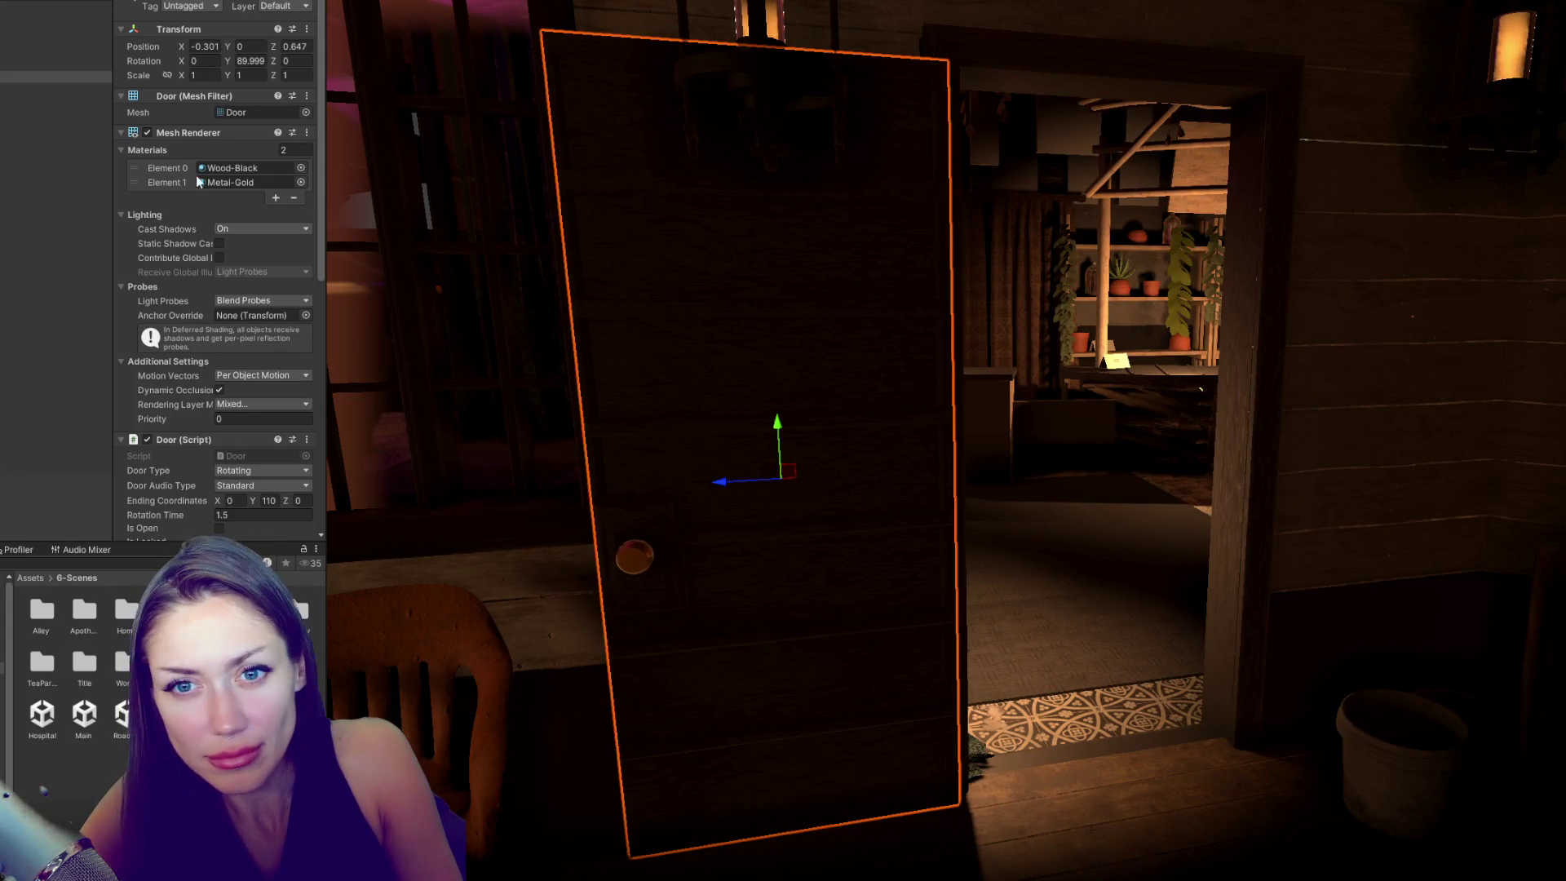
left_click(147, 132)
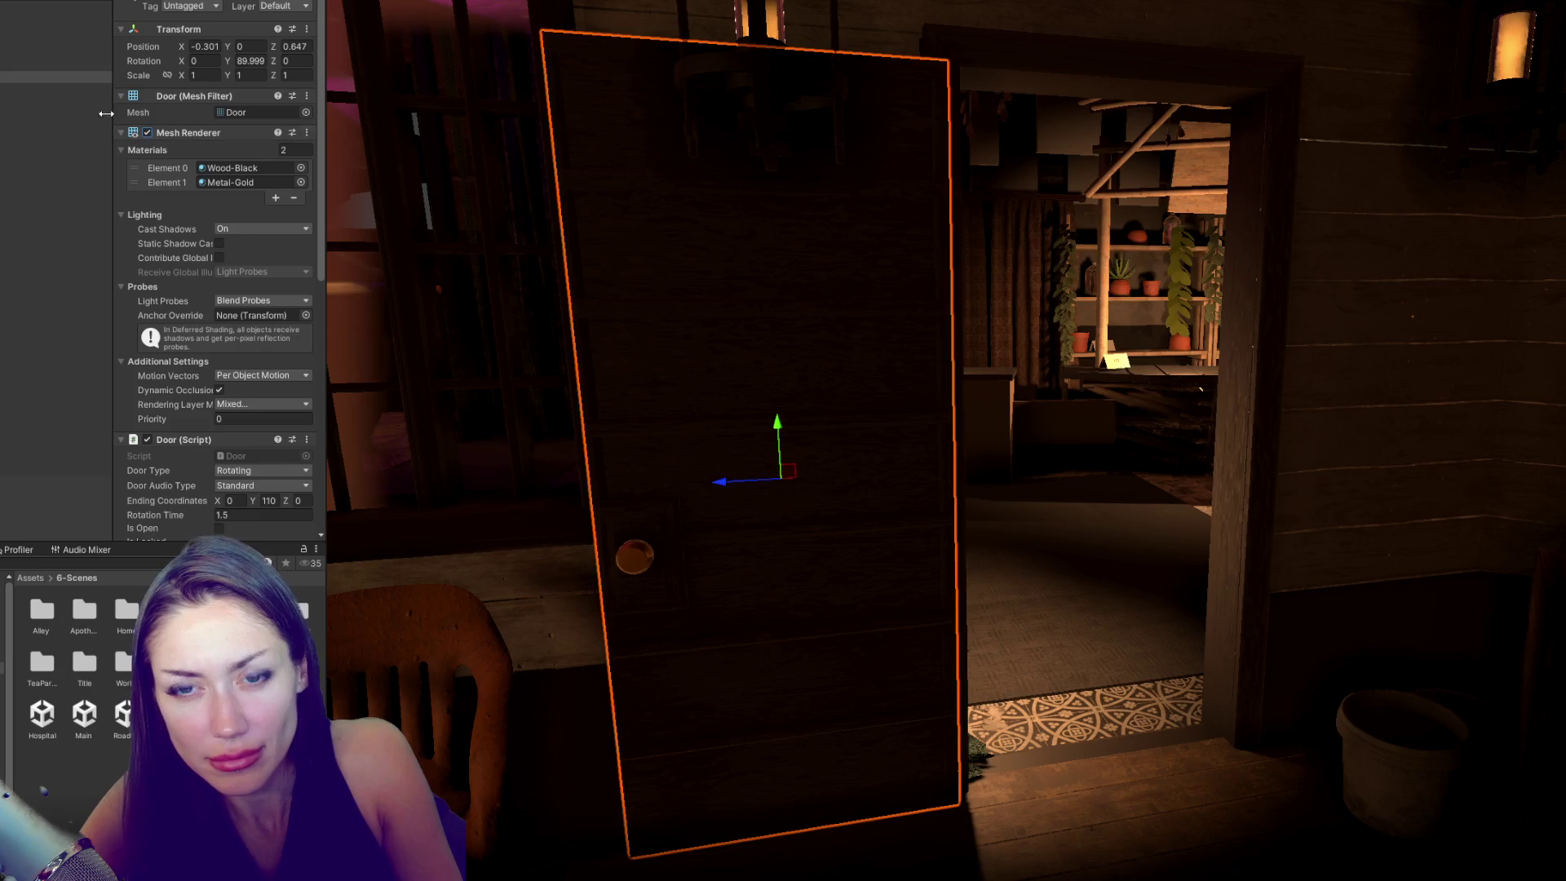
key("f")
- Inspect the door's parent object and its Door script in the Inspector
left_click(82, 226)
left_click(81, 238)
scroll(199, 221, "down", 8)
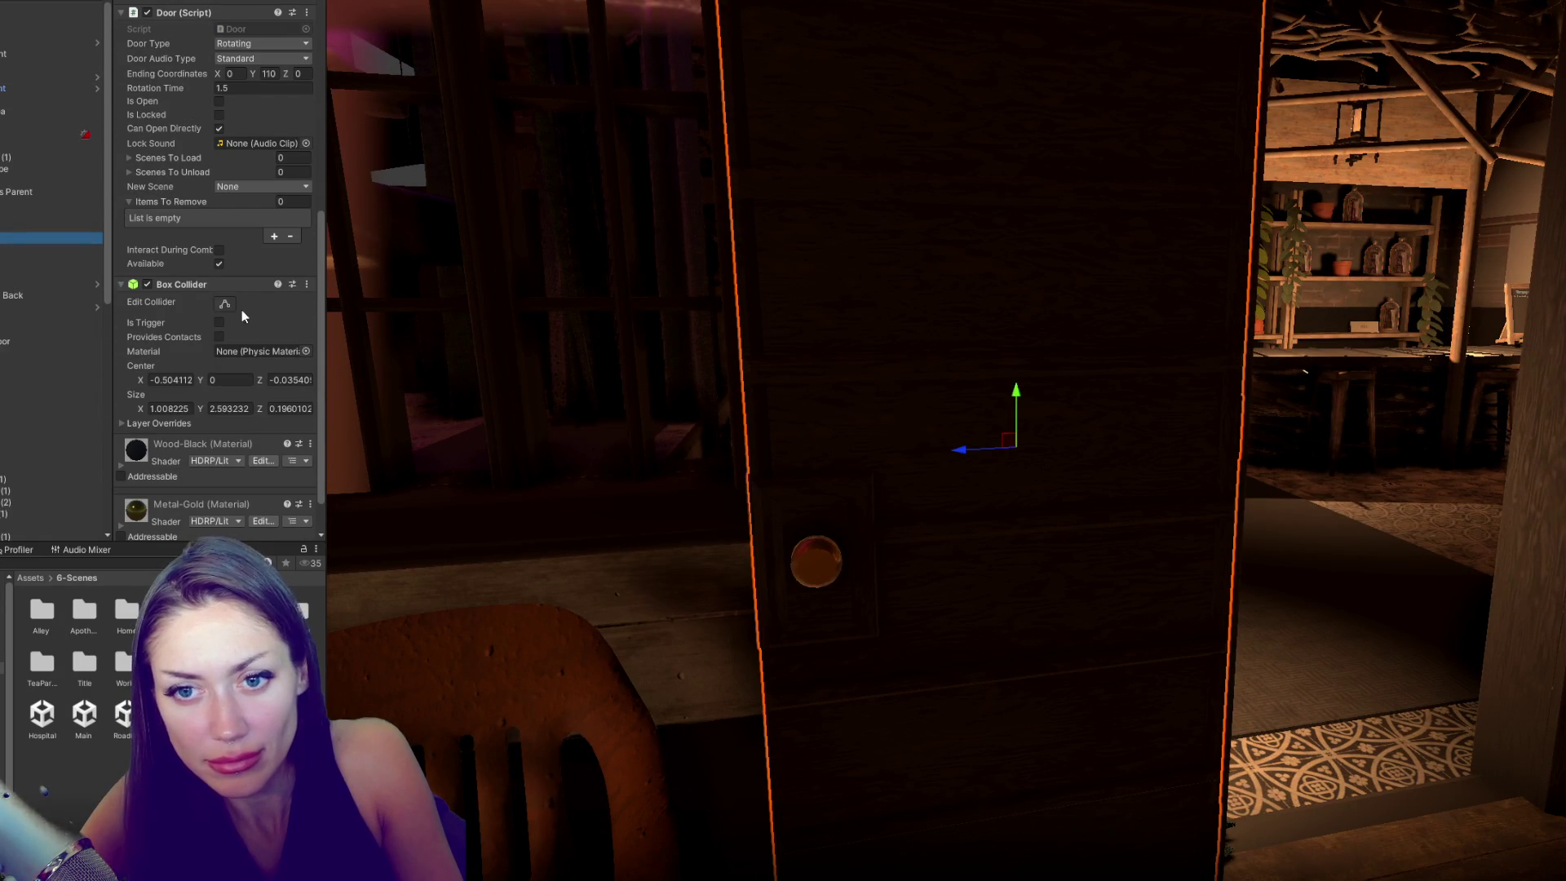
scroll(1161, 335, "down", 3)
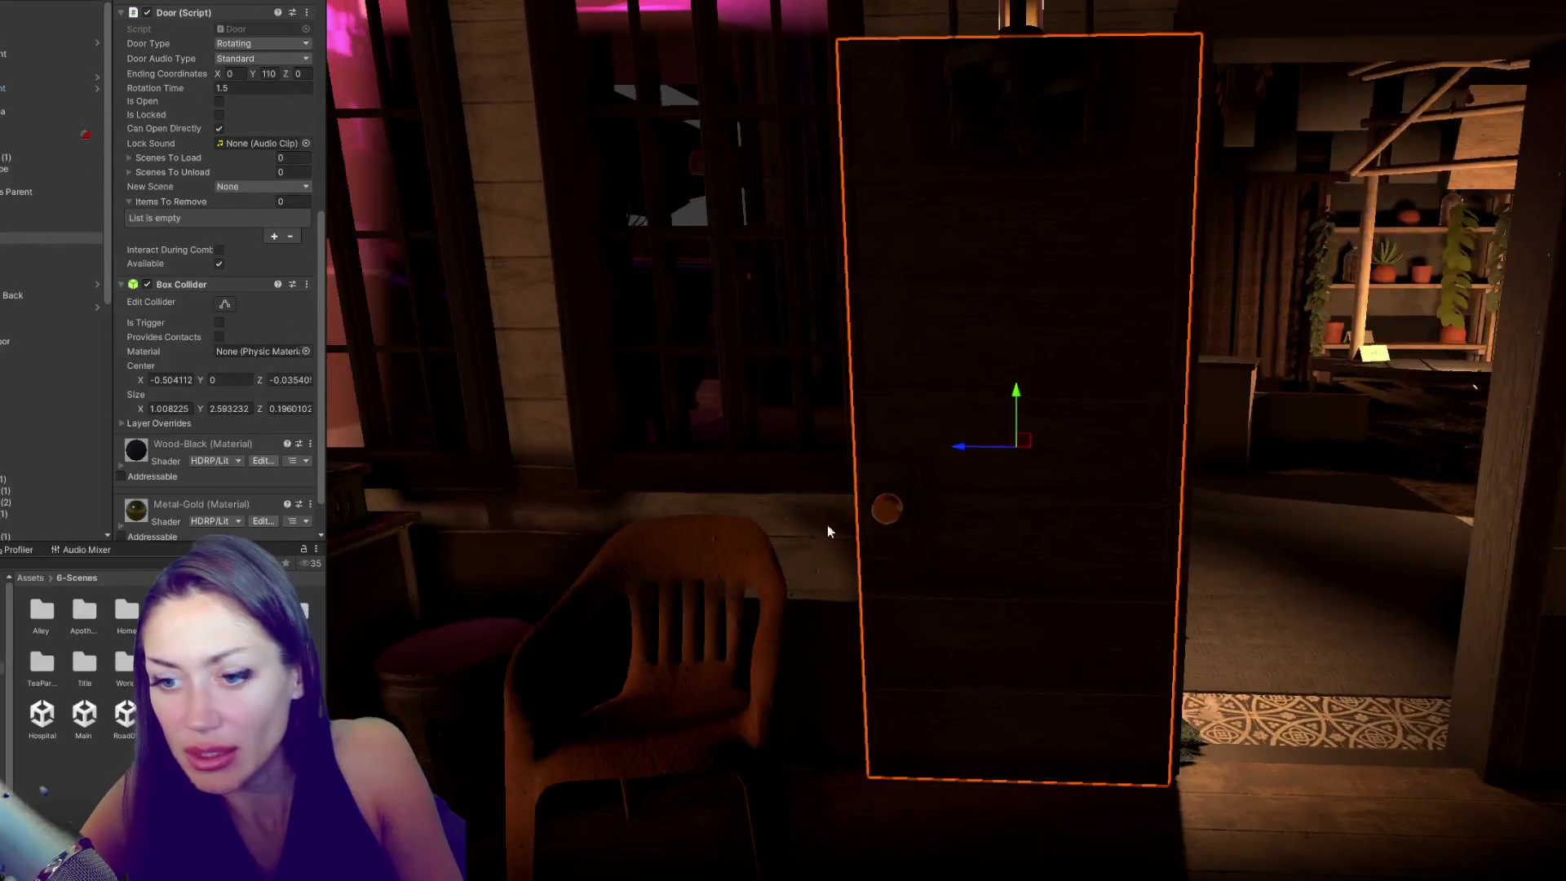
left_click_drag(1020, 612, 698, 614)
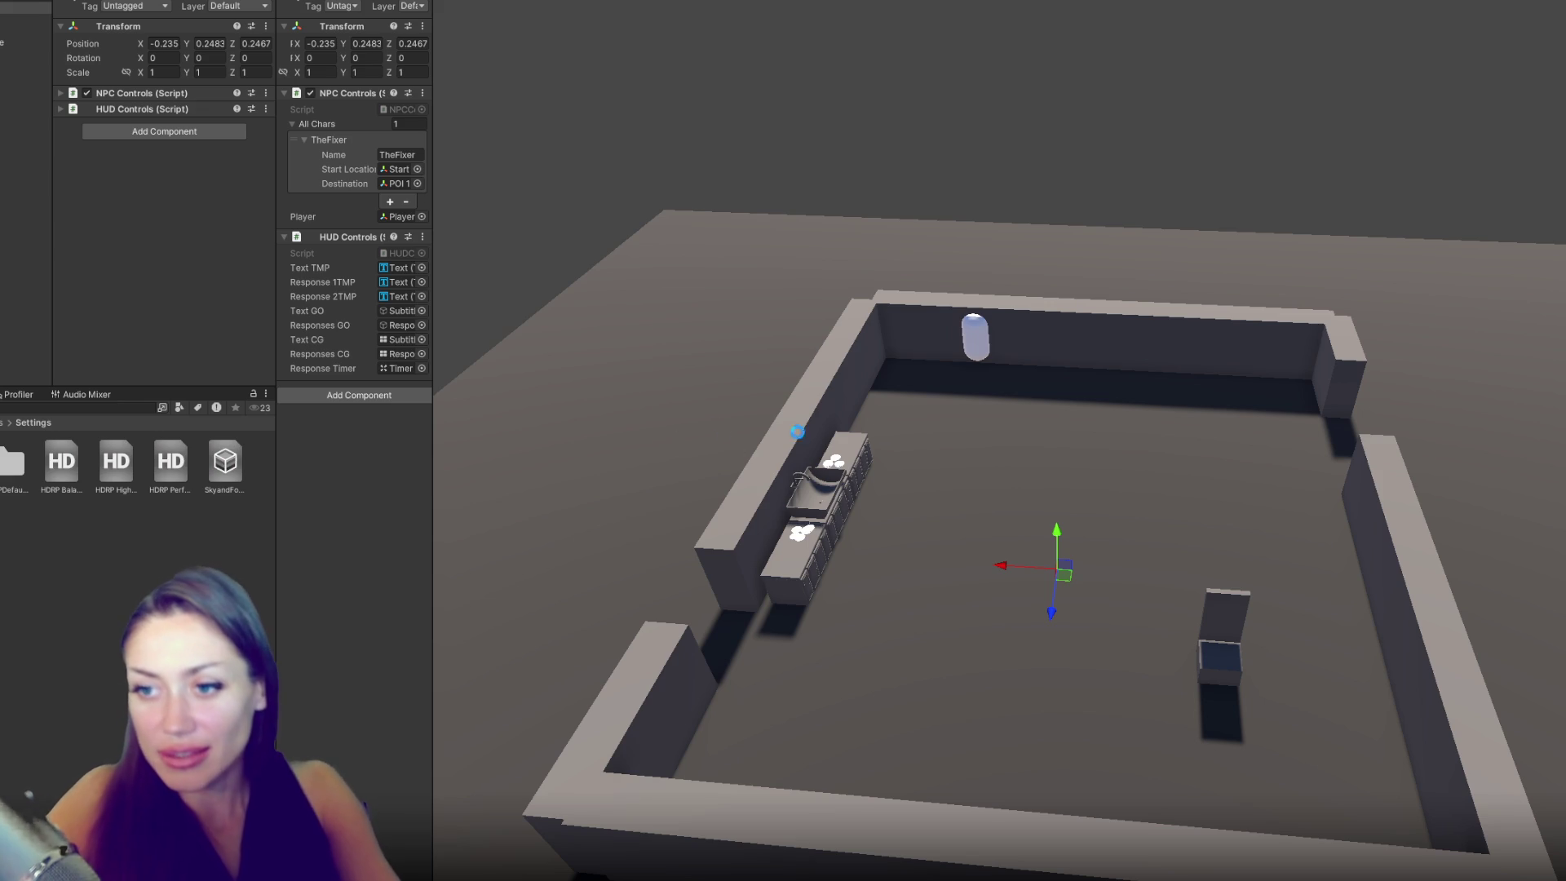
- Orbit, pan and zoom around the test room, including a top-down view
mouse_move(778, 449)
left_mouse_down()
mouse_move(913, 450)
mouse_move(1011, 340)
left_mouse_up()
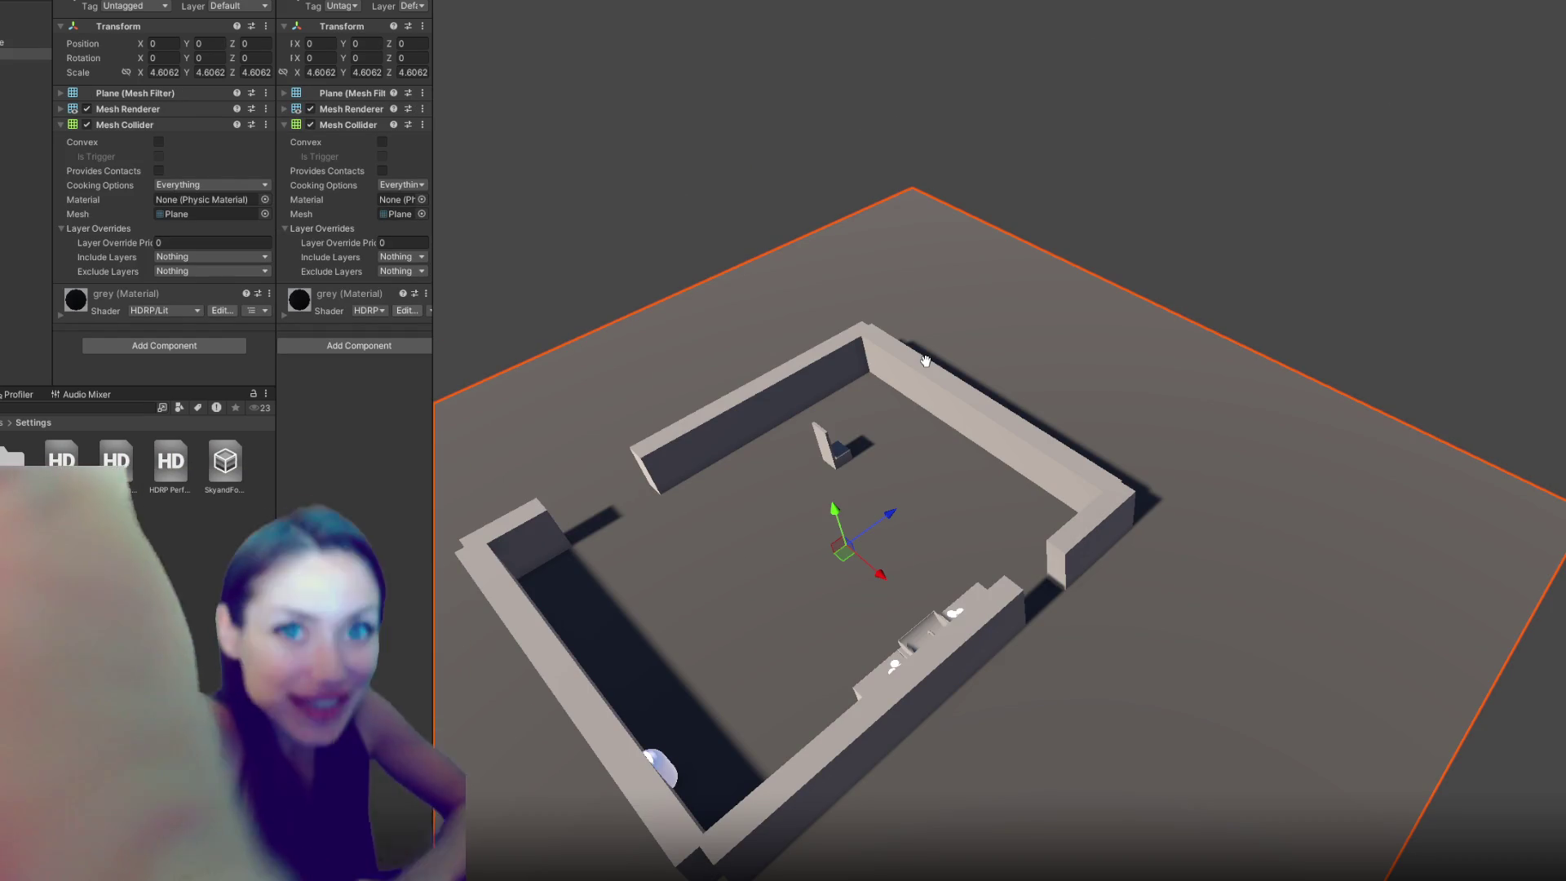
mouse_move(926, 361)
left_mouse_down()
mouse_move(918, 336)
mouse_move(1130, 287)
mouse_move(1097, 121)
left_mouse_up()
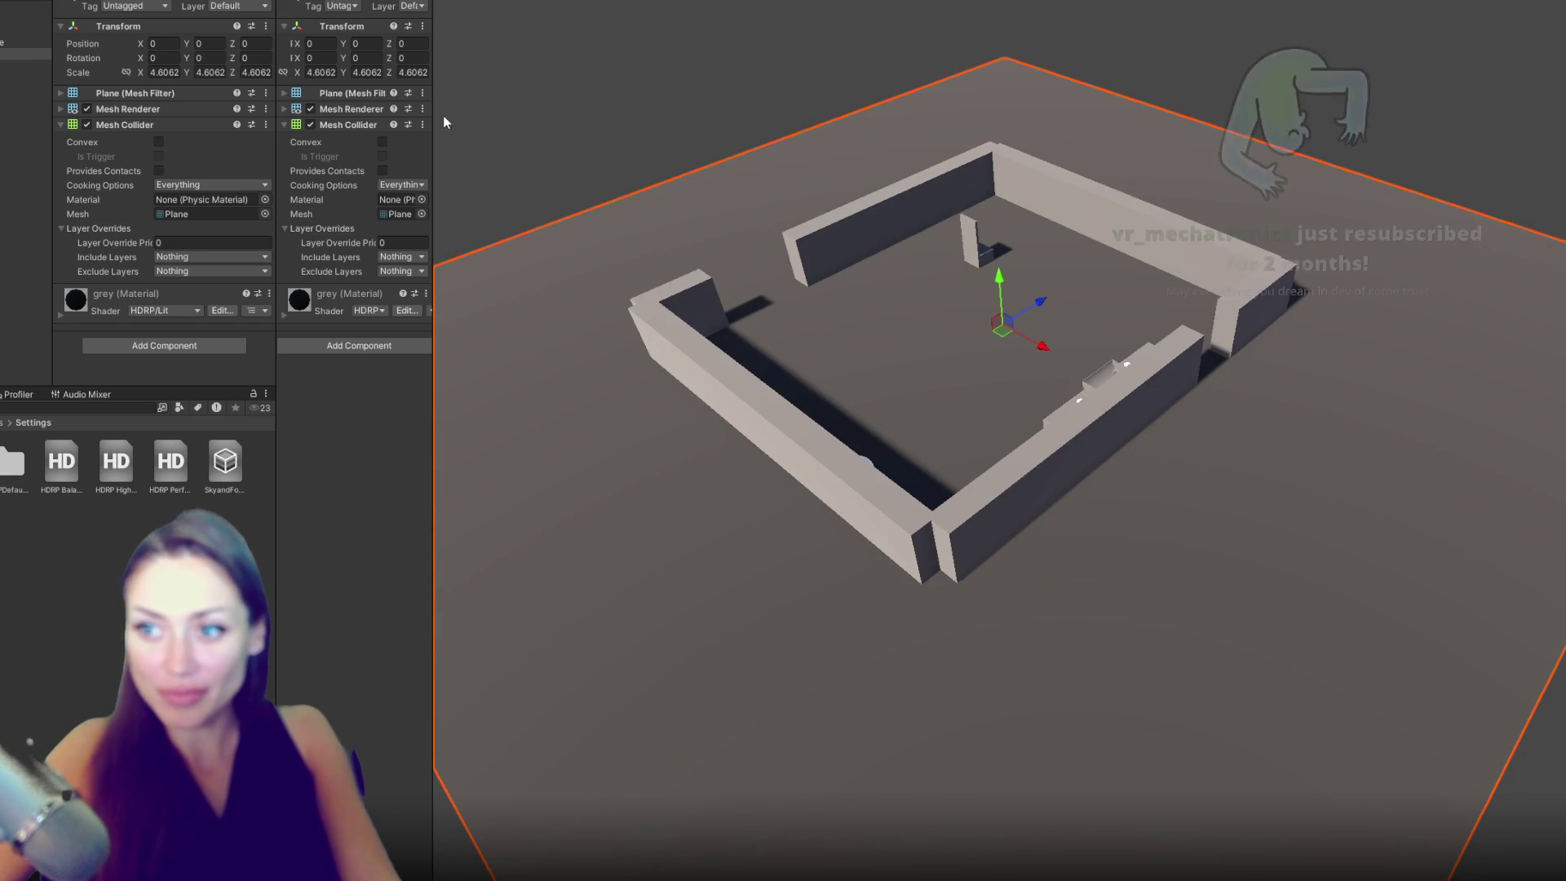
scroll(742, 241, "down", 2)
left_click_drag(741, 241, 561, 238)
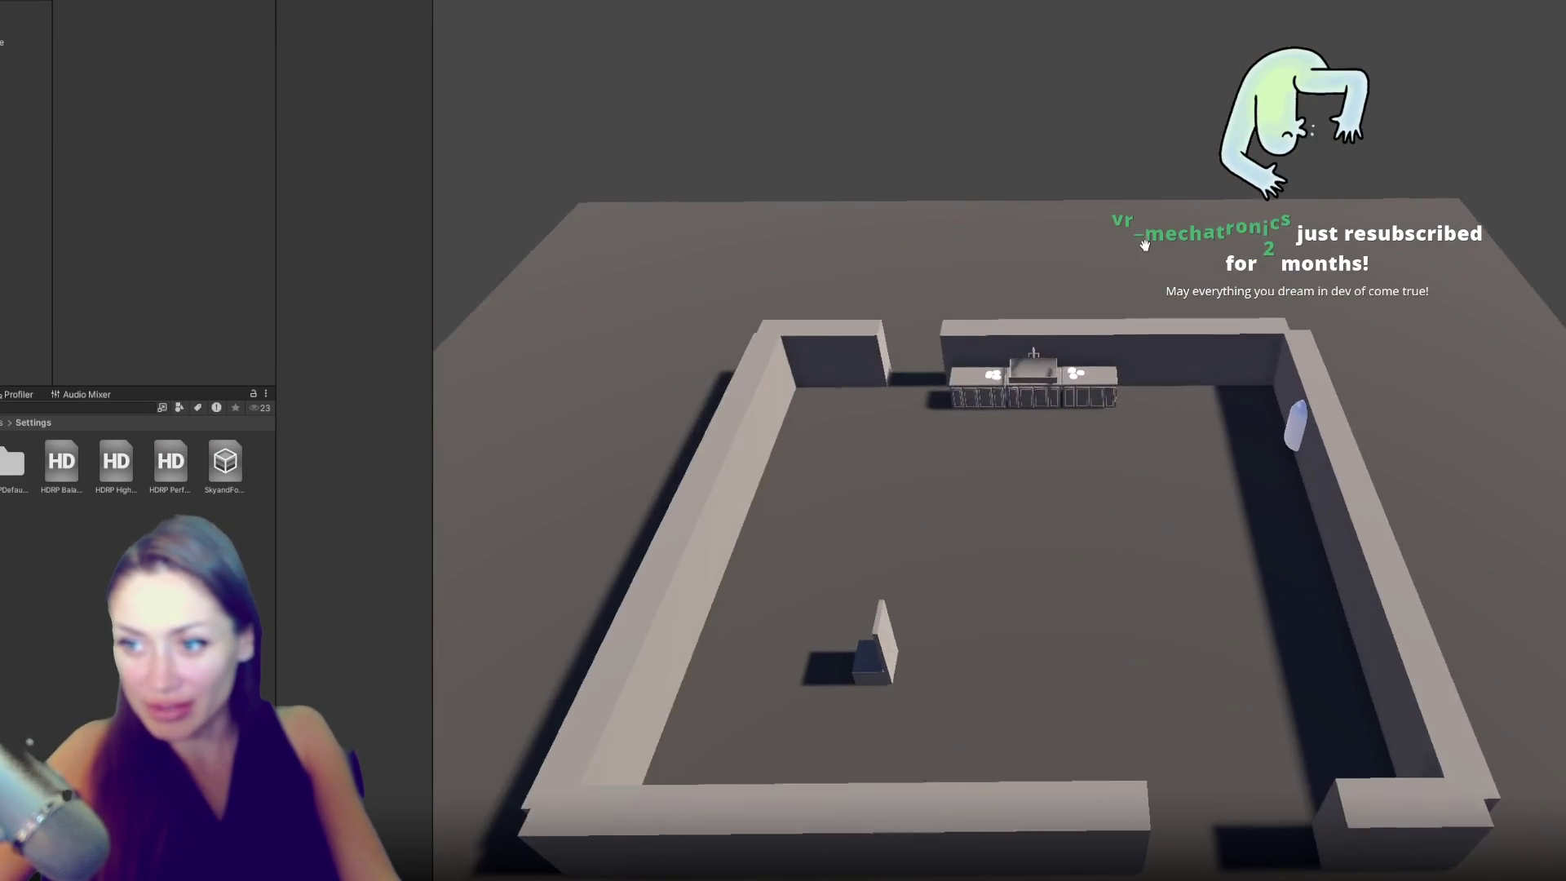
scroll(1085, 302, "up", 5)
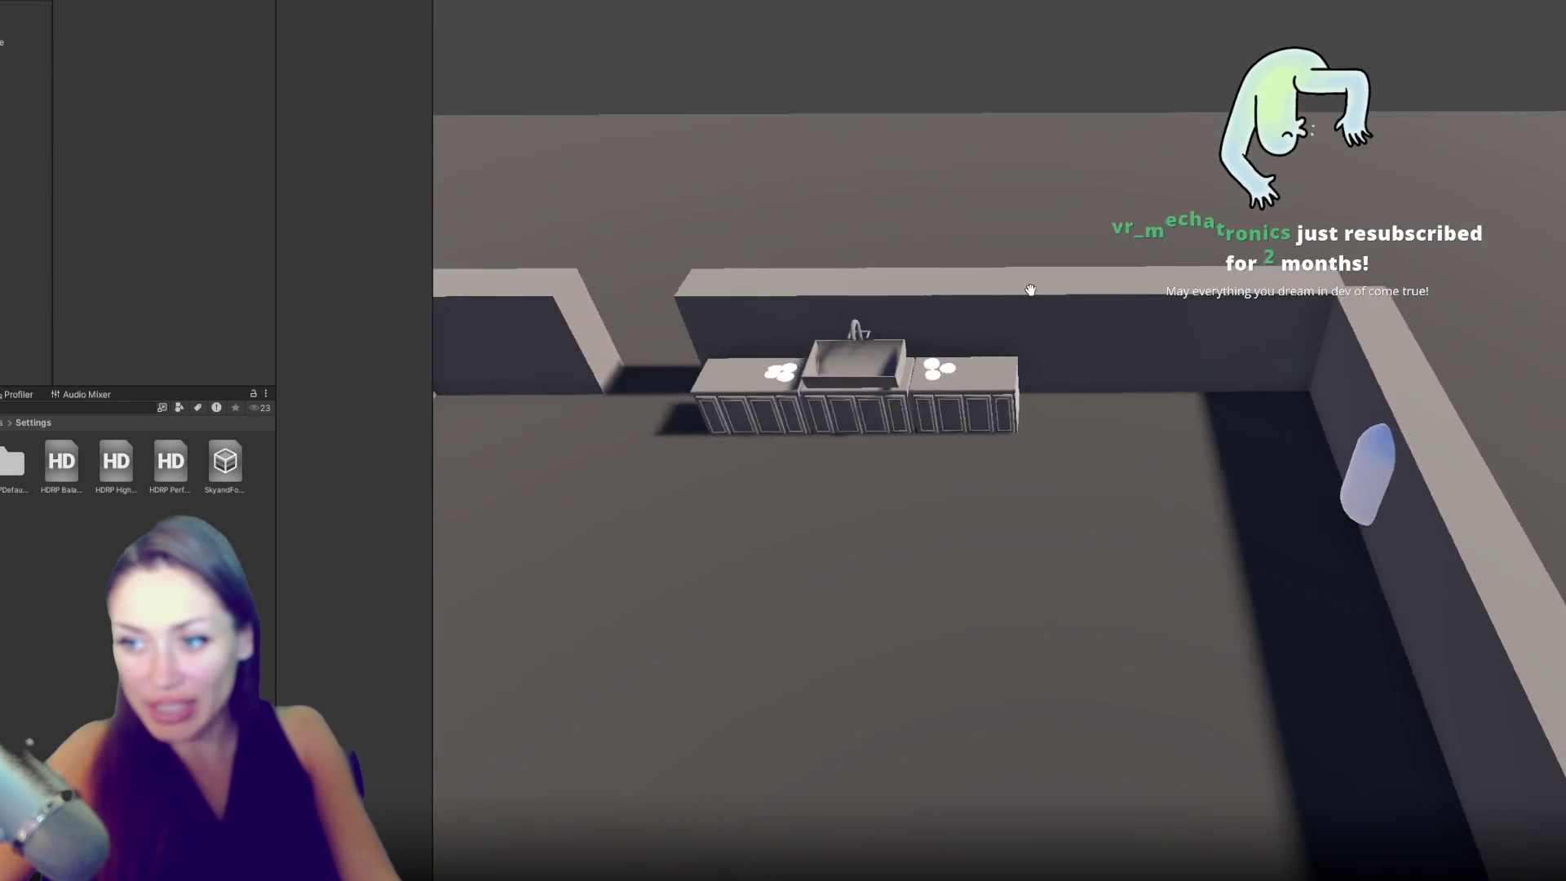
left_click_drag(1067, 291, 887, 532)
scroll(887, 532, "down", 5)
left_click_drag(1276, 375, 1074, 318)
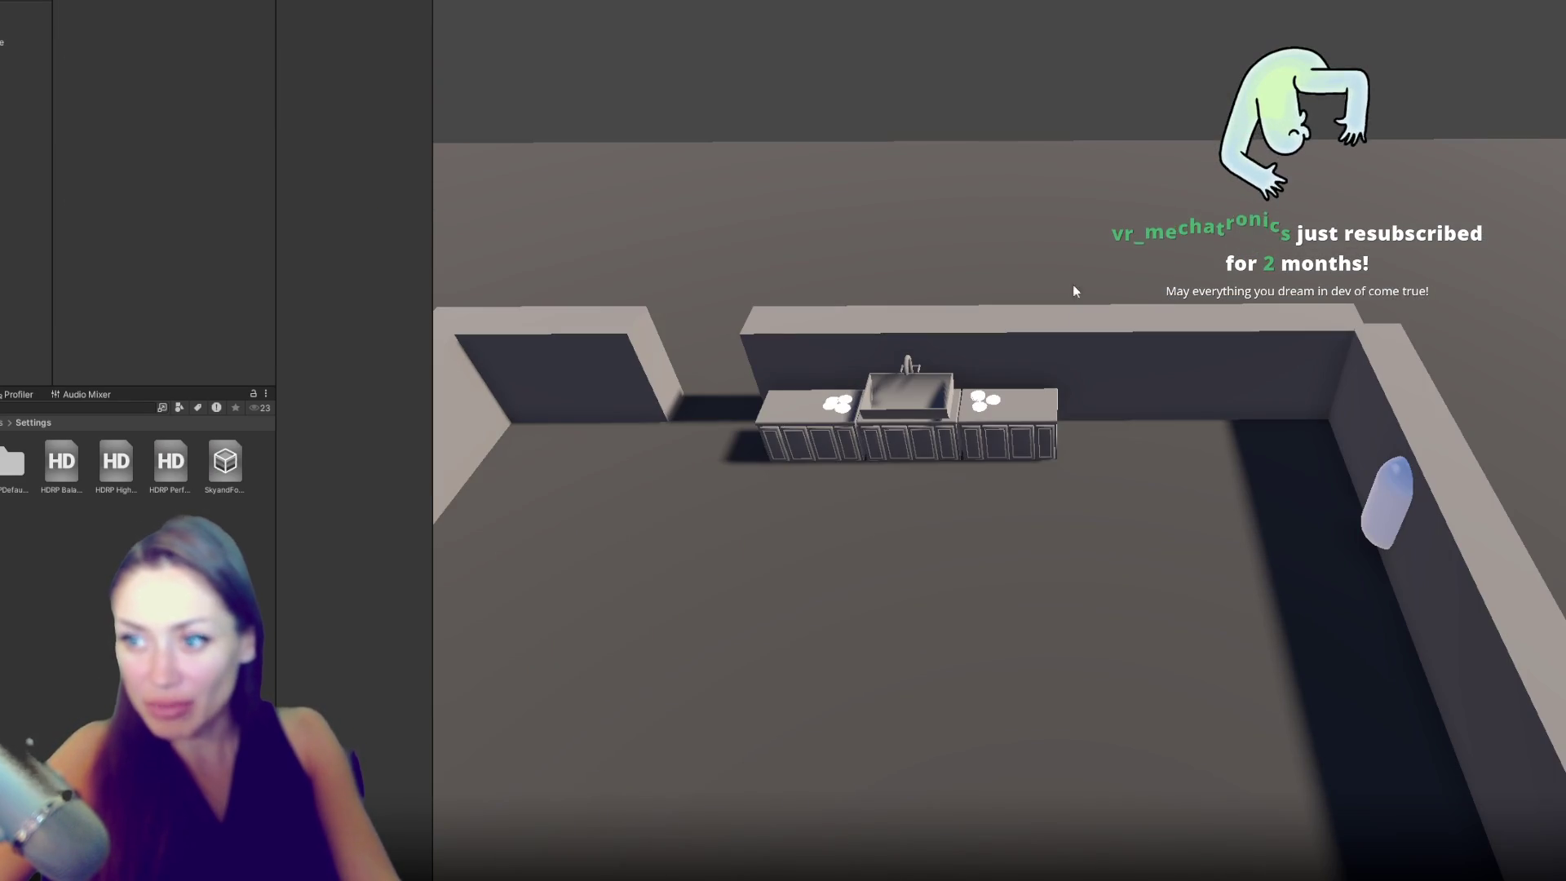
- View the kitchen counter from low and high angles, then select the cabinet to inspect it
scroll(799, 243, "down", 1)
scroll(799, 249, "down", 3)
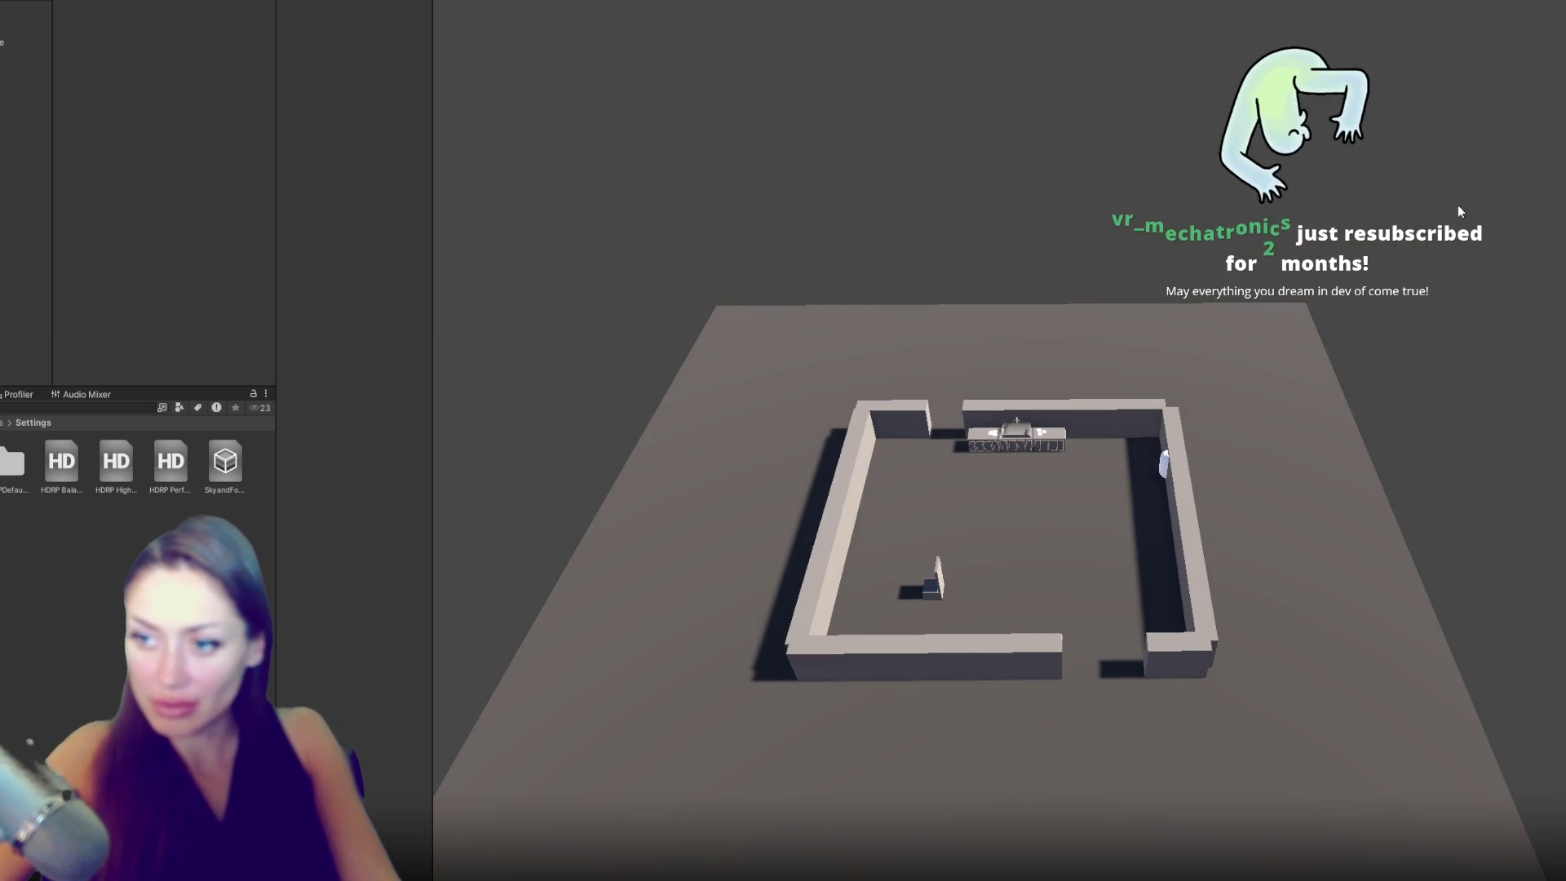
scroll(1133, 326, "down", 1)
scroll(1081, 365, "up", 2)
scroll(1080, 564, "up", 3)
mouse_move(1079, 564)
left_mouse_down()
mouse_move(1123, 354)
mouse_move(1147, 614)
mouse_move(1152, 467)
mouse_move(1126, 454)
mouse_move(1255, 441)
mouse_move(1157, 426)
left_mouse_up()
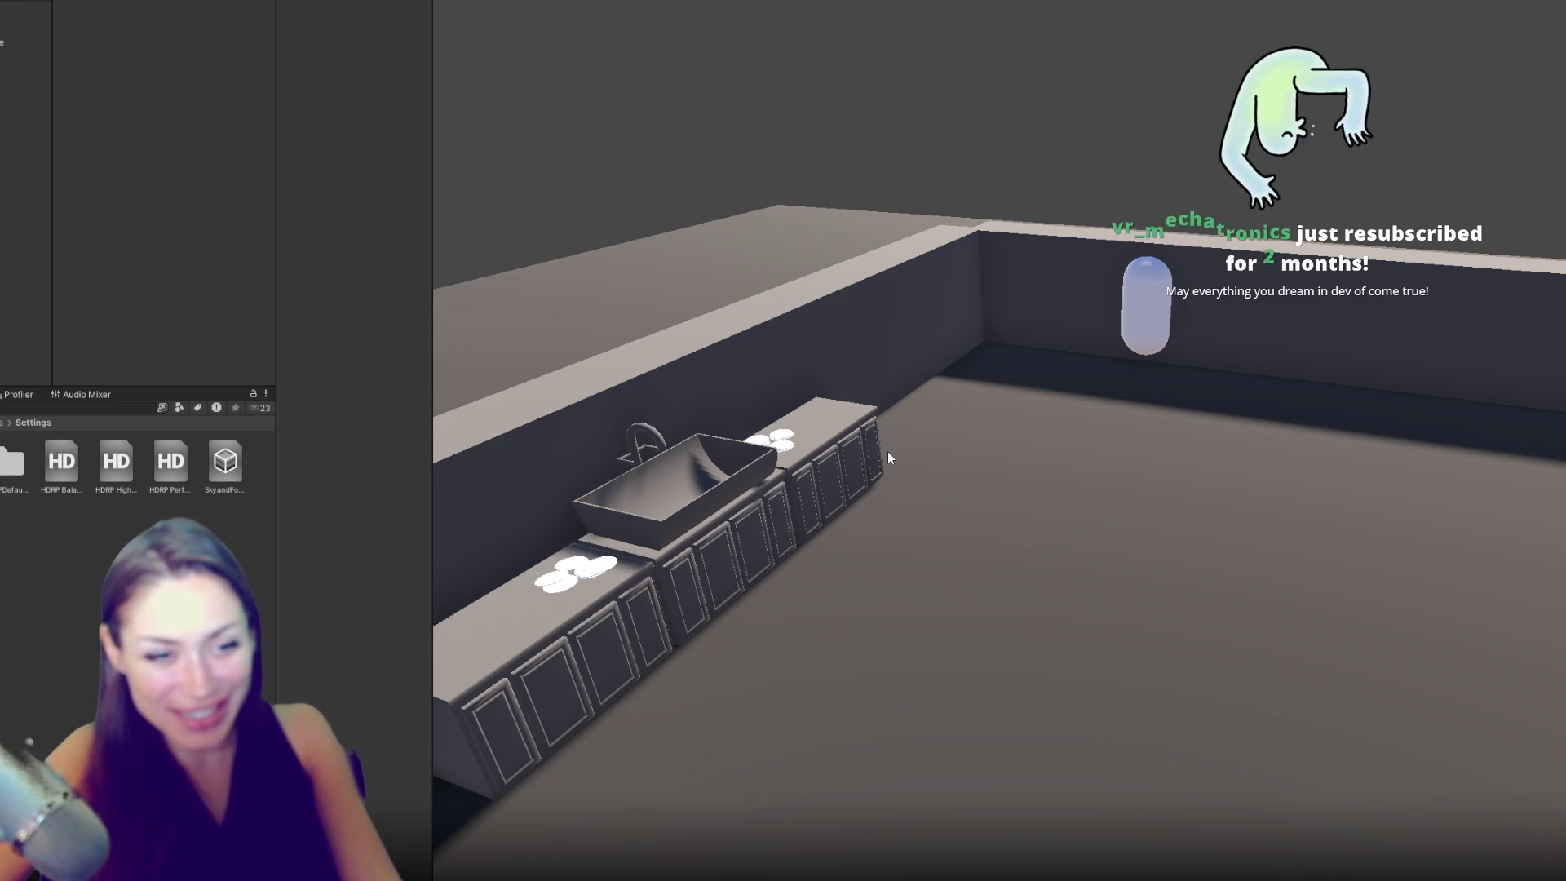
mouse_move(893, 430)
left_mouse_down()
mouse_move(792, 530)
mouse_move(778, 512)
mouse_move(840, 508)
mouse_move(1010, 441)
left_mouse_up()
left_click(1060, 432)
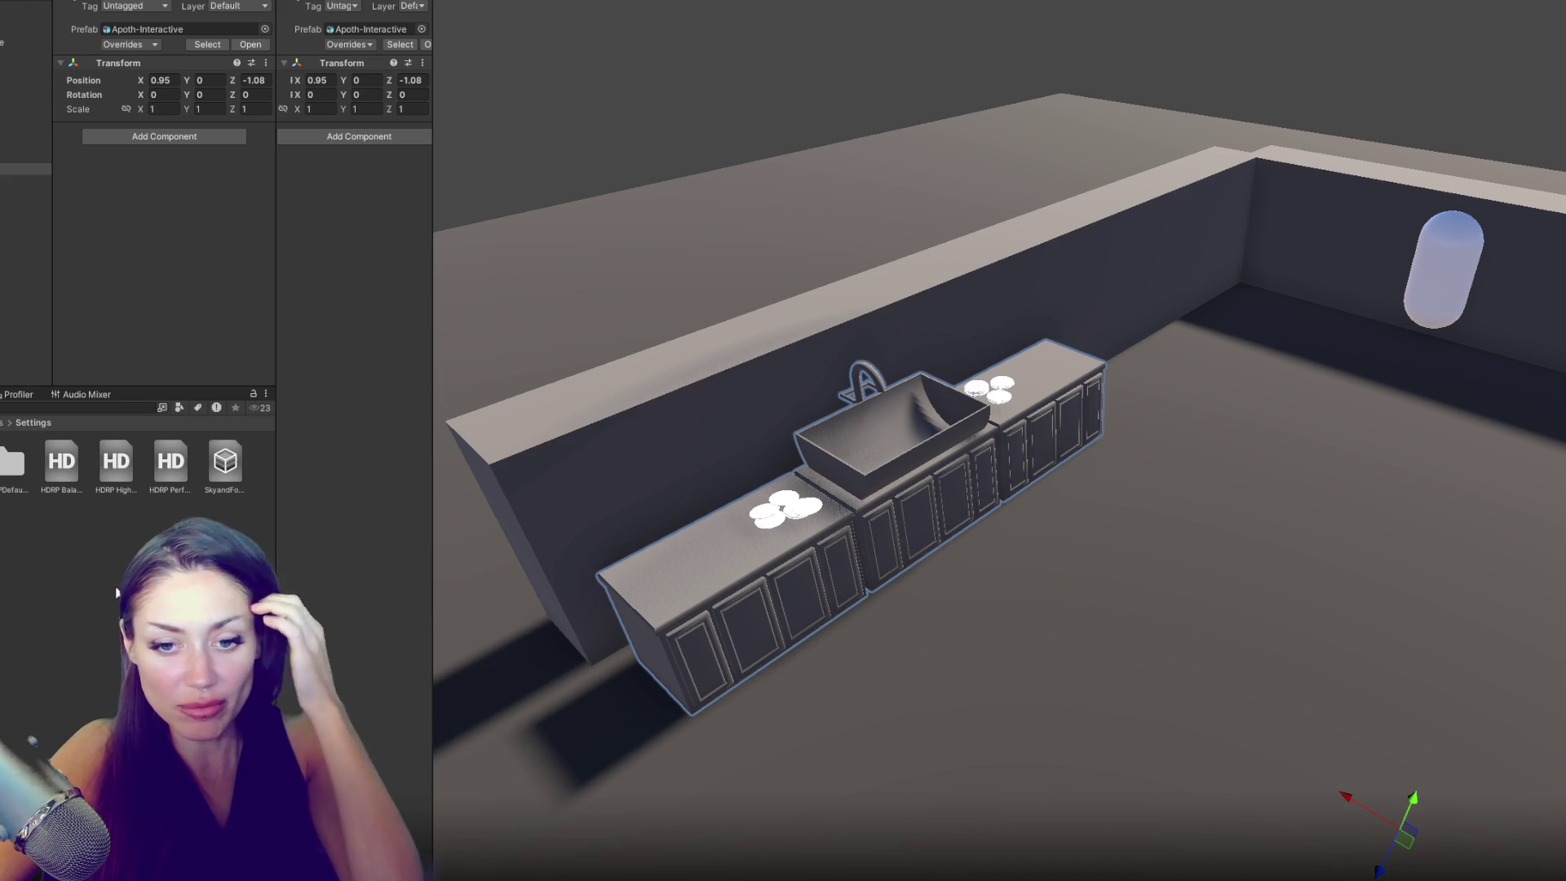
key("super")
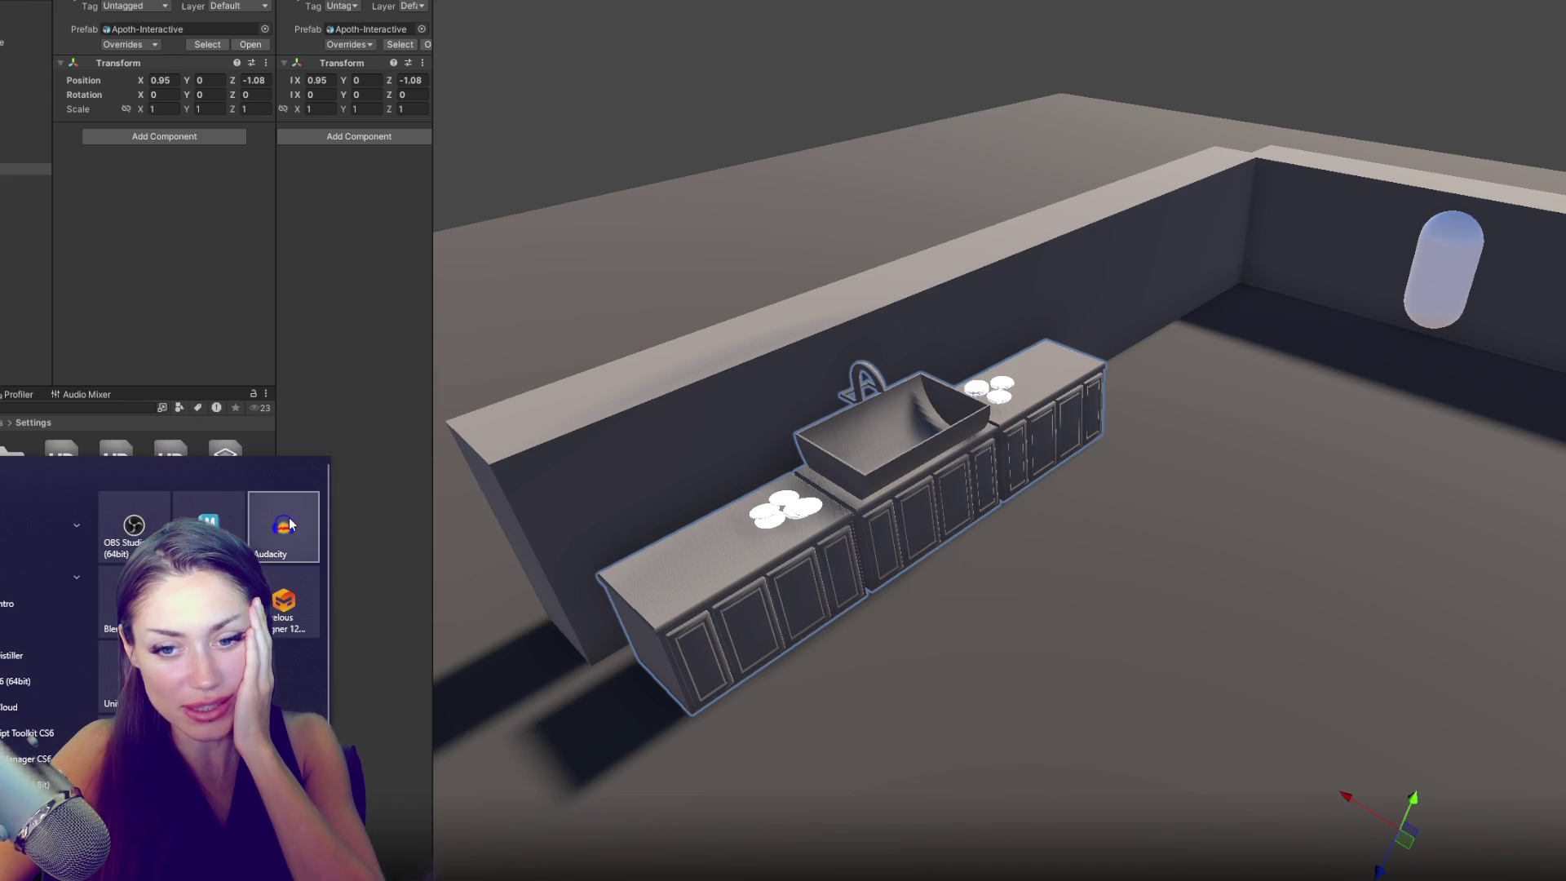
left_click(631, 677)
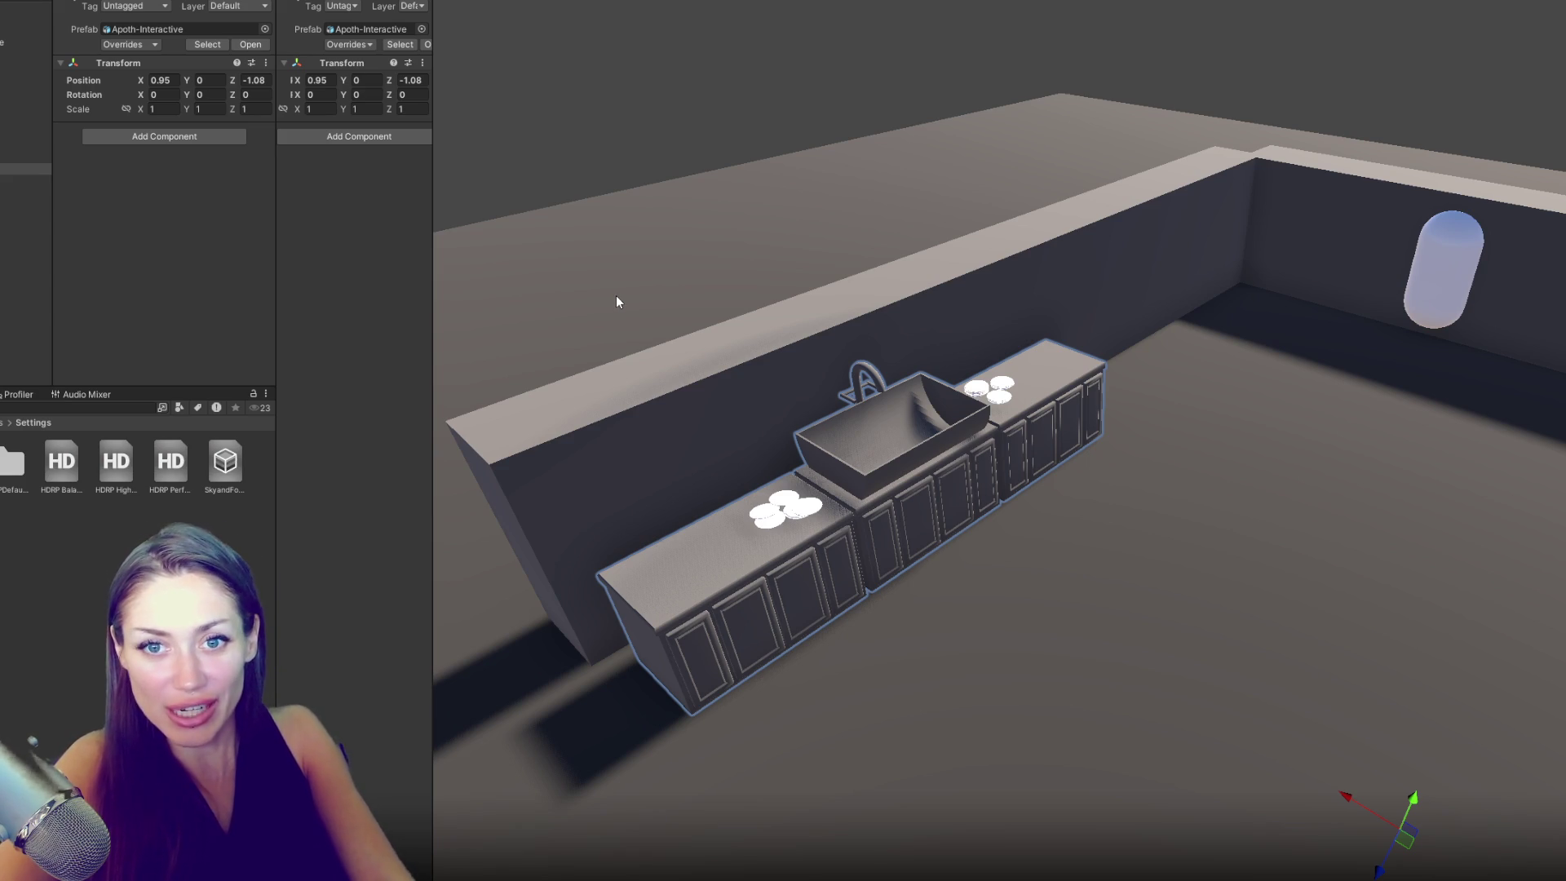
- Expand the 1-3D - char system and Plugins folders in the Project window
mouse_move(633, 164)
left_mouse_down()
mouse_move(814, 374)
mouse_move(952, 362)
mouse_move(947, 335)
mouse_move(1039, 280)
mouse_move(1017, 311)
mouse_move(1237, 303)
mouse_move(1112, 266)
mouse_move(960, 297)
left_mouse_up()
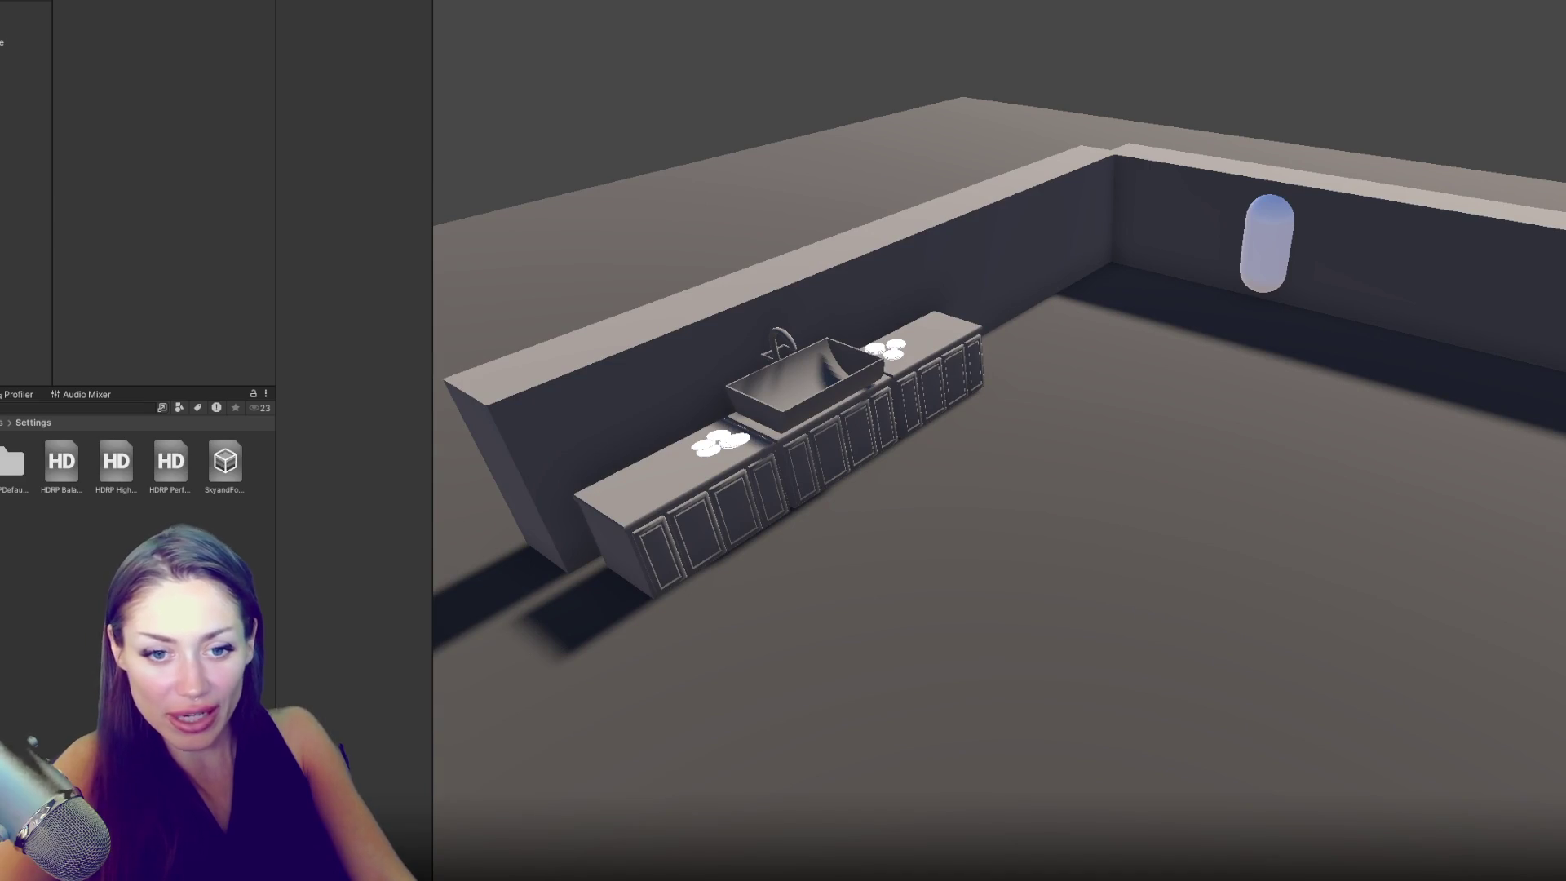
left_click(4, 456)
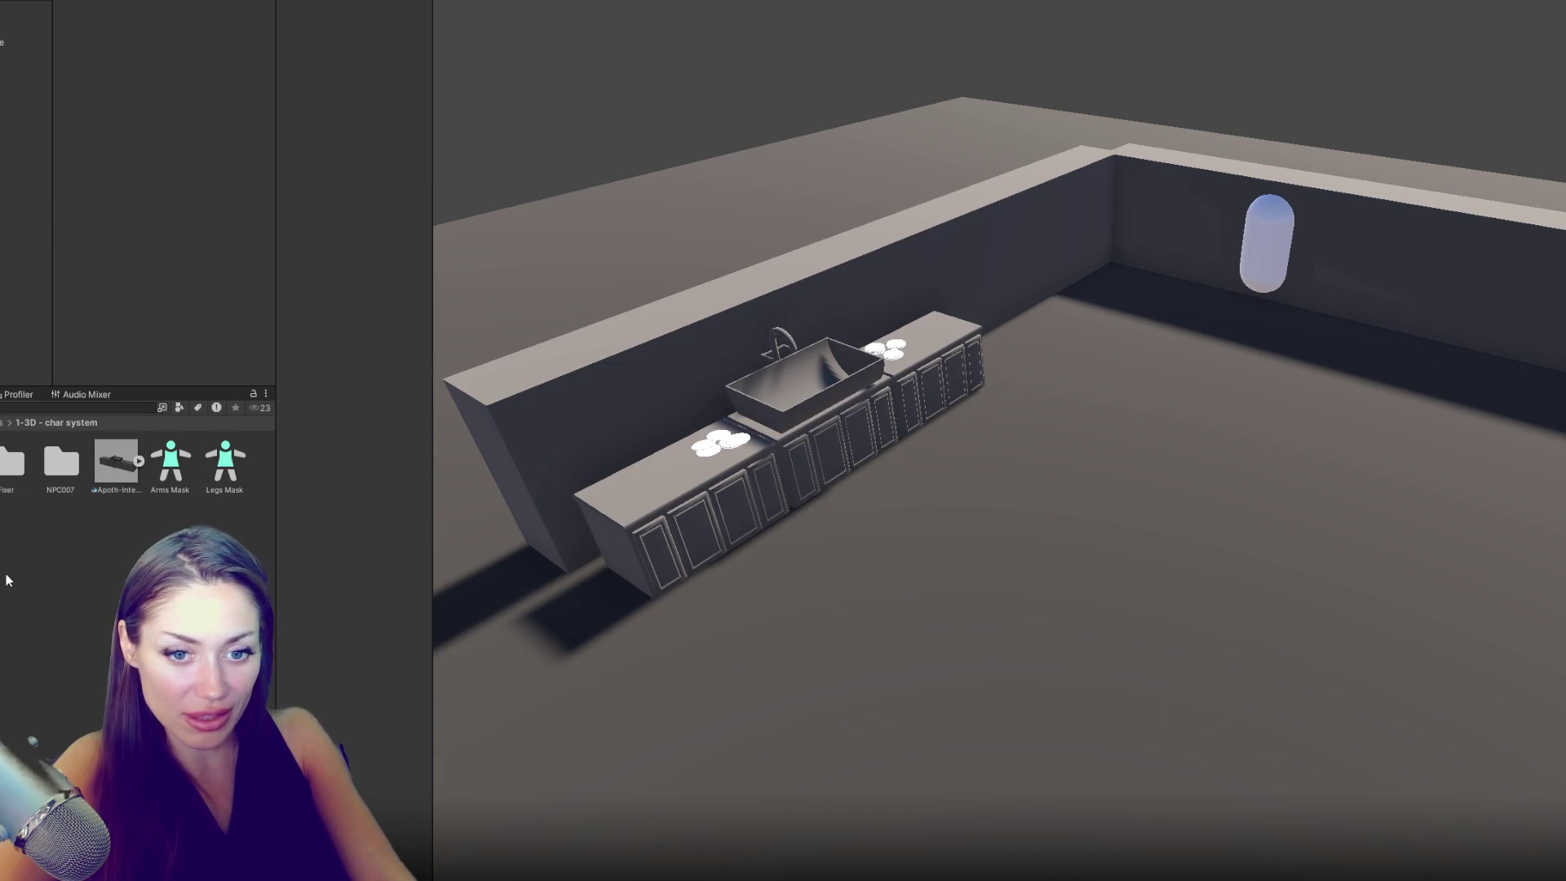
left_click(4, 563)
mouse_move(837, 429)
left_mouse_down()
mouse_move(1055, 426)
mouse_move(1072, 377)
mouse_move(947, 353)
mouse_move(913, 377)
left_mouse_up()
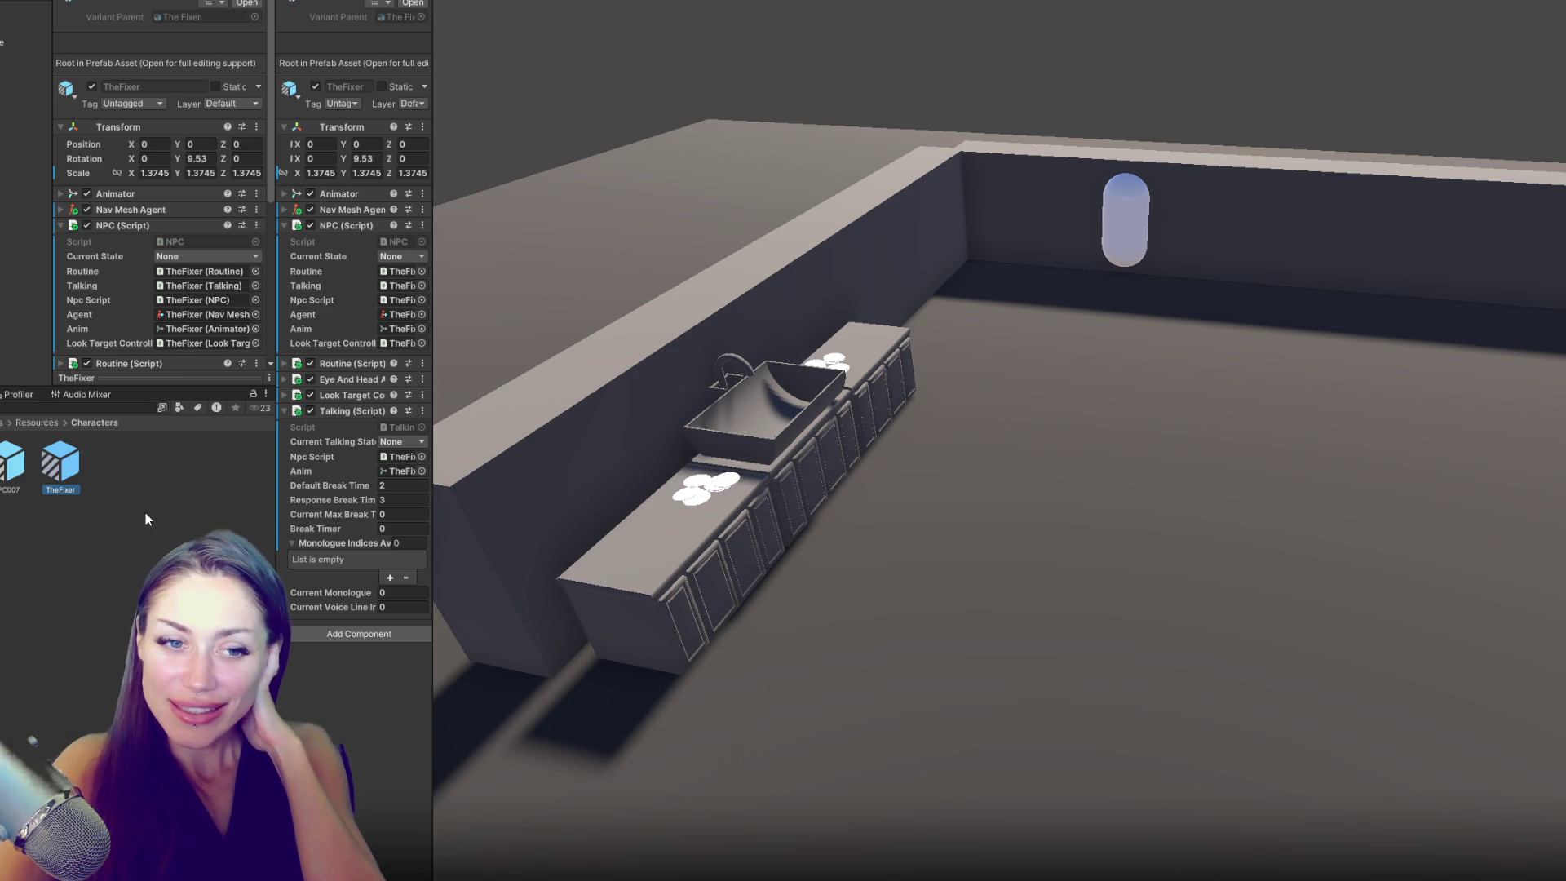
- Deselect TheFixer prefab and briefly check StoryControls.cs in the code editor
left_click(198, 492)
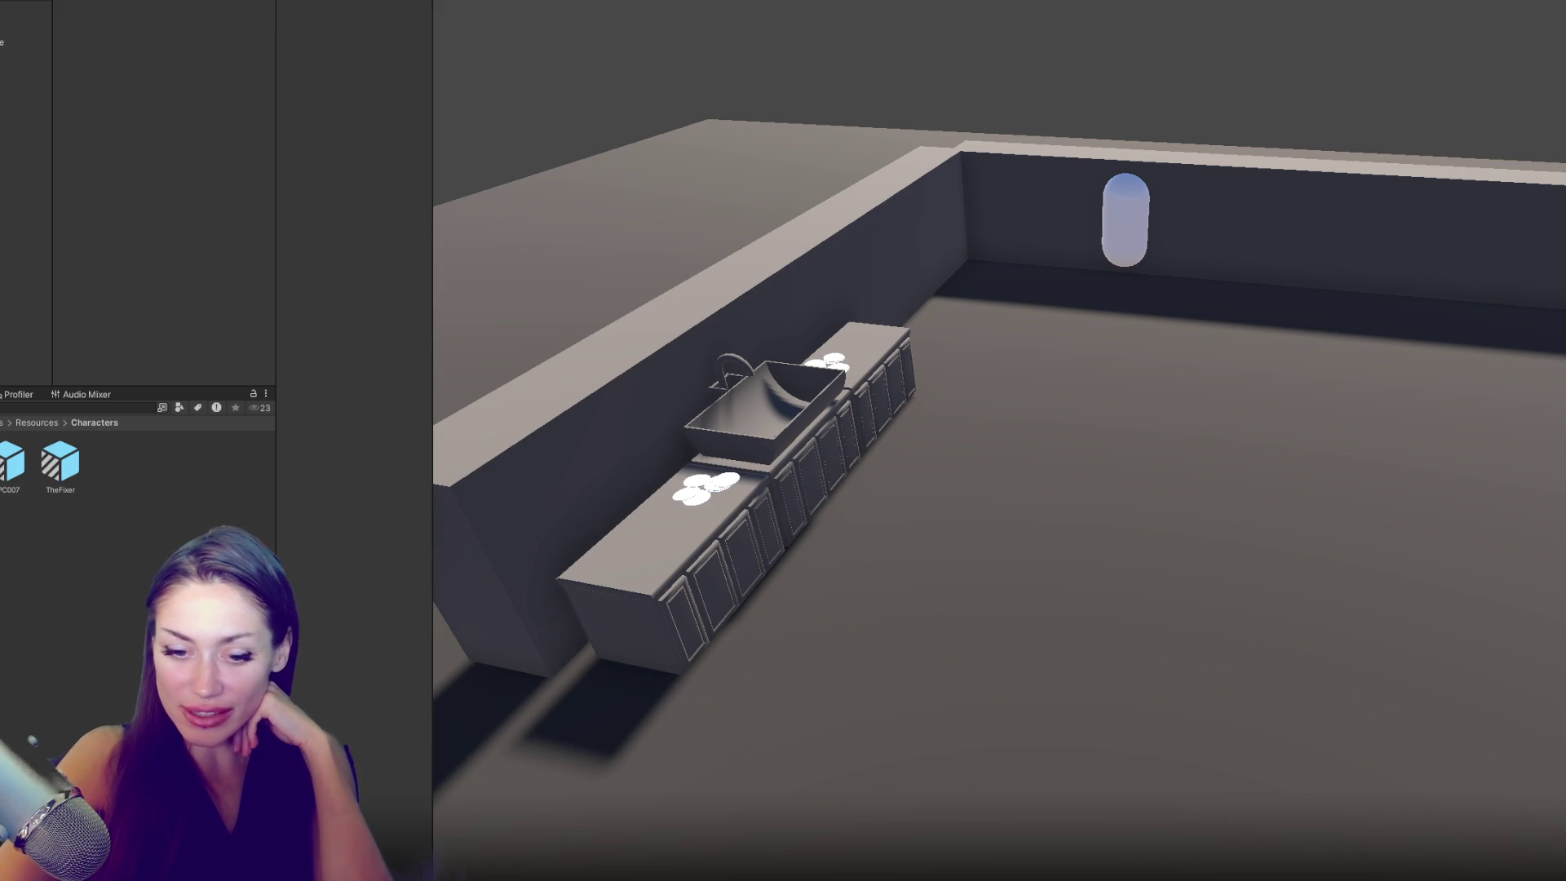
key("alt+Tab")
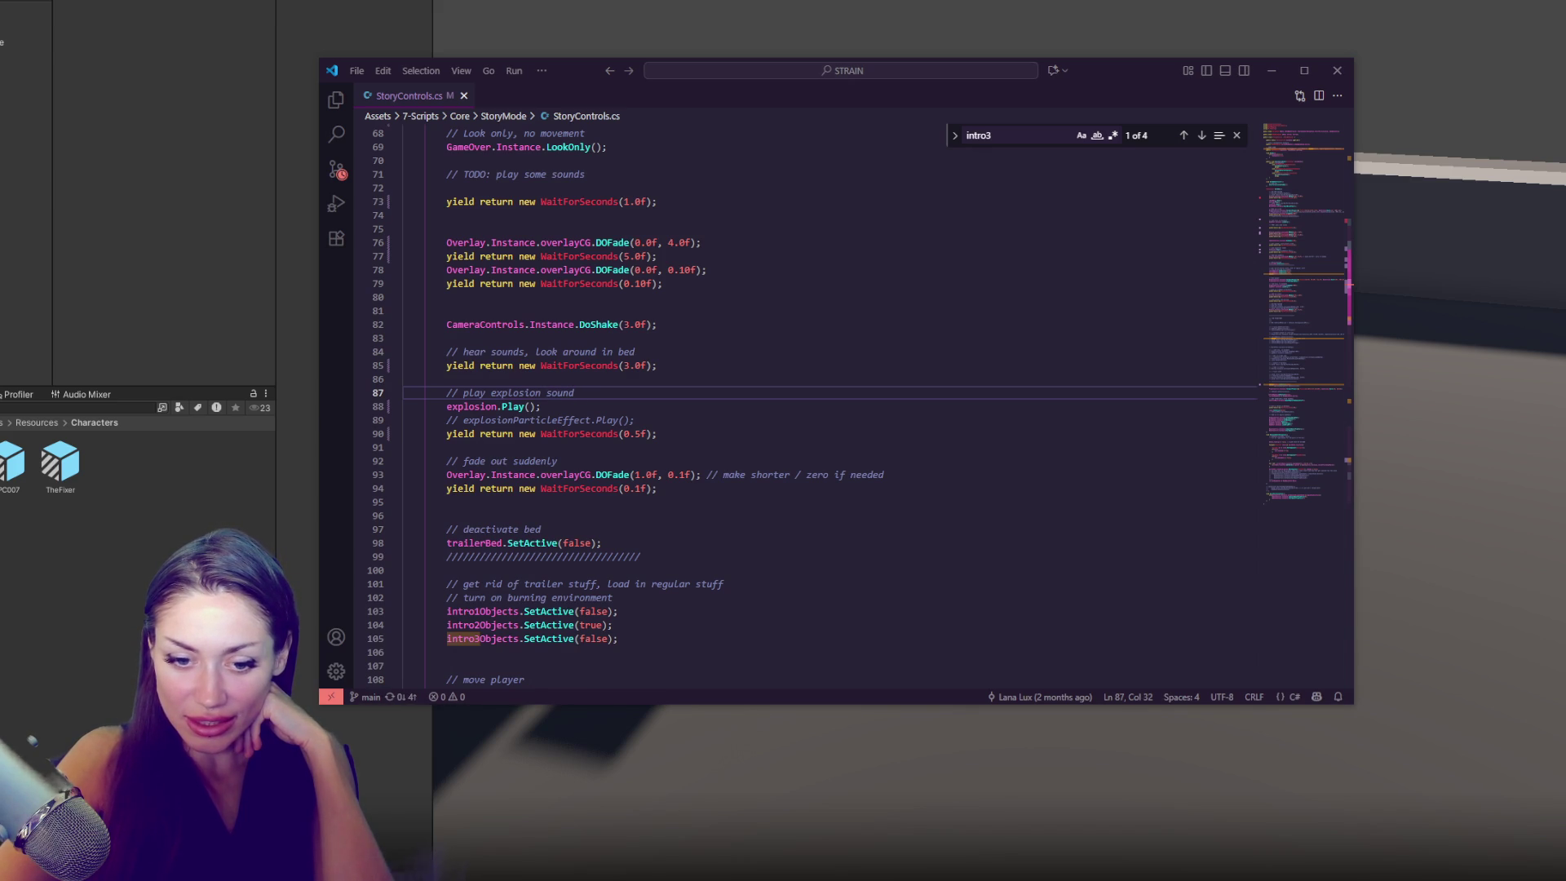
left_click(1271, 70)
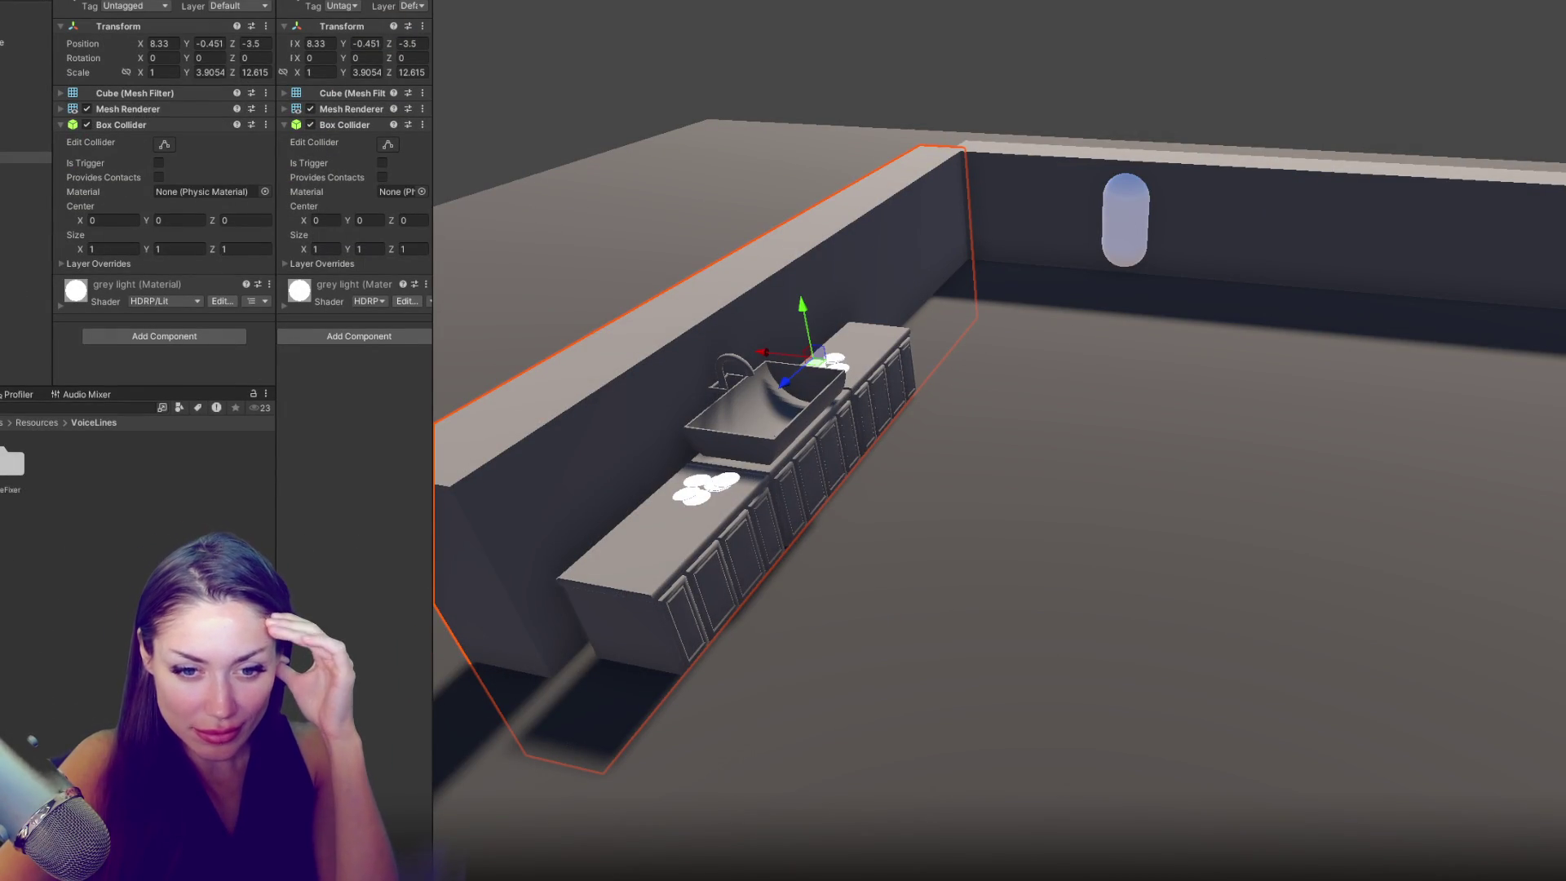
- Open the Characters folder, select TheFixer prefab and bring up its asset menu
left_click(95, 423)
left_click(46, 461)
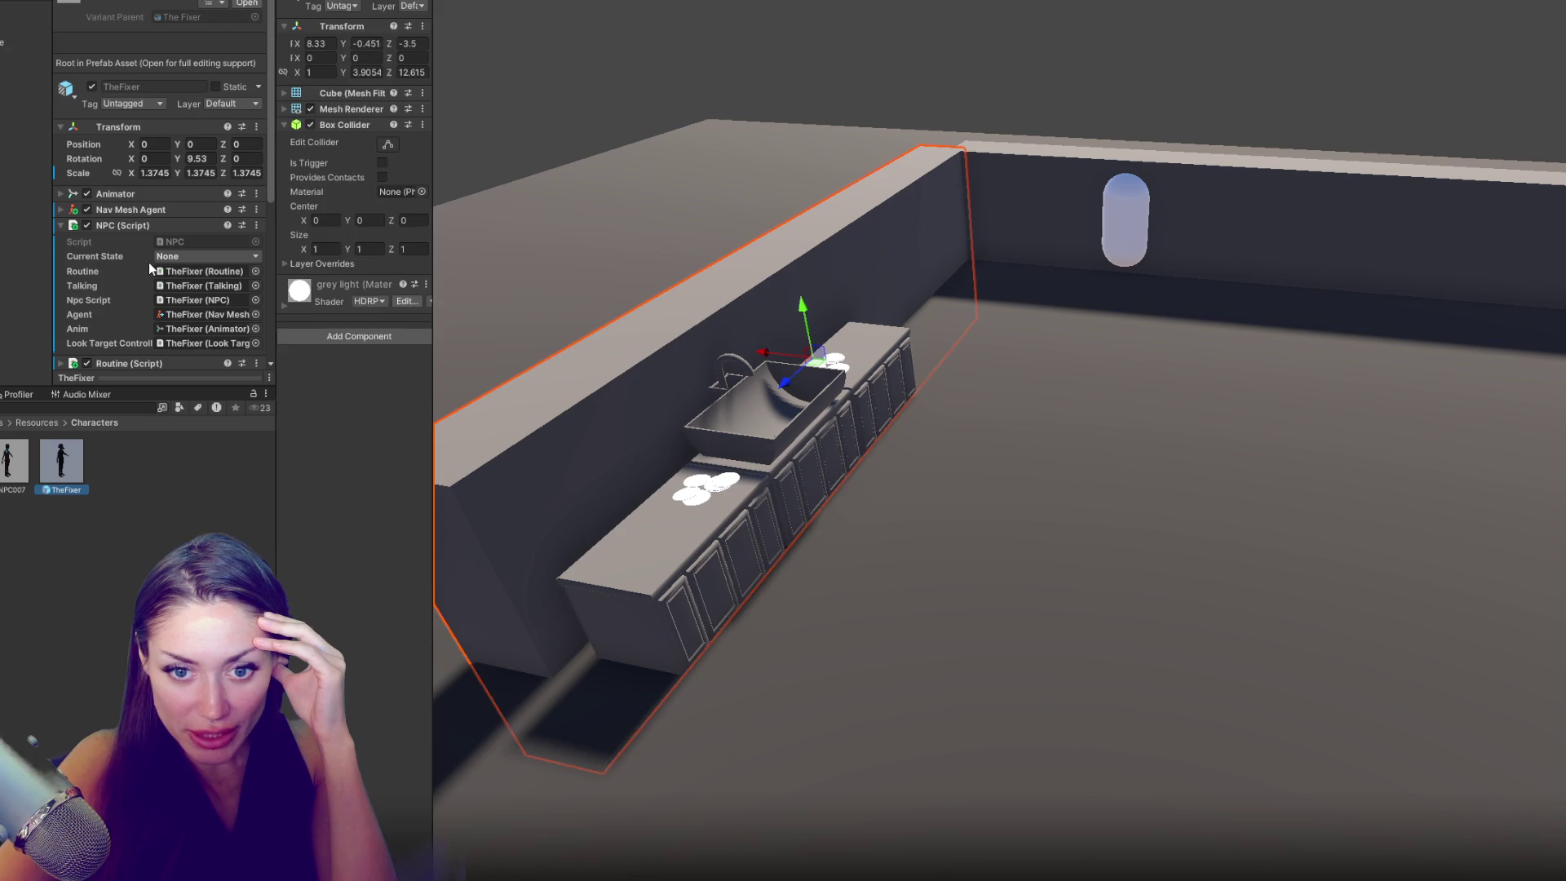
right_click(56, 462)
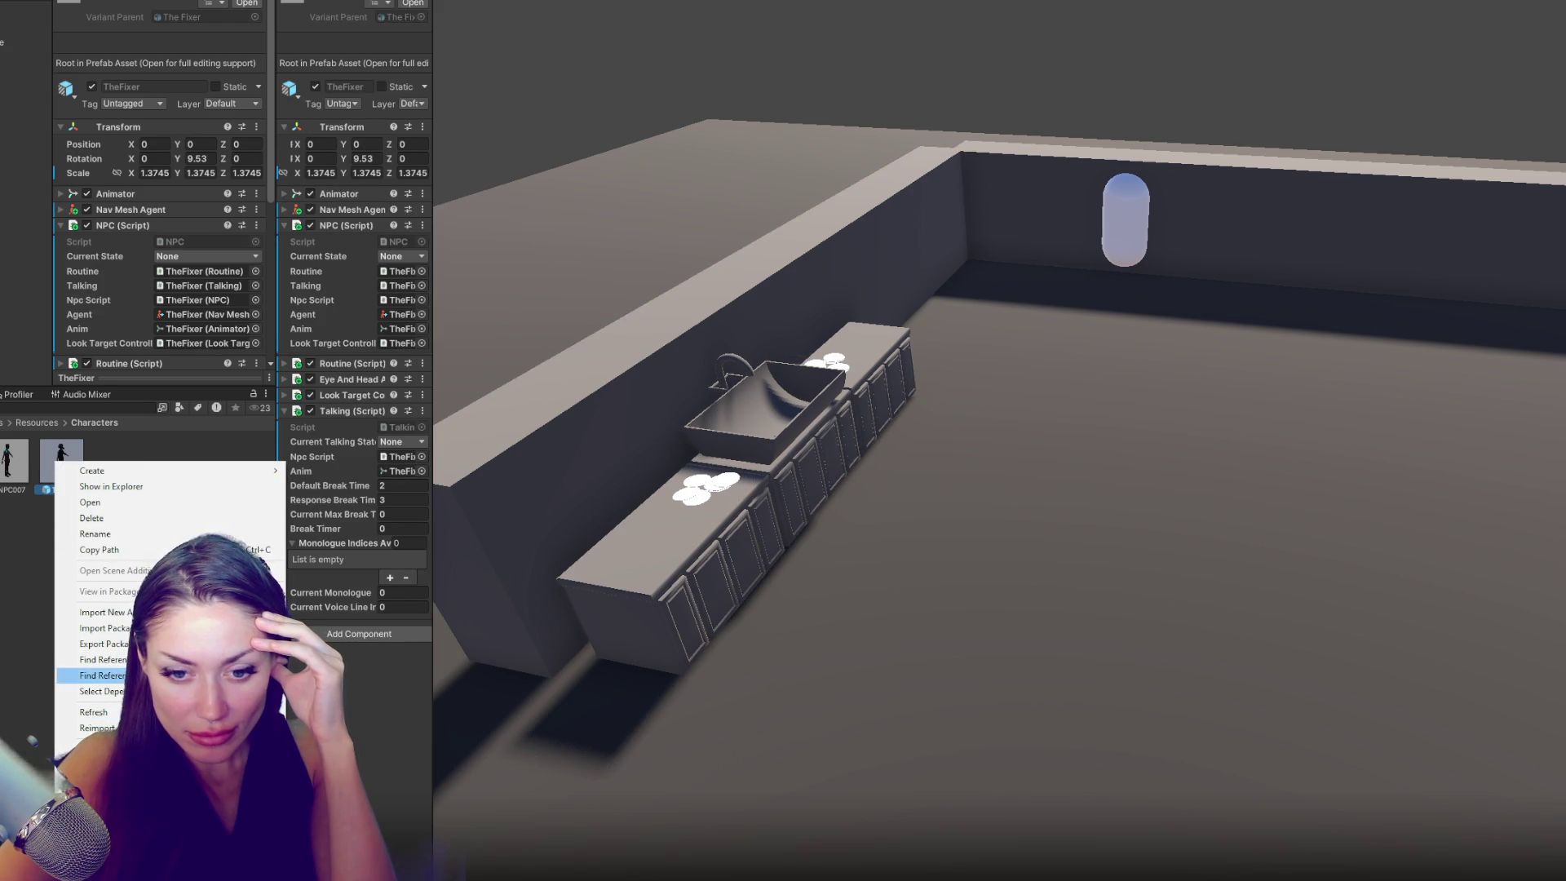
- Export TheFixer as a package, collapsing the Fixer, RealisticEyeMovements, Demigiant, Characters and UMotion folders
left_click(102, 643)
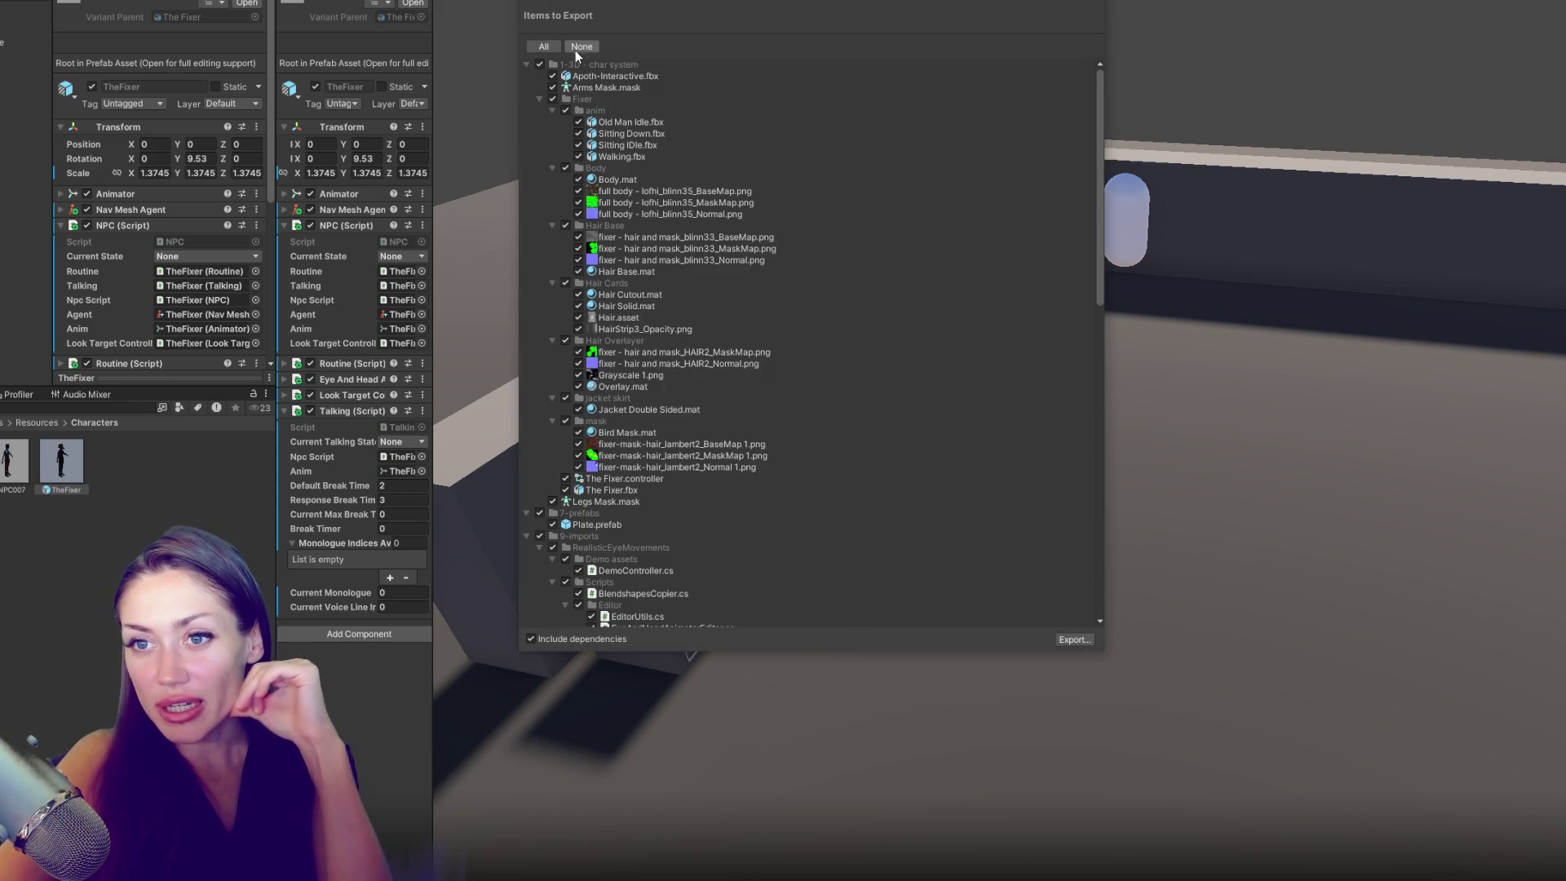
left_click(538, 99)
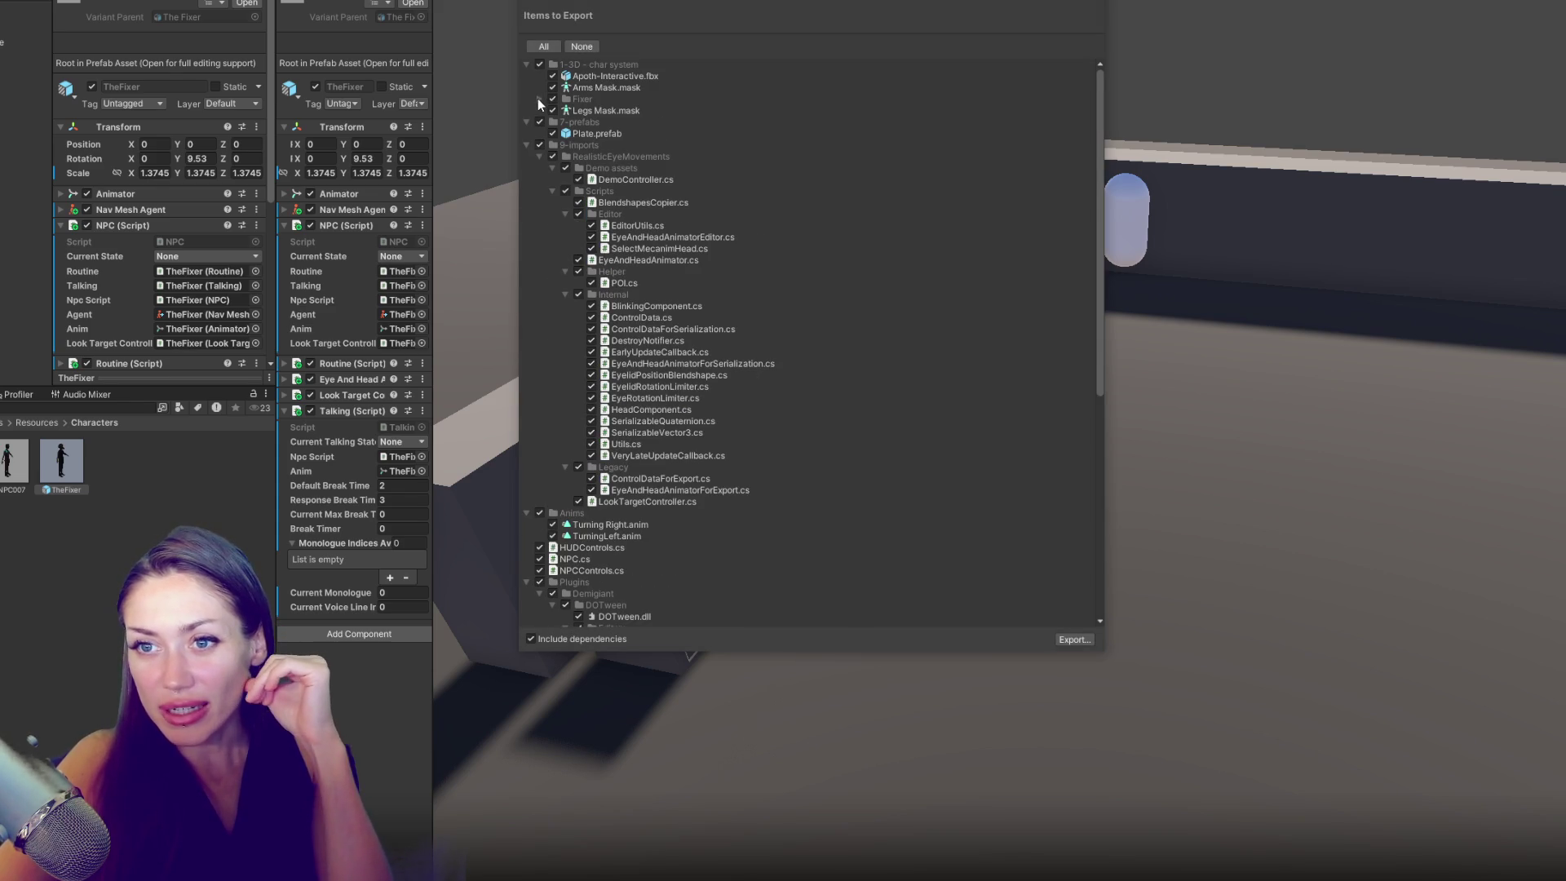
left_click(540, 157)
left_click(539, 249)
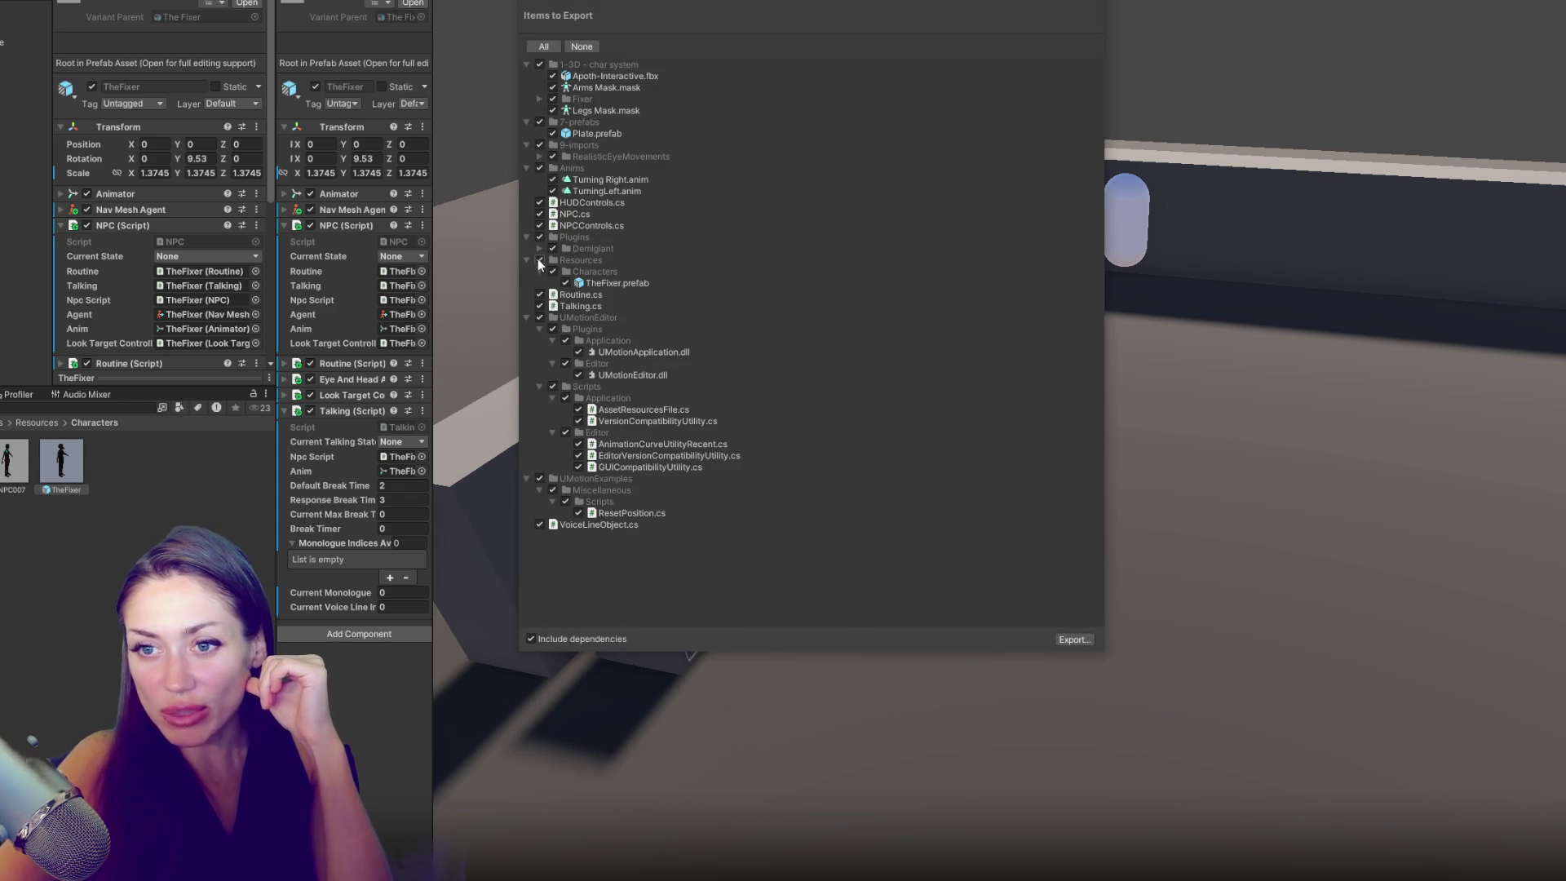
left_click(539, 272)
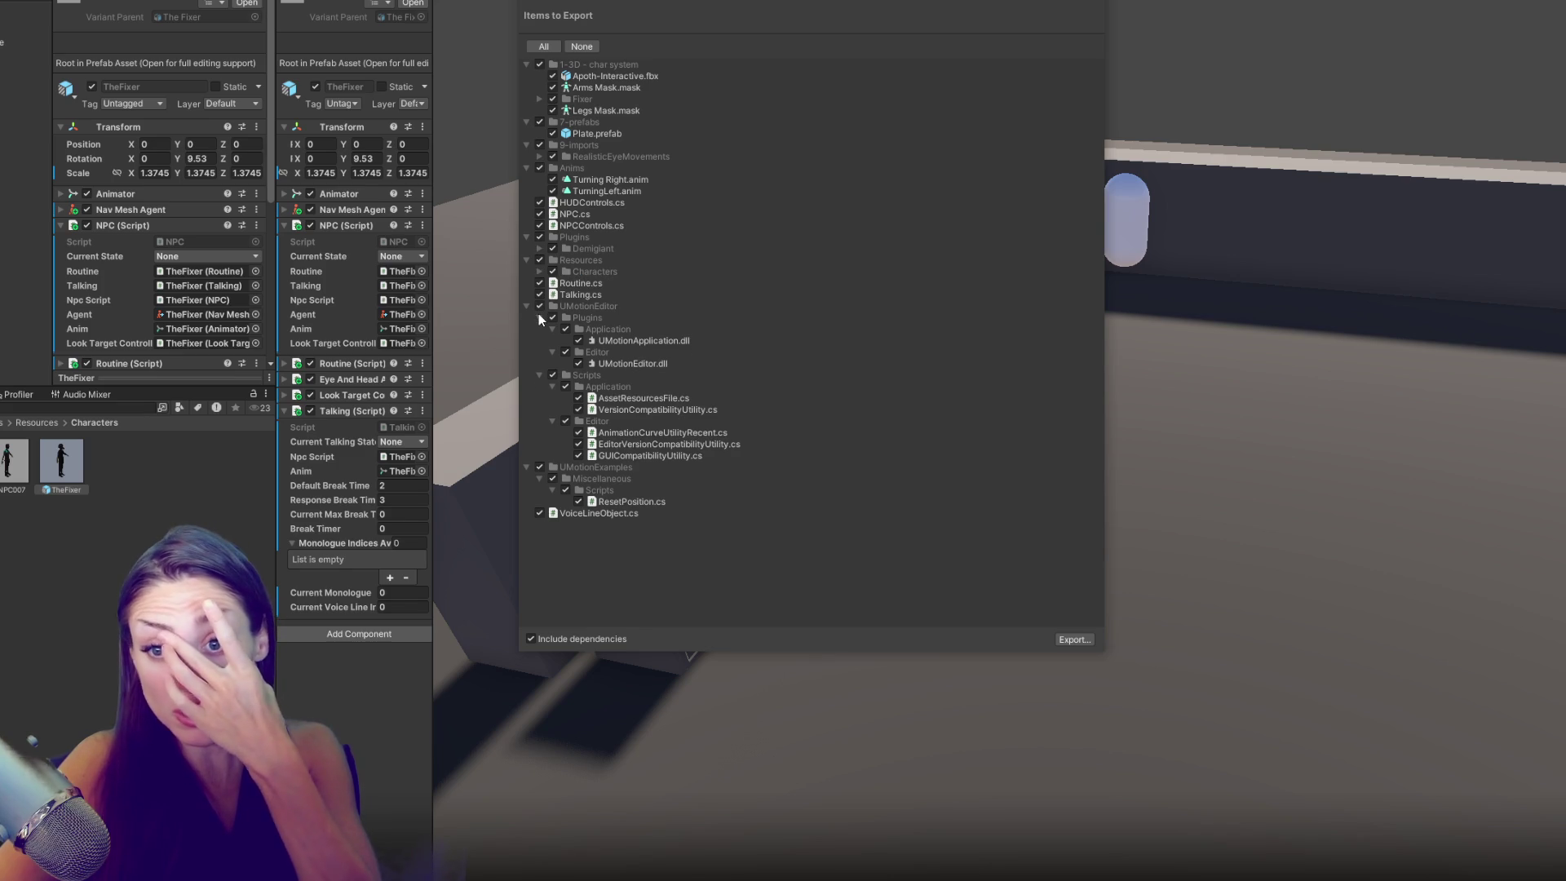
left_click(540, 318)
left_click(539, 328)
left_click(539, 351)
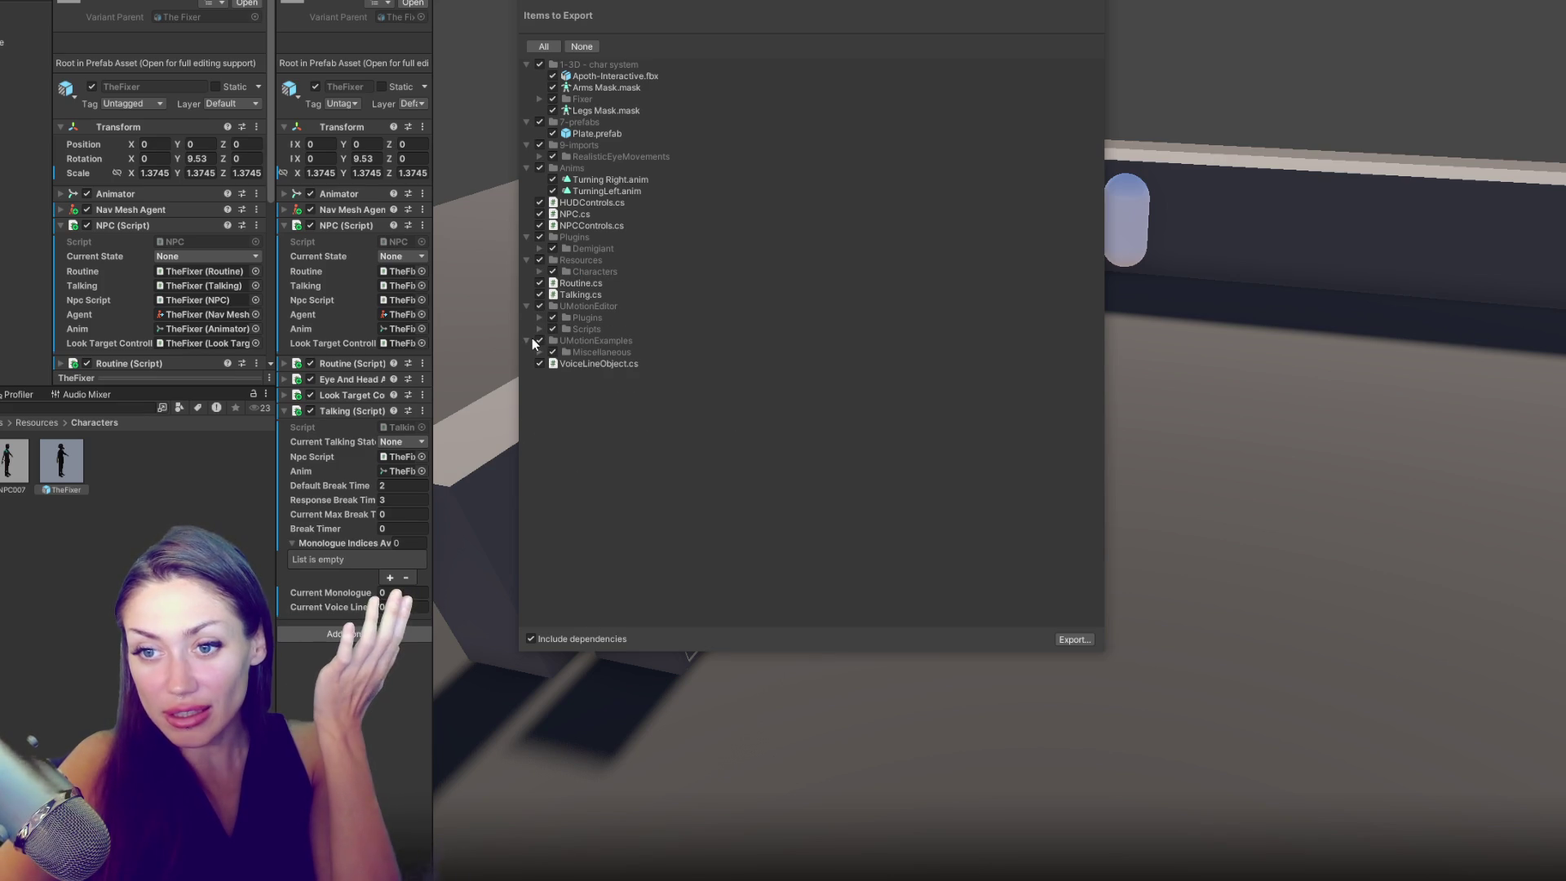
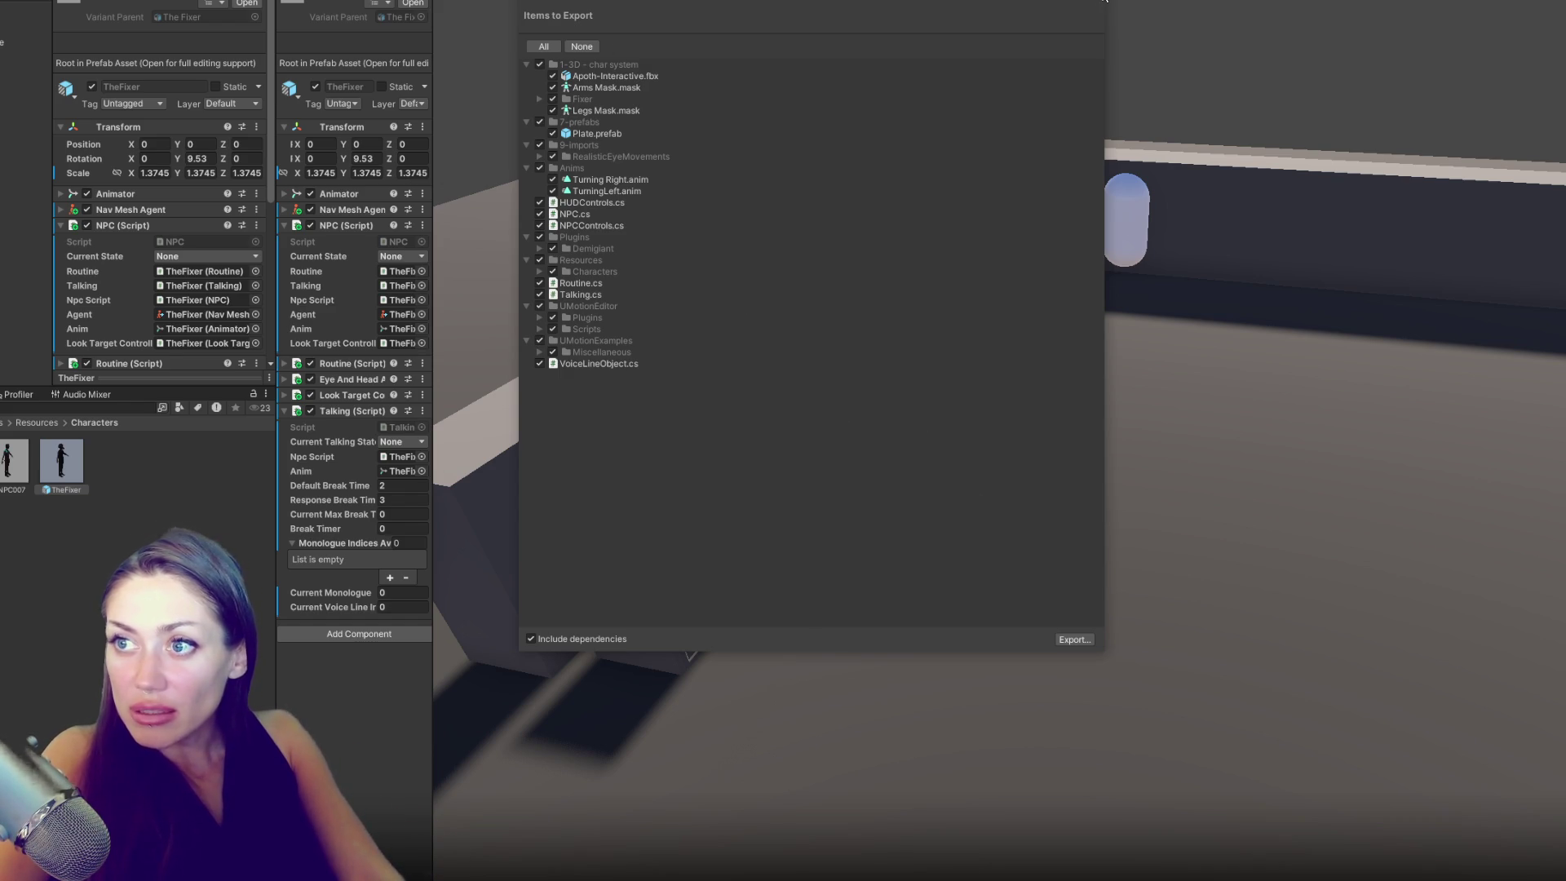
- Close the Export Package window and dismiss TheFixer's context menu without choosing anything
key("Escape")
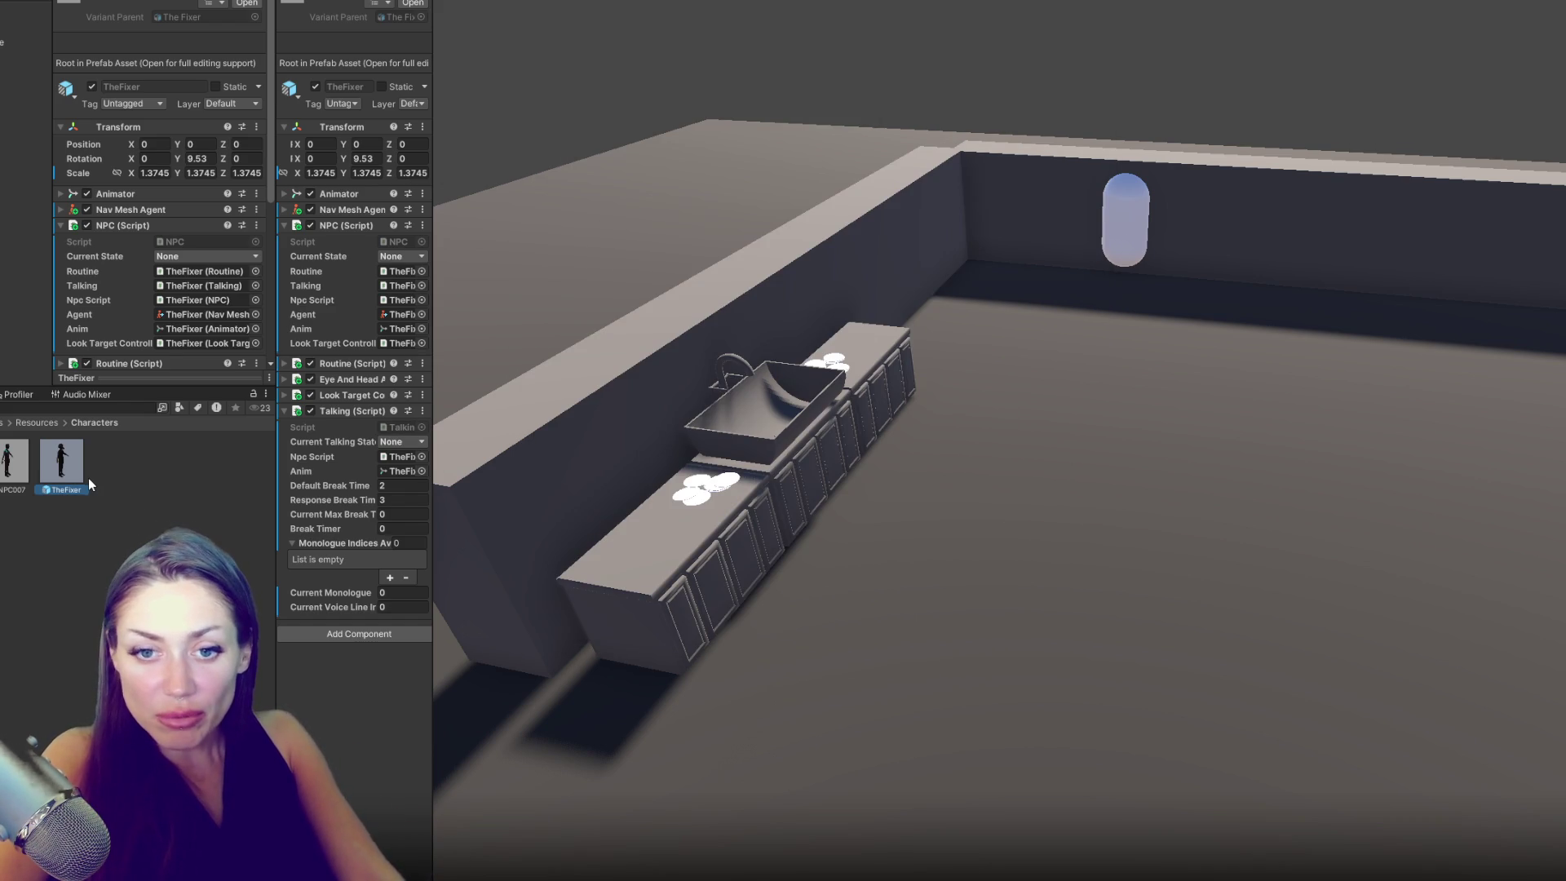
right_click(82, 480)
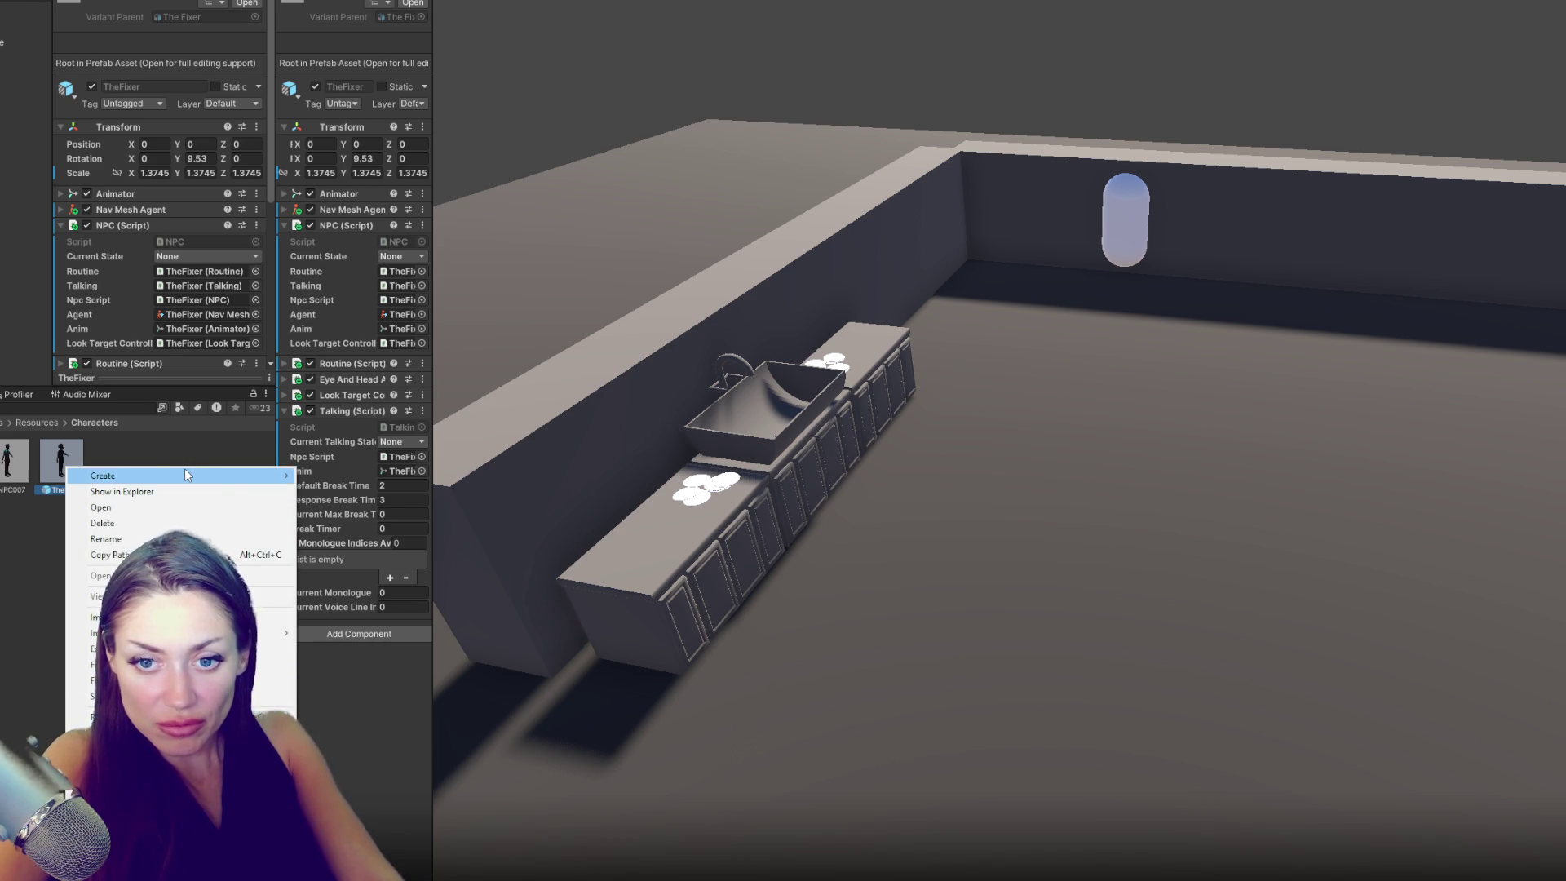
mouse_move(184, 471)
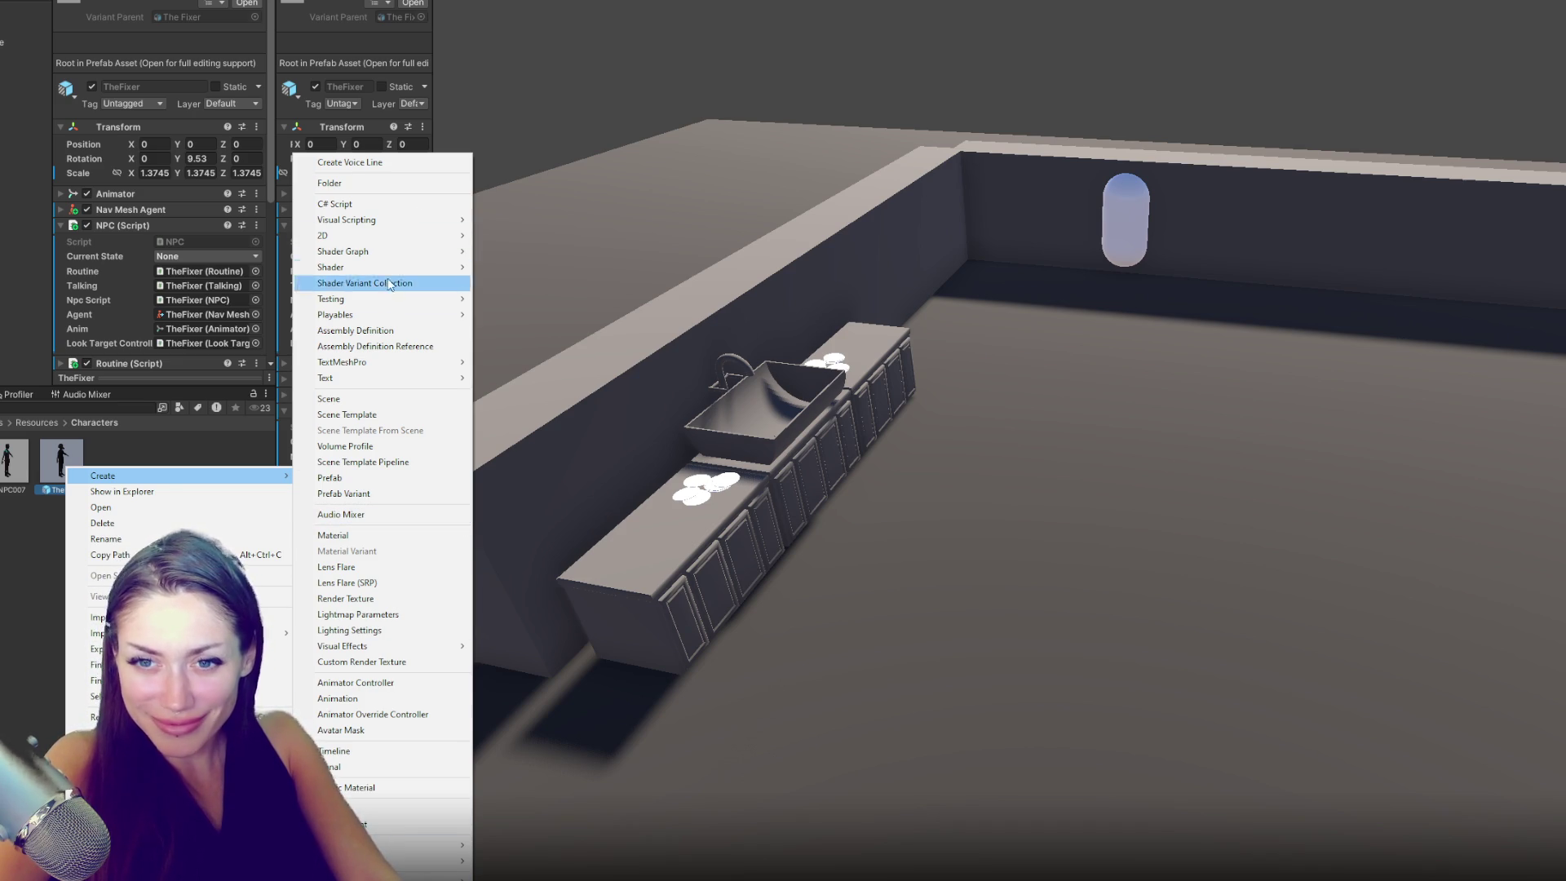
mouse_move(438, 383)
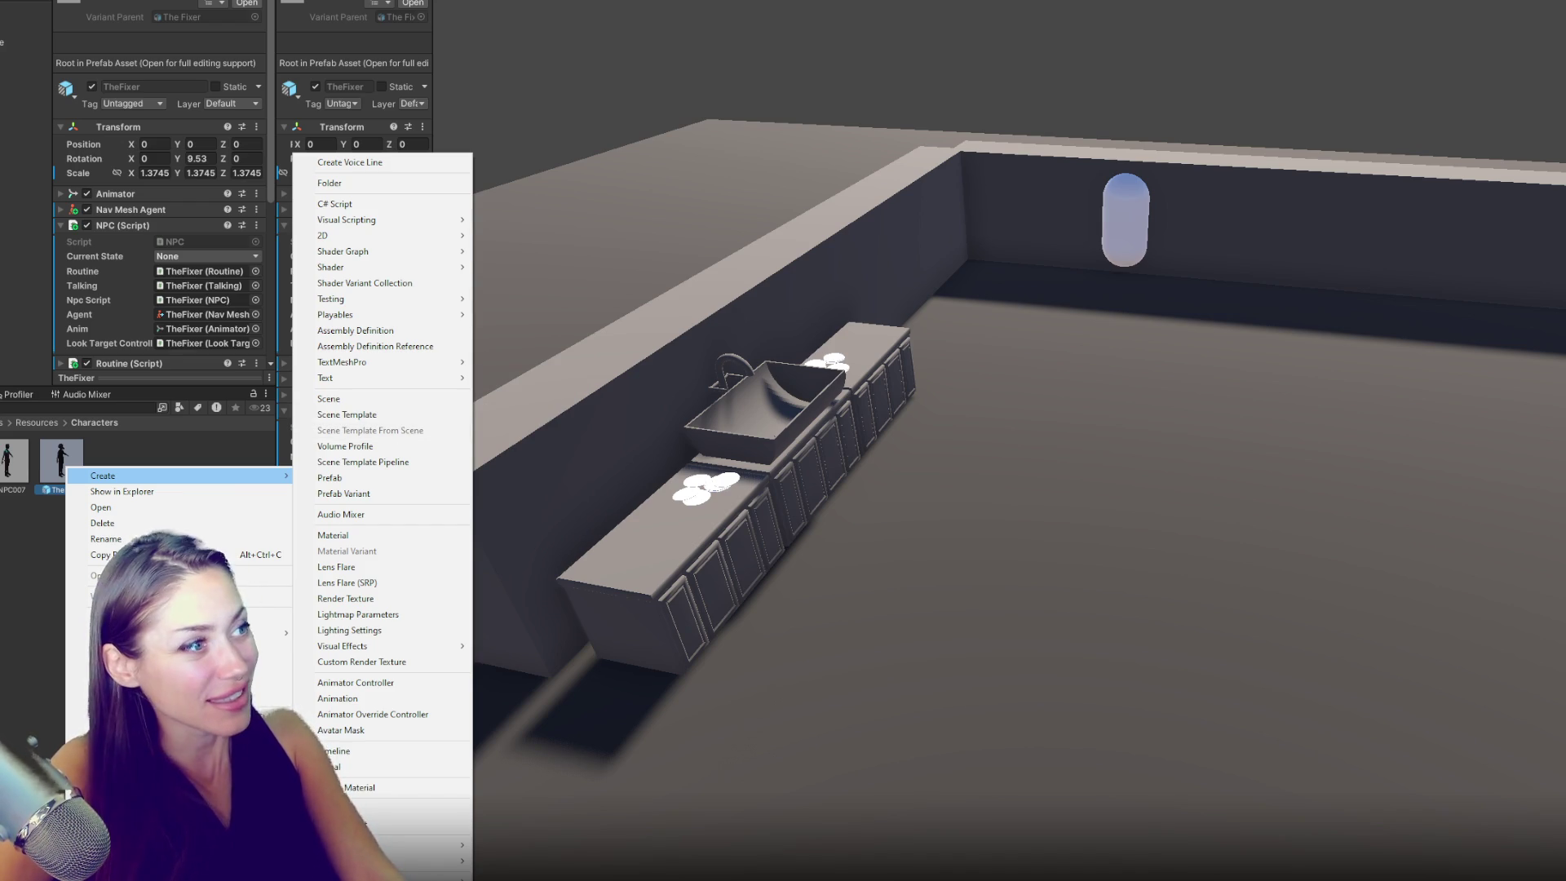
key("Escape")
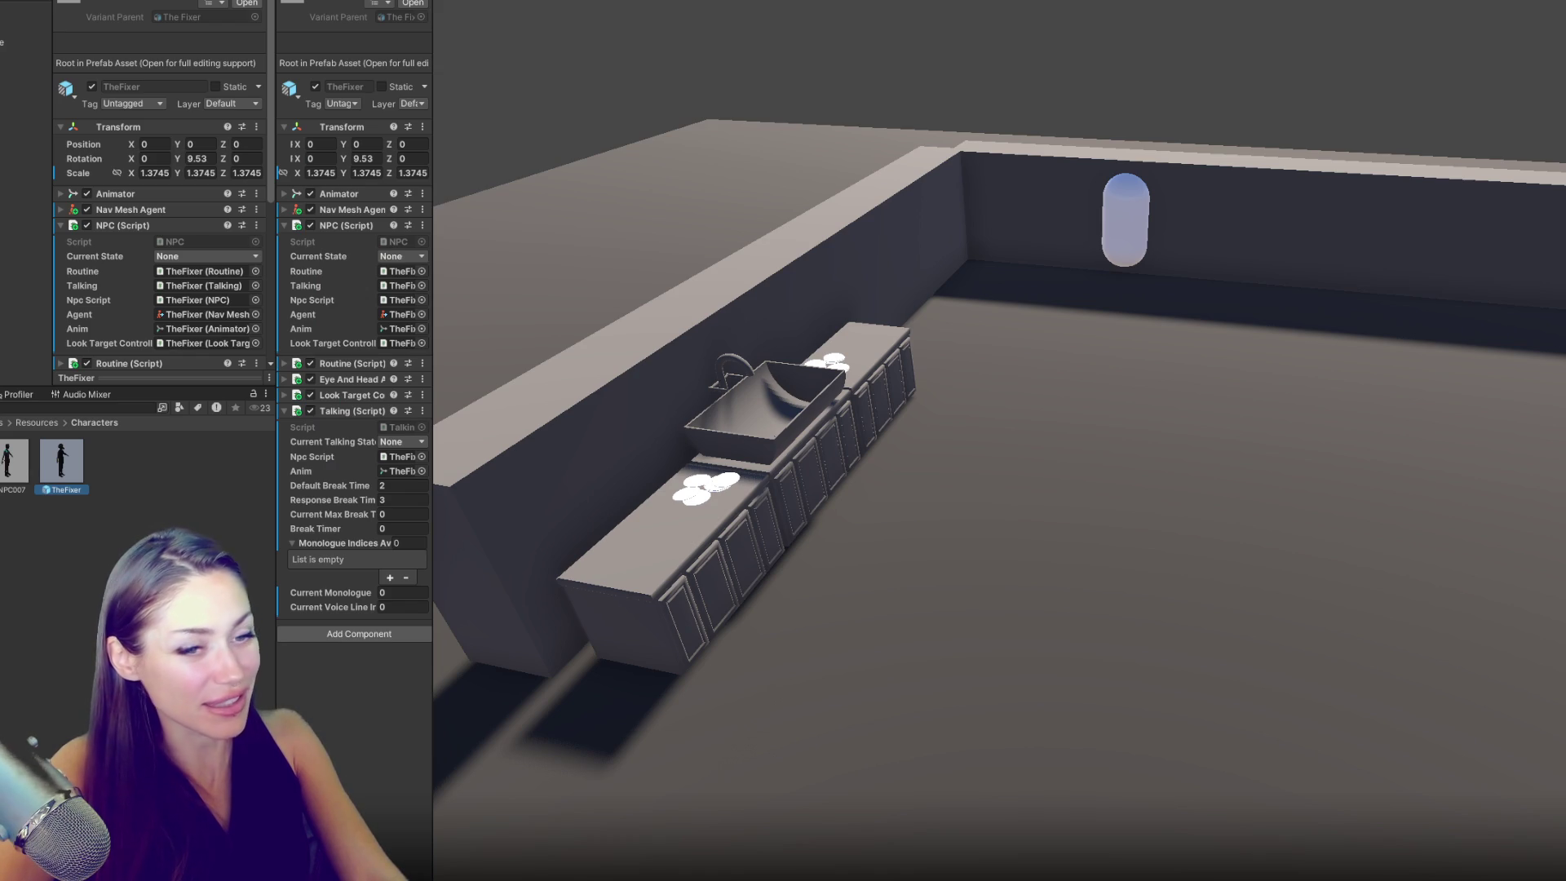
- Reselect TheFixer and collapse its NPC and Talking script components in the Inspector
left_click(407, 499)
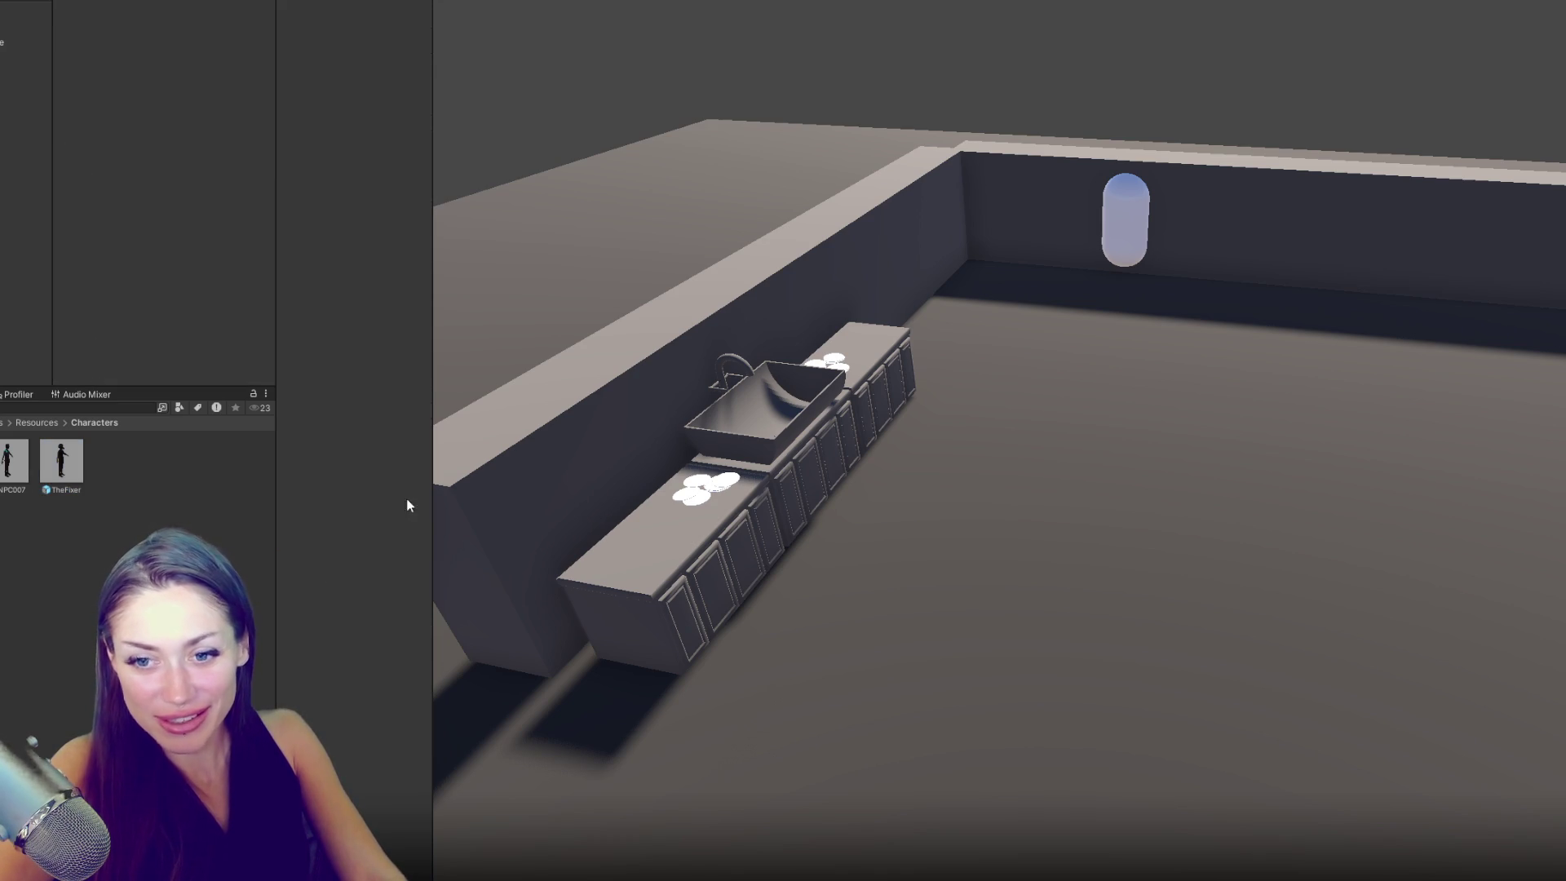
left_click(75, 462)
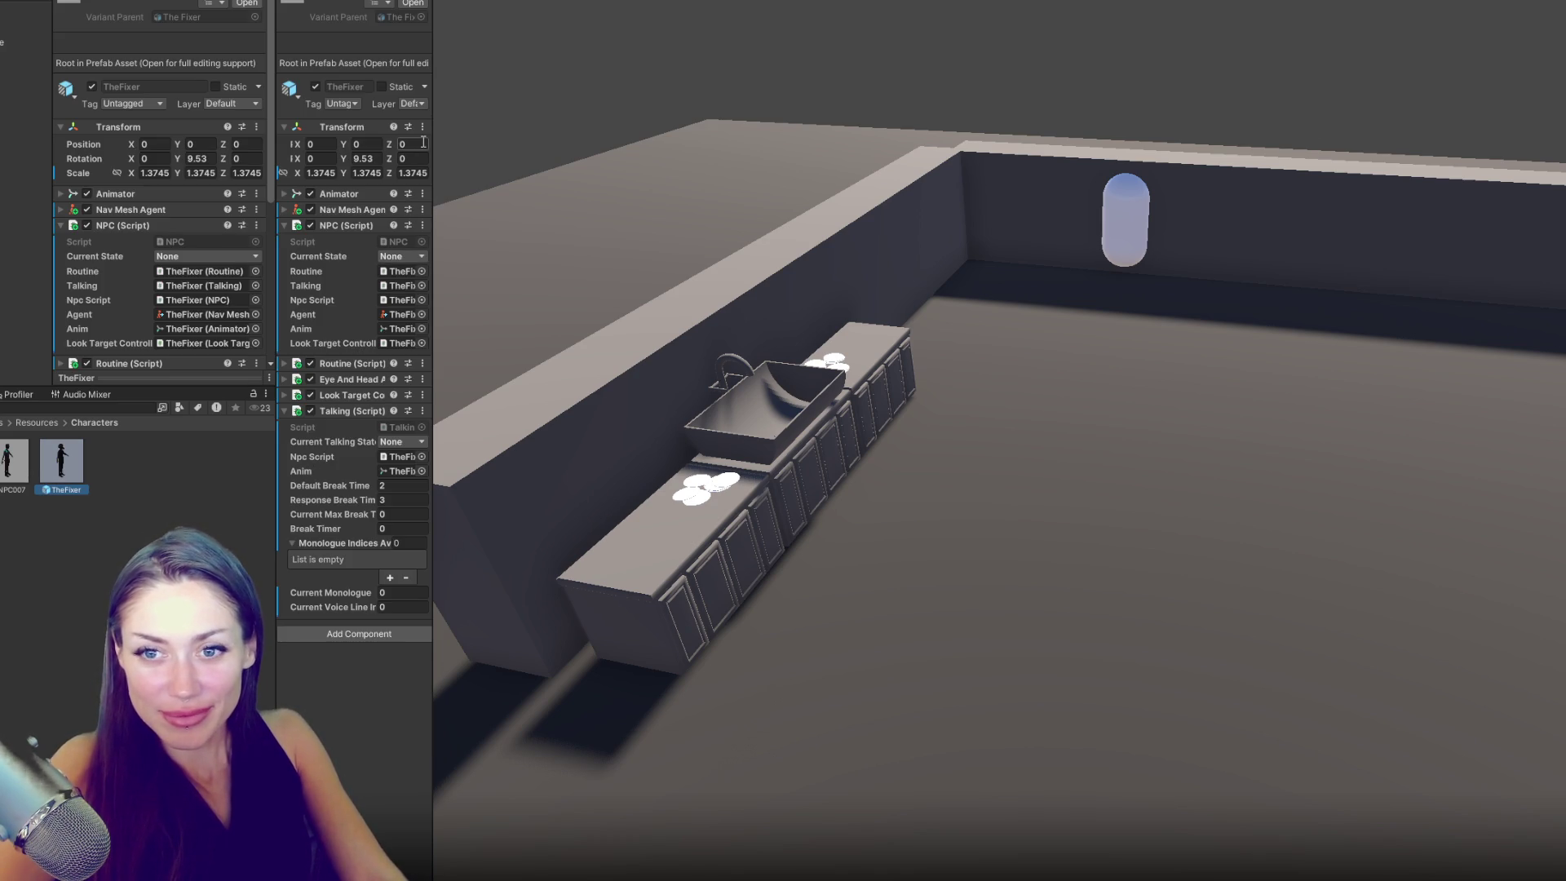
left_click(346, 225)
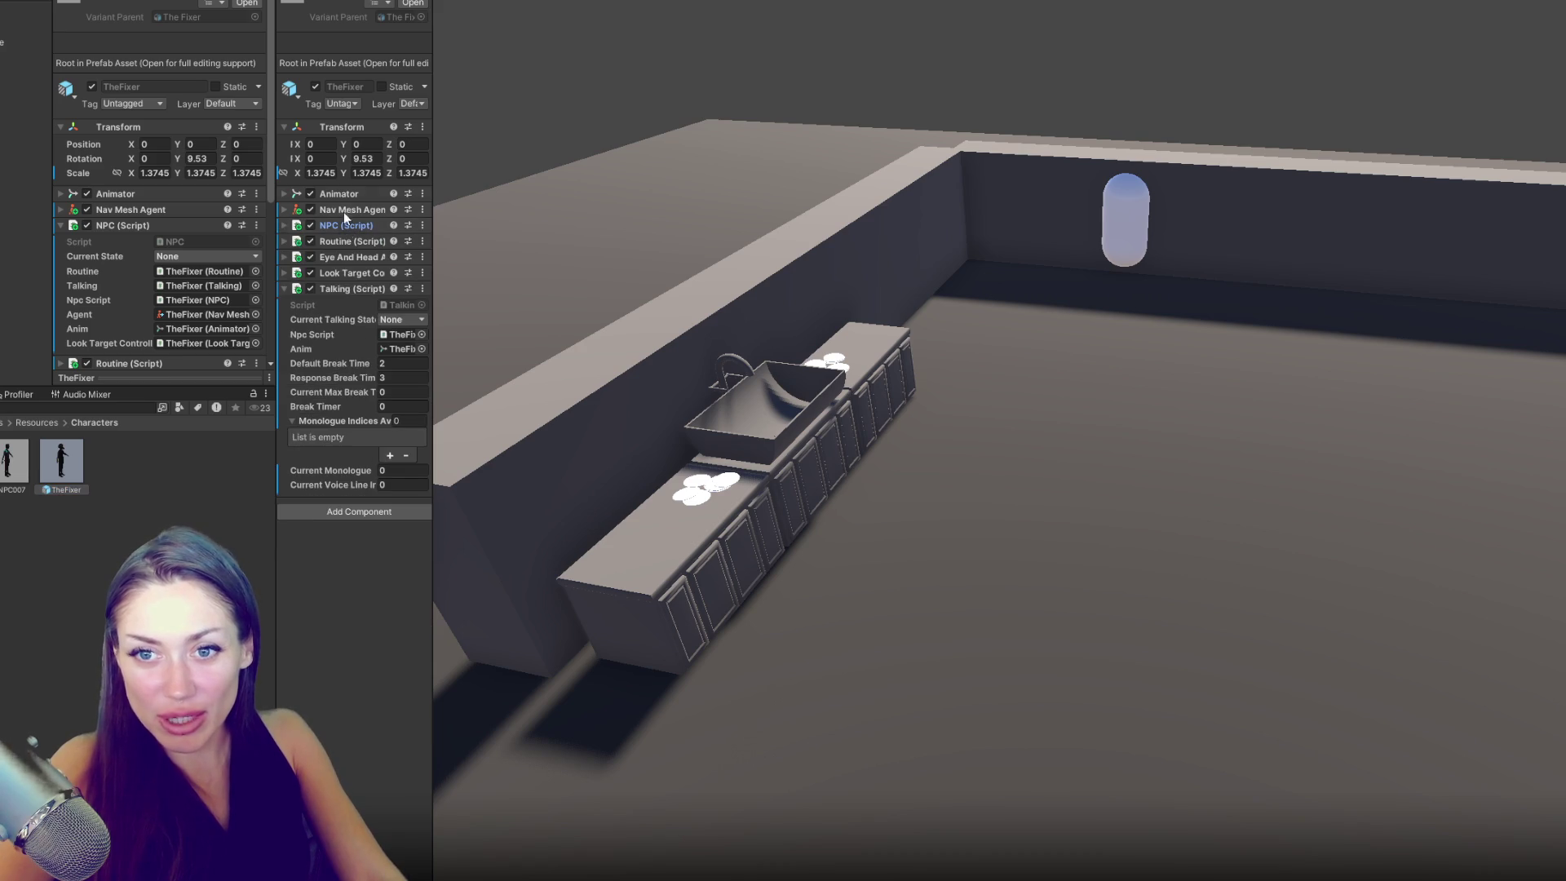
left_click(337, 289)
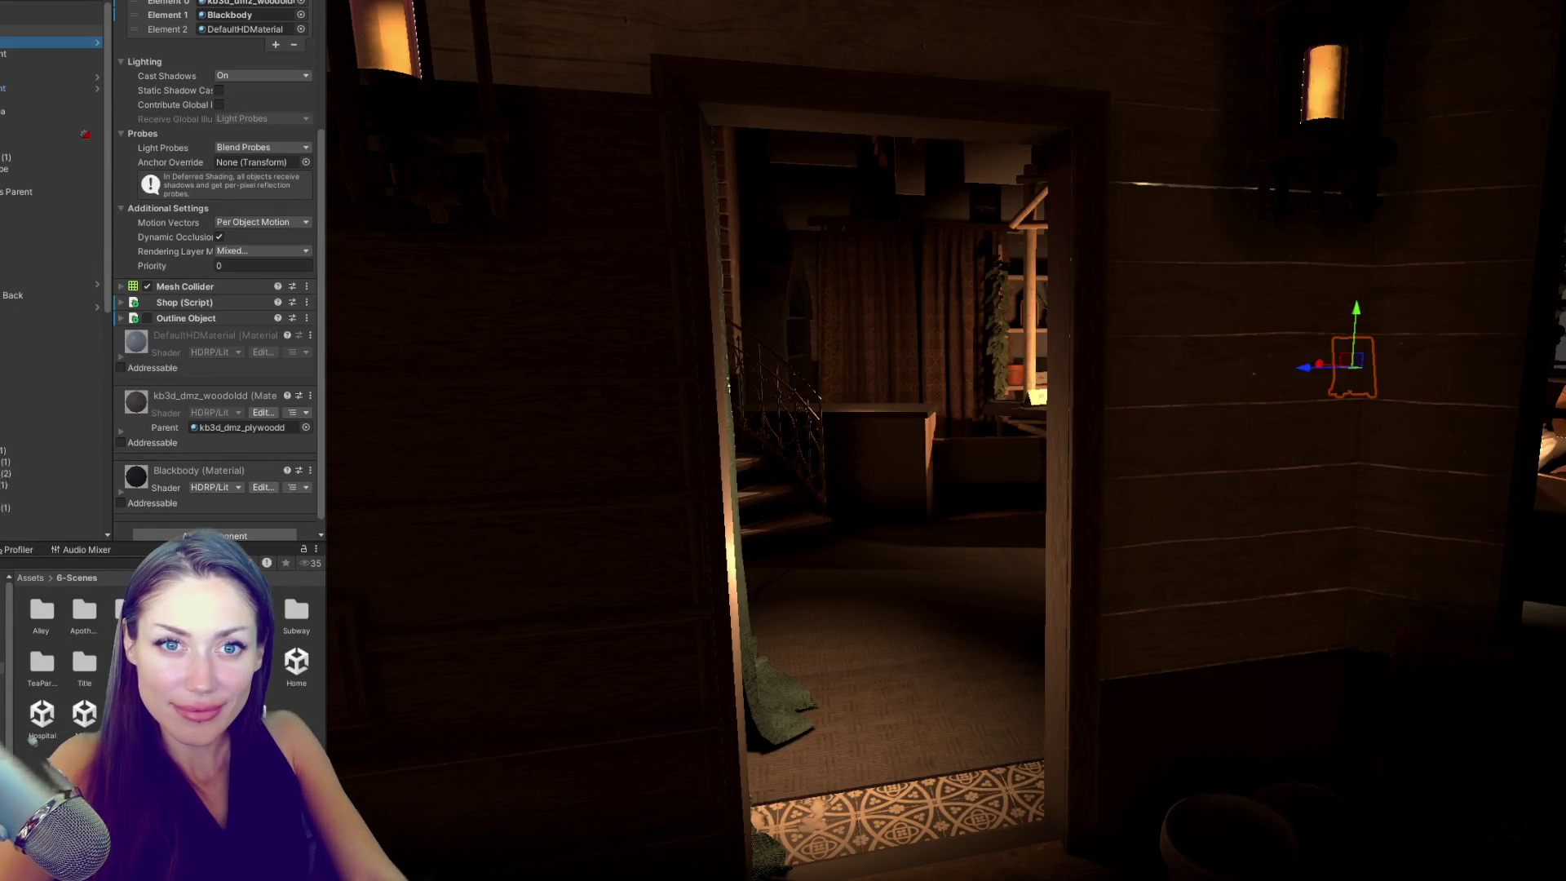
- Select rug3 and fly the scene view through the doorway and back out
scroll(32, 247, "down", 5)
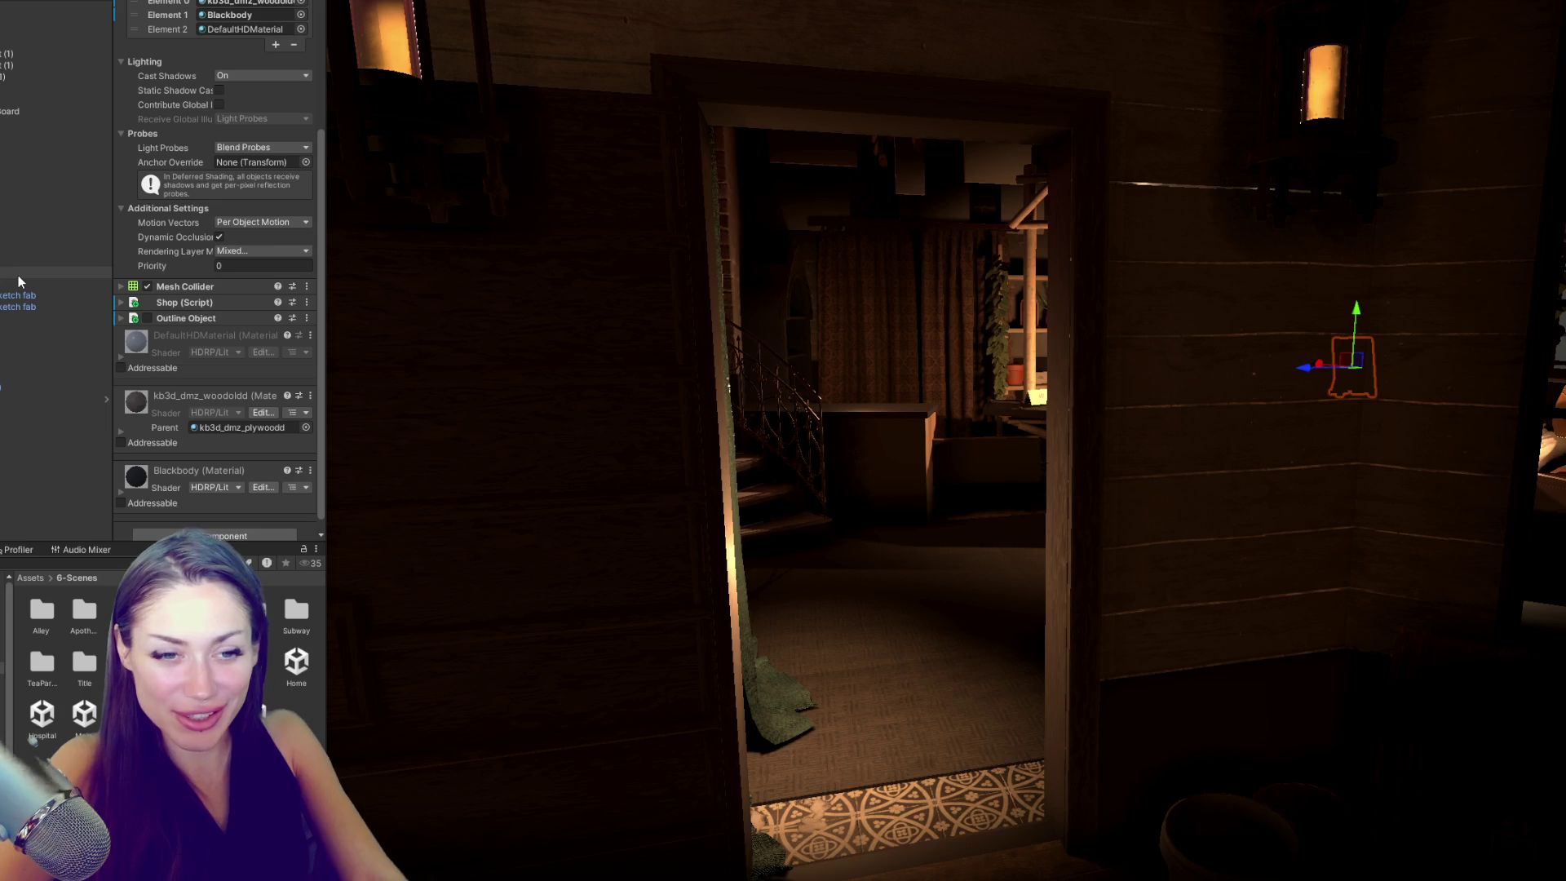
left_click(10, 204)
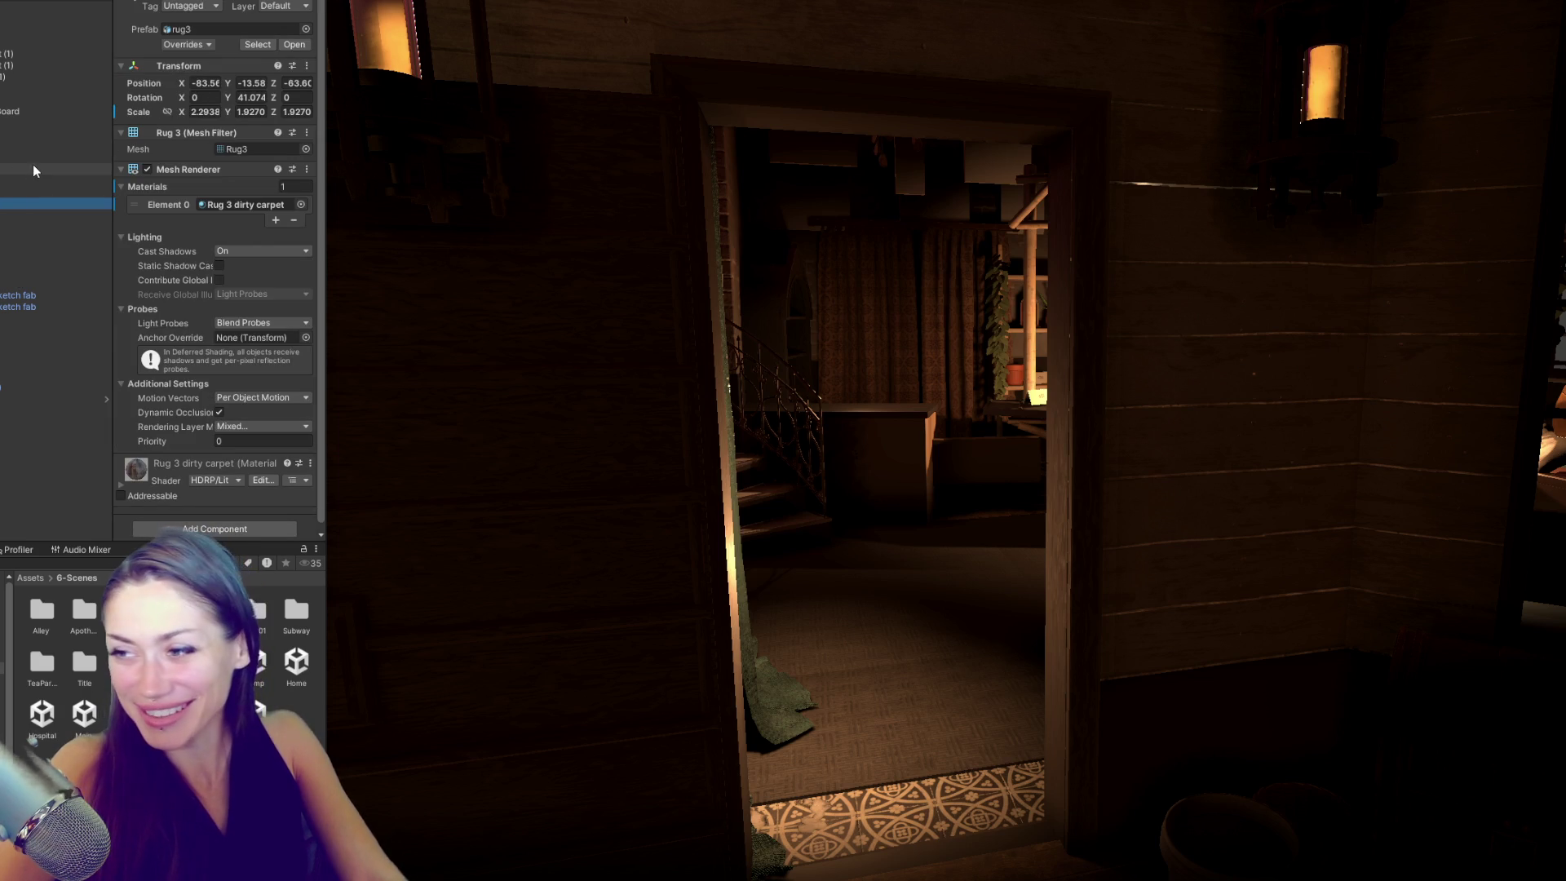
key("w")
mouse_move(700, 433)
left_mouse_down()
mouse_move(884, 465)
mouse_move(1338, 459)
mouse_move(1072, 371)
mouse_move(1020, 391)
mouse_move(919, 506)
mouse_move(894, 363)
left_mouse_up()
key("s")
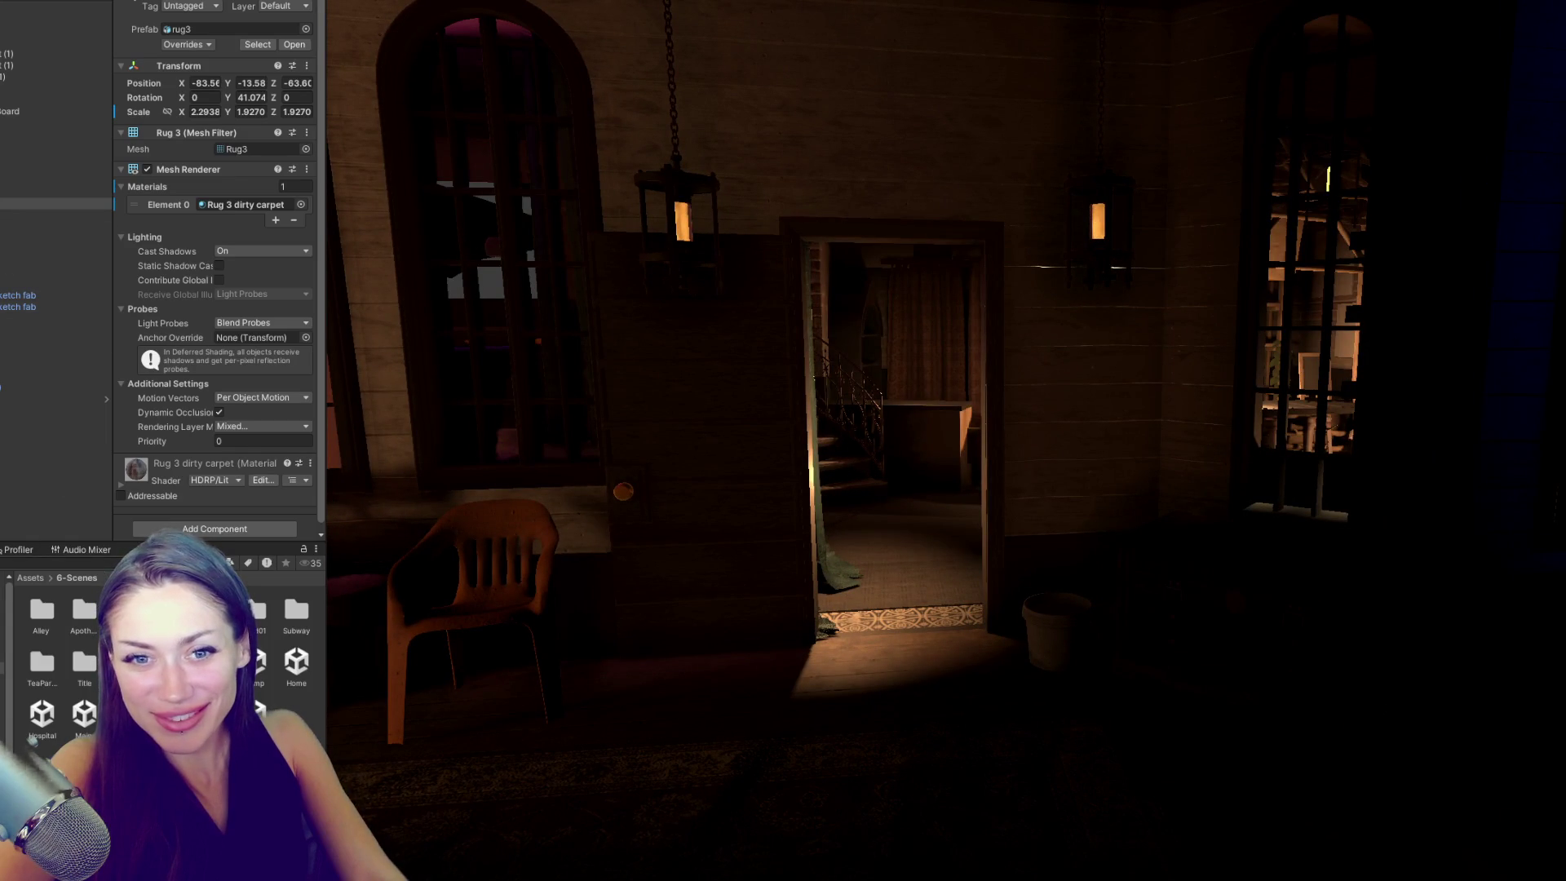
- Glance at VS Code, then bring the STRAIN-Character-System Unity window forward
key("alt+Tab")
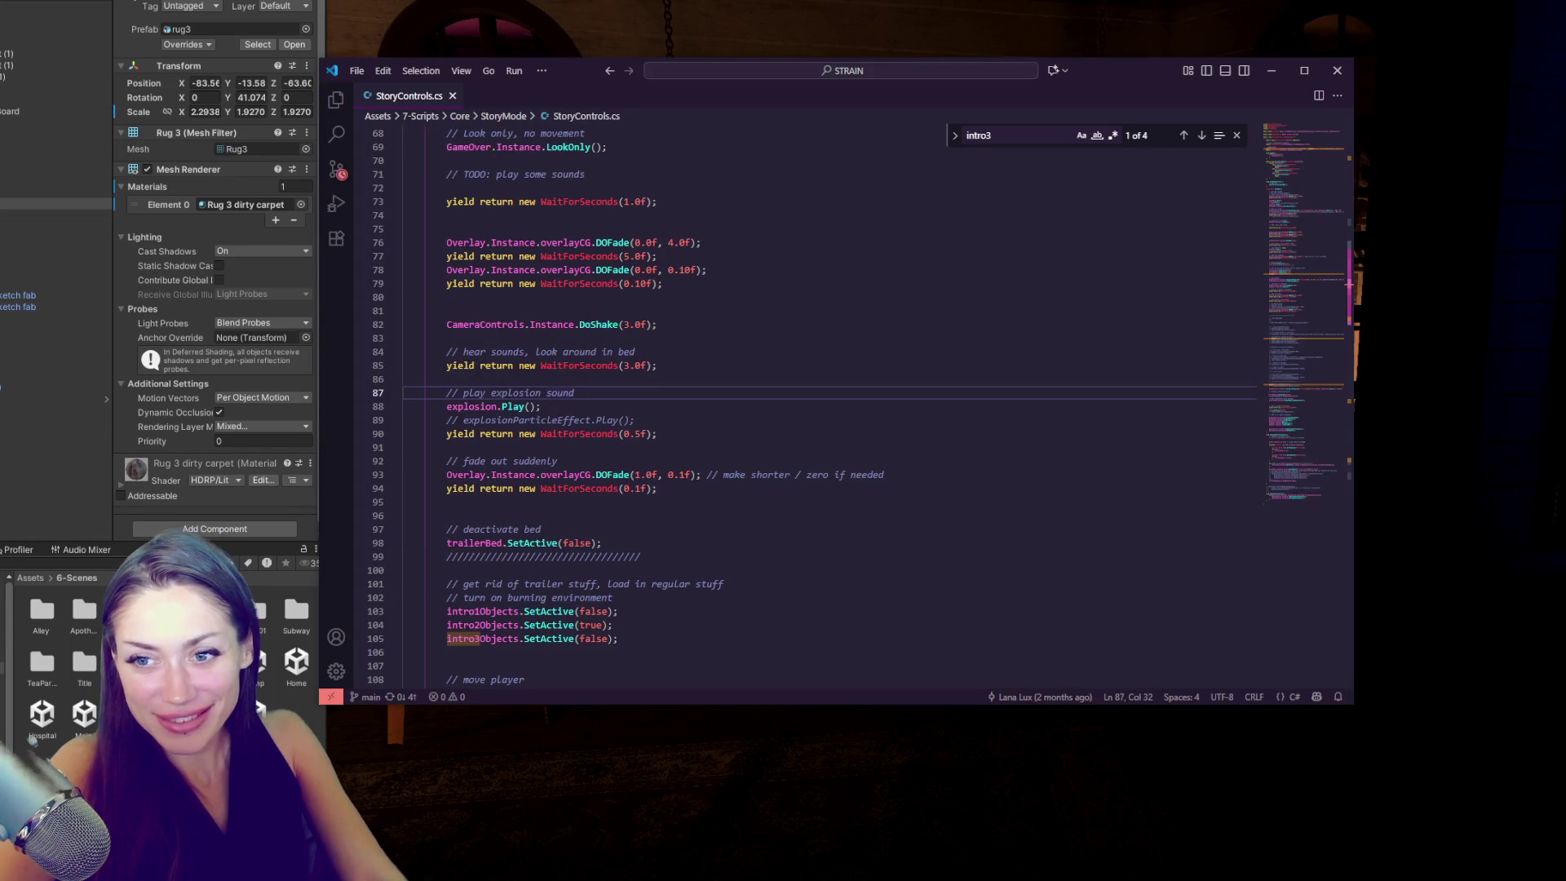
key("alt+Tab")
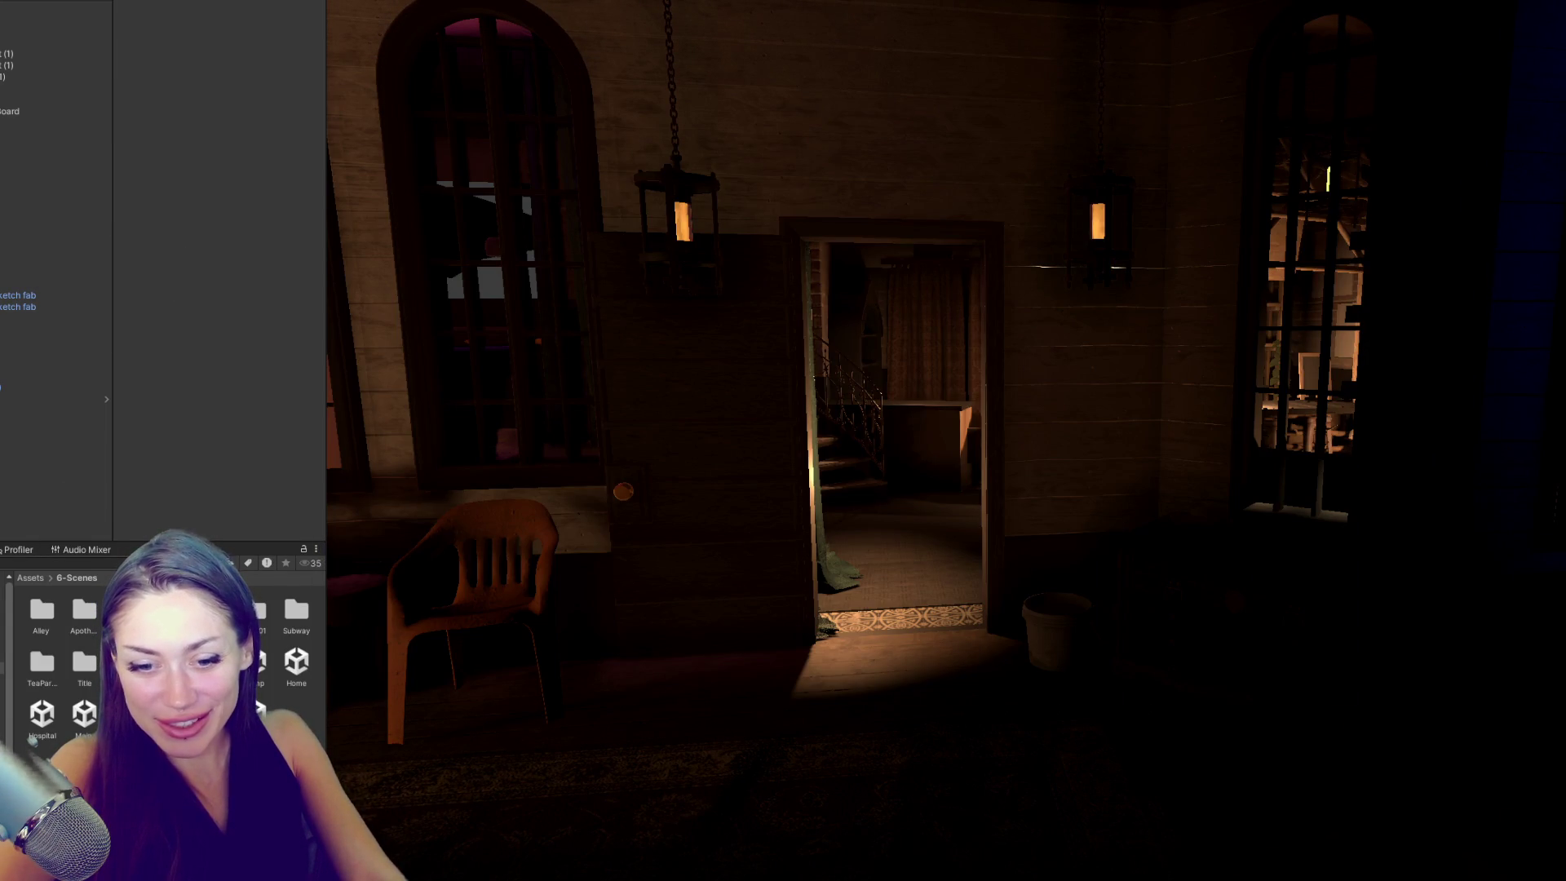
key("alt+Tab")
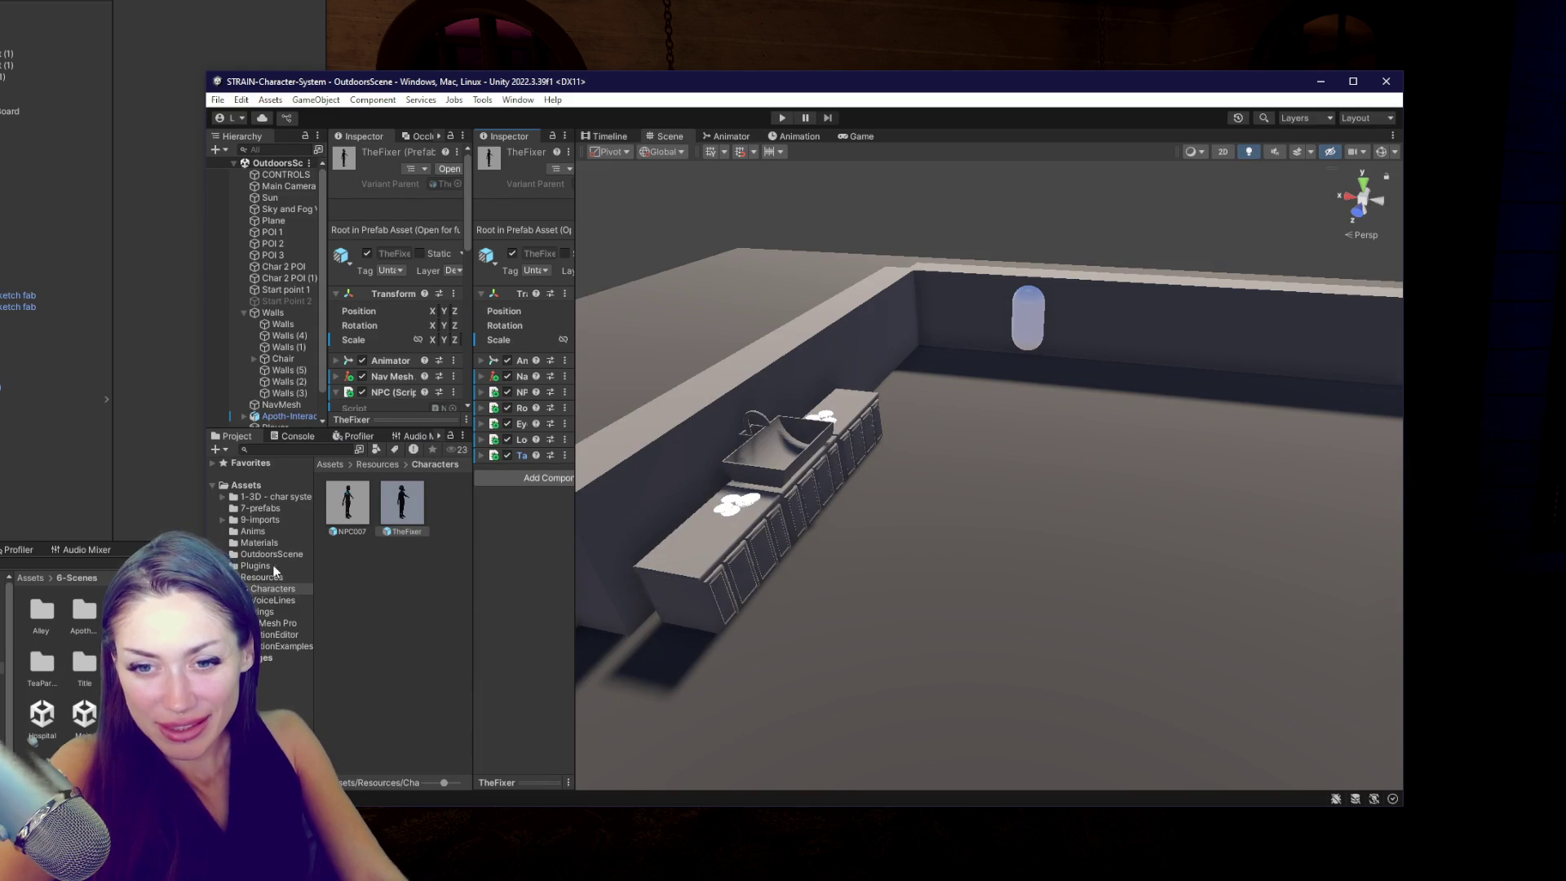
- Show the Assets root folder in the Project panel and scroll down to its C# scripts
left_click(247, 485)
scroll(389, 614, "down", 10)
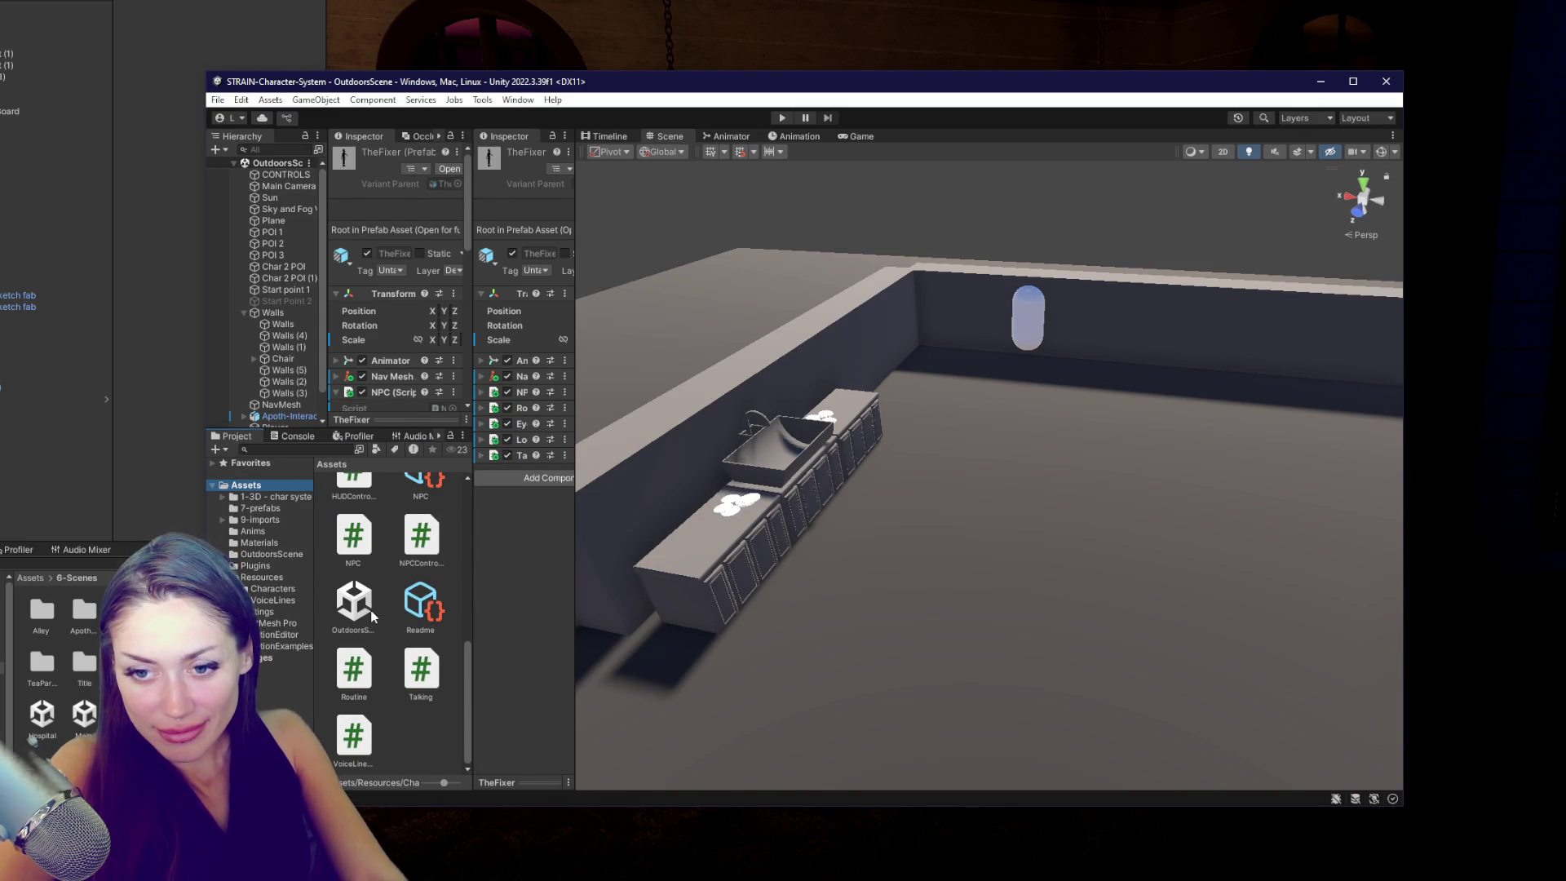
key("alt+Tab")
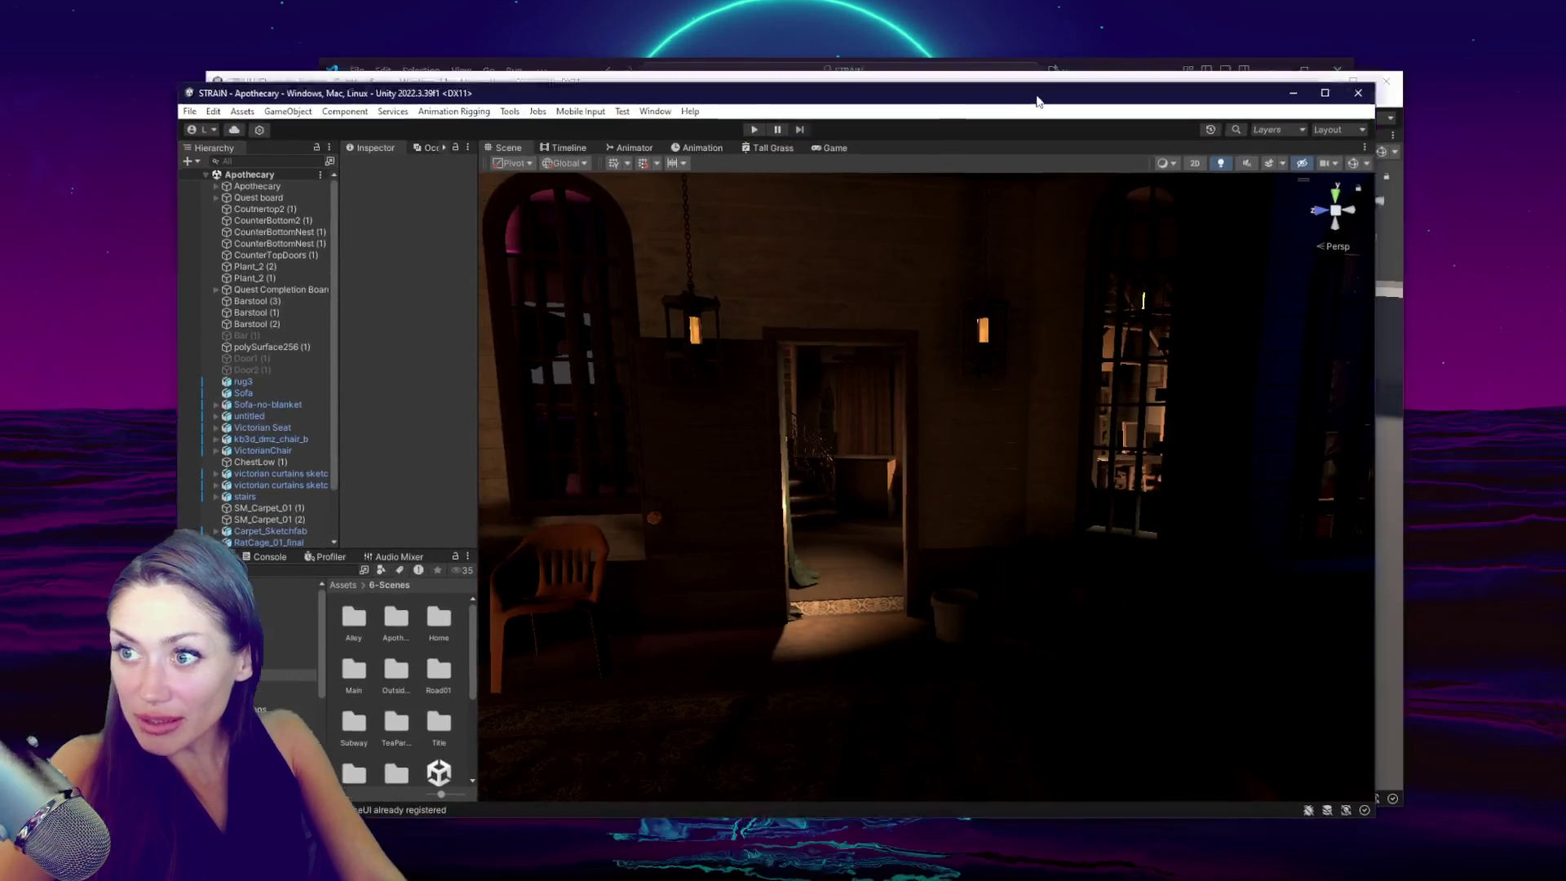
key("alt+Tab")
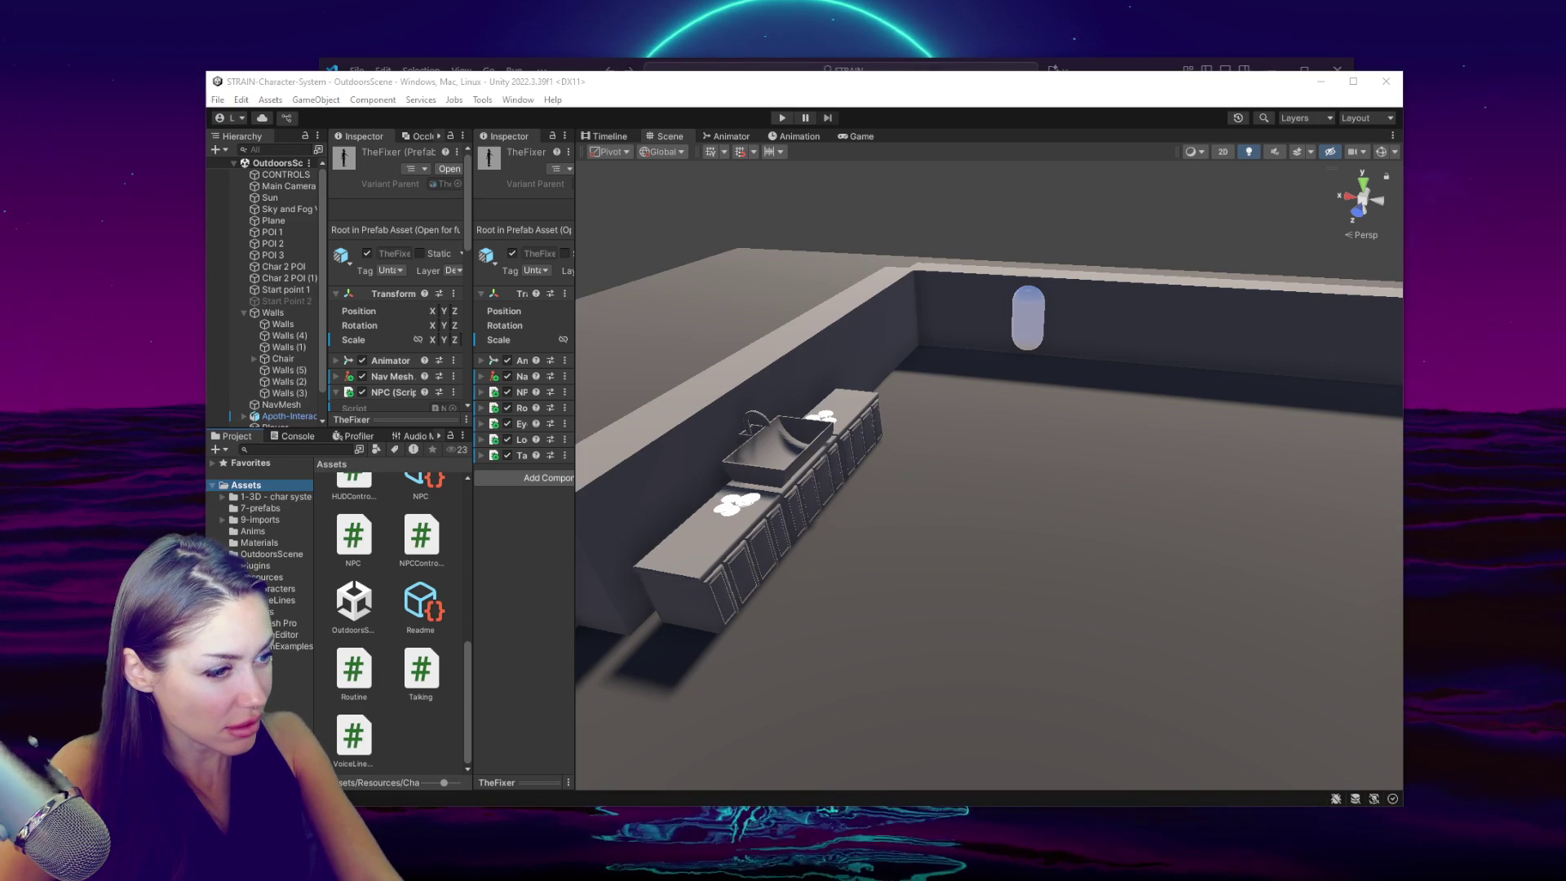
- Multi-select the NPC and NPCControls scripts, dropping the stray Routine, Talking, VoiceLine and HUDControls picks
left_click(420, 550)
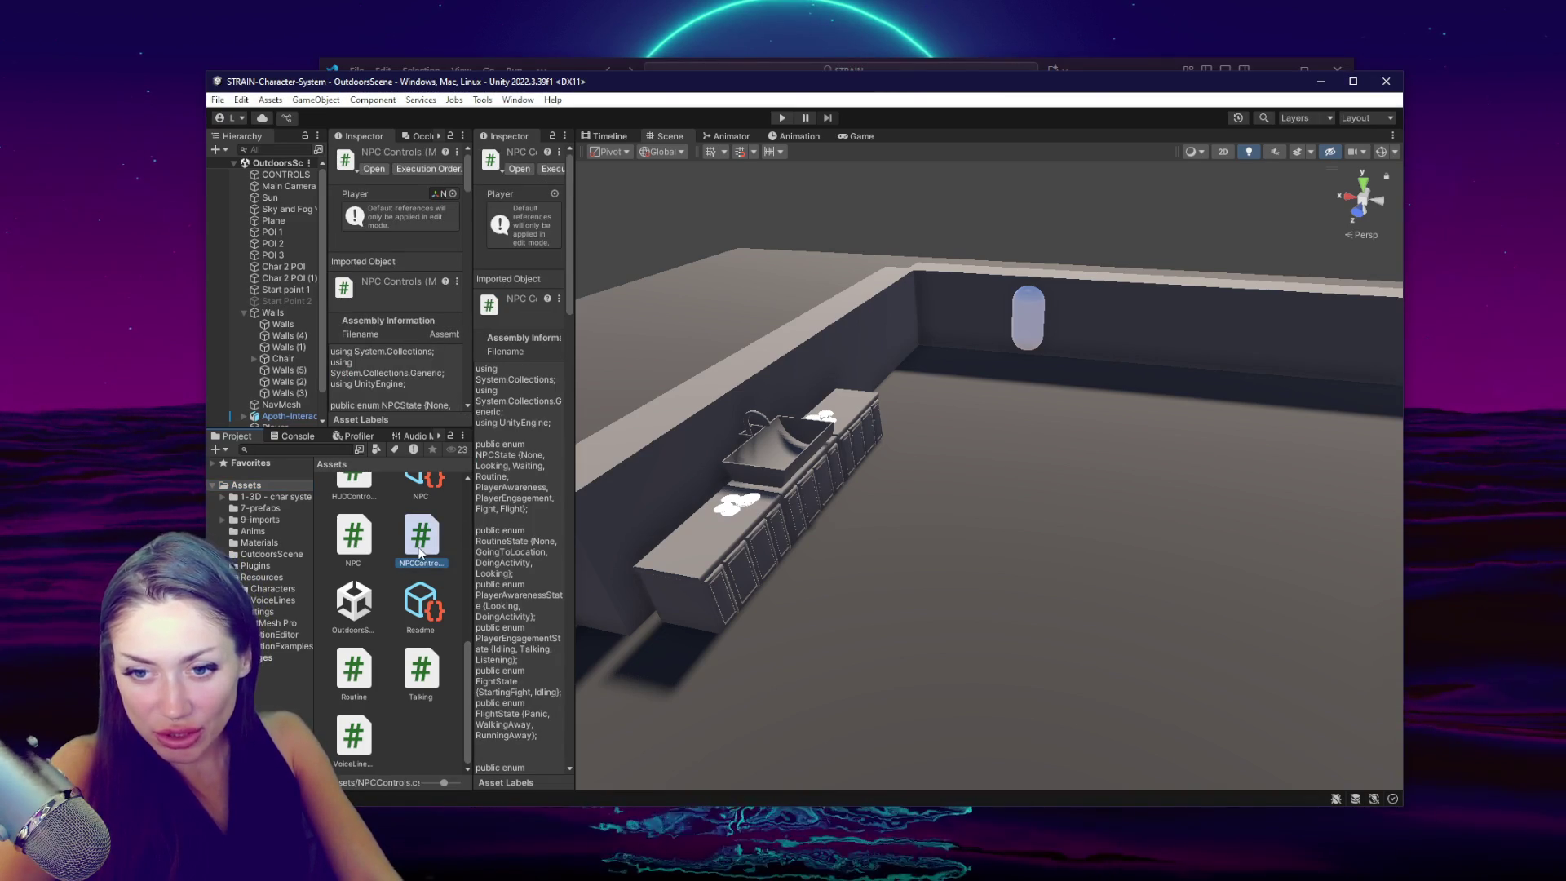
key("shift+Left")
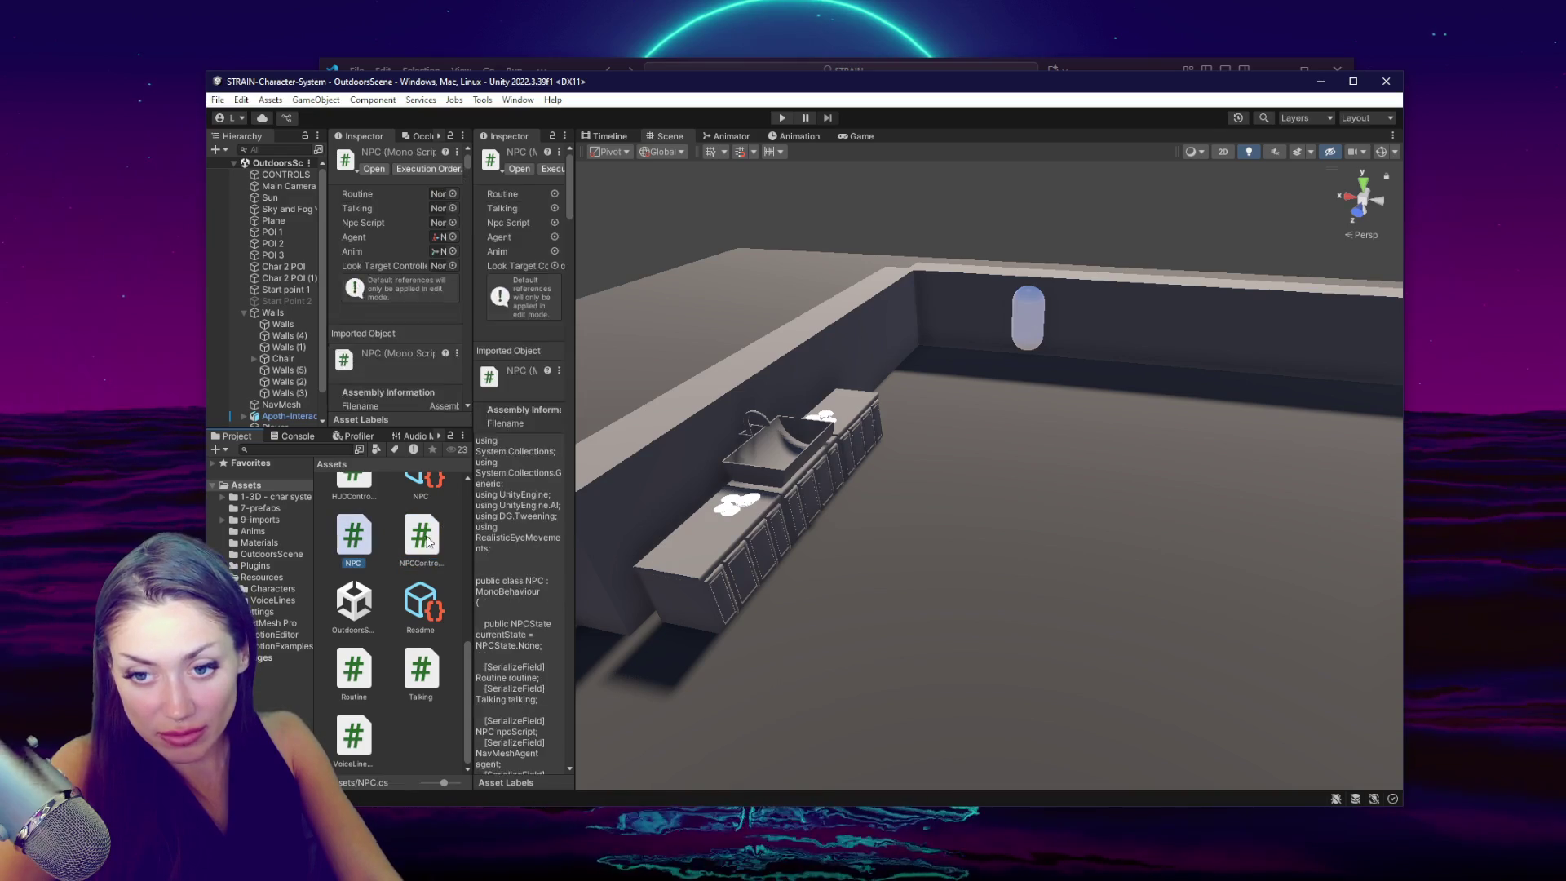
left_click_drag(440, 640, 366, 740)
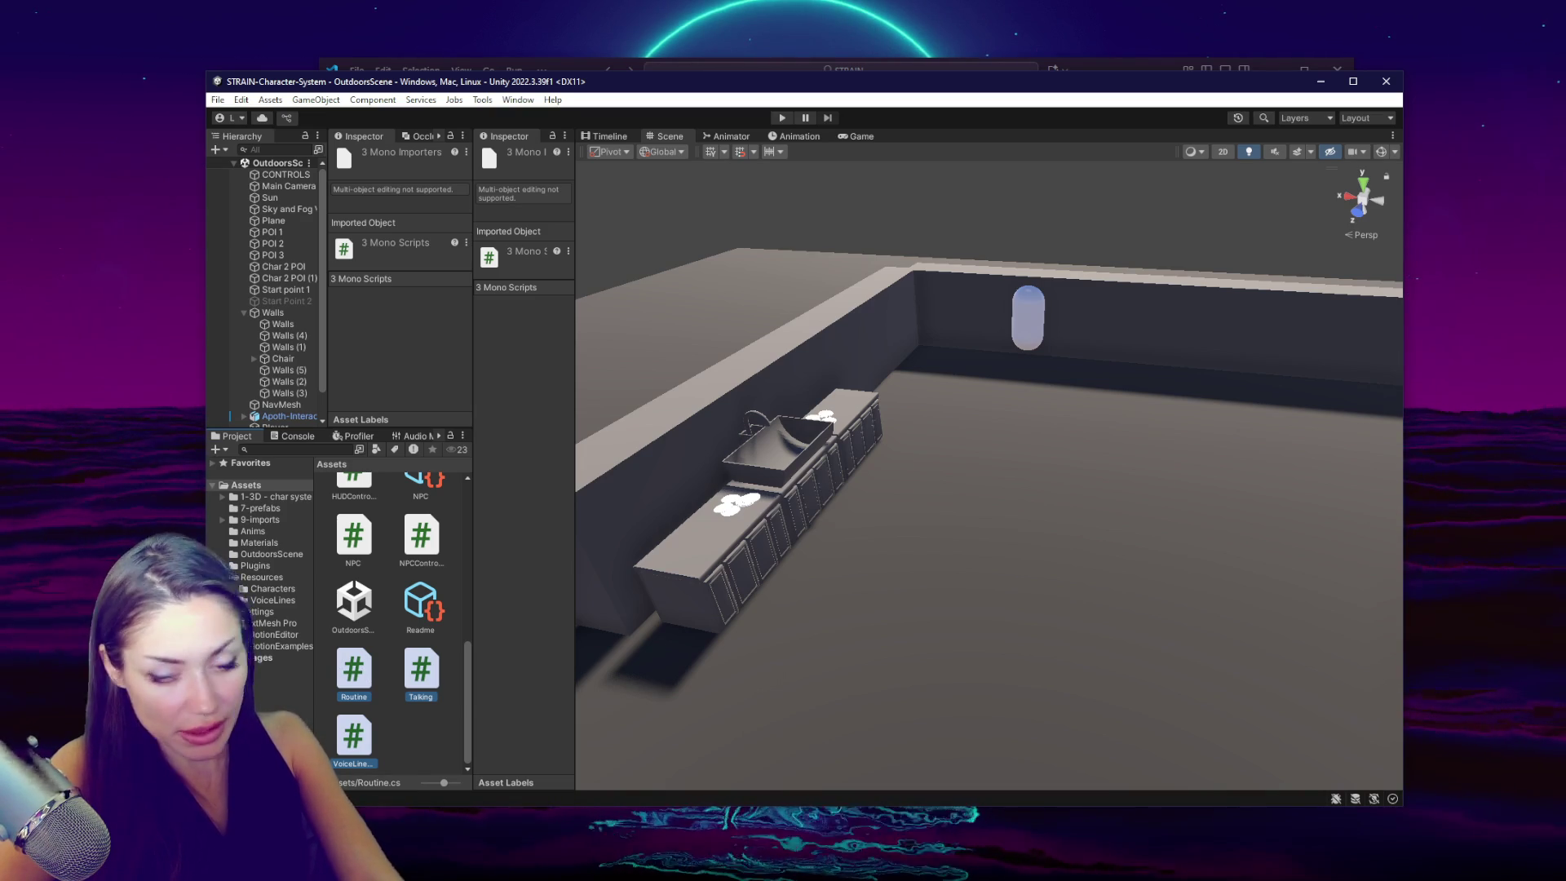
left_click(412, 531)
scroll(412, 530, "up", 2)
left_click(371, 628, "ctrl")
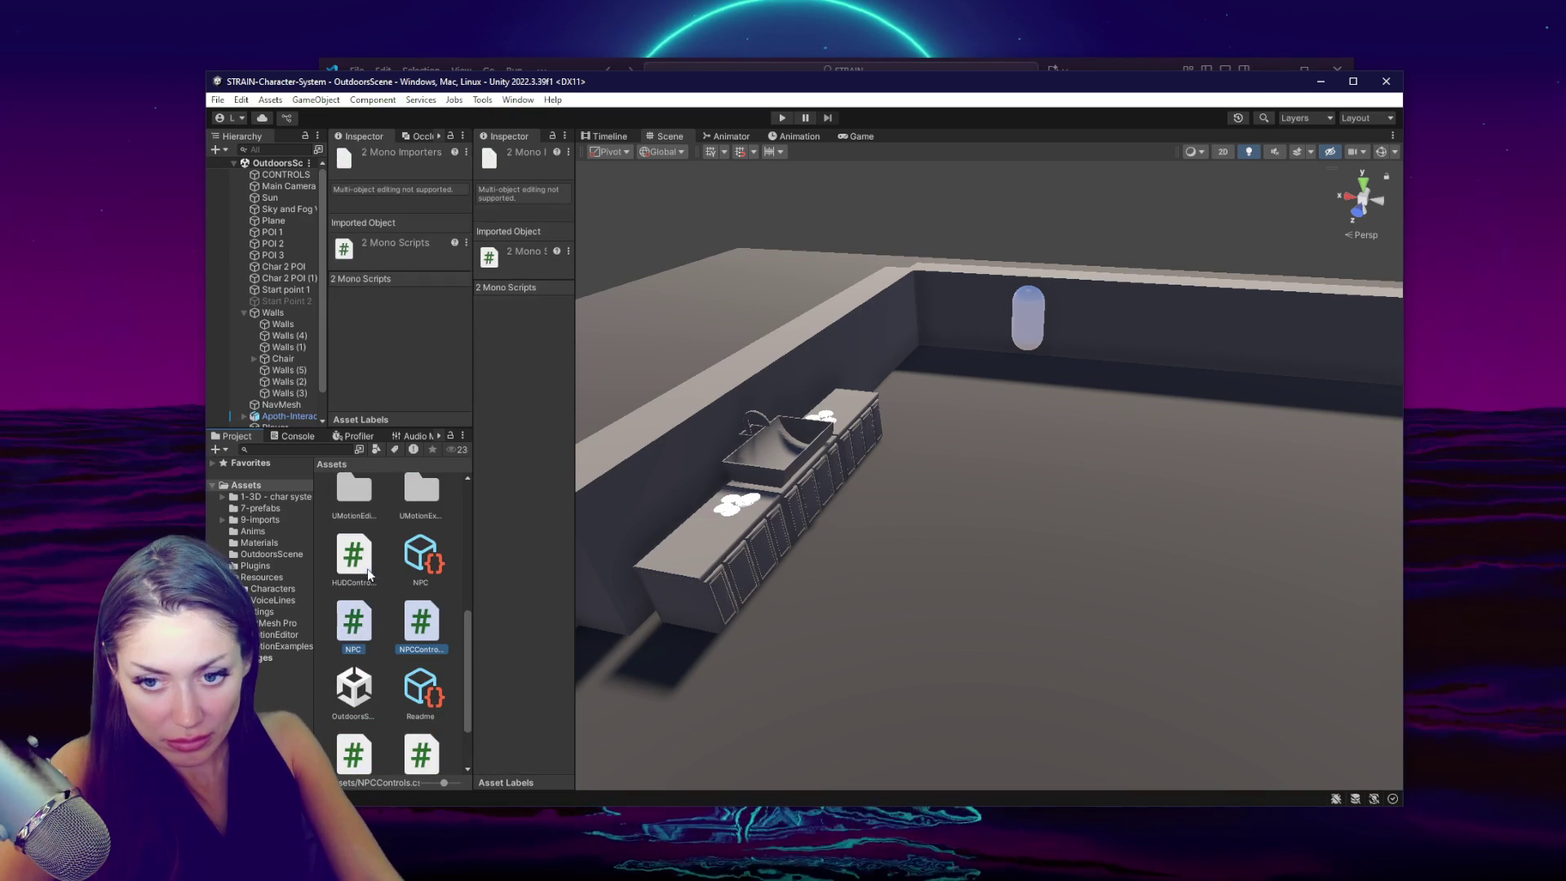
left_click(367, 577, "ctrl")
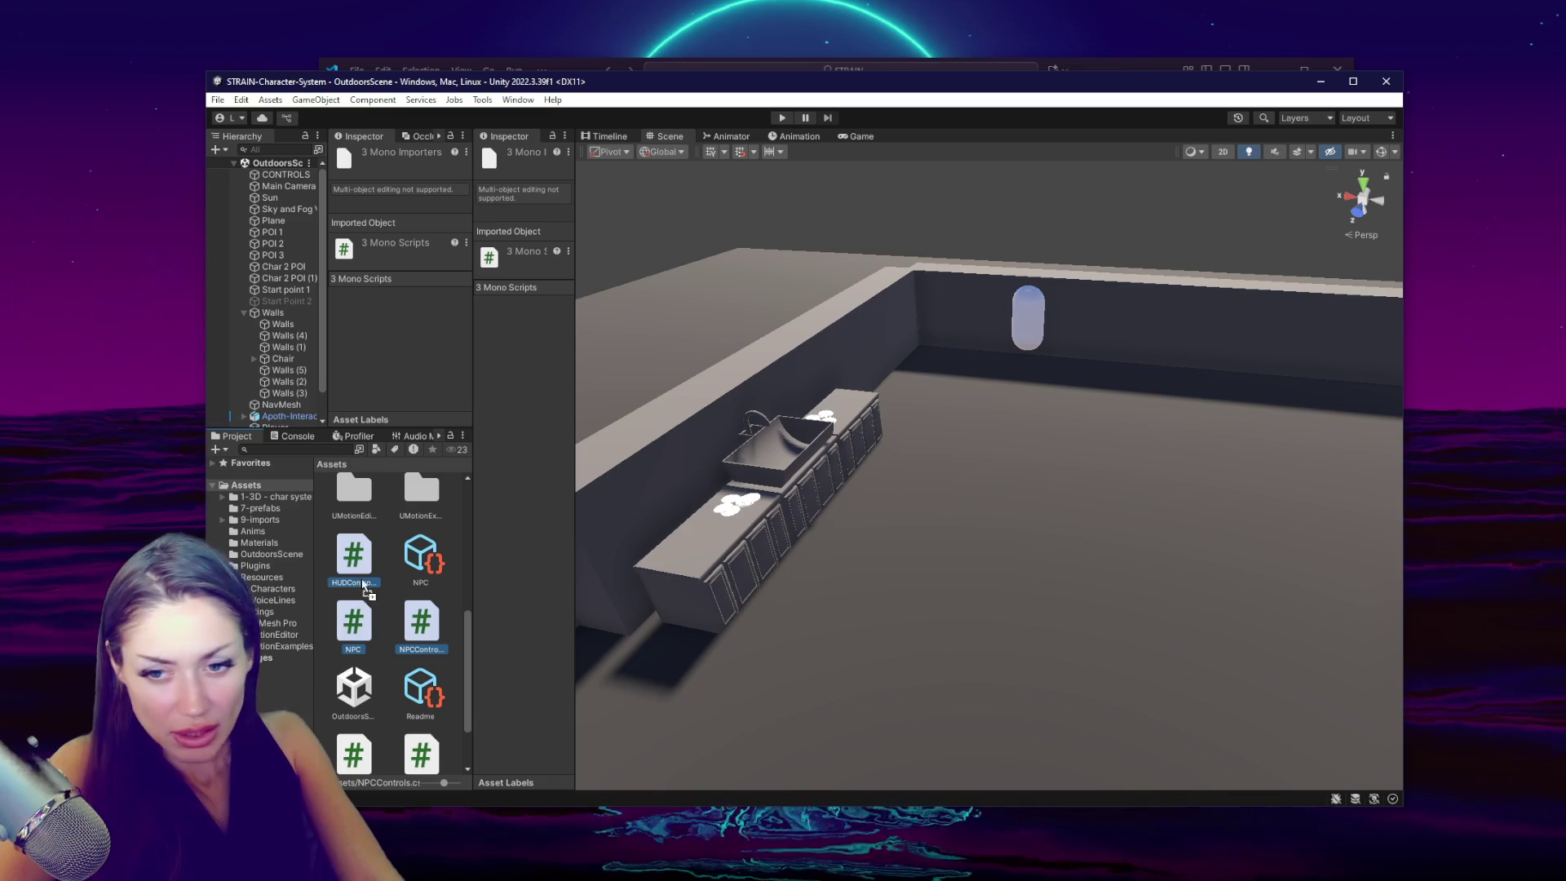
left_click(364, 584, "ctrl")
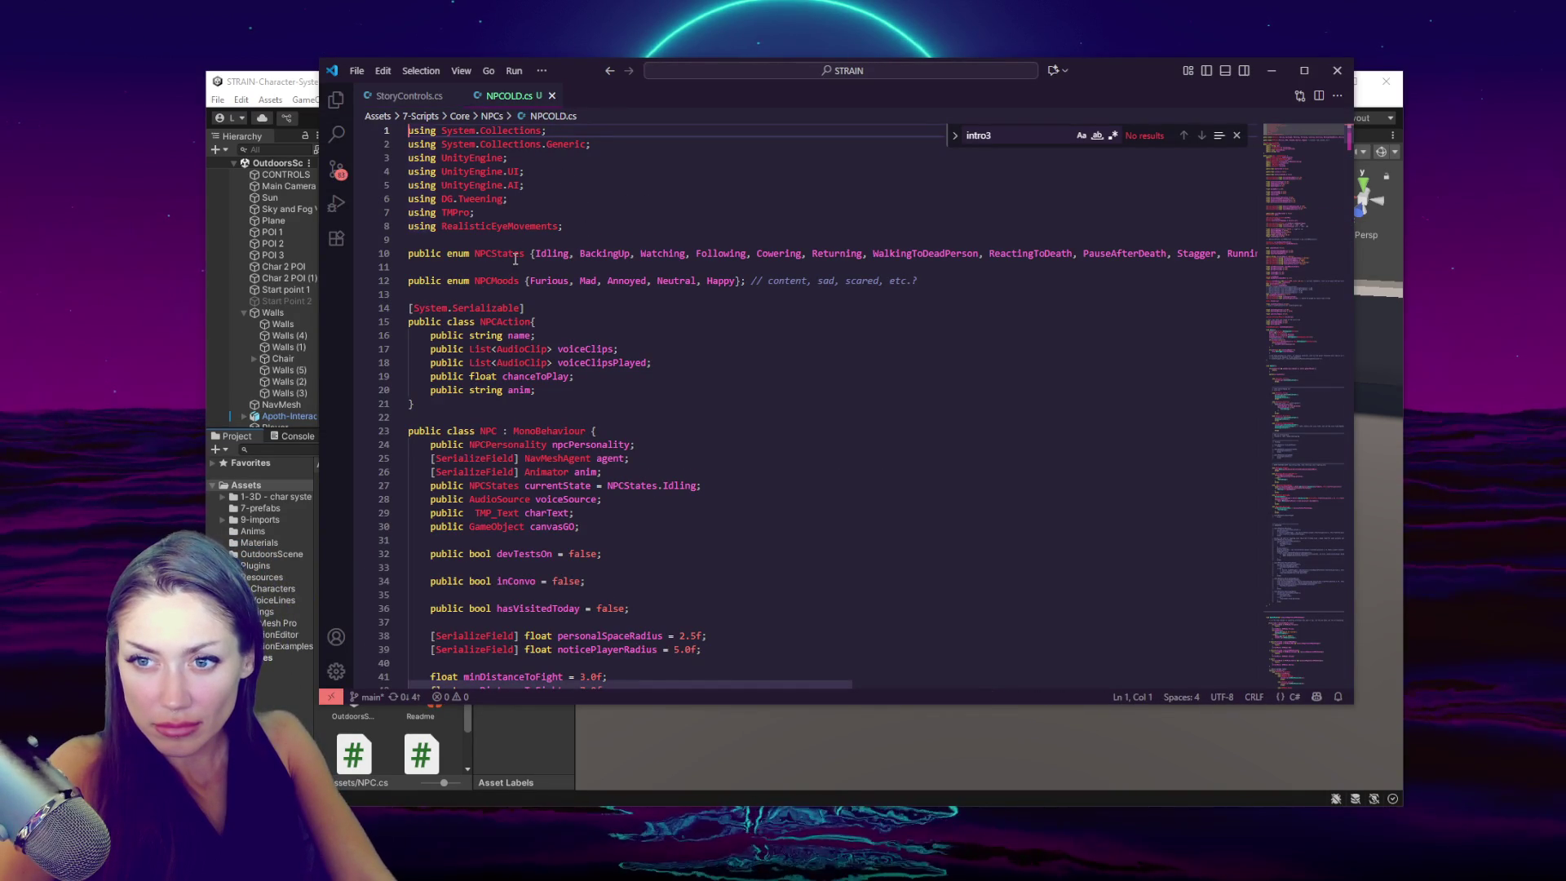
- Append 'OLD' to the NPC class name on line 23 and close that editor window
left_click(496, 430)
type("OLD")
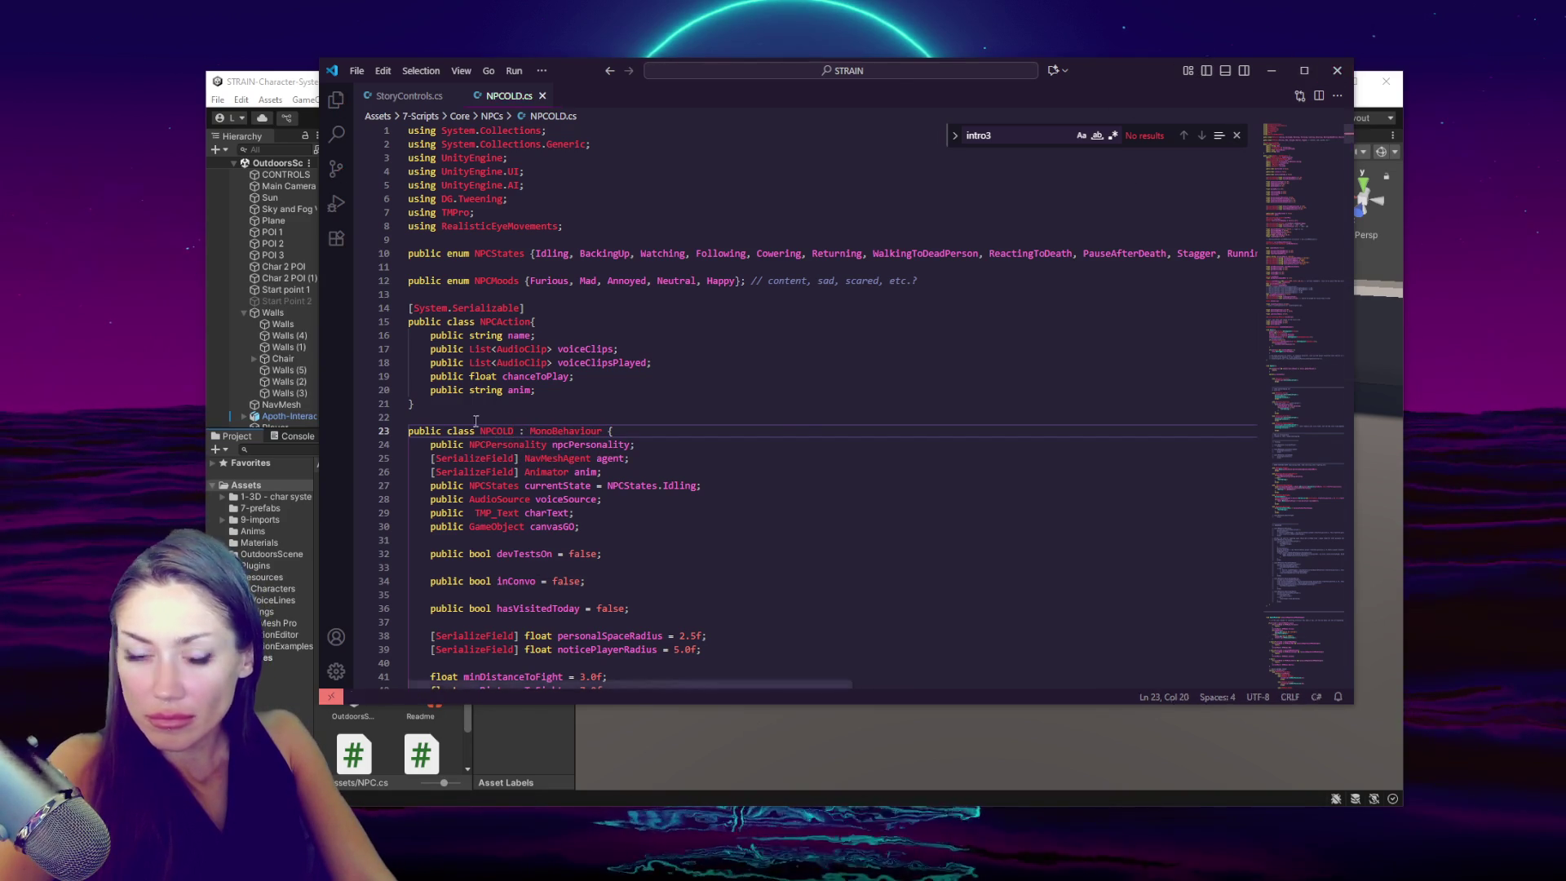
left_click(1338, 70)
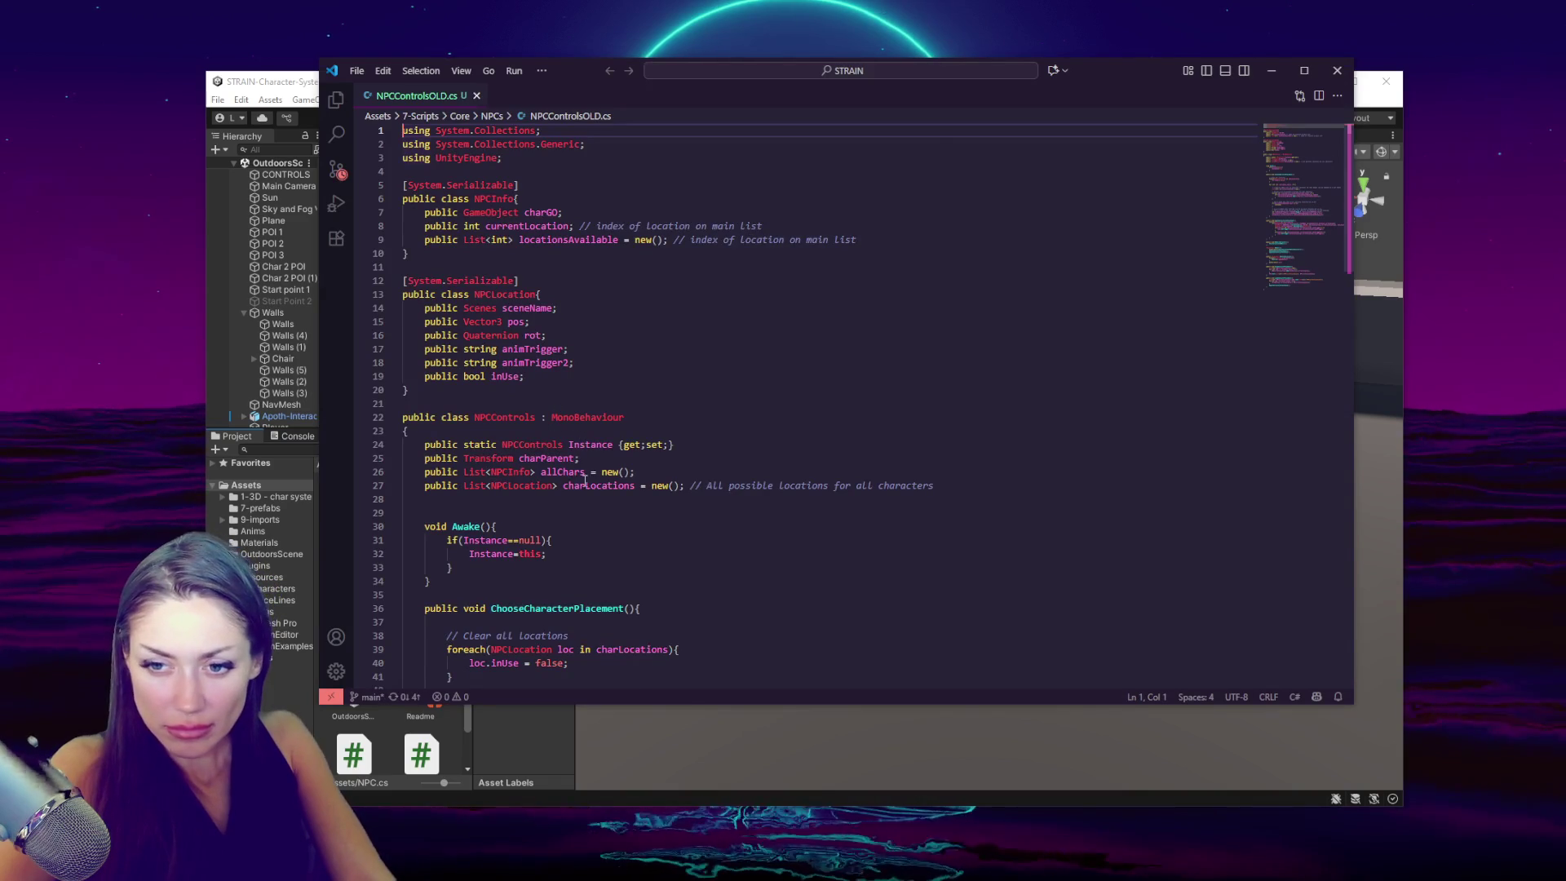
- Add 'Spawn' to the NPCControls class name on line 22 and its reference on line 24
scroll(510, 449, "down", 15)
scroll(611, 480, "down", 10)
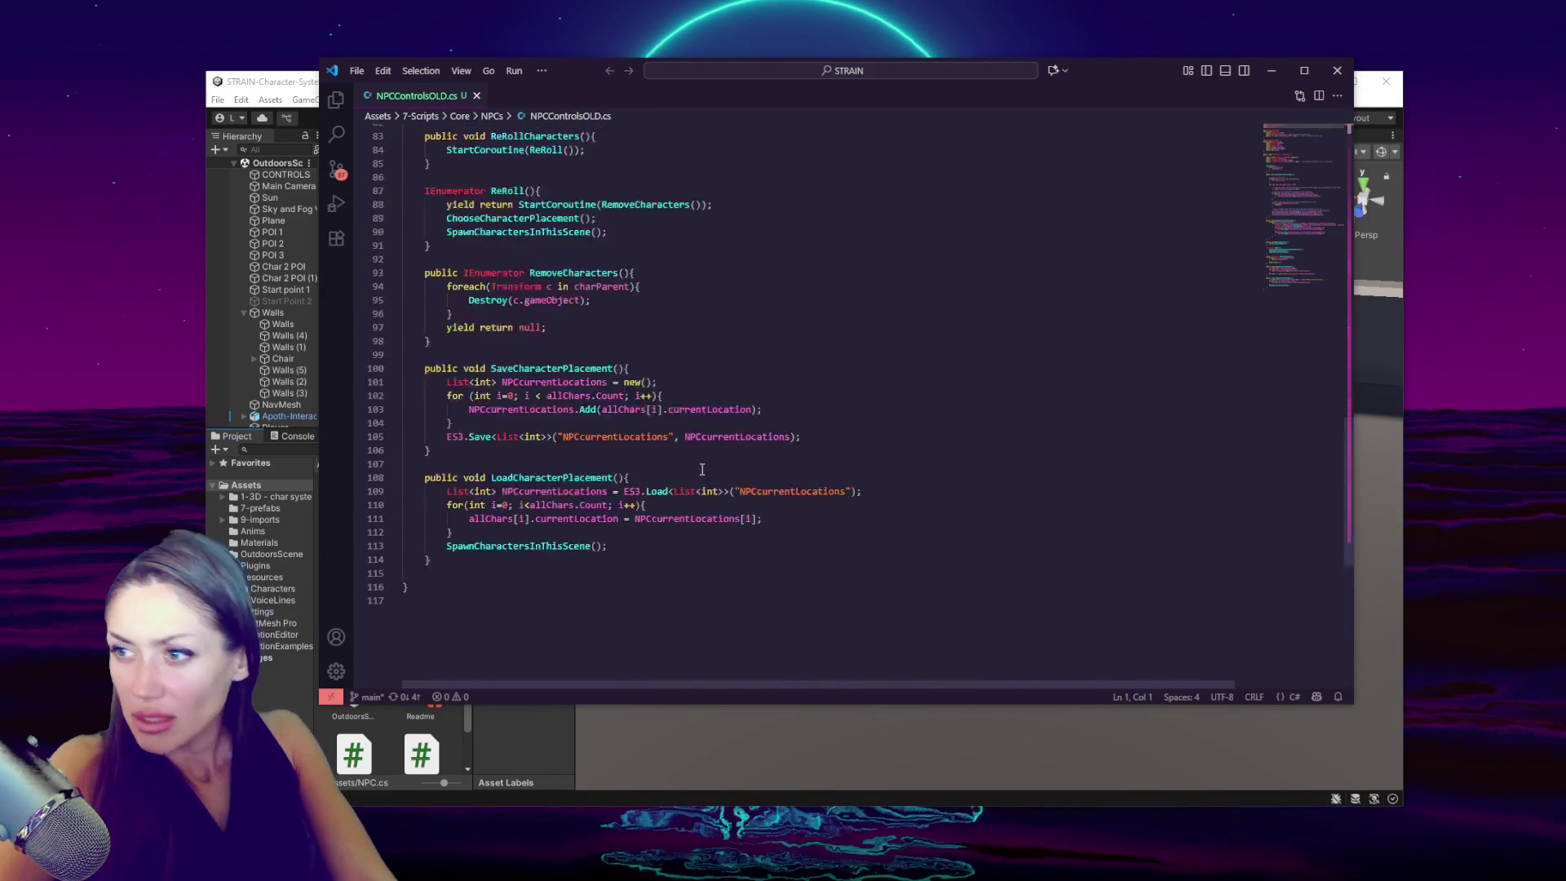
scroll(699, 479, "up", 20)
scroll(745, 528, "up", 9)
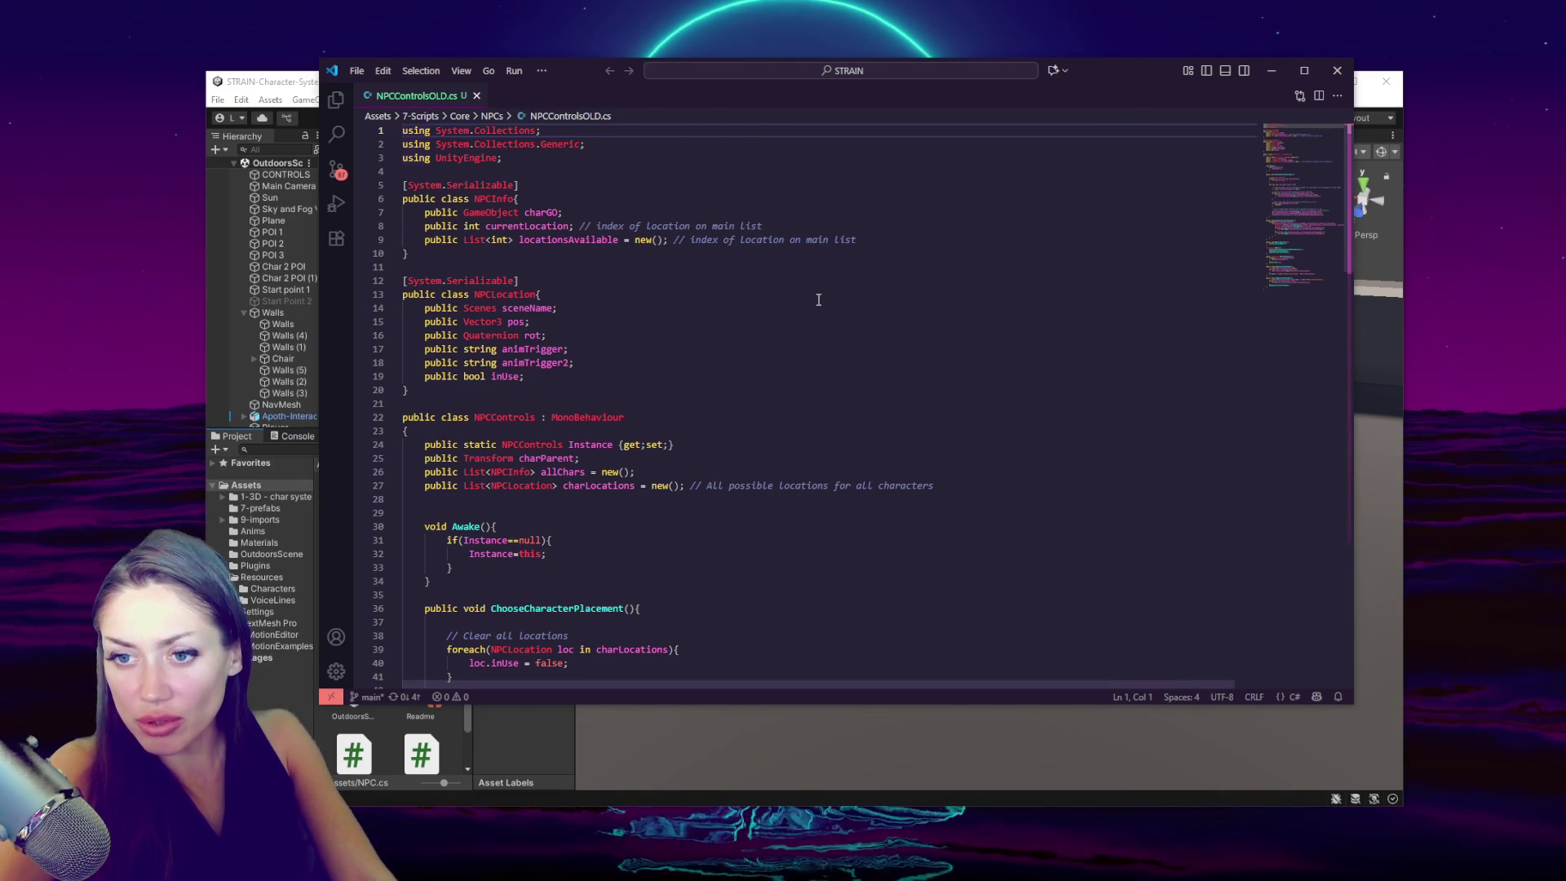
left_click(495, 419)
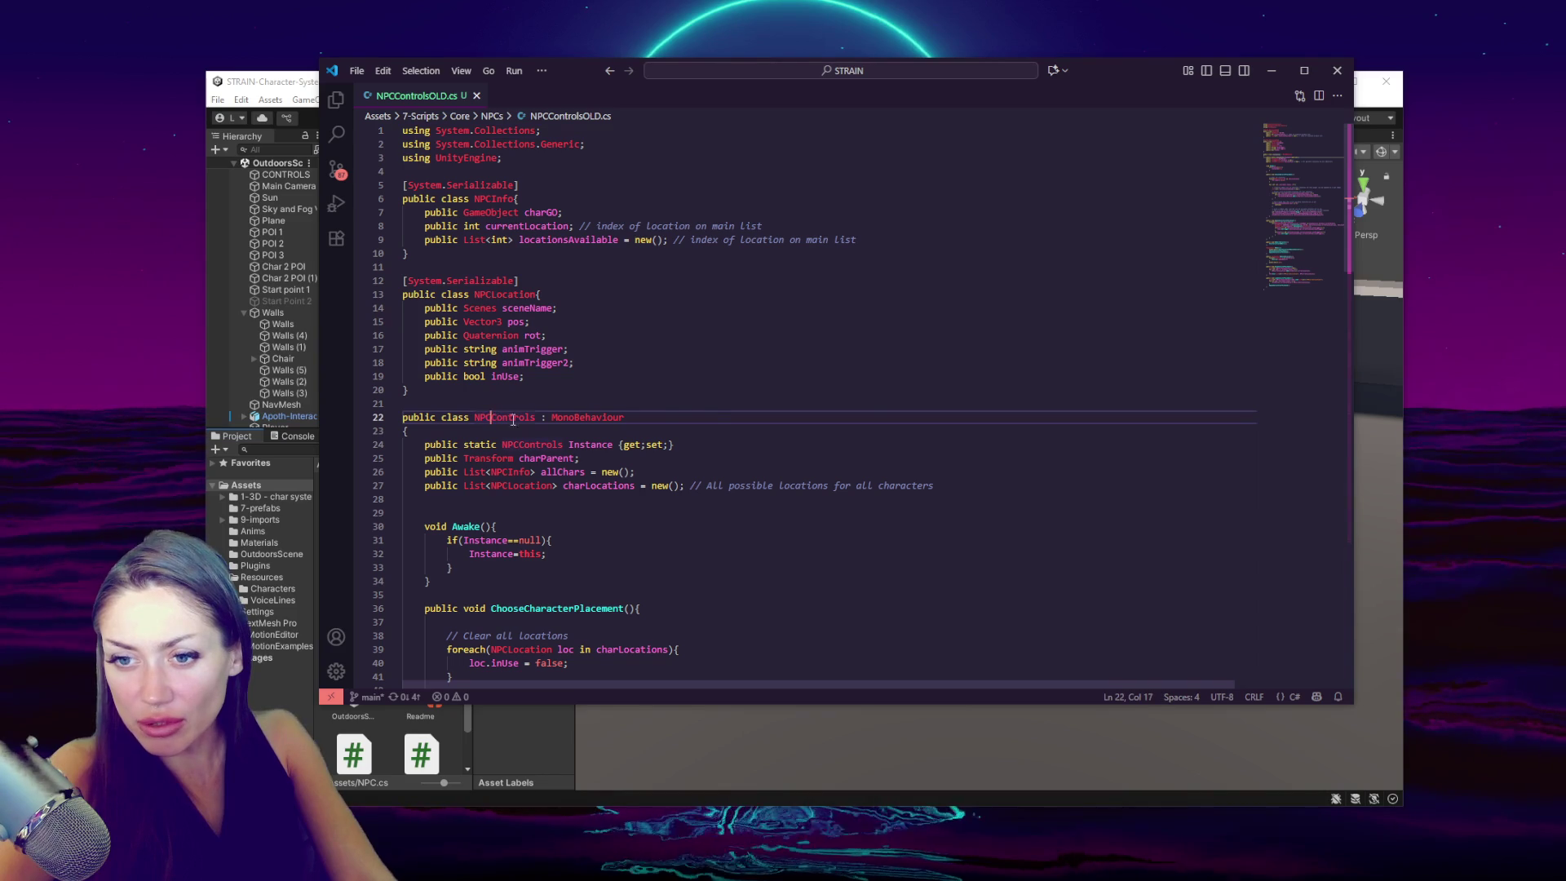
type("Spawn")
left_click(523, 444)
type("Spawn")
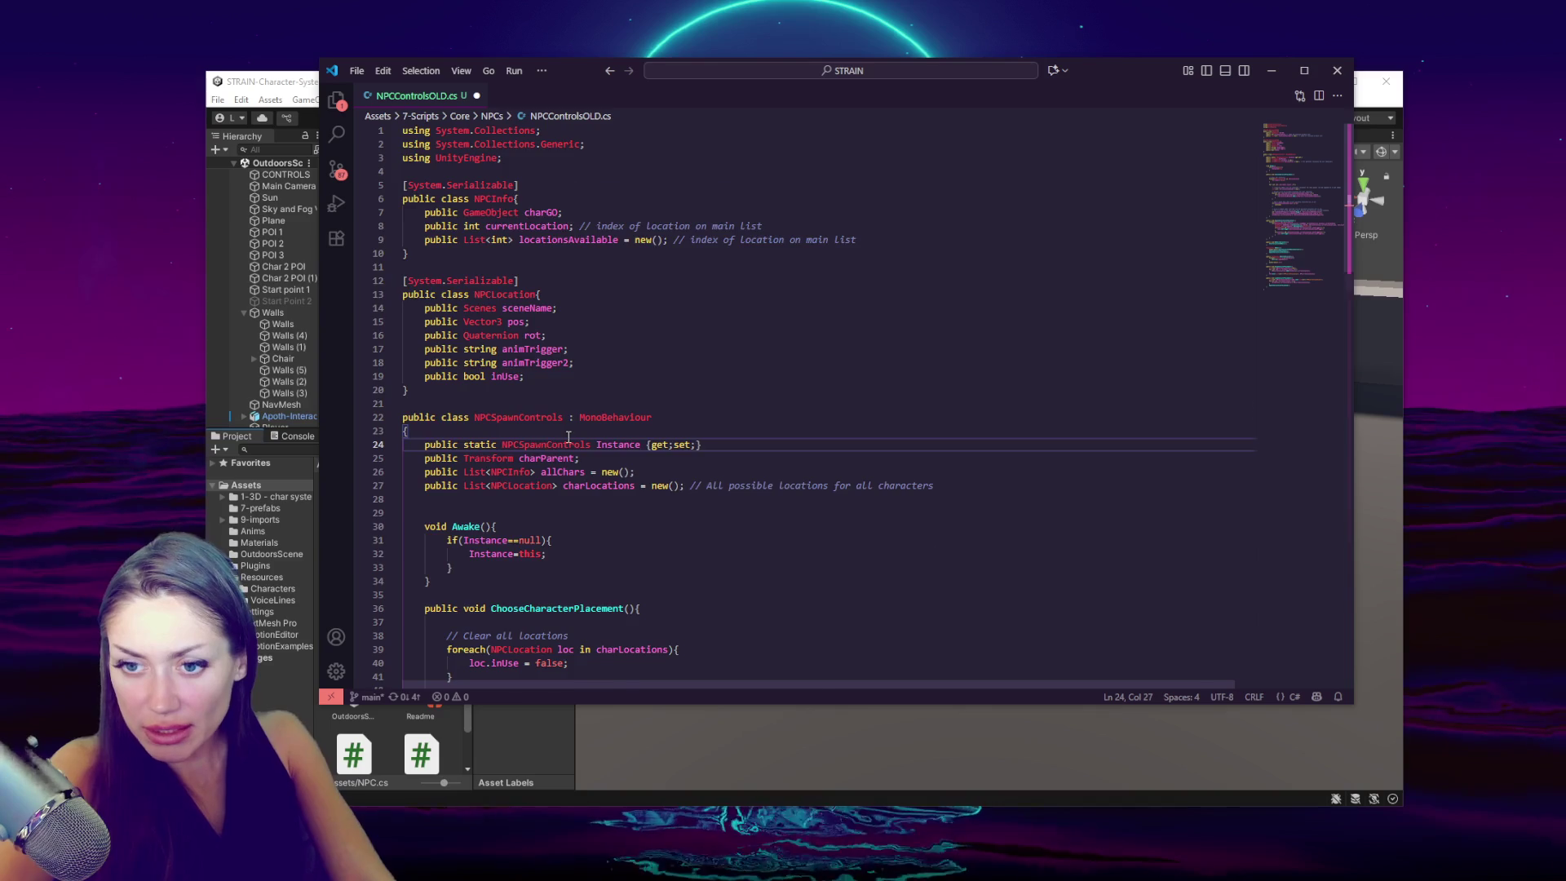
- Scroll down through the old NPC controls code and back up to review it
scroll(569, 437, "down", 7)
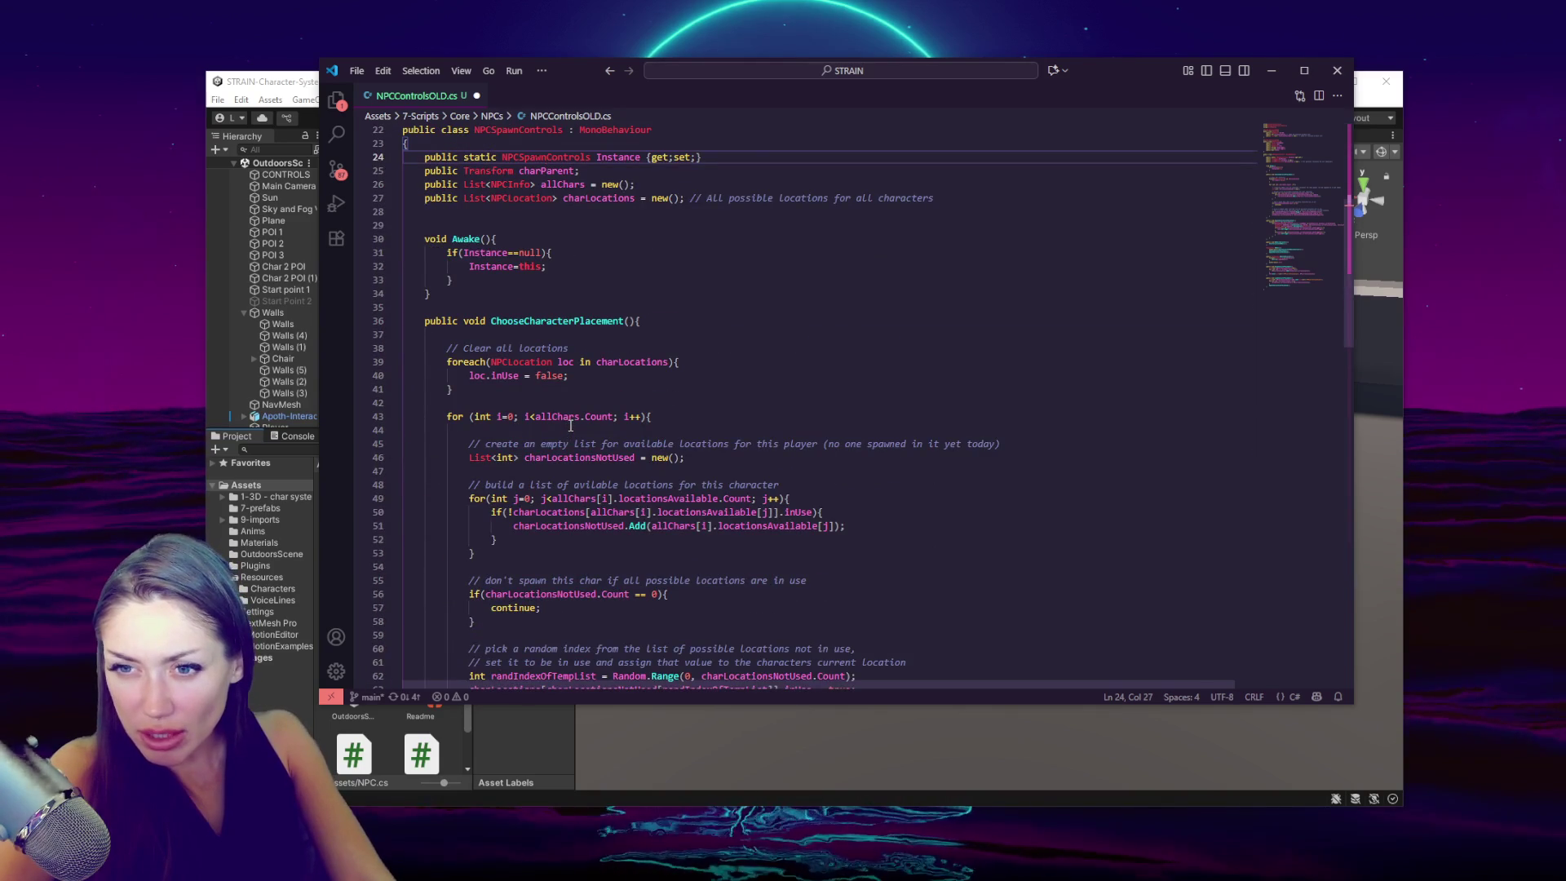
scroll(570, 426, "down", 6)
scroll(571, 425, "down", 4)
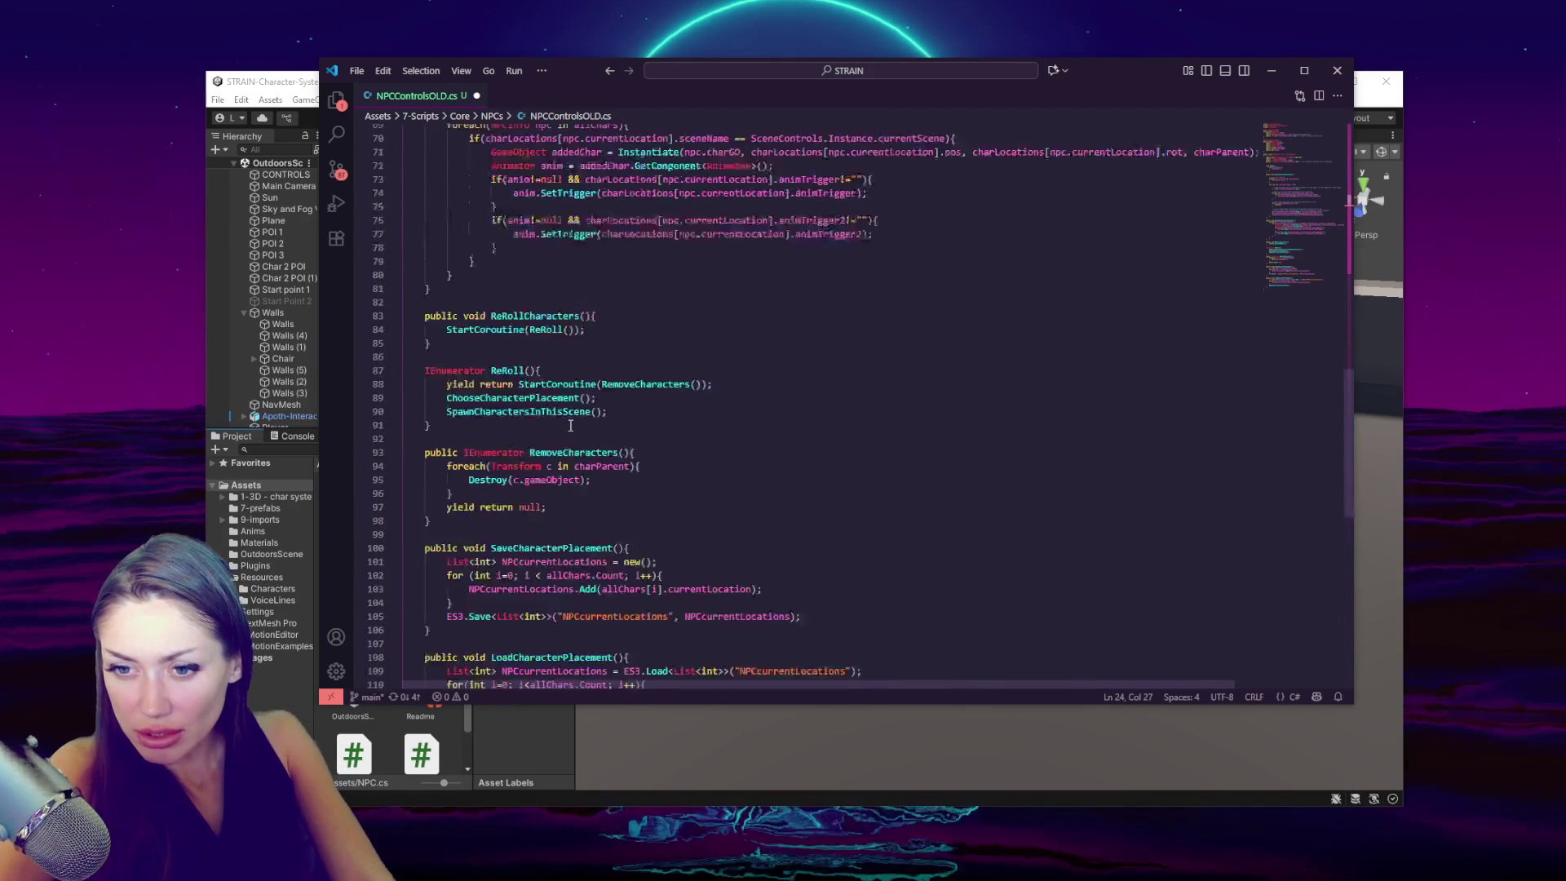
scroll(571, 425, "down", 4)
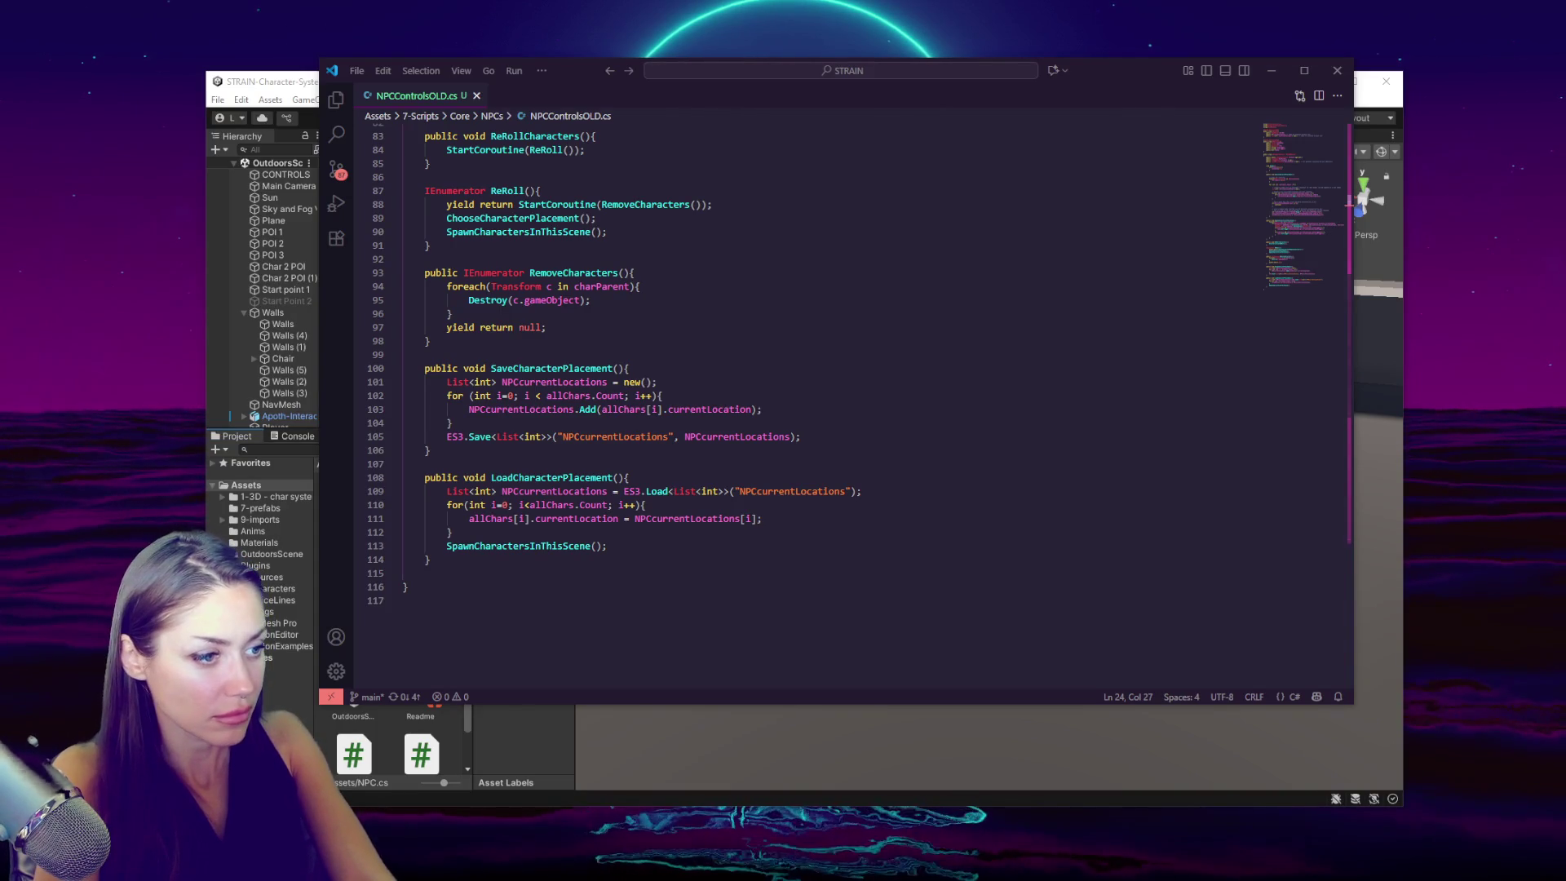
scroll(1086, 446, "up", 5)
scroll(1086, 446, "up", 15)
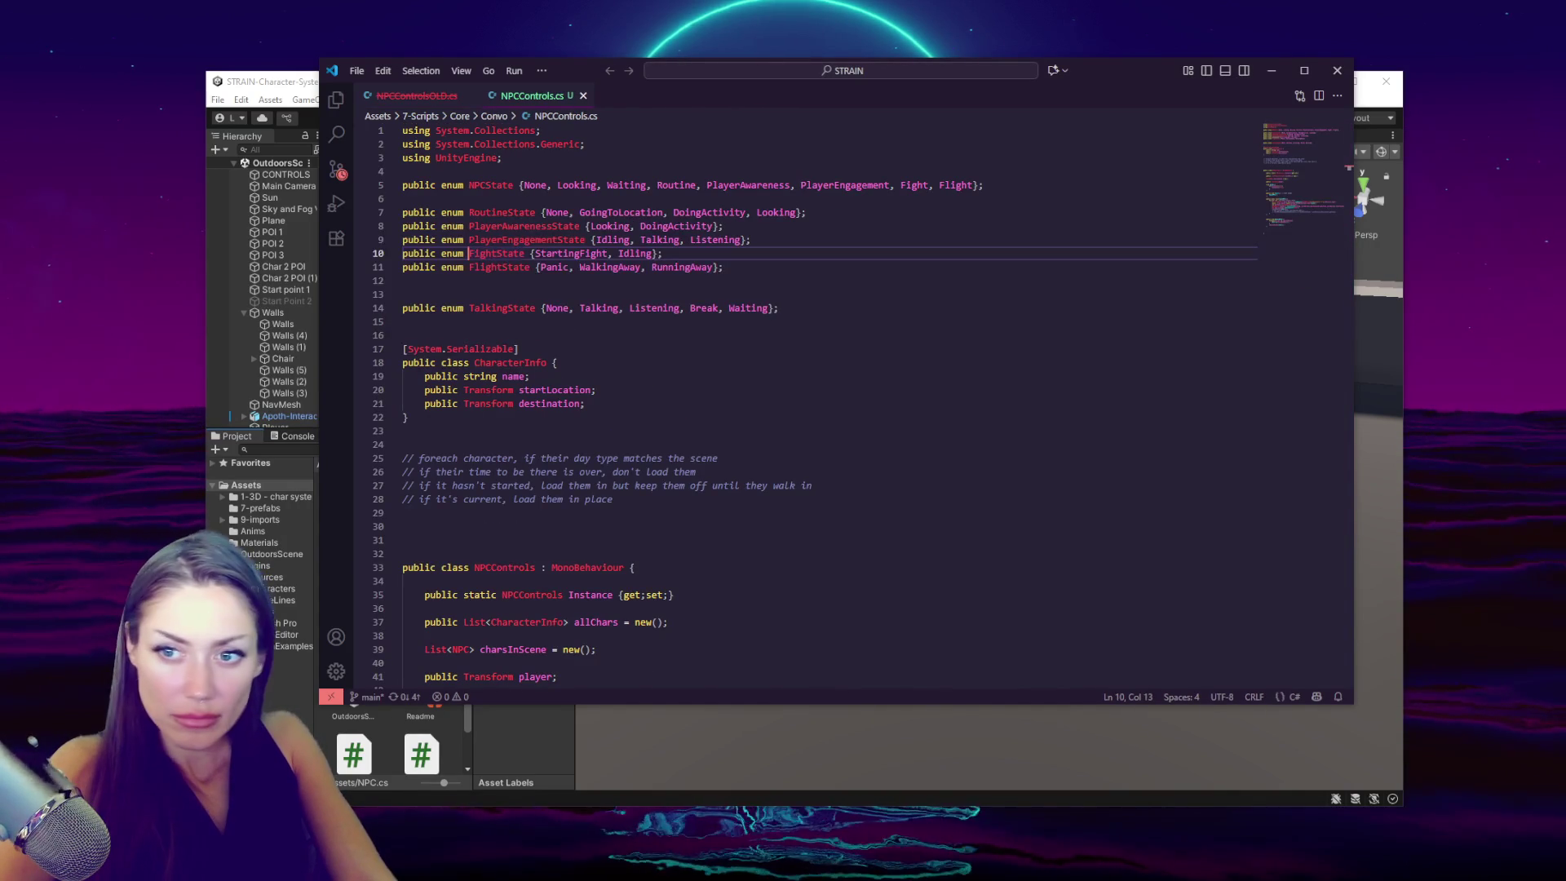
- Comment out the FightState enum on line 10 with Ctrl+/ and bring up the NPC script
key("ctrl+slash")
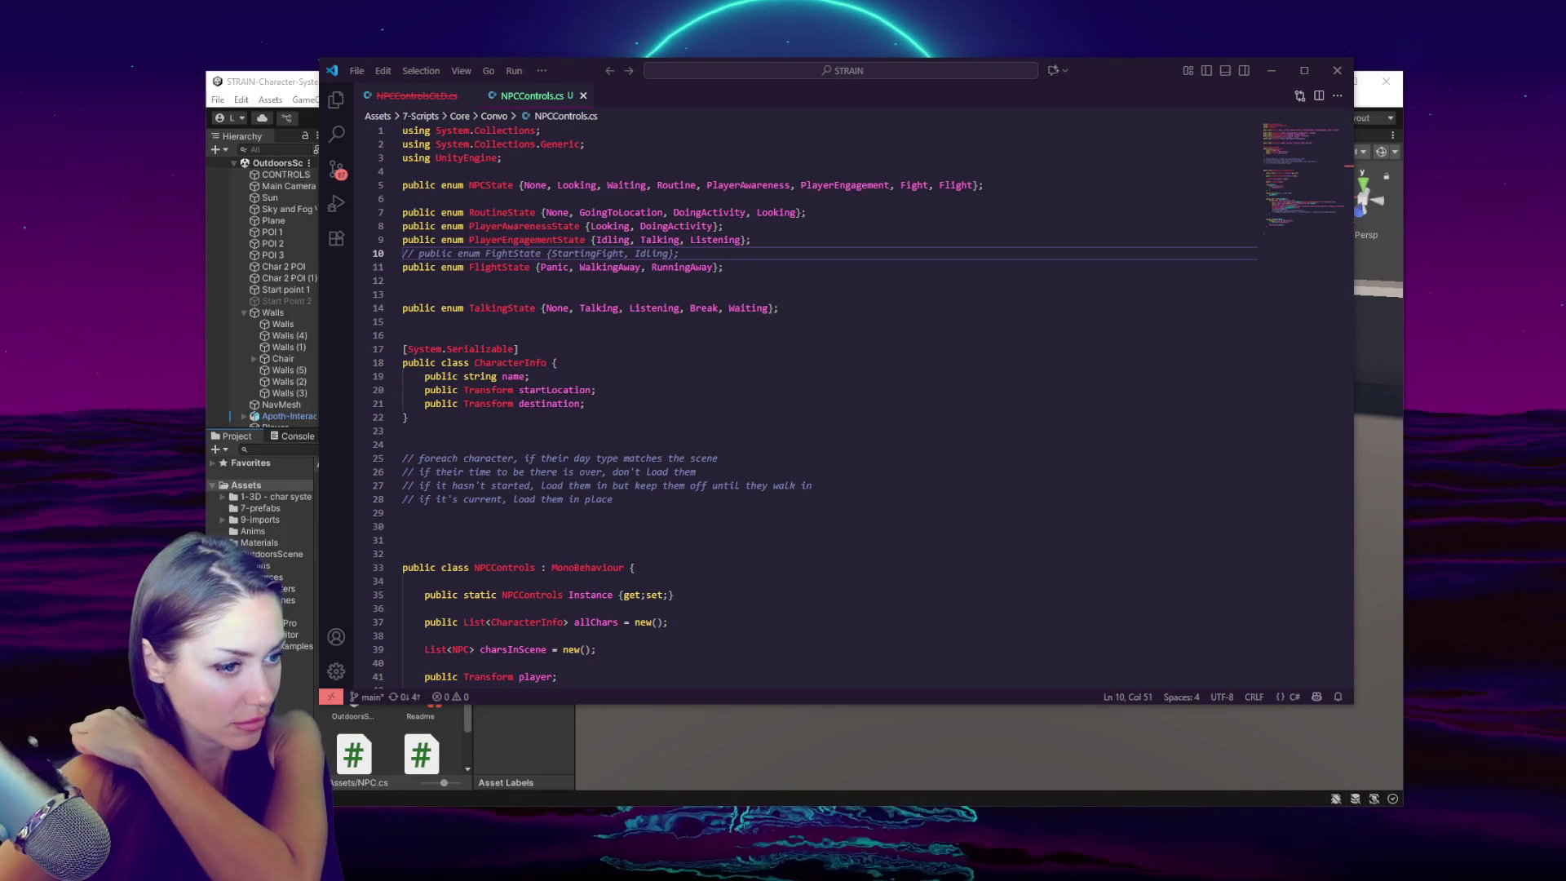
key("ctrl+shift+t")
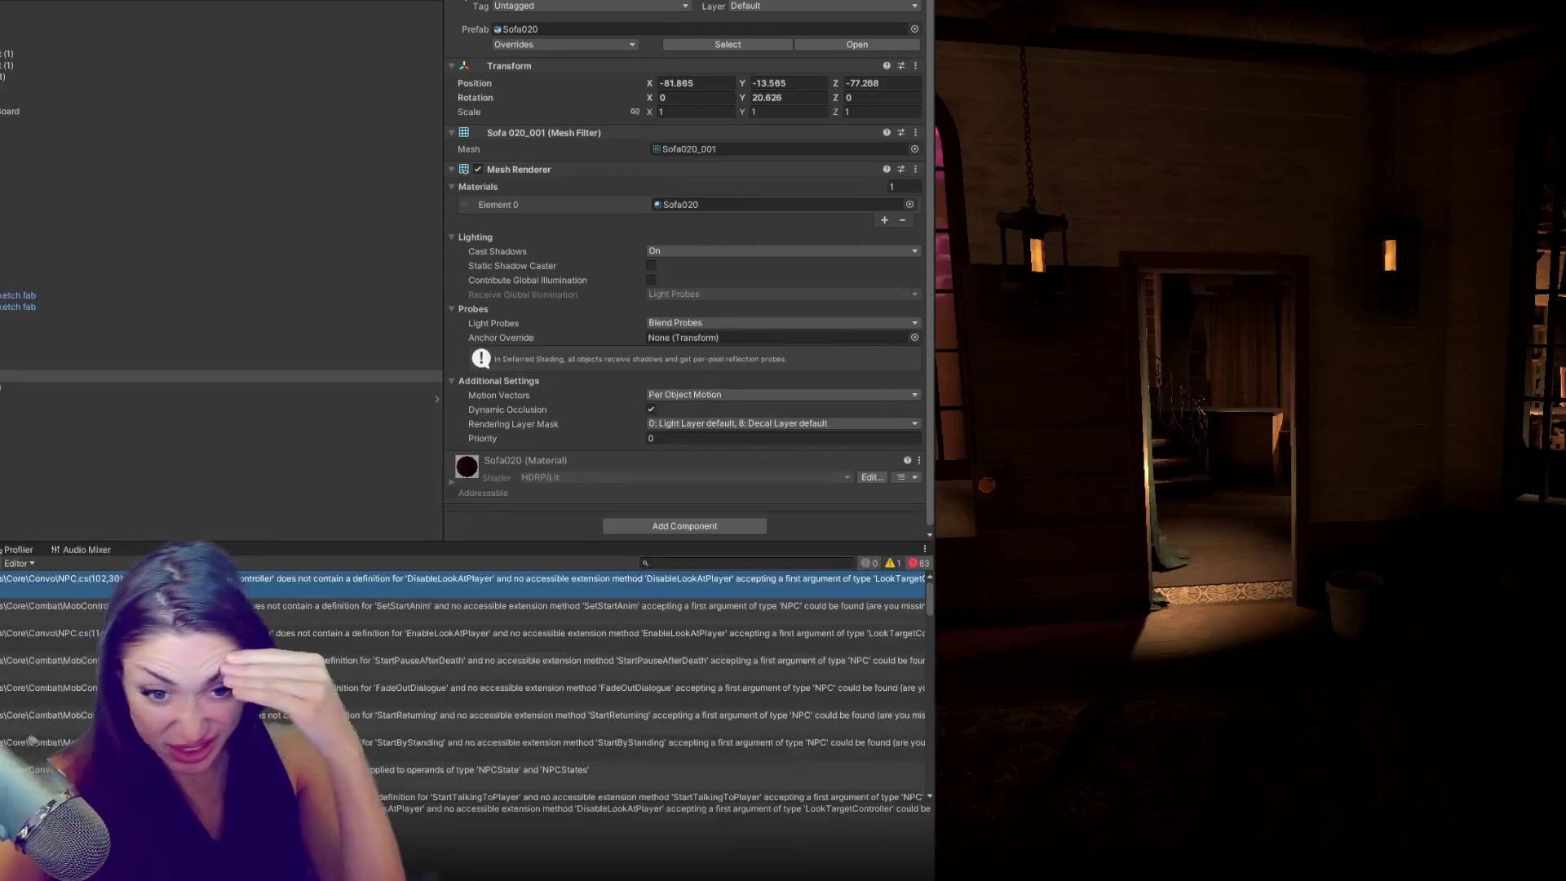
- Open Resources > Characters, select TheFixer and expand its Look Target Controller component
left_click(78, 579)
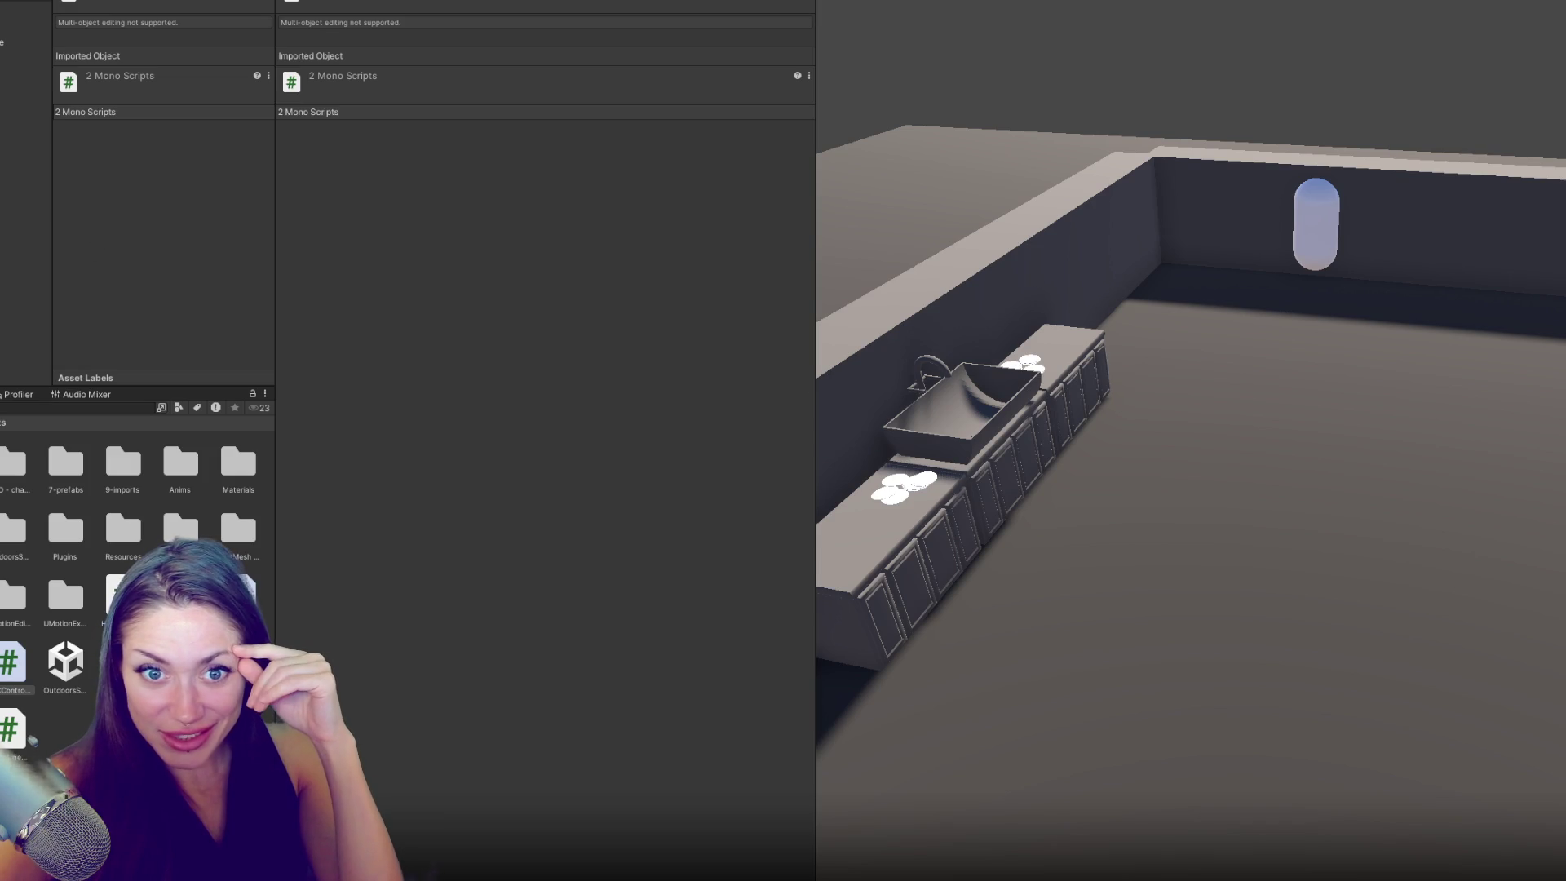
double_click(123, 530)
double_click(12, 461)
left_click(55, 480)
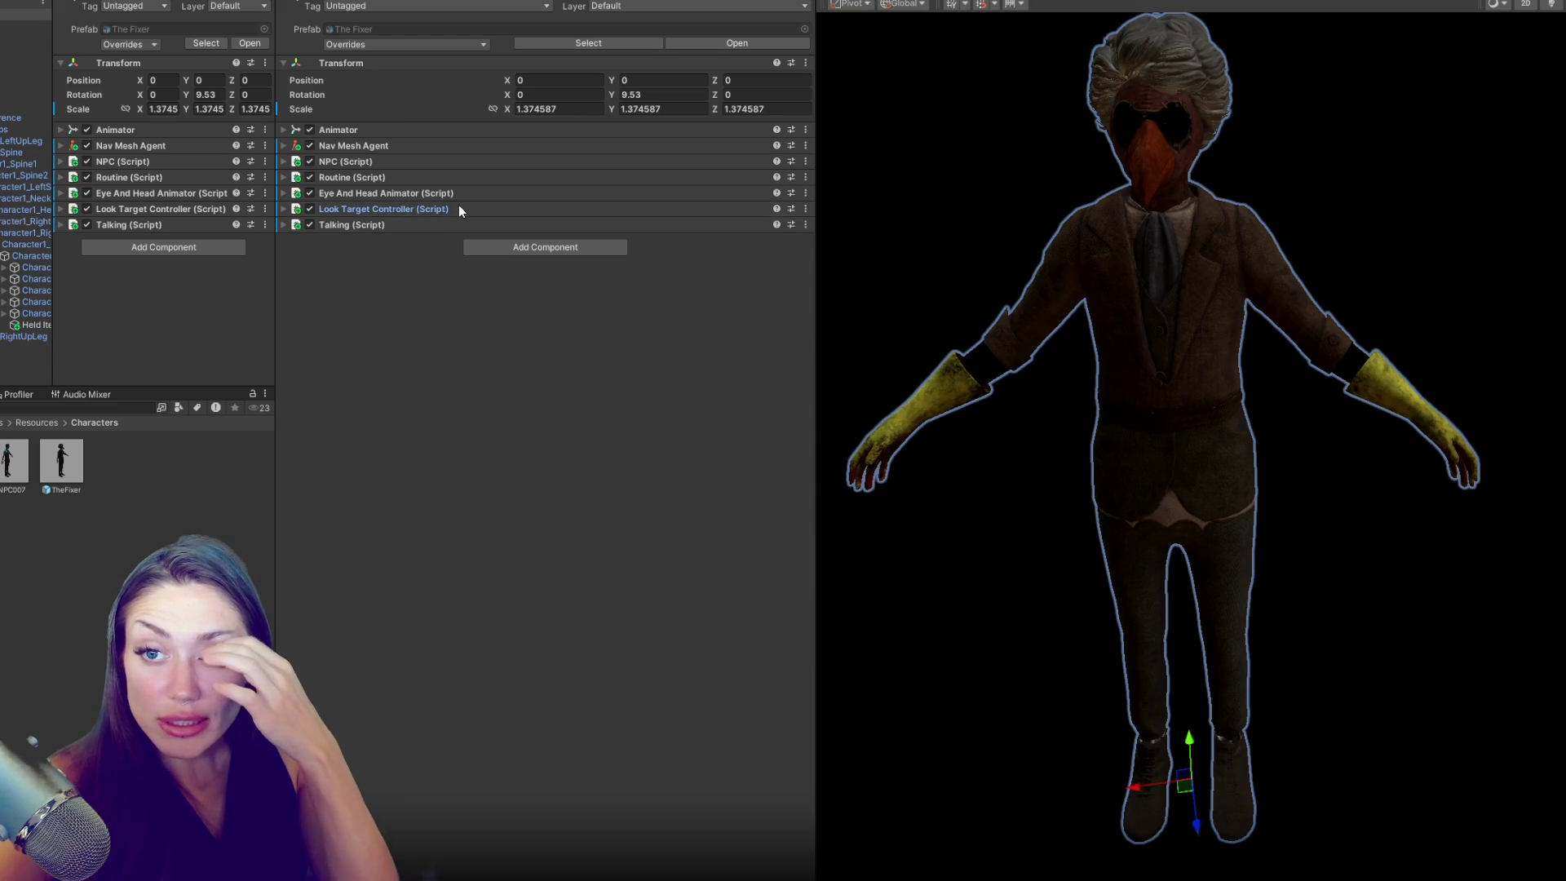
left_click(462, 209)
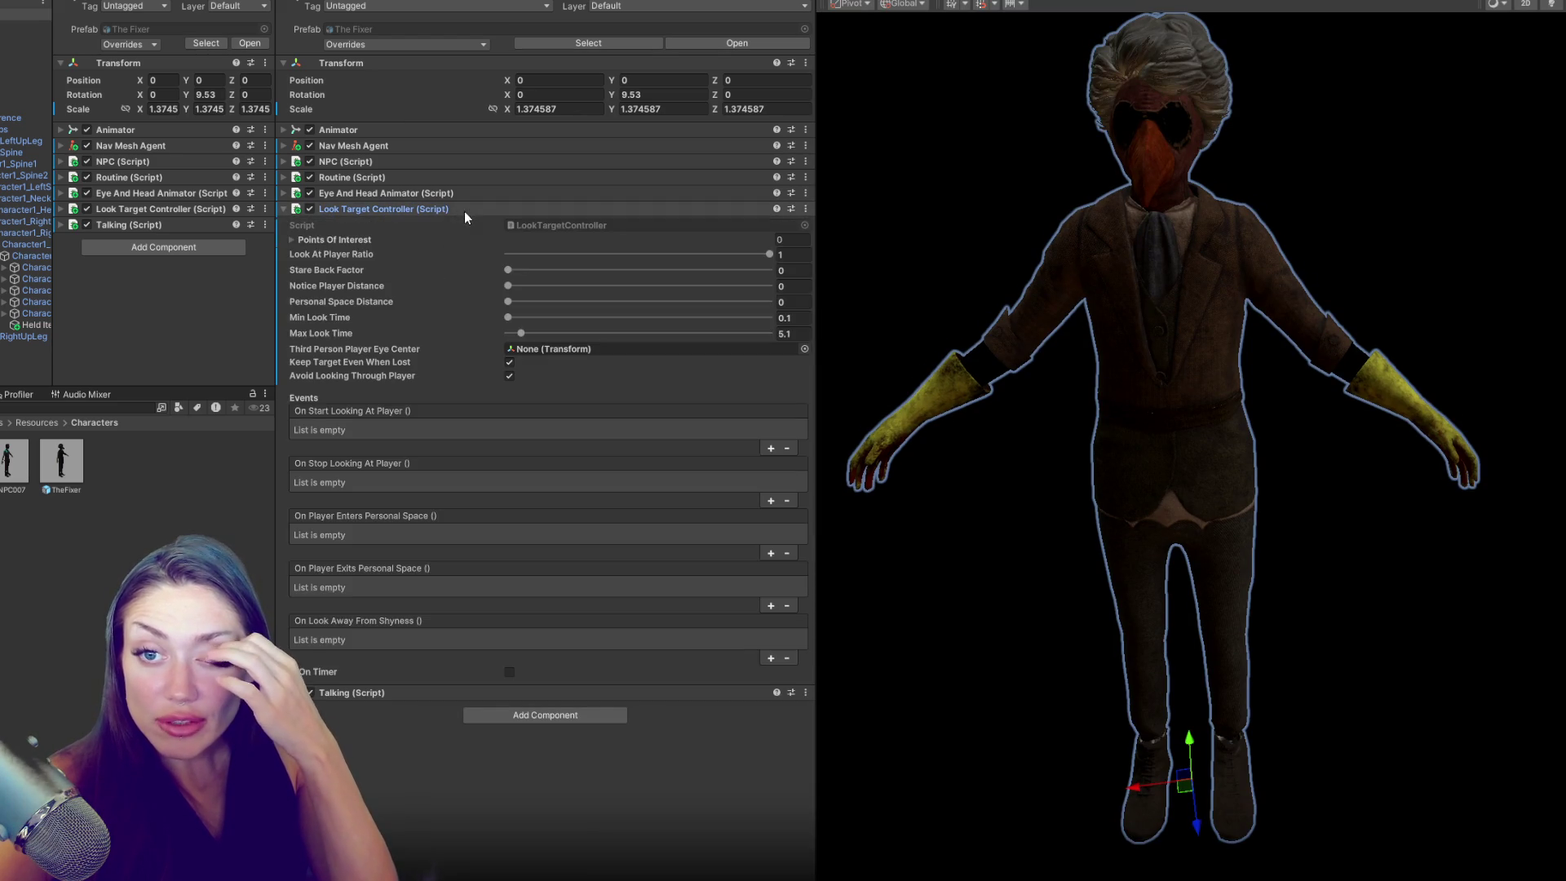
- Ping the LookTargetController script from its Script field and skim through its code
left_click(546, 221)
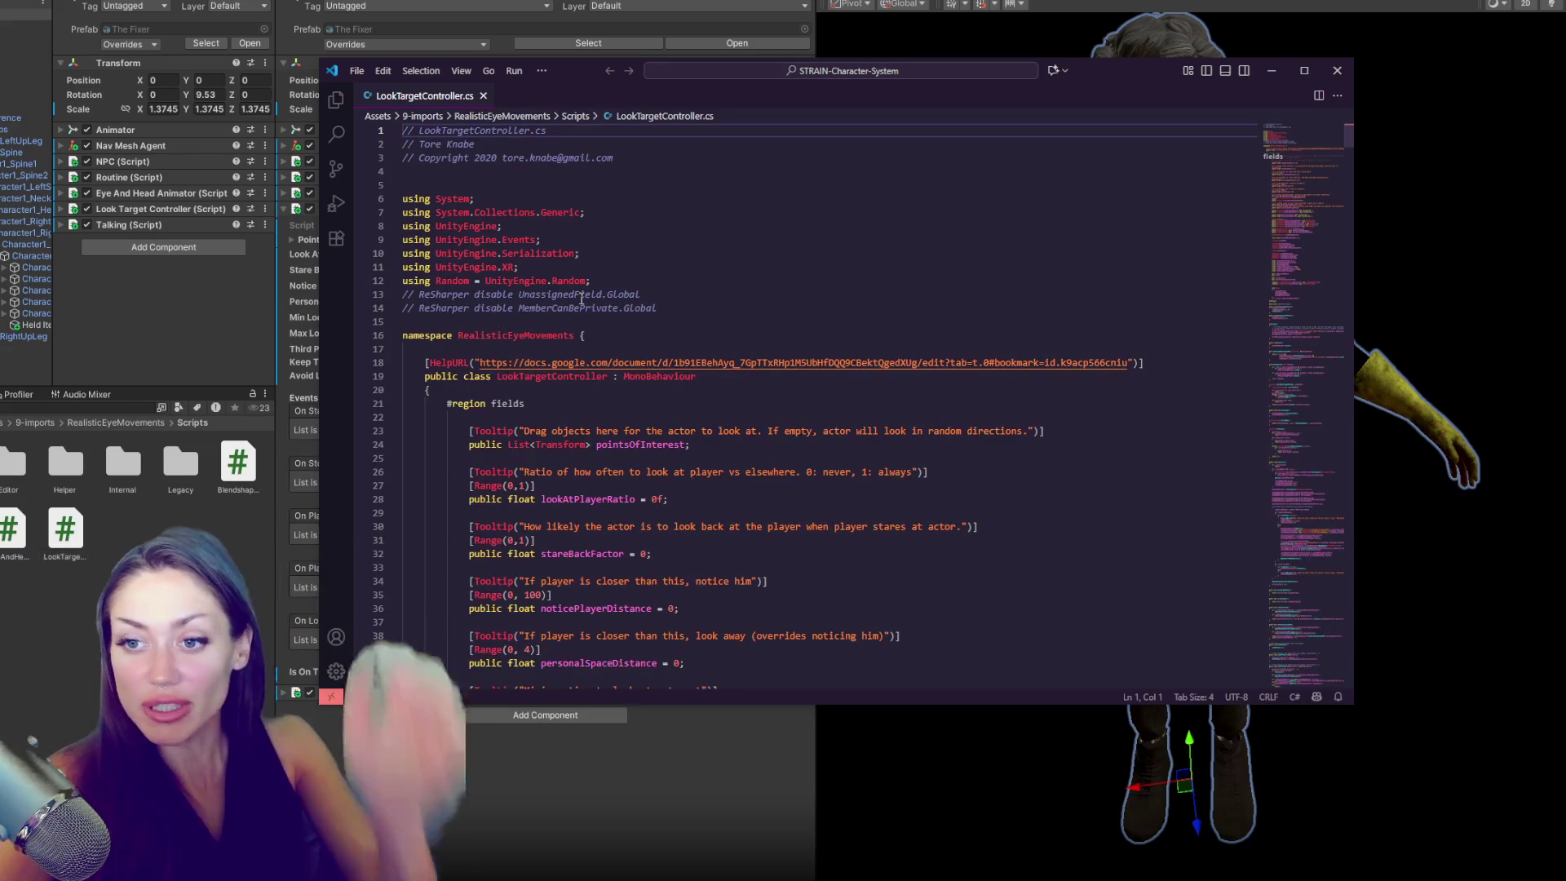
key("ctrl+a")
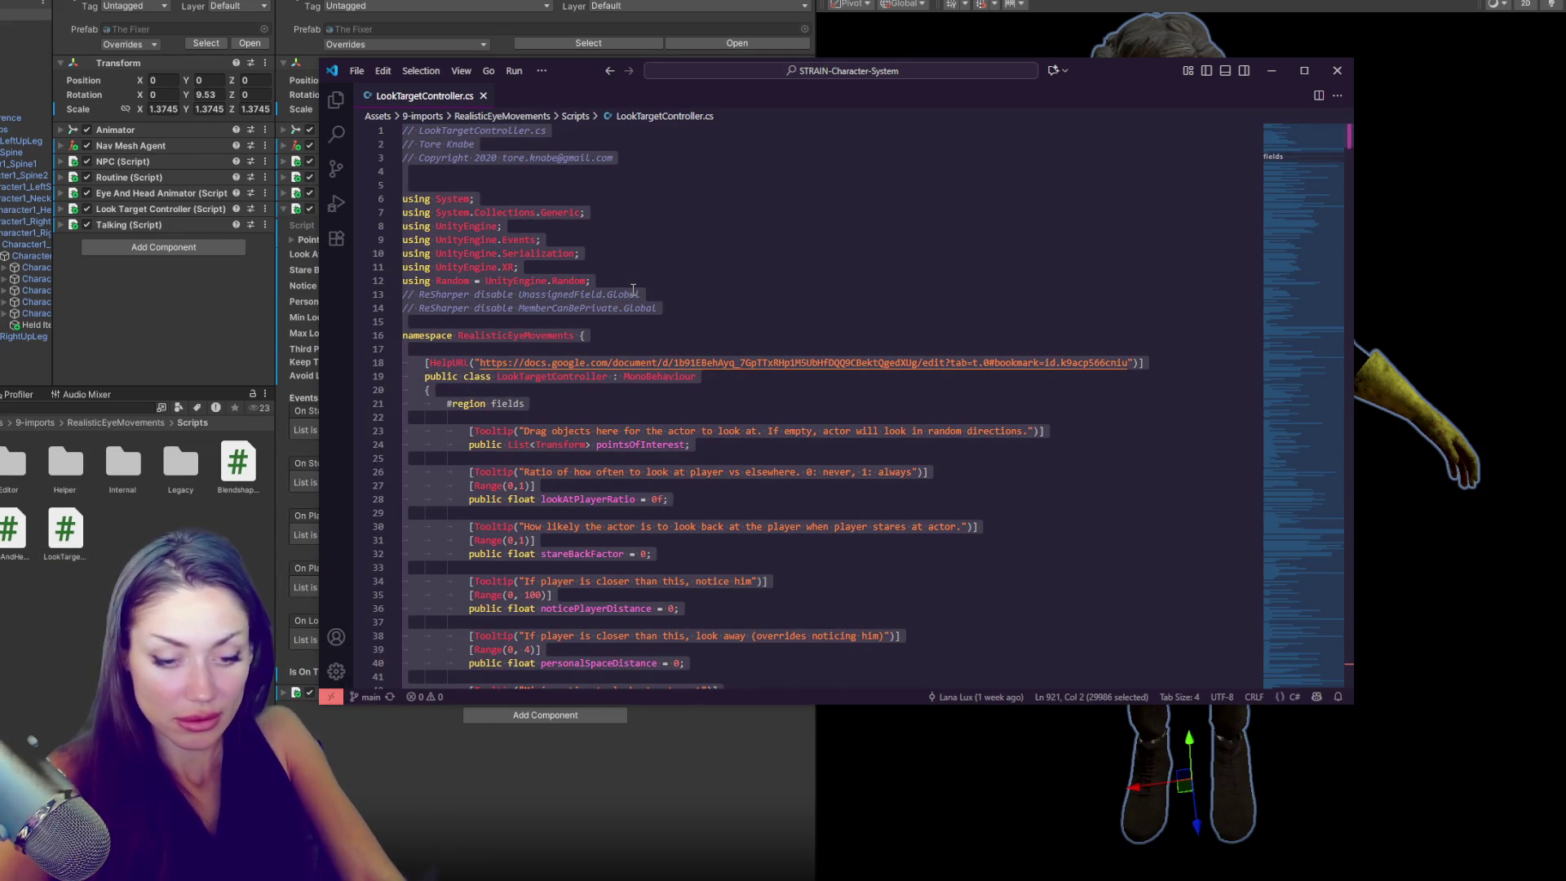
scroll(634, 302, "down", 4)
scroll(633, 302, "down", 10)
key("alt+Tab")
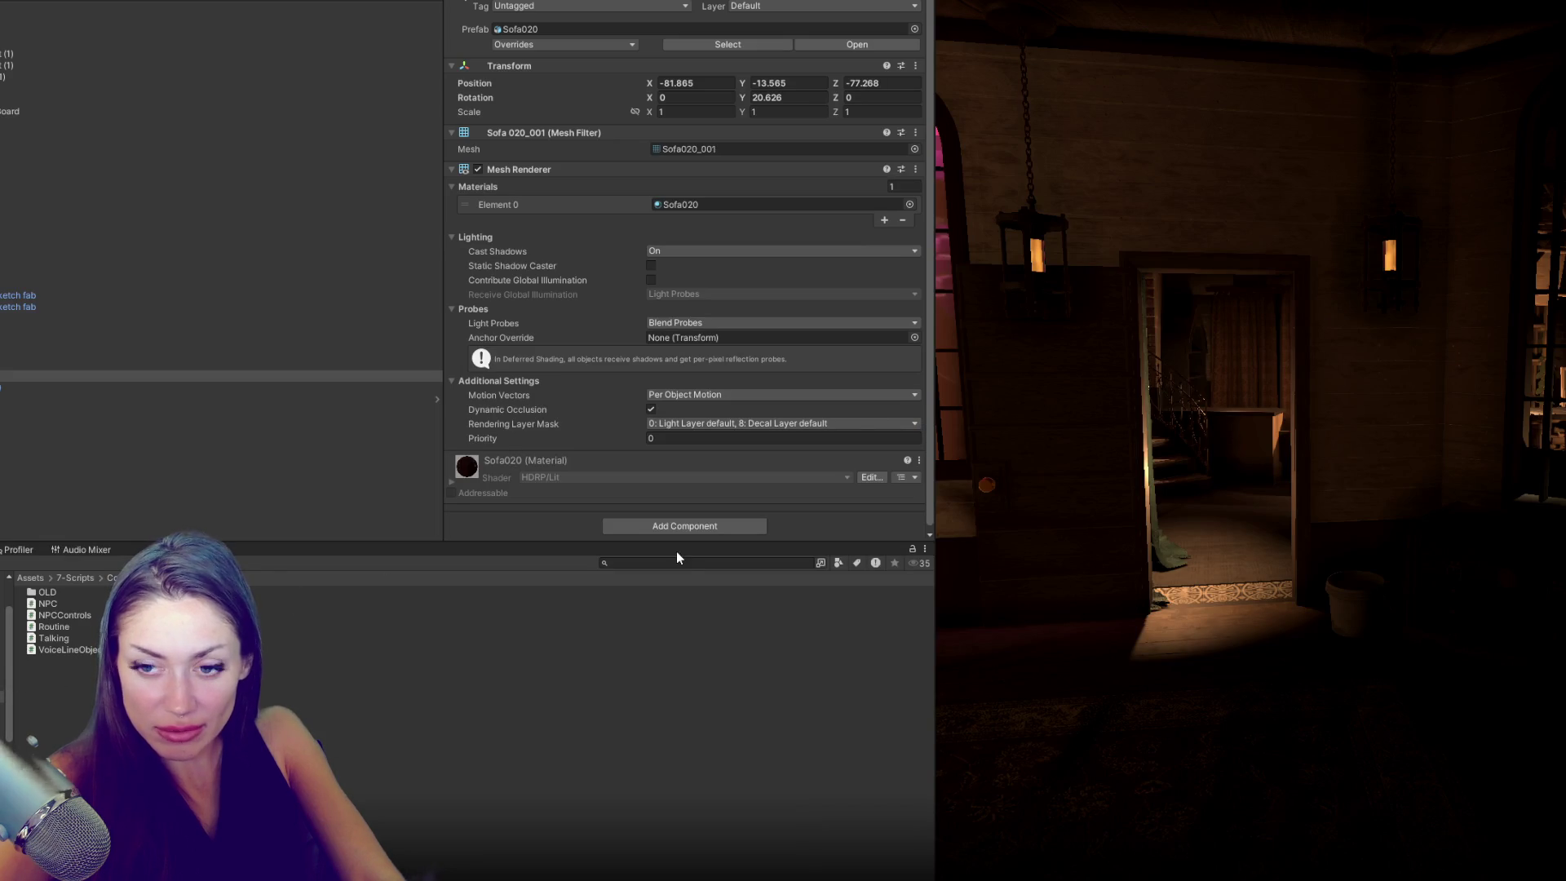
- Search the Project for 'look con' and open LookTargetController in the code editor
left_click(691, 562)
type("look con")
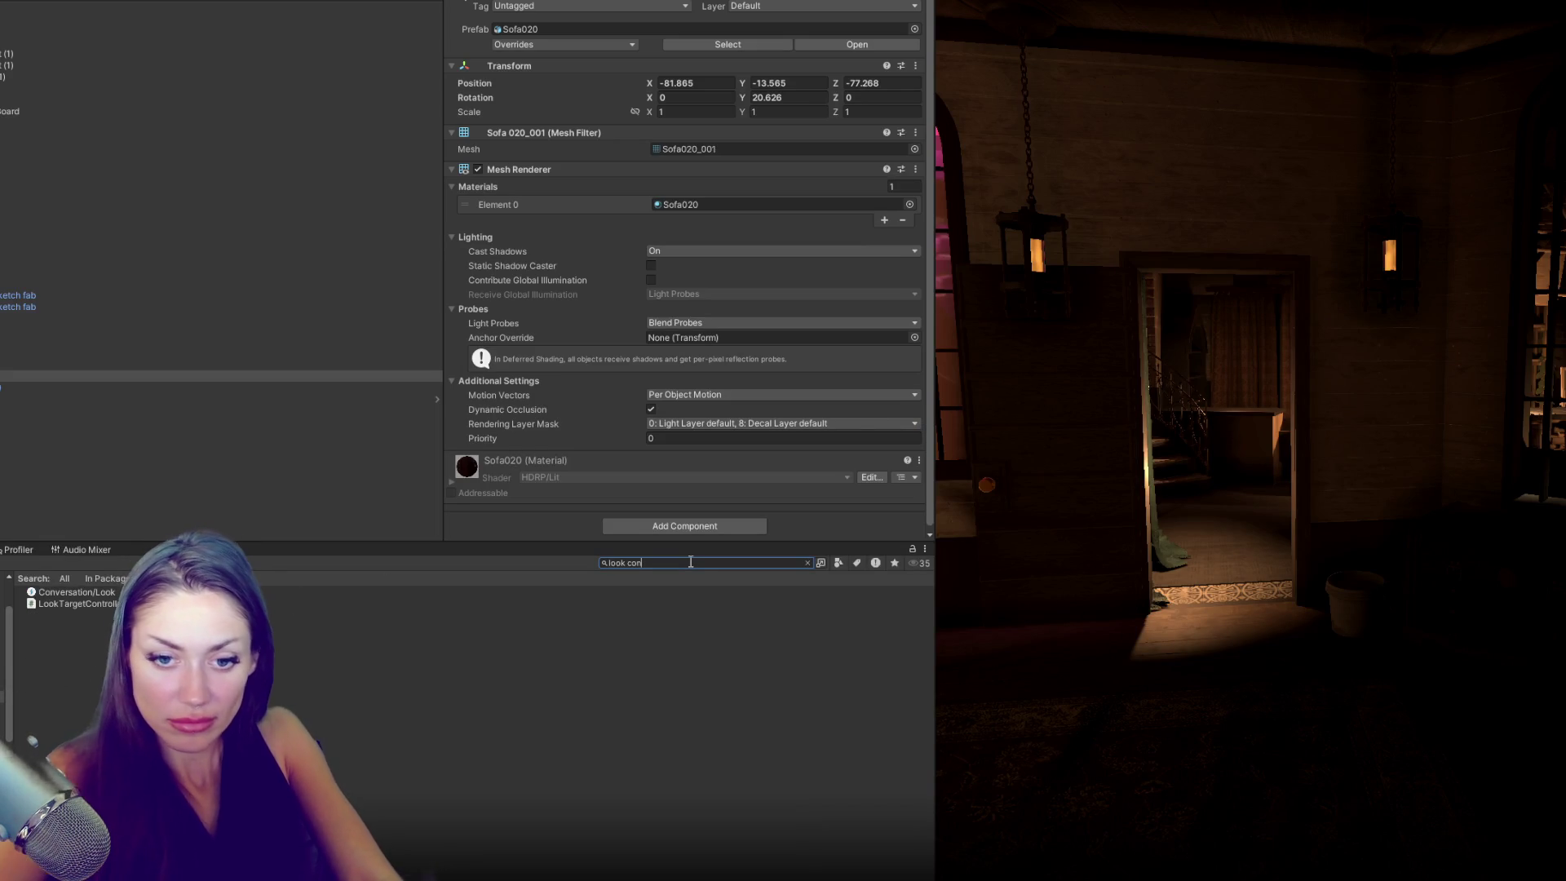
double_click(73, 604)
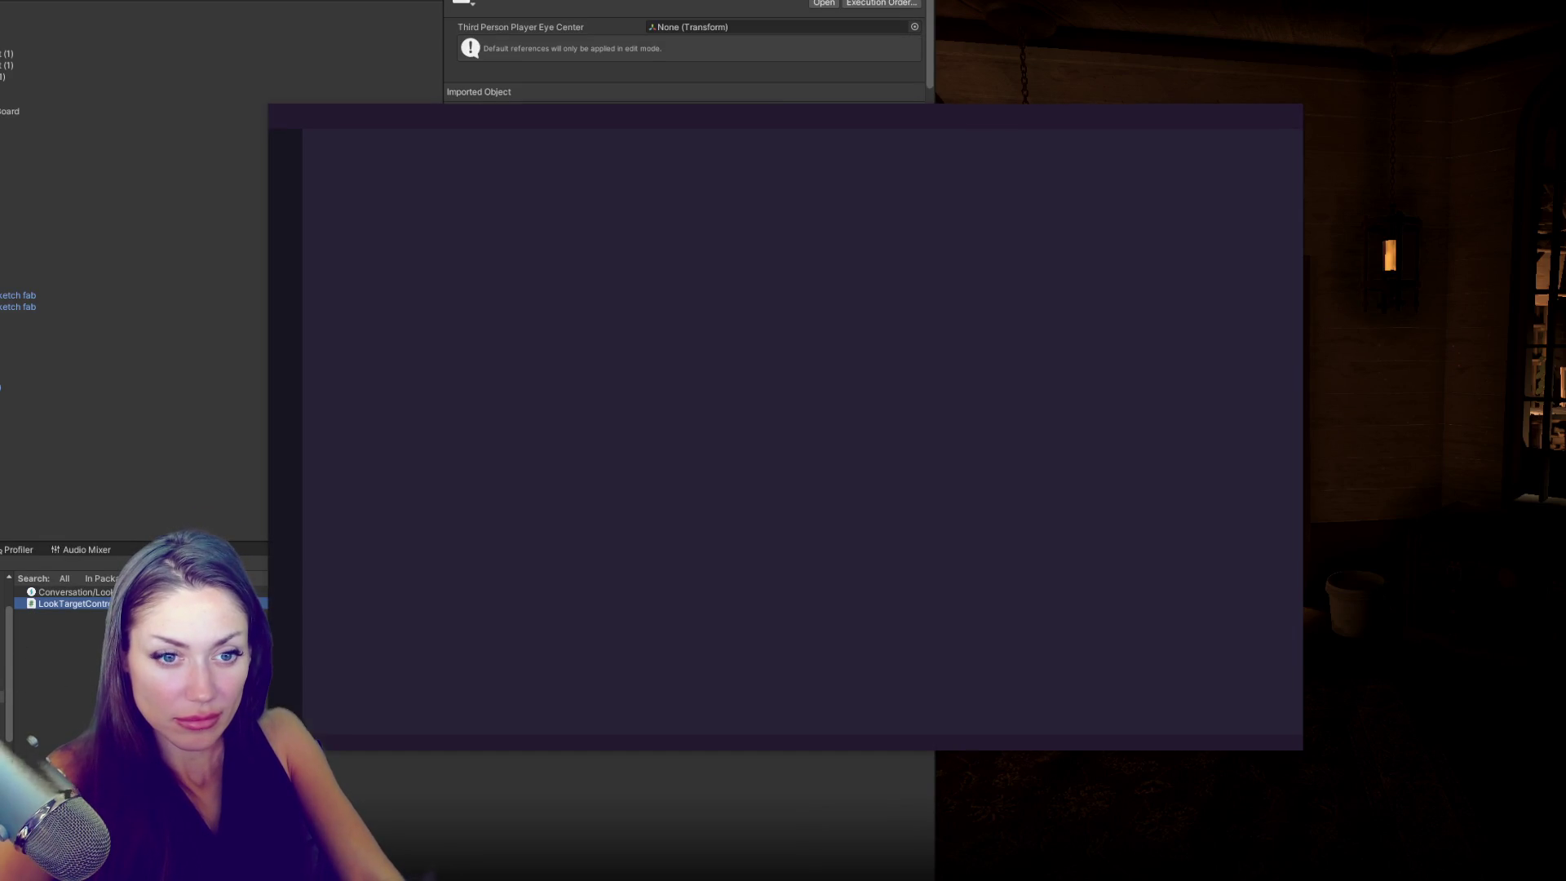
- Copy all LookTargetController code, then duplicate the script and rename the copy ORIGINAL
key("ctrl+a")
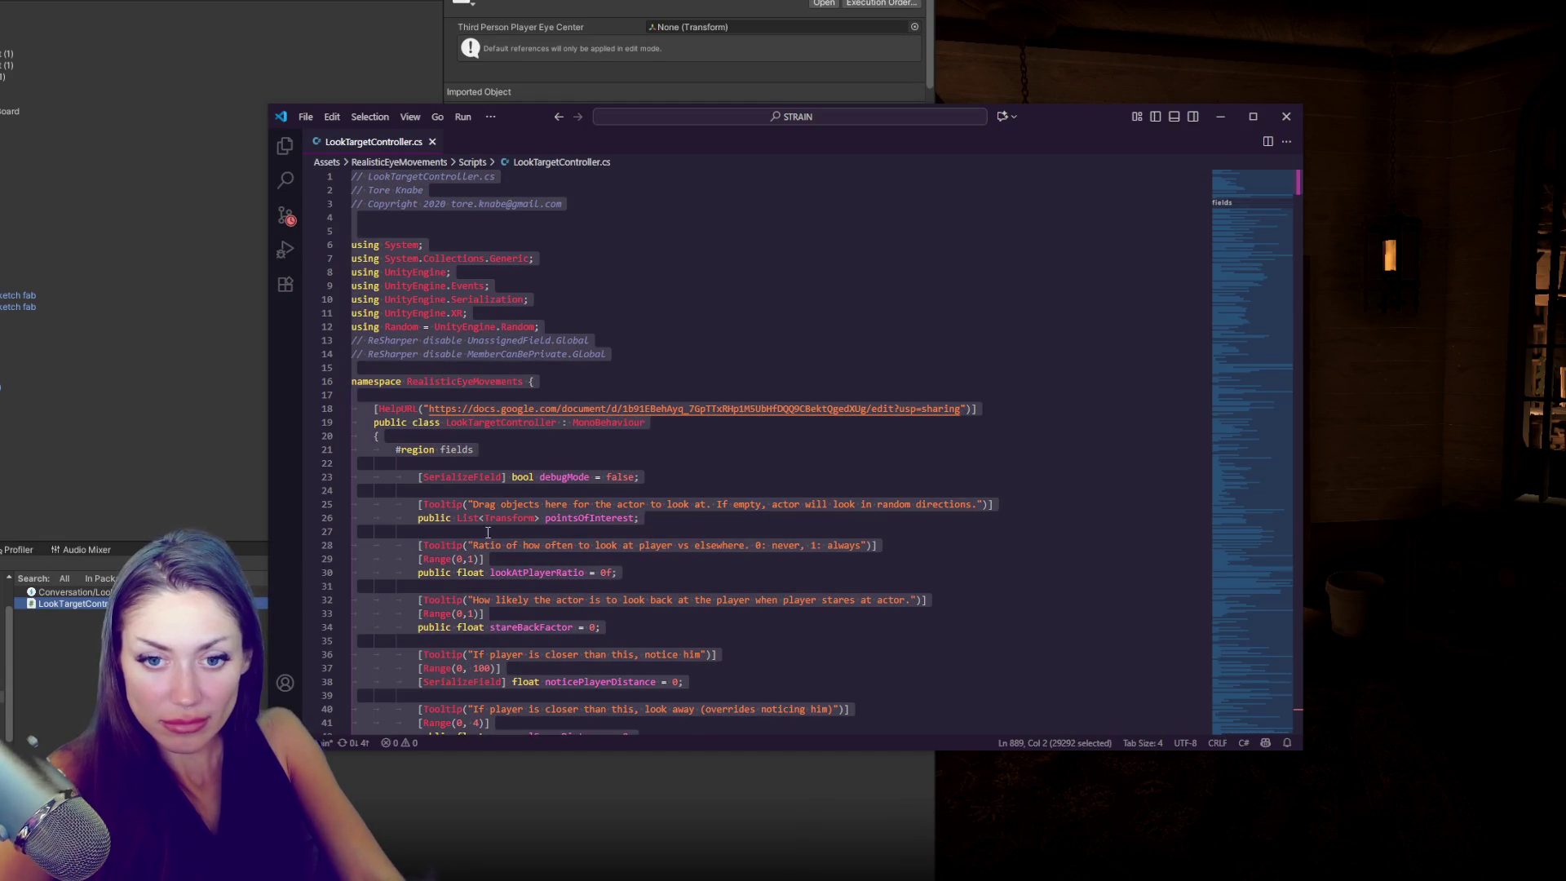
key("ctrl+End")
key("alt+Tab")
key("Escape")
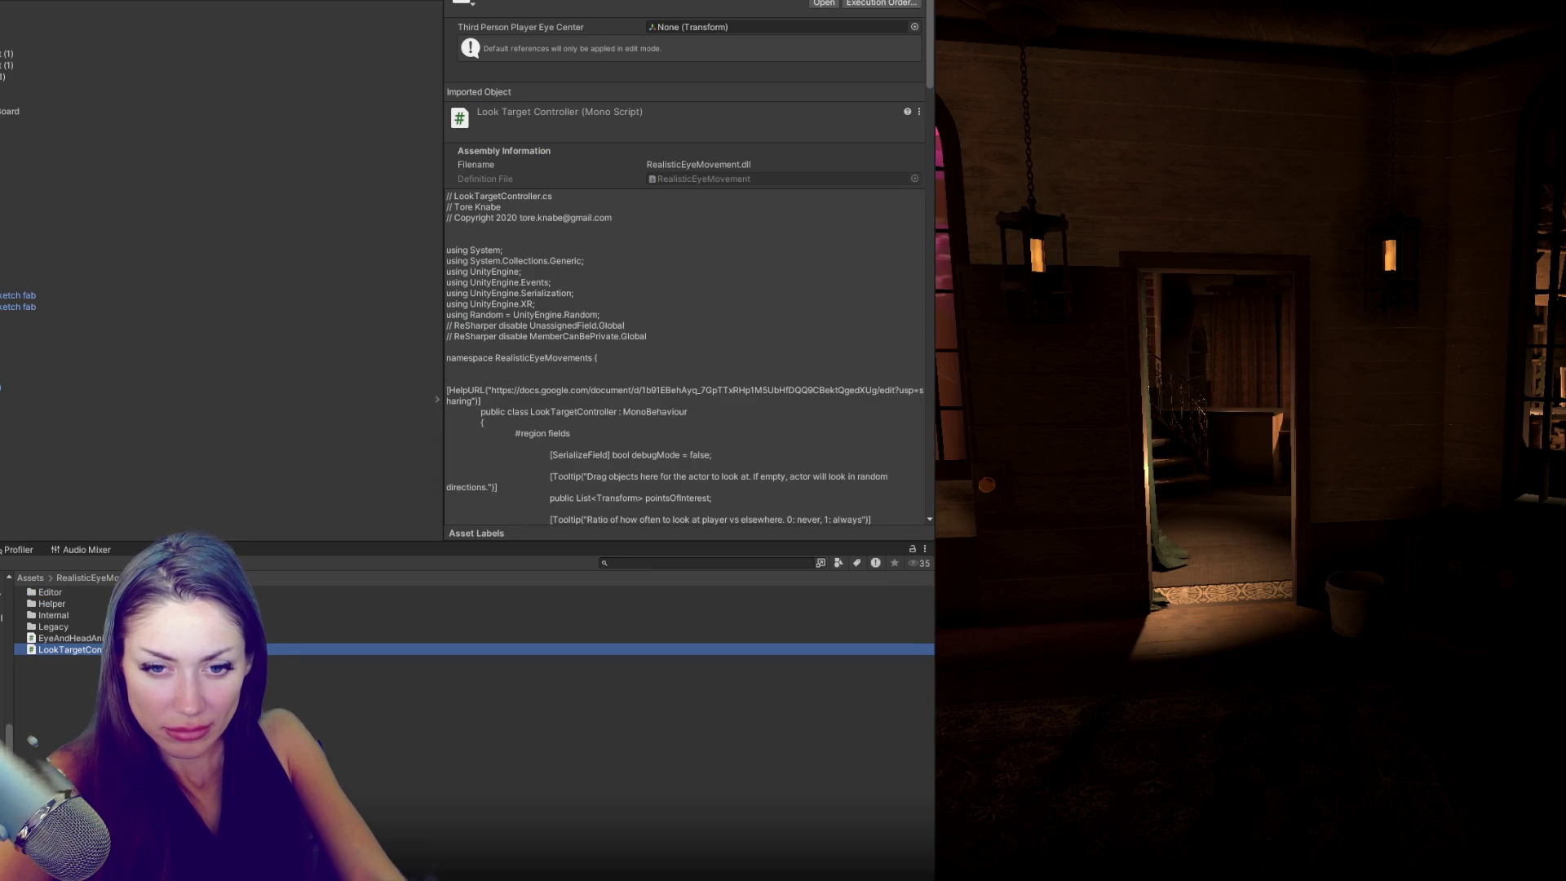
key("ctrl+d")
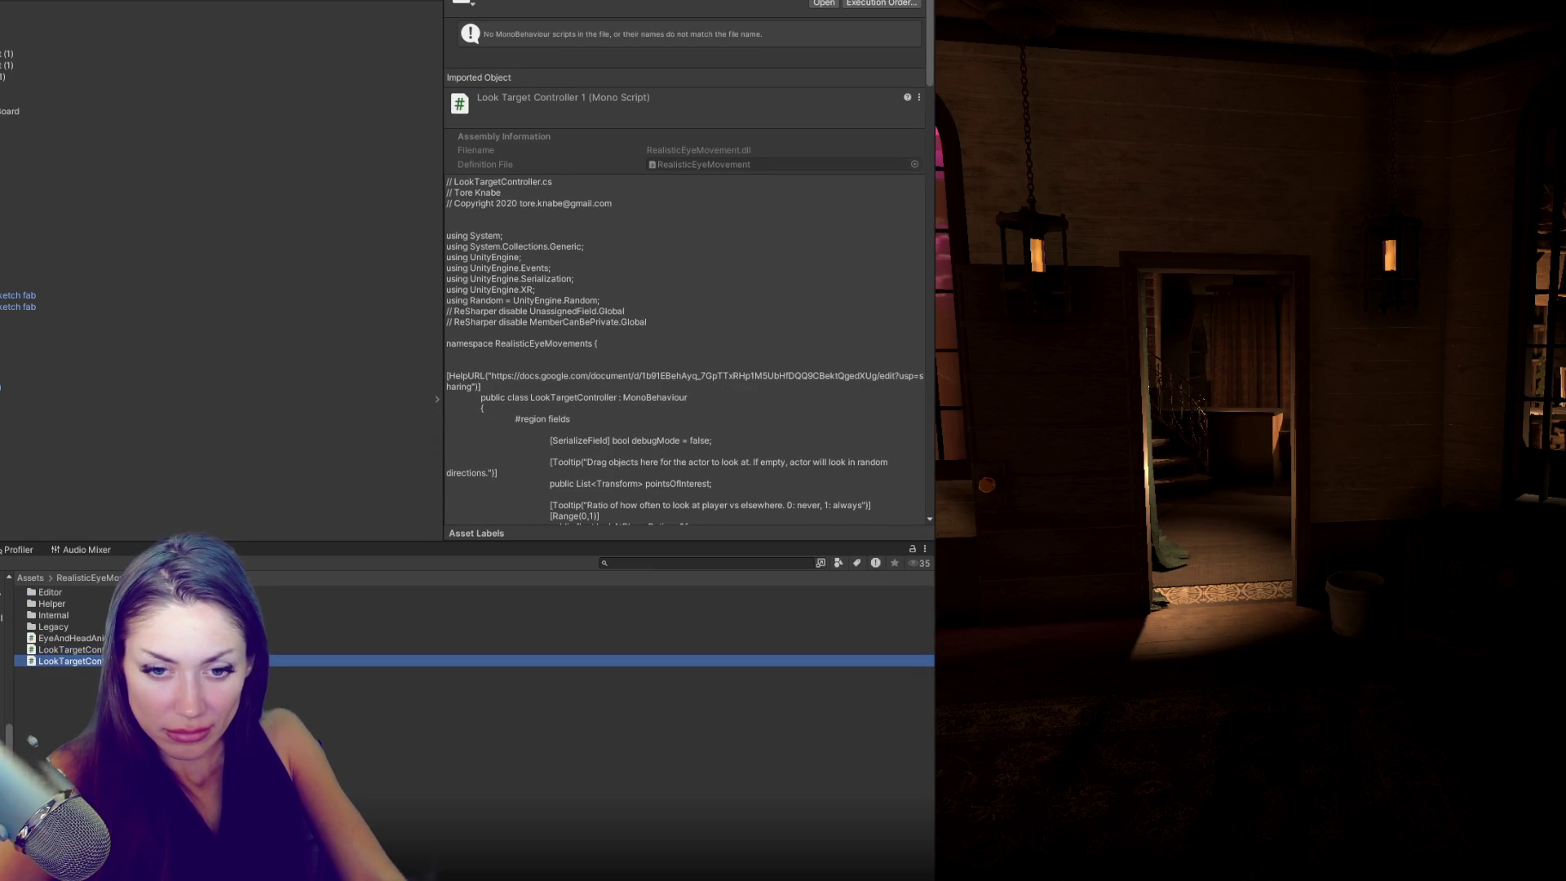
left_click(108, 657)
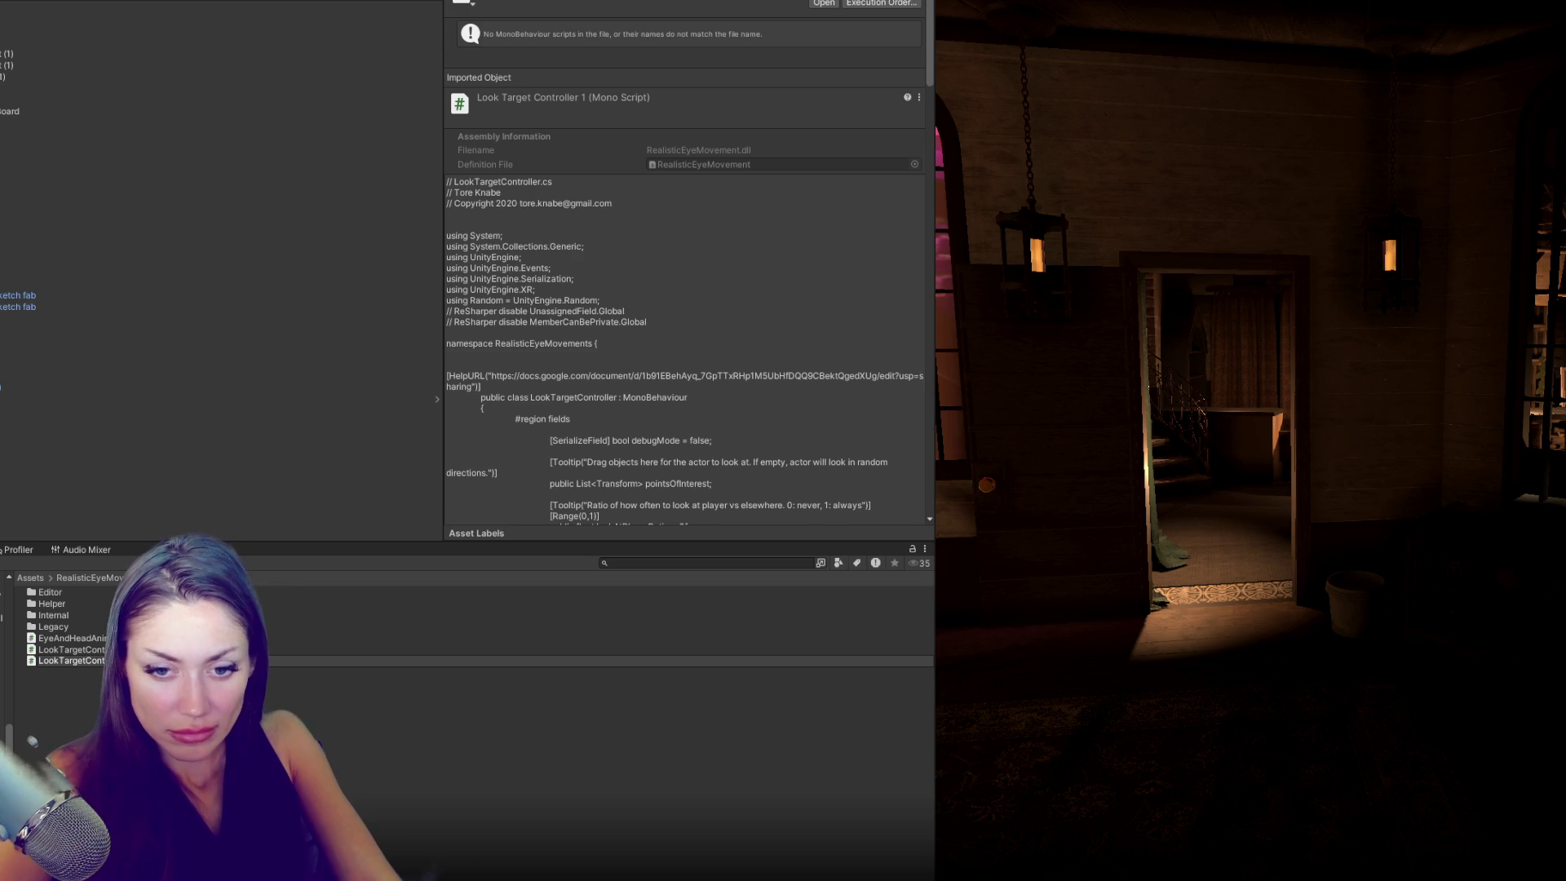
key("Return")
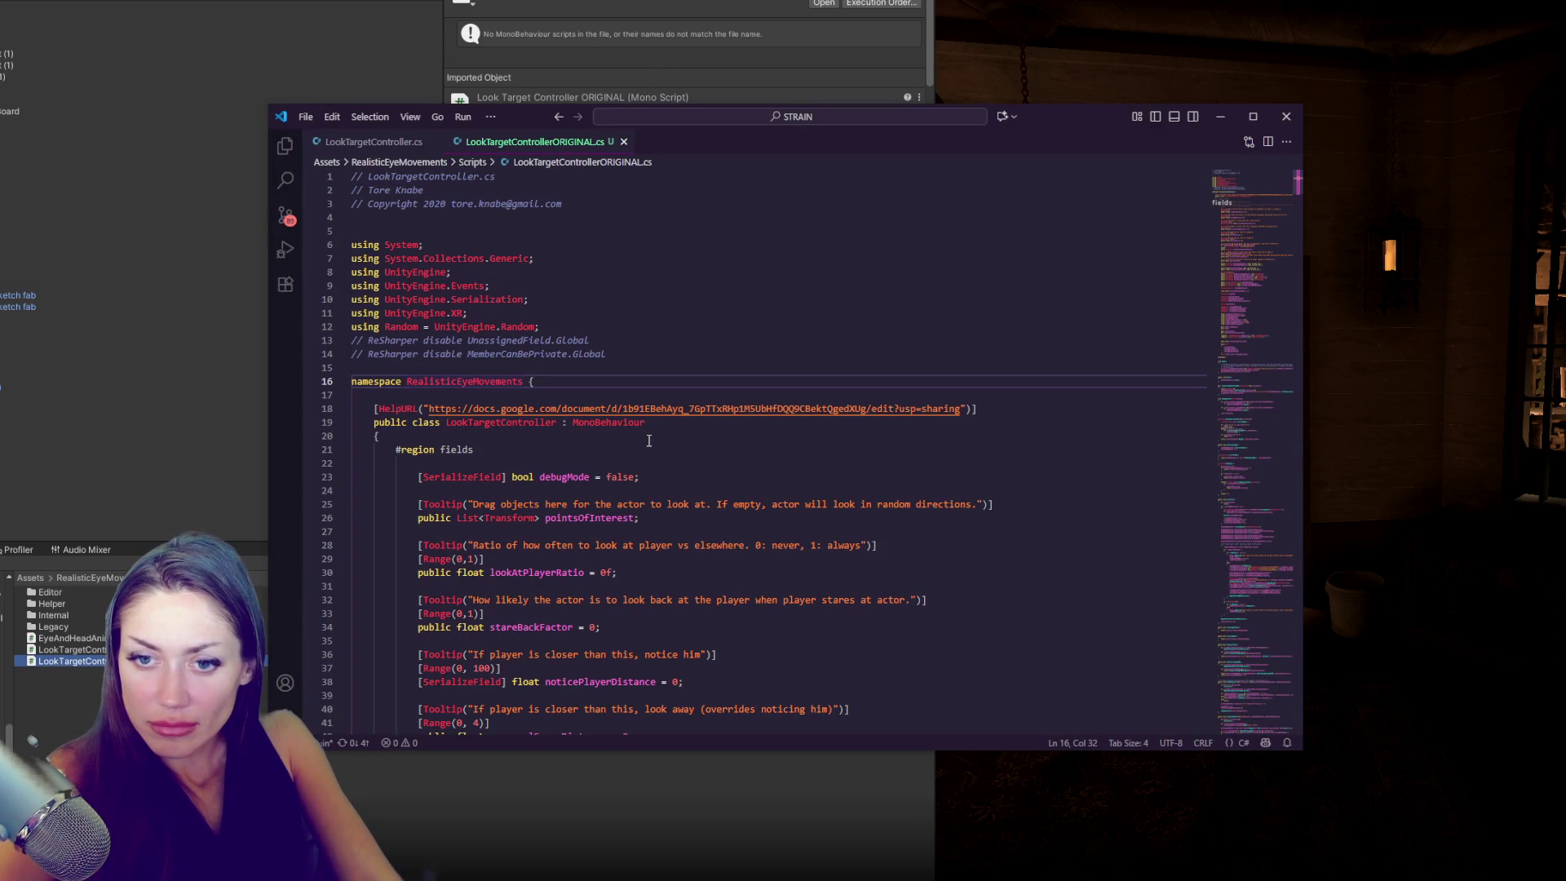
- Comment out every line of LookTargetControllerORIGINAL.cs, save it, and reselect LookTargetController
key("ctrl+a")
key("ctrl+slash")
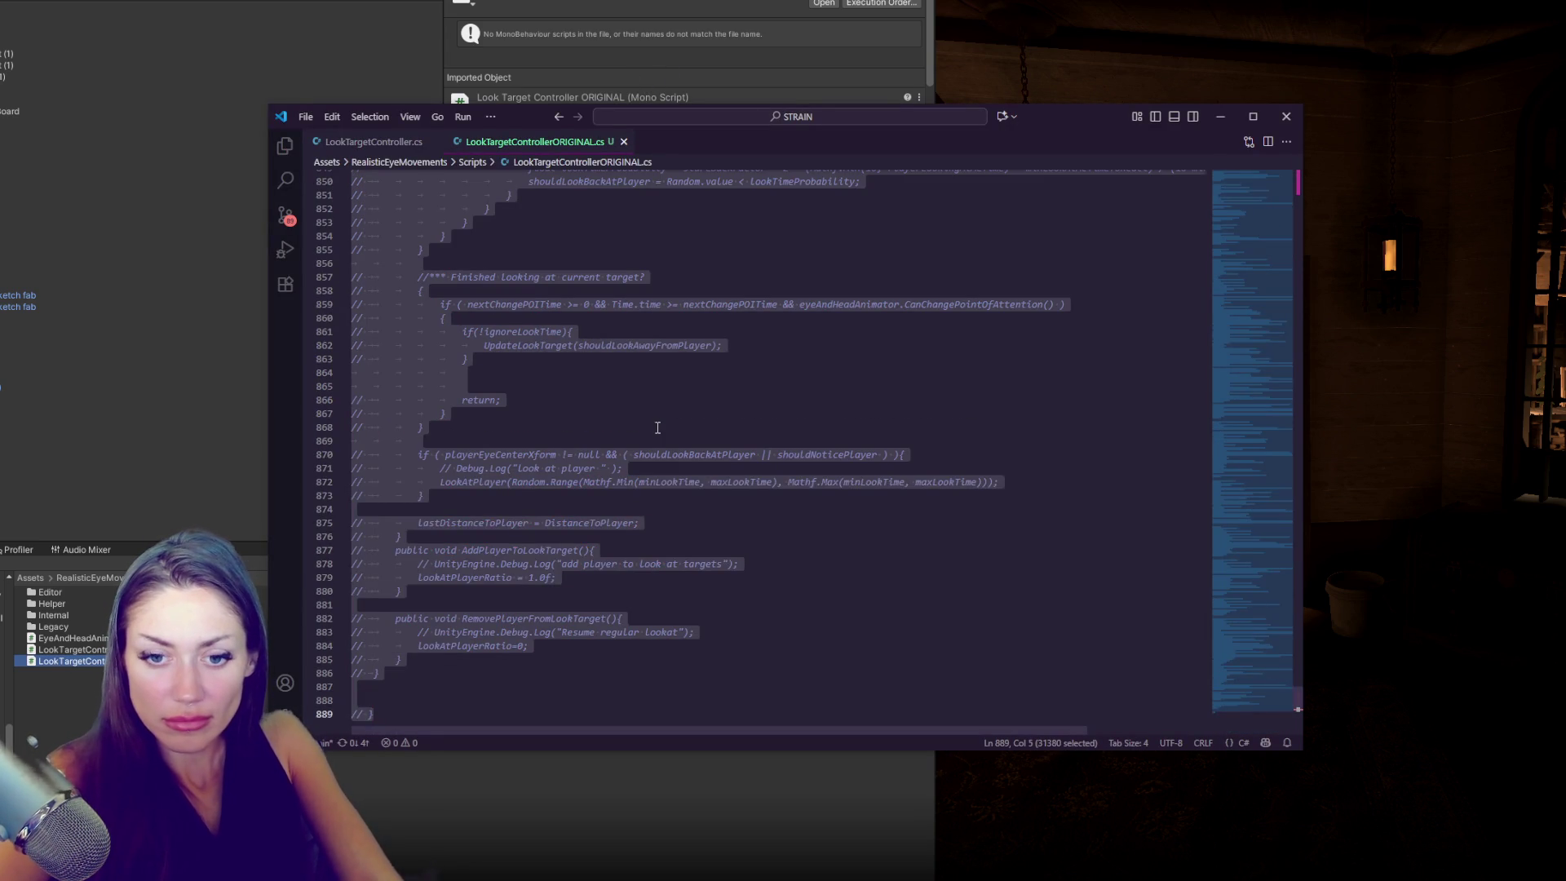
key("alt+Tab")
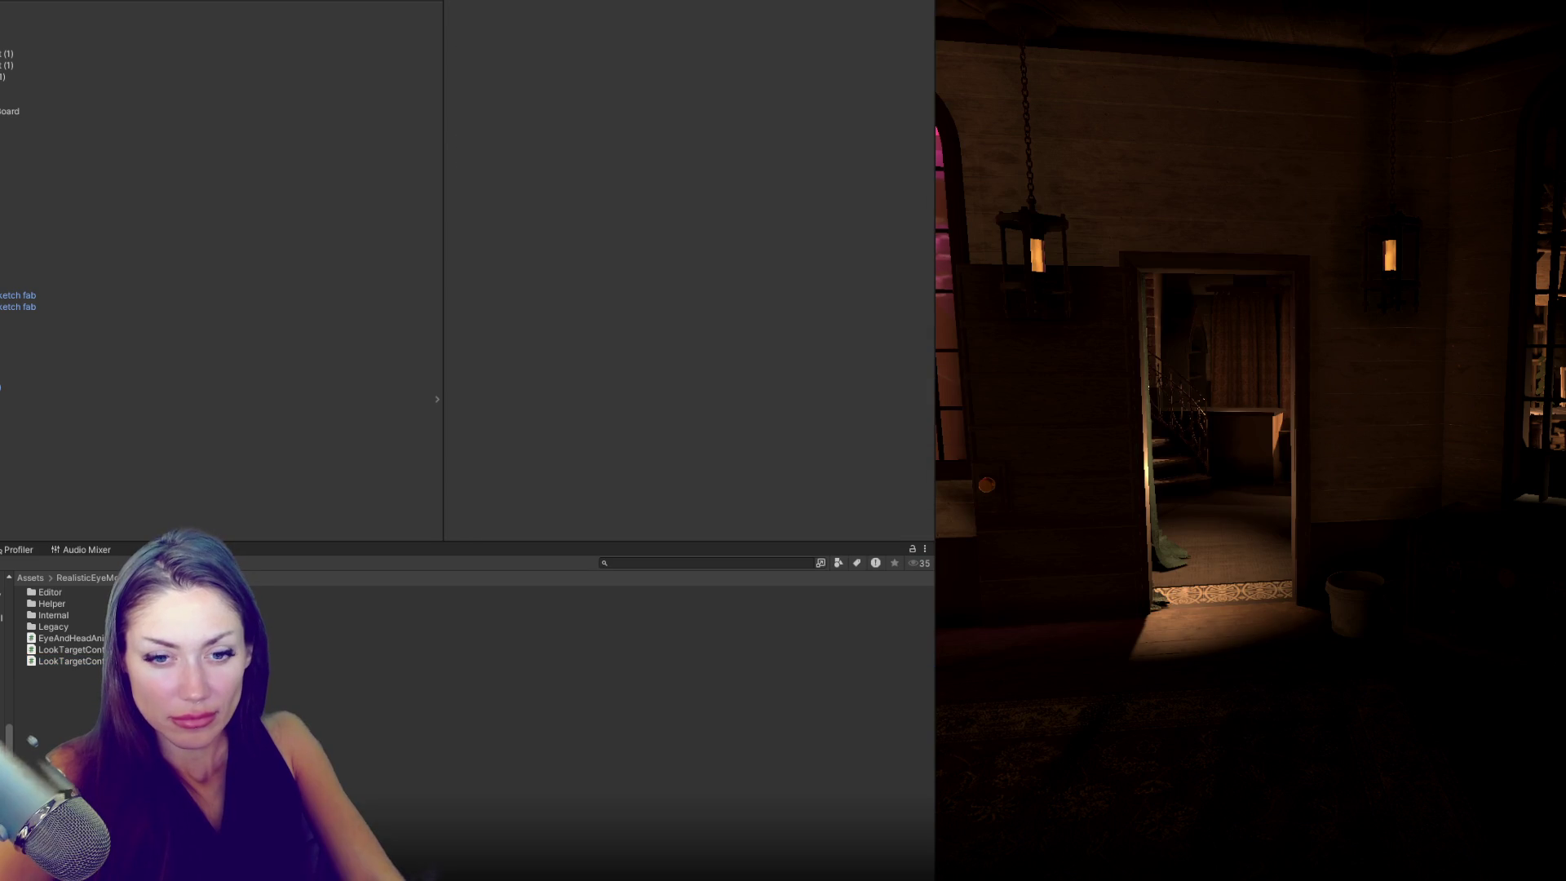
left_click(71, 649)
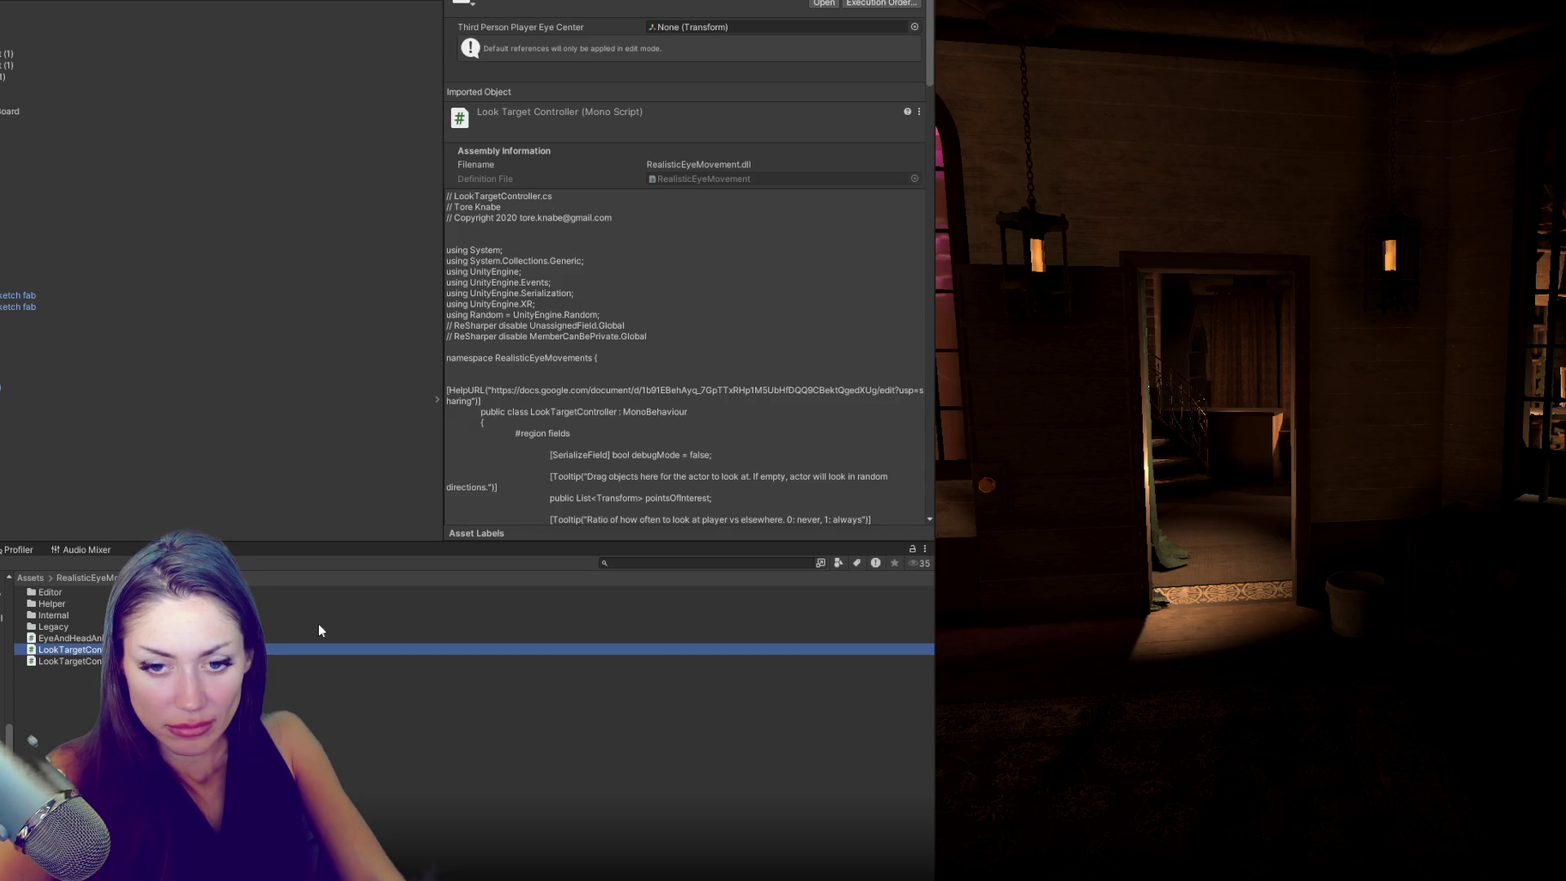
- Paste the copied code back into LookTargetController.cs and save it so Unity recompiles
key("ctrl+z")
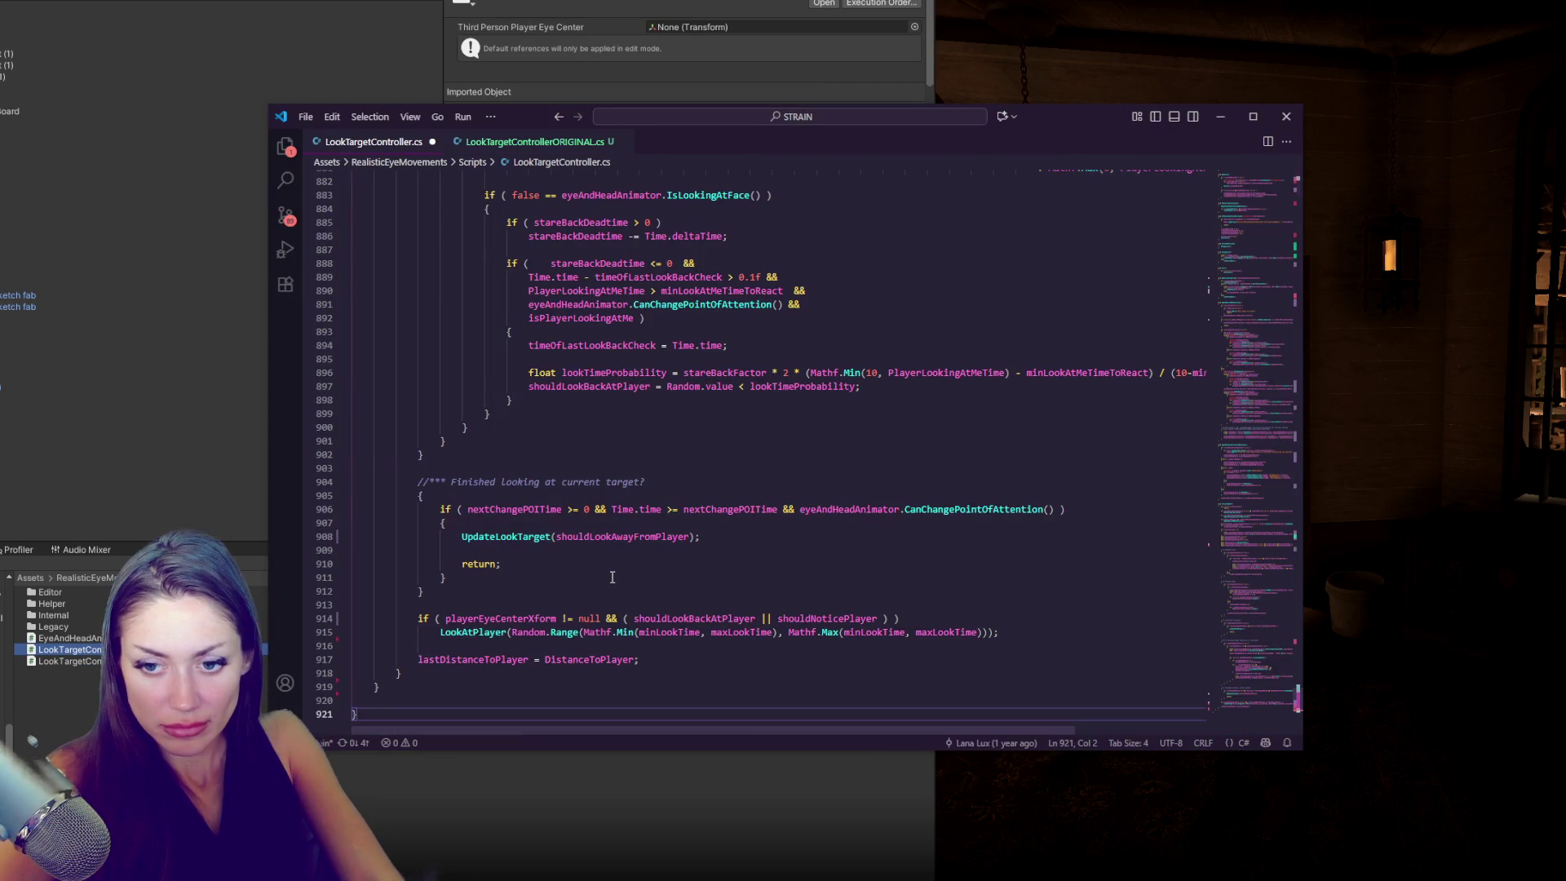
left_click_drag(1290, 688, 1272, 179)
left_click(885, 335)
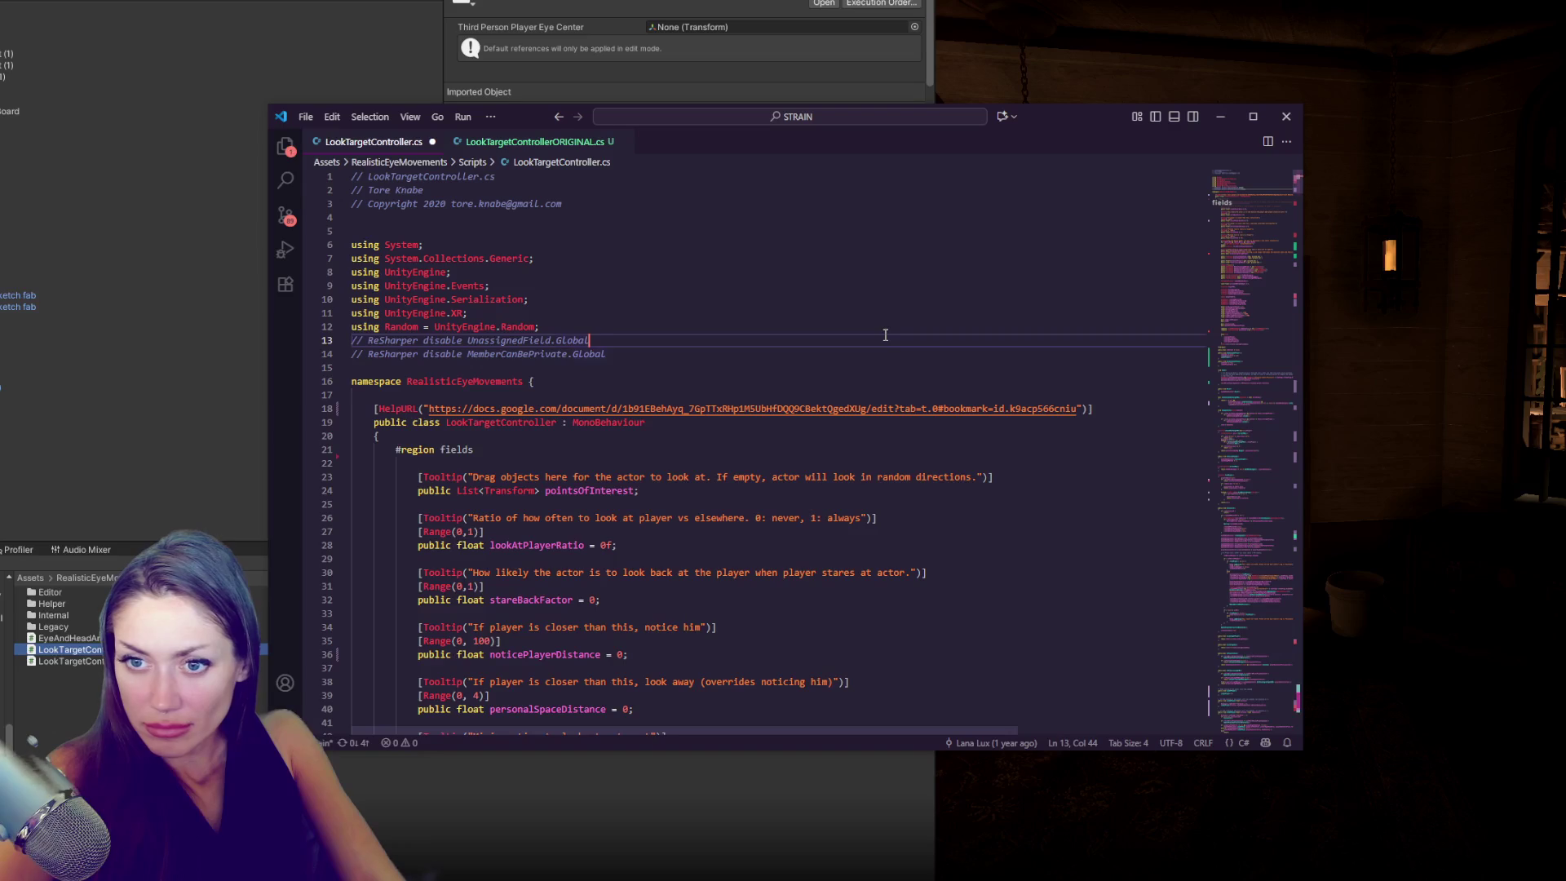
key("alt+Tab")
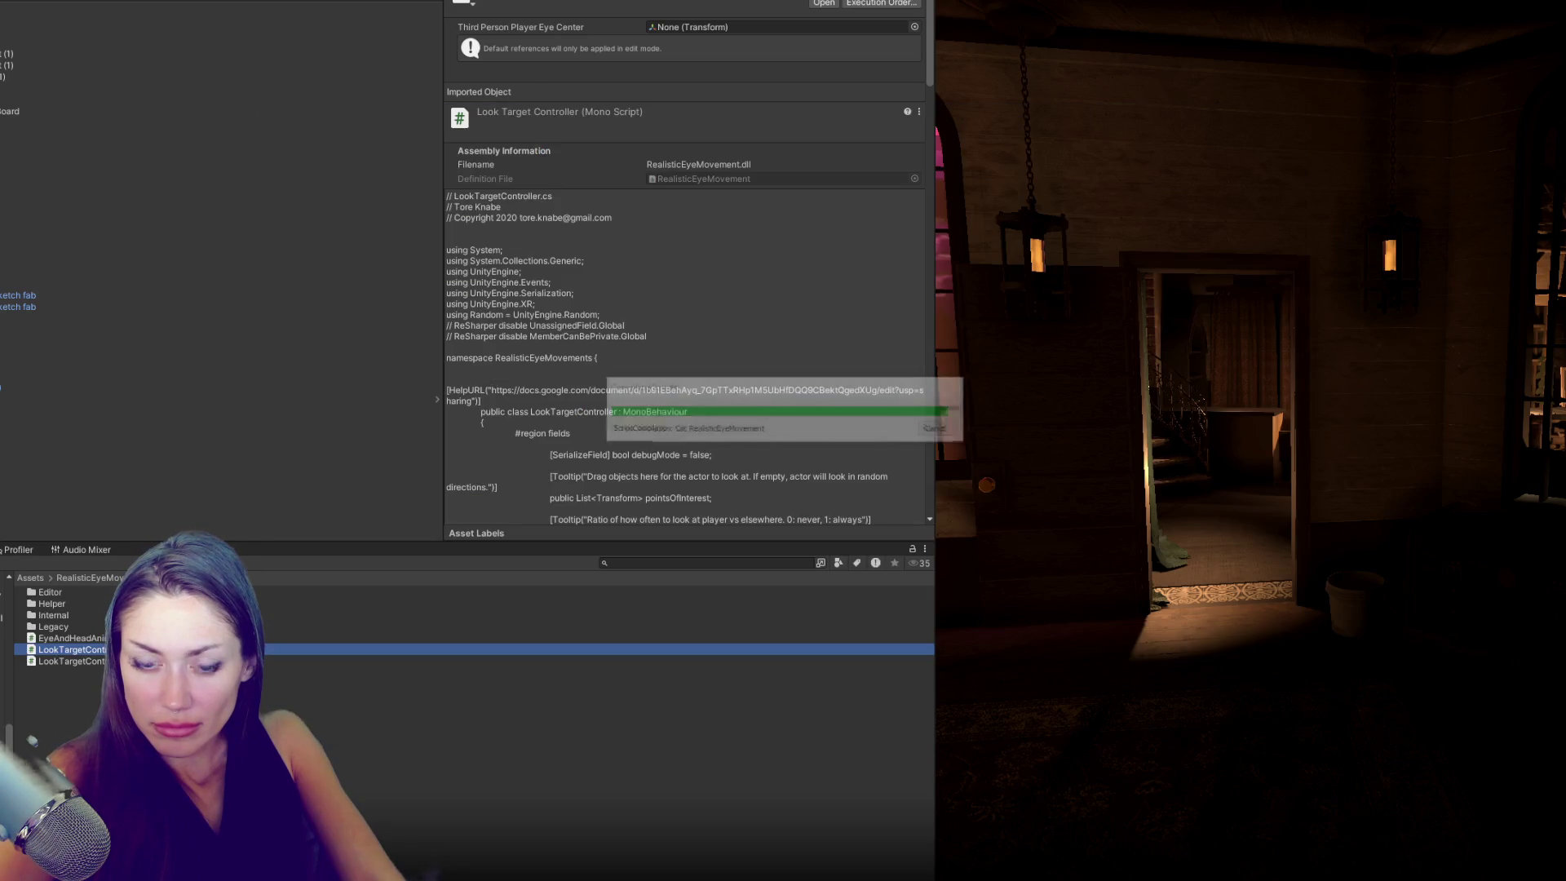
- Review the Console compile errors and the NPCControls reference on line 149
left_click(25, 583)
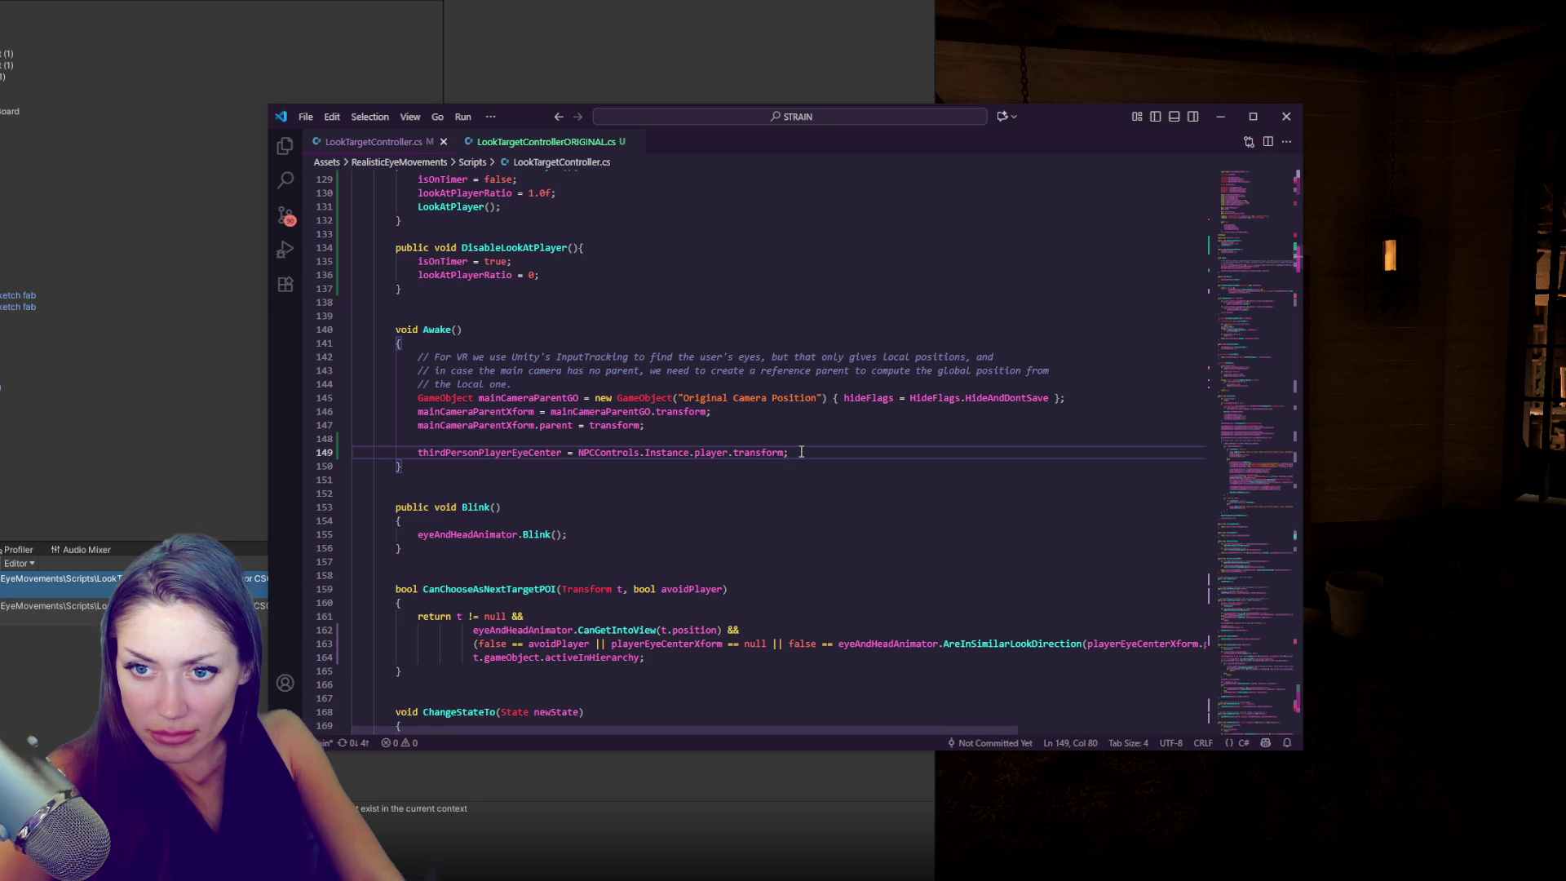
left_click_drag(788, 454, 713, 459)
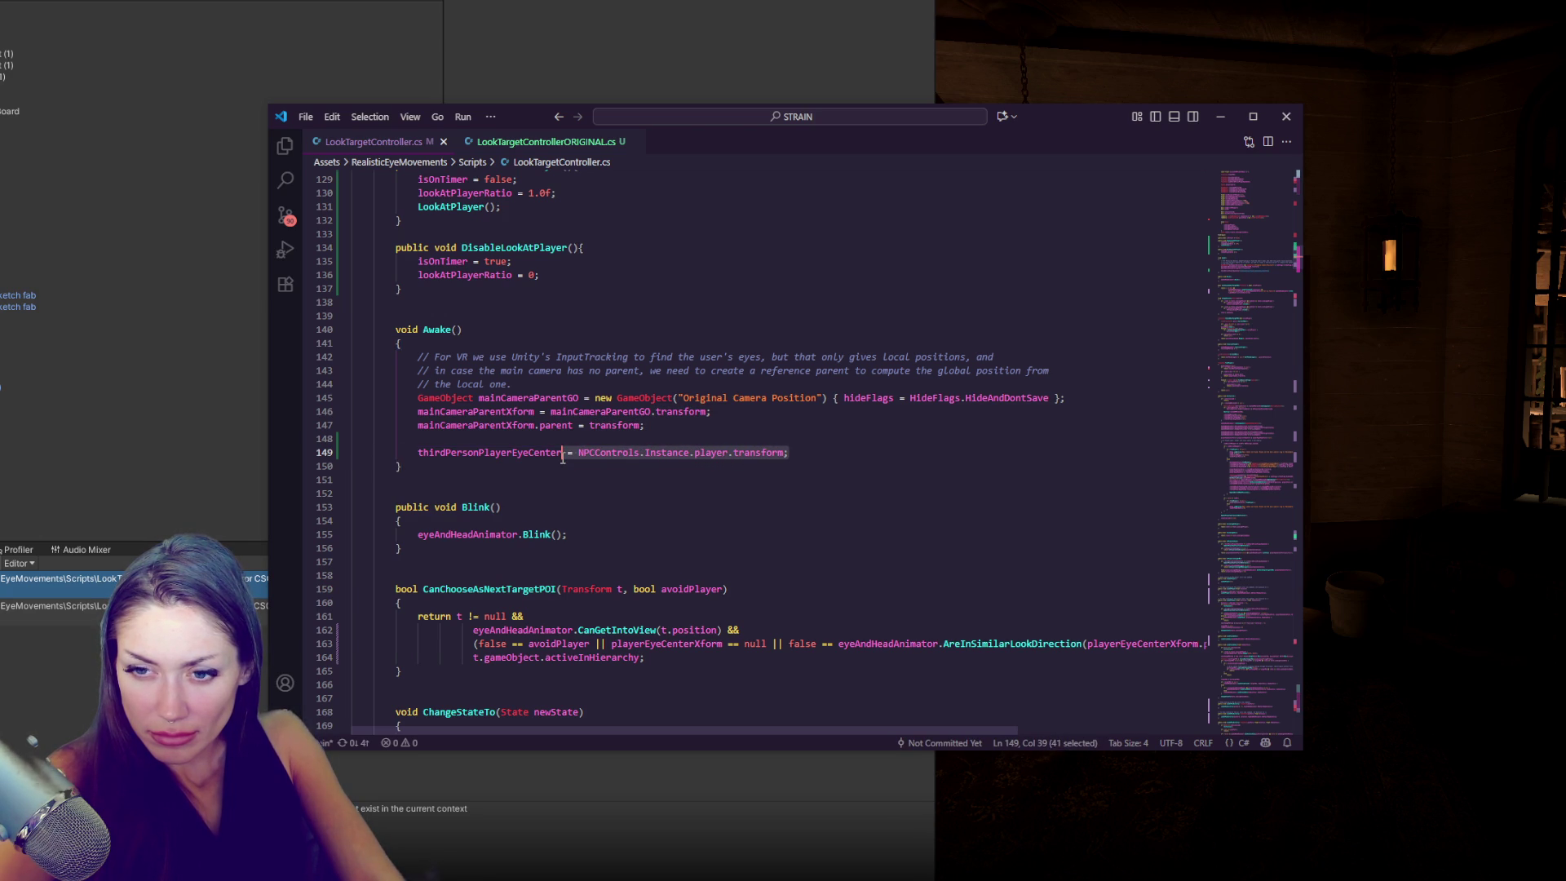
left_click(563, 454)
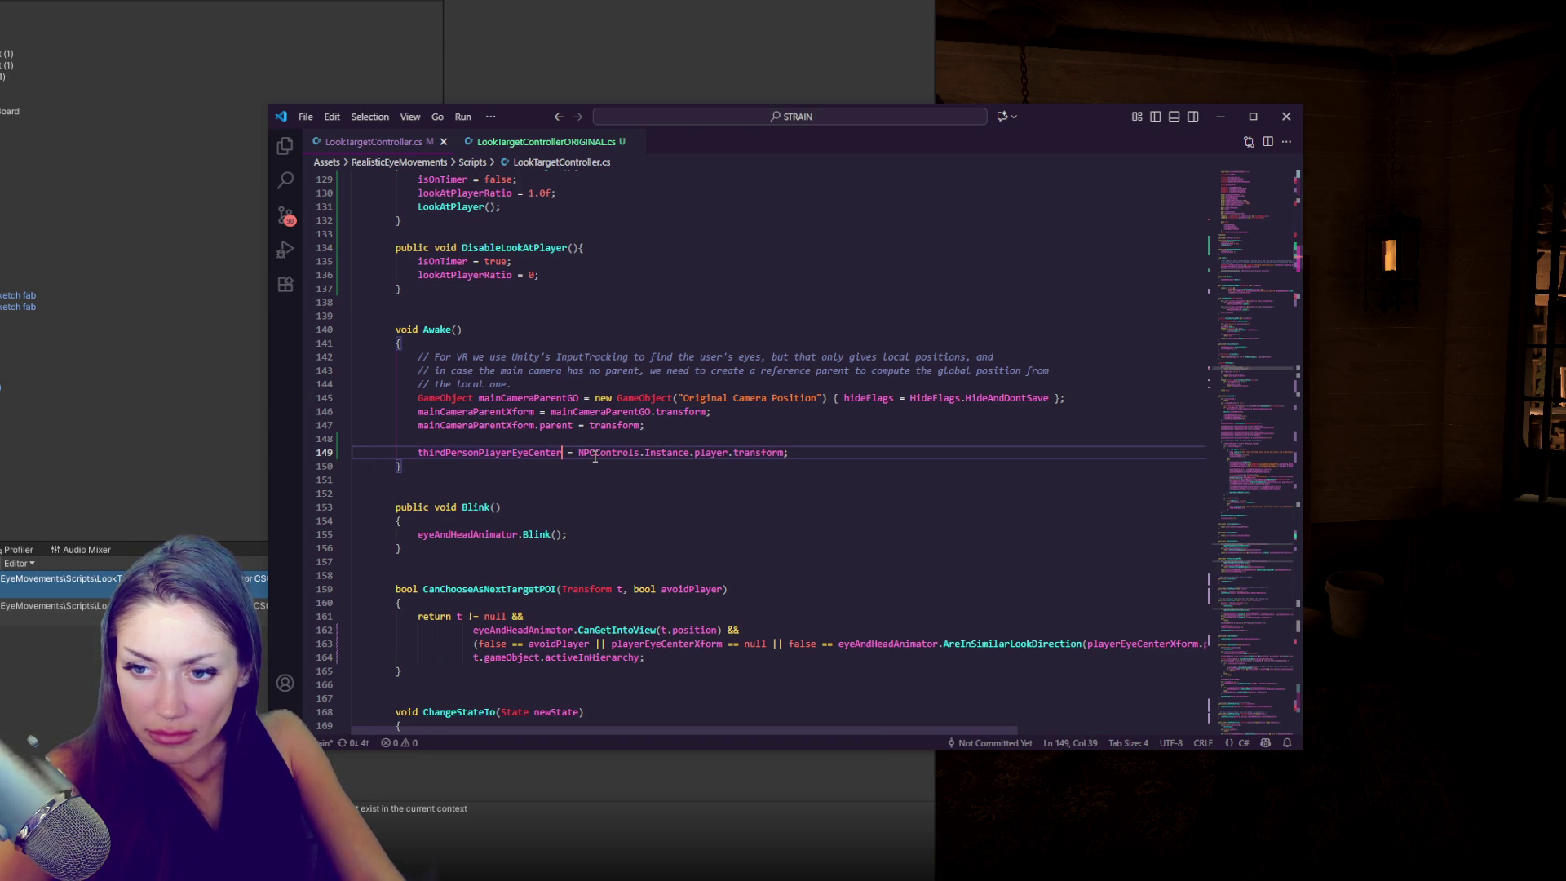
key("alt+Tab")
left_click(647, 605)
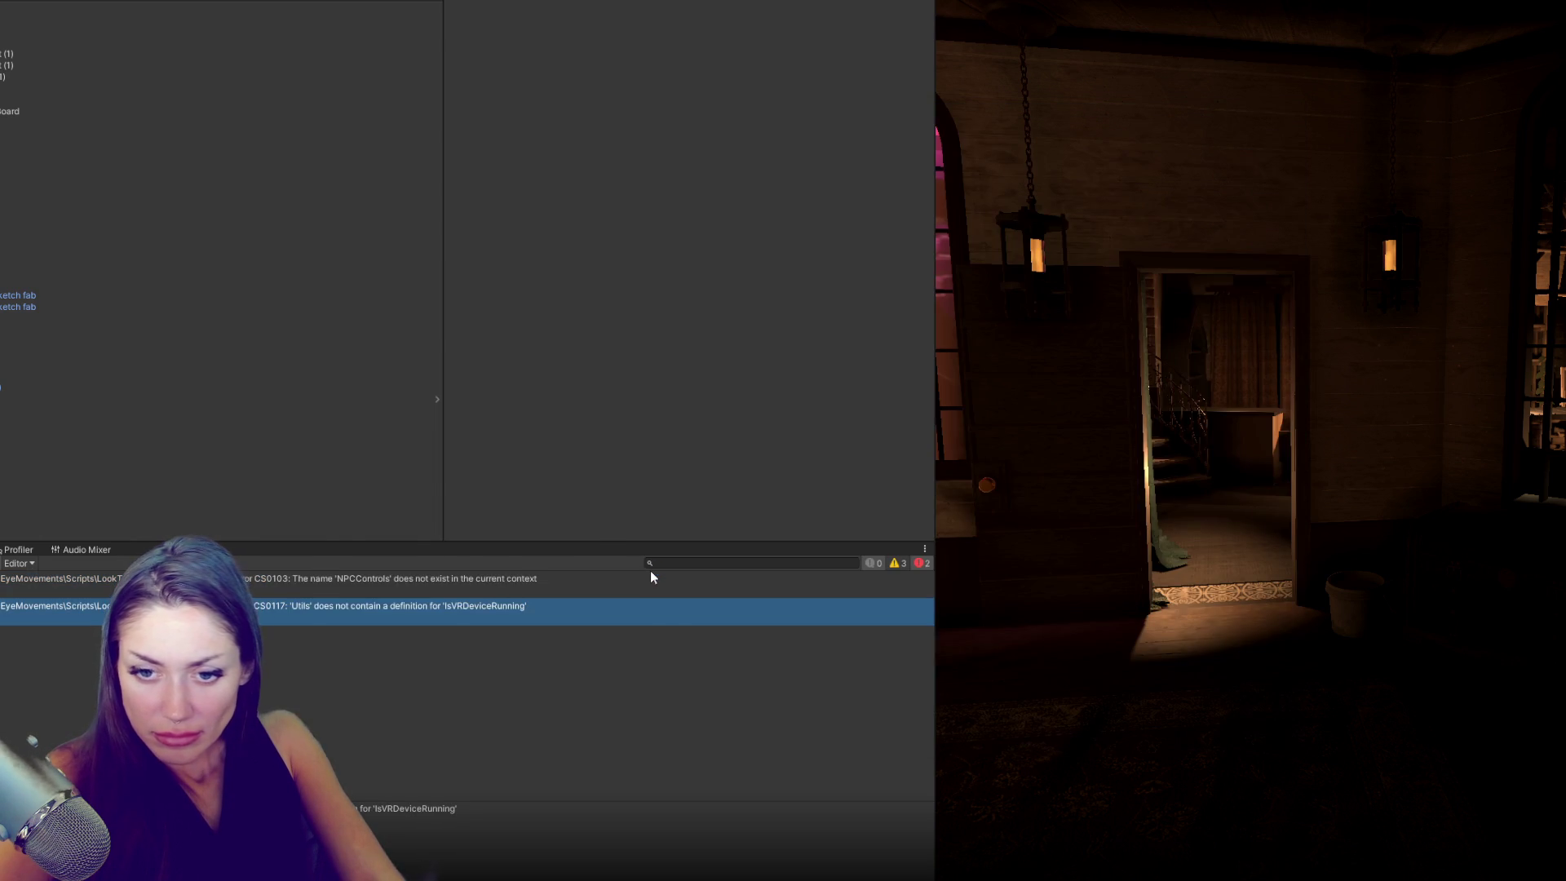
- Comment out the Utils.IsVRDeviceRunning block, lines 648–653 of LookTargetController.cs, and save so Unity recompiles
double_click(648, 606)
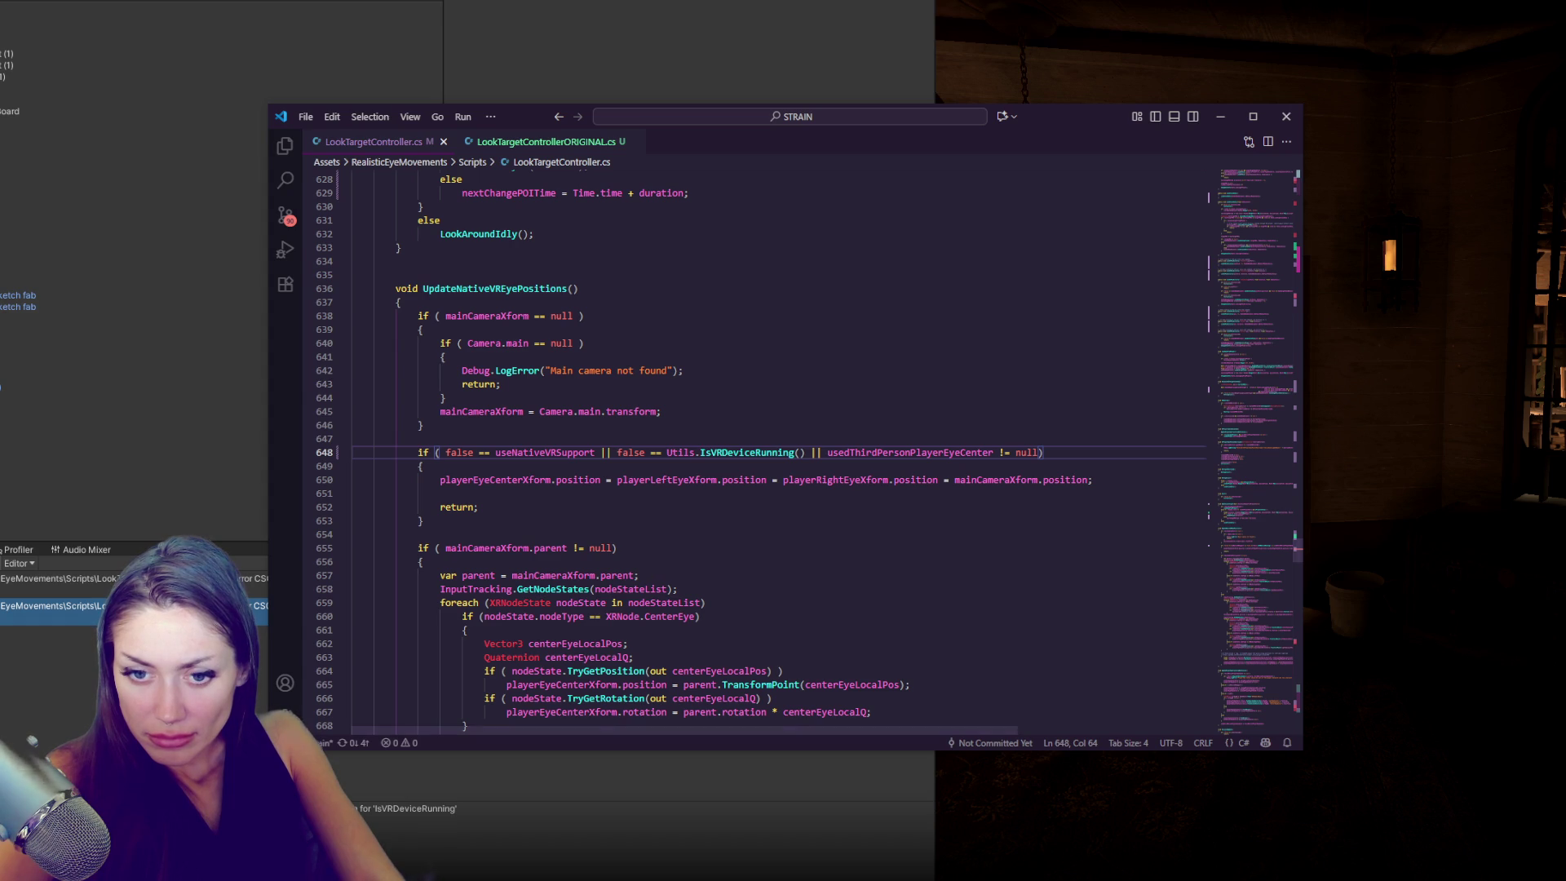
key("alt+Tab")
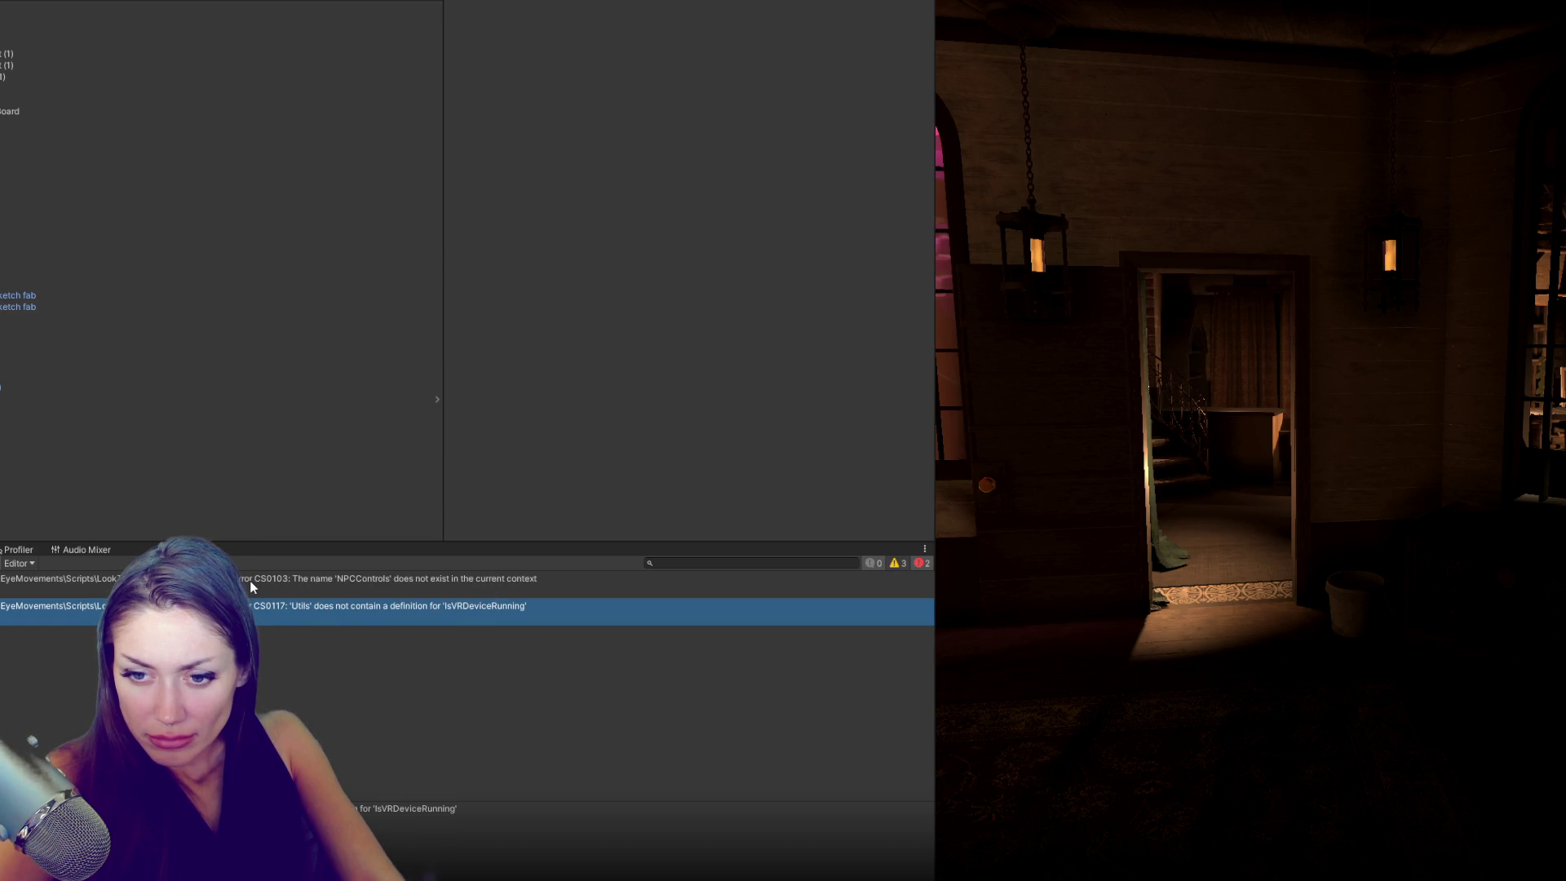
double_click(253, 609)
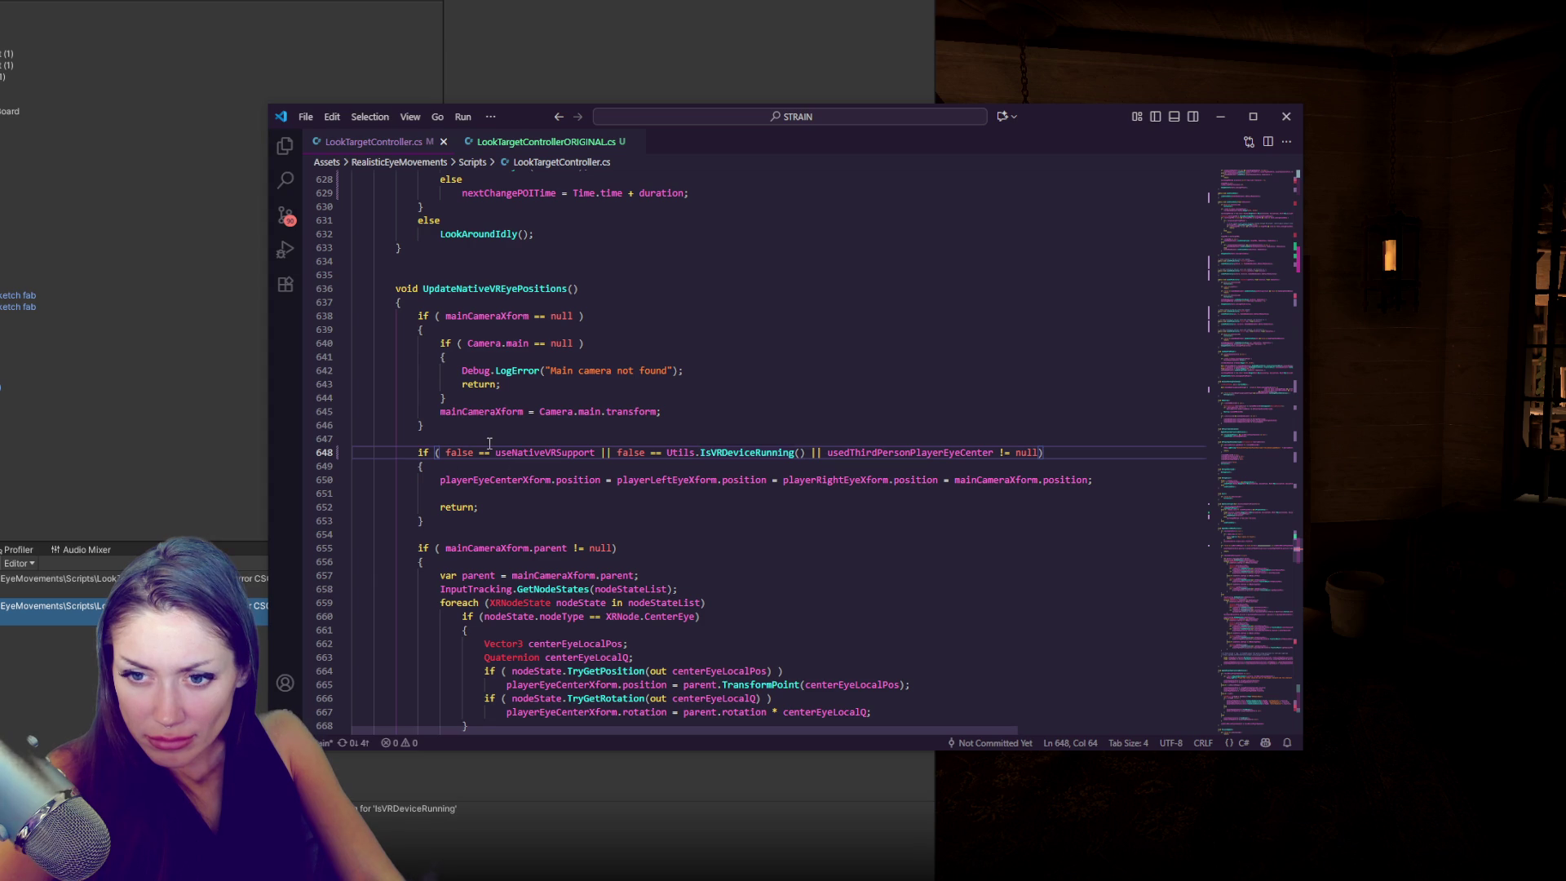
left_click_drag(489, 452, 493, 520)
key("ctrl+slash")
key("ctrl+s")
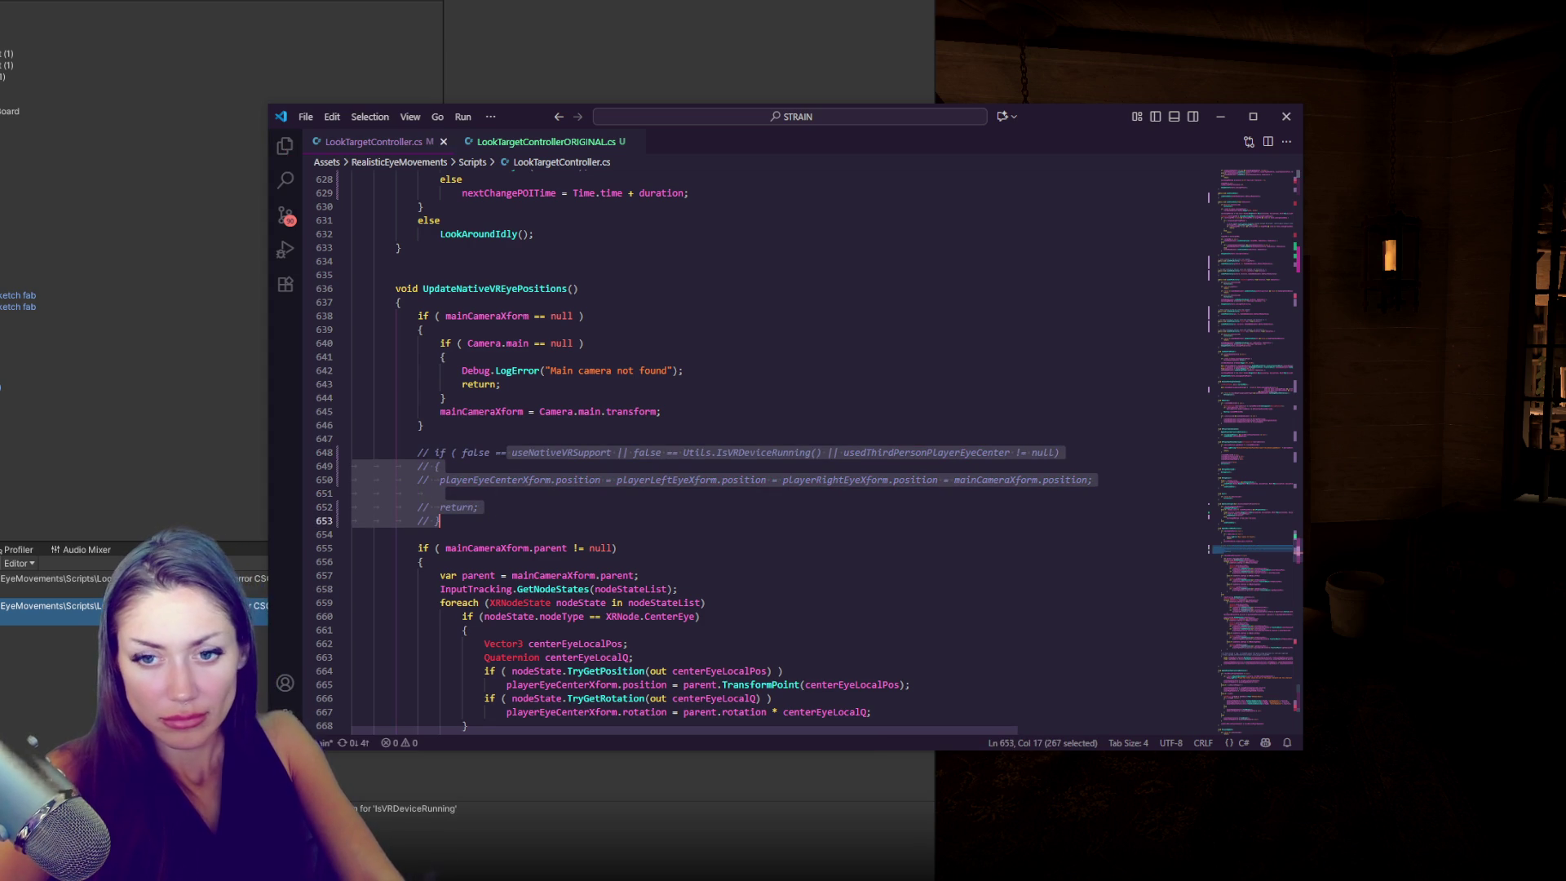
key("alt+Tab")
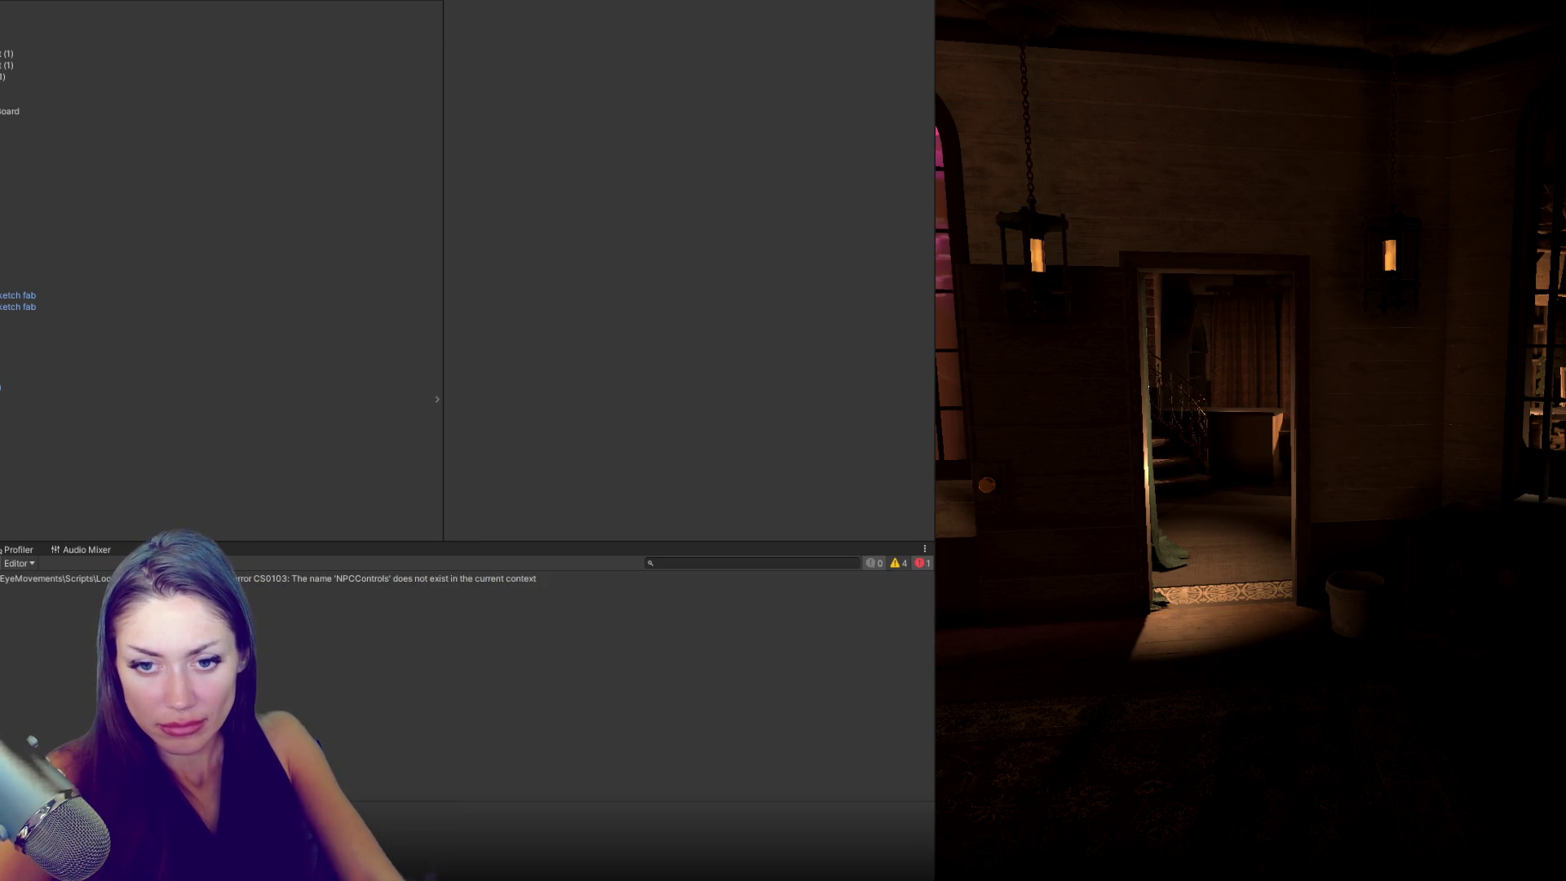
- Search the Project assets for 'playercon' and open PlayerControls.cs in VS Code
key("ctrl+5")
left_click(748, 563)
type("playc")
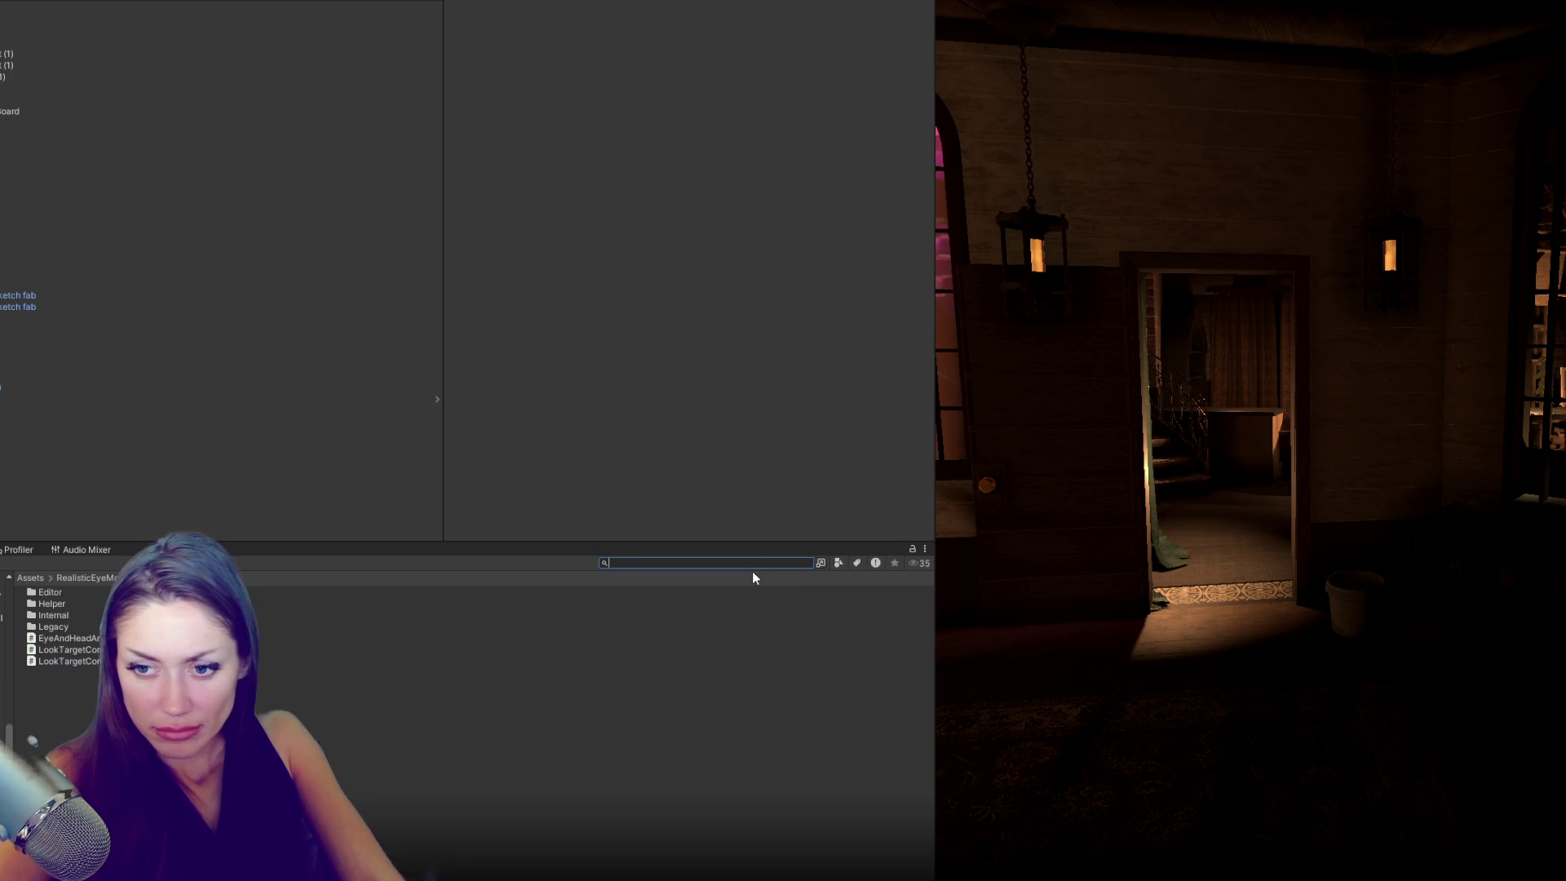
key("BackSpace")
type("ercon")
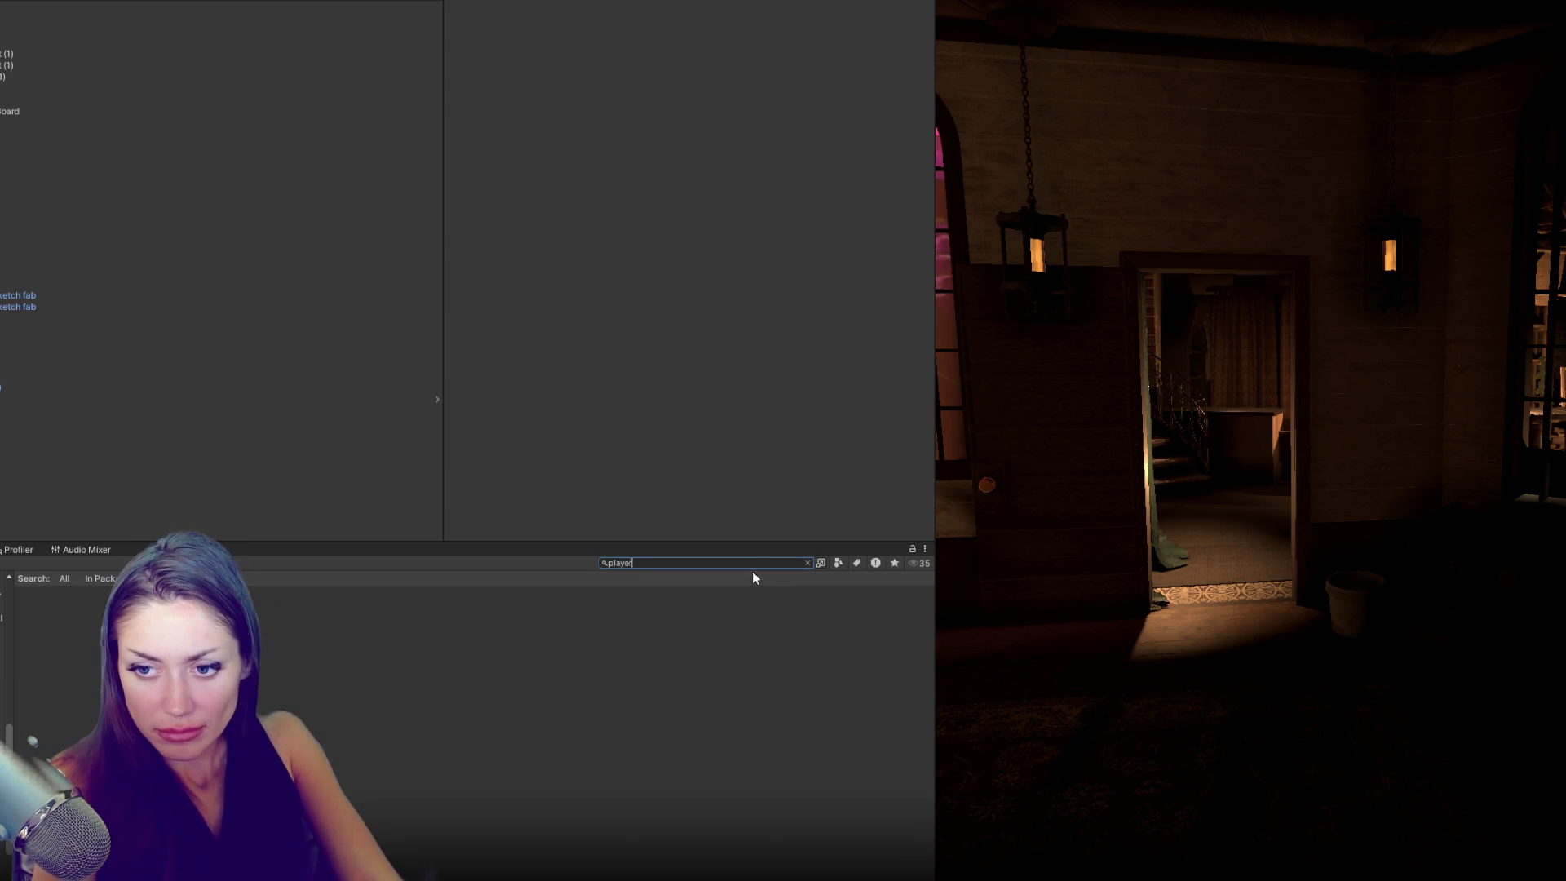
double_click(517, 592)
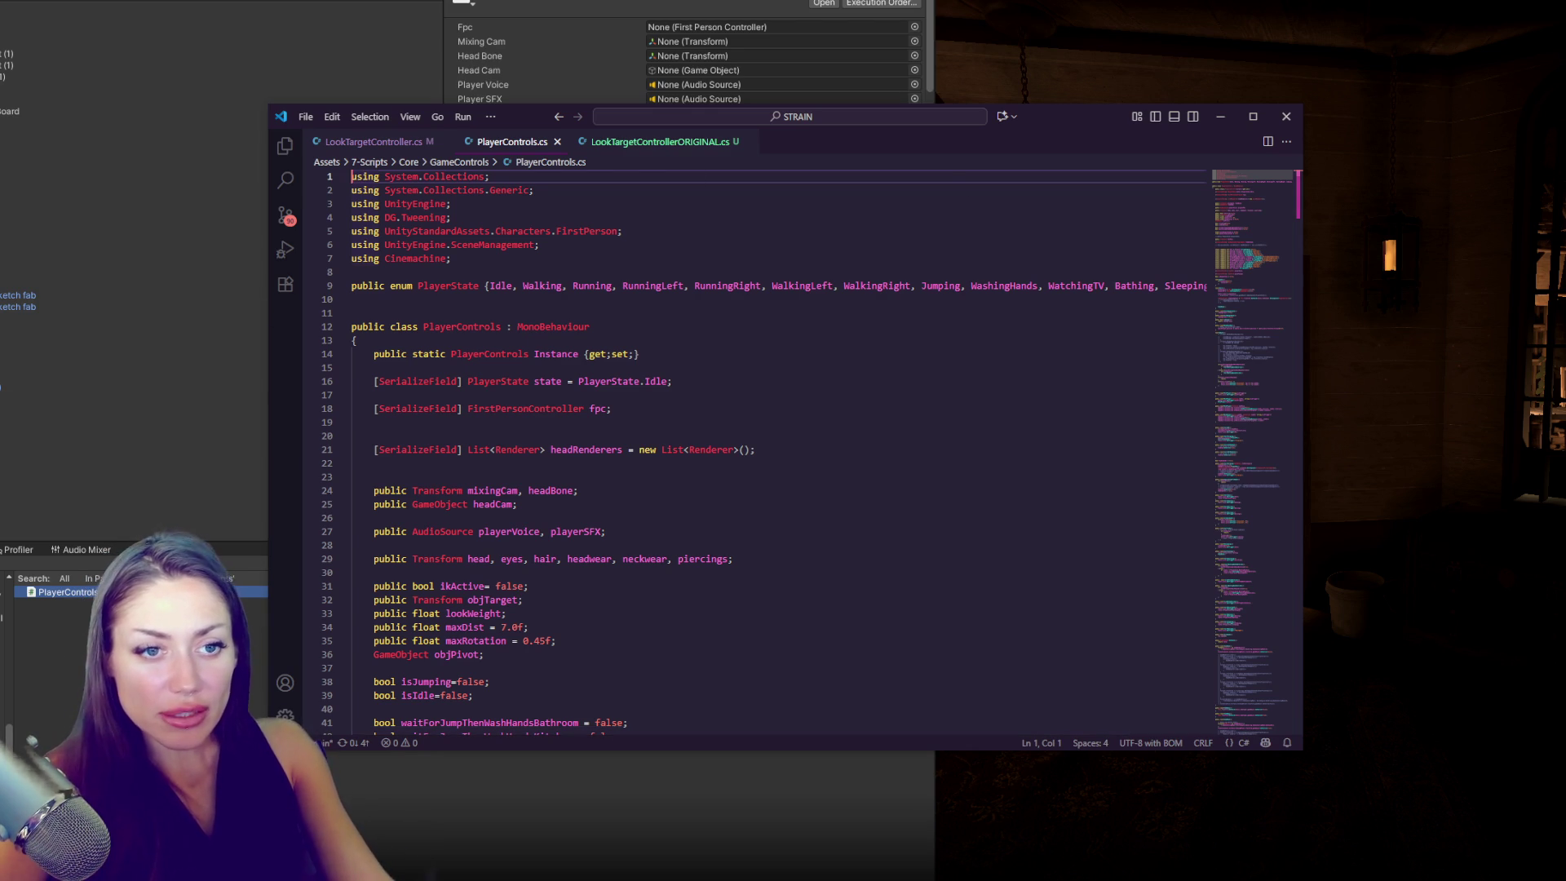
left_click(1106, 559)
scroll(1042, 398, "down", 4)
left_click(662, 460)
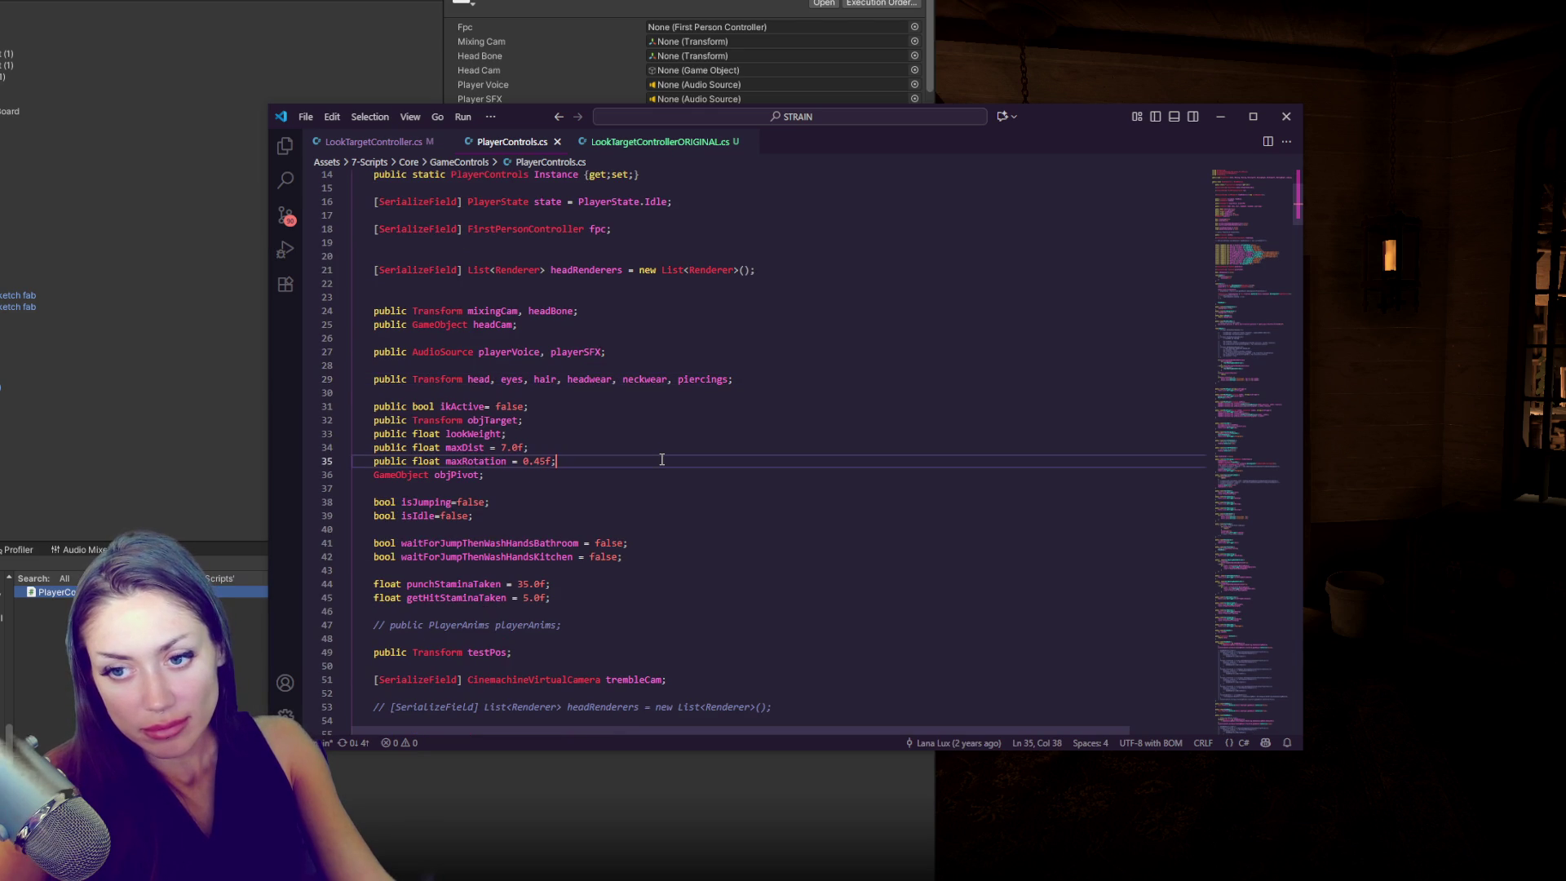
scroll(672, 457, "down", 5)
scroll(690, 453, "down", 20)
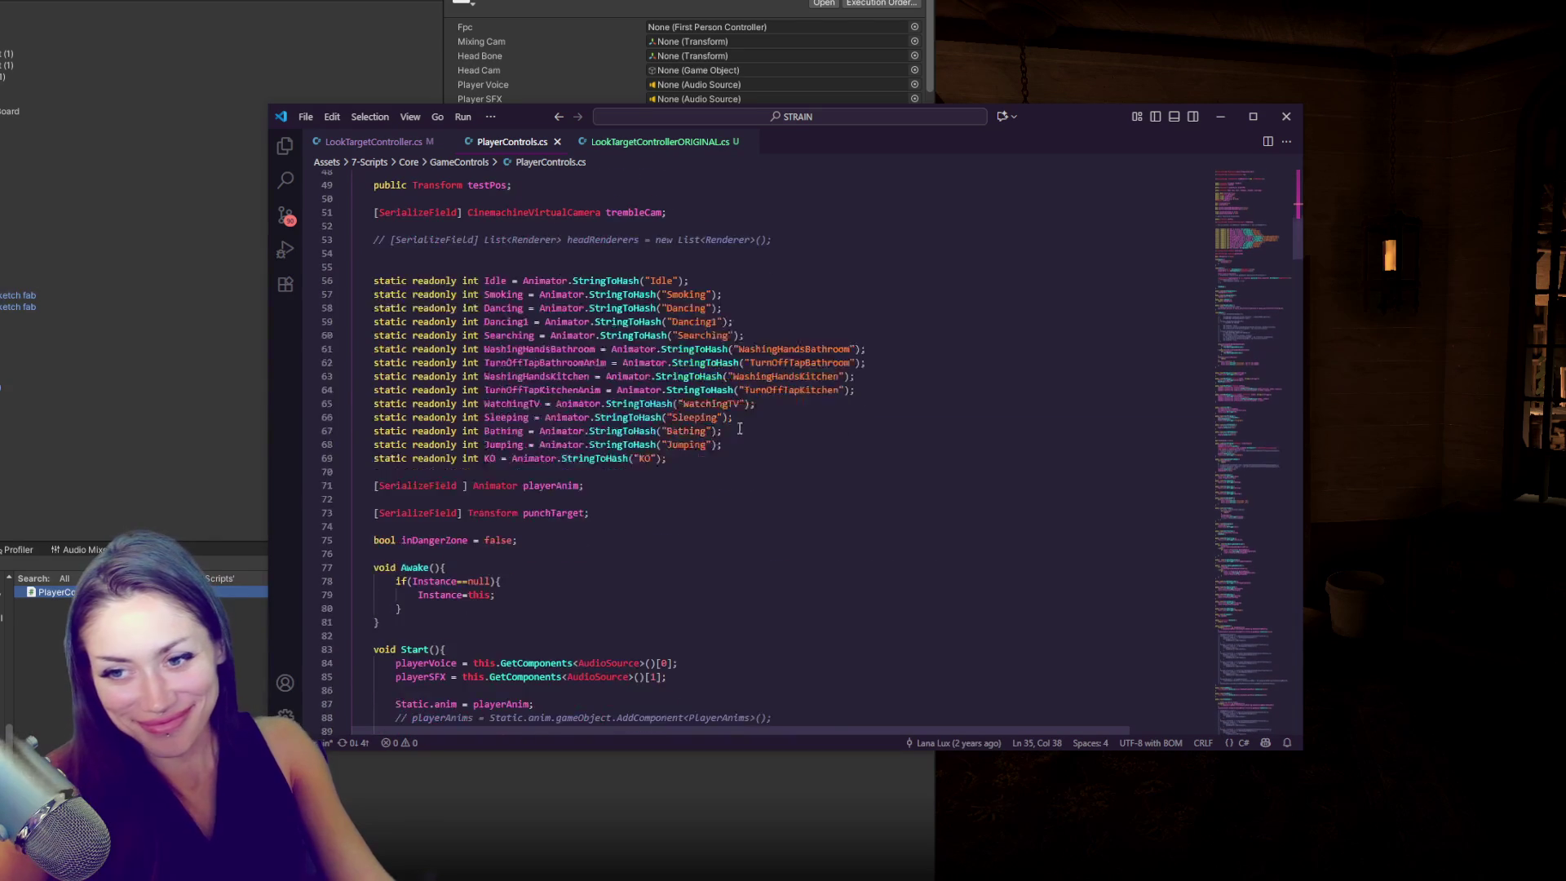
scroll(747, 434, "down", 10)
left_click(744, 441)
scroll(744, 442, "down", 5)
scroll(744, 441, "down", 17)
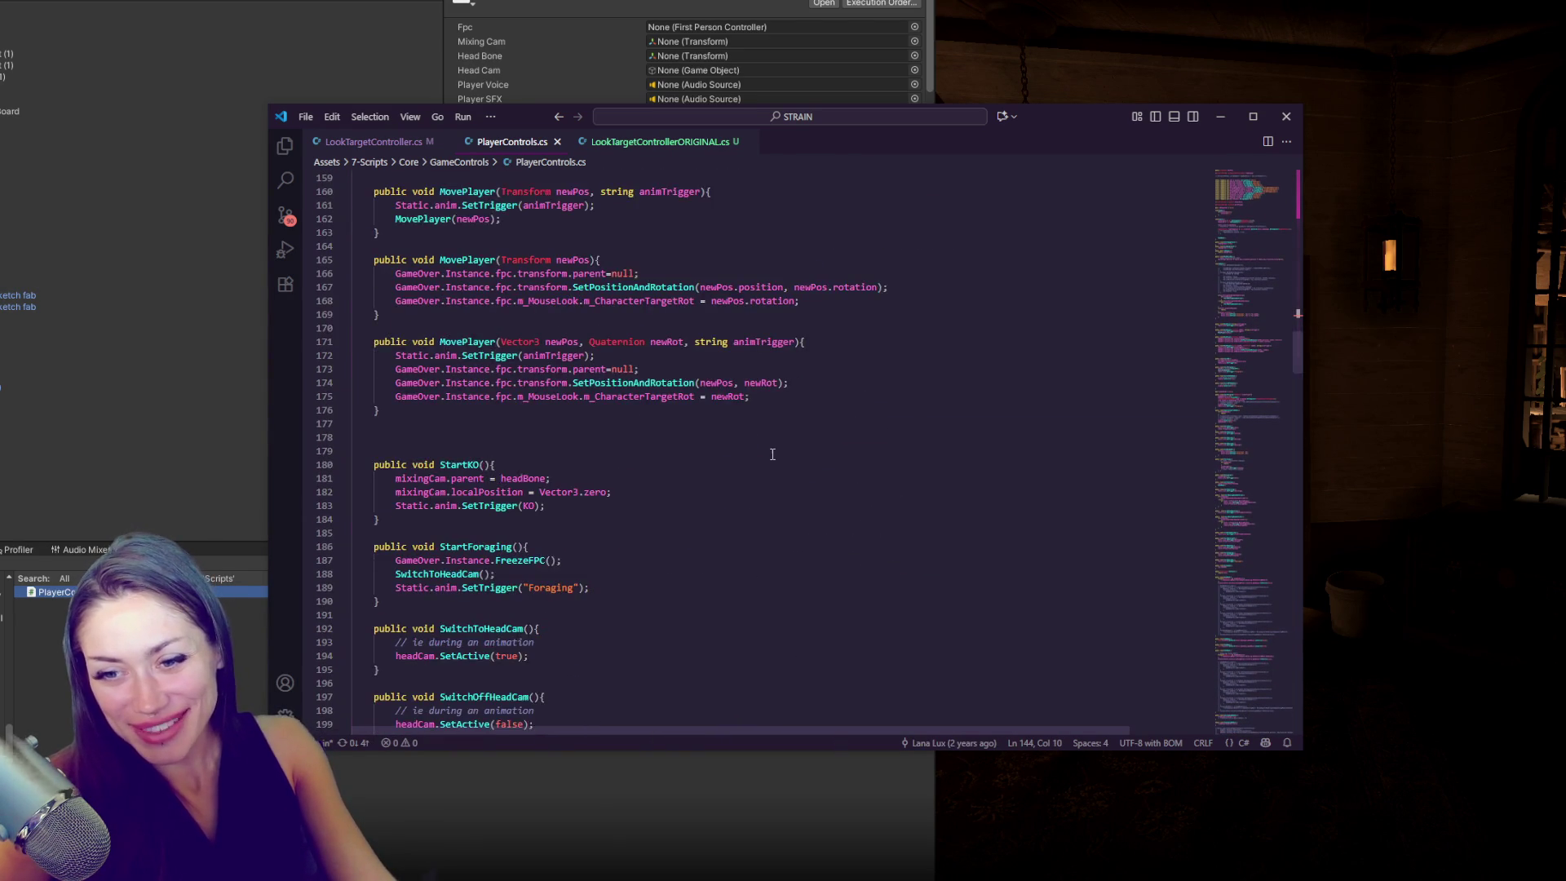
scroll(759, 420, "down", 5)
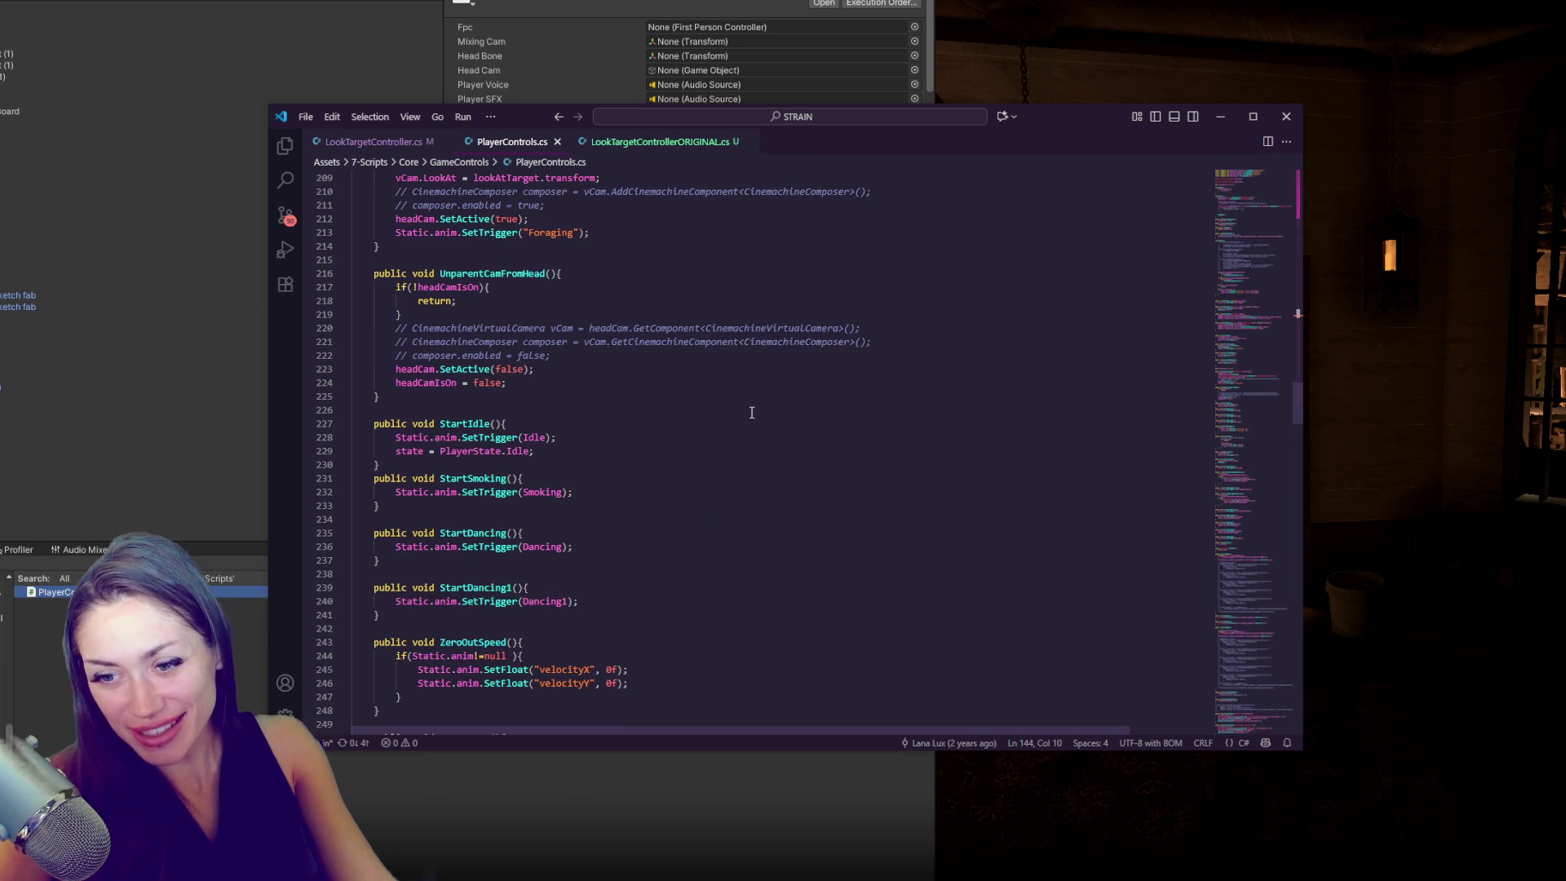
scroll(751, 412, "down", 5)
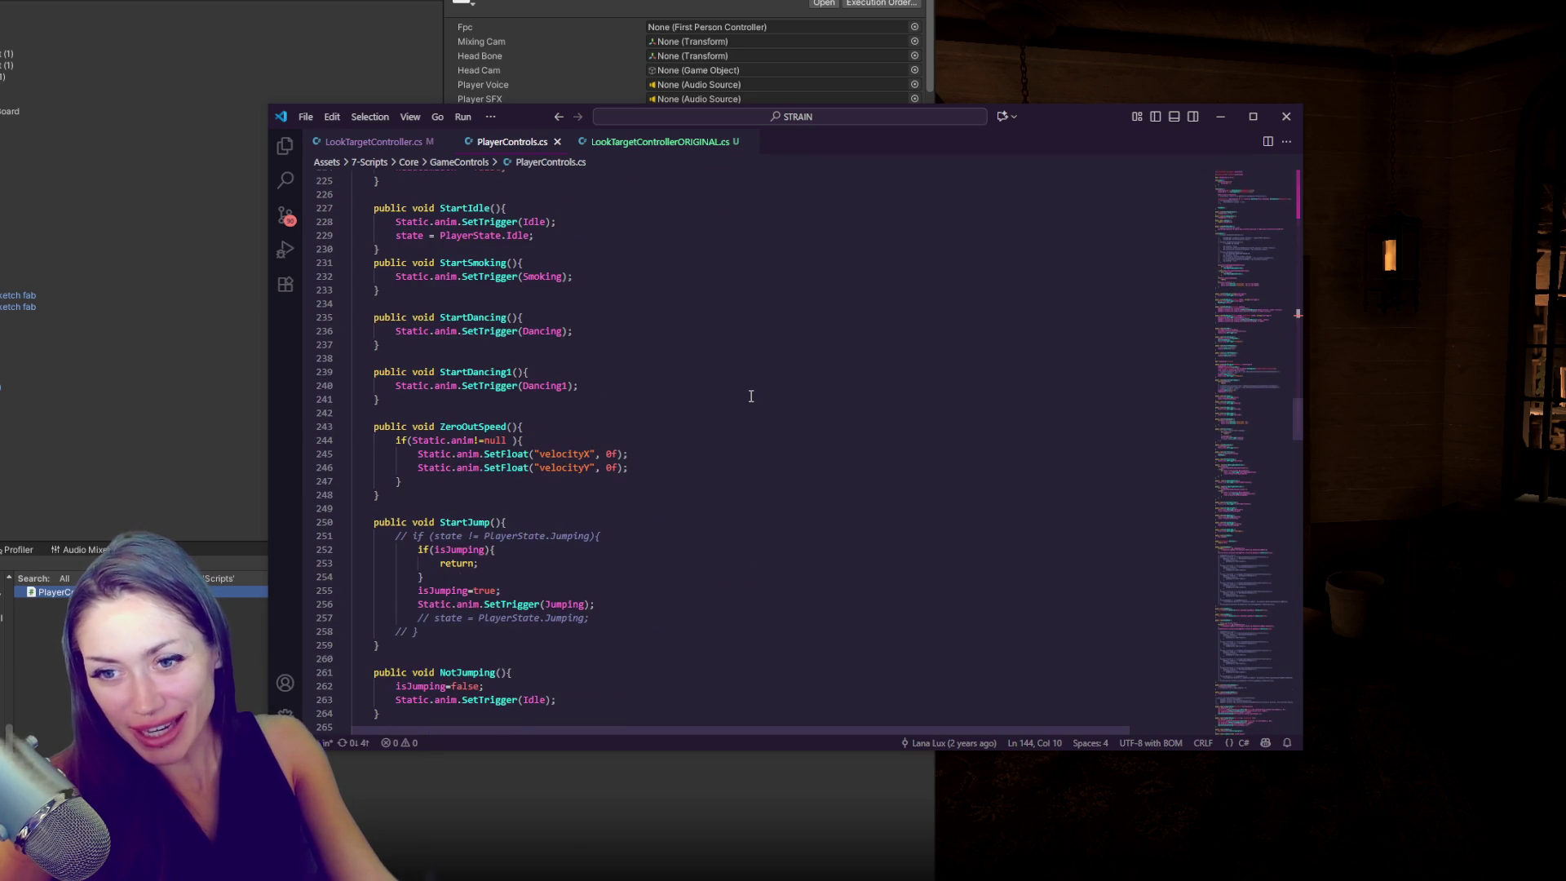
scroll(748, 395, "down", 15)
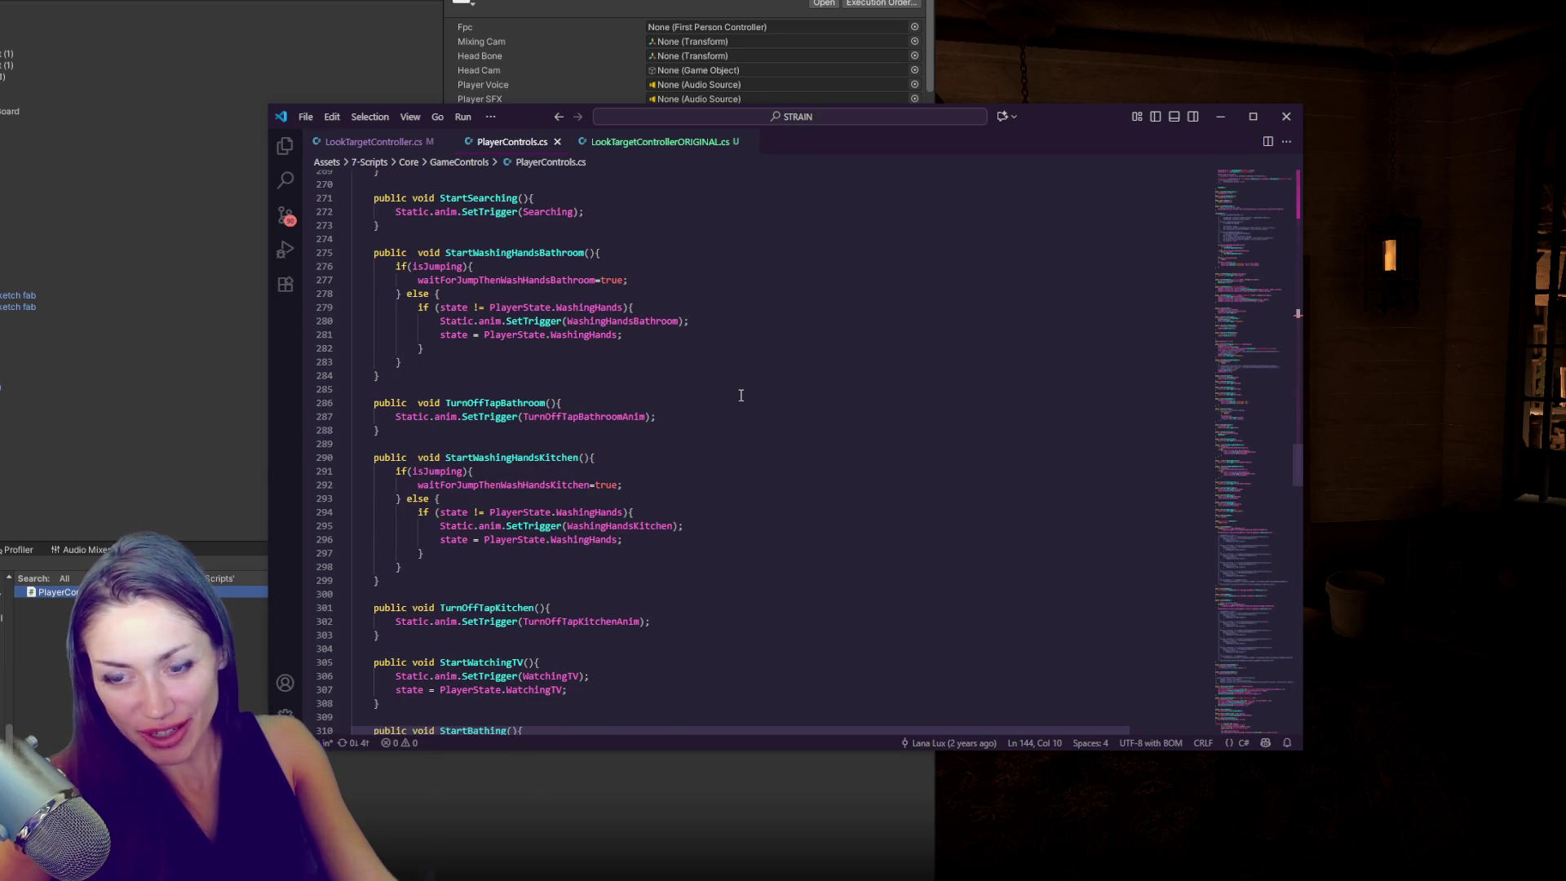
scroll(741, 396, "down", 20)
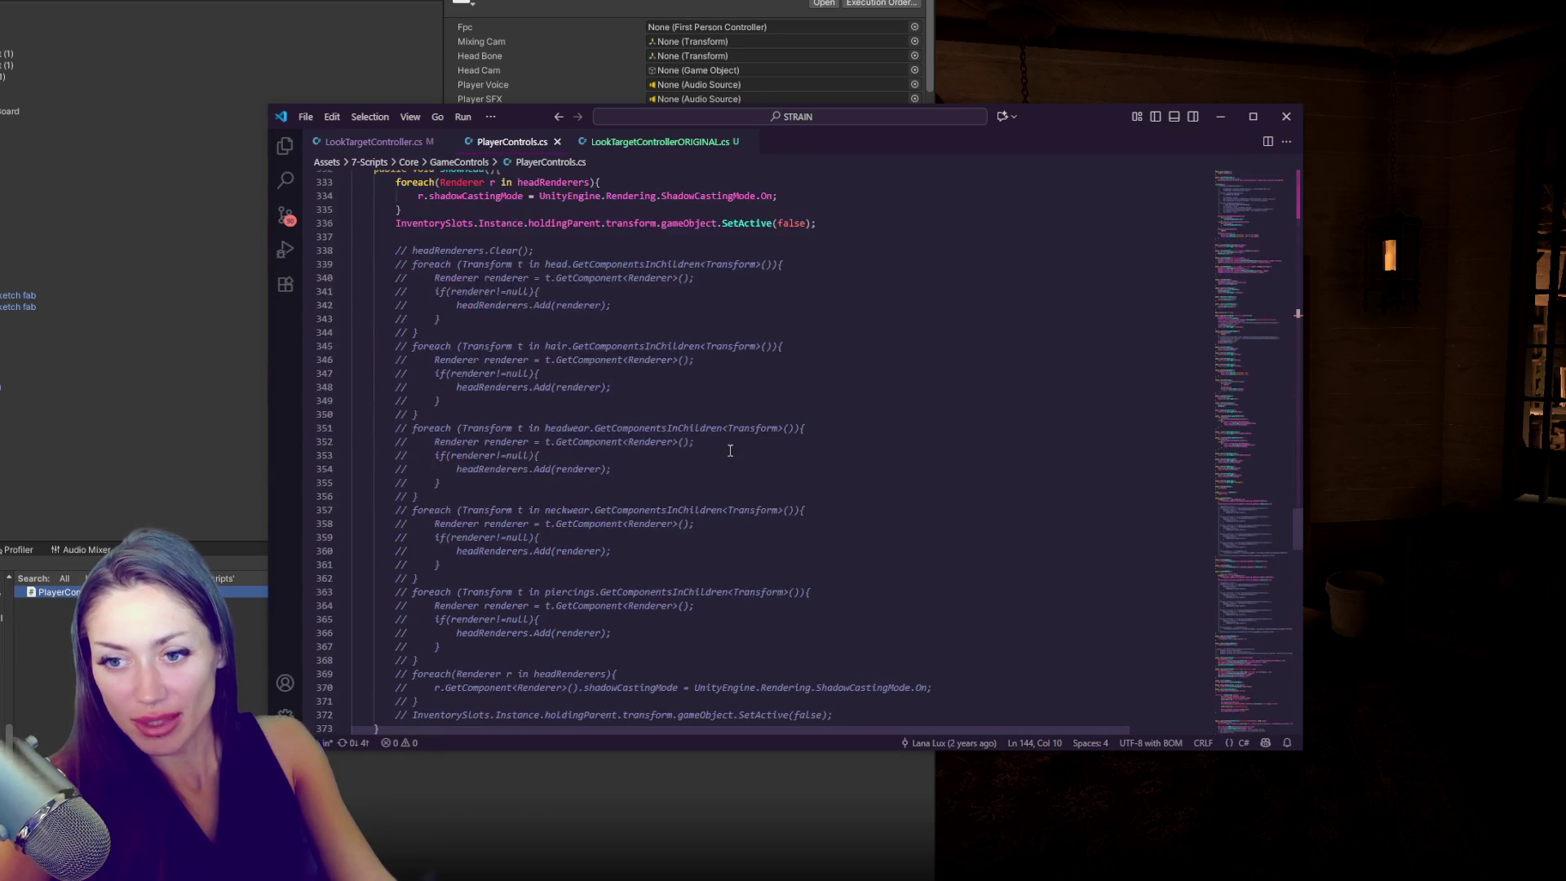
scroll(734, 445, "up", 2)
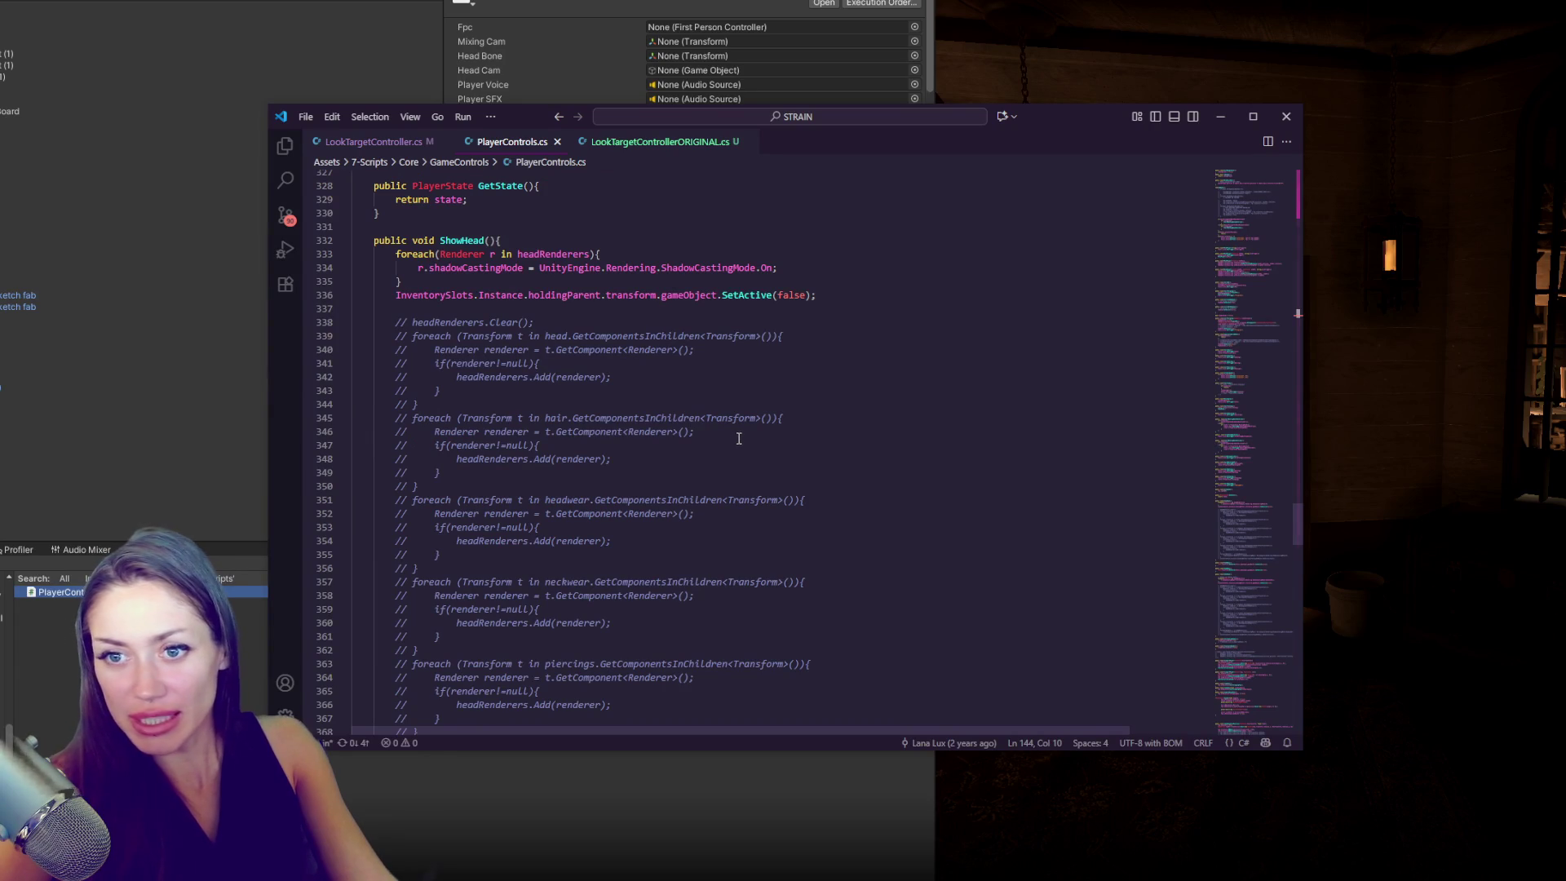
scroll(739, 439, "down", 15)
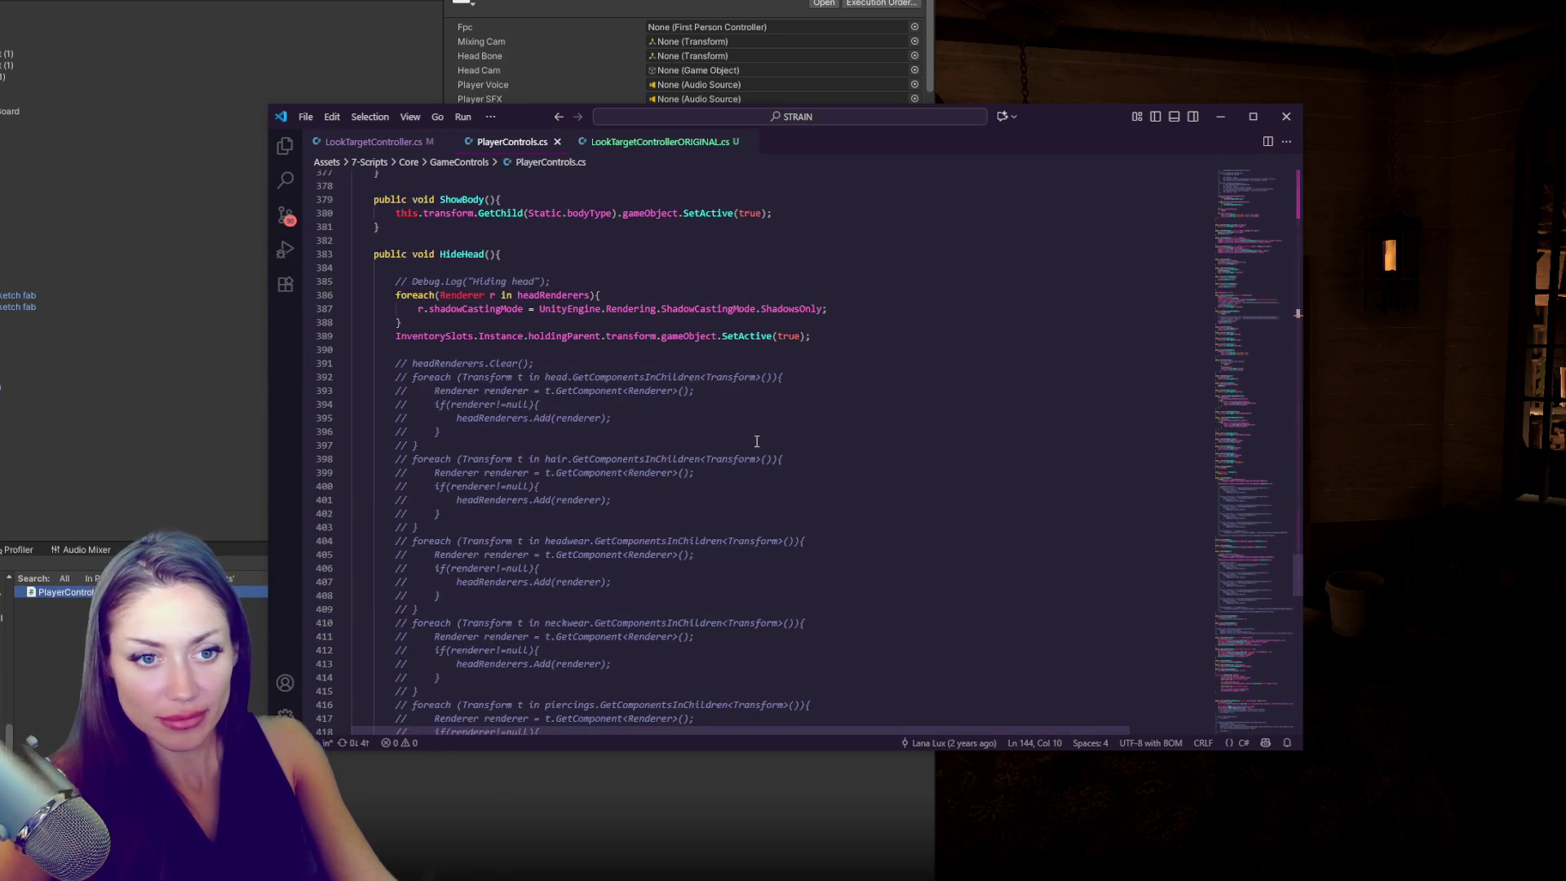
scroll(757, 441, "down", 15)
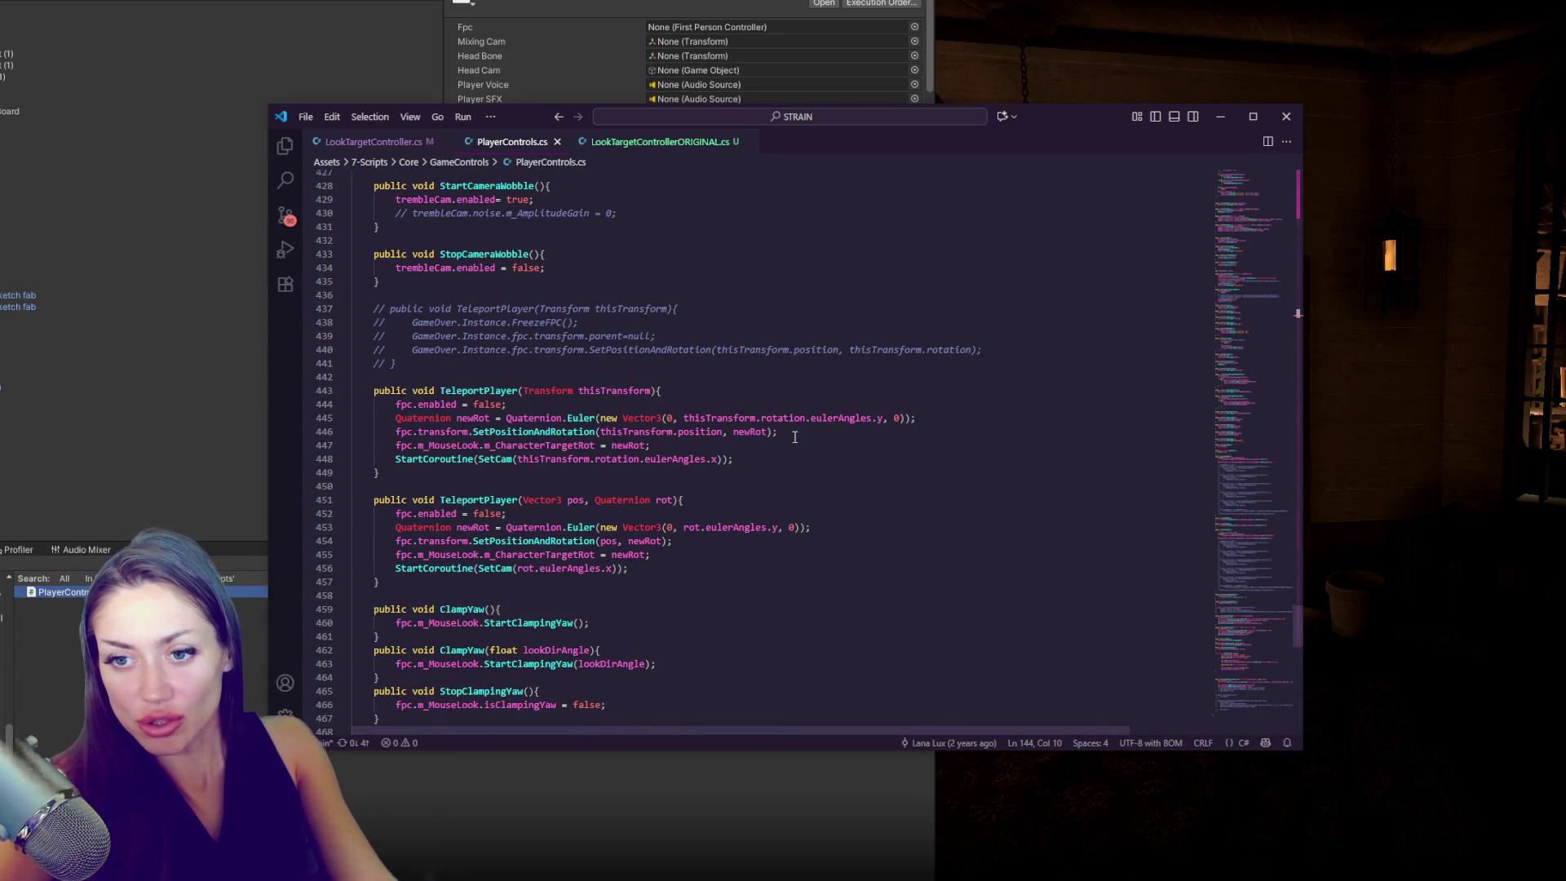
scroll(801, 460, "down", 3)
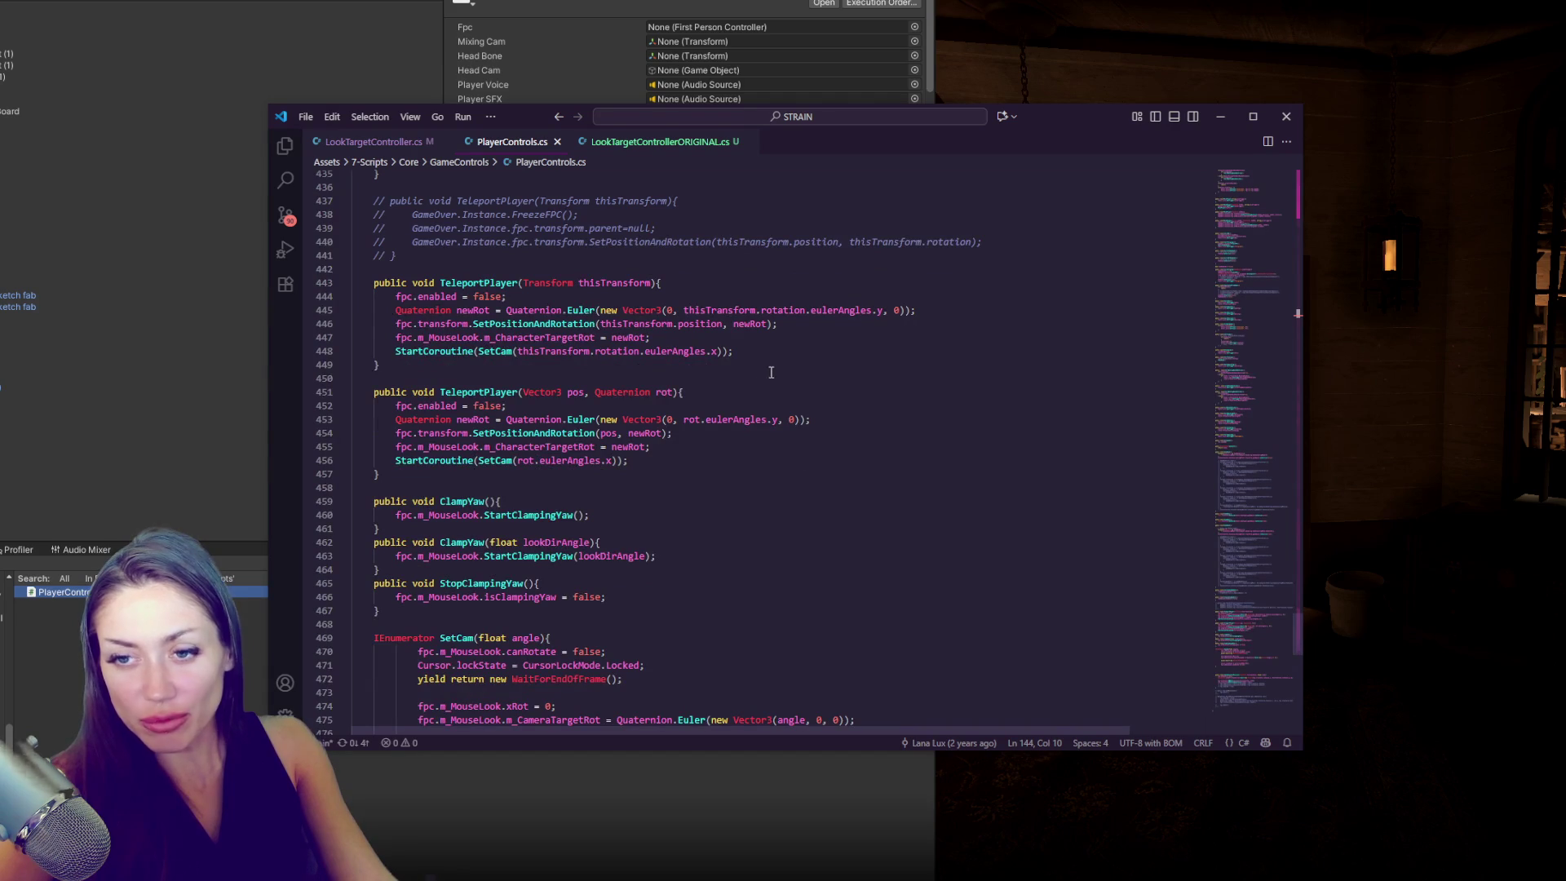
left_click(782, 457)
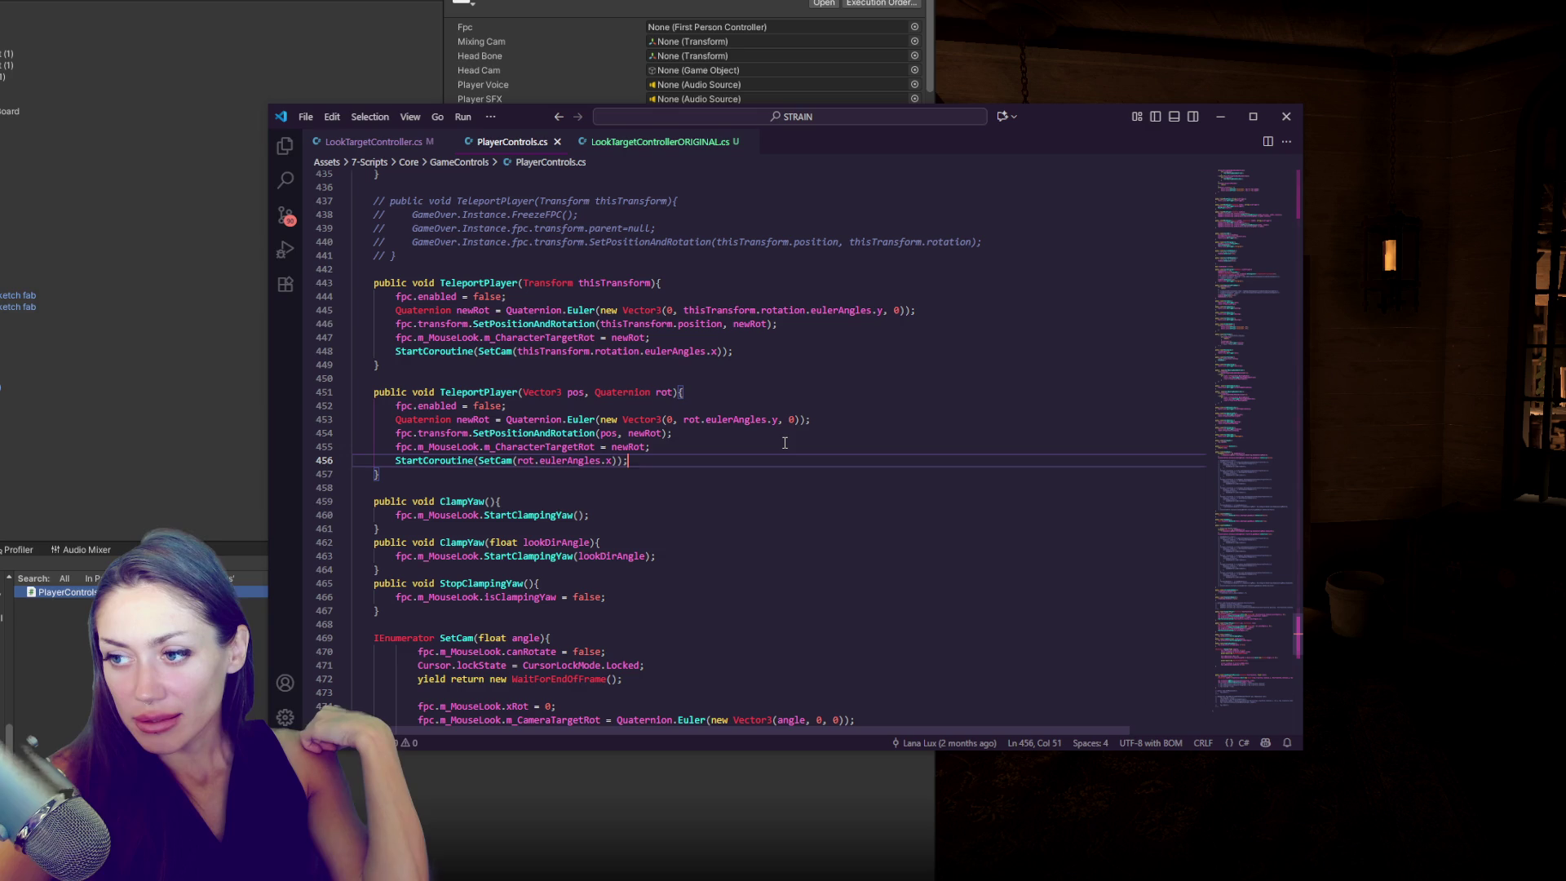
scroll(785, 443, "down", 5)
key("Down")
key("Down")
key("Down")
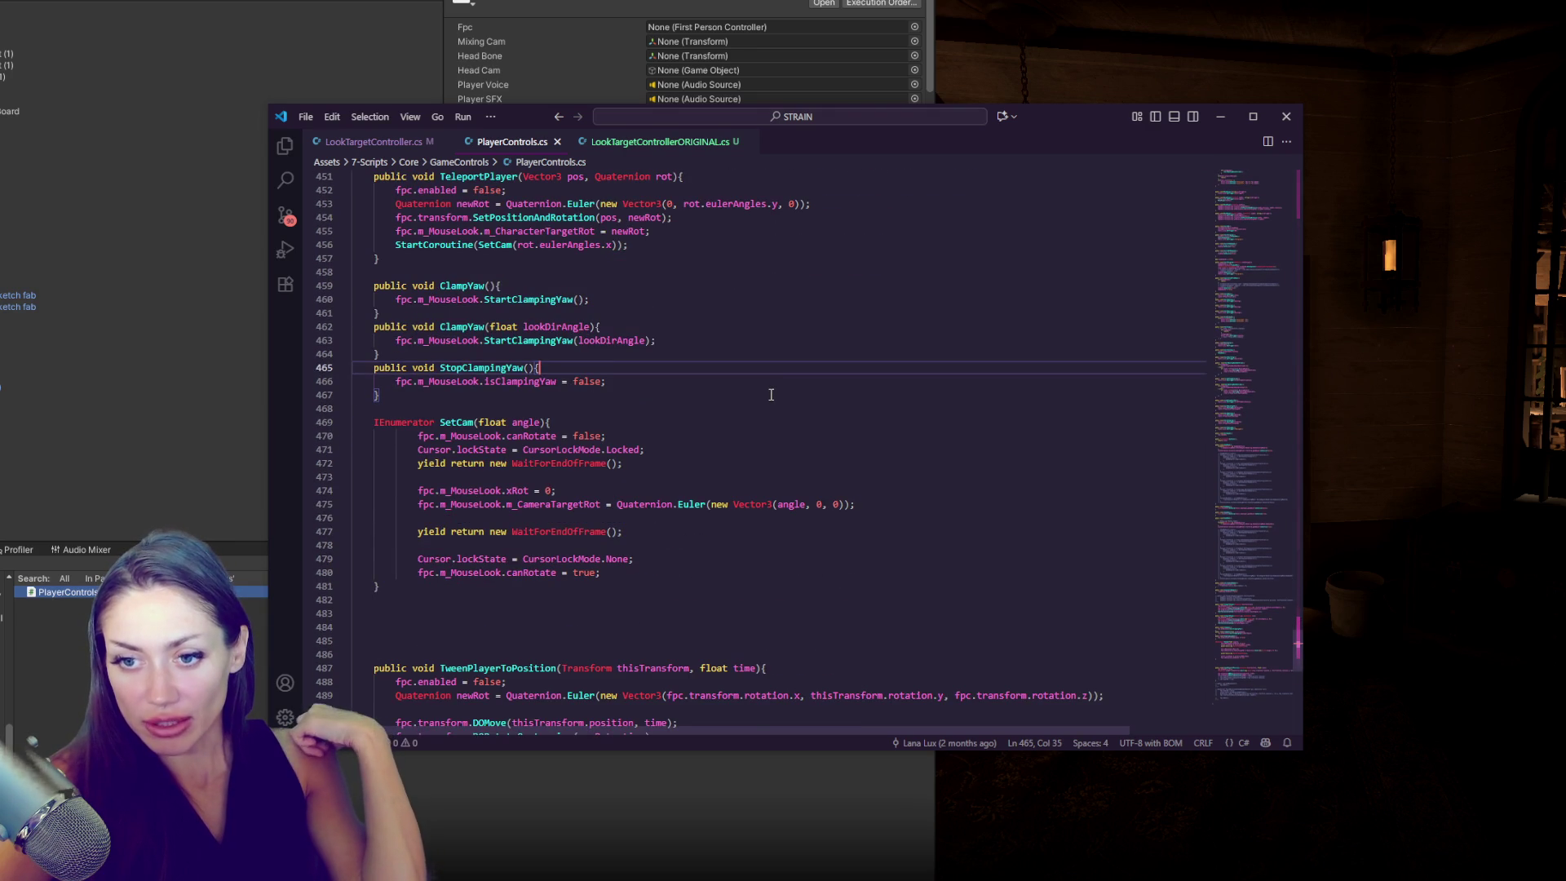
scroll(771, 395, "down", 6)
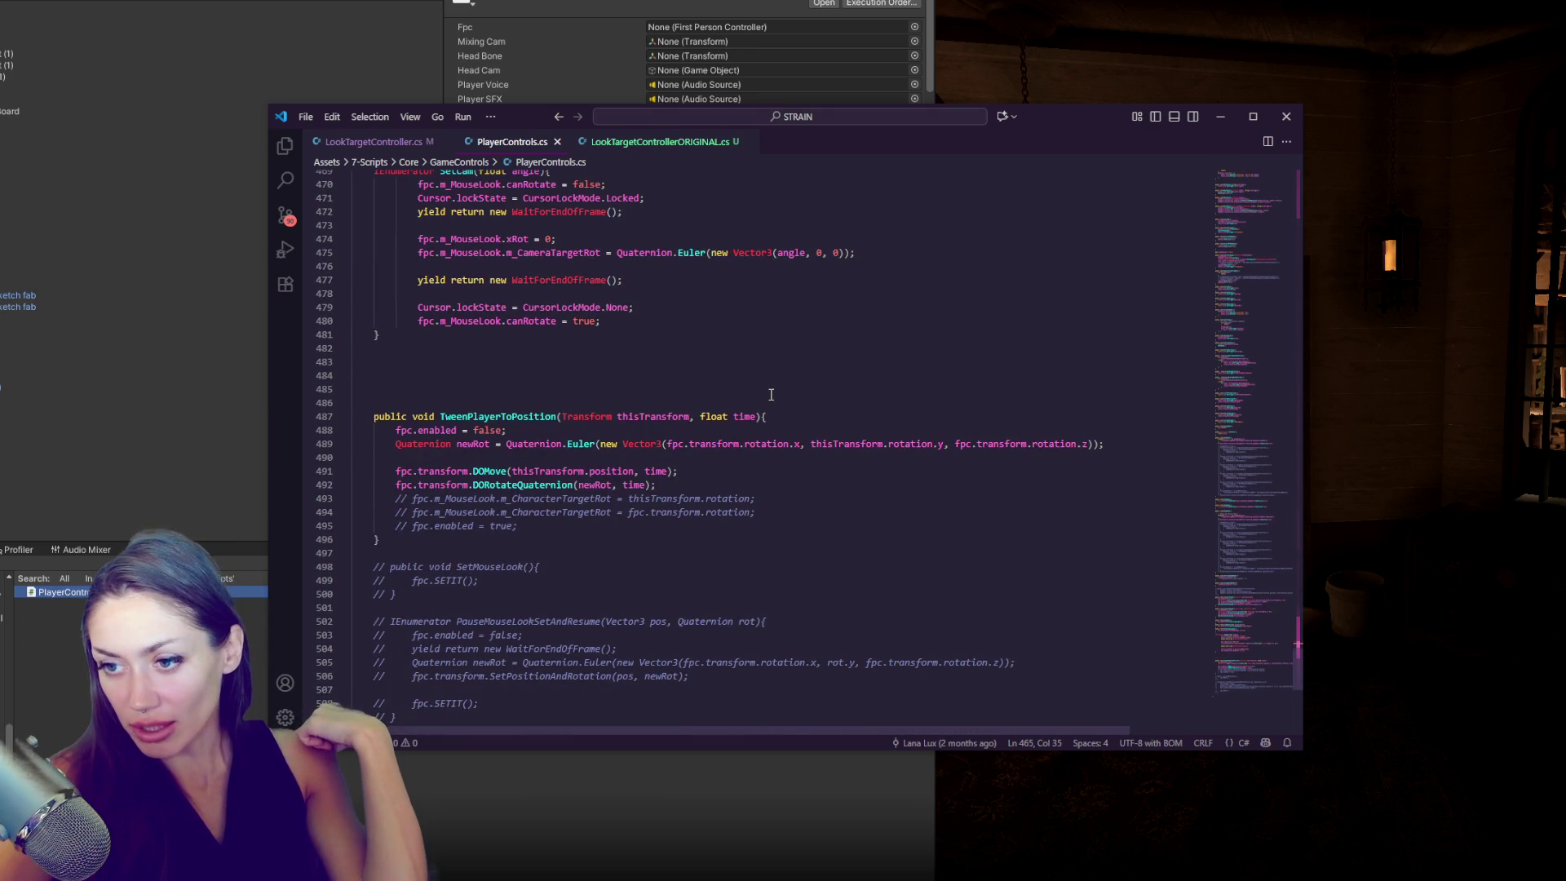
scroll(771, 395, "down", 6)
scroll(771, 394, "up", 10)
scroll(771, 395, "up", 15)
scroll(735, 435, "up", 20)
scroll(759, 400, "up", 20)
scroll(784, 395, "up", 20)
scroll(788, 390, "up", 20)
scroll(800, 377, "up", 16)
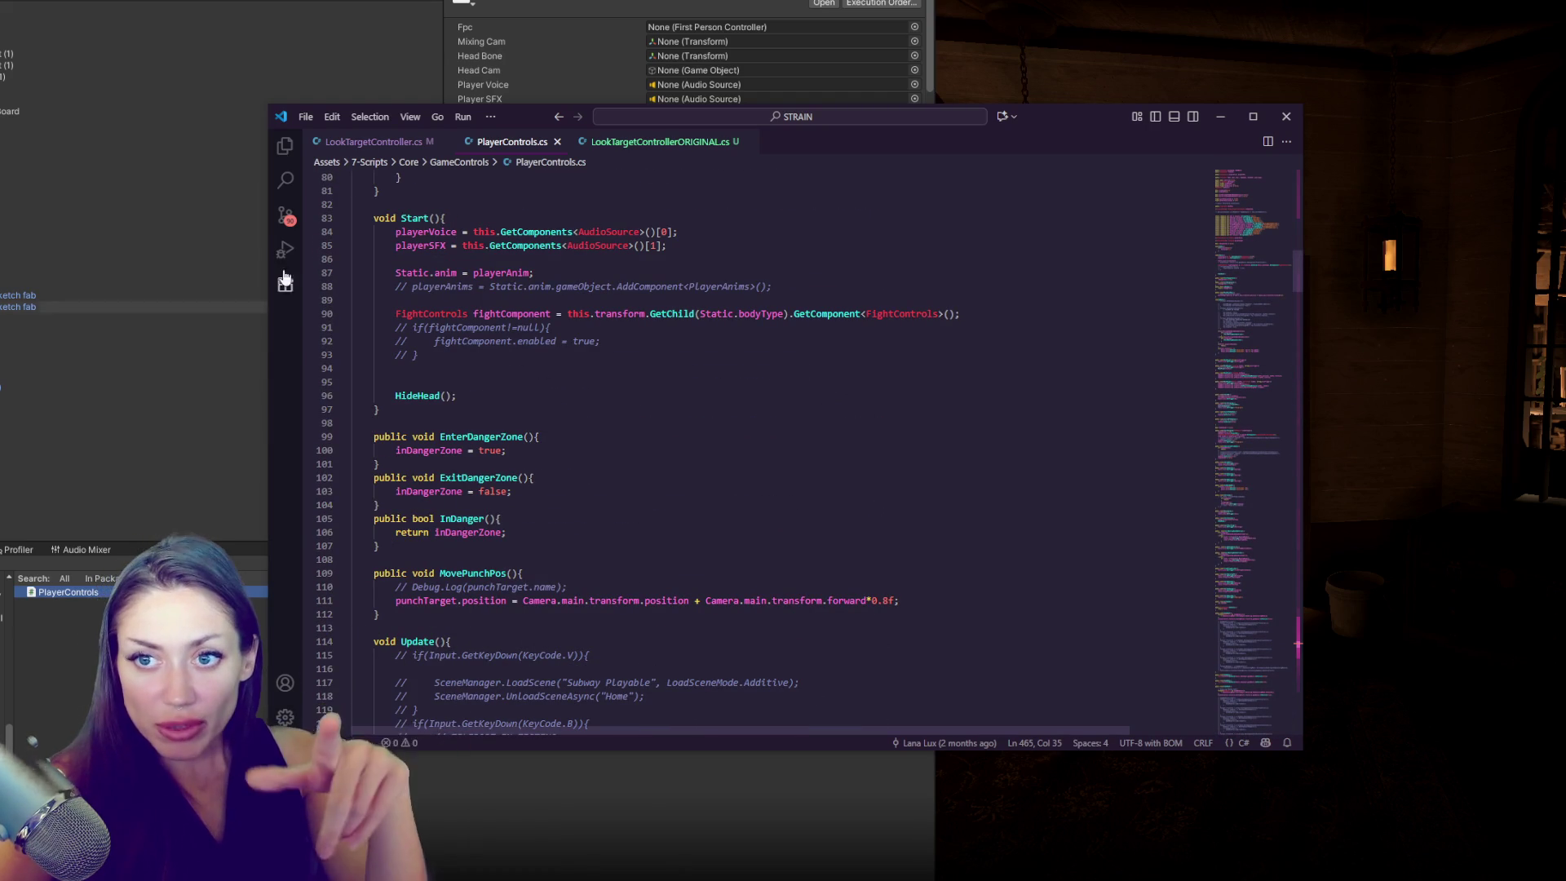
left_click(400, 382)
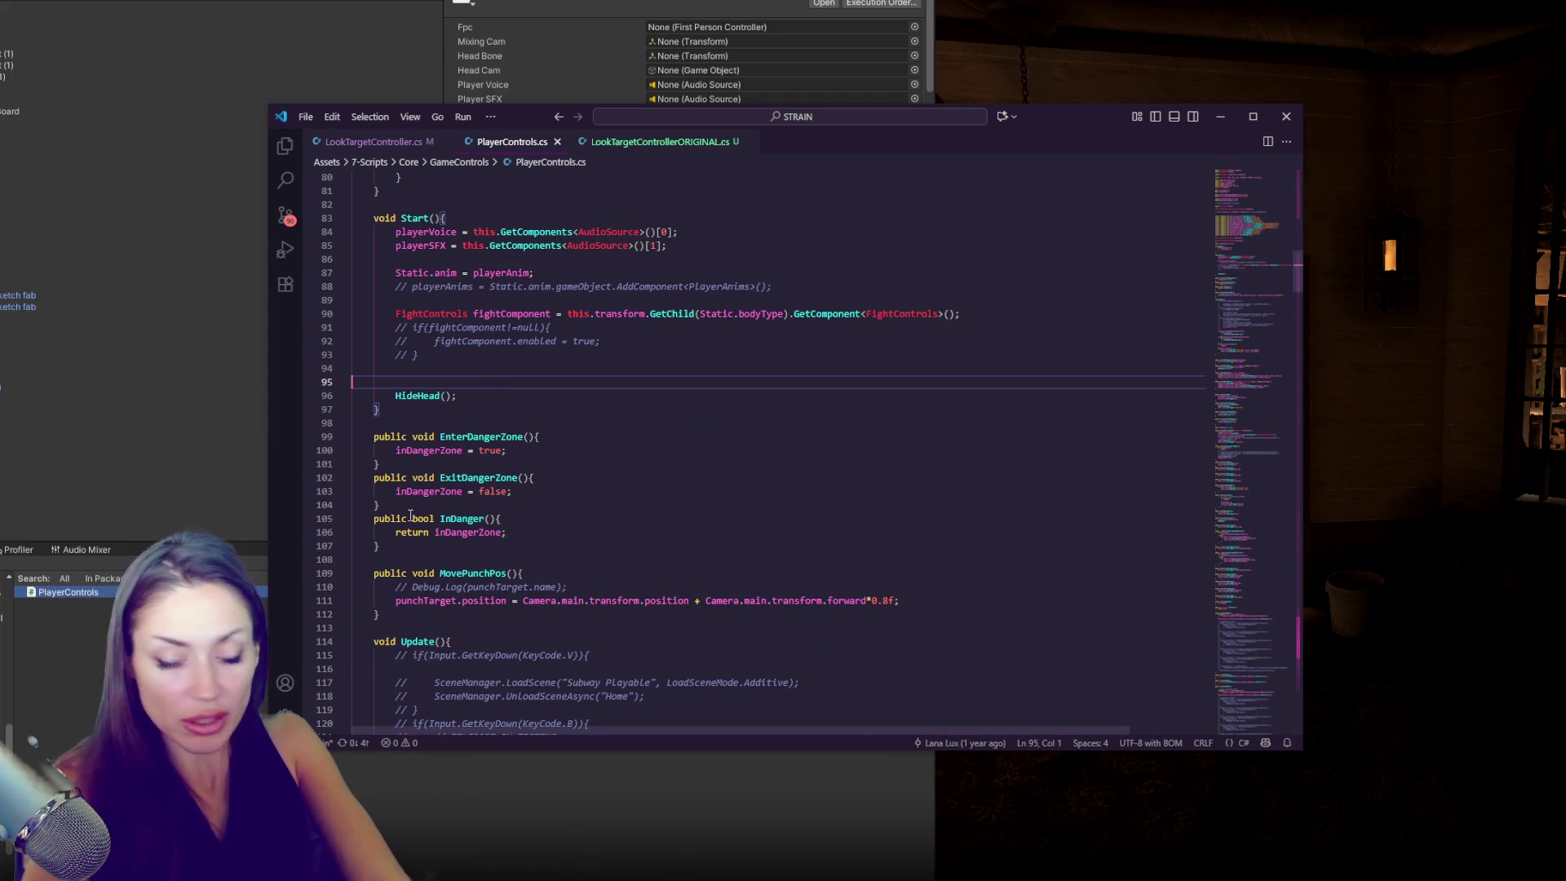
- Find the eyes field on line 29 of PlayerControls.cs
key("ctrl+f")
type("eye")
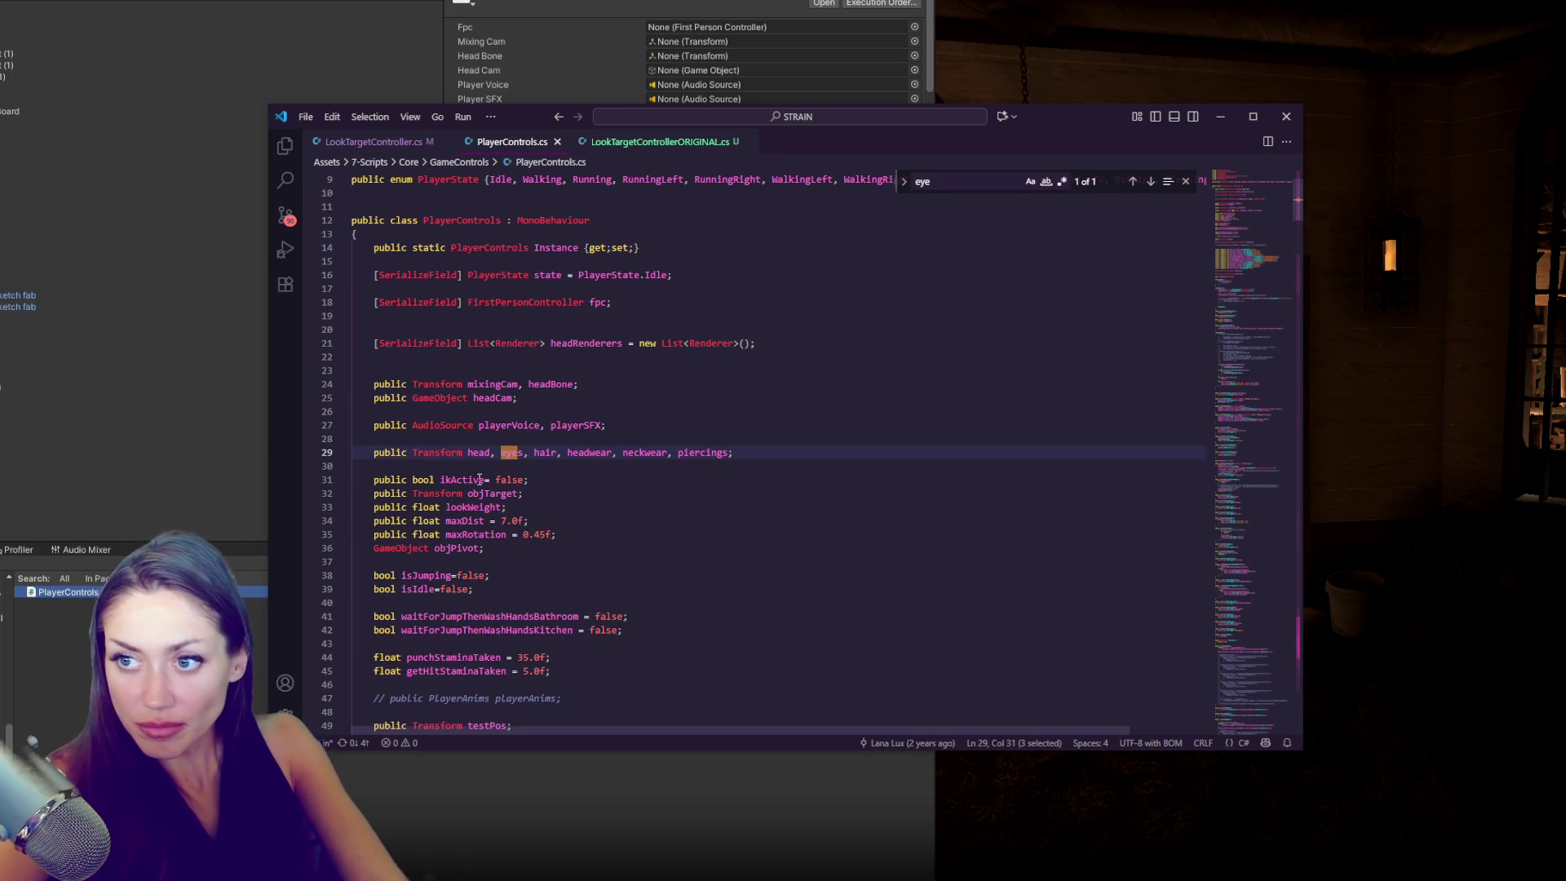
double_click(520, 456)
key("ctrl+f")
left_click(1150, 181)
left_click(738, 452)
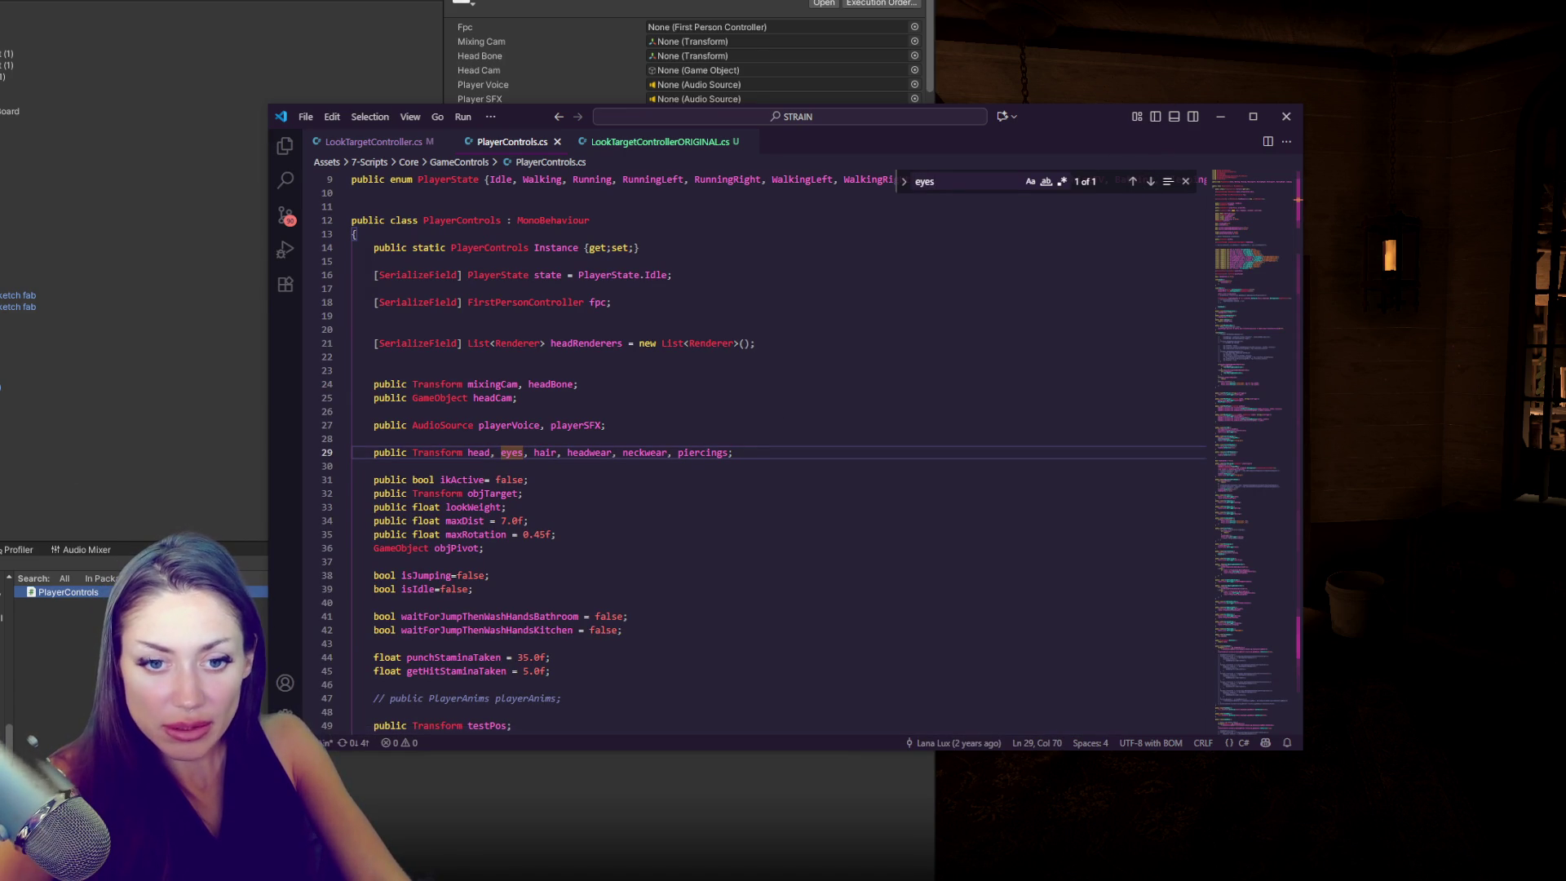
- In Unity, load a scene from the 6-Scenes folder and select the game controller object
left_click(164, 28)
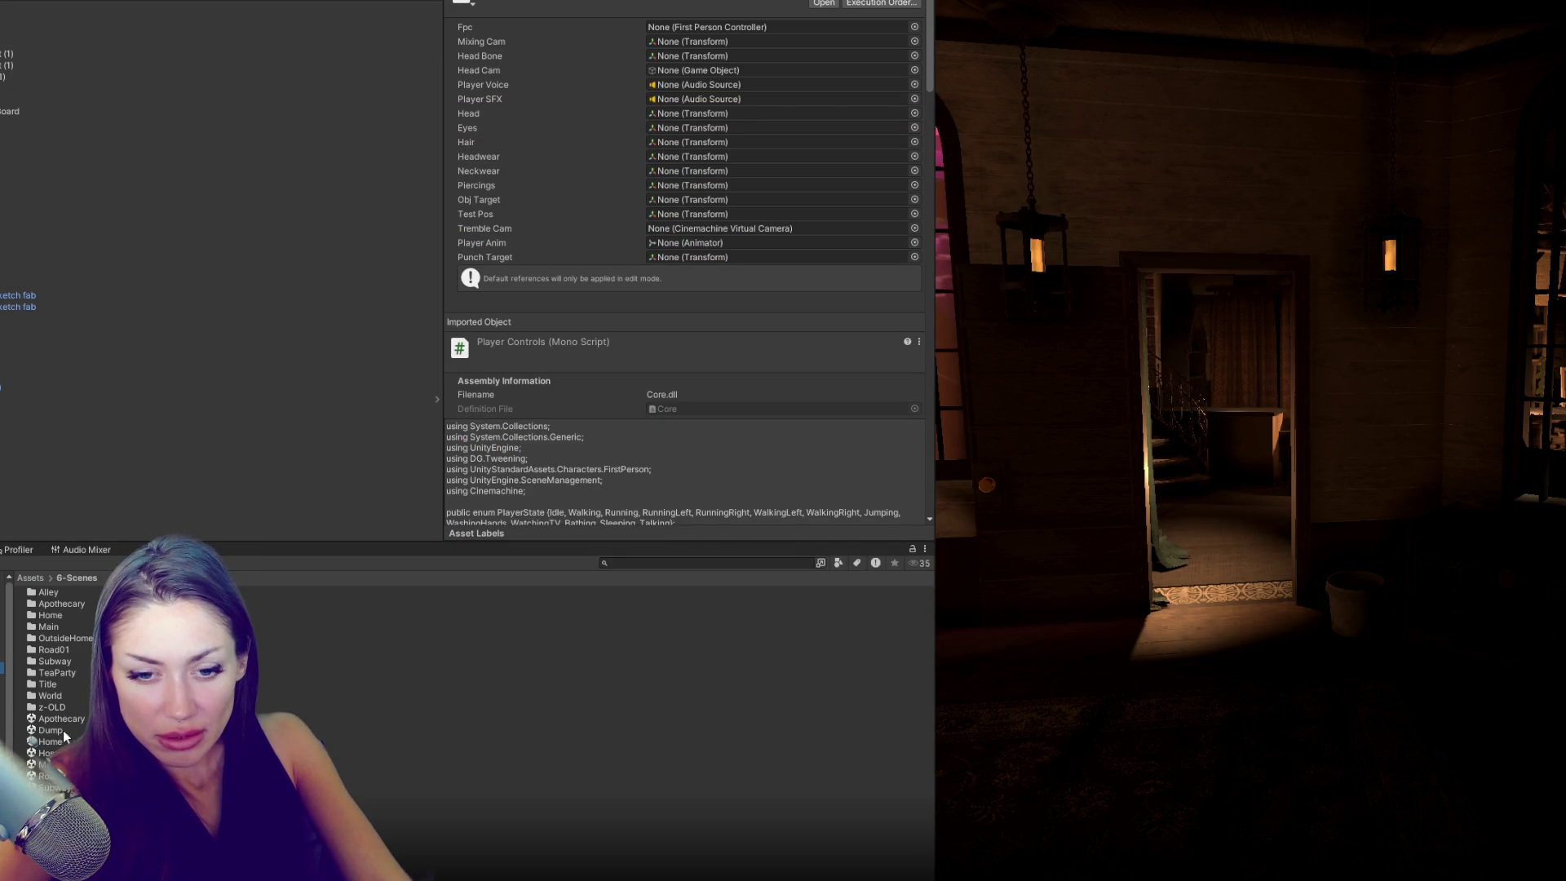
left_click(45, 764)
right_click(45, 764)
left_click(164, 447)
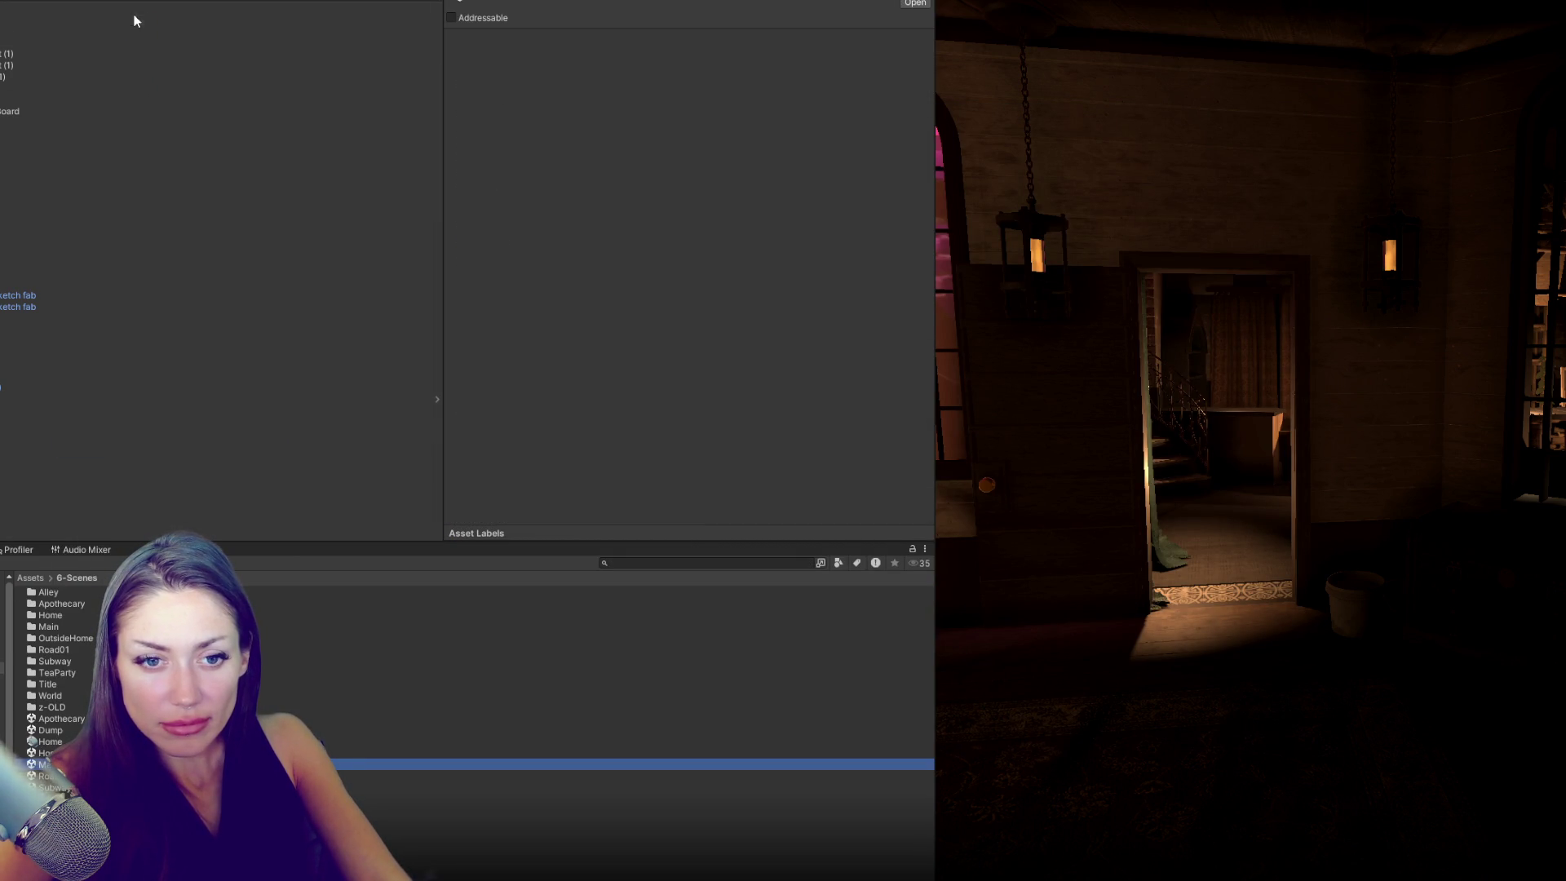
left_click(53, 438)
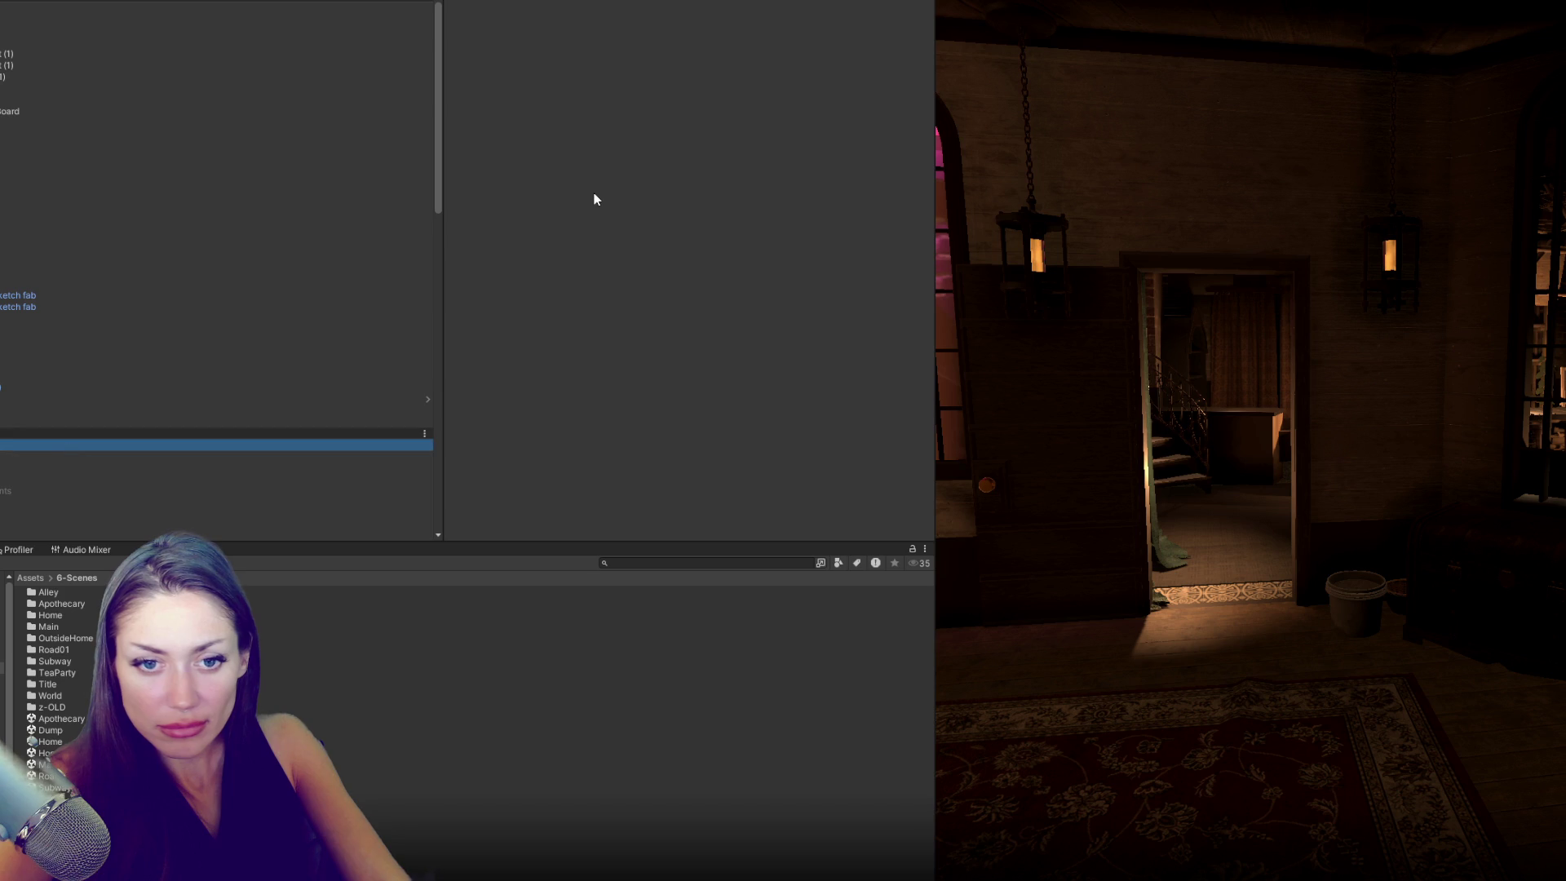
- Collapse Time Controls and remove the missing-script component from the object
scroll(593, 192, "down", 5)
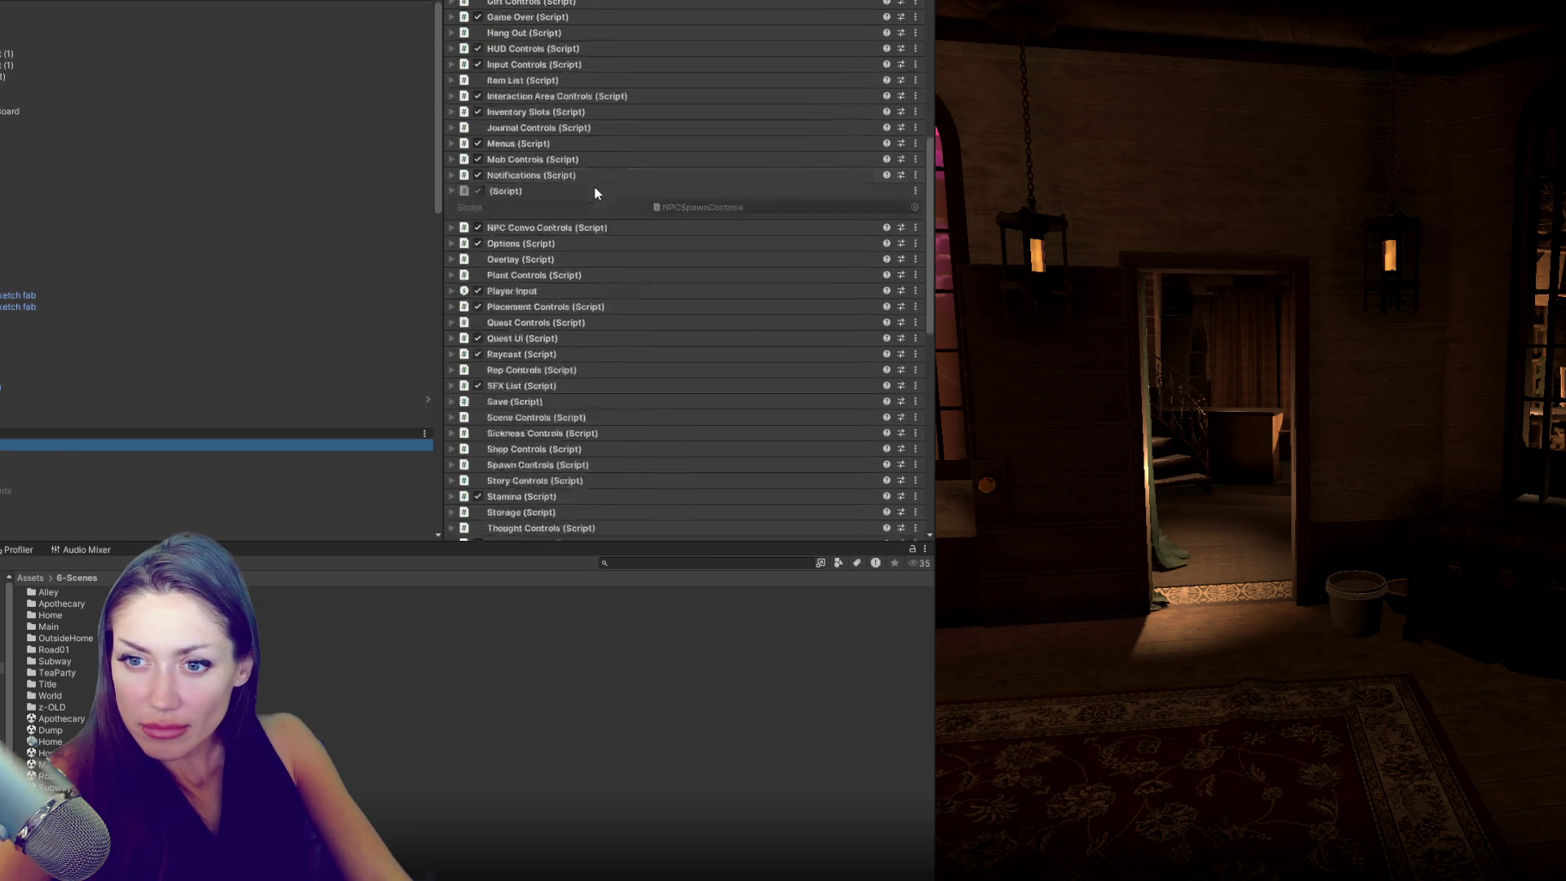
scroll(595, 193, "down", 5)
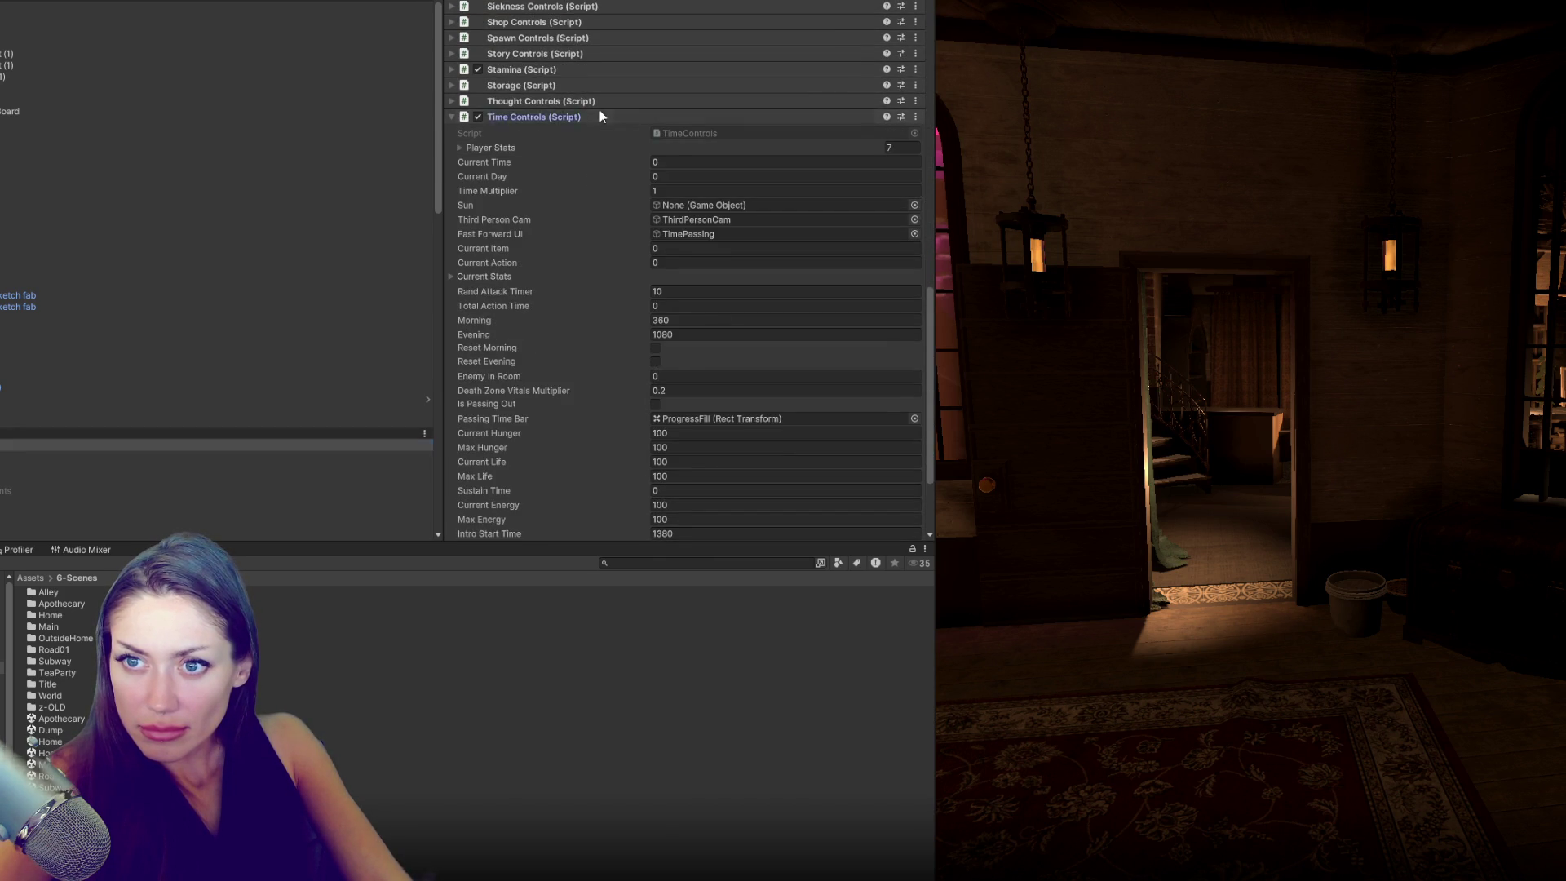
left_click(599, 116)
right_click(593, 97)
left_click(582, 99)
right_click(579, 123)
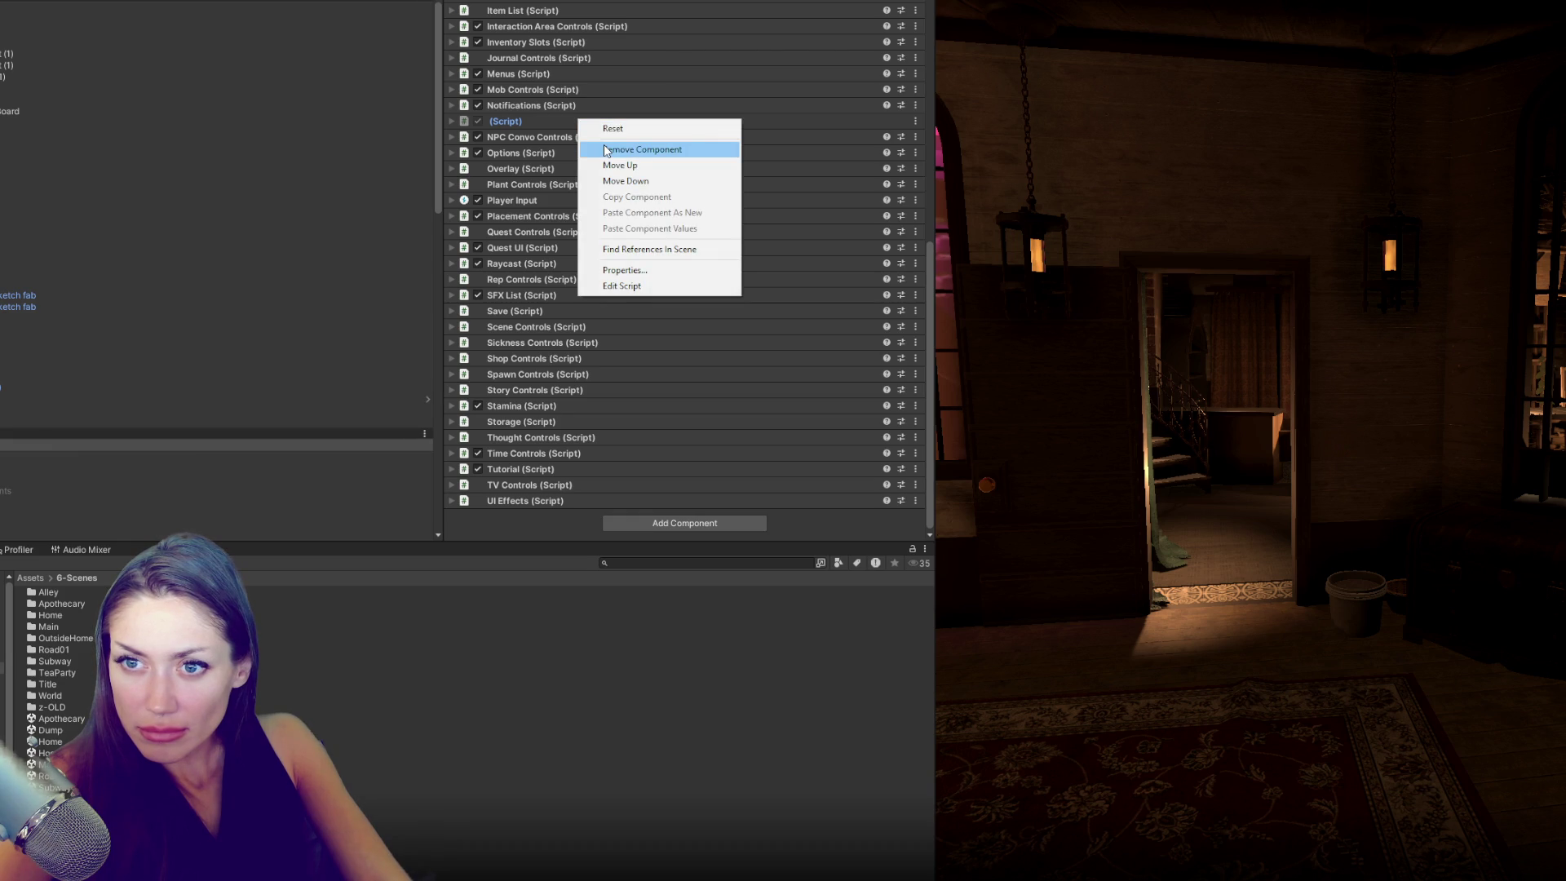
left_click(605, 149)
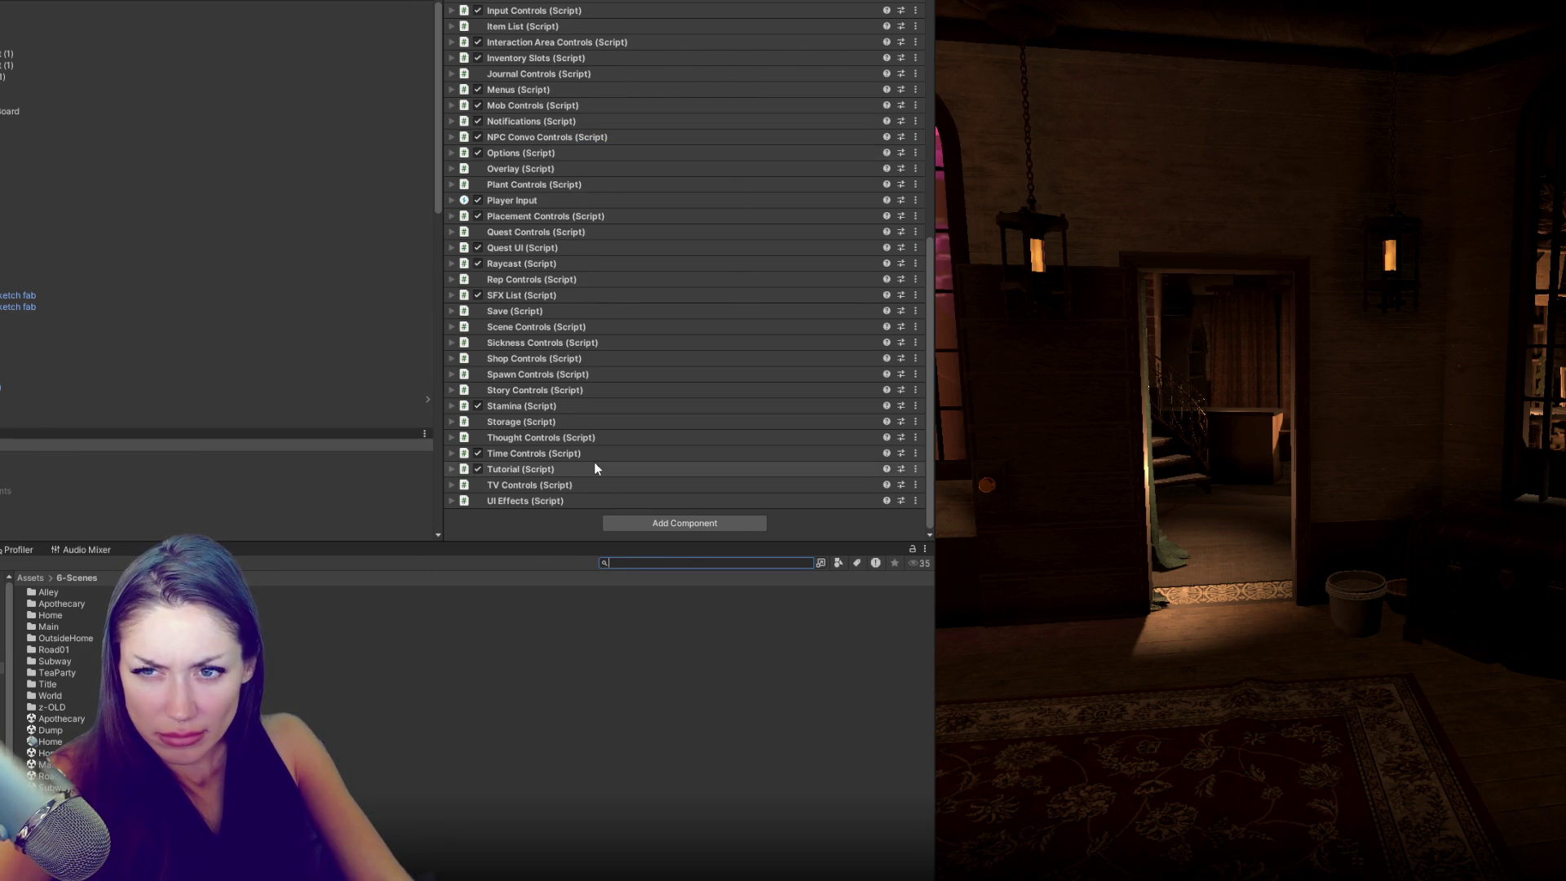
- Check the NPCControls compile error, search the project for 'npccon', and drag NPCControls onto the object
key("ctrl+shift+c")
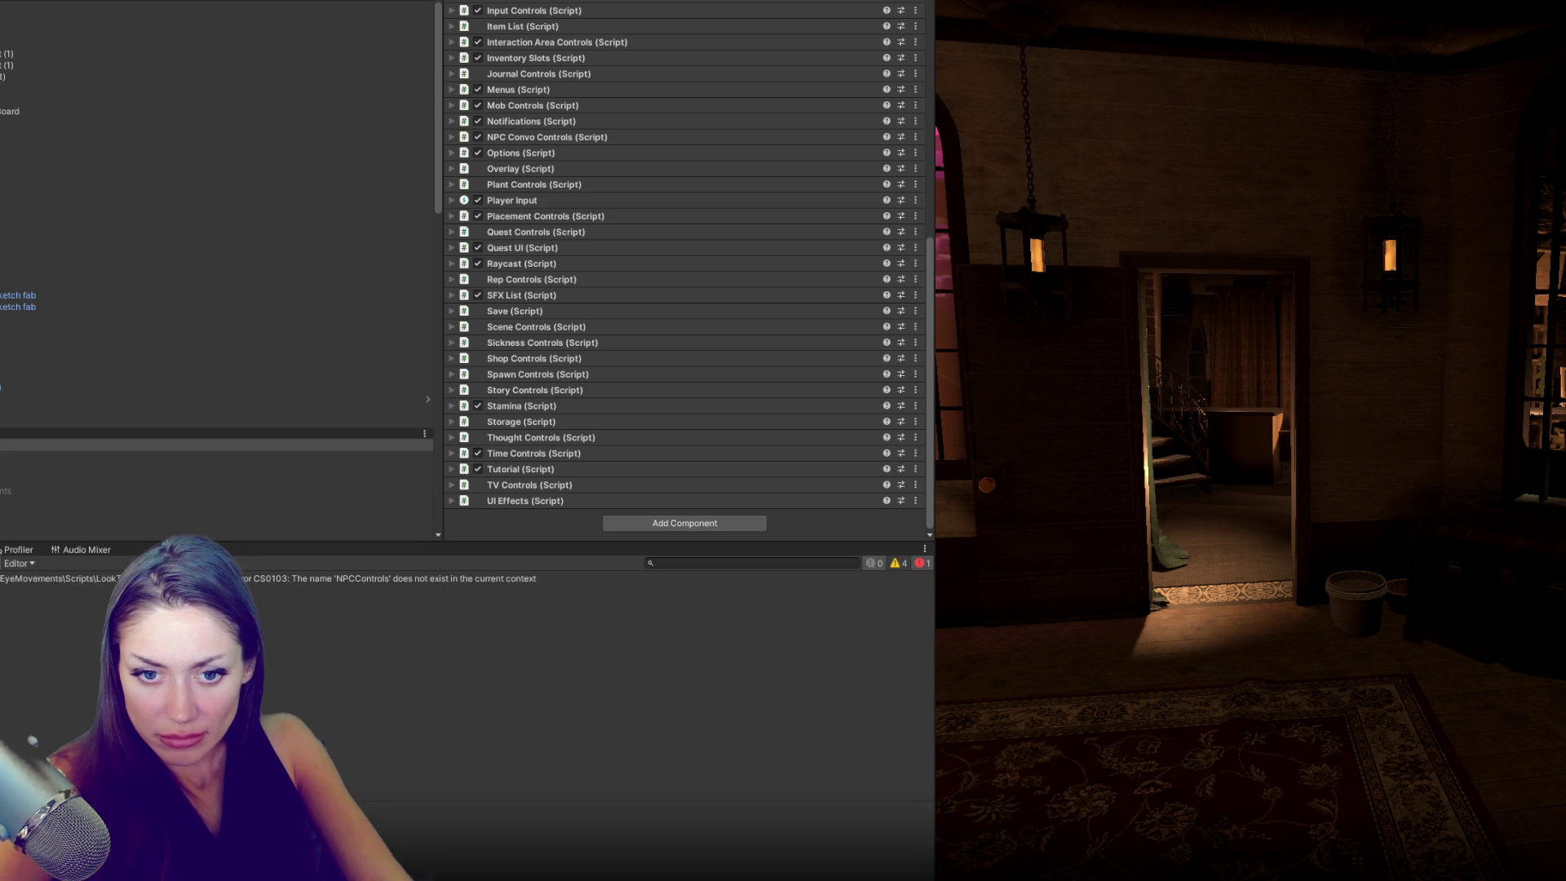
key("ctrl+5")
scroll(707, 394, "up", 5)
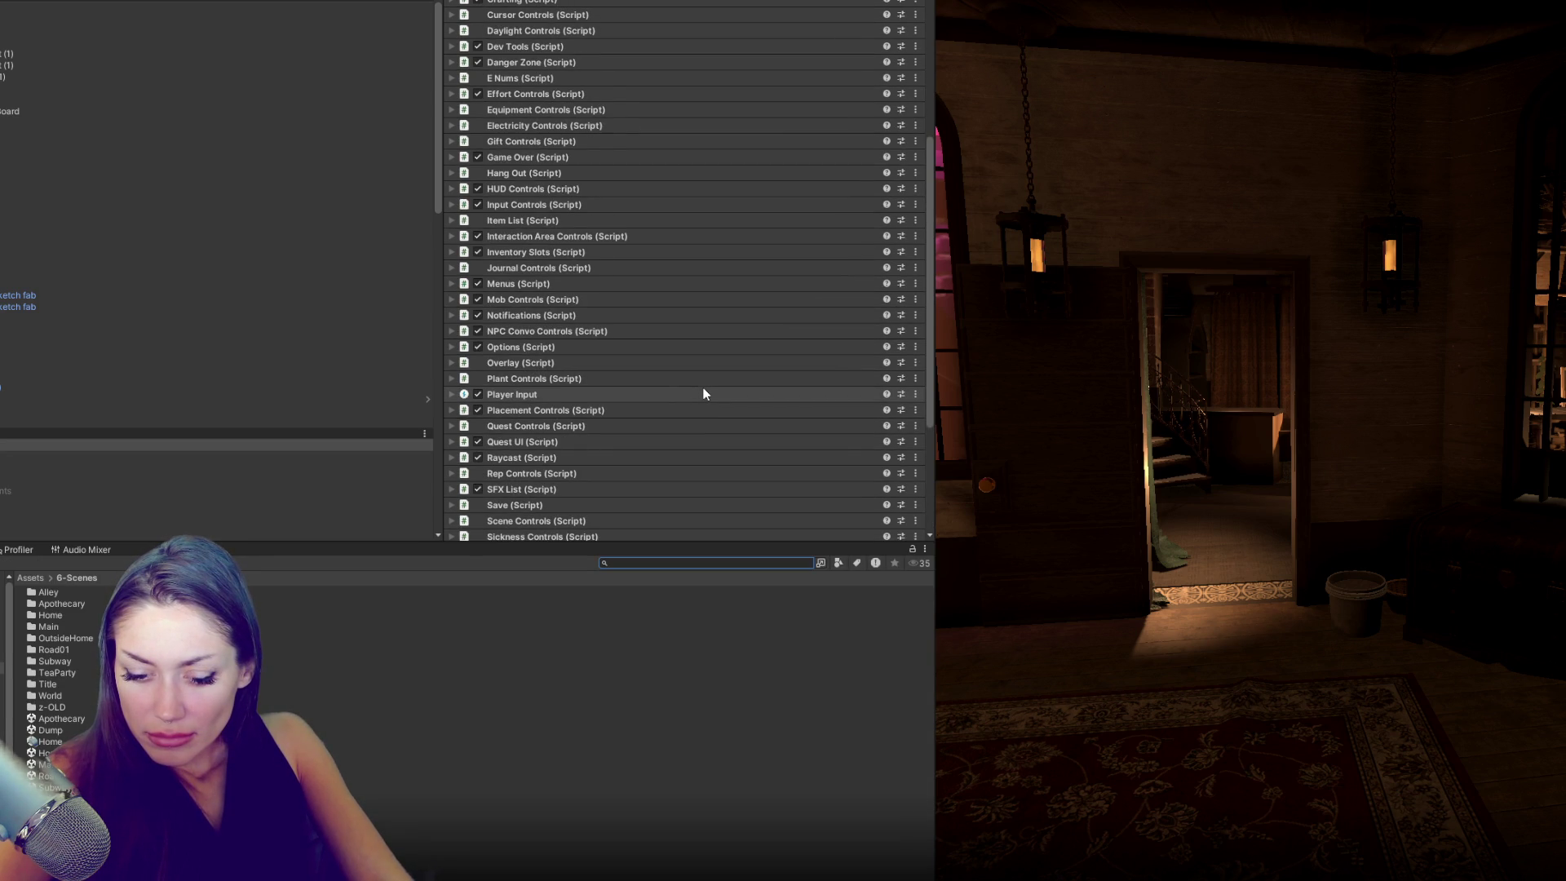
scroll(707, 394, "up", 2)
scroll(706, 394, "down", 6)
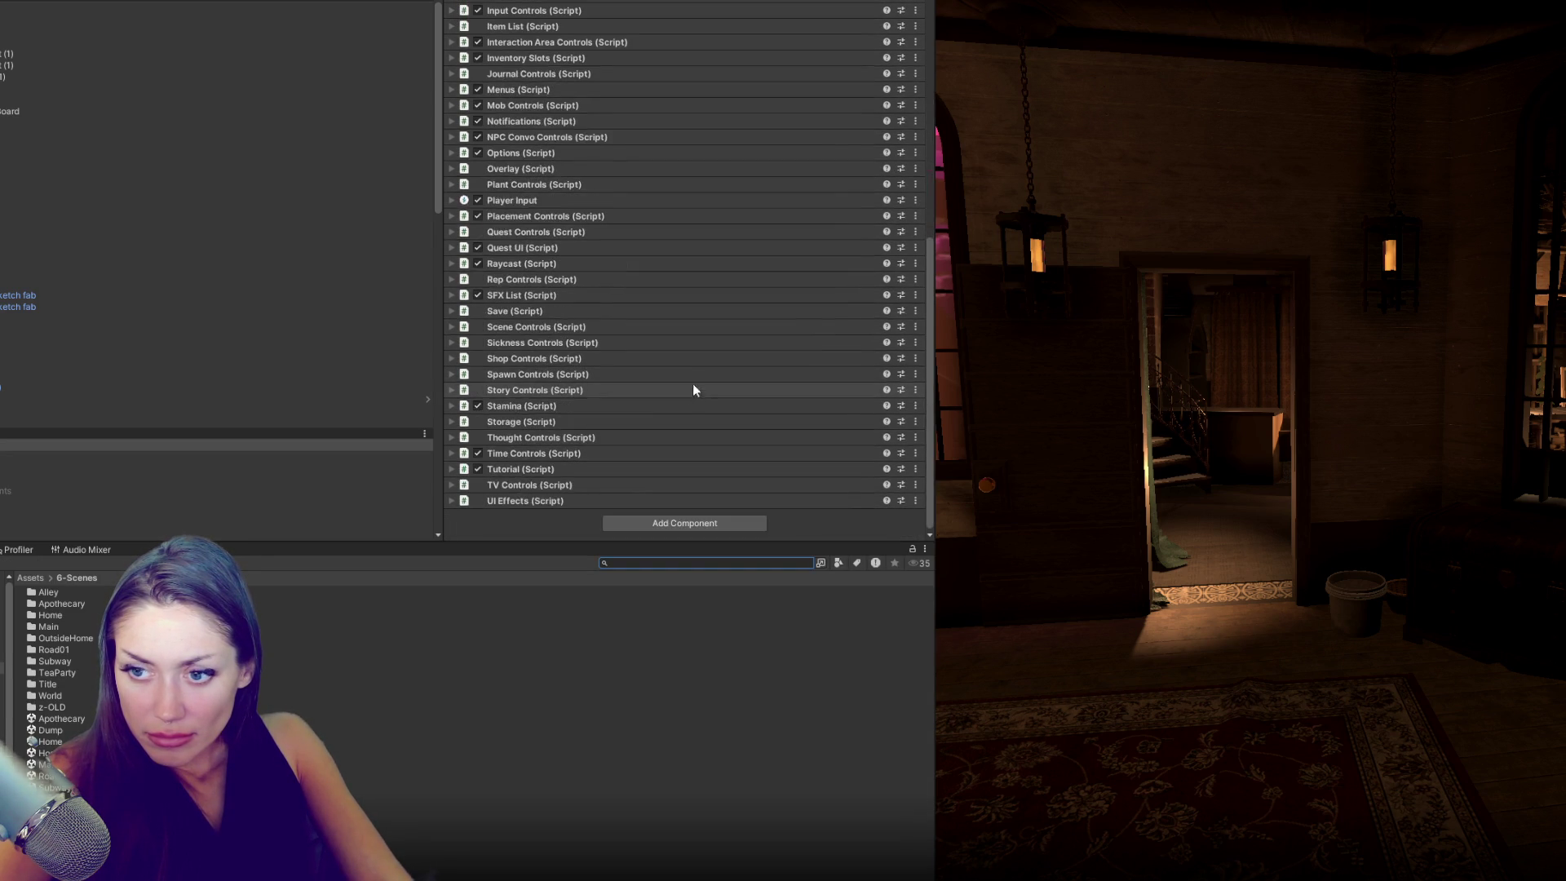
key("ctrl+shift+c")
key("ctrl+5")
left_click(683, 565)
type("npccon")
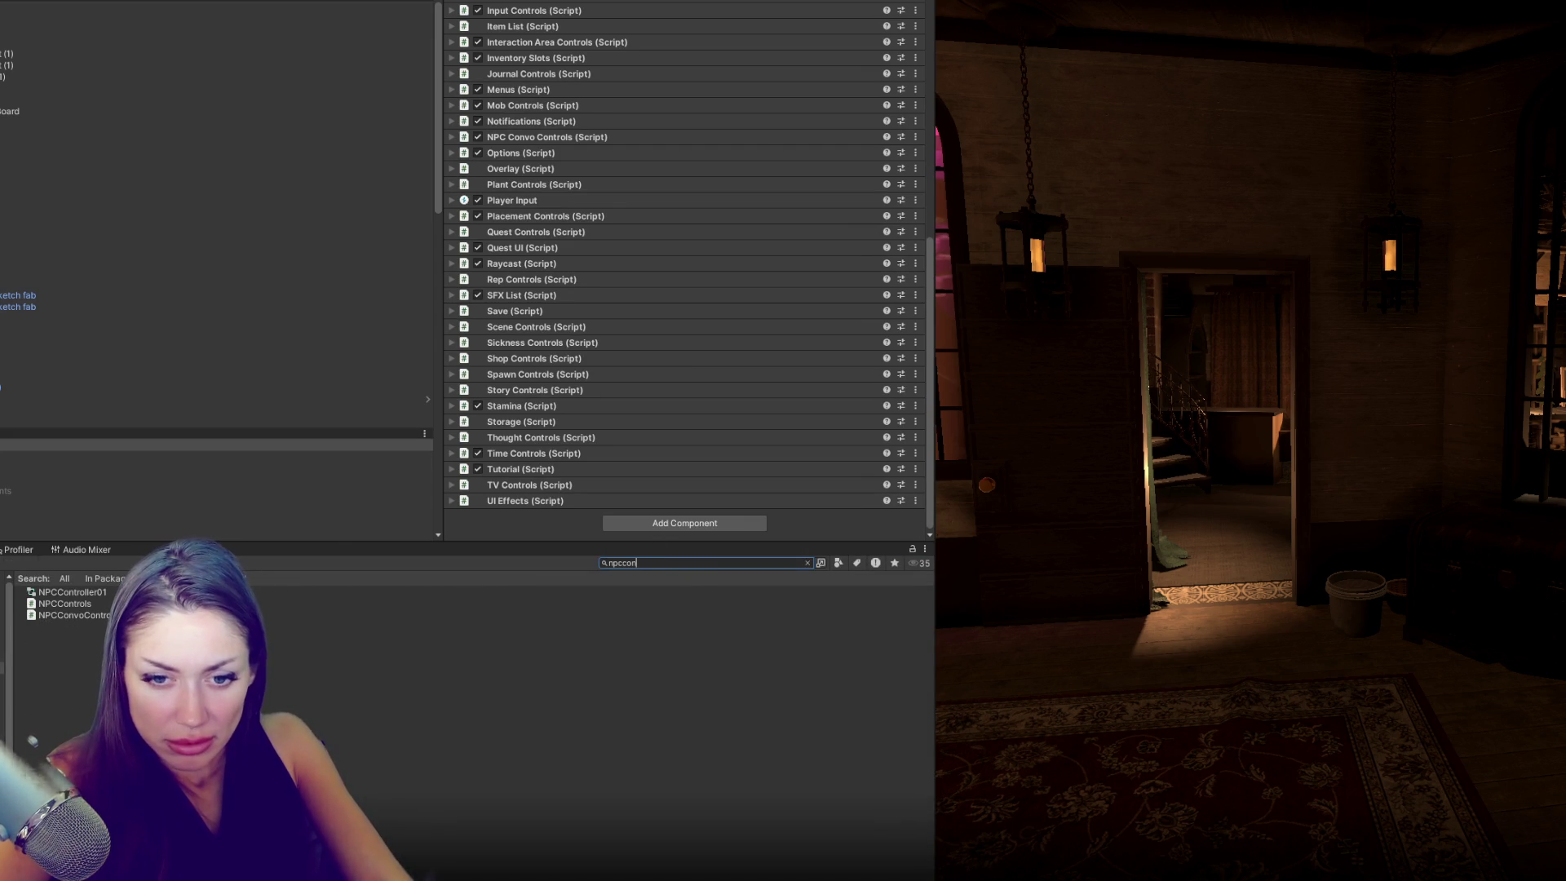
left_click_drag(65, 604, 494, 542)
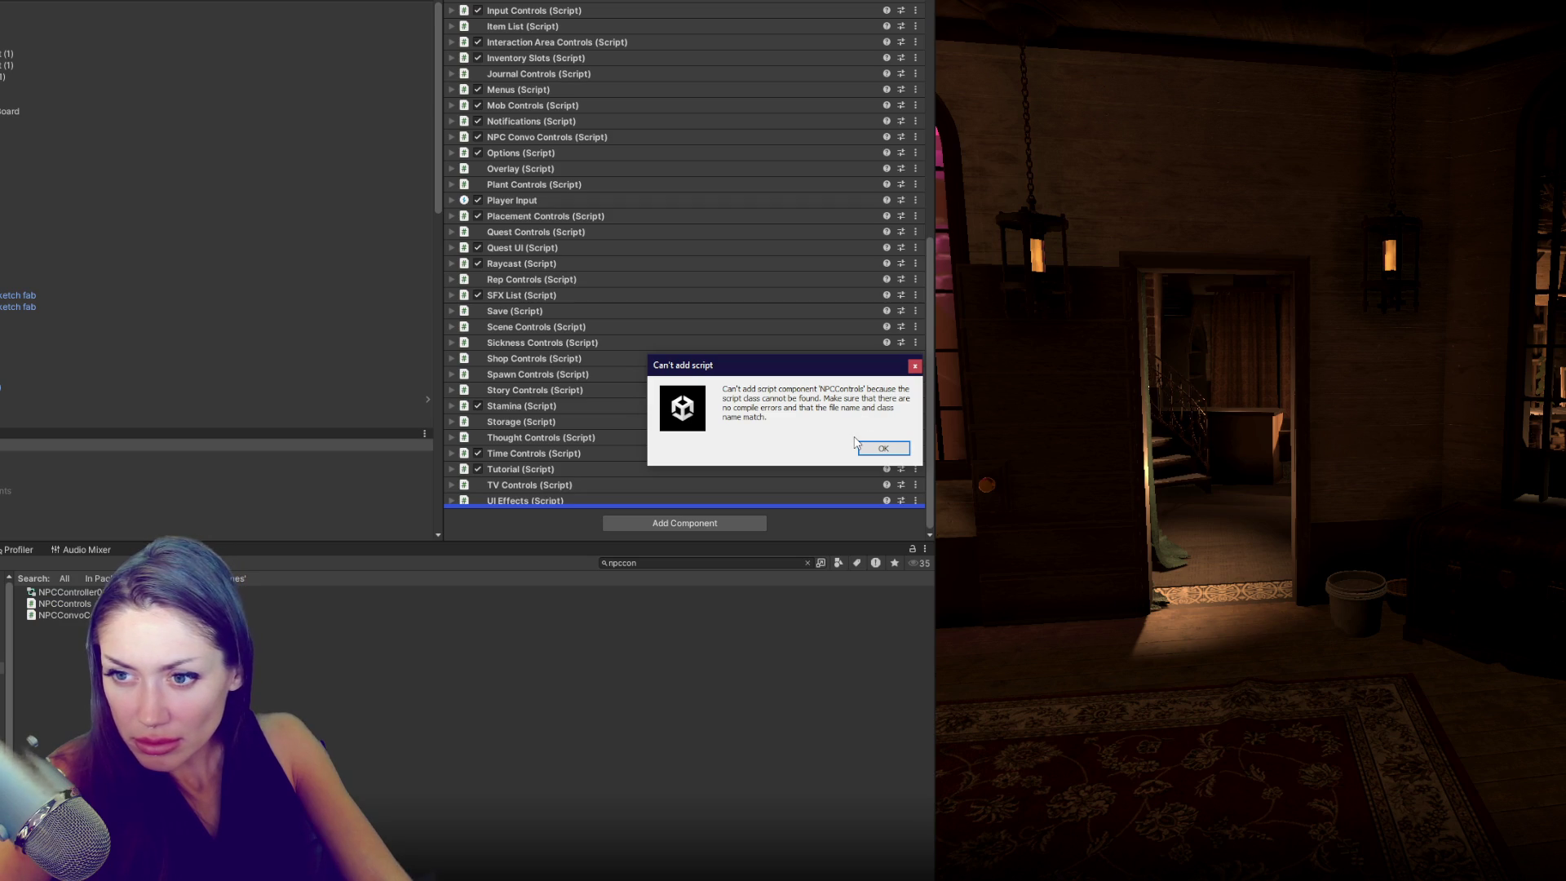
- Dismiss the can't-add-script error and open NPCControls.cs in the code editor
left_click(873, 451)
left_click(65, 604)
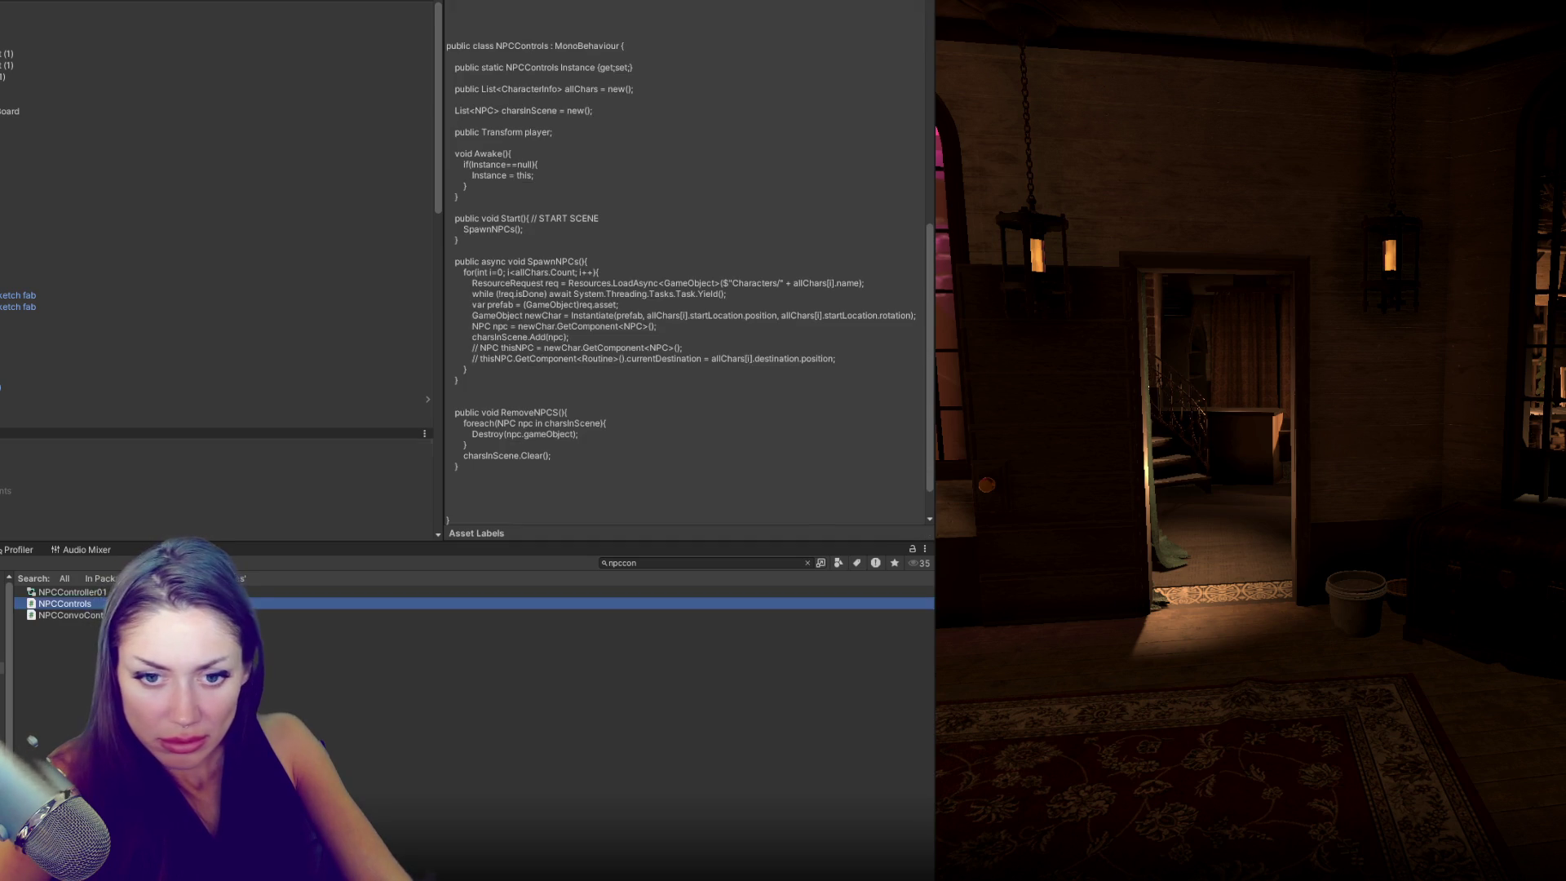
double_click(289, 616)
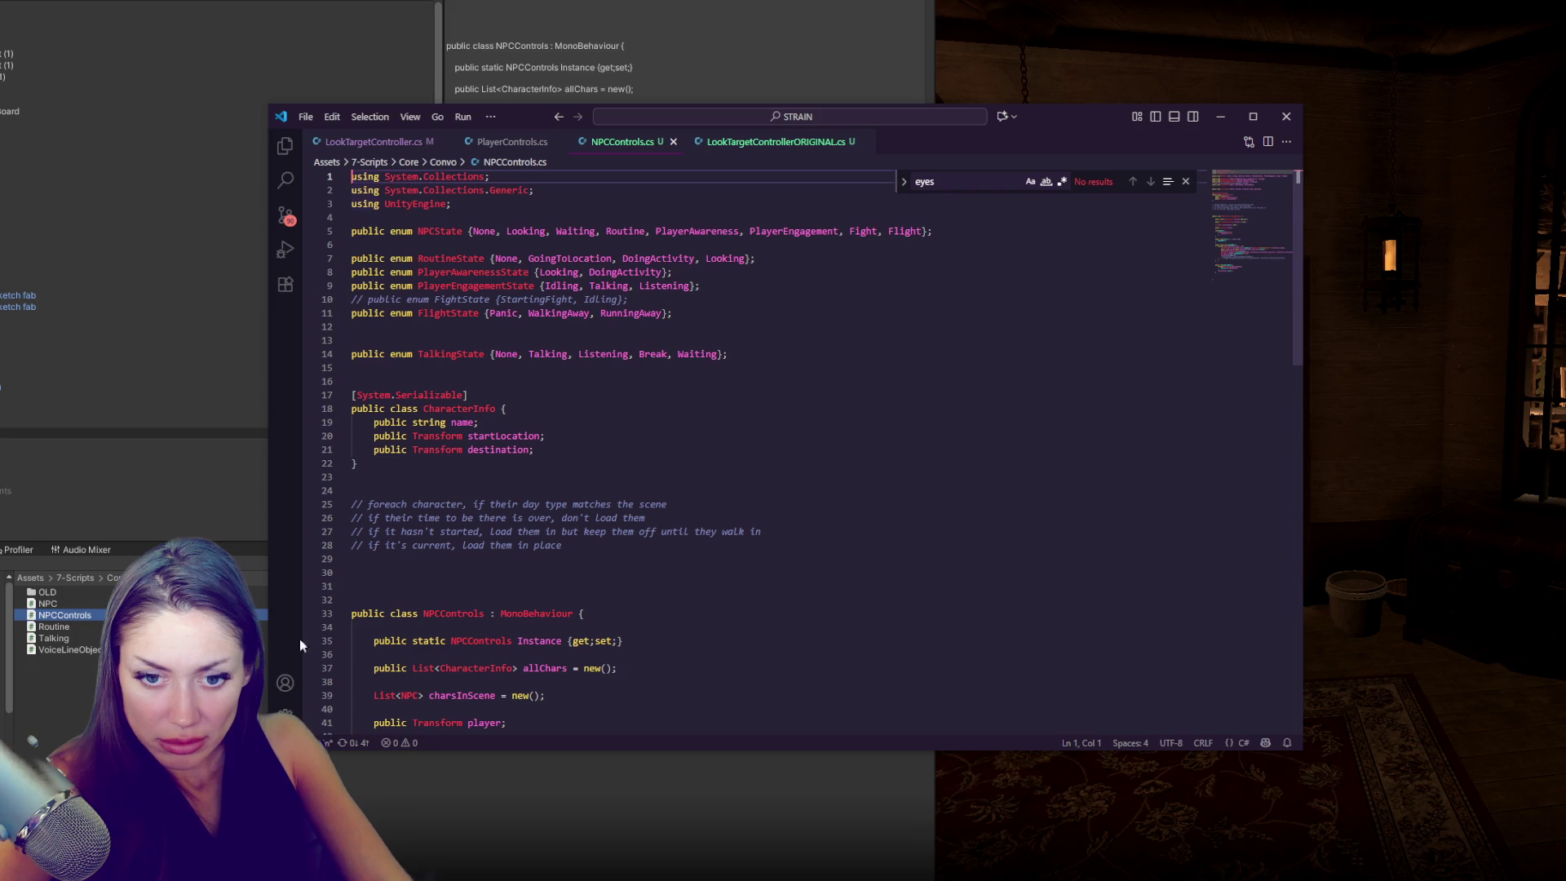
key("alt+Tab")
- Retry adding NPCControls to the game scripts object, dismiss the error, and return to the code
left_click(66, 445)
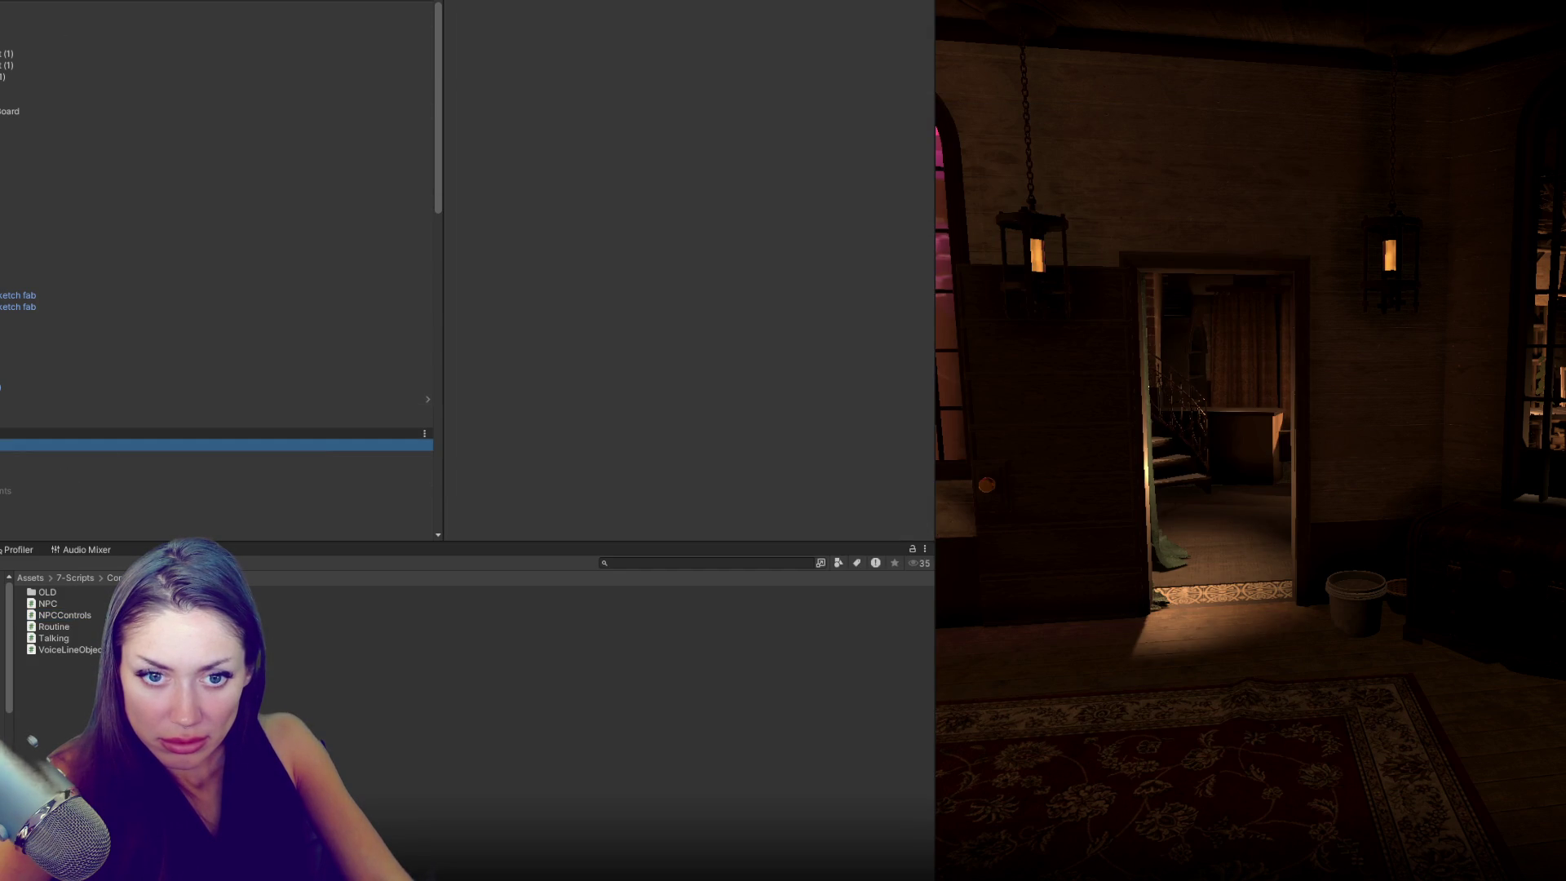
scroll(547, 429, "down", 10)
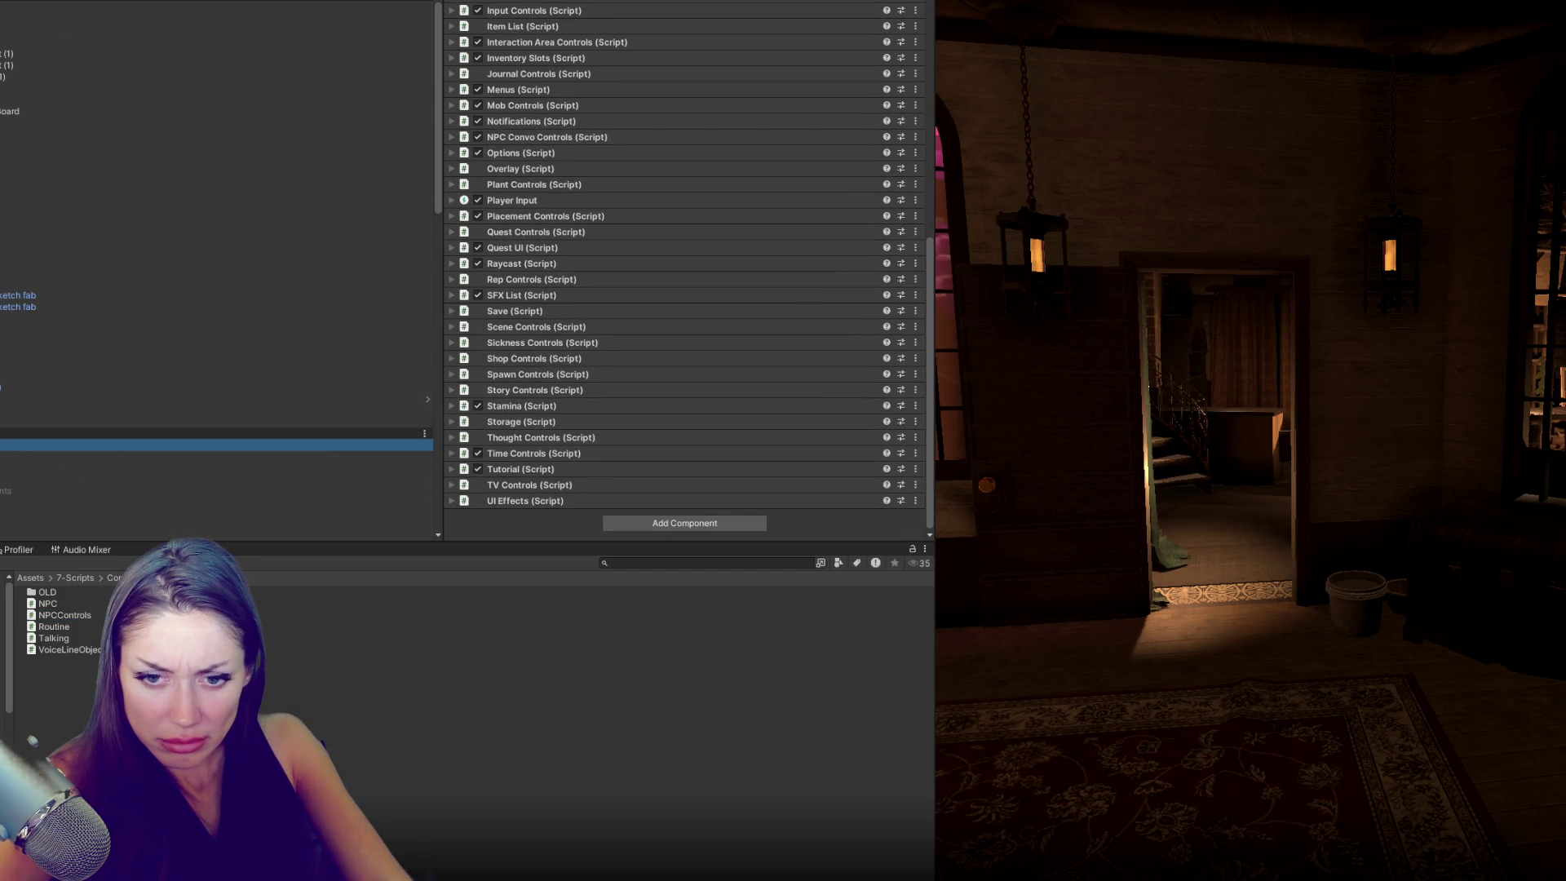
left_click(34, 703)
mouse_move(78, 615)
left_mouse_down()
mouse_move(566, 500)
mouse_move(545, 523)
left_mouse_up()
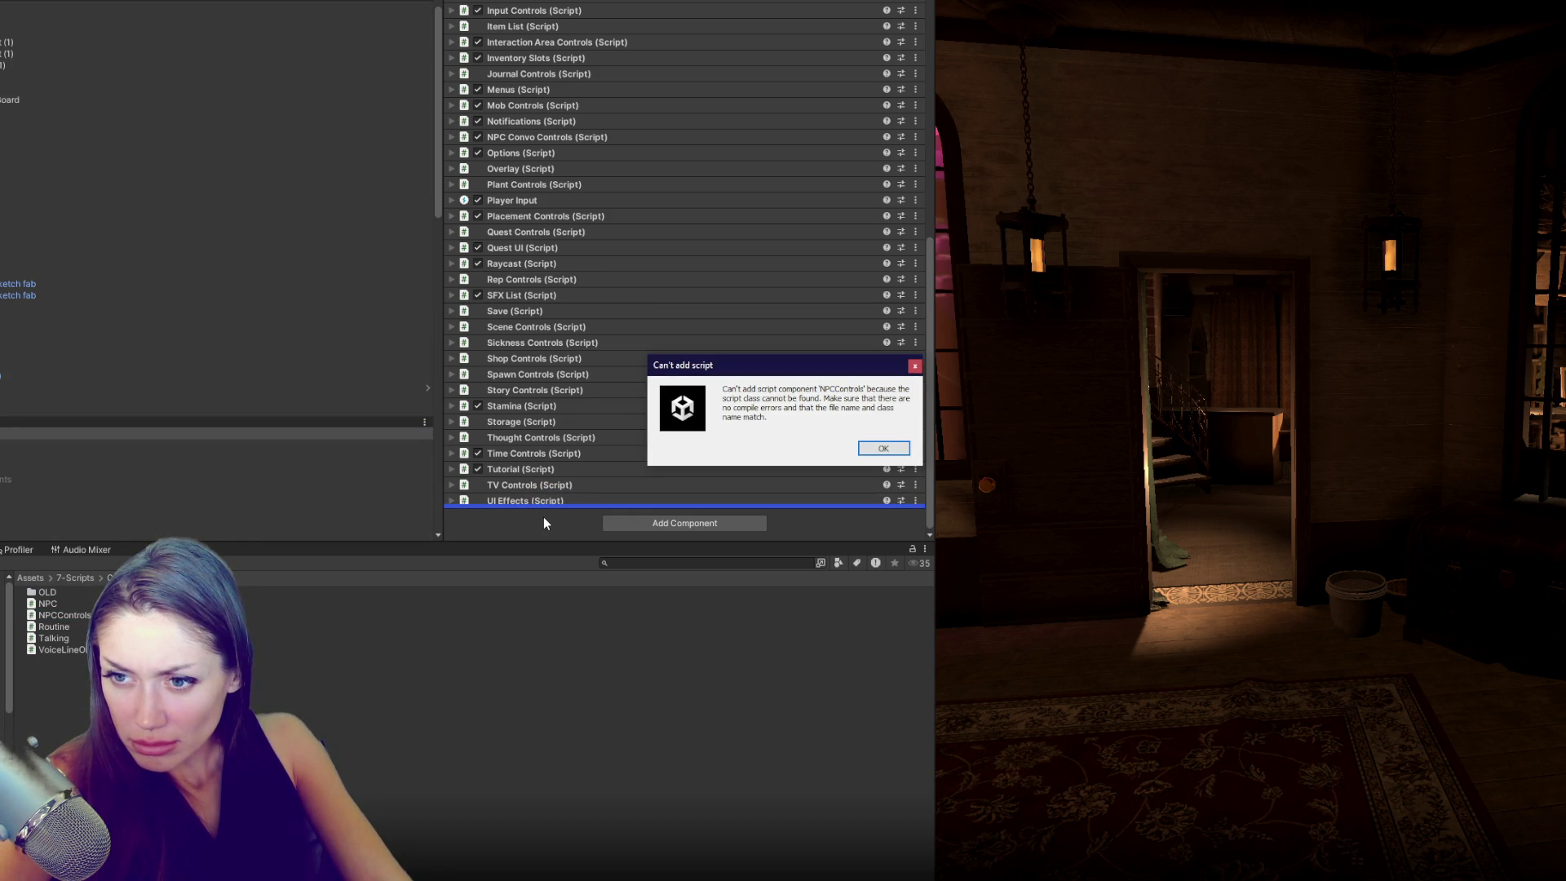
left_click(888, 451)
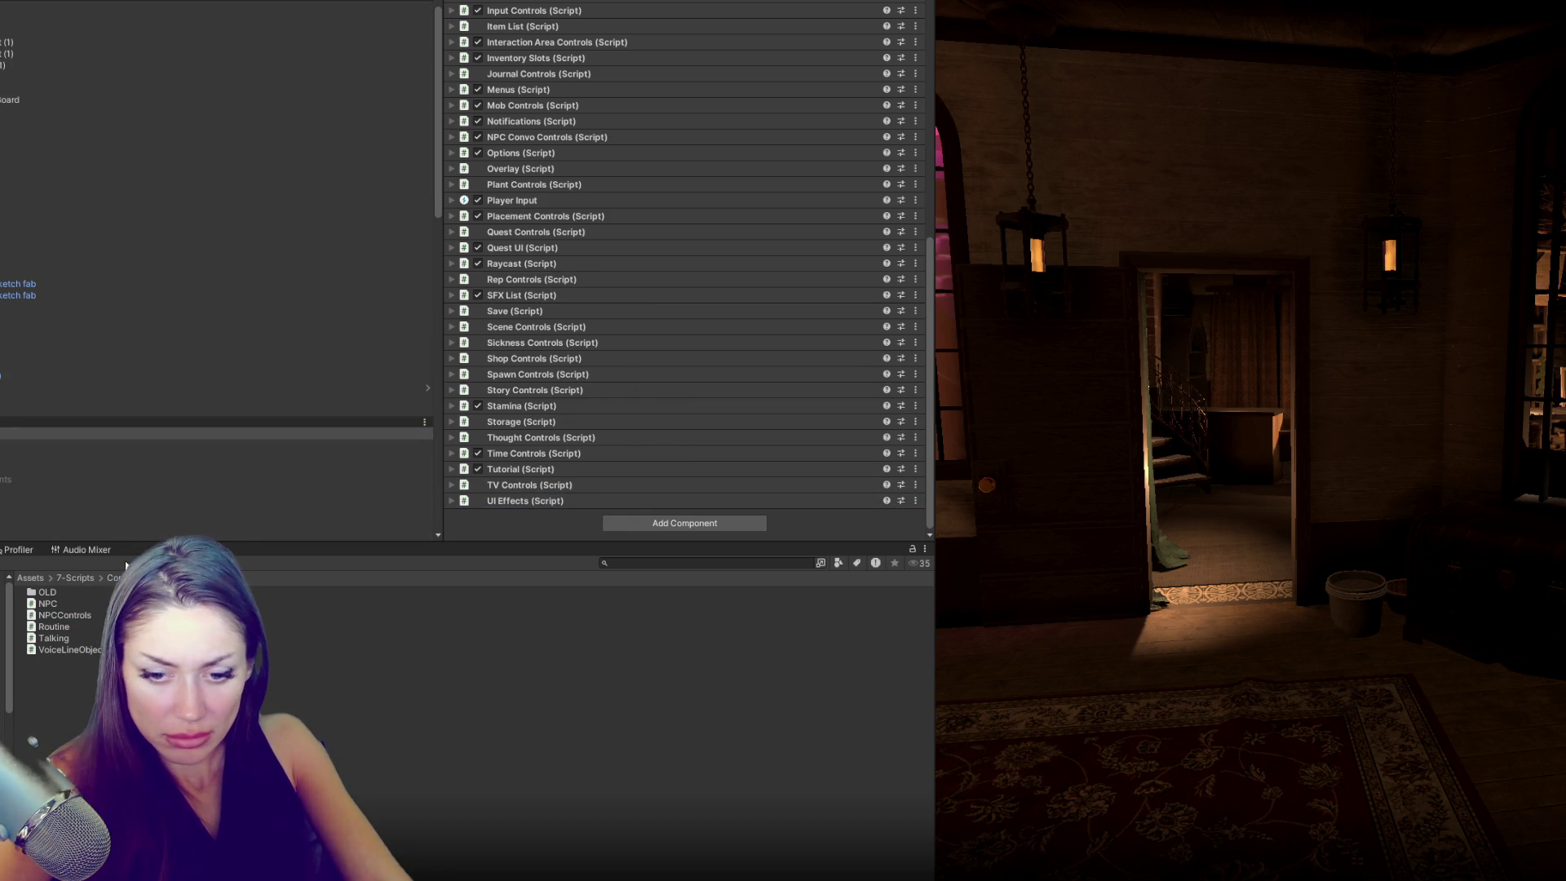
key("alt+Tab")
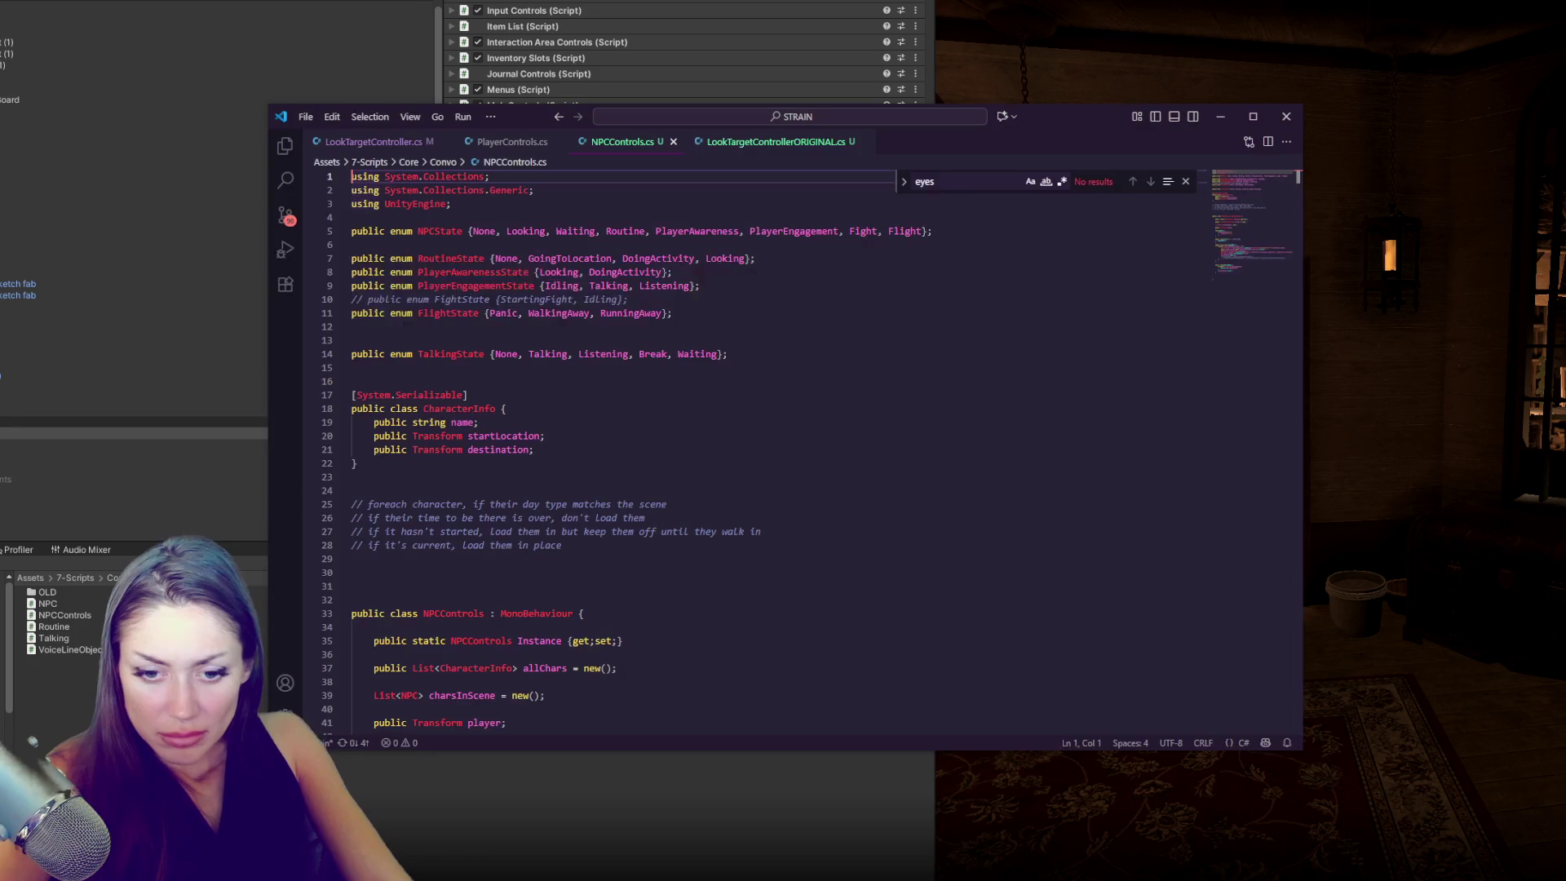
- Comment out the NPCControls reference on line 149 of LookTargetController.cs and let Unity recompile
key("alt+Tab")
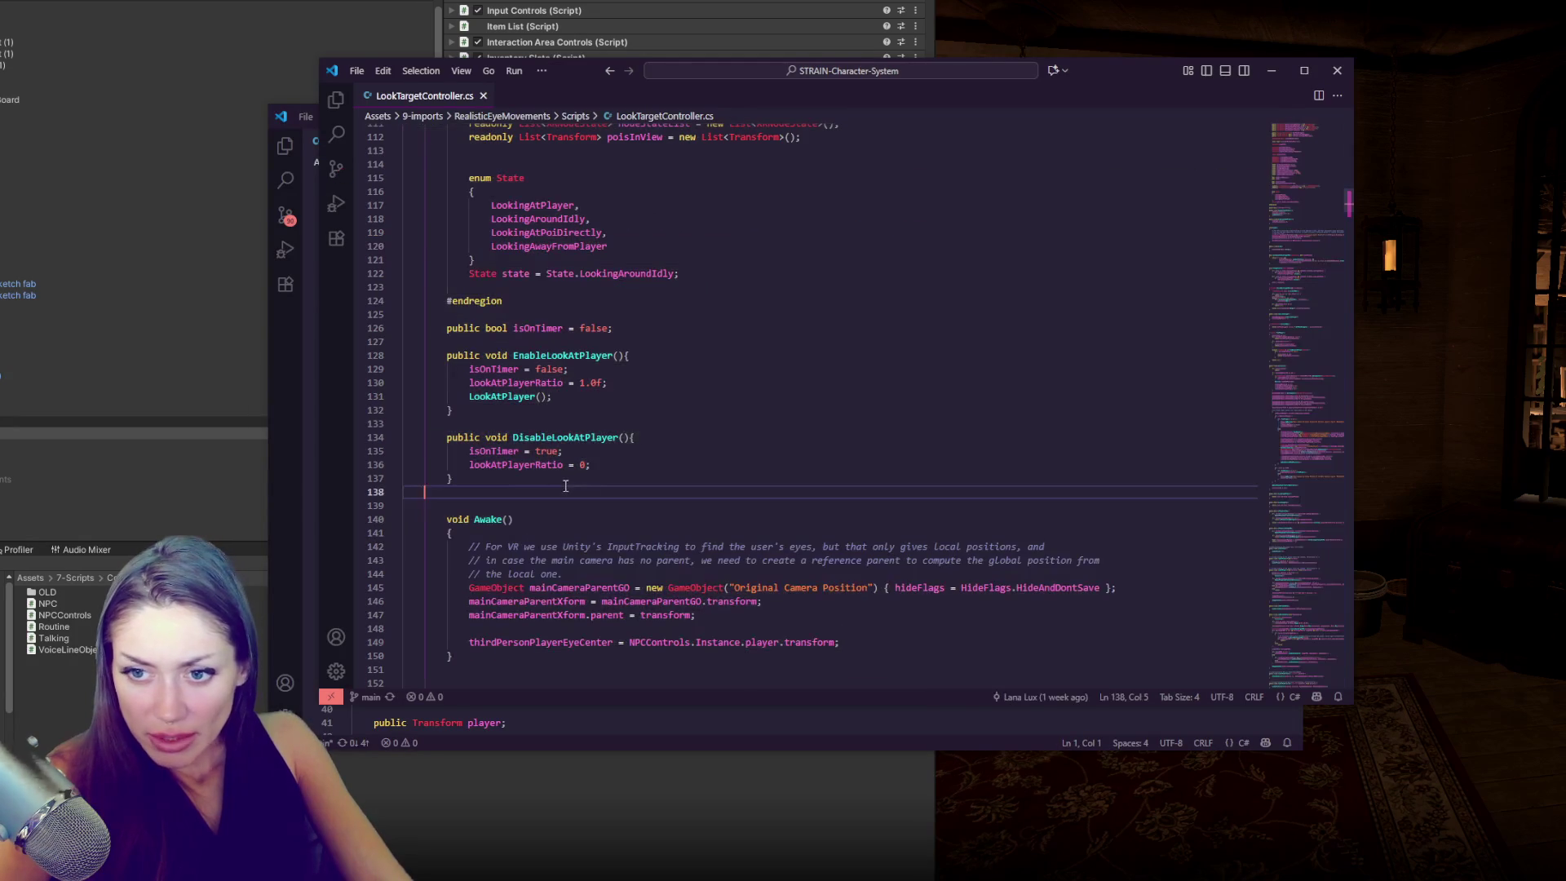
key("ctrl+slash")
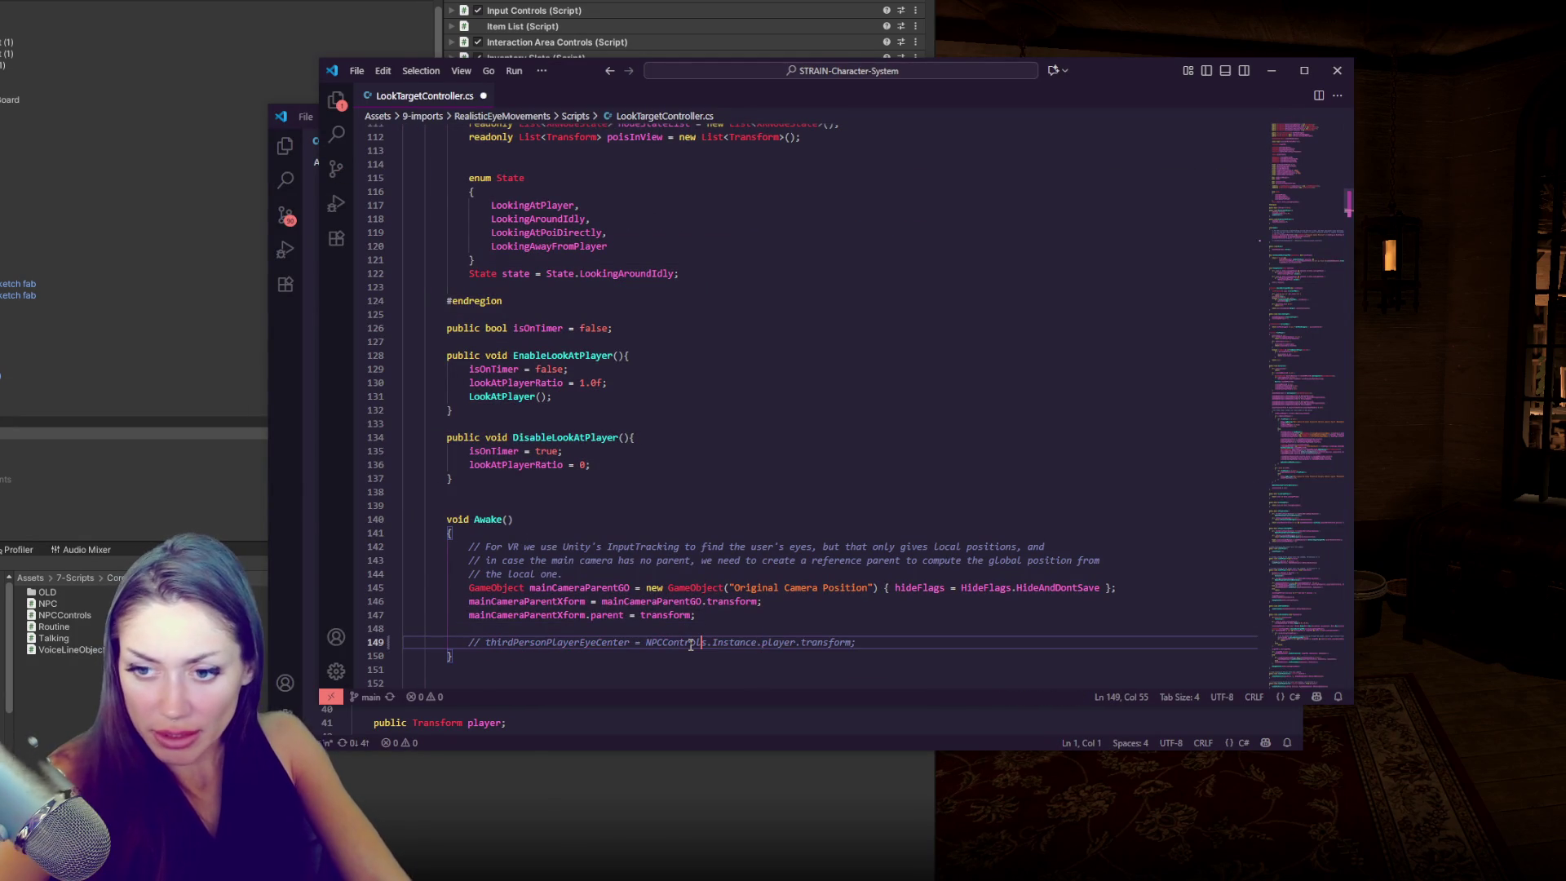
key("alt+Tab")
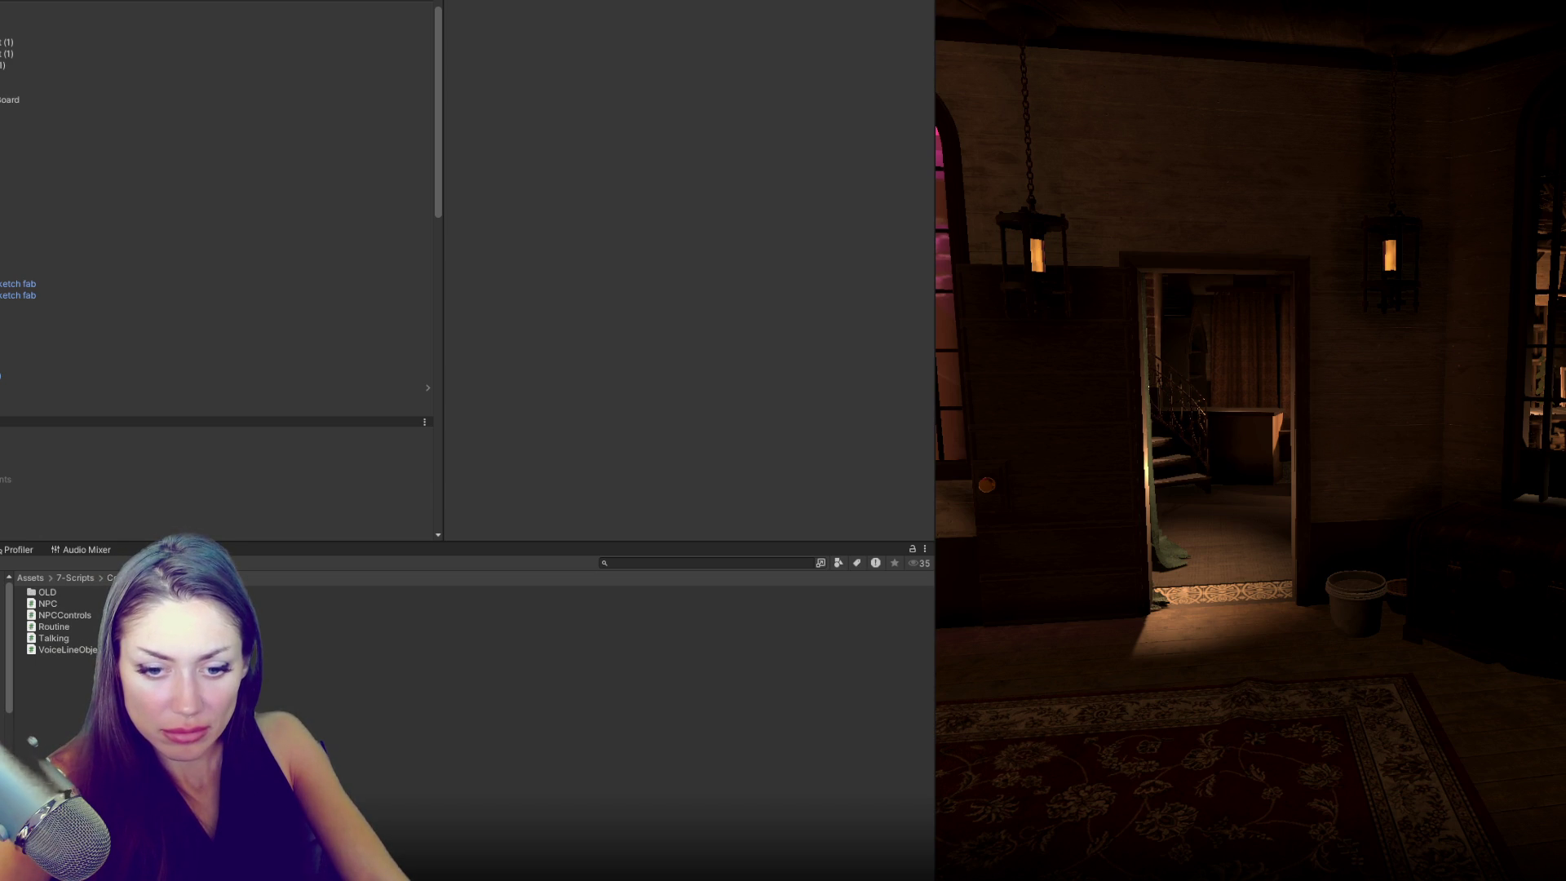
key("alt+Tab")
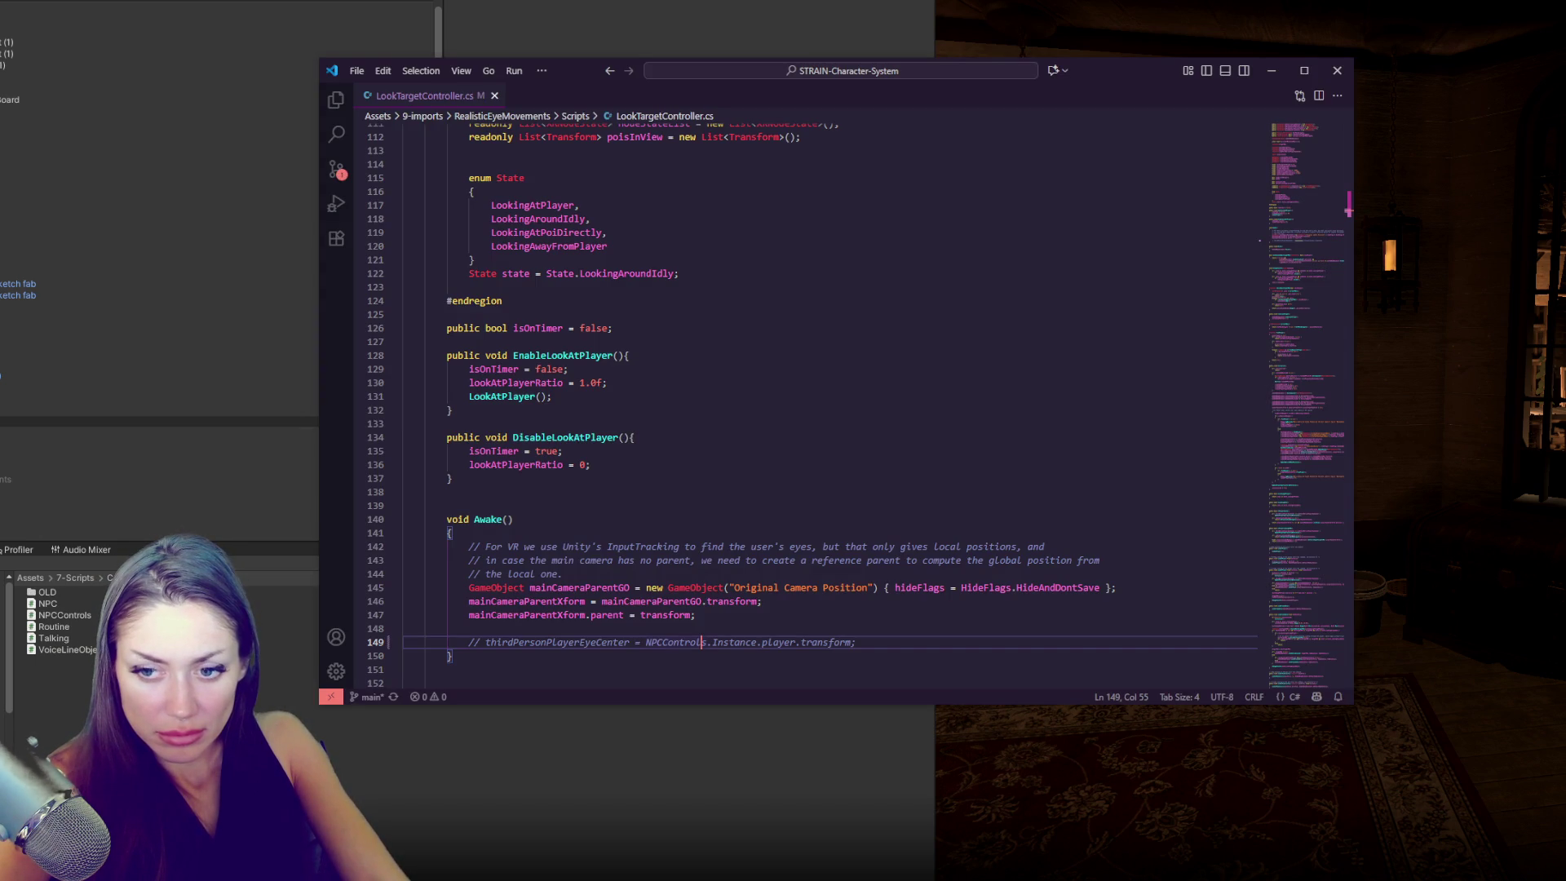
key("alt+Tab")
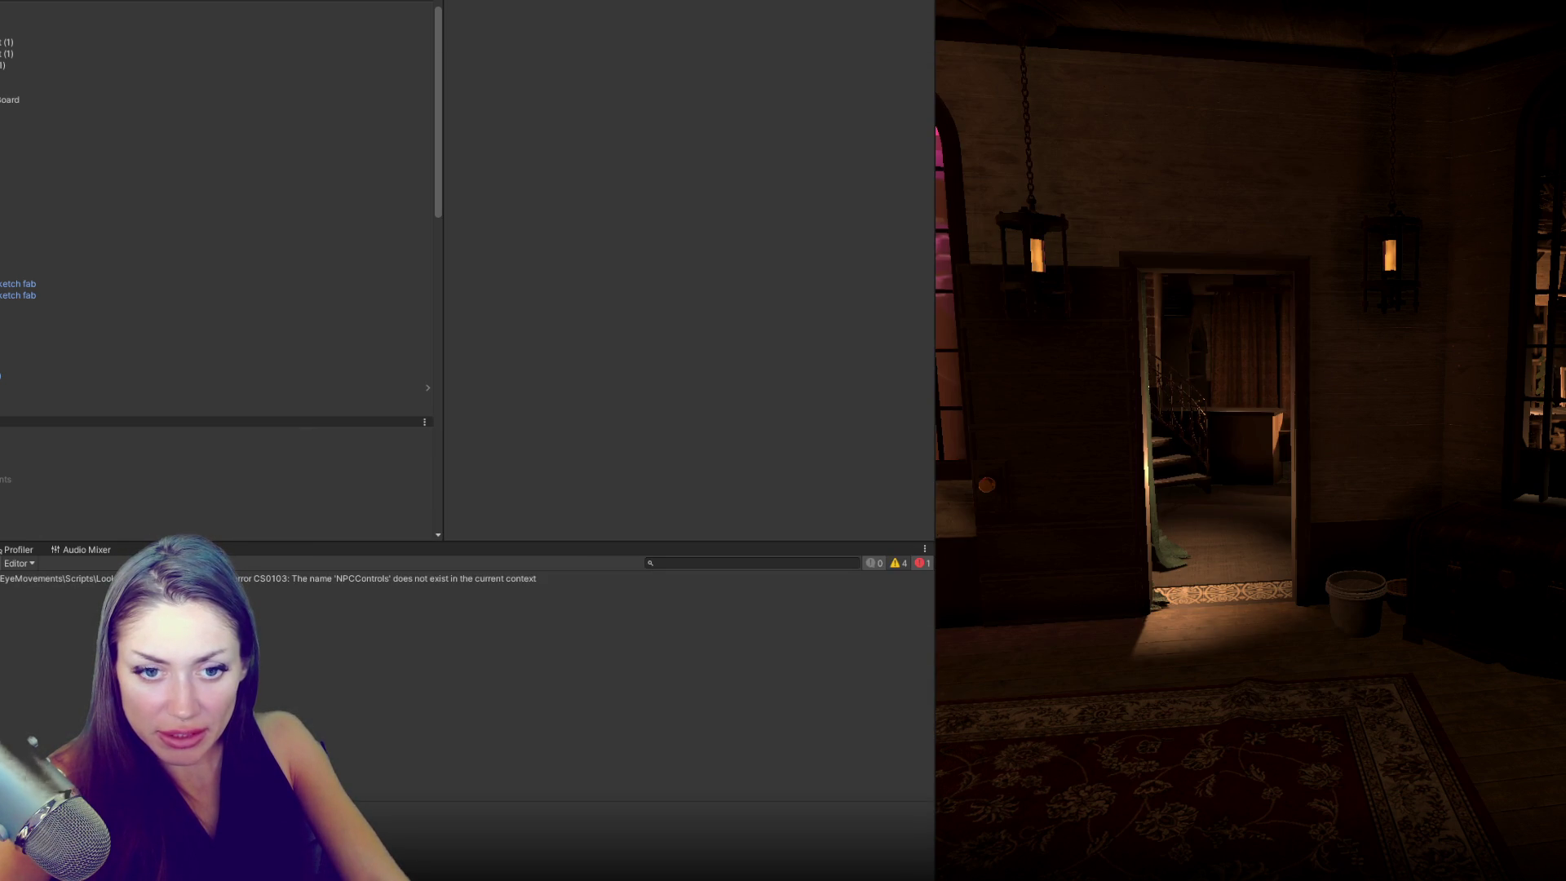
- Open the NPCControls error's source, review the open scripts, and recompile from LookTargetController.cs line 149
double_click(36, 591)
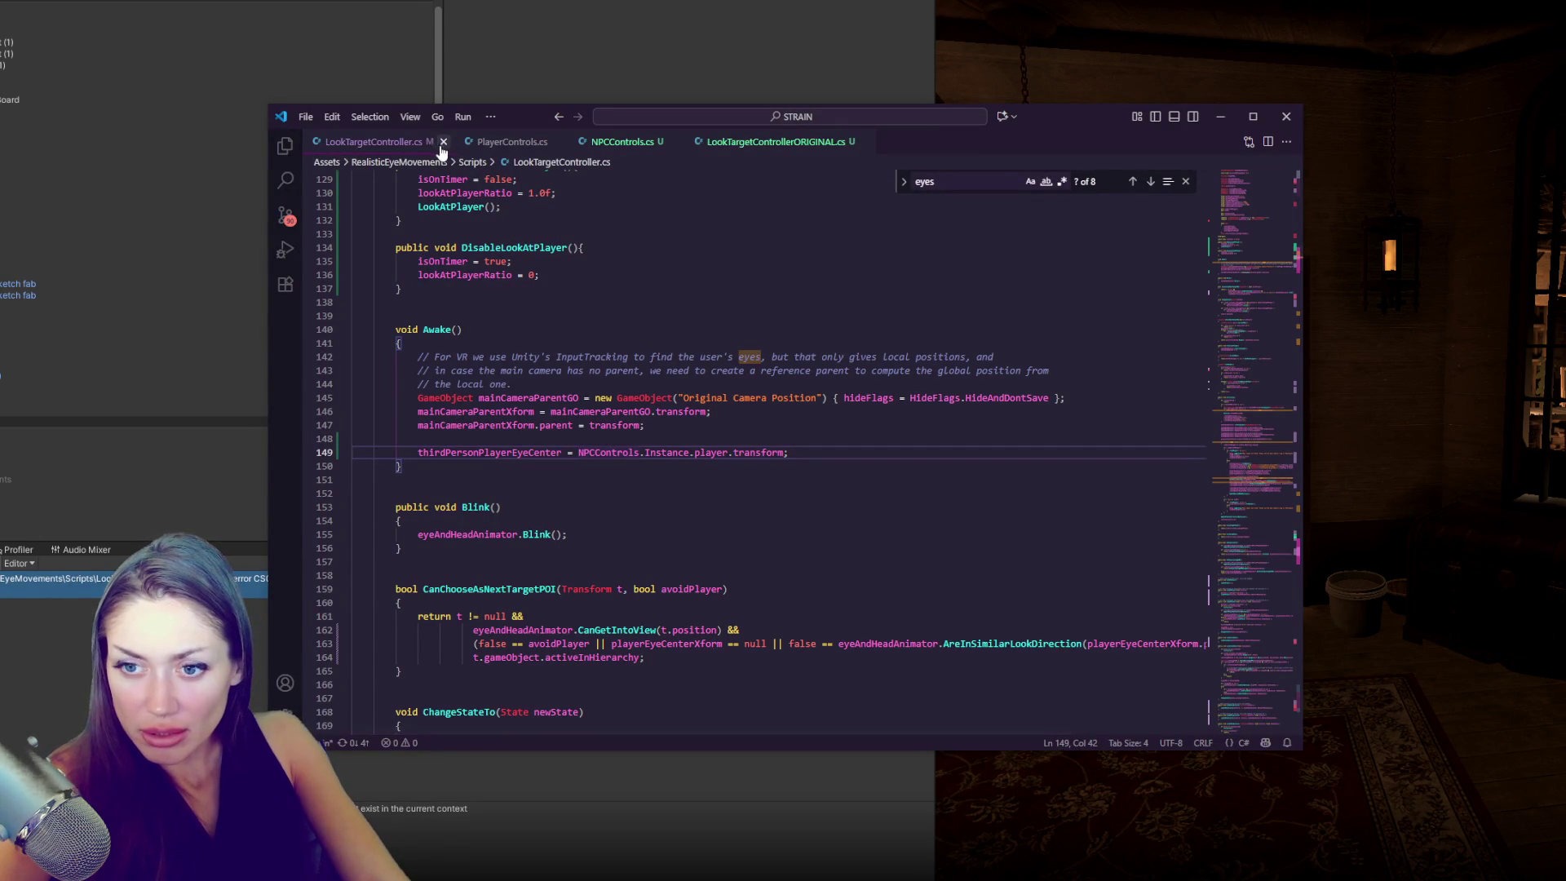
left_click(507, 143)
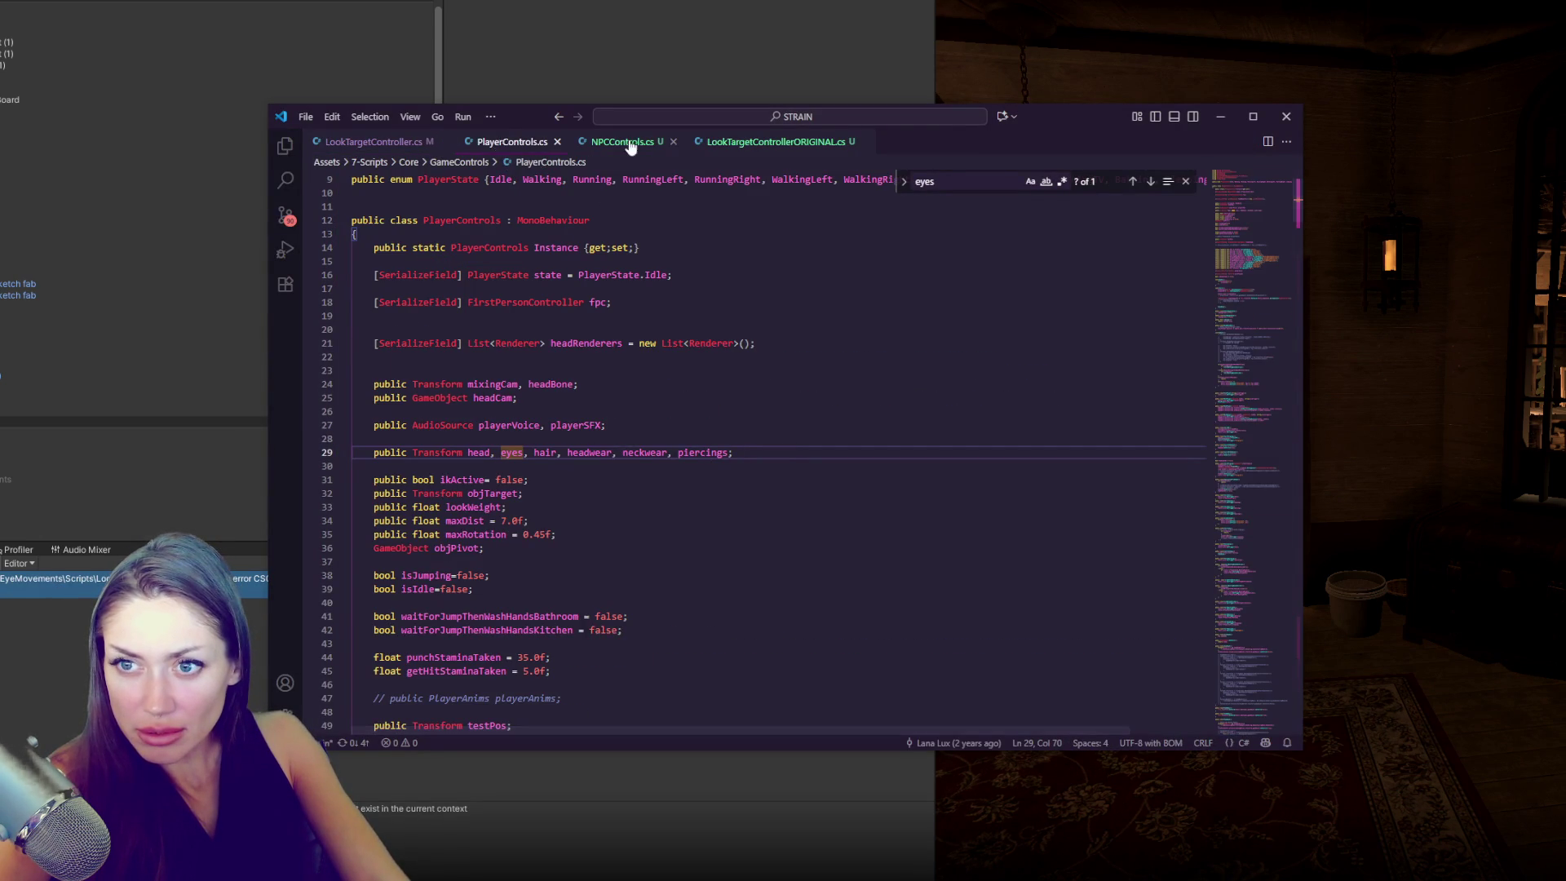
left_click(771, 141)
key("ctrl+a")
left_click(428, 142)
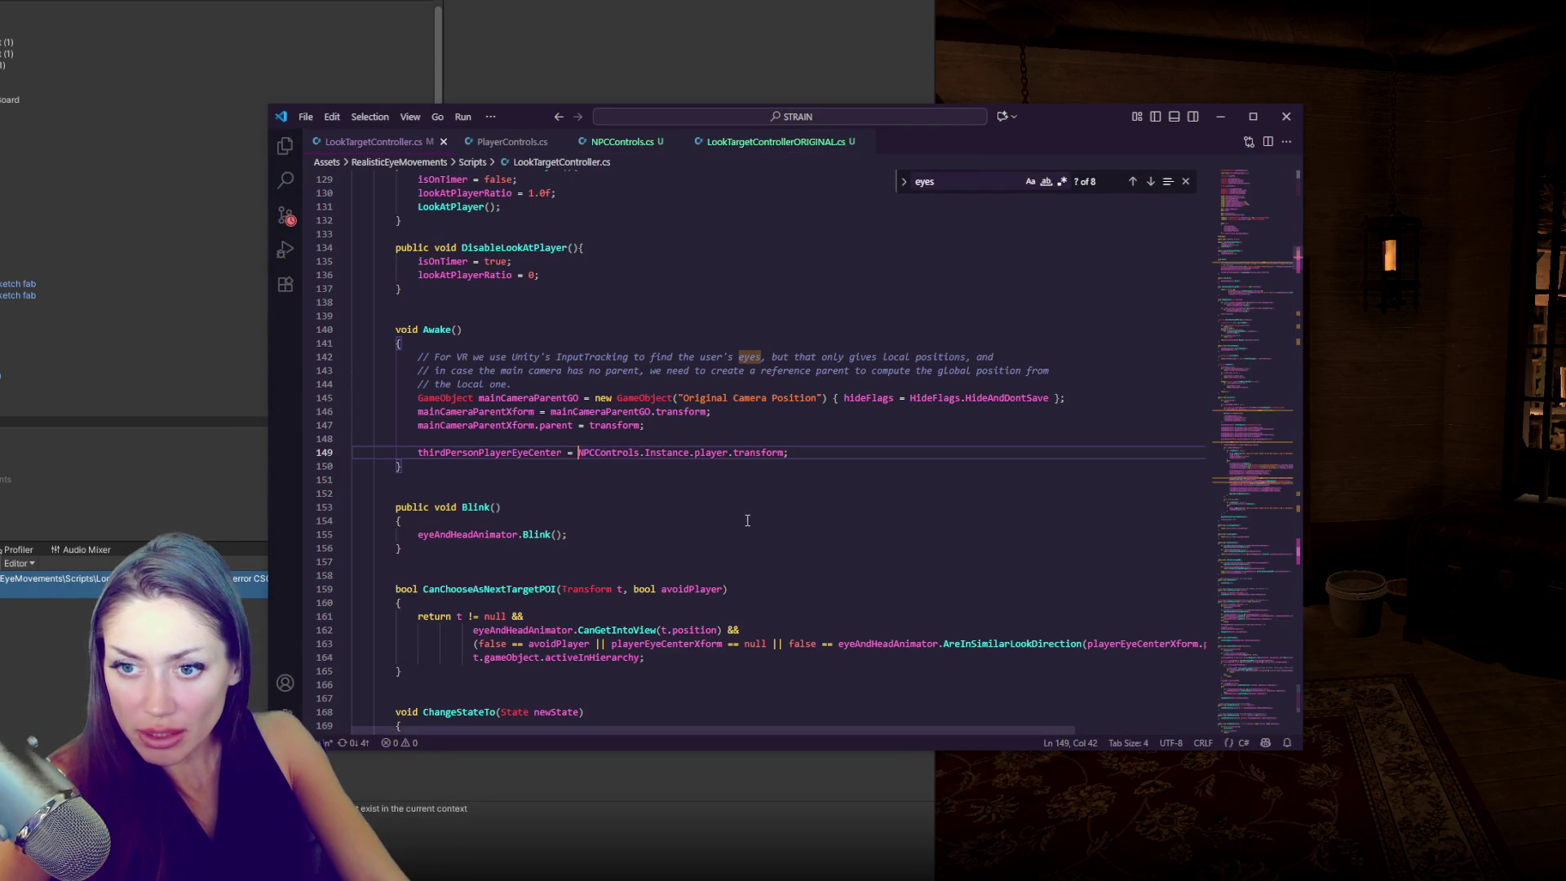
key("alt+Tab")
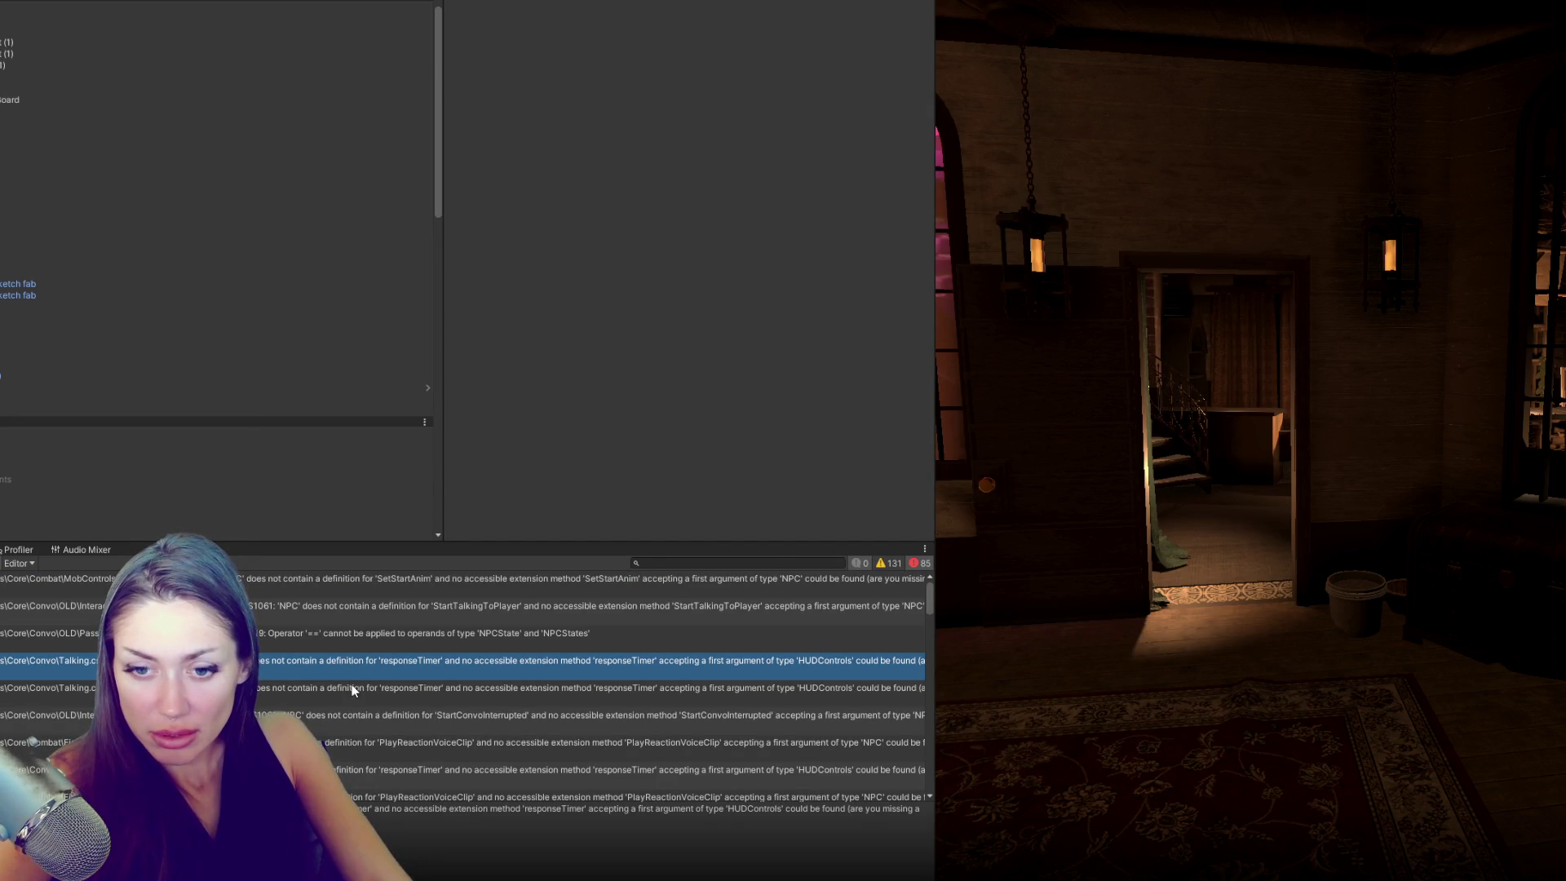
- Open the MobControls error's source, then scroll Unity's error list to the UpdateLookTarget error
double_click(330, 590)
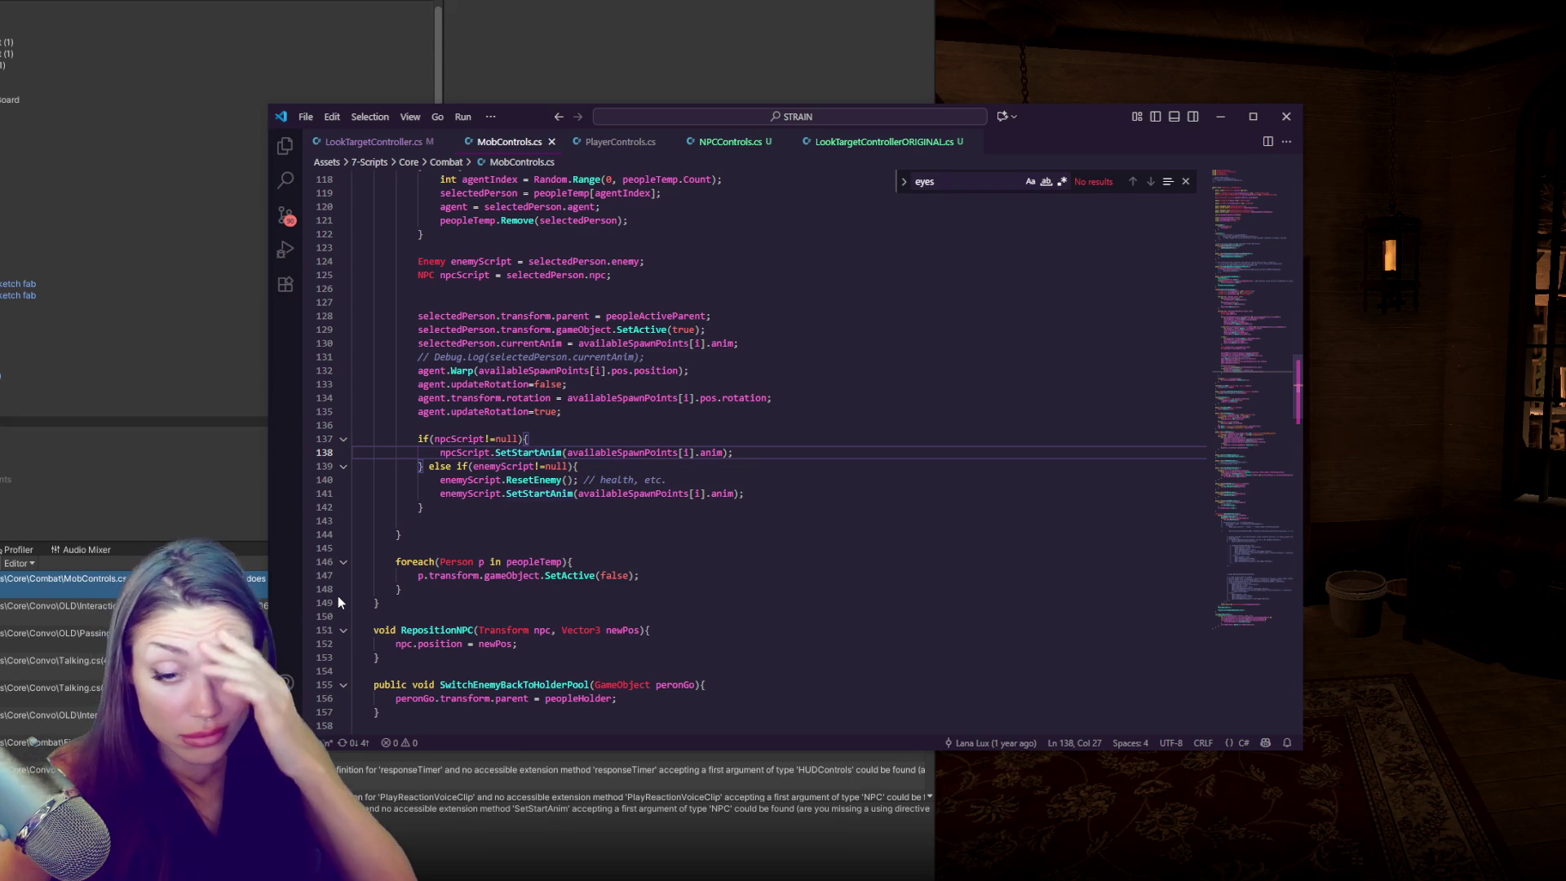
left_click(203, 633)
scroll(383, 683, "down", 10)
scroll(422, 723, "down", 5)
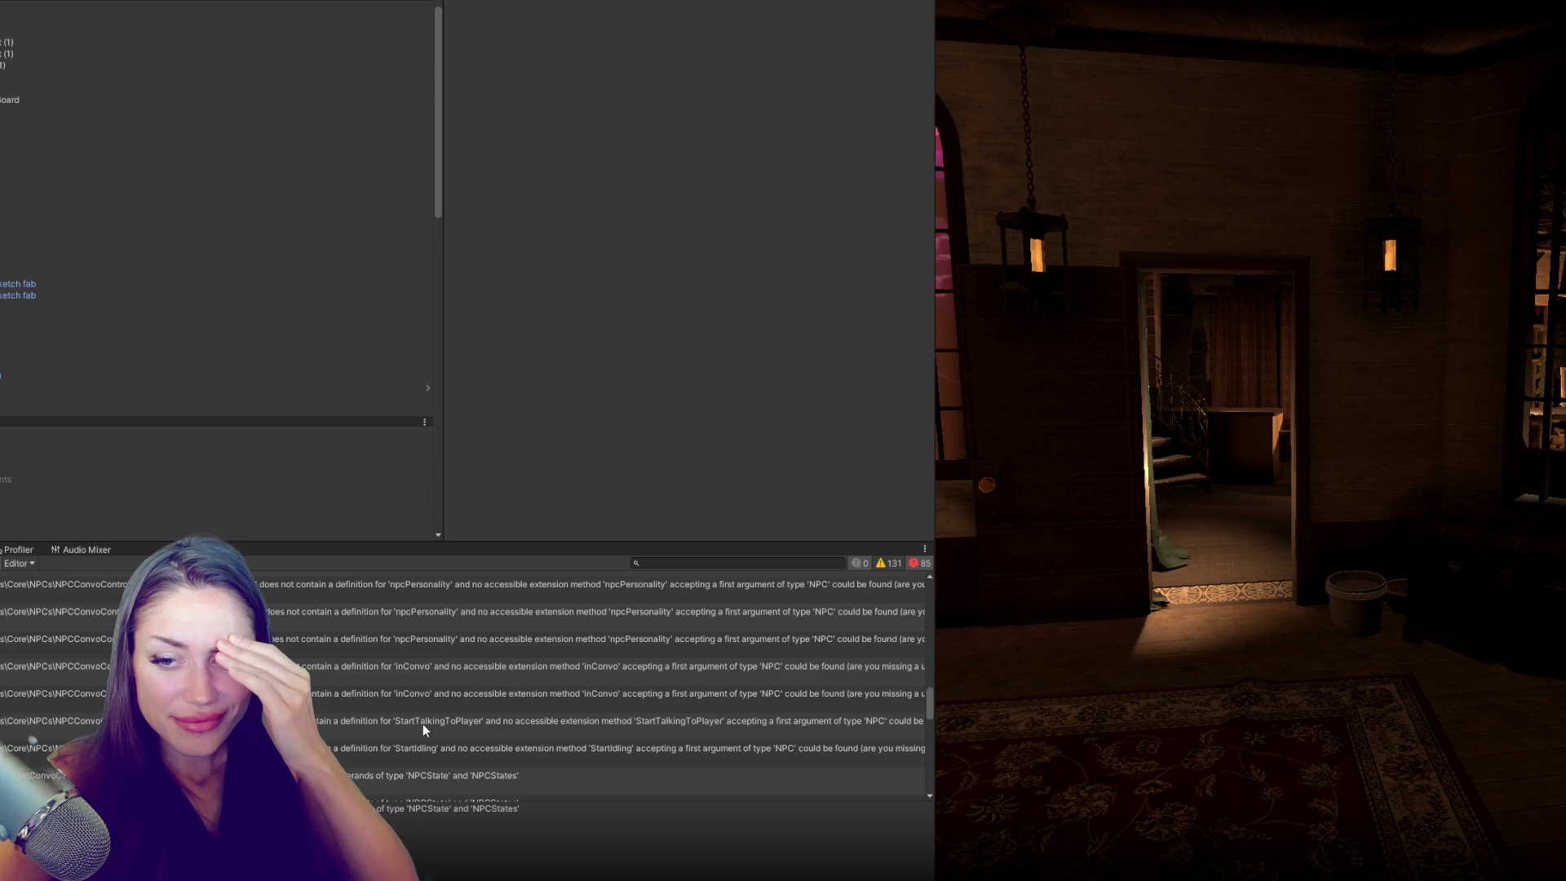
scroll(422, 722, "down", 8)
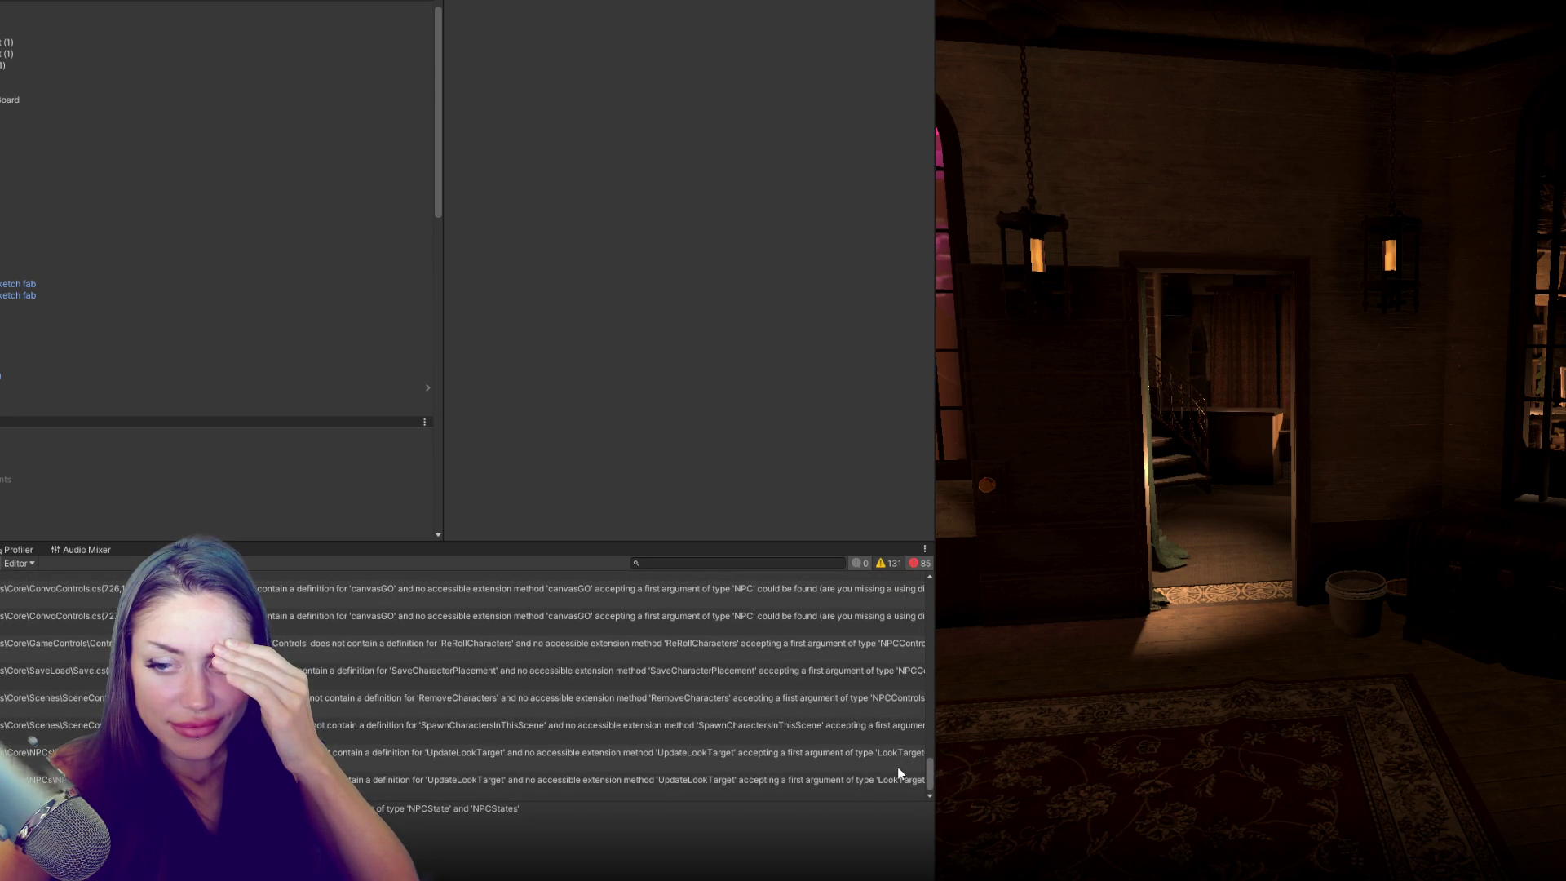
left_click(538, 759)
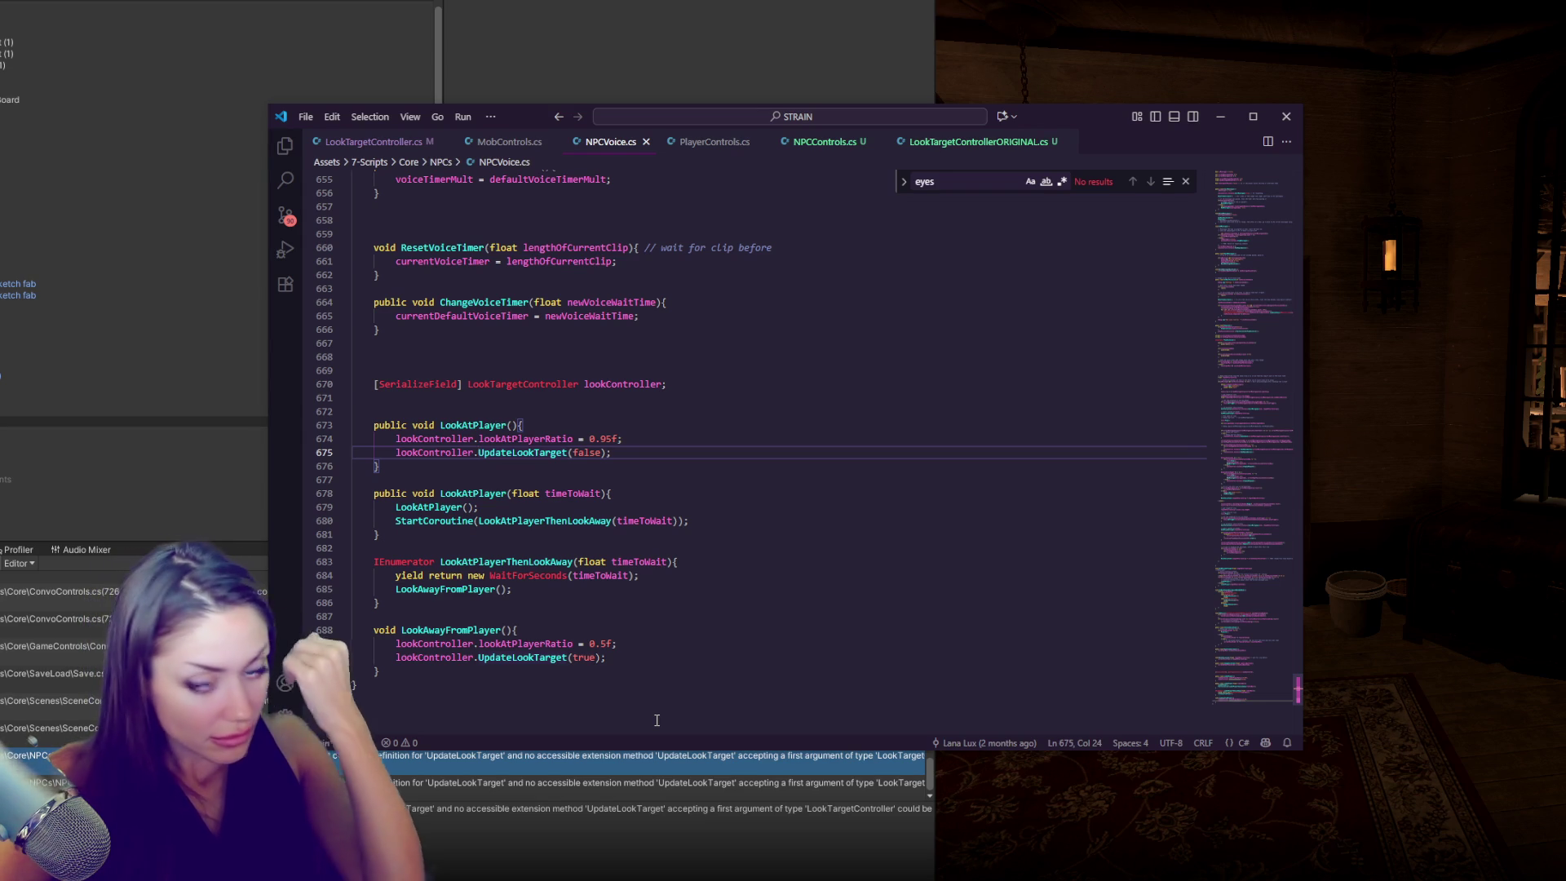
- Comment out all of NPCVoice.cs and switch to Unity to recompile
scroll(816, 653, "up", 6)
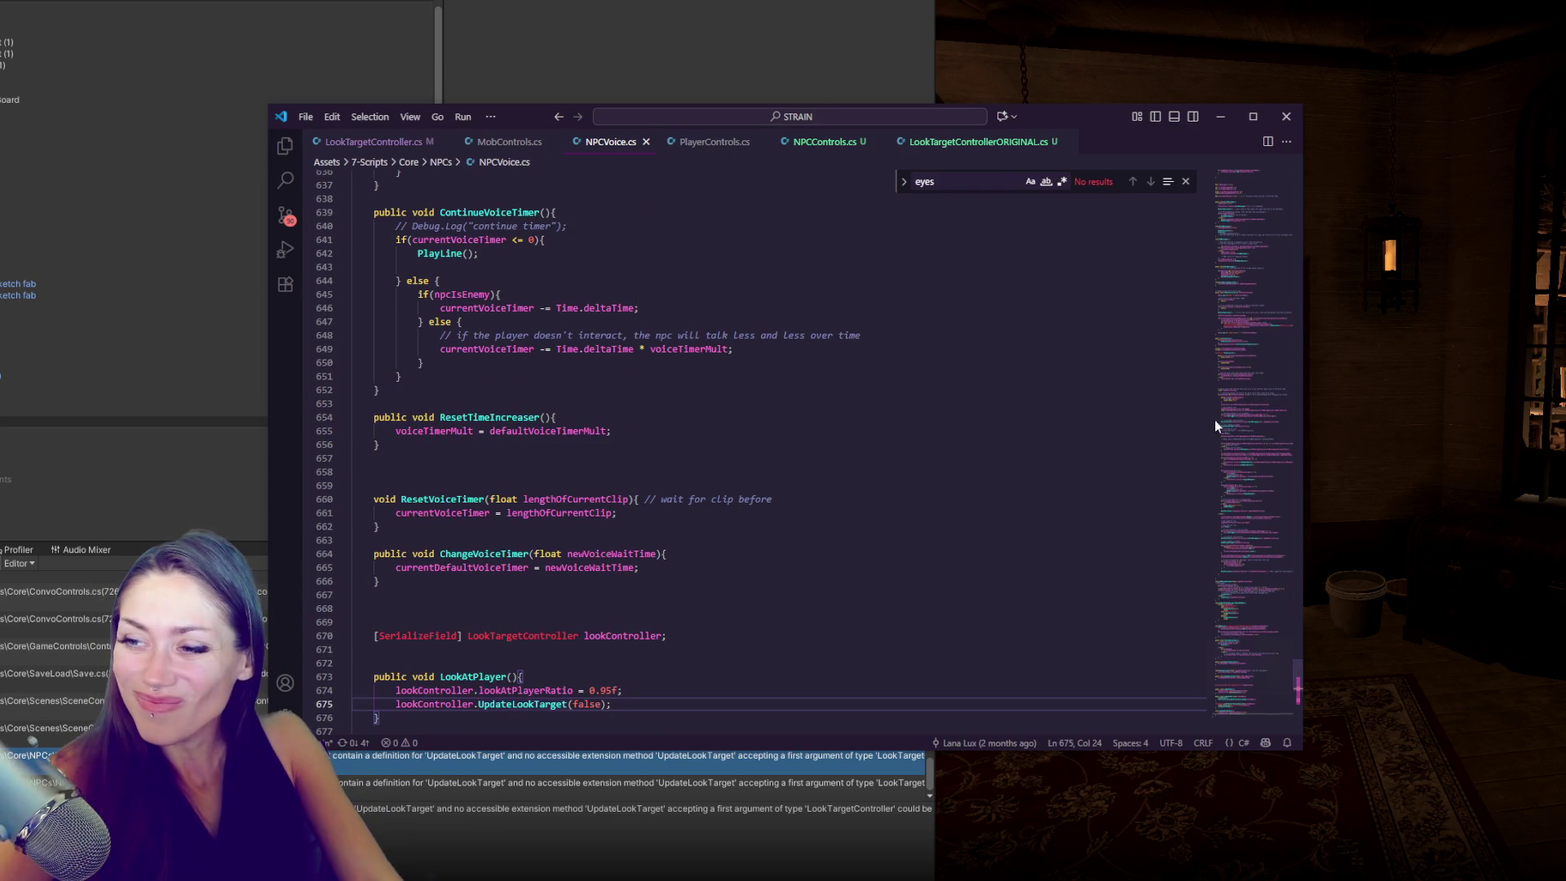
key("ctrl+Home")
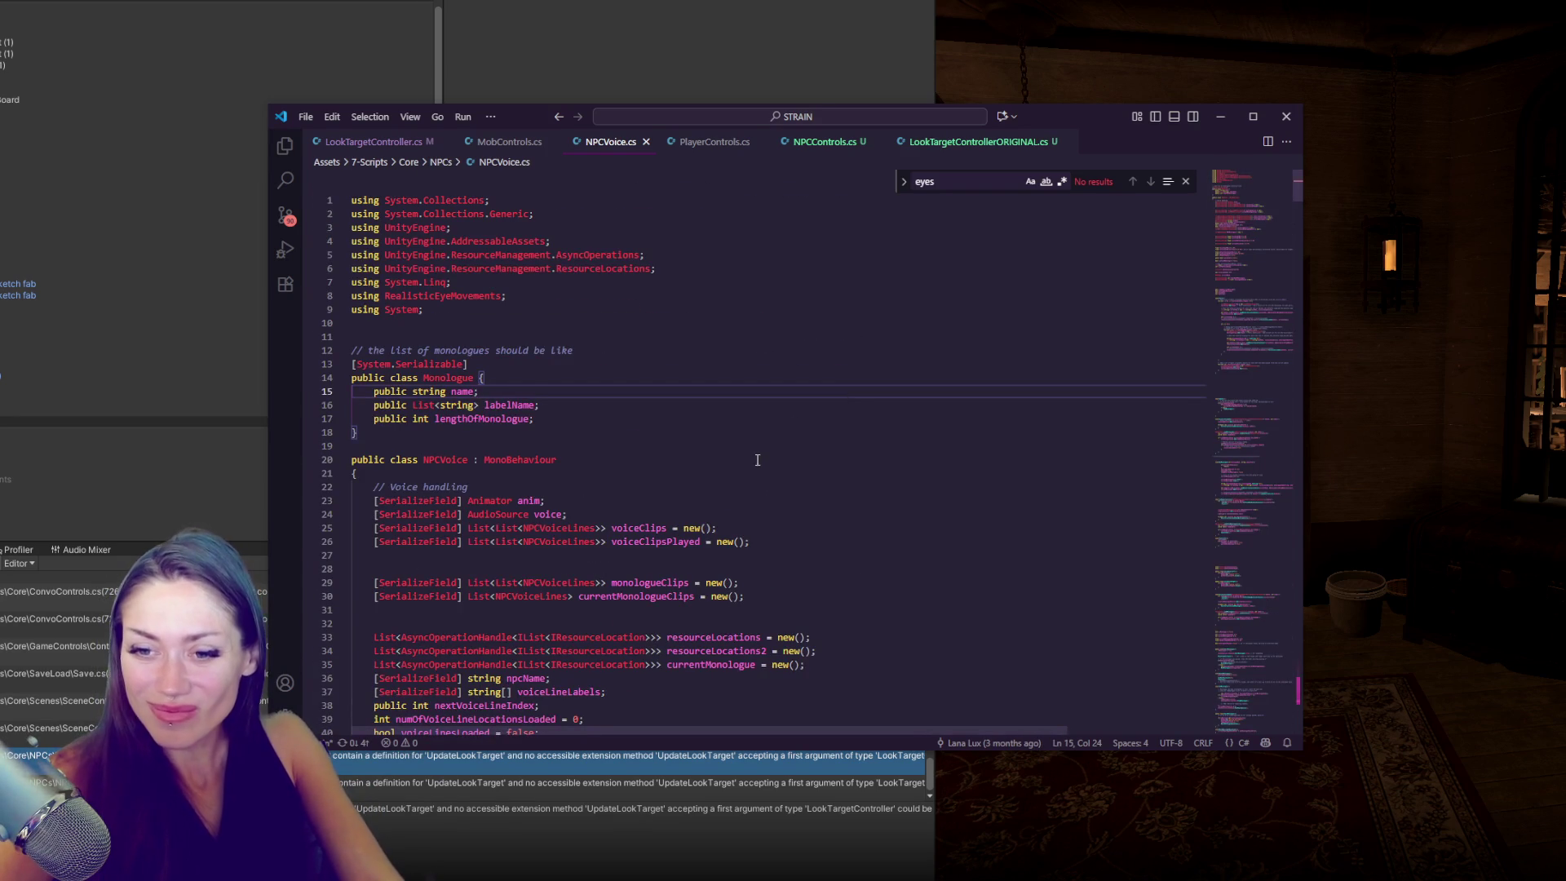
key("ctrl+a")
key("ctrl+slash")
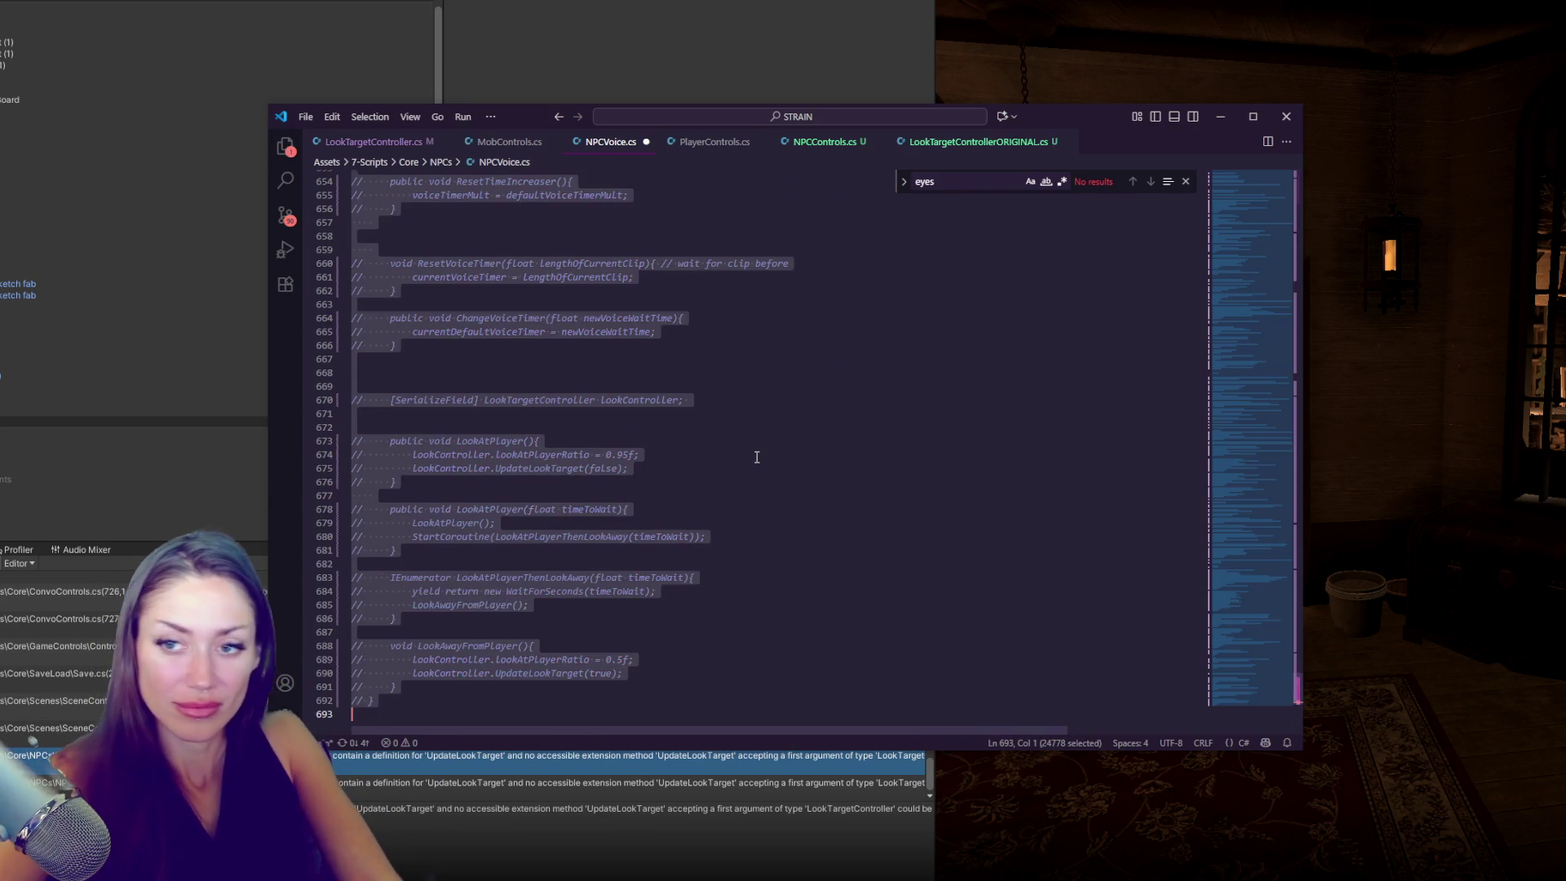
key("alt+Tab")
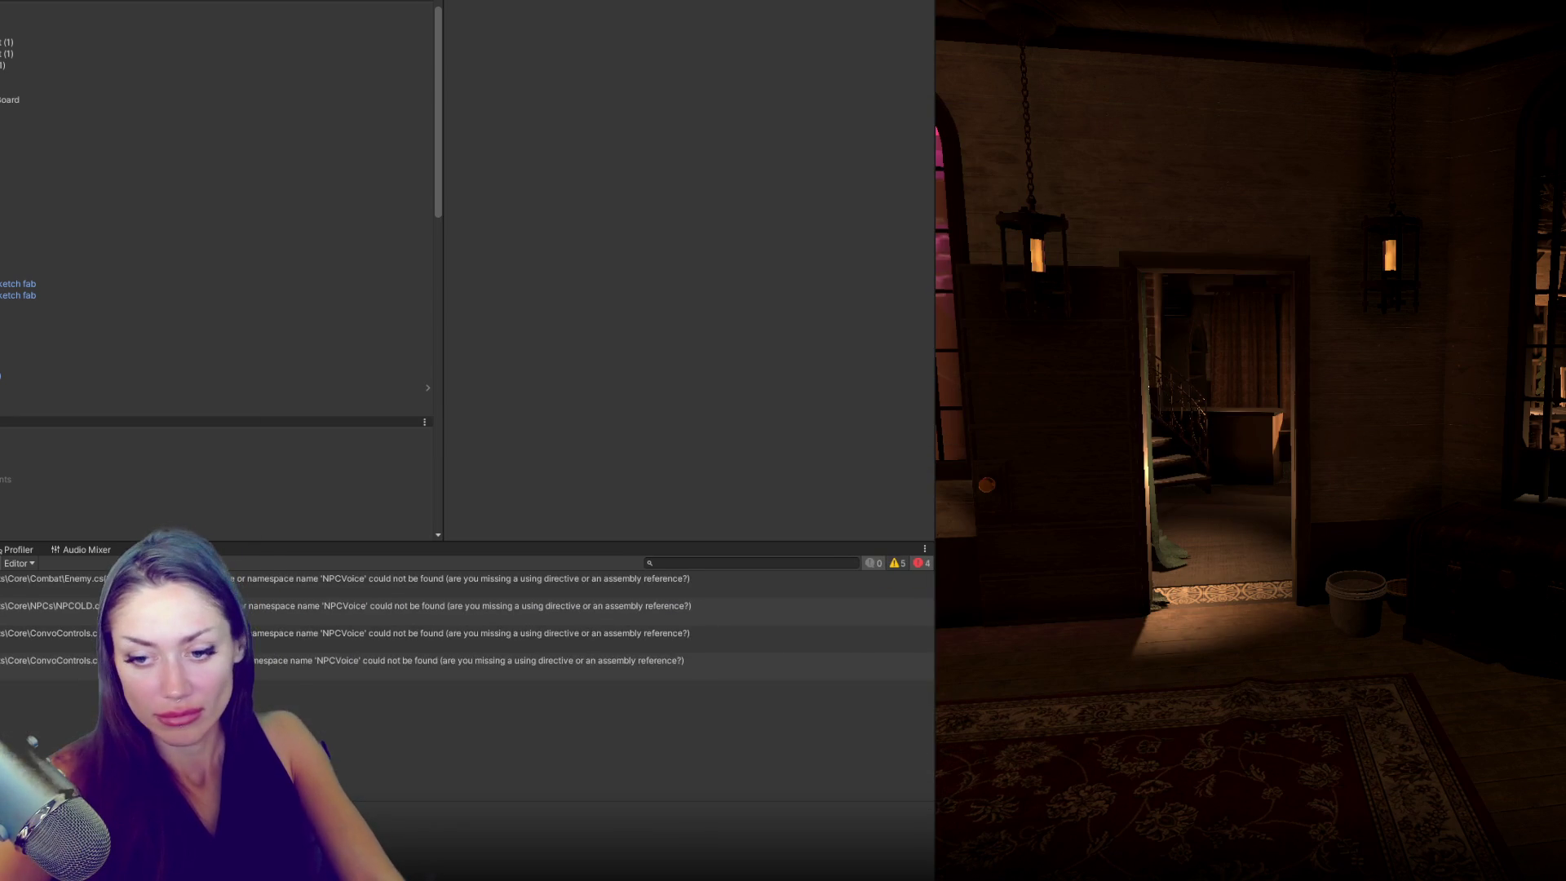
- Open Enemy.cs from its NPCVoice error, comment out the whole file, and save
double_click(324, 585)
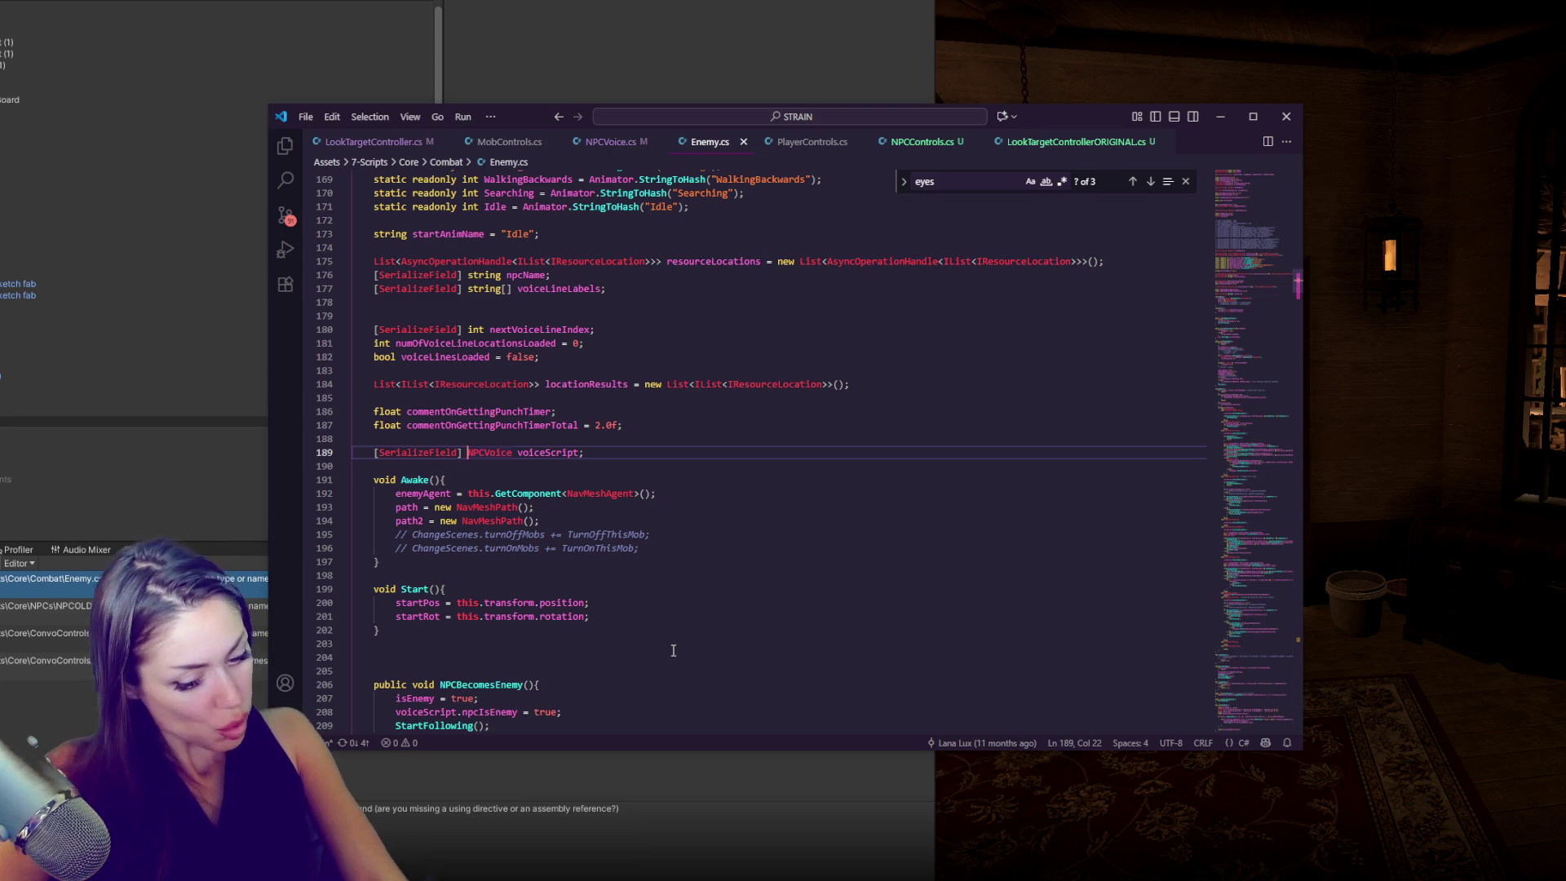
key("ctrl+a")
key("ctrl+slash")
key("ctrl+s")
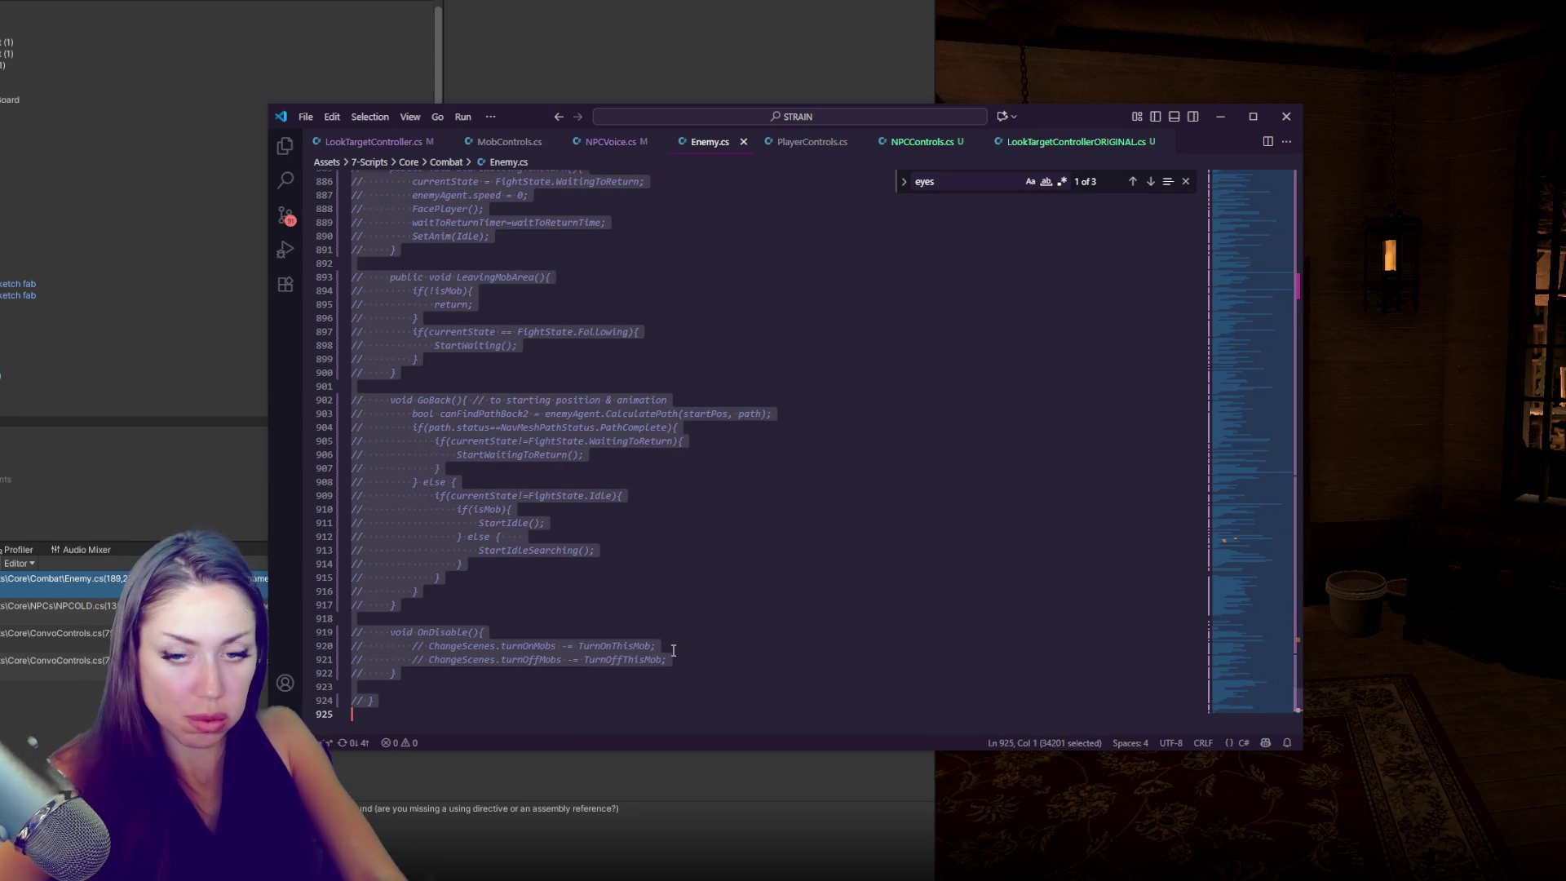
key("alt+Tab")
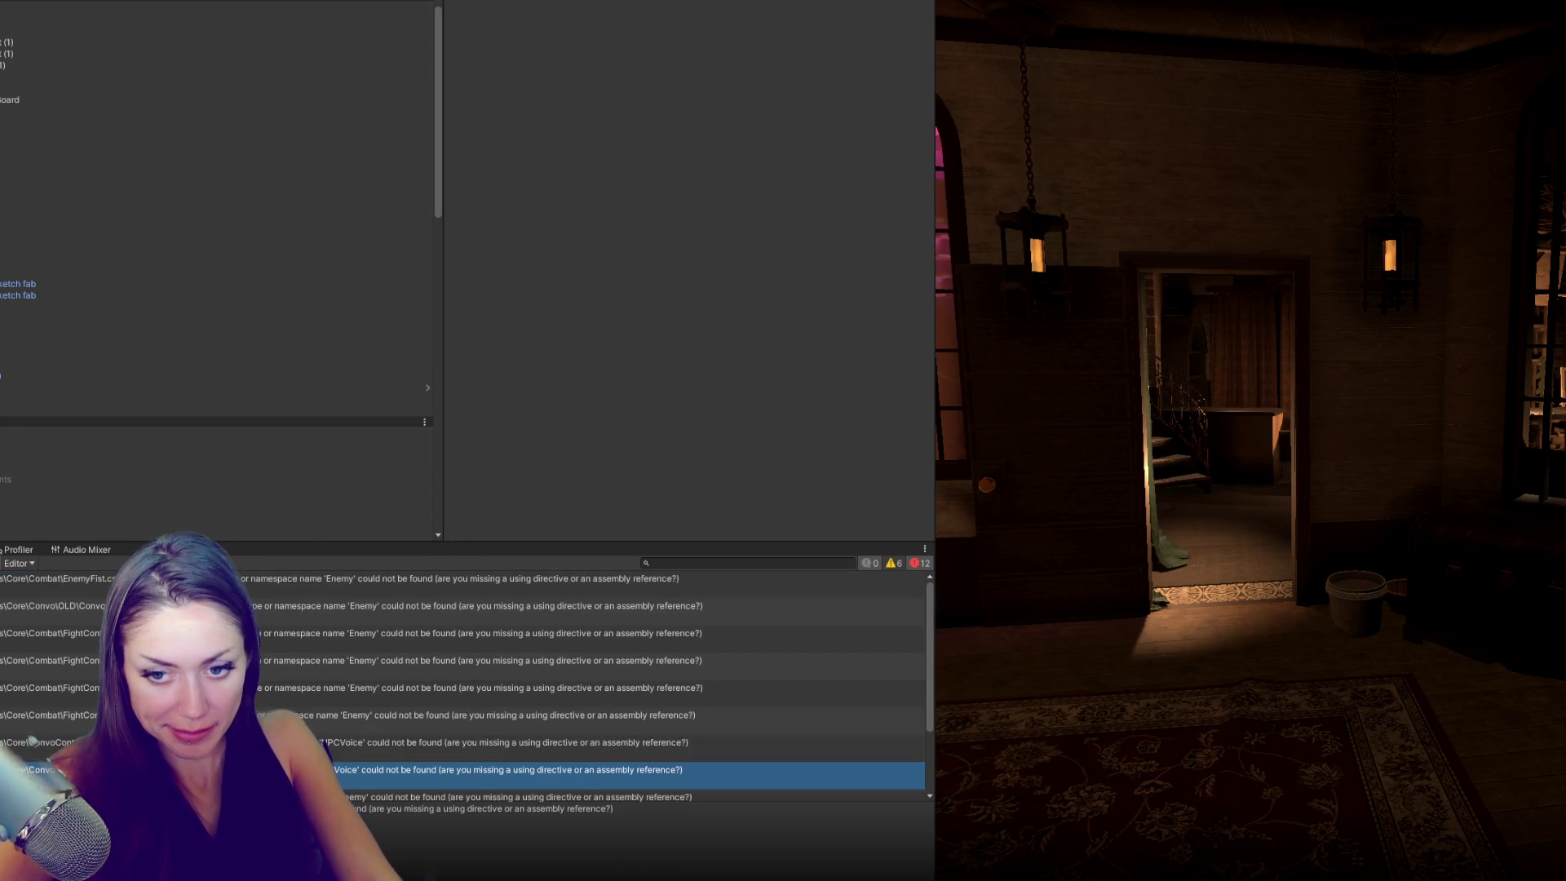
- Open EnemyFist from its console error, then uncomment Enemy.cs's final closing brace
double_click(295, 597)
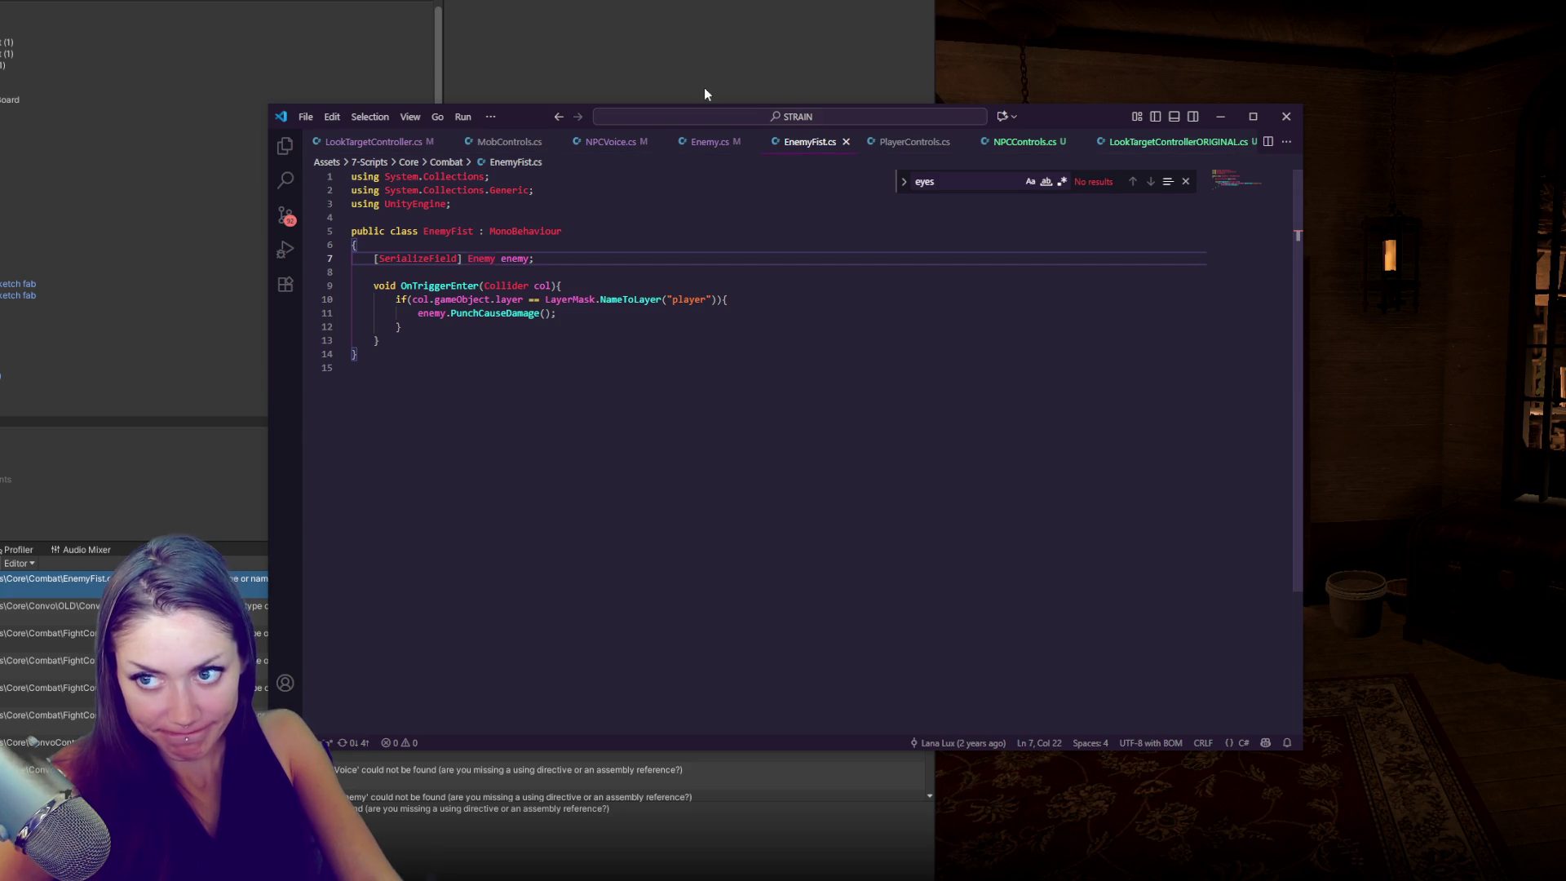
left_click(710, 142)
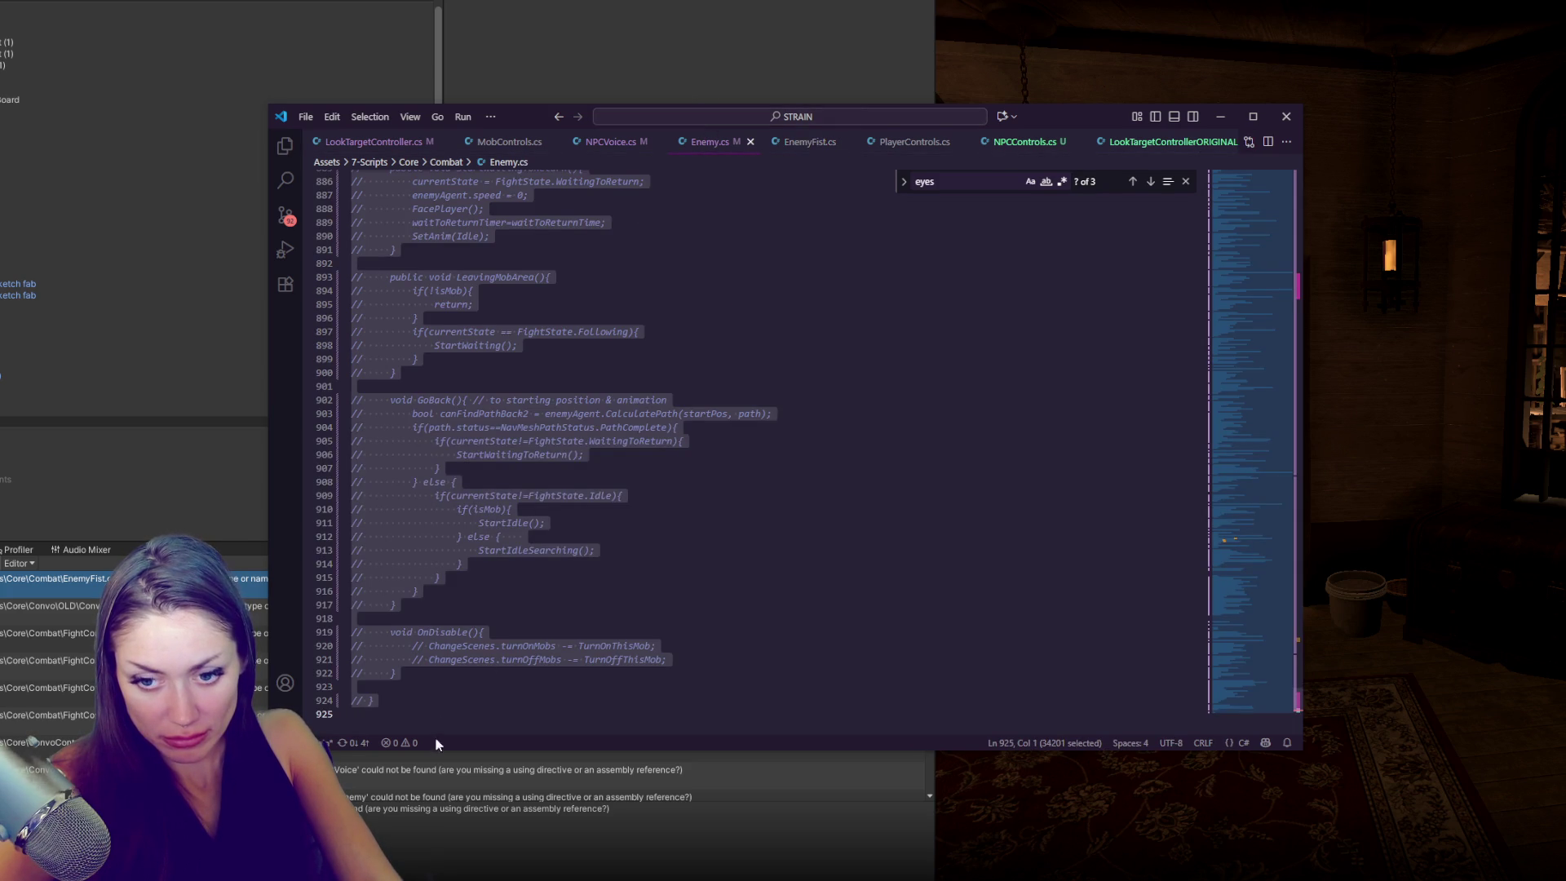
scroll(448, 612, "down", 3)
left_click(455, 556)
key("ctrl+slash")
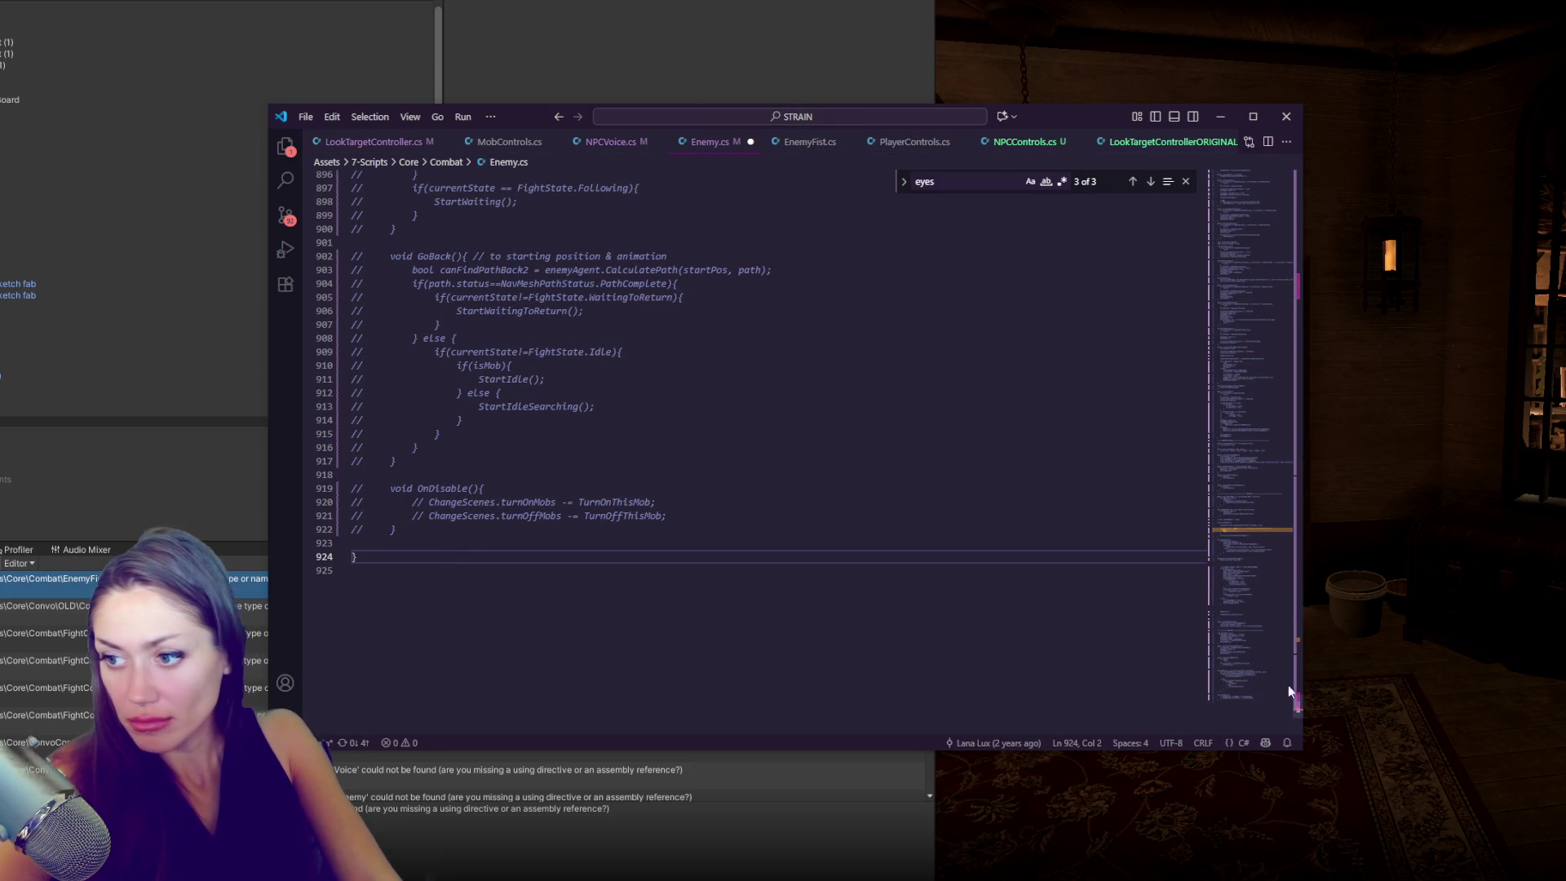
- Select the first 17 lines of Enemy.cs, then scroll down to the end of the Start method
left_click_drag(1251, 678, 1305, 135)
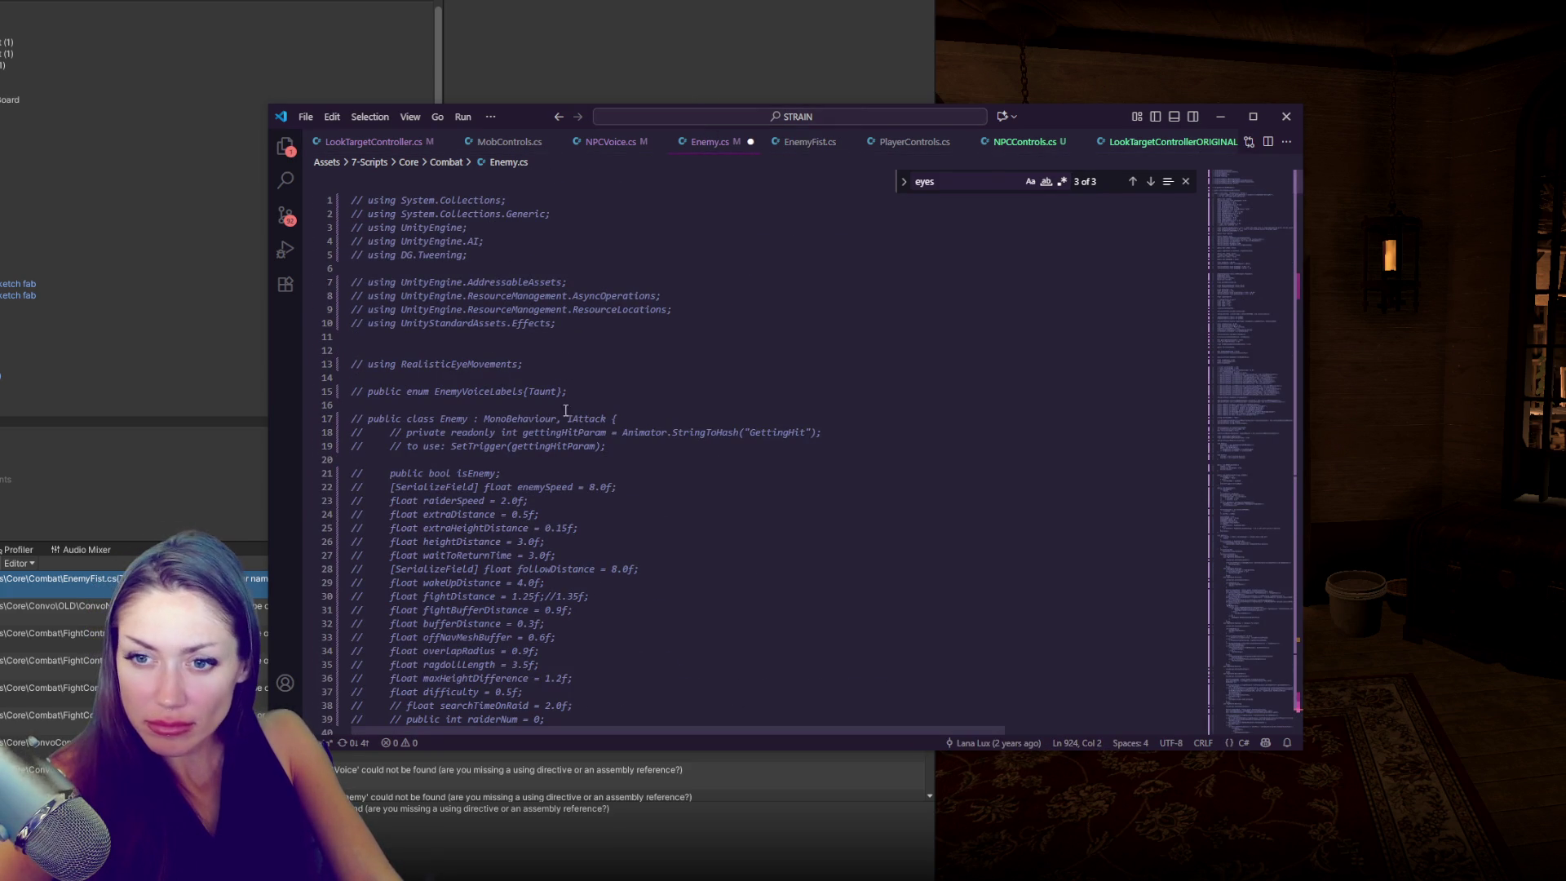
left_click_drag(618, 420, 345, 77)
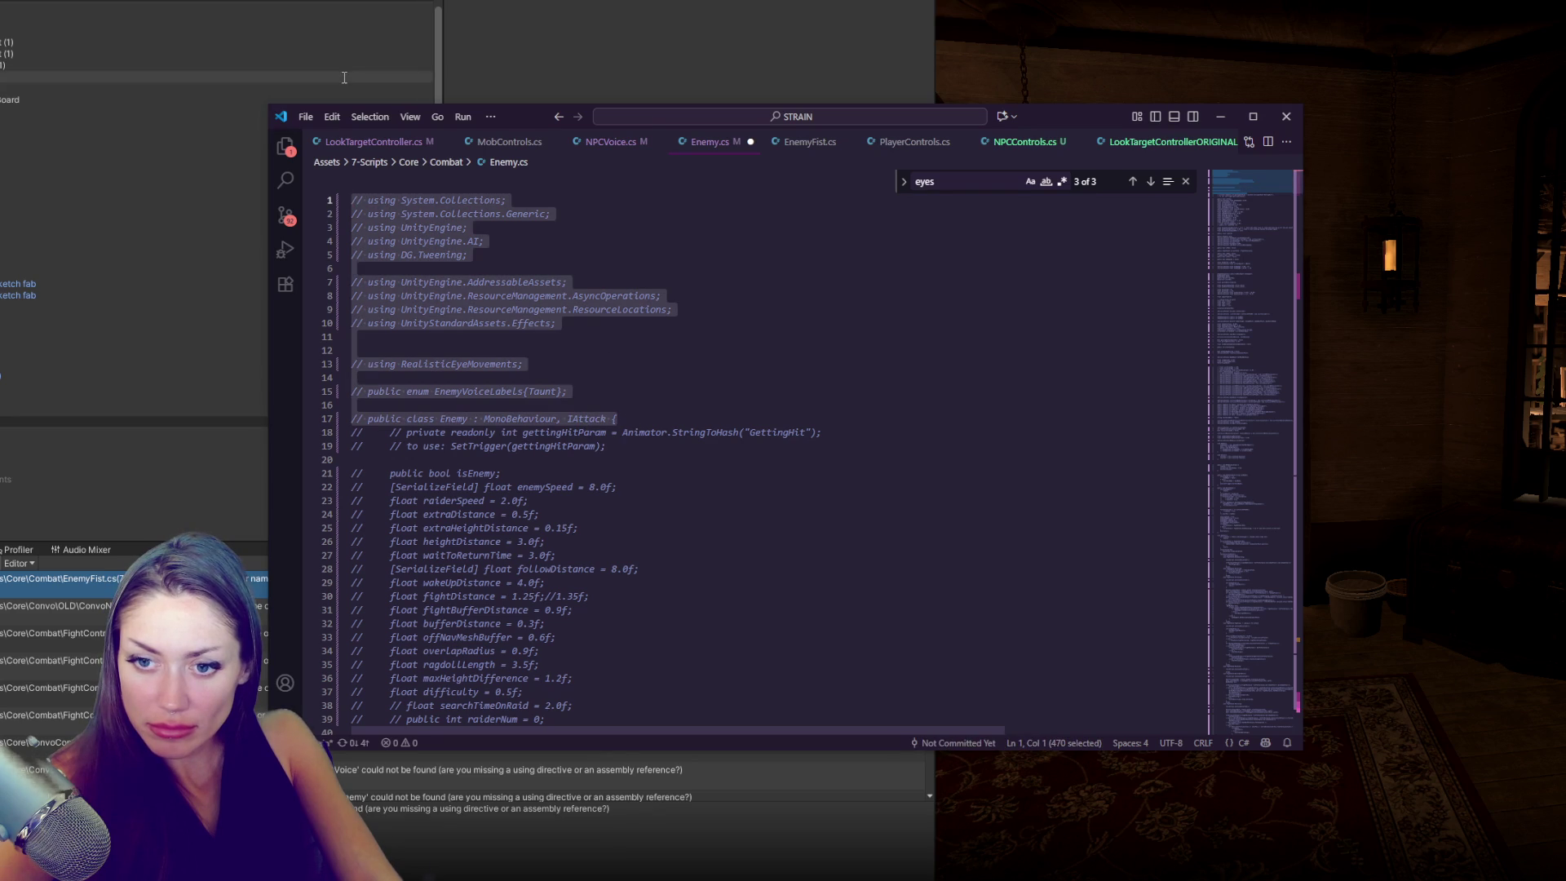
scroll(566, 317, "down", 5)
scroll(569, 330, "down", 20)
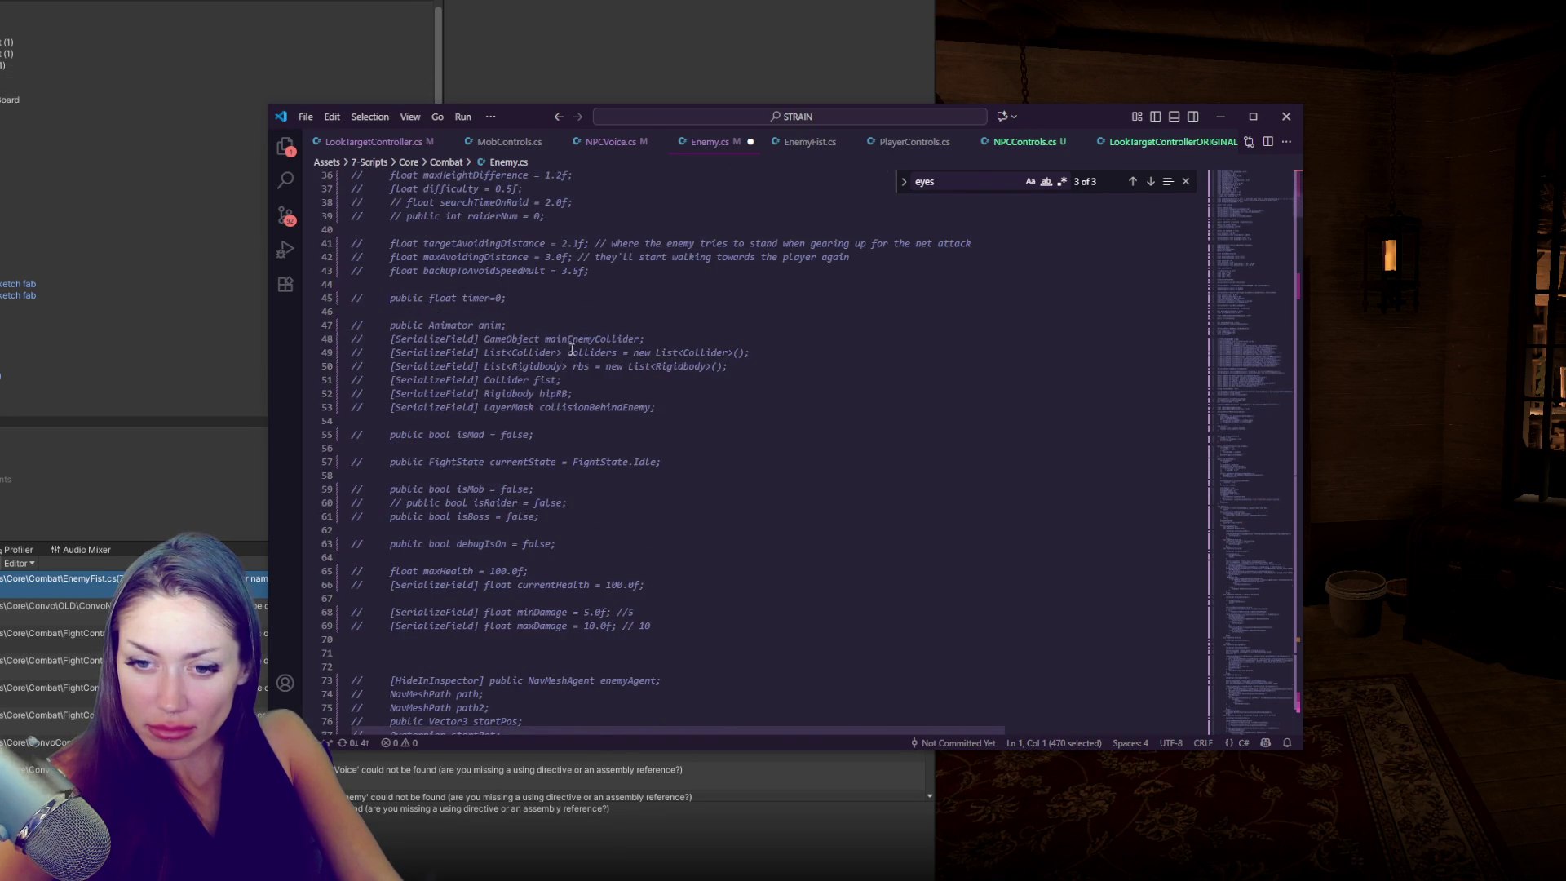
scroll(594, 467, "down", 17)
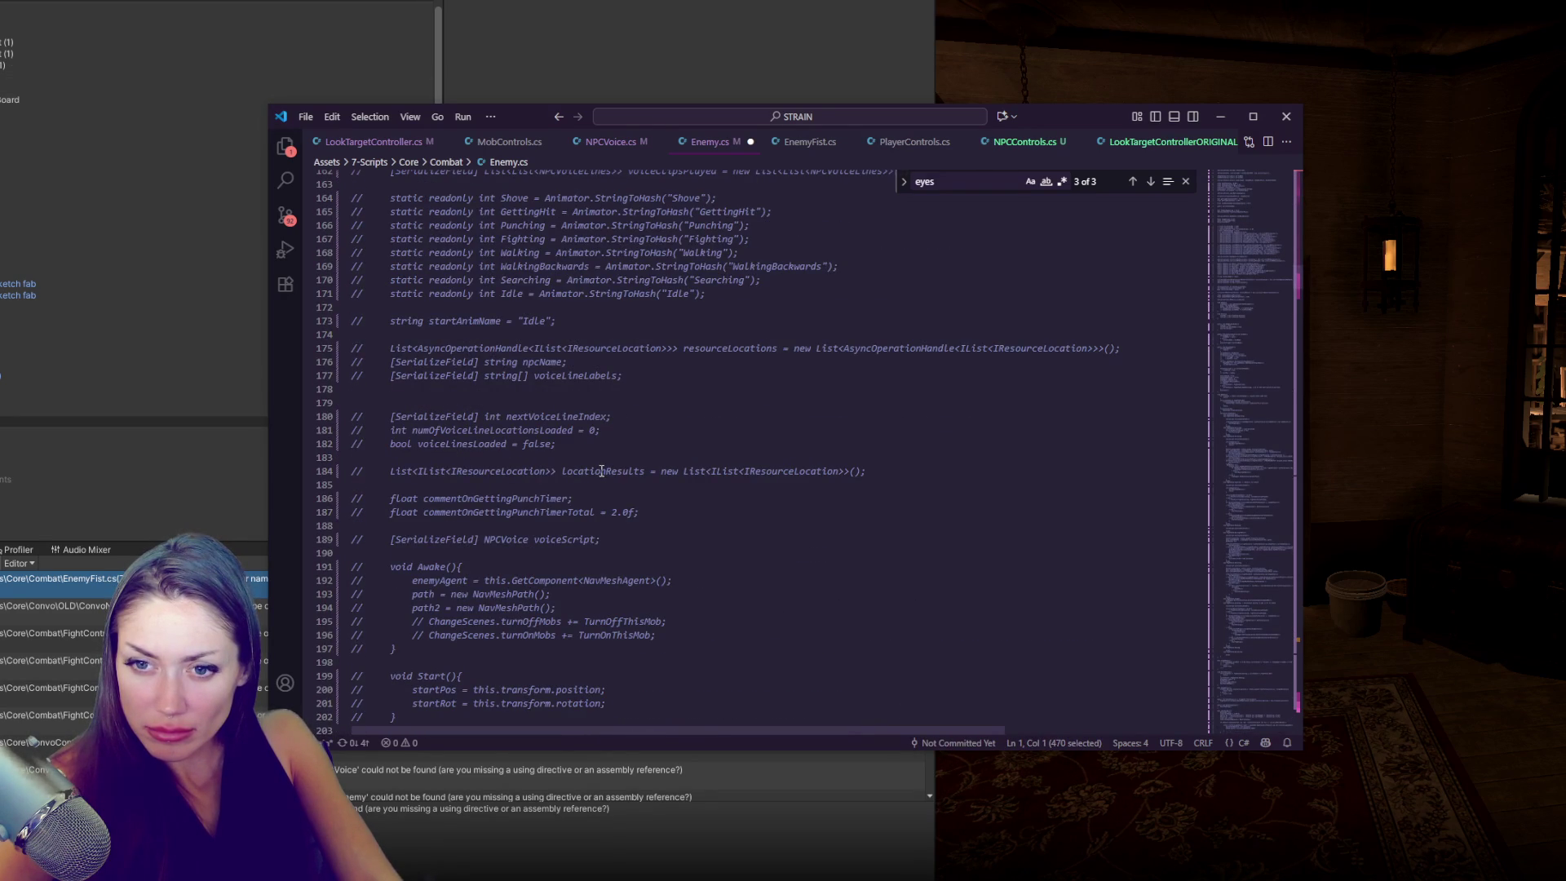
scroll(601, 471, "down", 6)
left_click(601, 483)
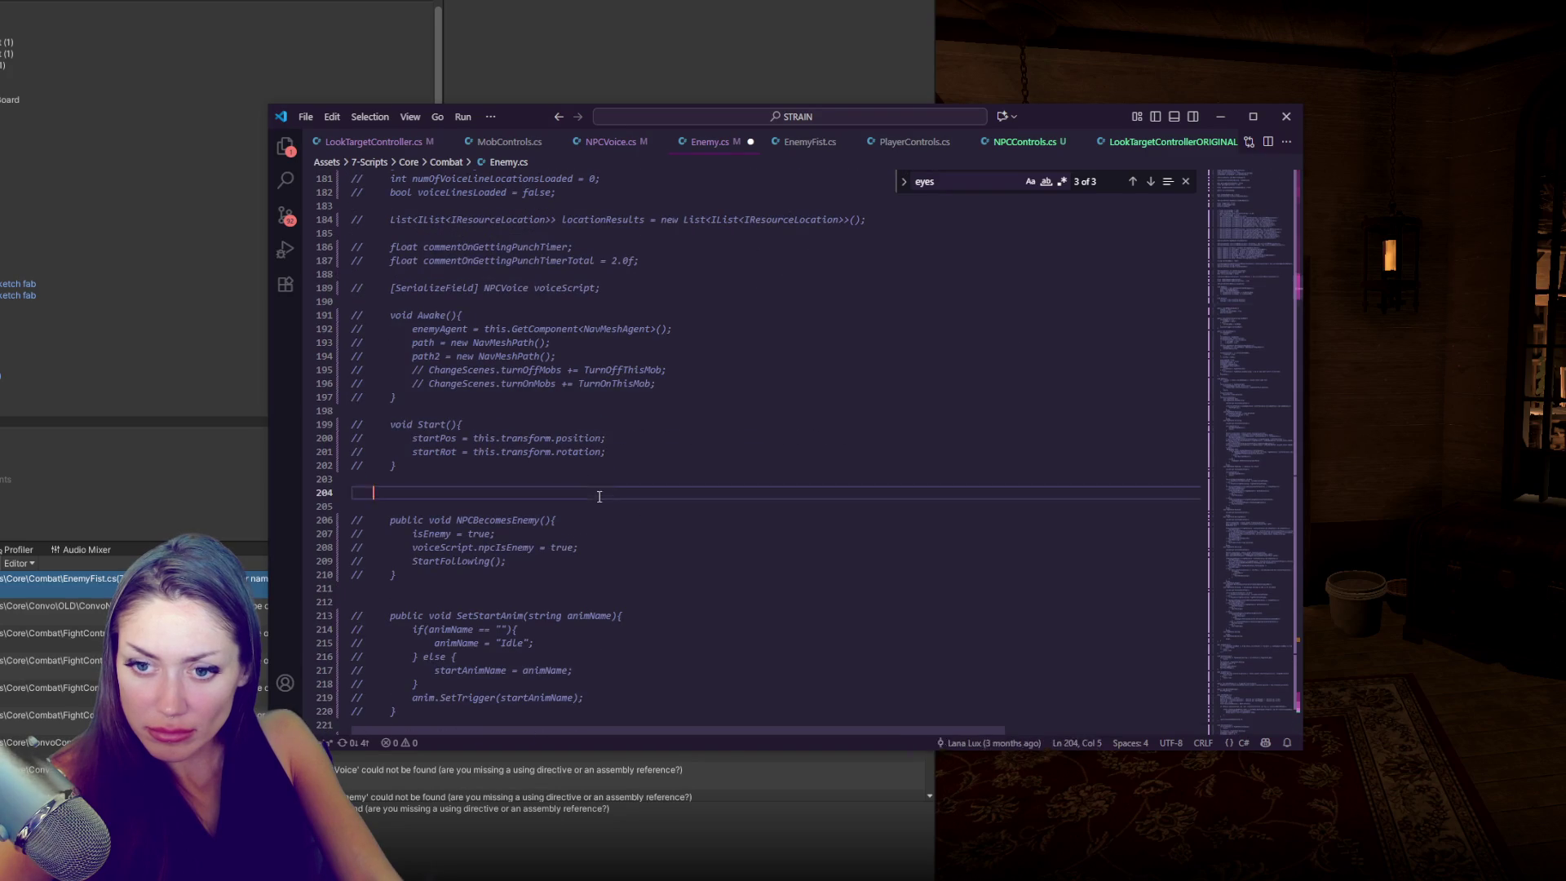
- Uncomment Enemy.cs lines 1–203 and 206 to the end, leaving the last brace, and save
key("ctrl+shift+Home")
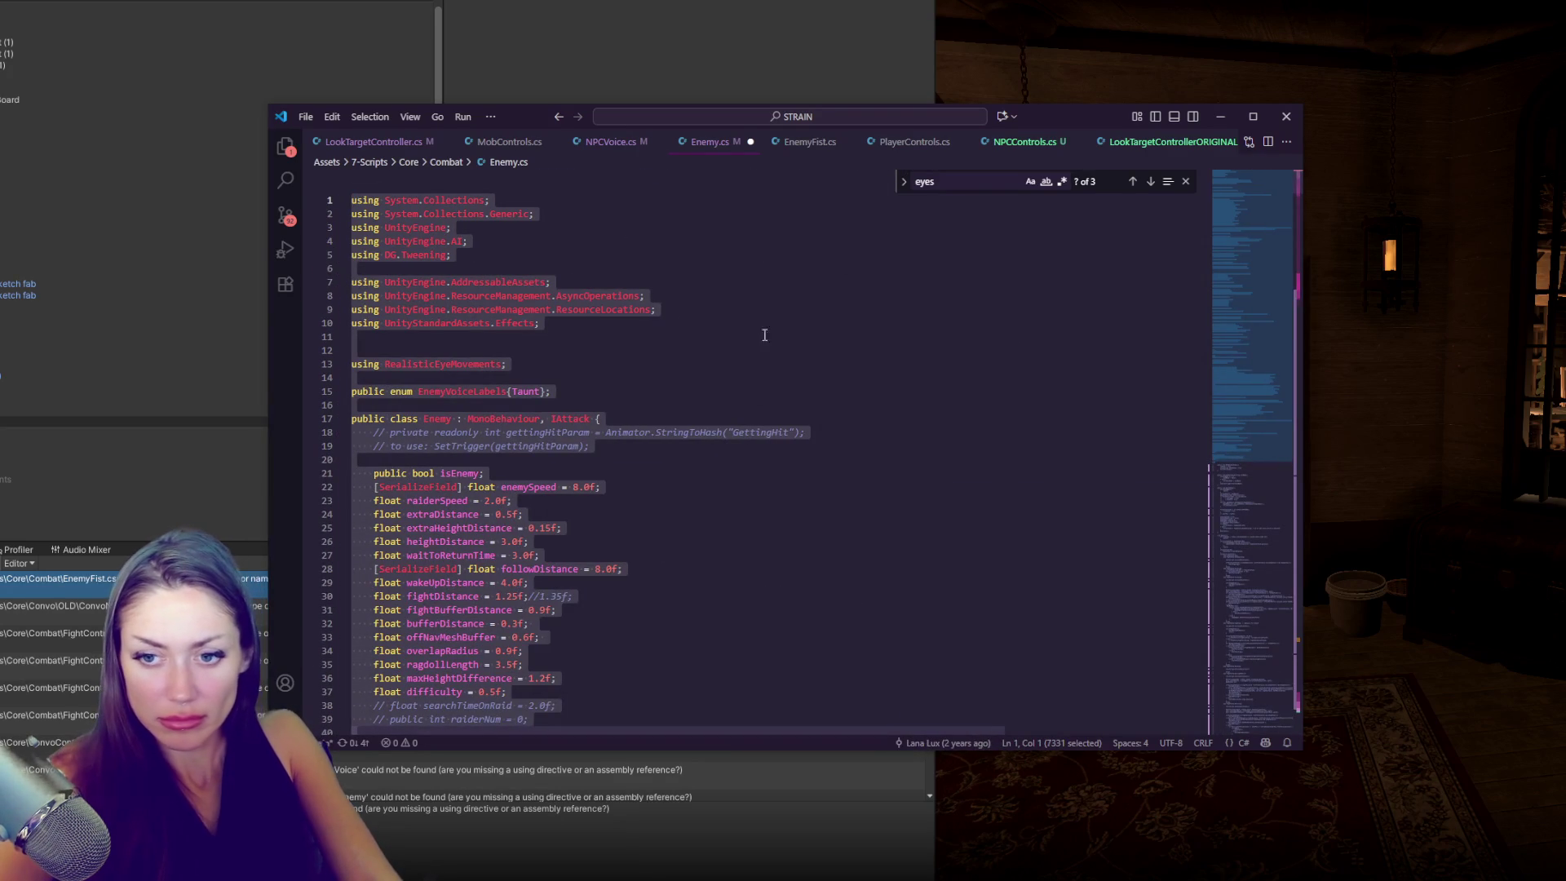
key("alt+Tab")
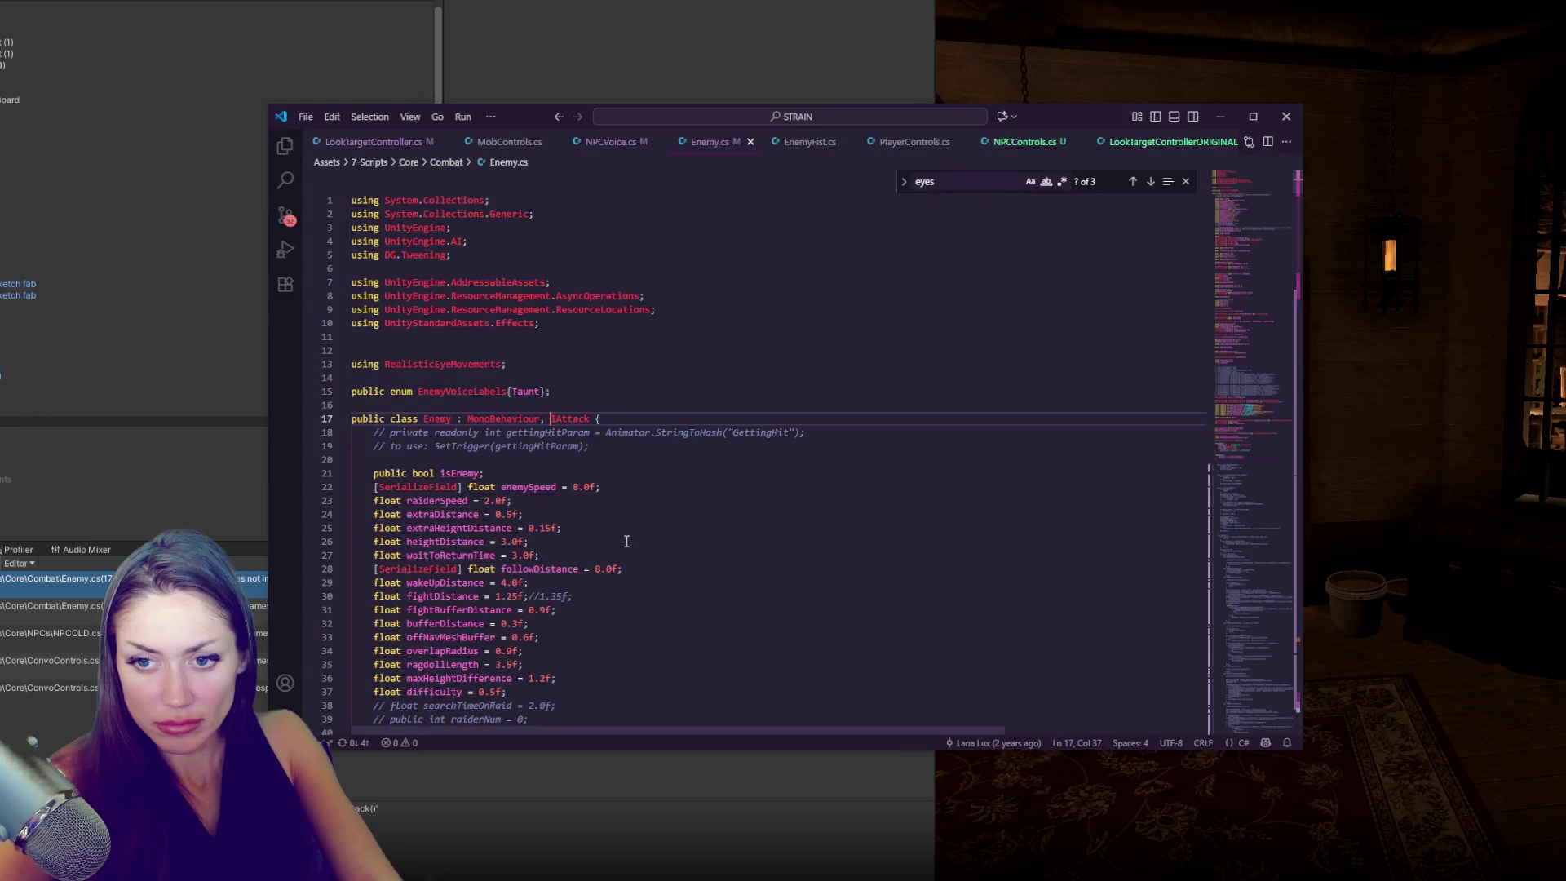
scroll(626, 541, "down", 20)
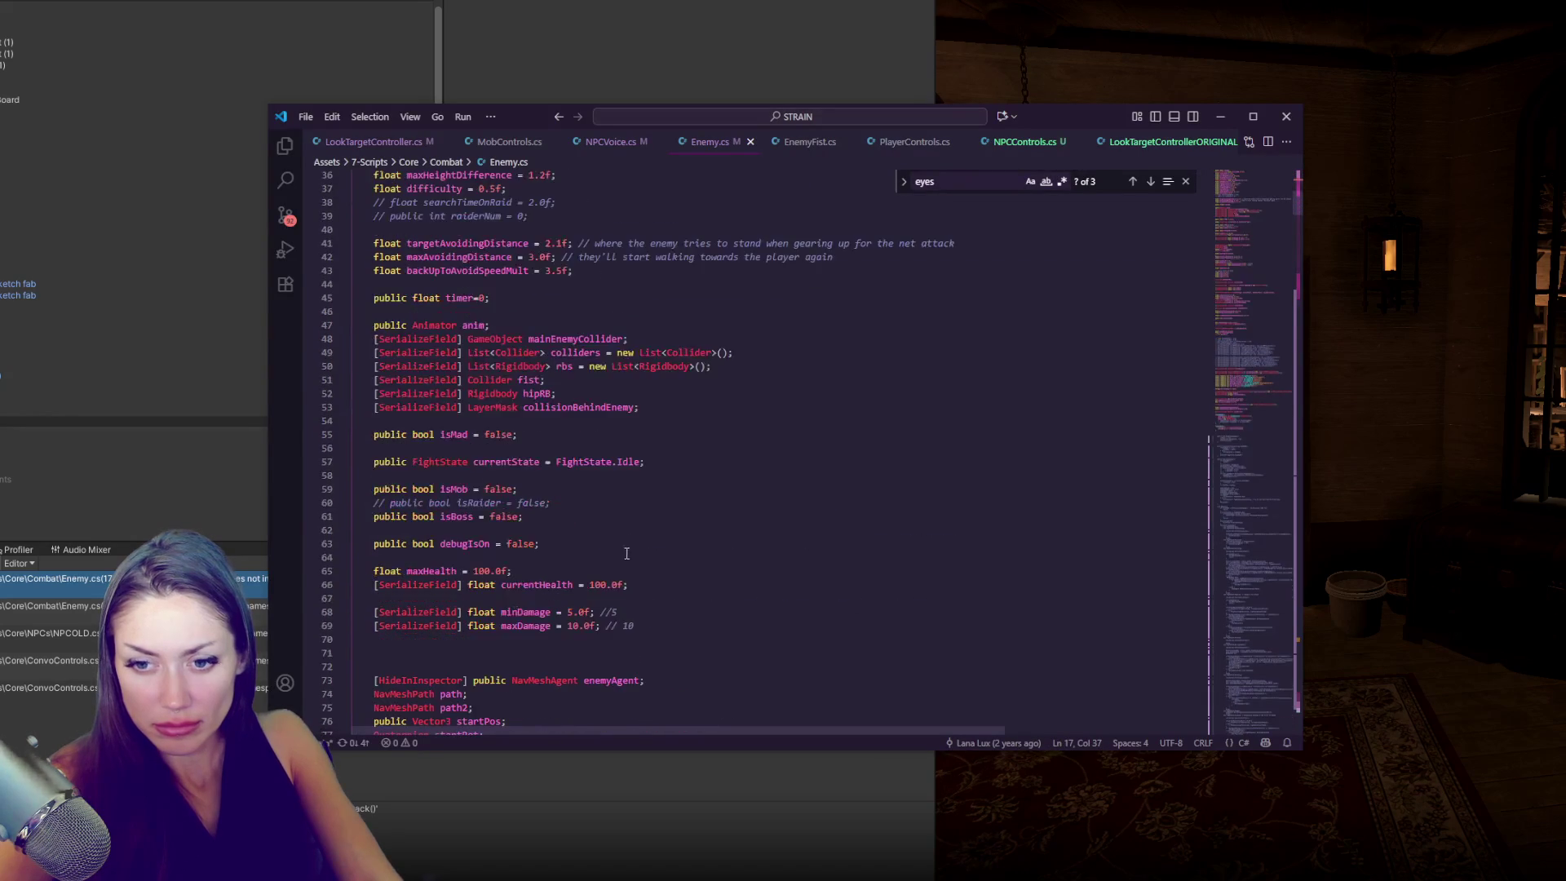
scroll(616, 556, "down", 20)
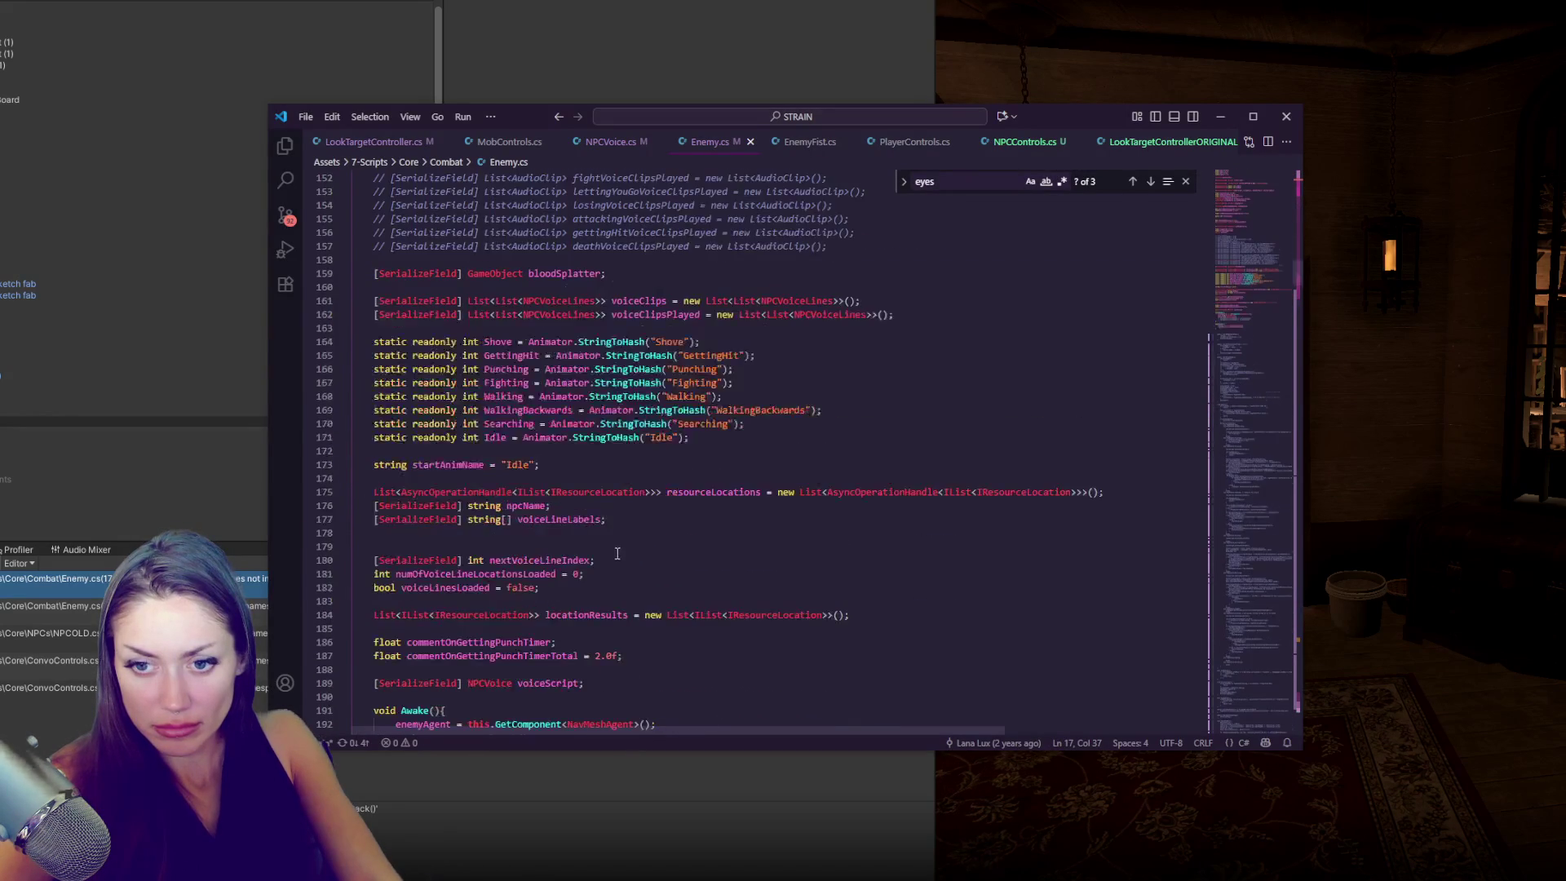
mouse_move(540, 283)
left_mouse_down()
mouse_move(620, 783)
mouse_move(663, 877)
left_mouse_up()
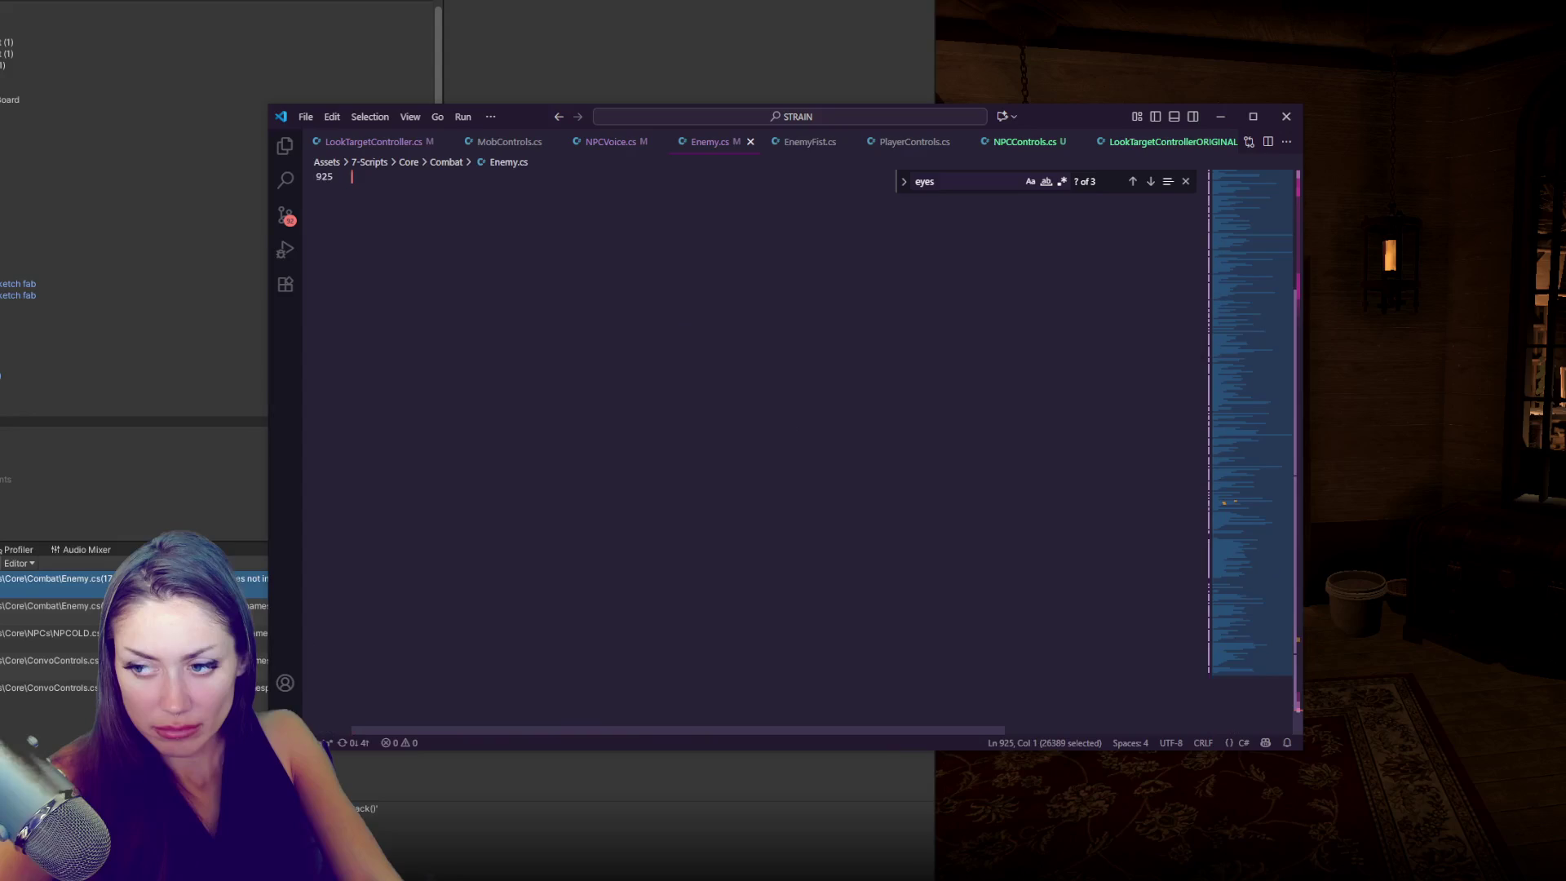
scroll(679, 326, "up", 5)
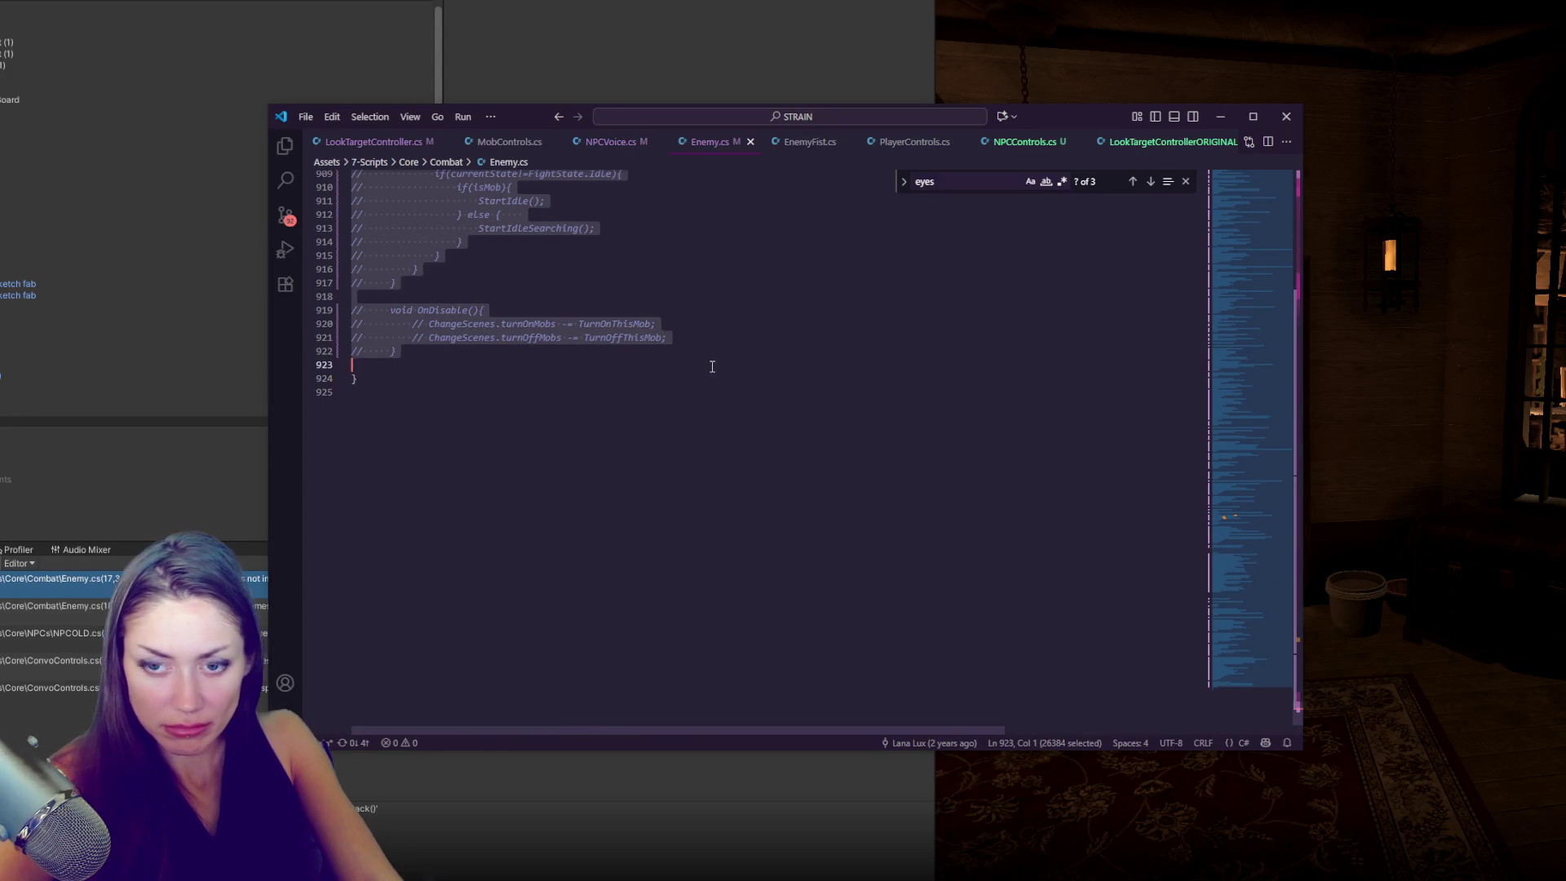
key("shift+Up")
key("ctrl+slash")
key("alt+Tab")
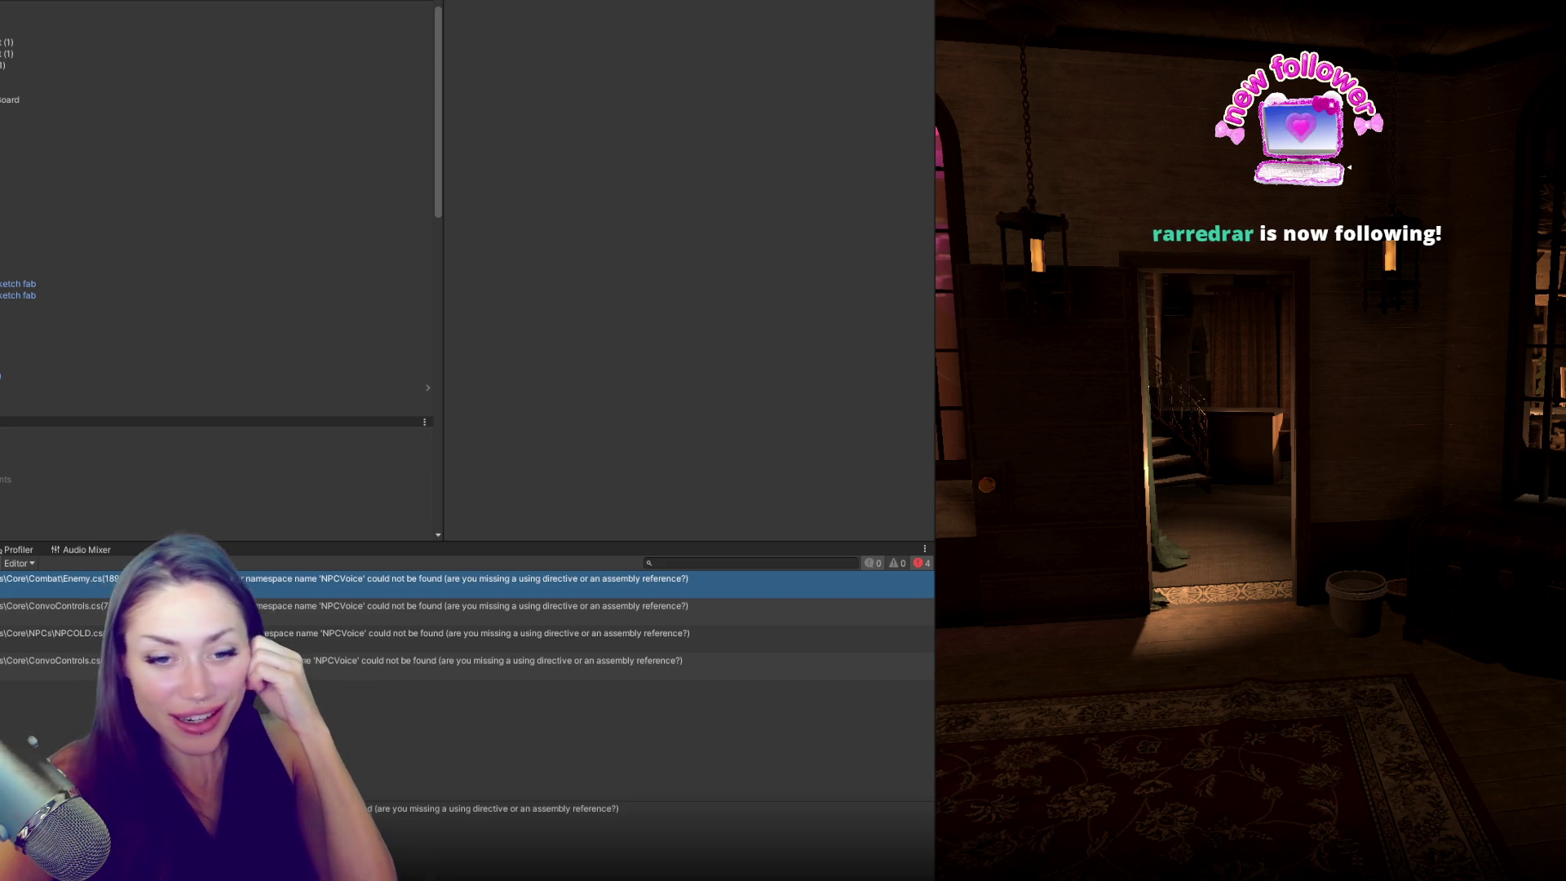
double_click(276, 579)
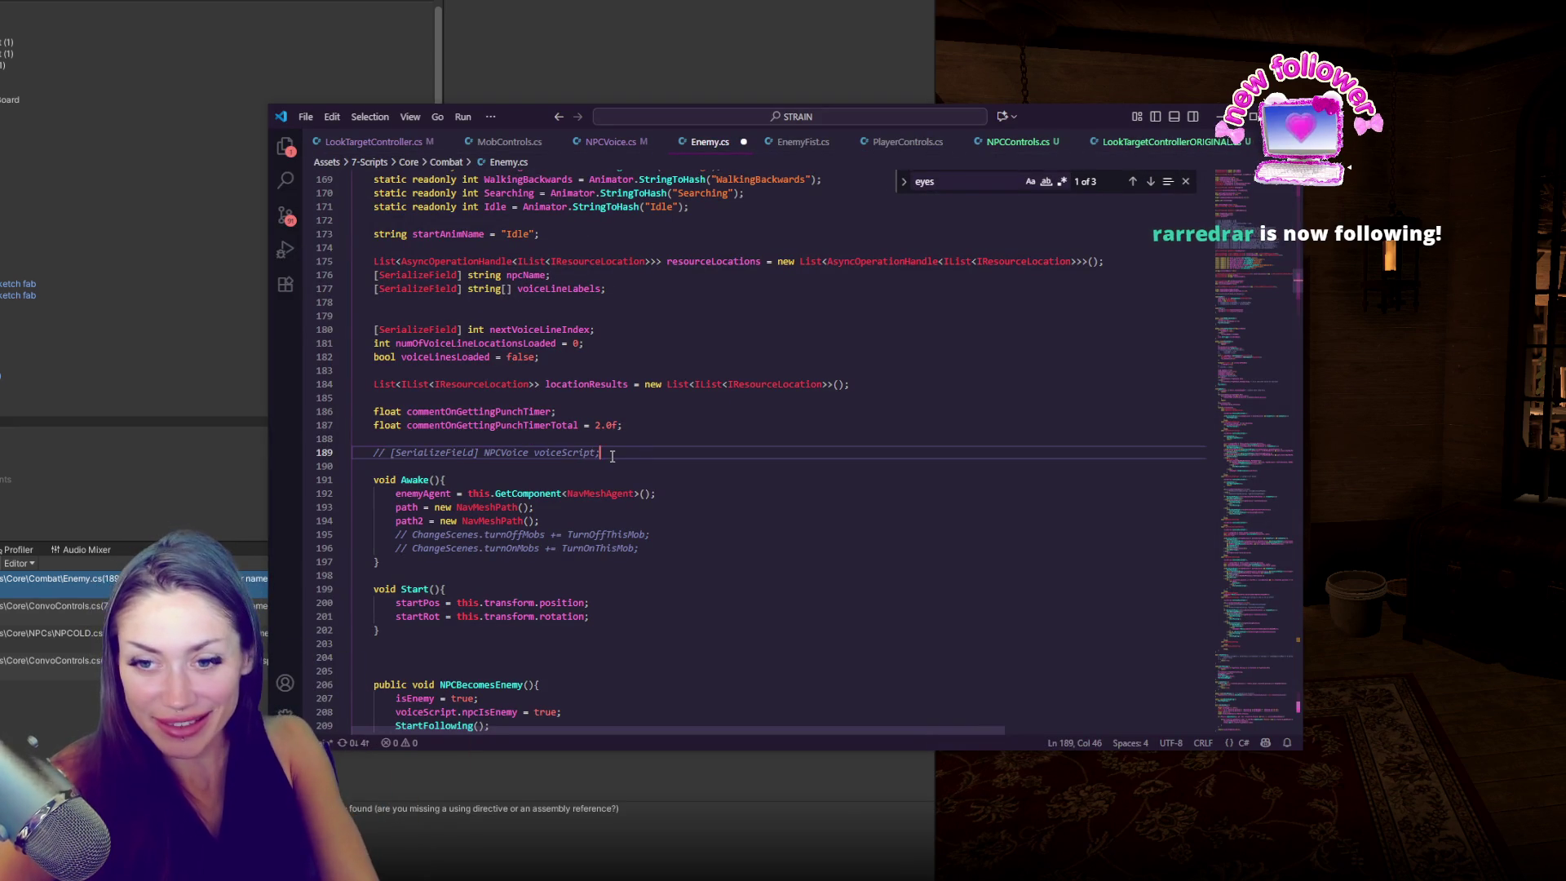
- Comment out Enemy.cs's NPCVoice field on line 189 and the voiceScript calls on lines 272 and 286
double_click(547, 452)
key("ctrl+slash")
key("ctrl+f")
left_click(1150, 181)
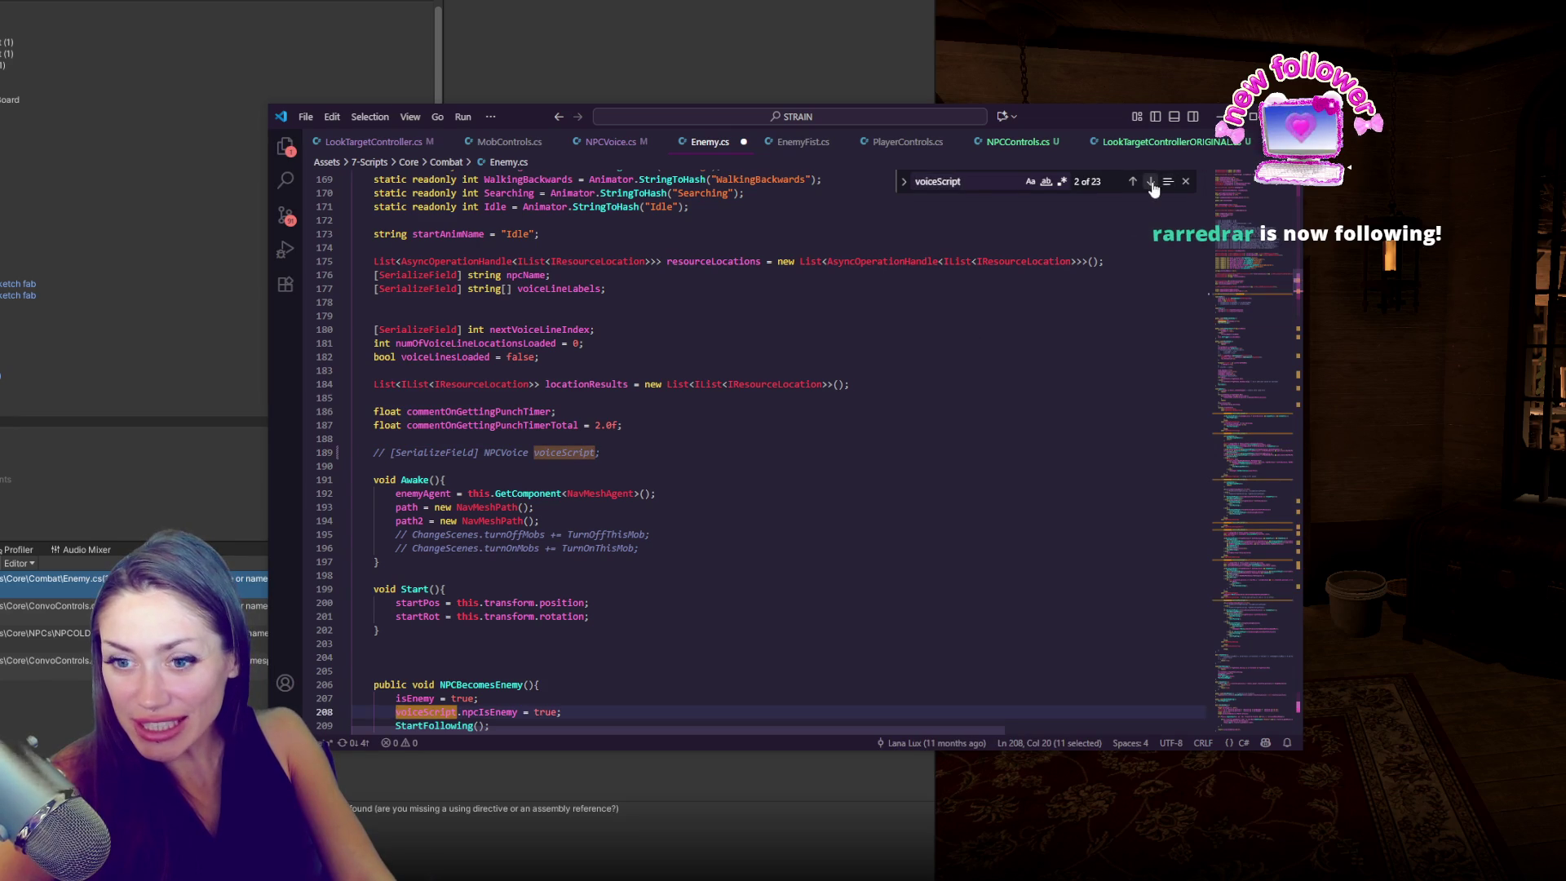
left_click(637, 426)
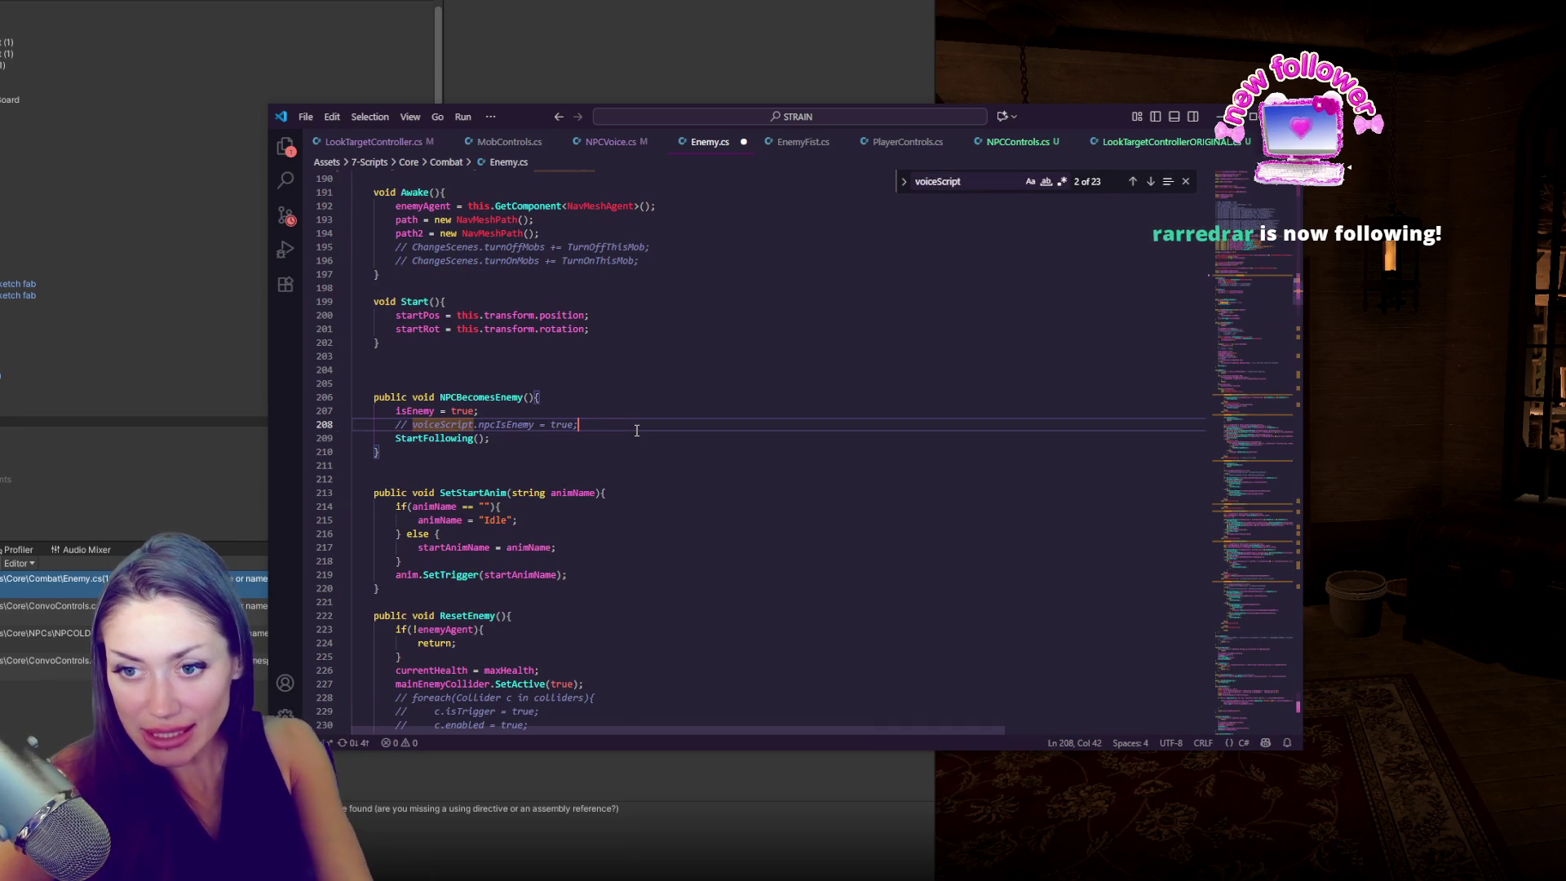
key("F3")
key("ctrl+slash")
key("F3")
left_click(696, 643)
key("ctrl+slash")
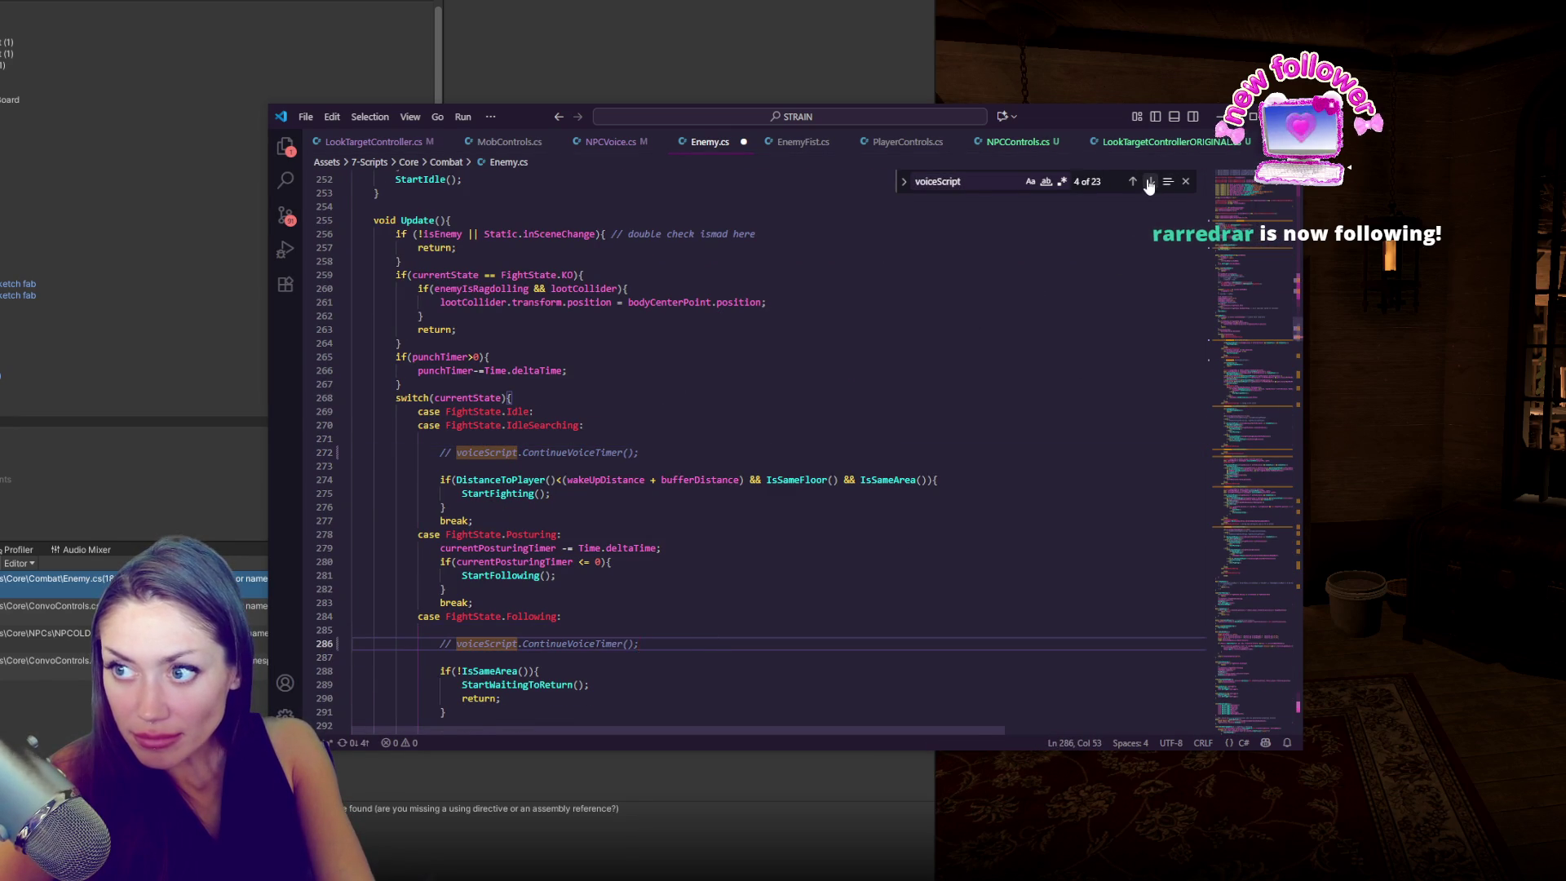
- Comment out the voiceScript calls on lines 318, 348 and 353
left_click(1149, 183)
key("End")
key("ctrl+slash")
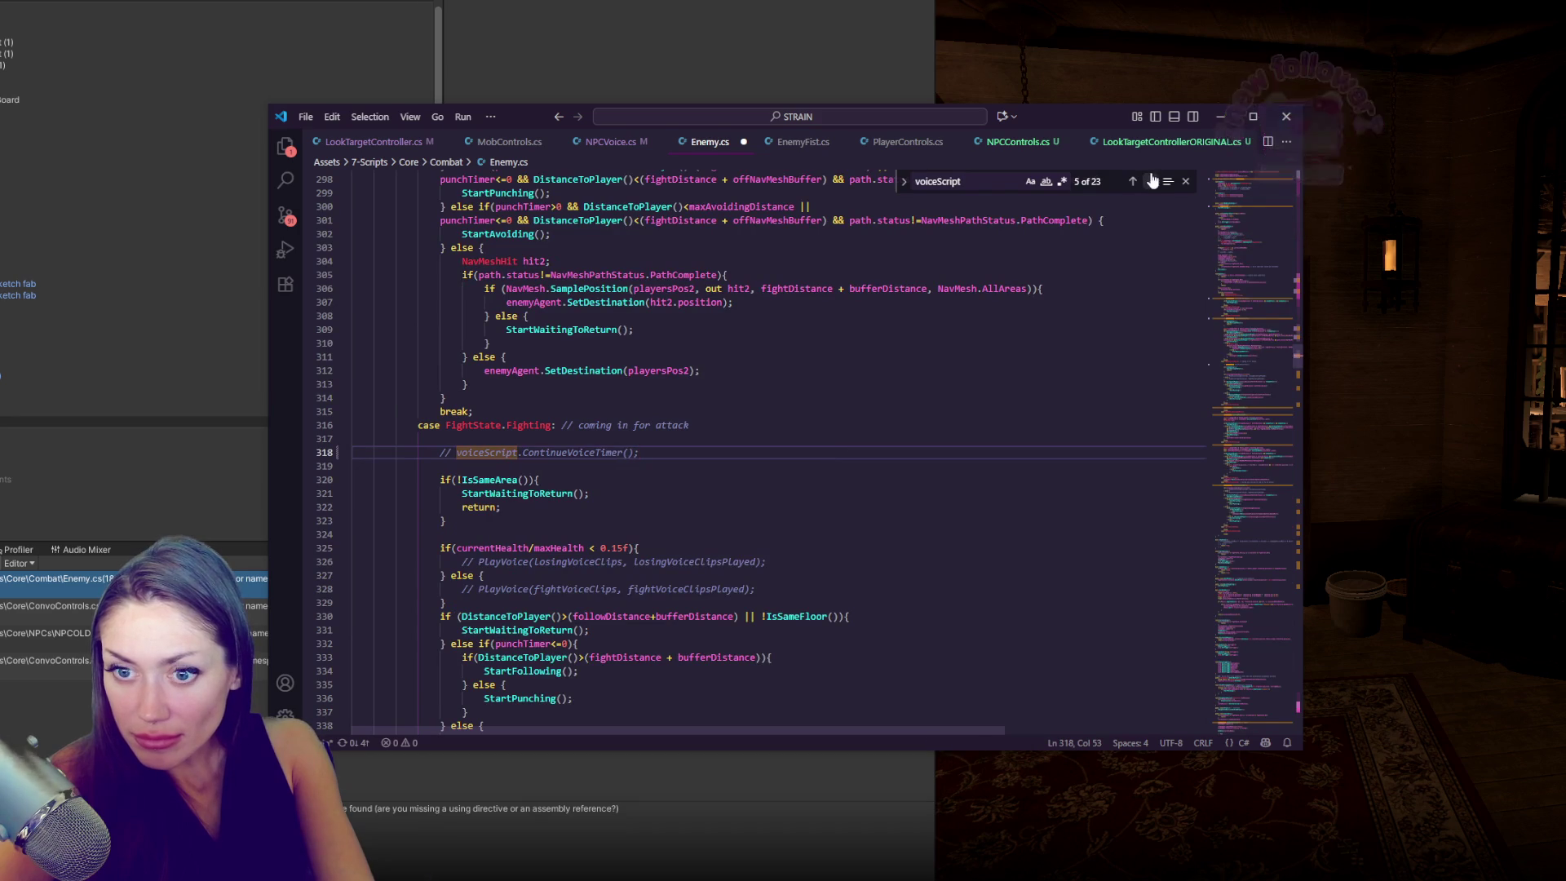
left_click(1152, 180)
key("End")
key("ctrl+slash")
left_click(752, 525)
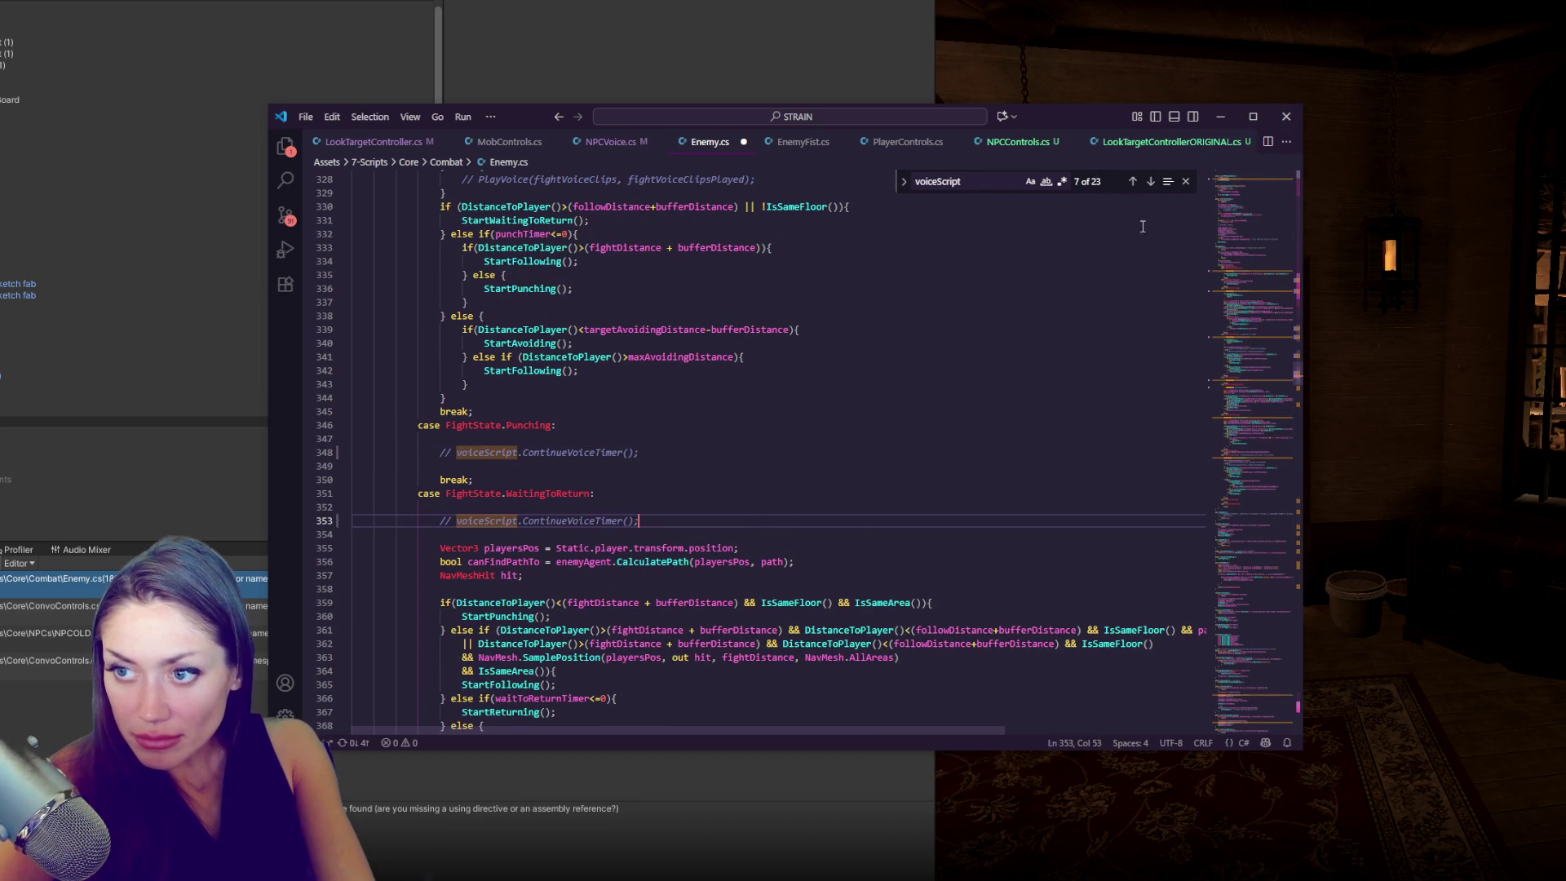
- Comment out the voiceScript calls on lines 374 and 567, stepping past line 402
left_click(1145, 188)
key("End")
key("ctrl+slash")
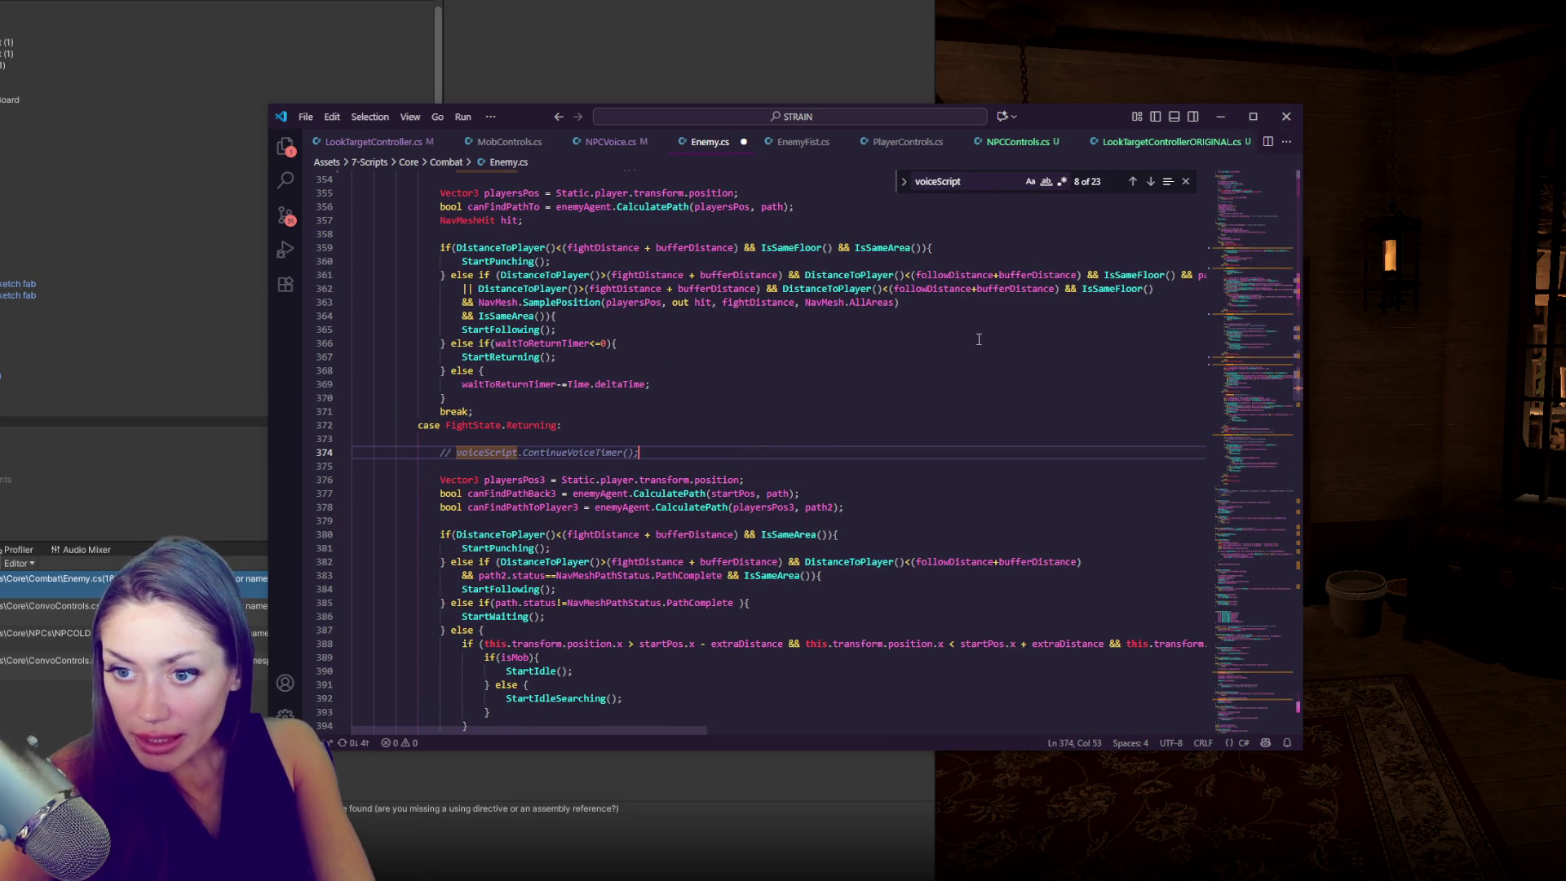
left_click(1150, 183)
left_click(752, 447)
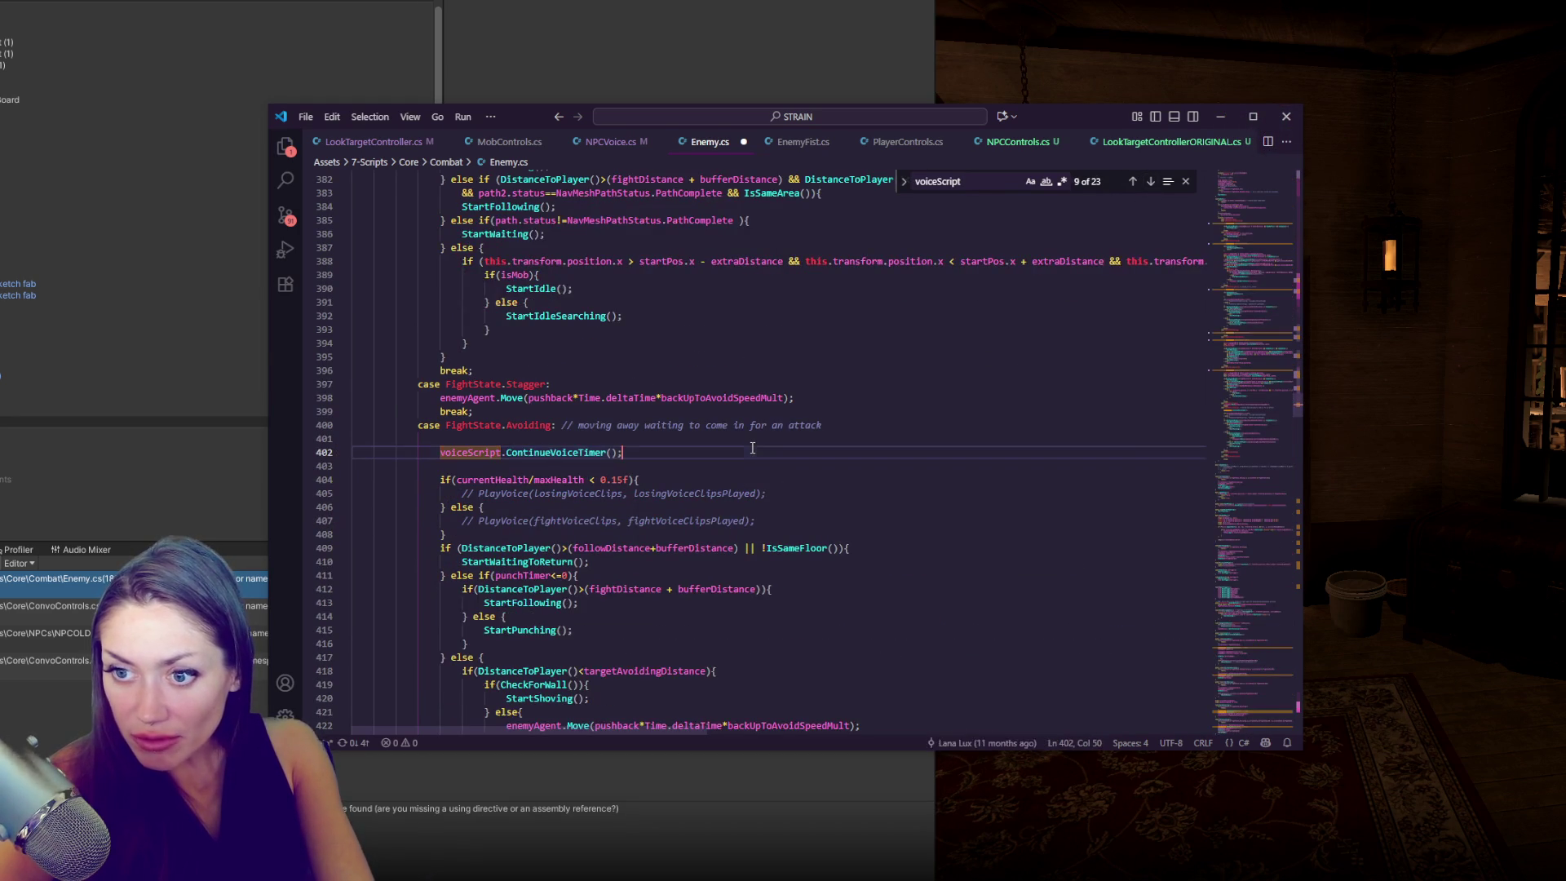
left_click(1151, 183)
left_click(672, 448)
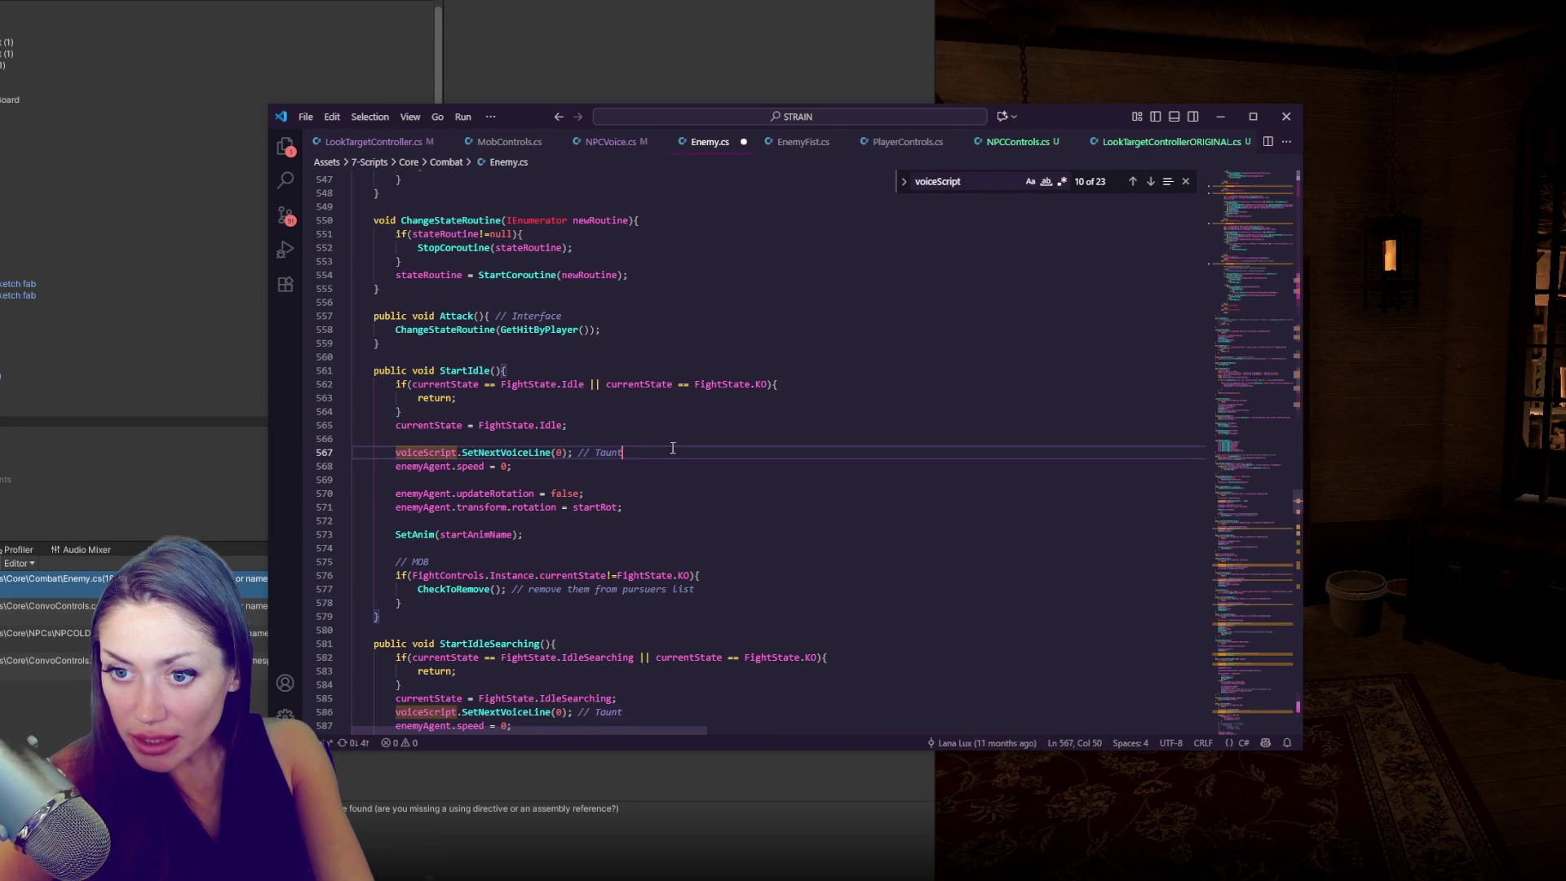
key("ctrl+slash")
key("Return")
- Set StartIdleSearching's voiceScript call apart on its own line with blank lines around it
left_click(1150, 183)
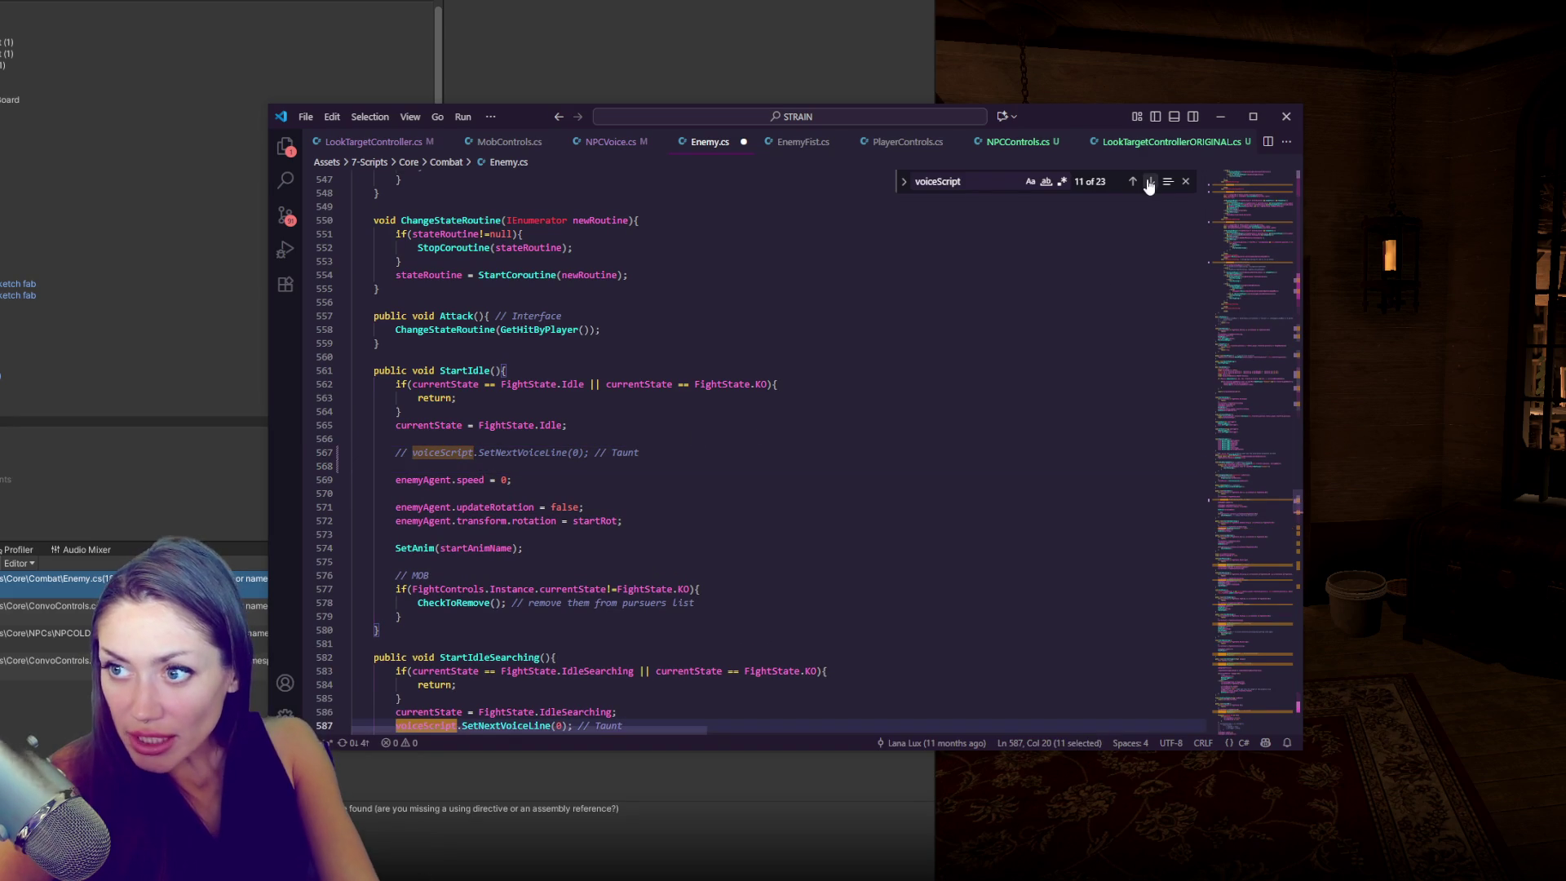
scroll(671, 530, "down", 4)
left_click(674, 536)
key("Return")
key("Down")
key("End")
key("Return")
left_click(676, 561)
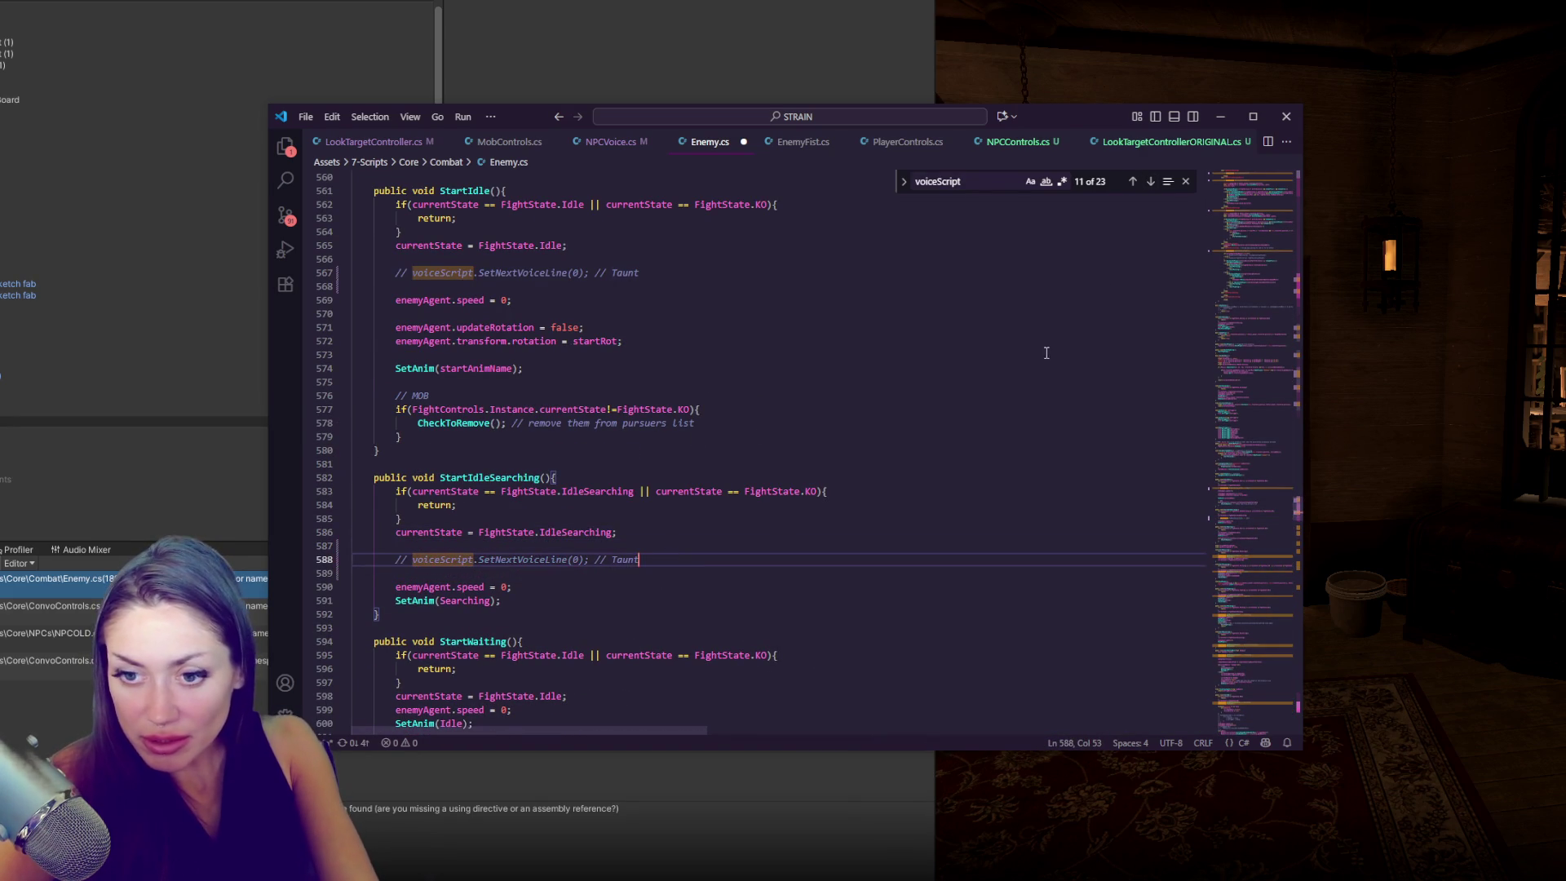
- Add a blank line after line 614 and comment out StartPosturing's PlayLine call
left_click(1146, 181)
left_click(676, 457)
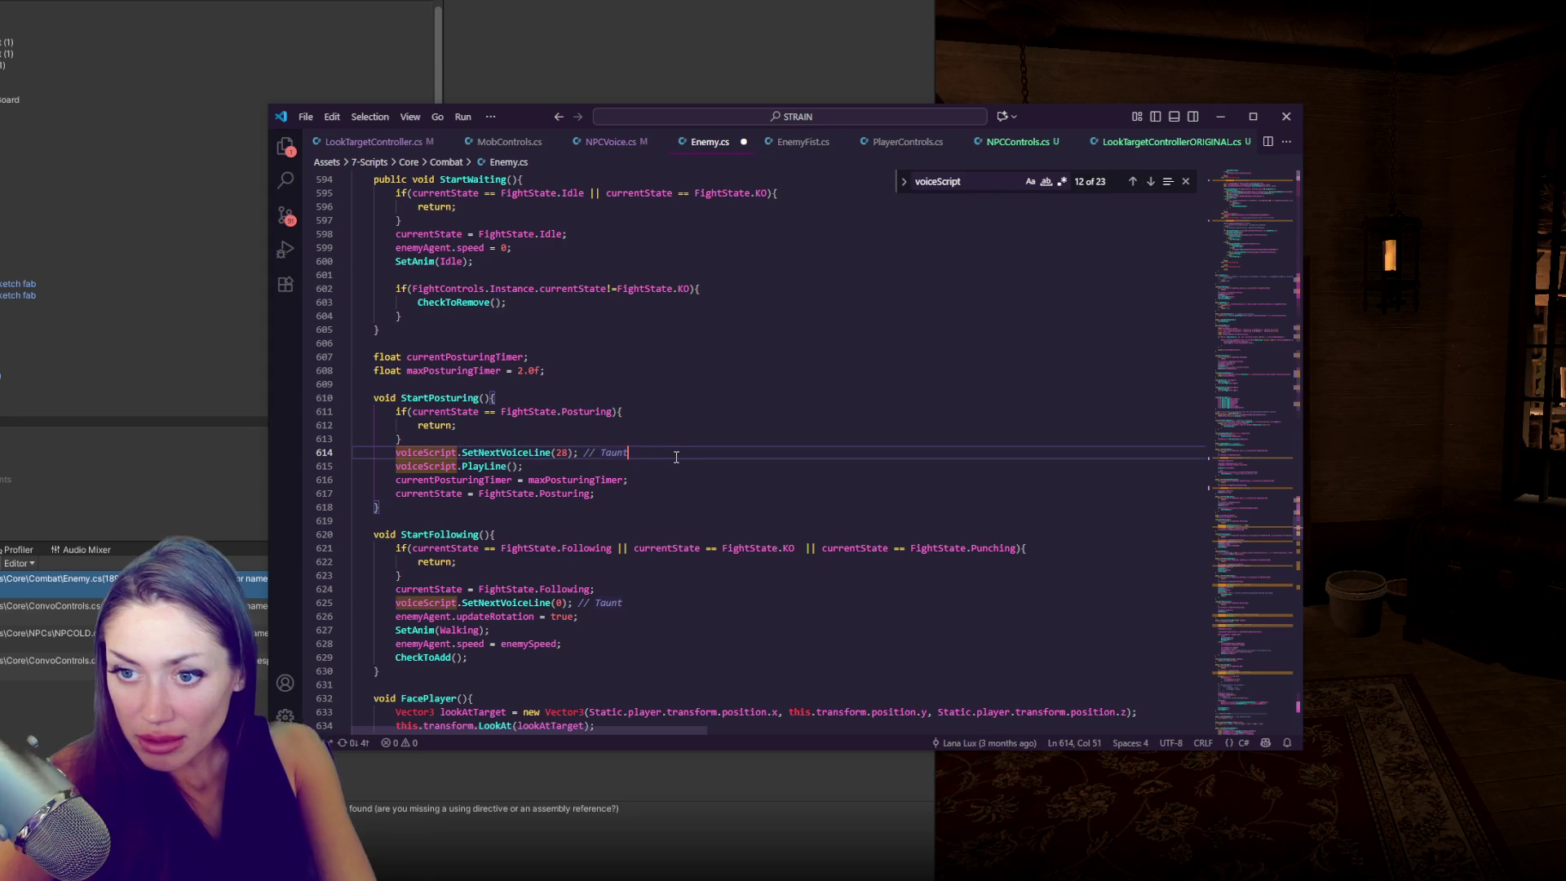
key("Return")
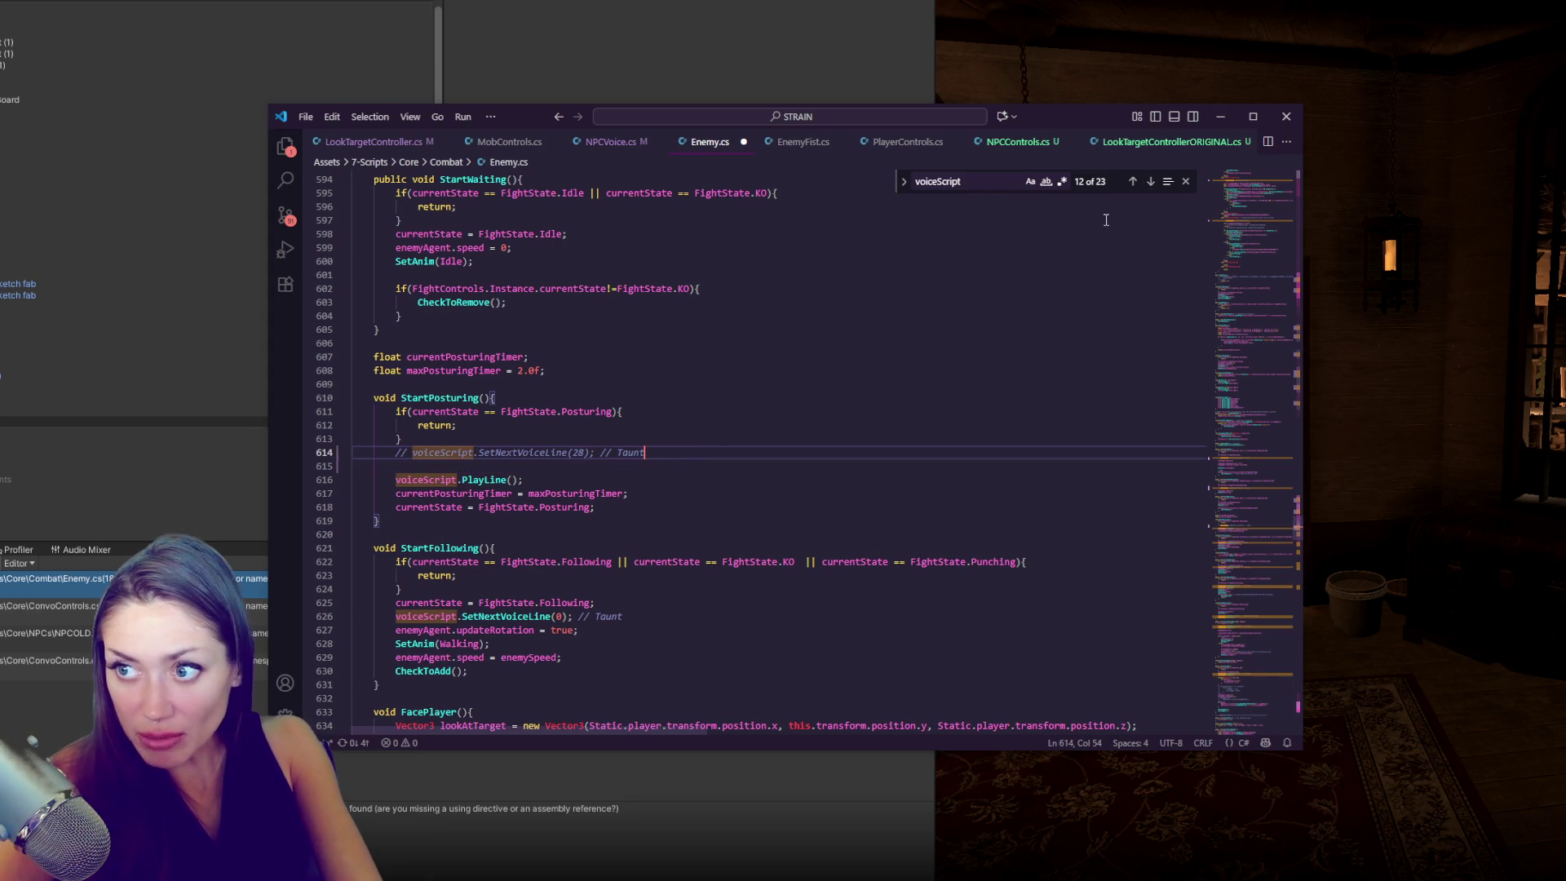
left_click(1150, 182)
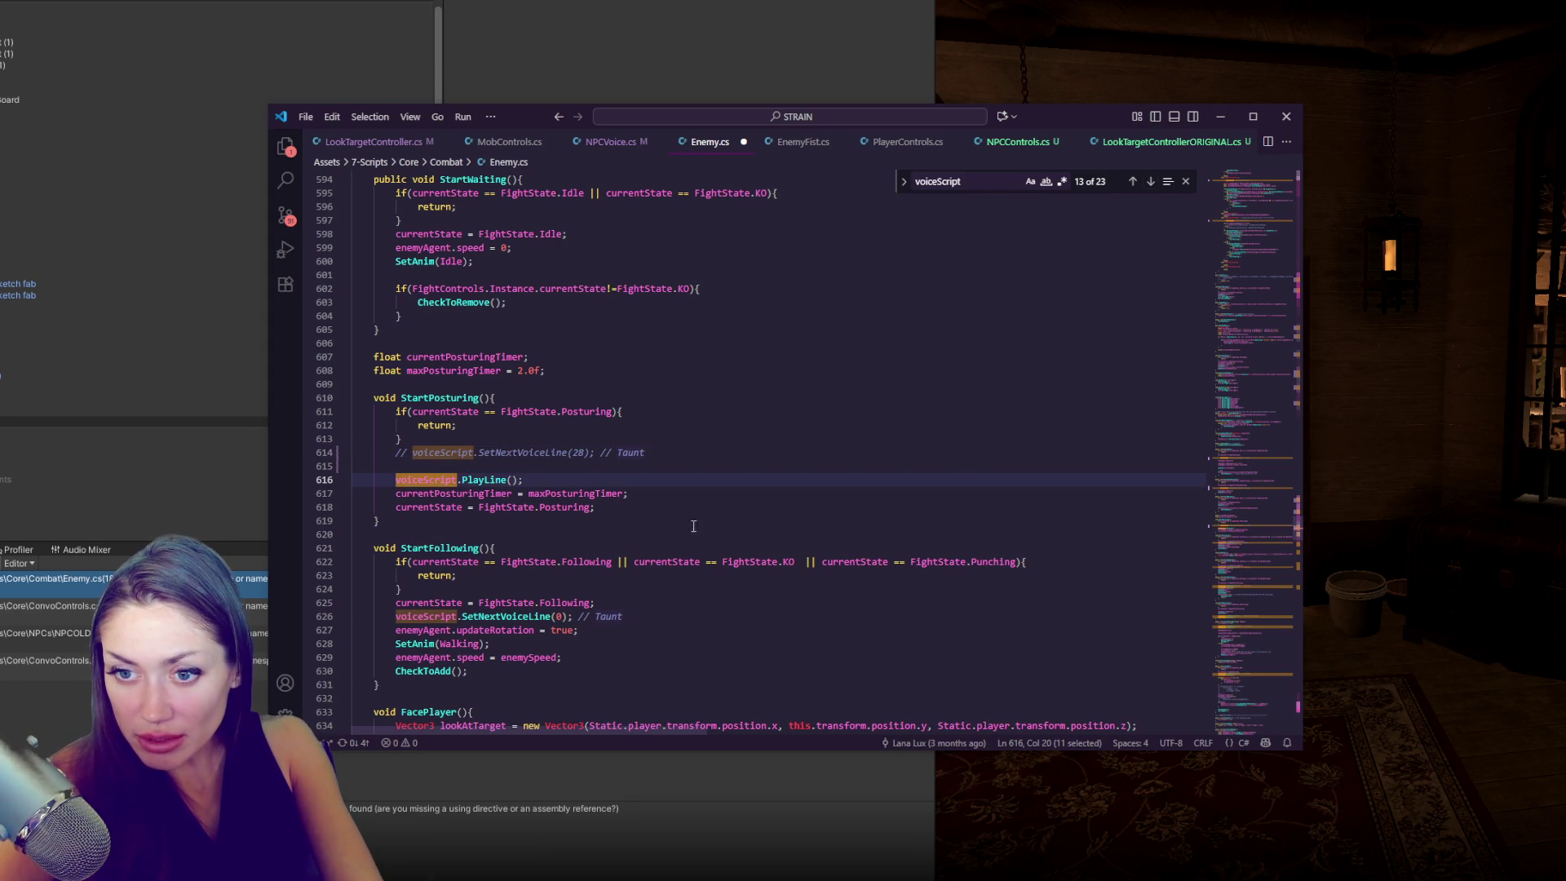
left_click(630, 487)
key("alt+Up")
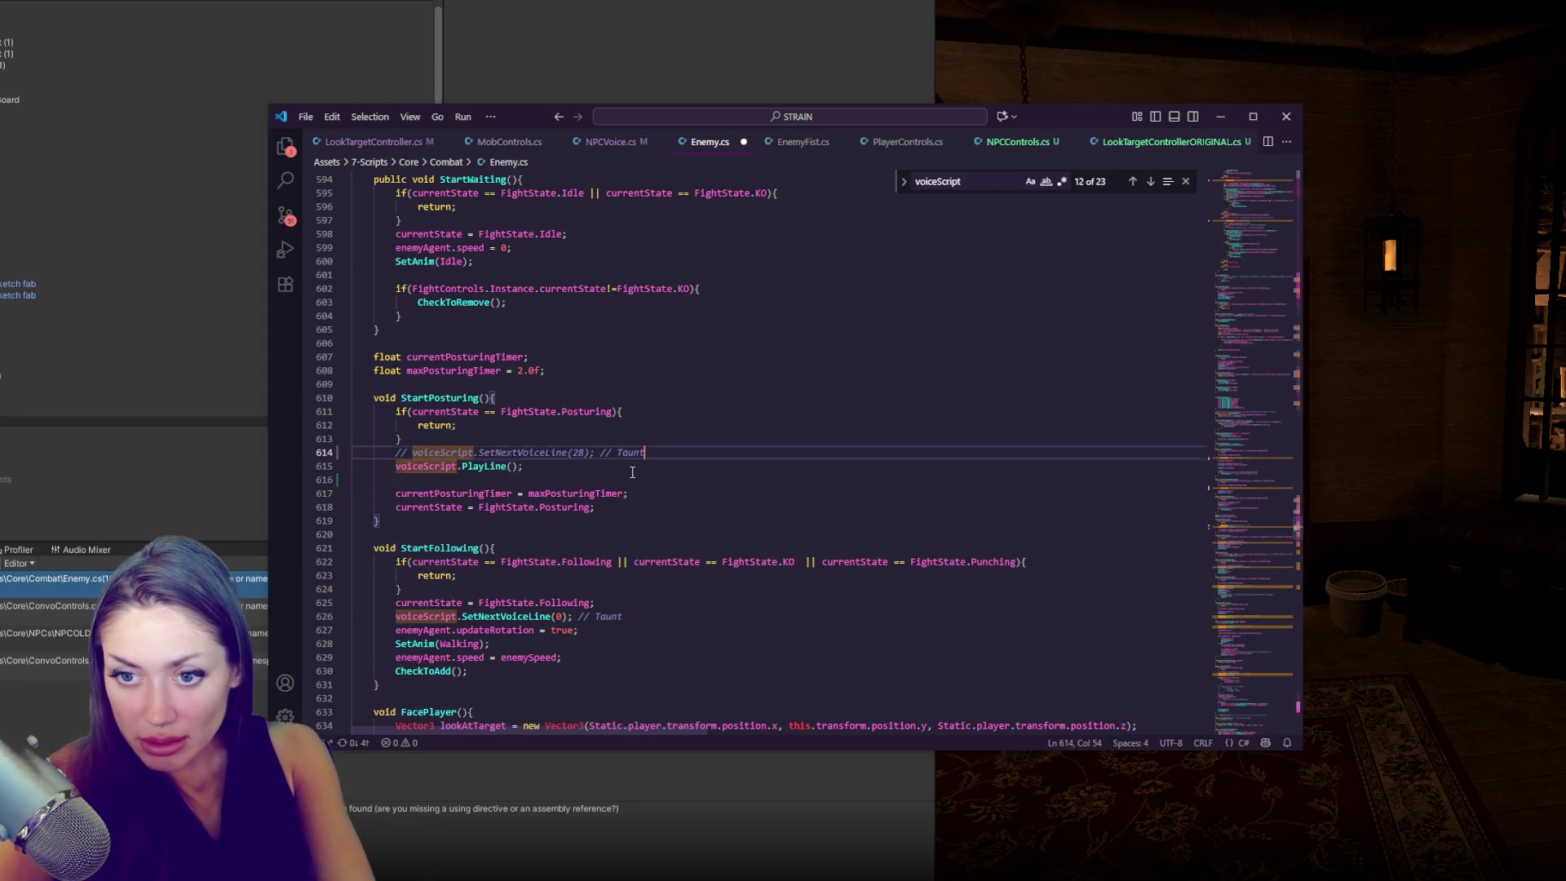
key("ctrl+slash")
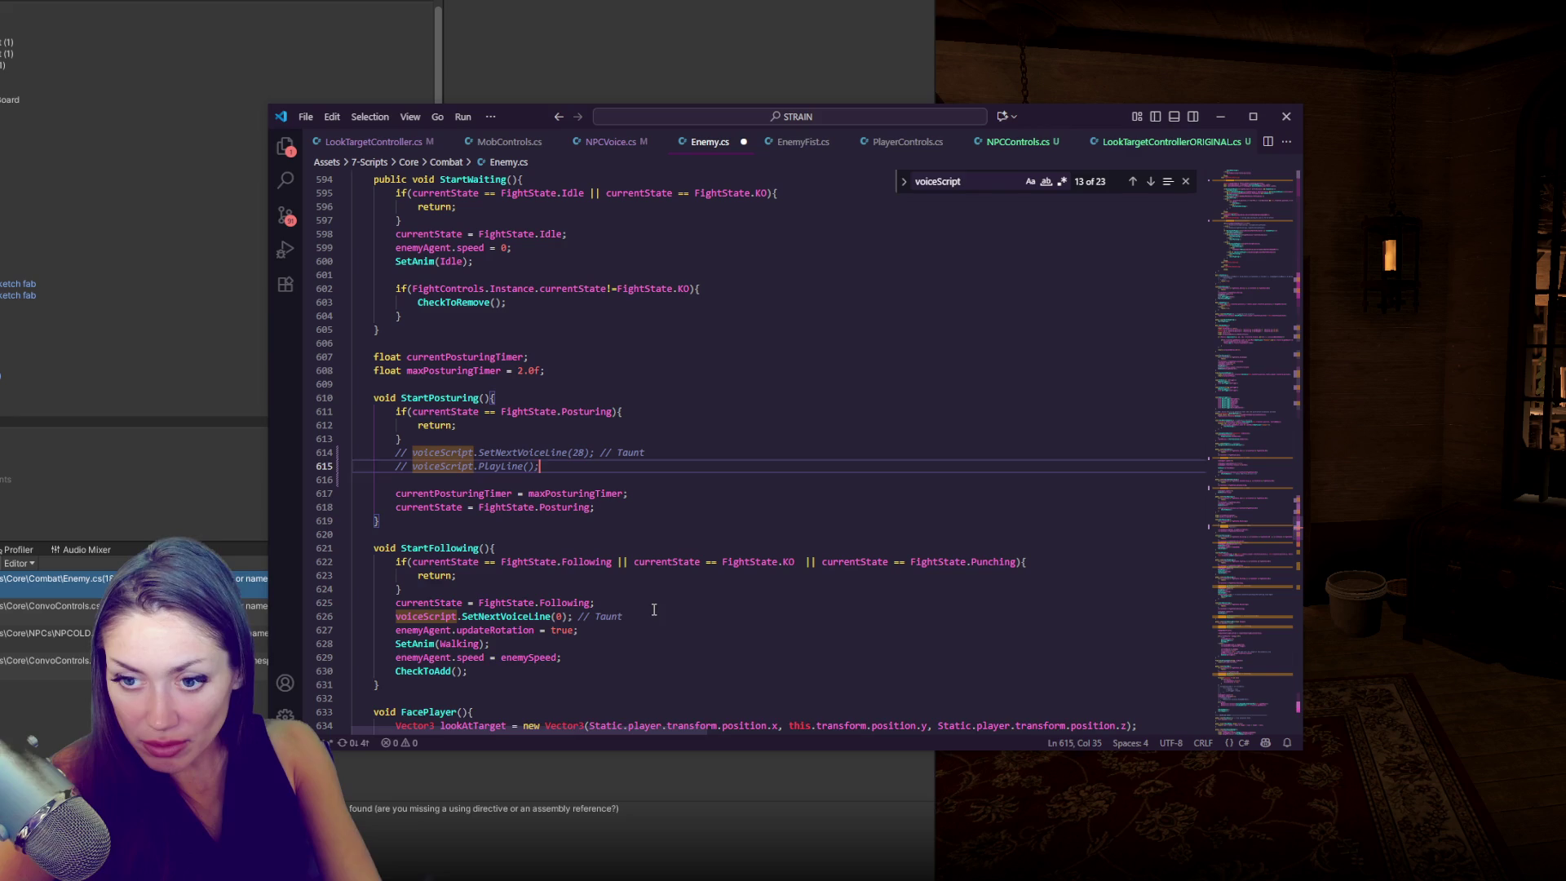
- Comment out StartFollowing's SetNextVoiceLine(0) call, separated by blank lines
left_click(654, 609)
key("Home")
key("Return")
key("ctrl+slash")
key("End")
key("Return")
double_click(625, 630)
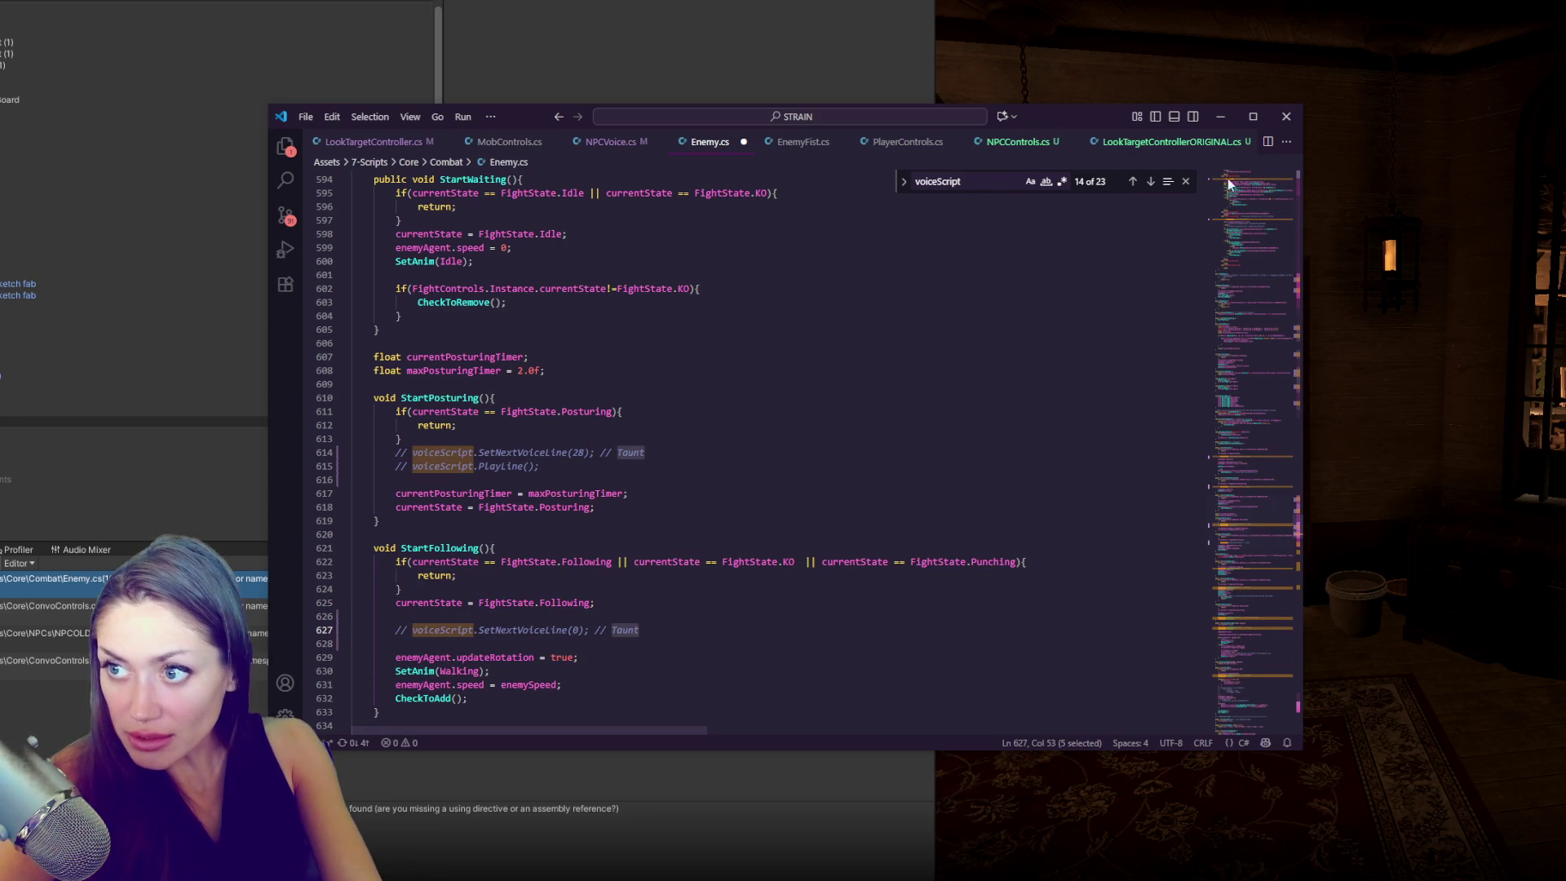
- Comment out StartFighting's SetNextVoiceLine(1) call, separated by blank lines
left_click(1149, 183)
left_click(1148, 183)
left_click(748, 439)
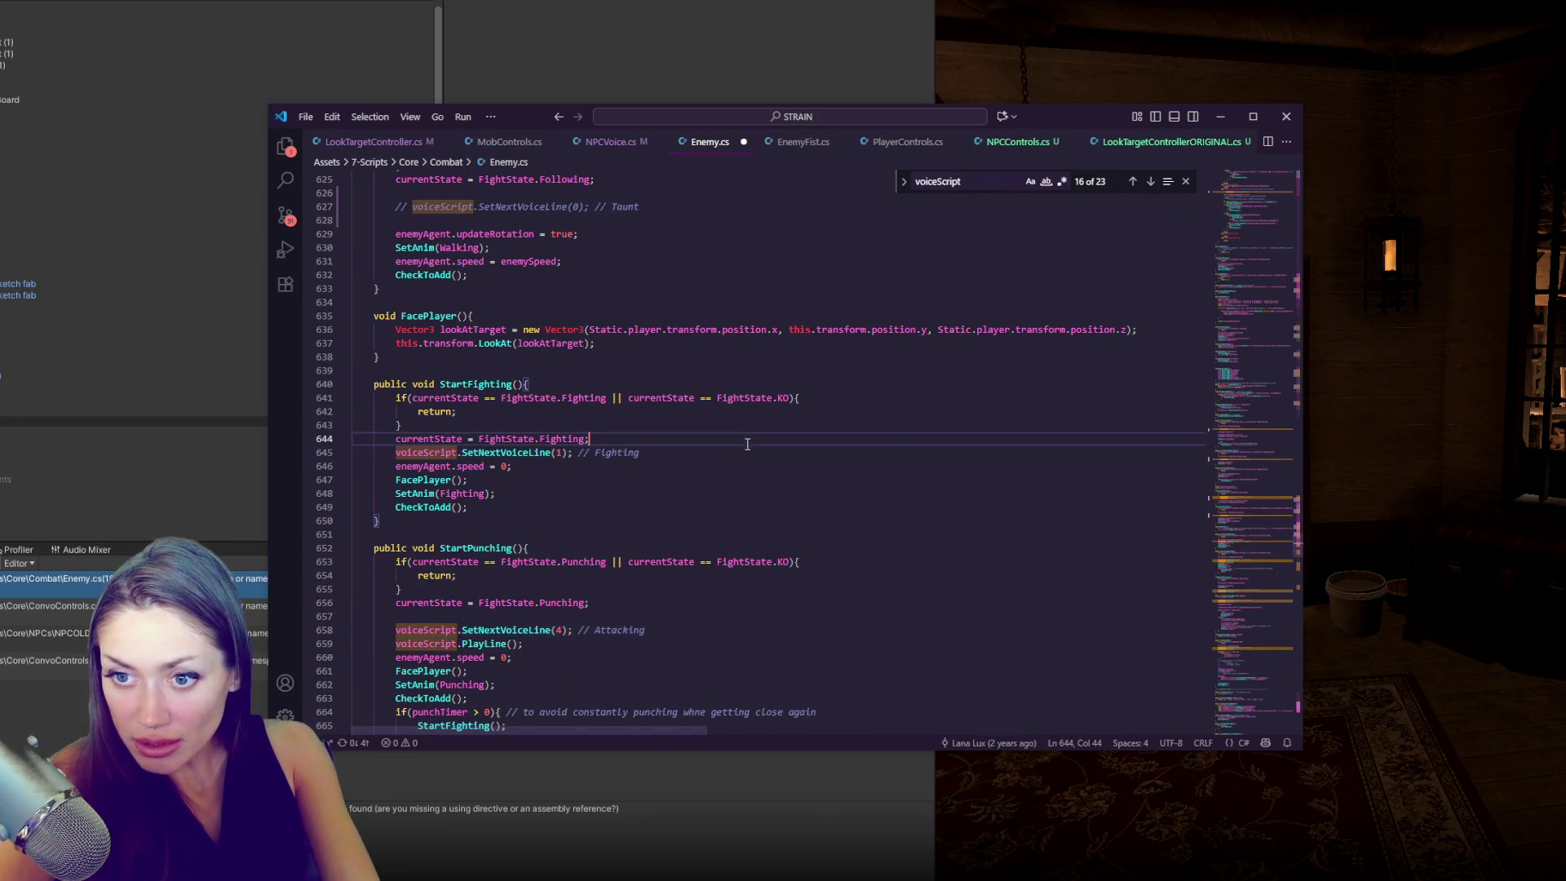
key("Return")
key("Down")
key("End")
key("Return")
key("Up")
key("ctrl+slash")
- Comment out StartPunching's SetNextVoiceLine(4) and PlayLine calls together
left_click(617, 647)
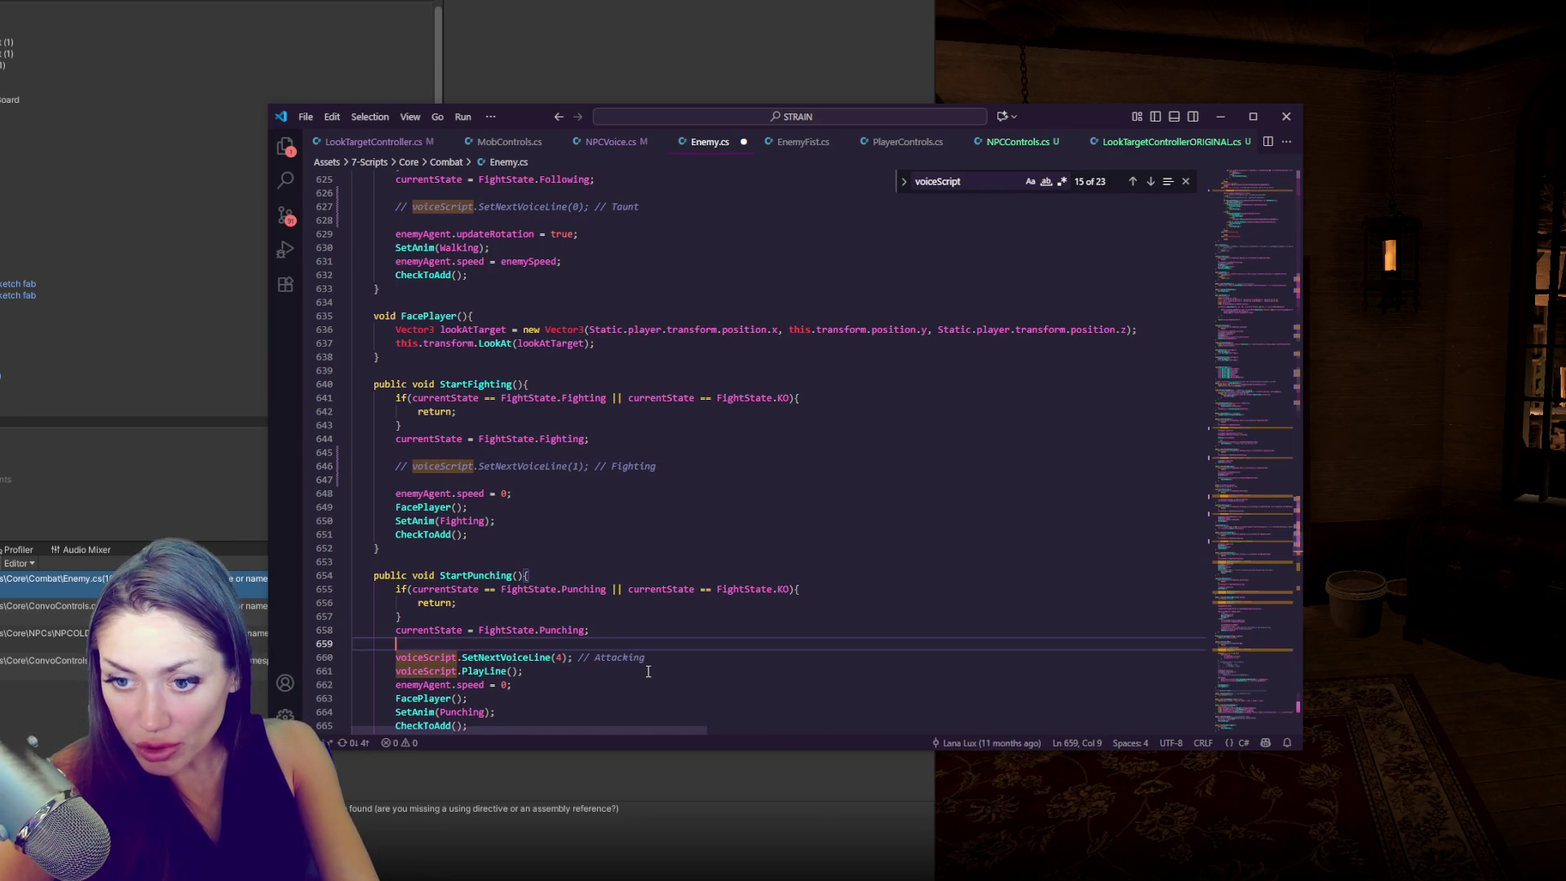
key("Down")
key("Down")
key("End")
key("Return")
key("Up")
key("Up")
key("End")
key("shift+Down")
key("ctrl+slash")
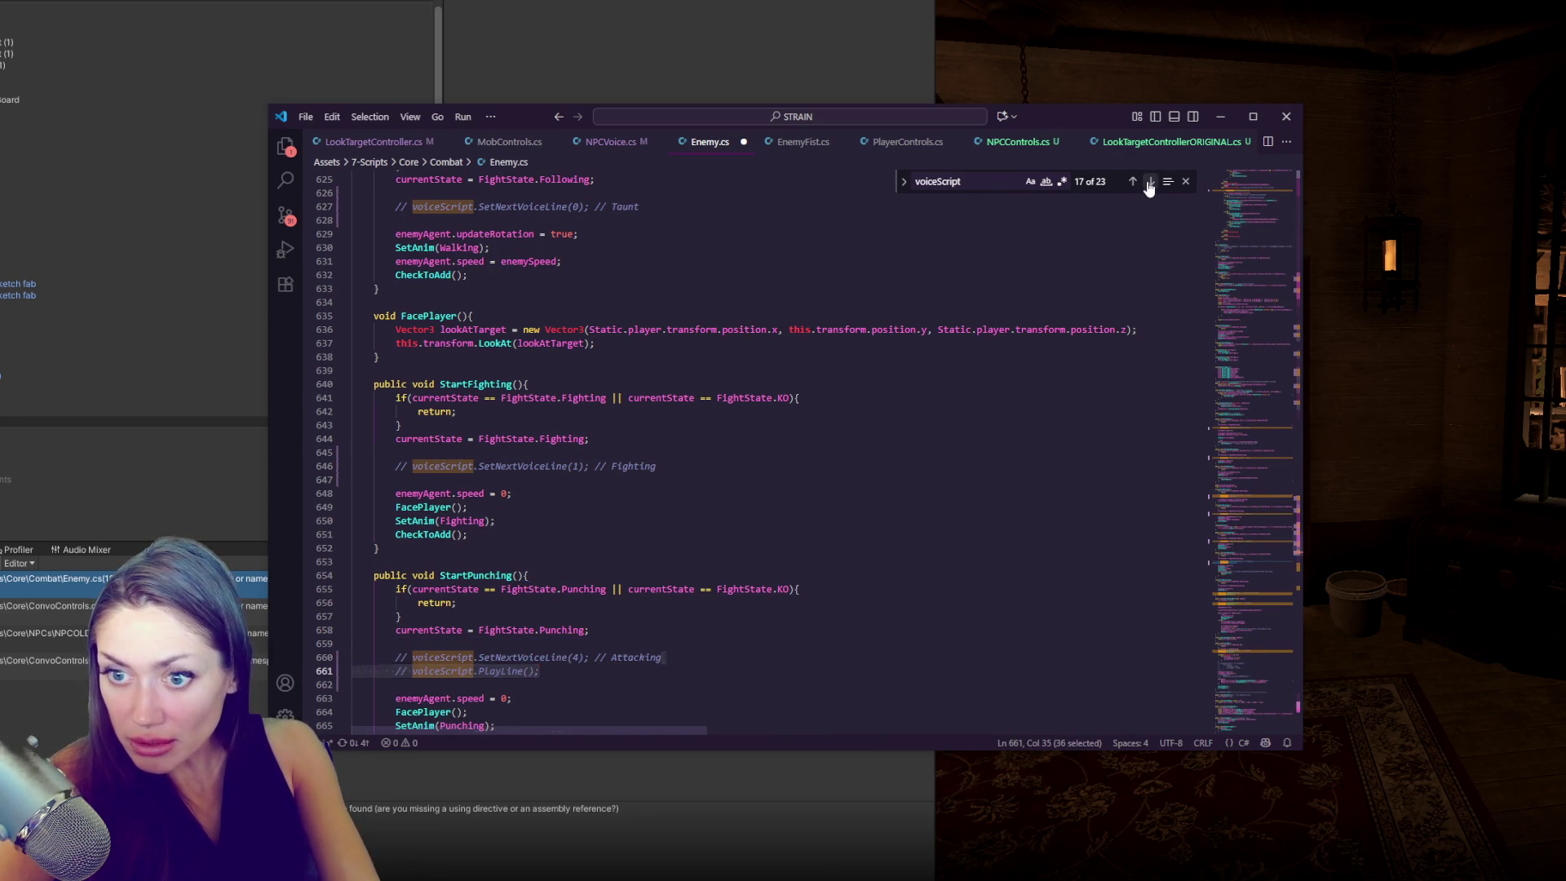
- Comment out both voice-line calls in StartRecovering
left_click(1150, 181)
left_click(721, 464)
key("shift+Up")
key("ctrl+slash")
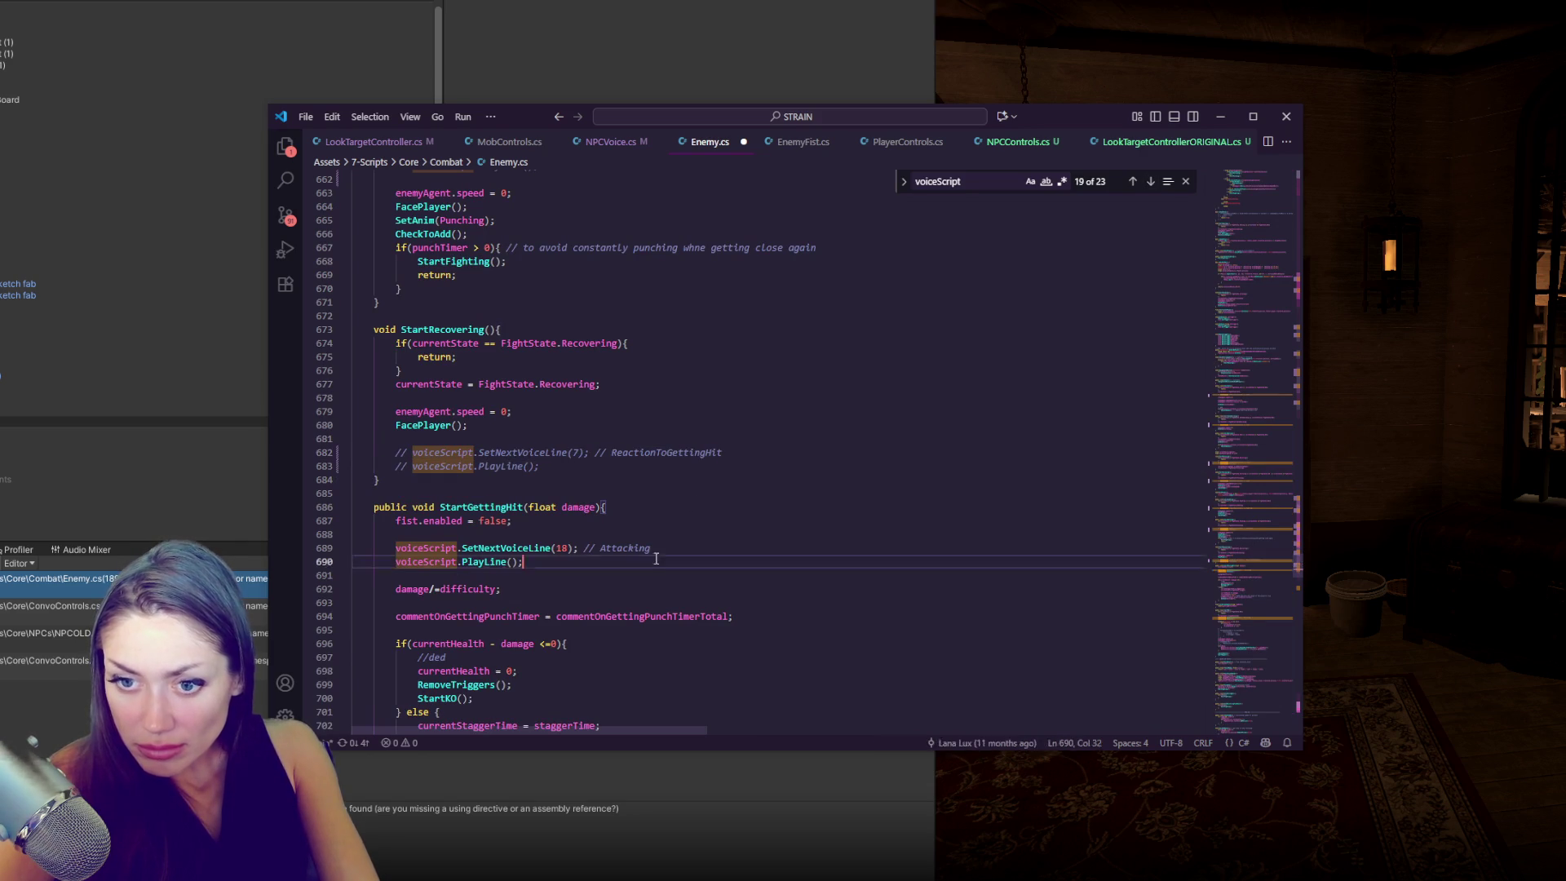
- Comment out both StartKO voice-line calls, then switch back to Unity
left_click(1150, 181)
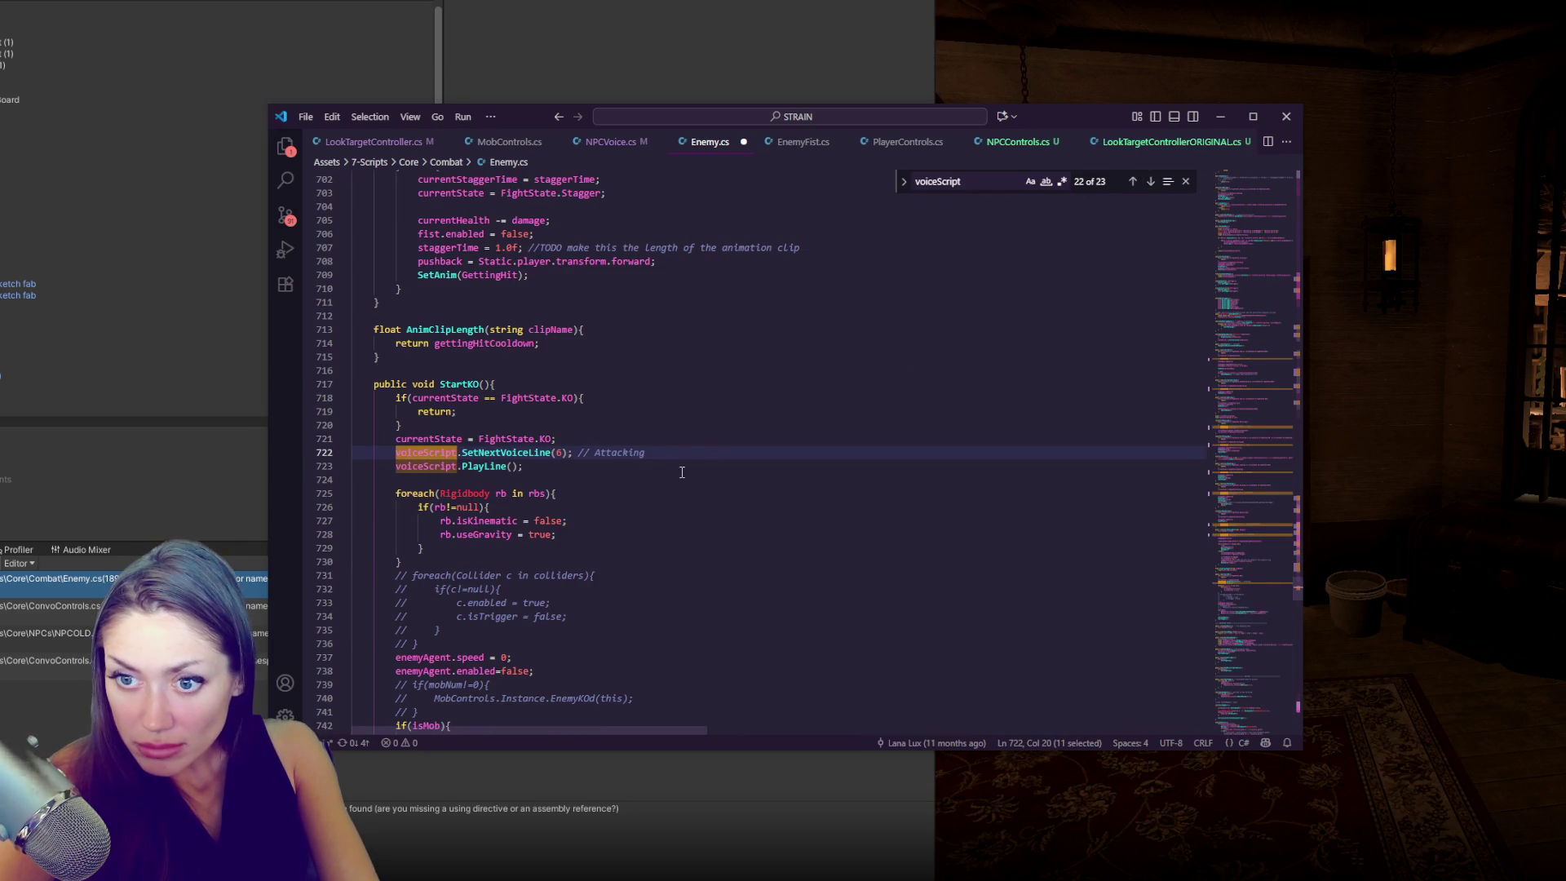
left_click(661, 445)
key("Return")
key("Down")
key("Down")
key("Down")
key("shift+Up")
key("End")
key("ctrl+slash")
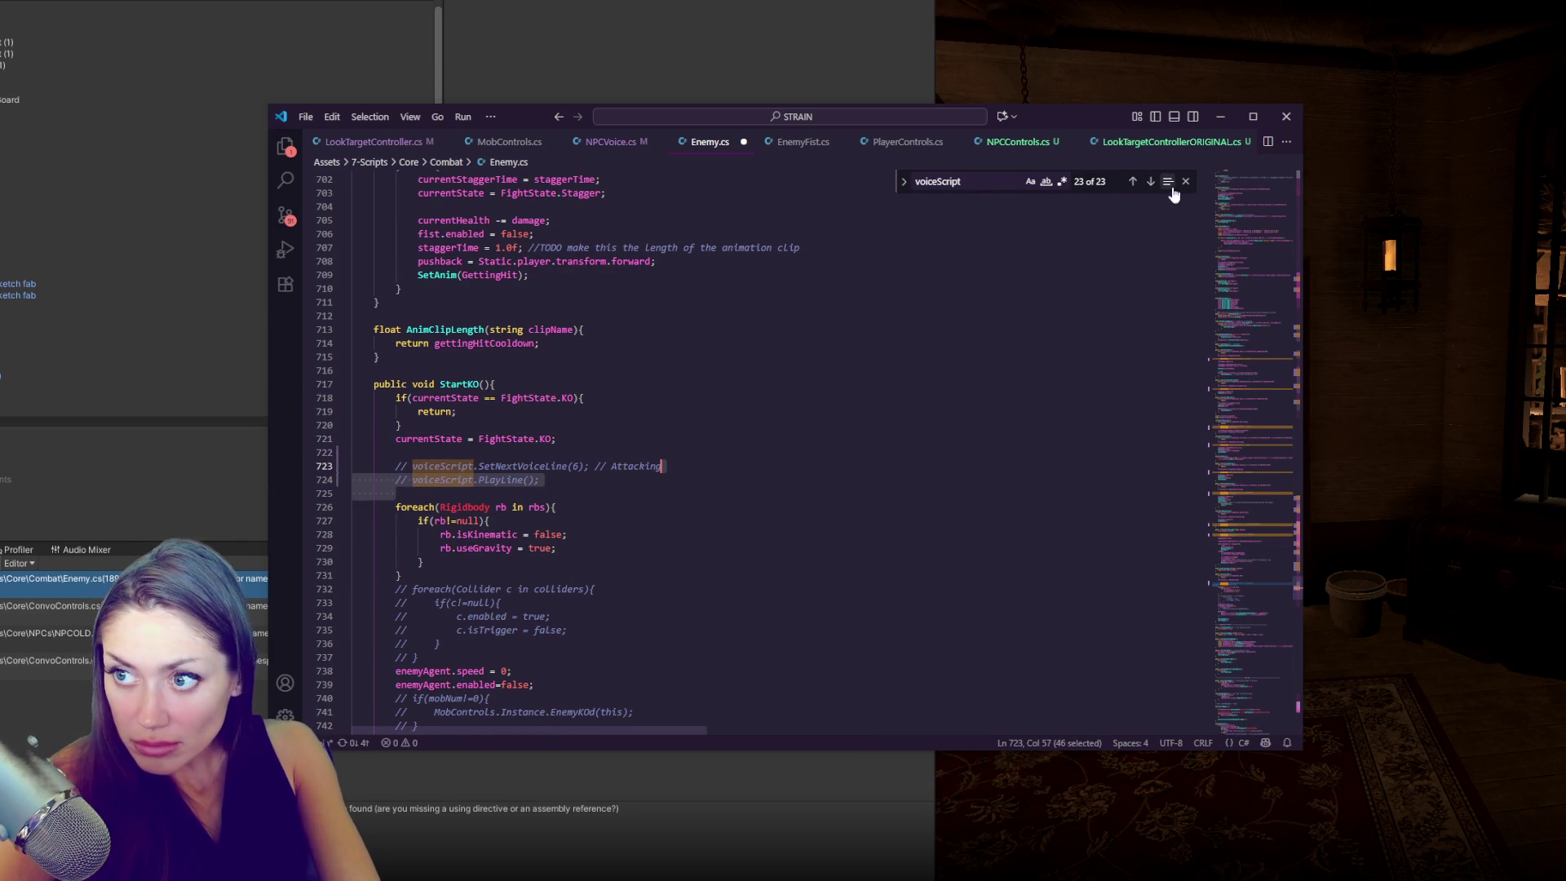
left_click(1152, 182)
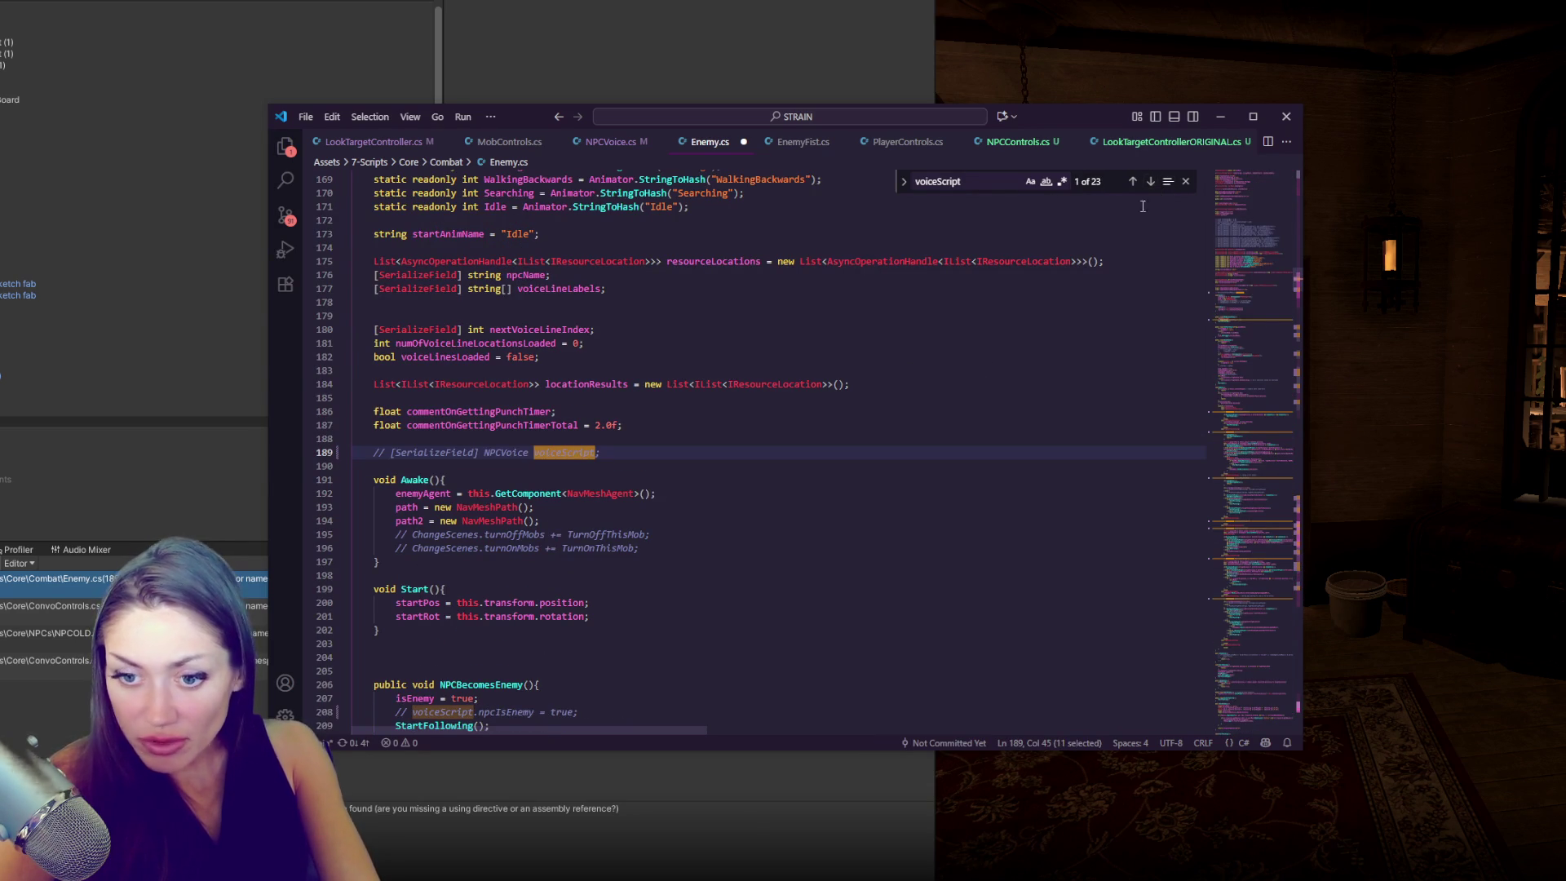
key("alt+Tab")
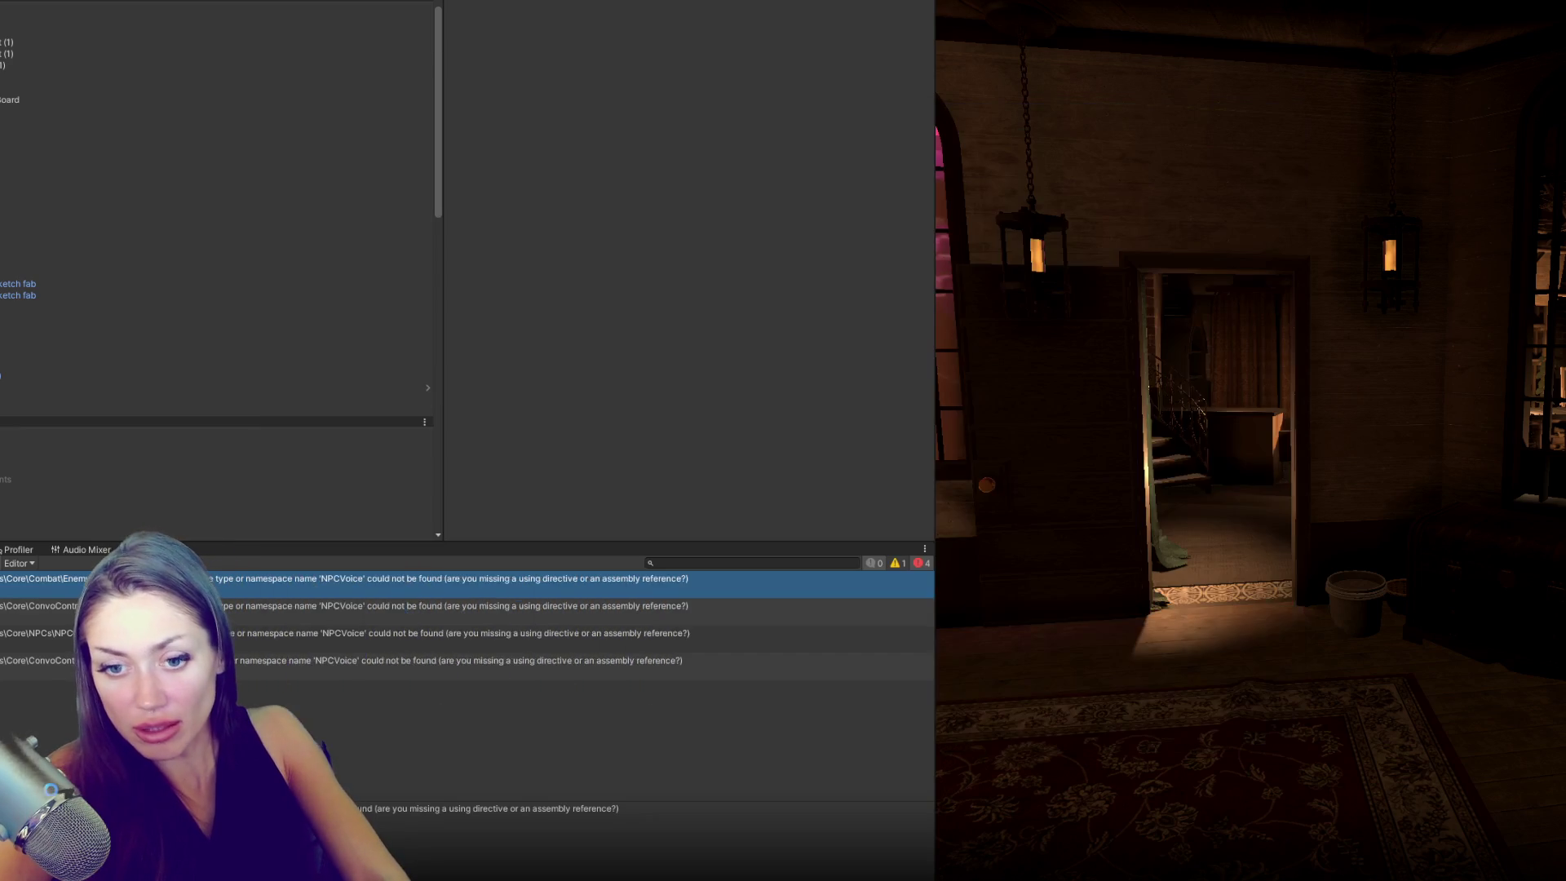
- From the console error, comment out NPCOLD.cs's voiceScript field and the cutscene case's voiceScript call
double_click(313, 589)
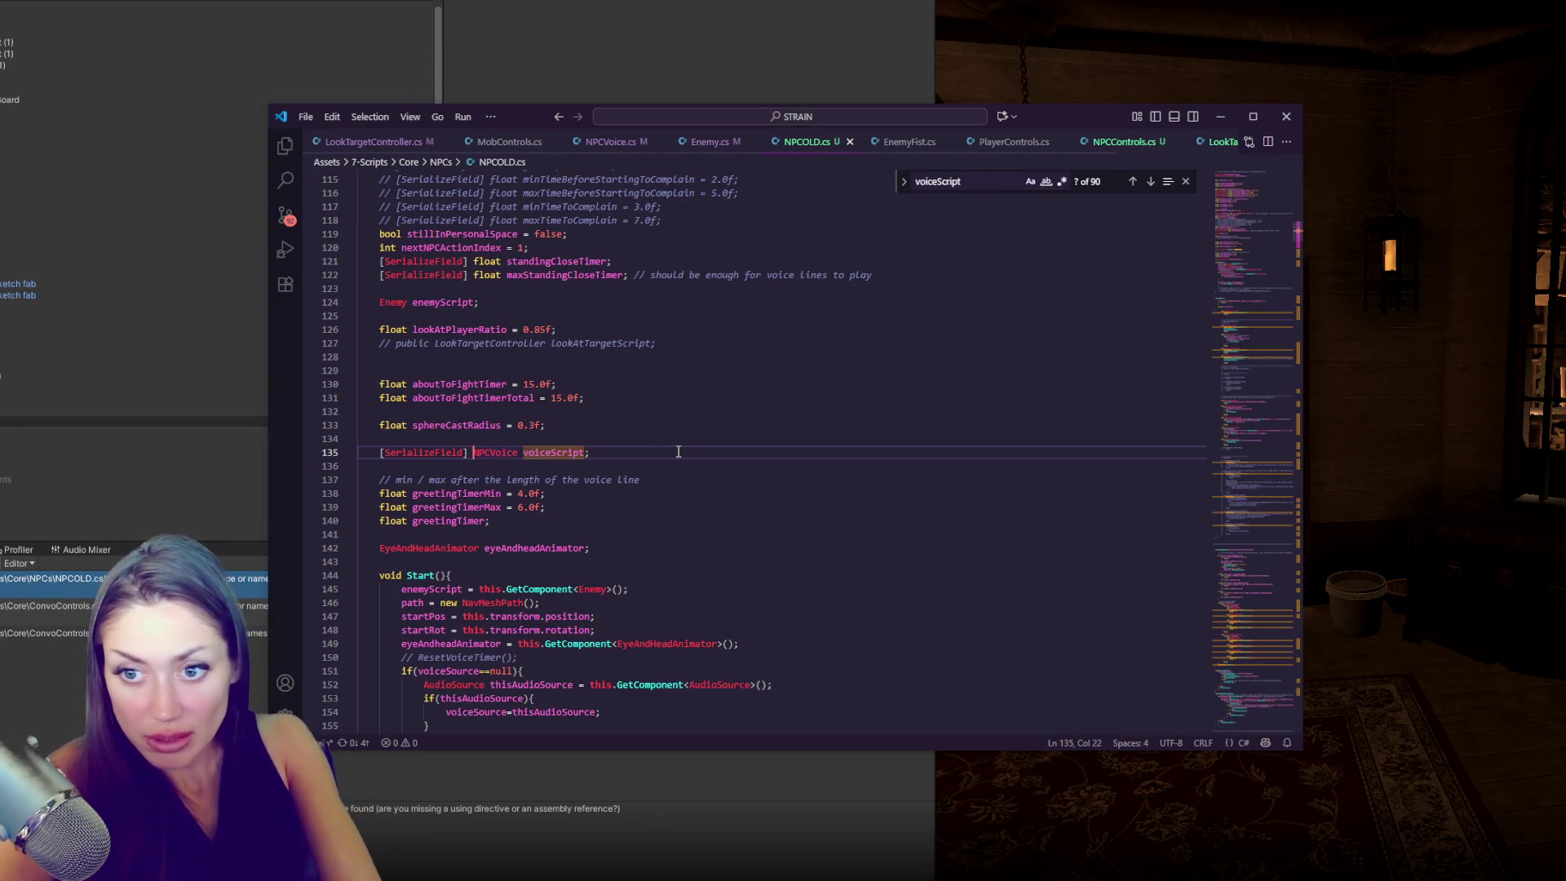
key("ctrl+slash")
left_click(1151, 181)
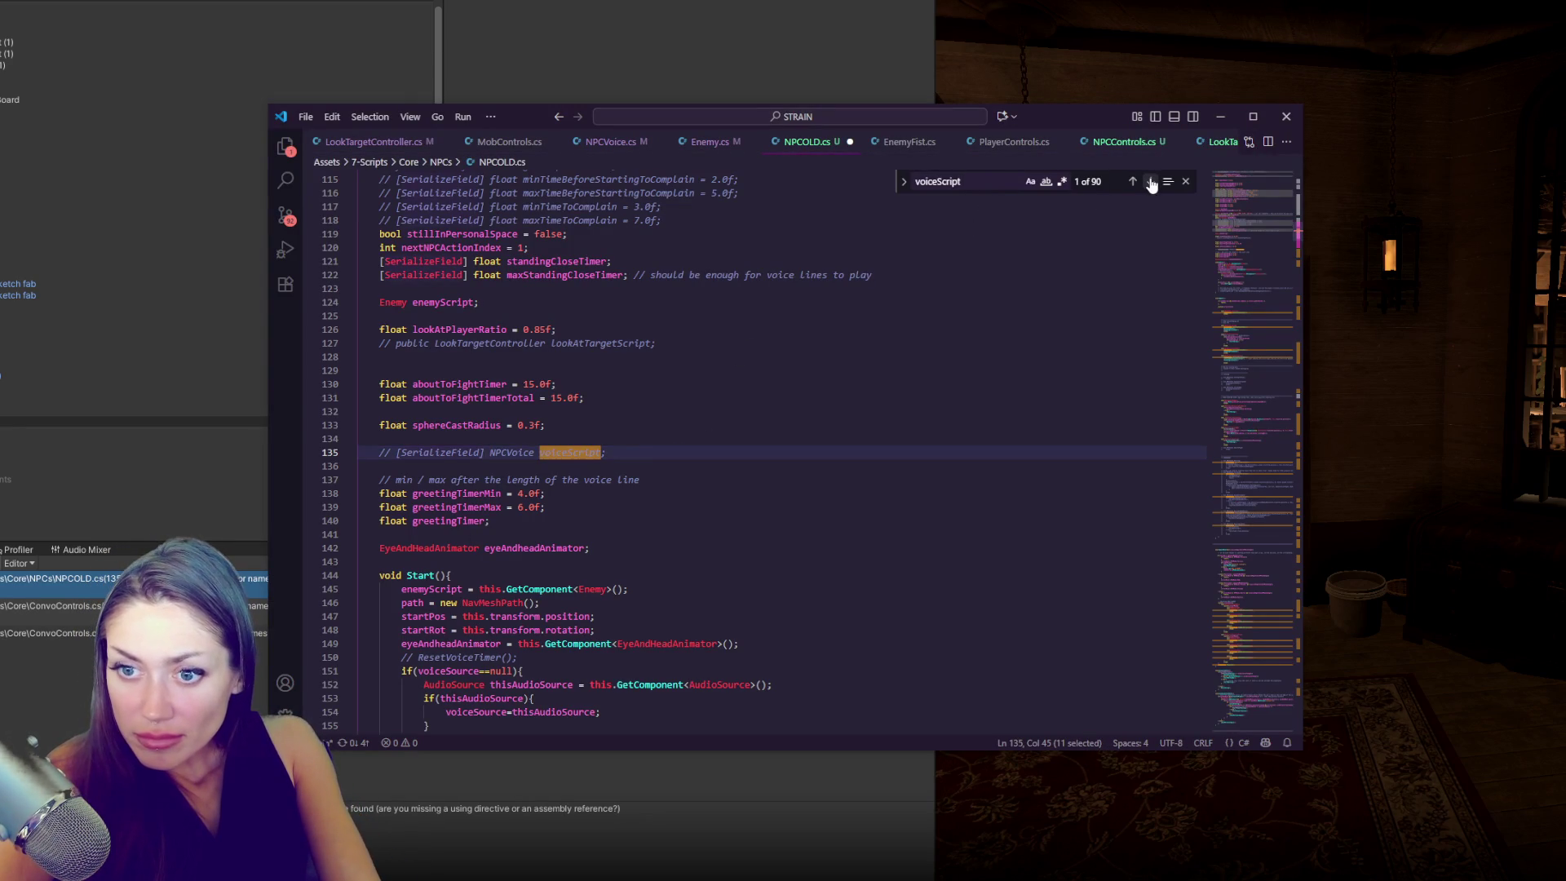
left_click(1151, 181)
left_click(724, 455)
key("ctrl+slash")
- Undo a stray edit, select NPCOLD.cs's code from Start down, and return to Unity to recheck errors
left_click(814, 577)
left_click(815, 591)
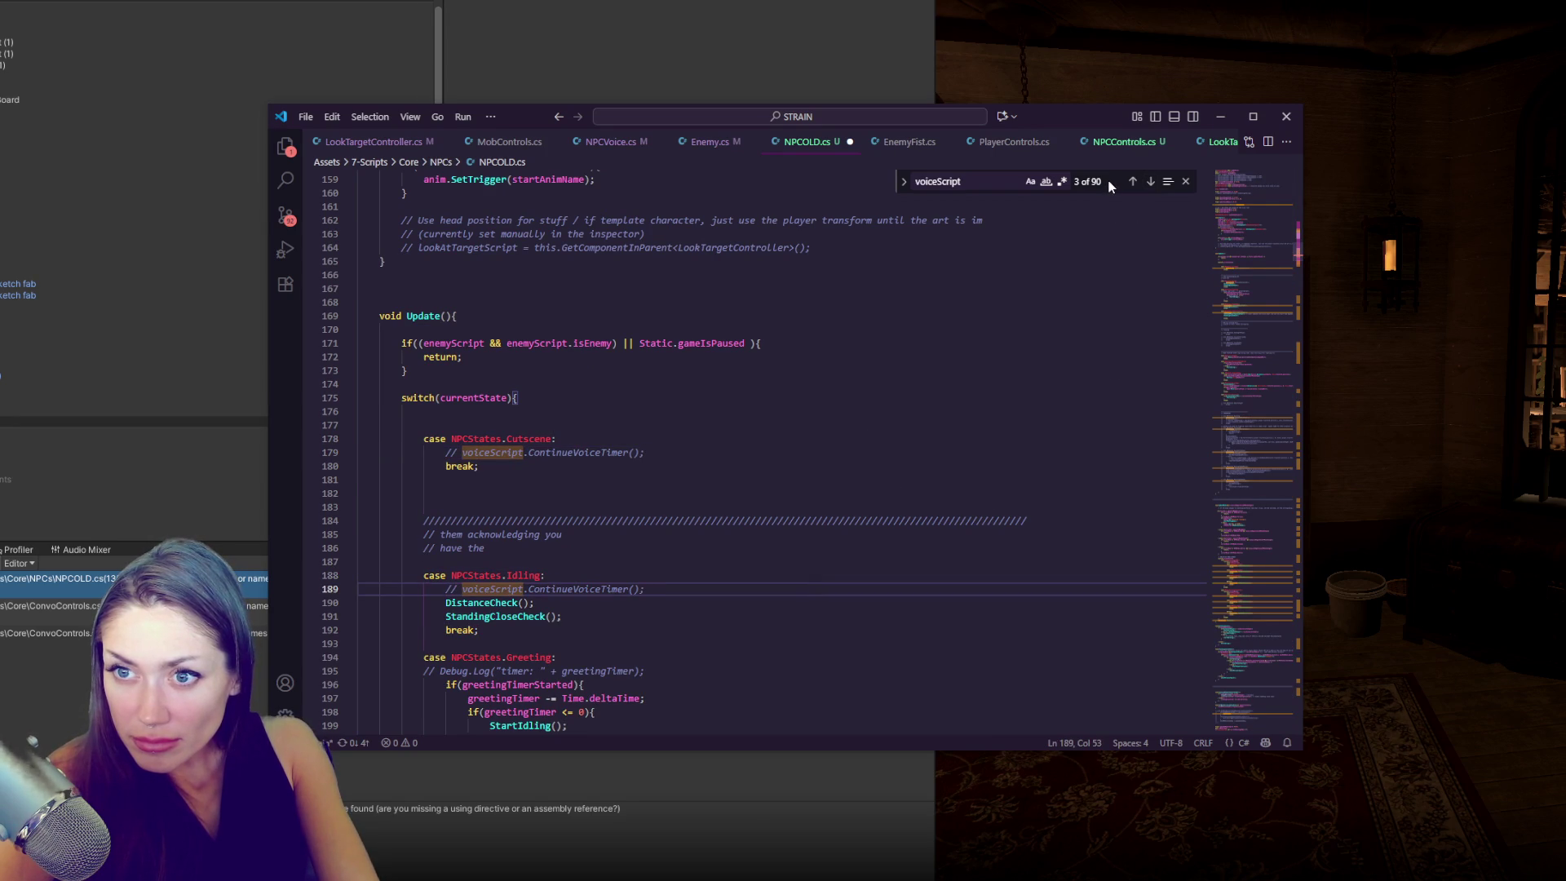
type("x")
key("ctrl+z")
key("ctrl+z")
key("ctrl+z")
left_click(636, 470)
left_click(628, 413)
scroll(457, 451, "down", 6)
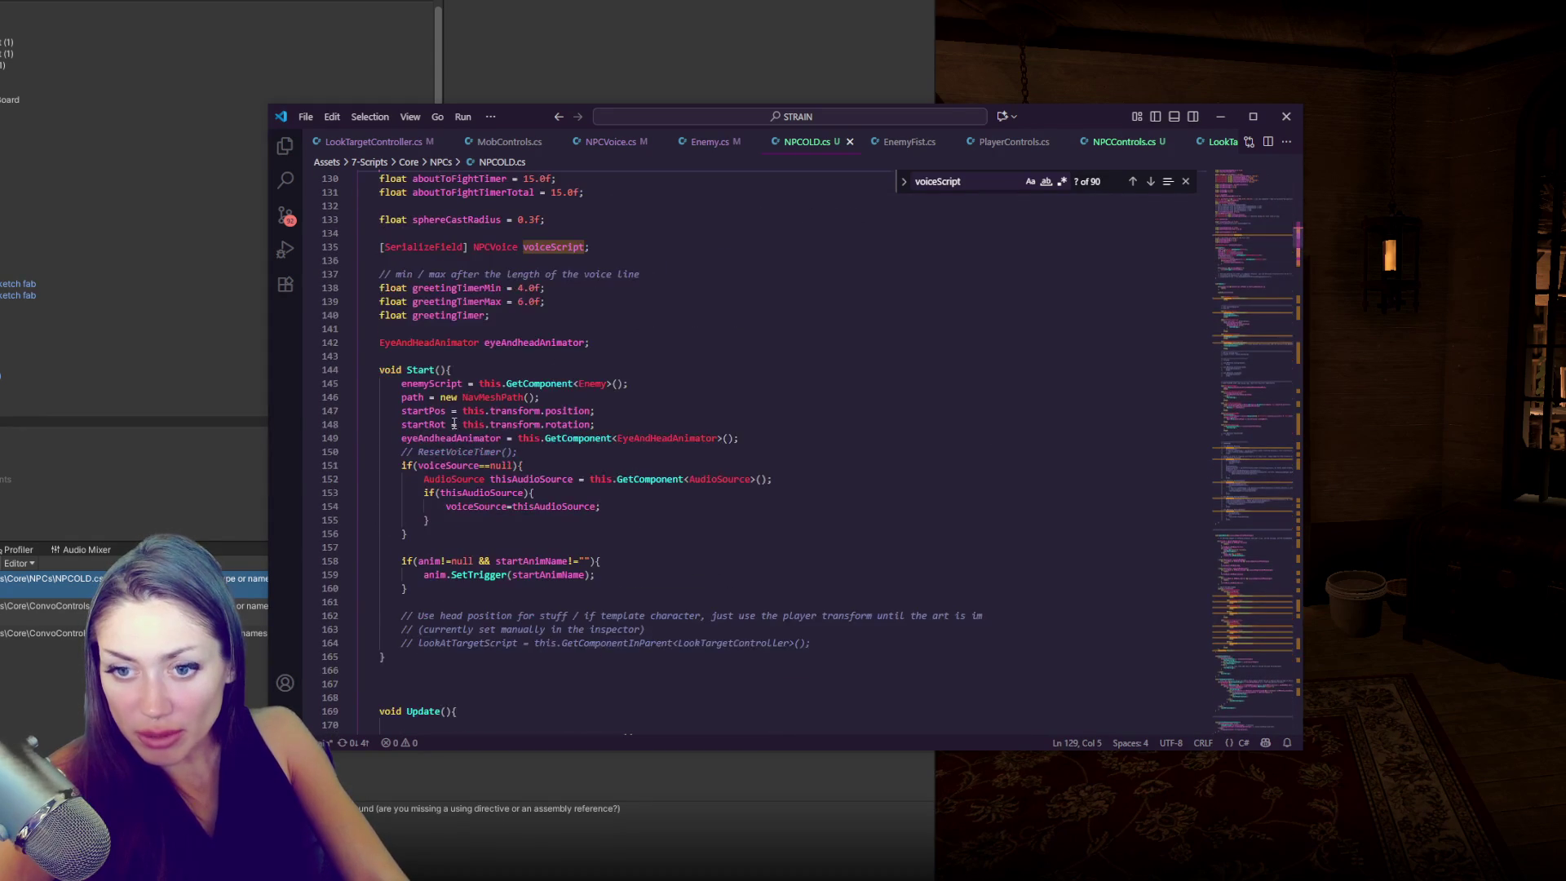
scroll(450, 403, "down", 5)
scroll(449, 403, "up", 5)
mouse_move(423, 328)
left_mouse_down()
mouse_move(489, 571)
mouse_move(624, 836)
mouse_move(644, 301)
left_mouse_up()
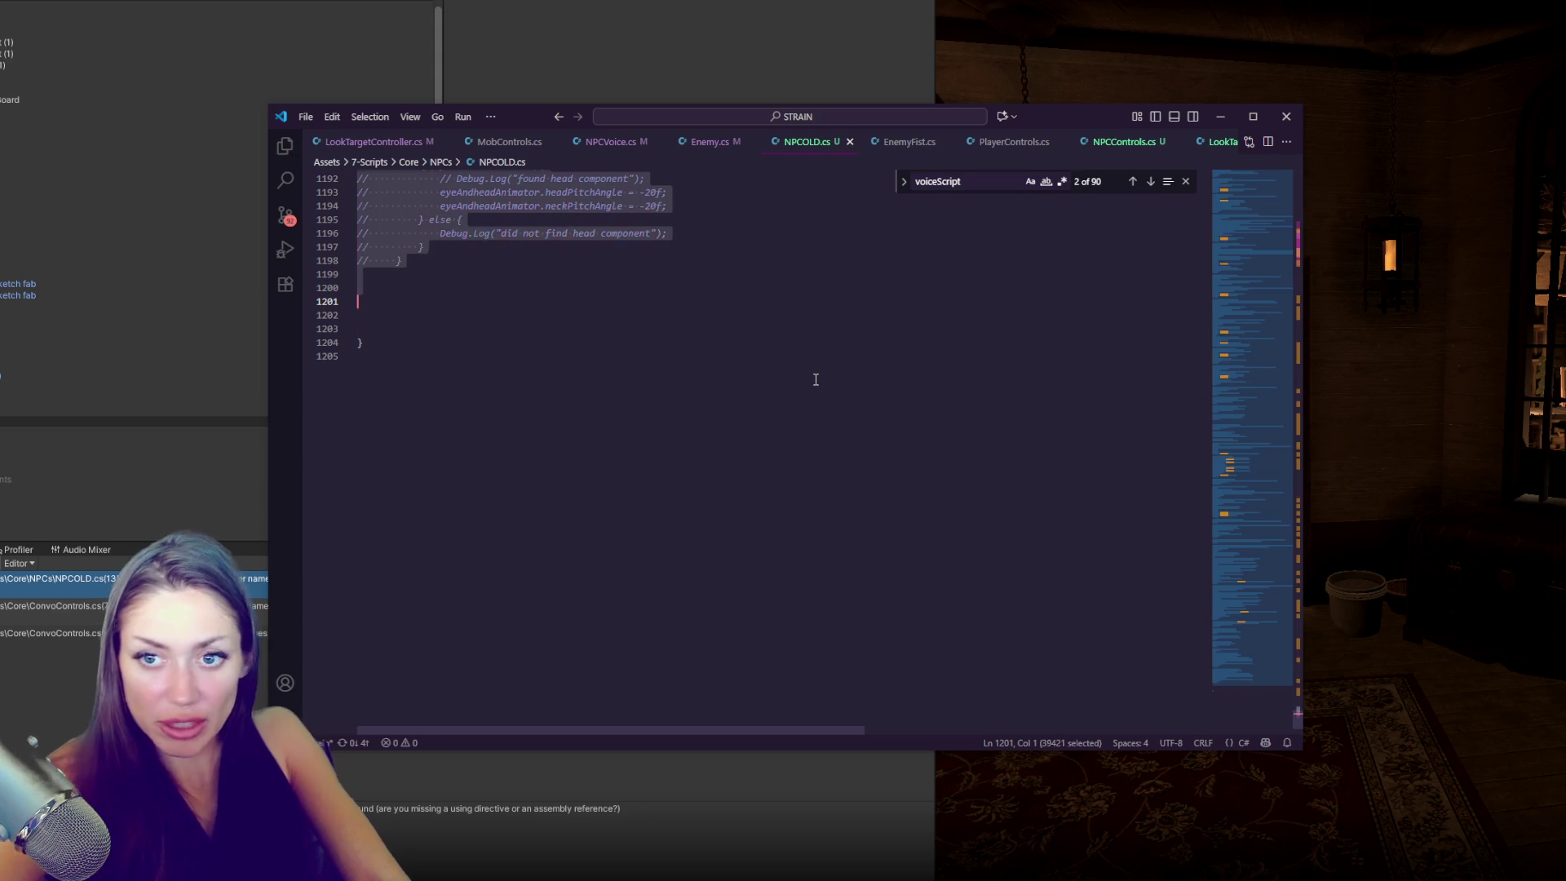
key("alt+Tab")
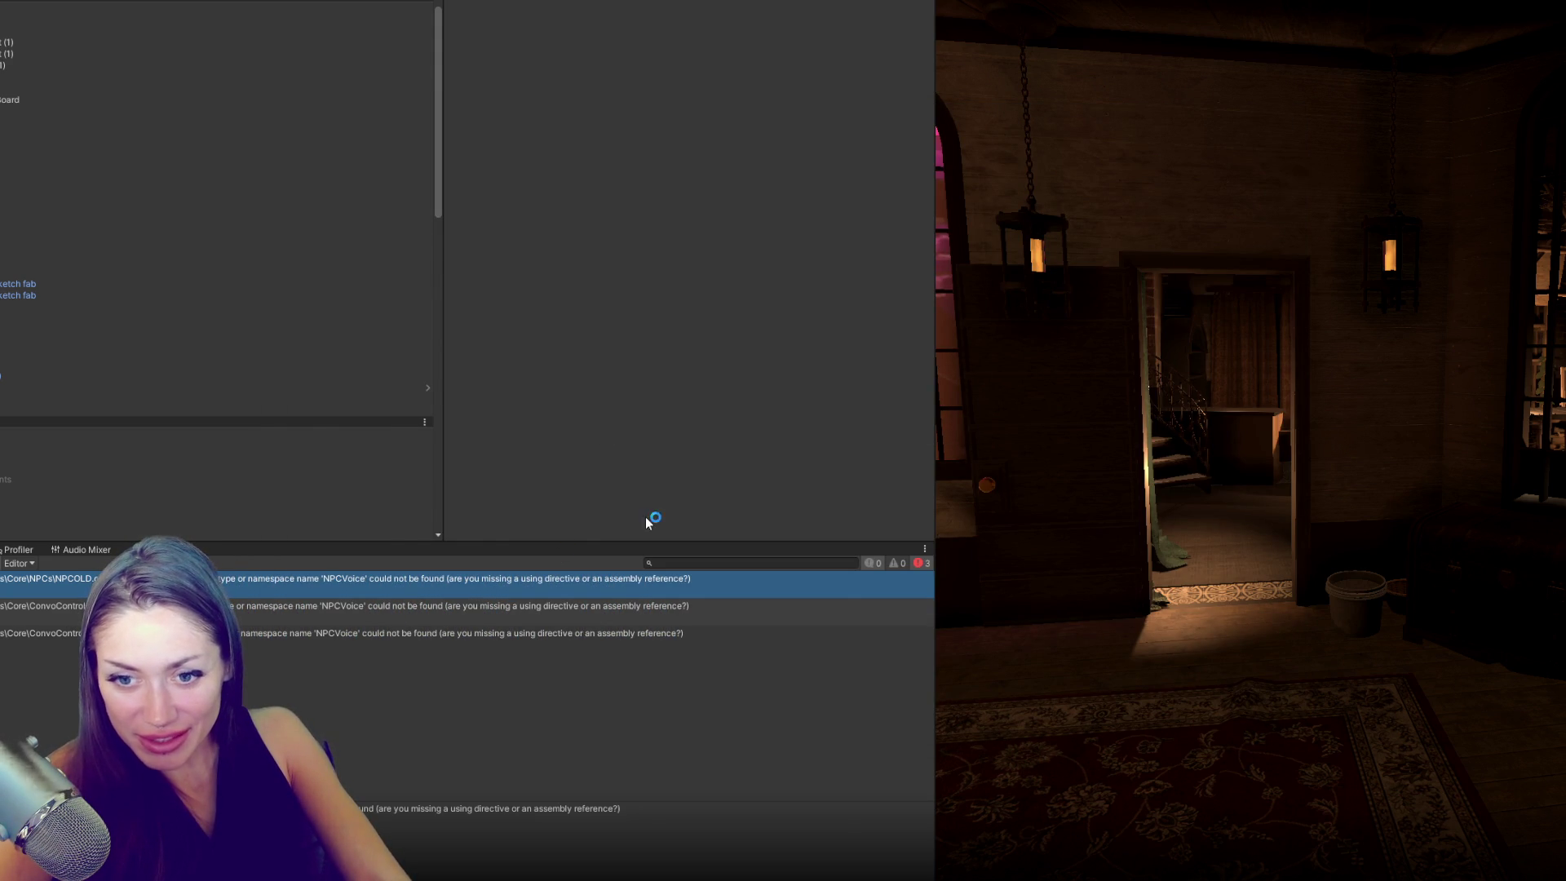
key("Up")
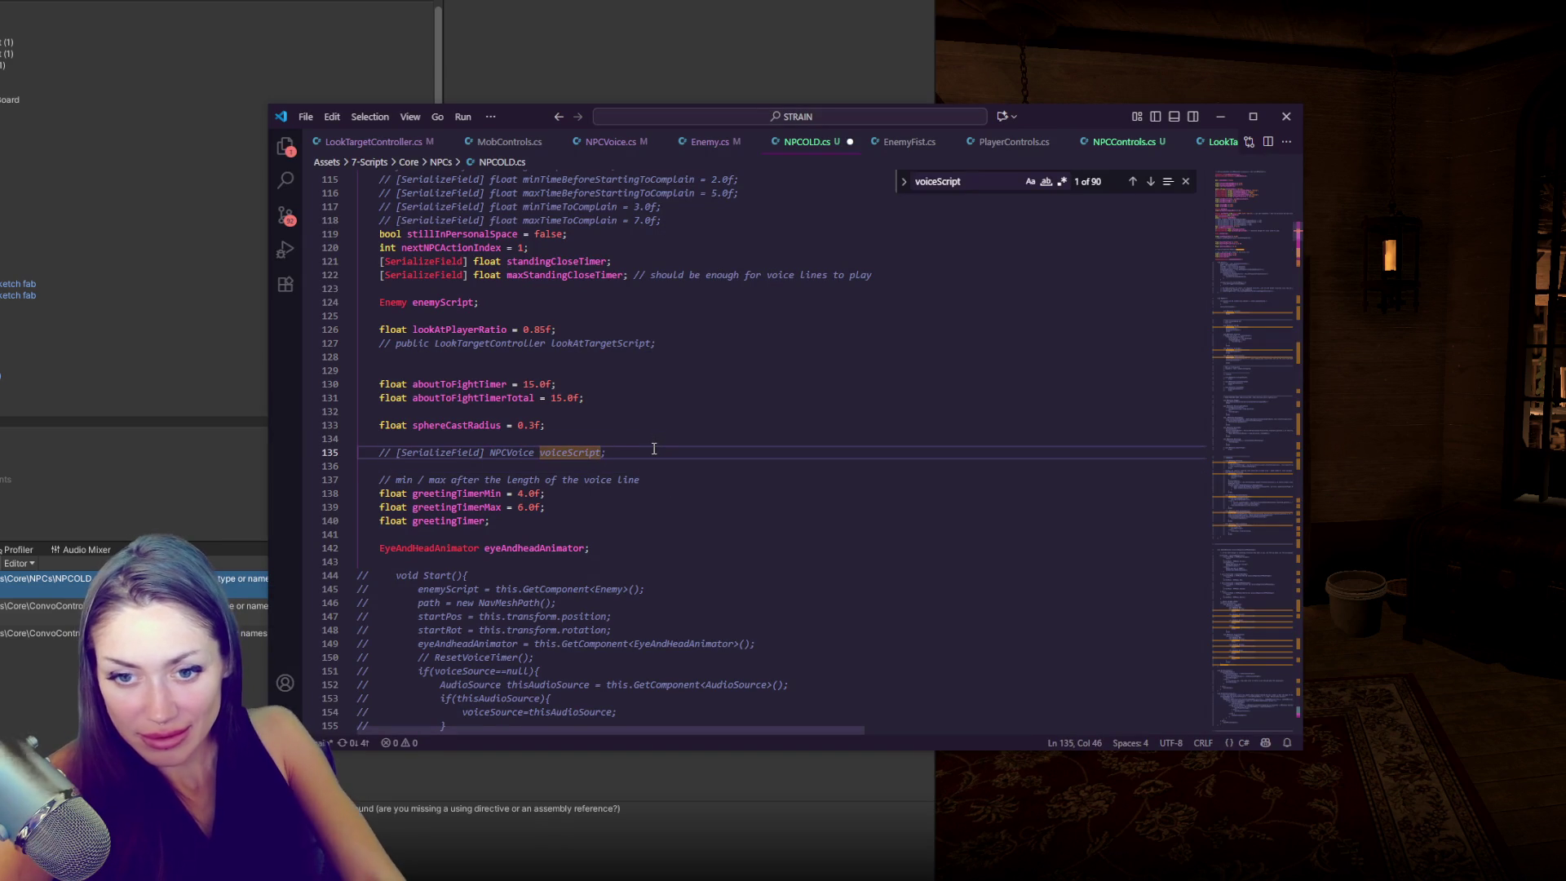
key("alt+Tab")
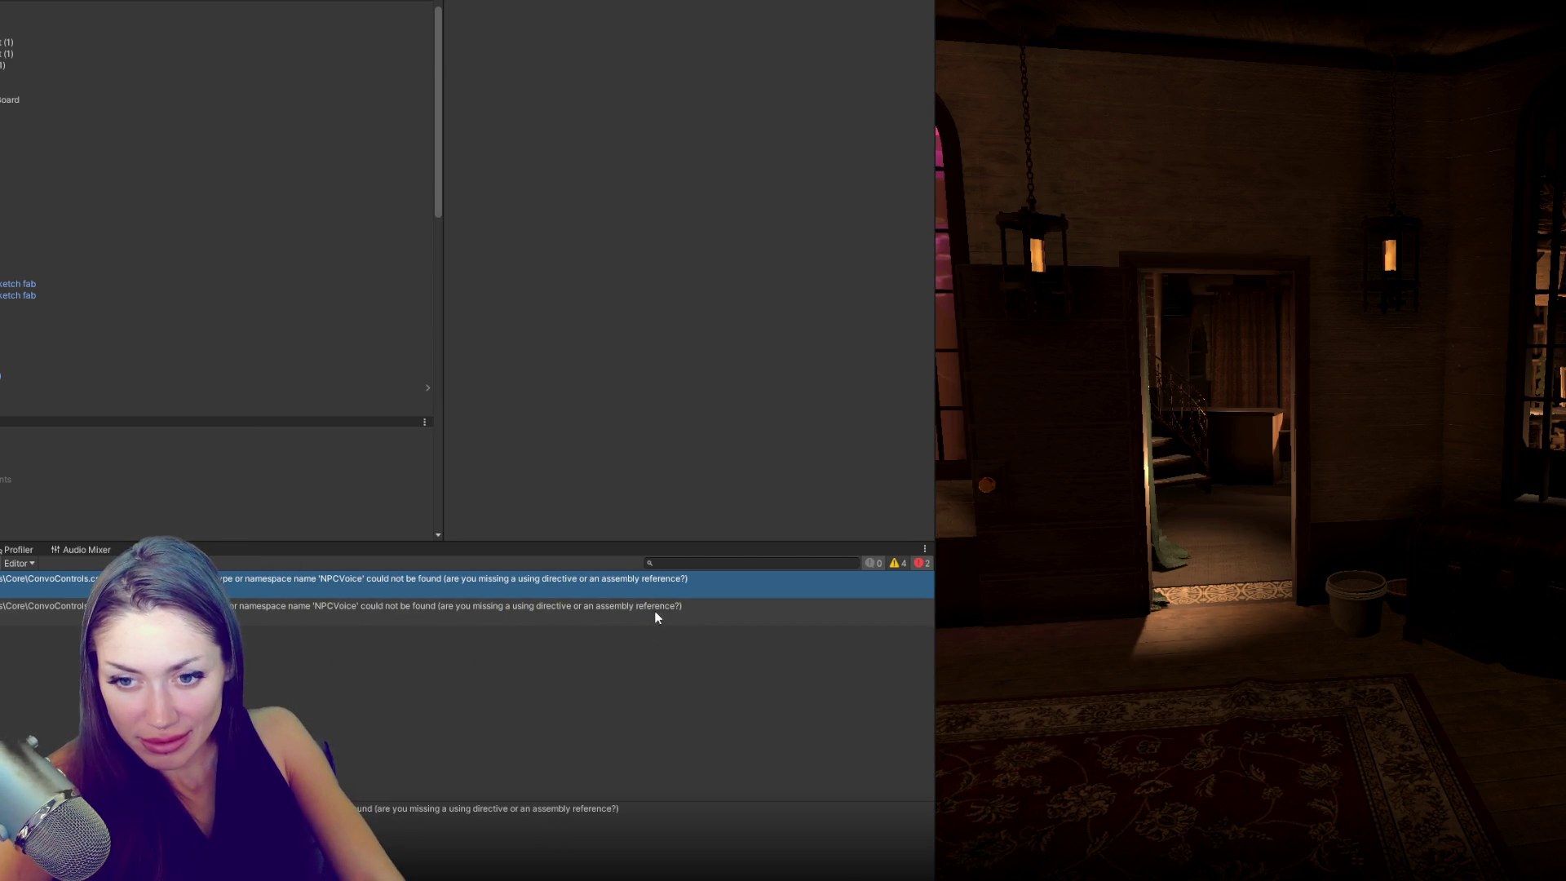
- From the console error, comment out the currentVoiceScript field in ConvoControls.cs
double_click(667, 581)
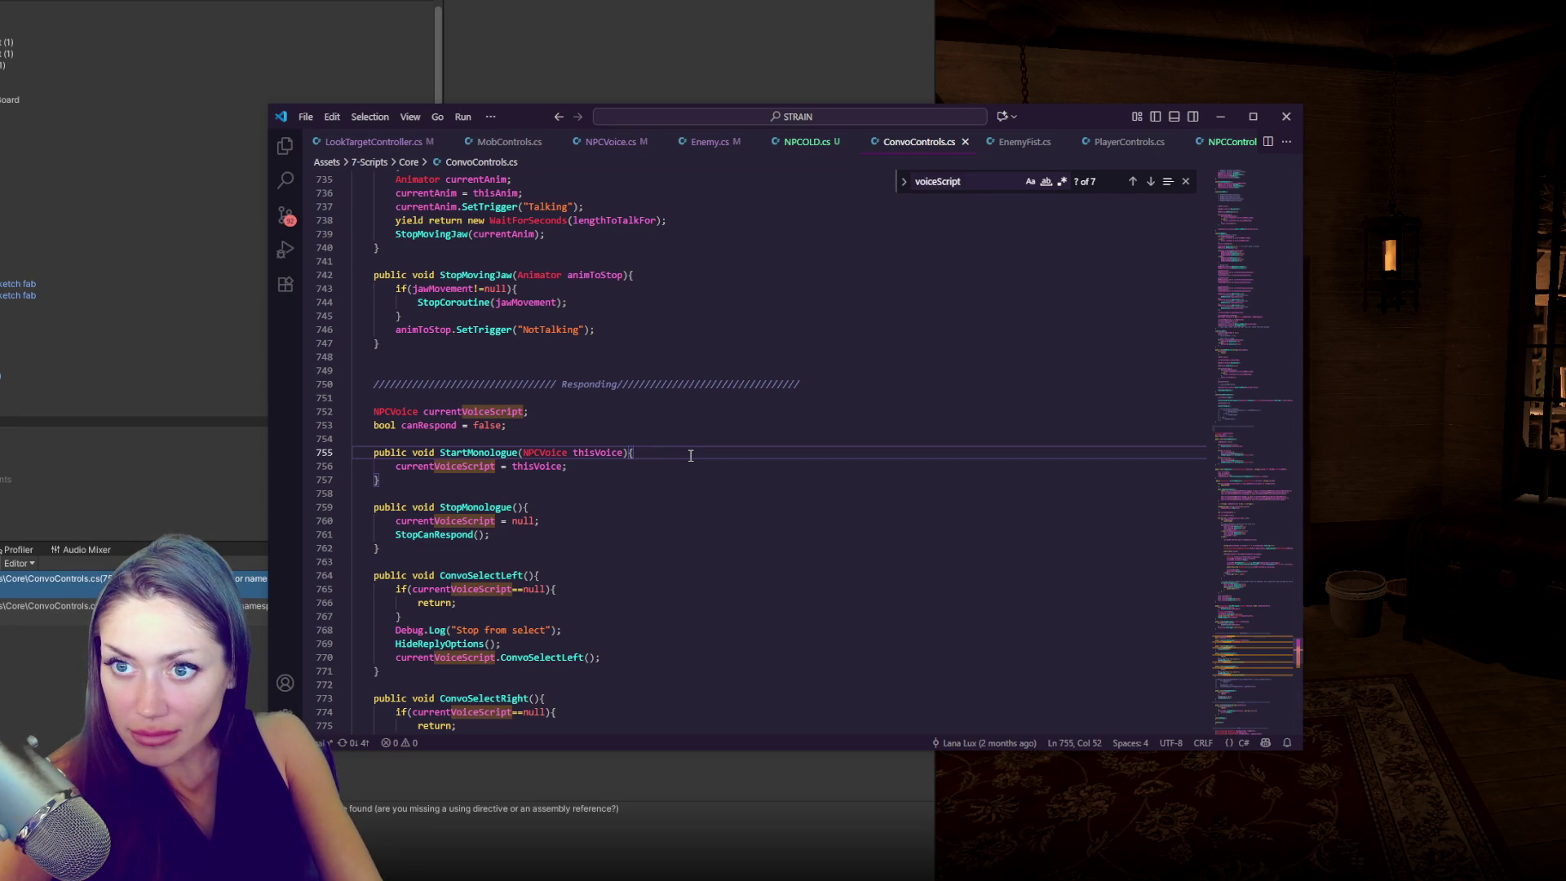
left_click_drag(675, 490, 709, 445)
key("ctrl+slash")
left_click(669, 409)
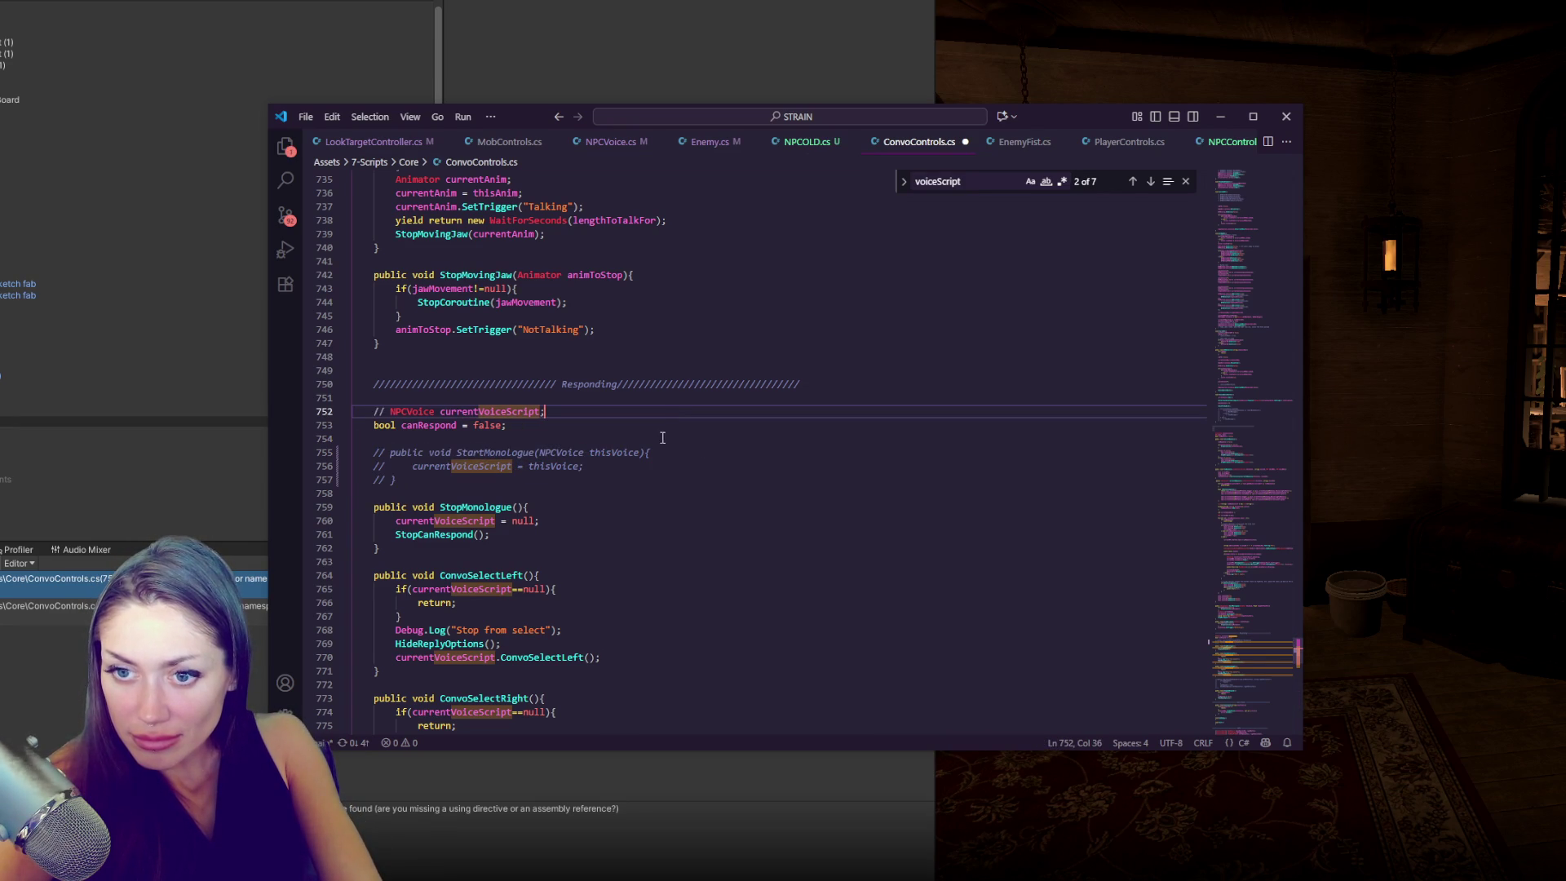
- Comment out StartMonologue through ConvoSelectRight, then open the SetStartAnim error from Unity
left_click_drag(655, 543, 675, 494)
scroll(674, 494, "down", 4)
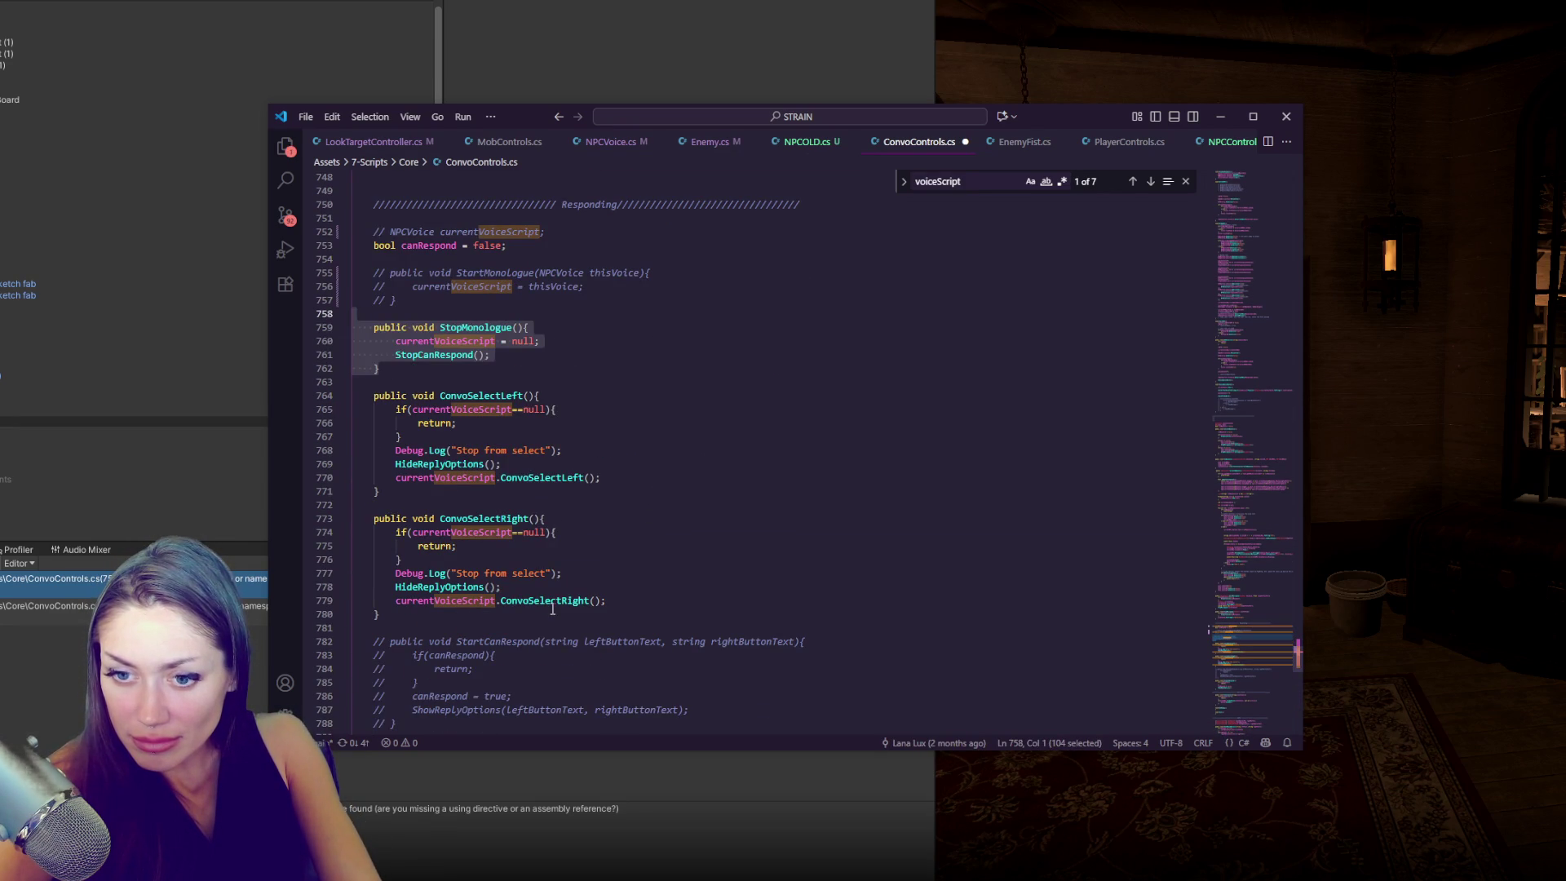
left_click_drag(550, 618, 586, 316)
key("ctrl+slash")
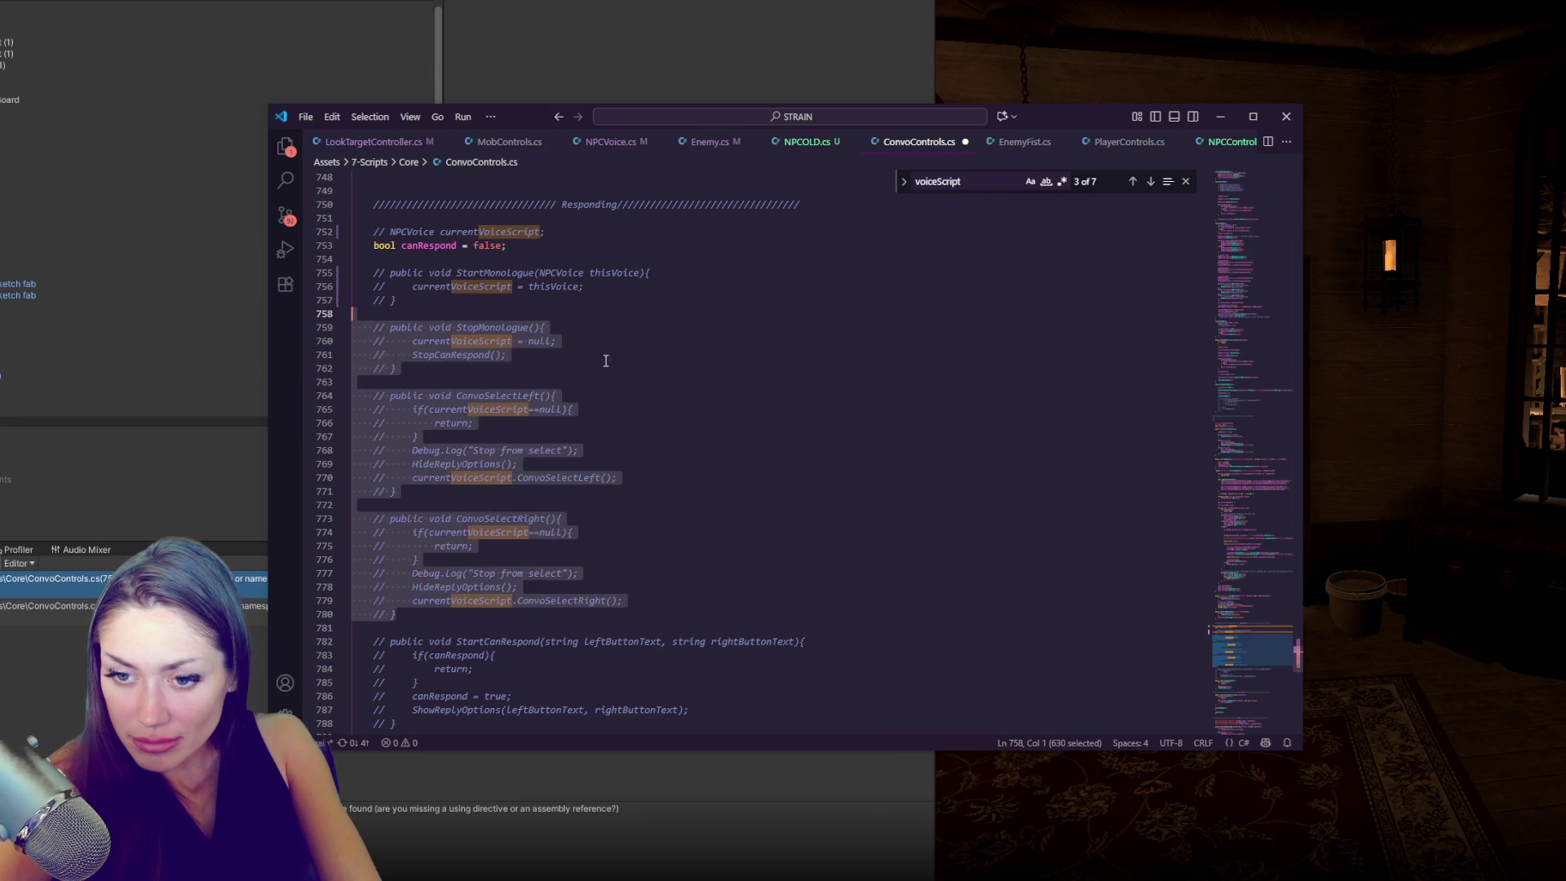
scroll(628, 393, "up", 5)
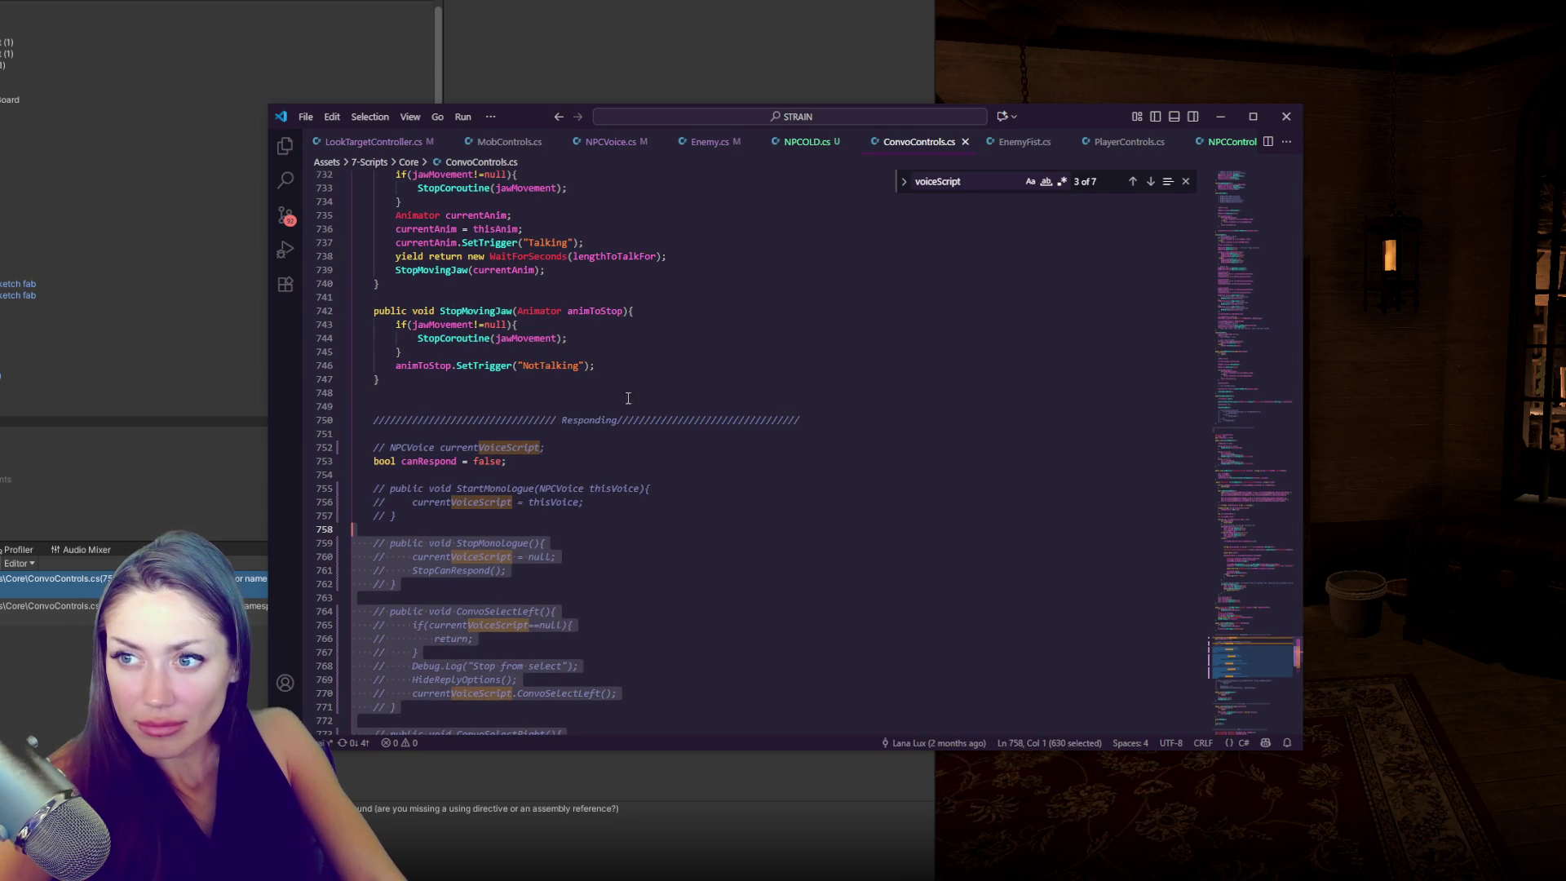
key("alt+Tab")
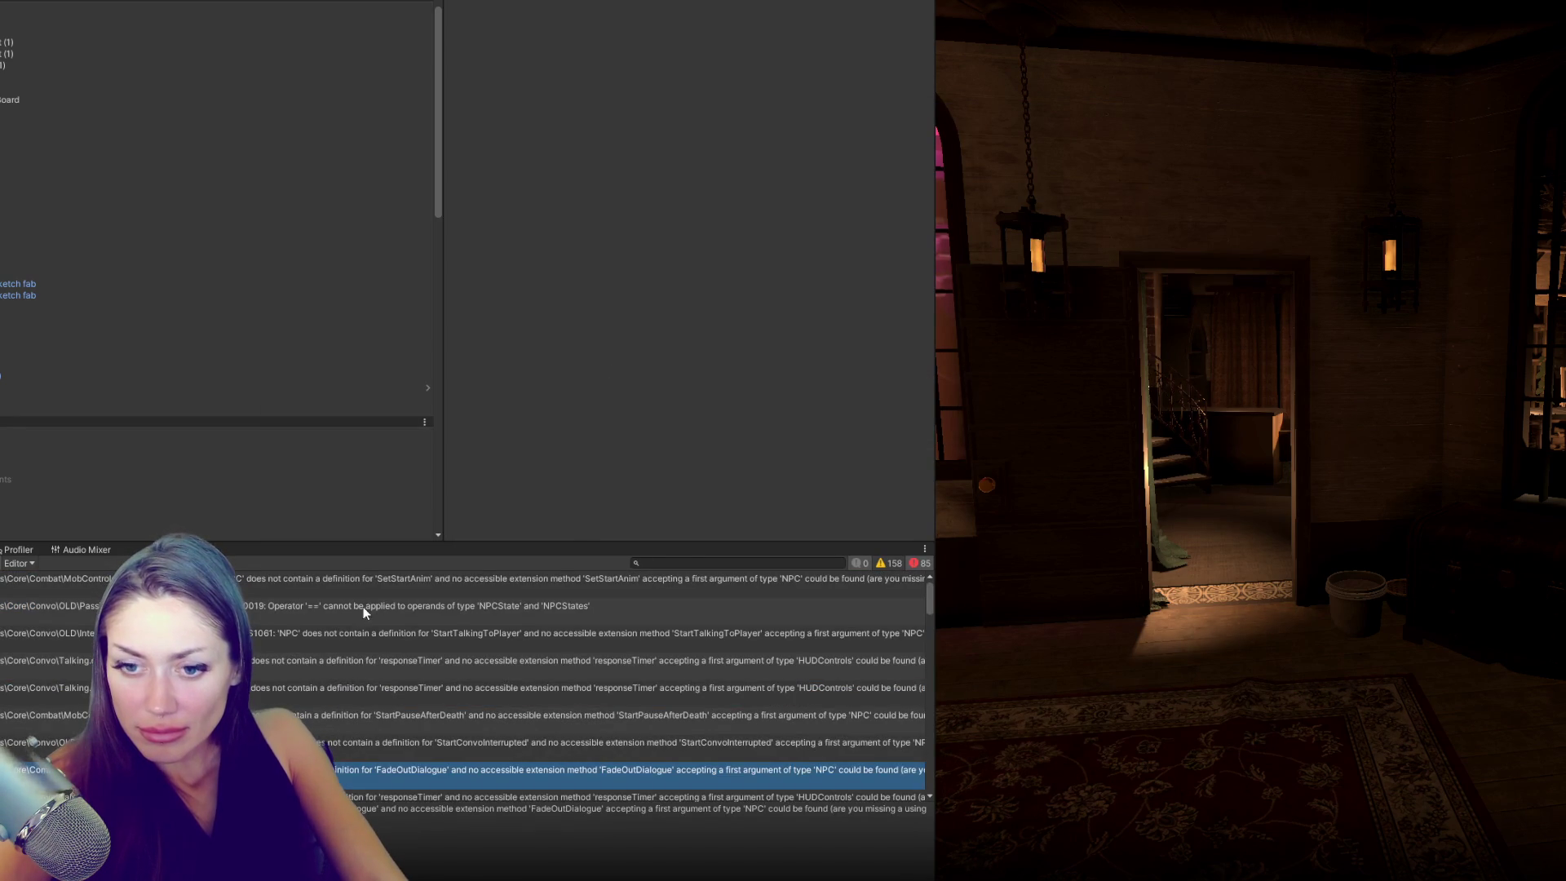
double_click(371, 579)
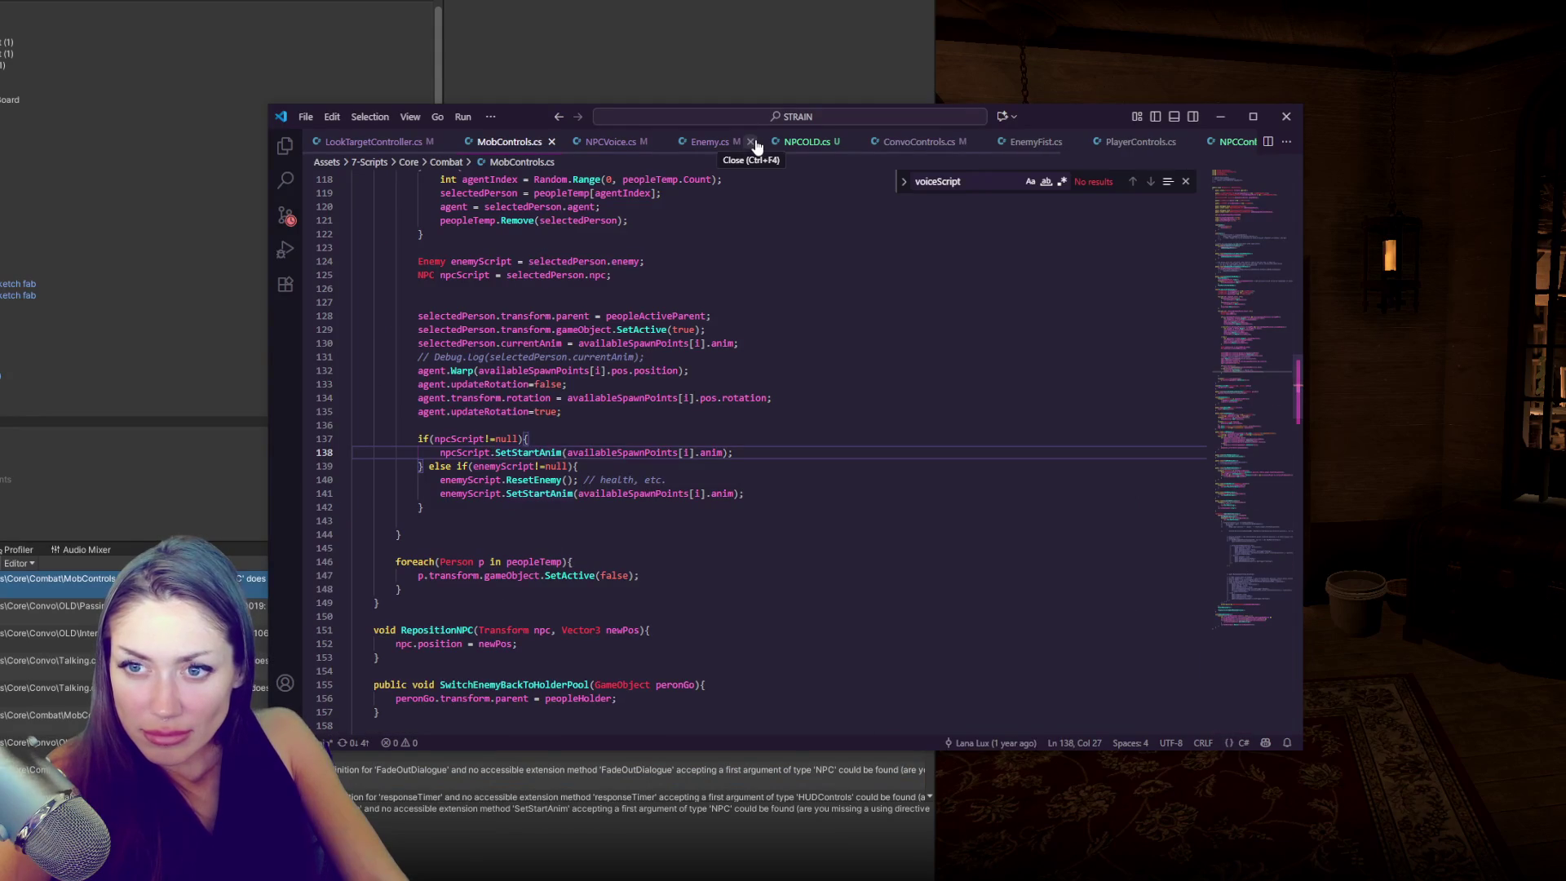
- Comment out MobControls.cs from line 15 to the end, then open the StartTalkingToPlayer error
scroll(753, 563, "down", 4)
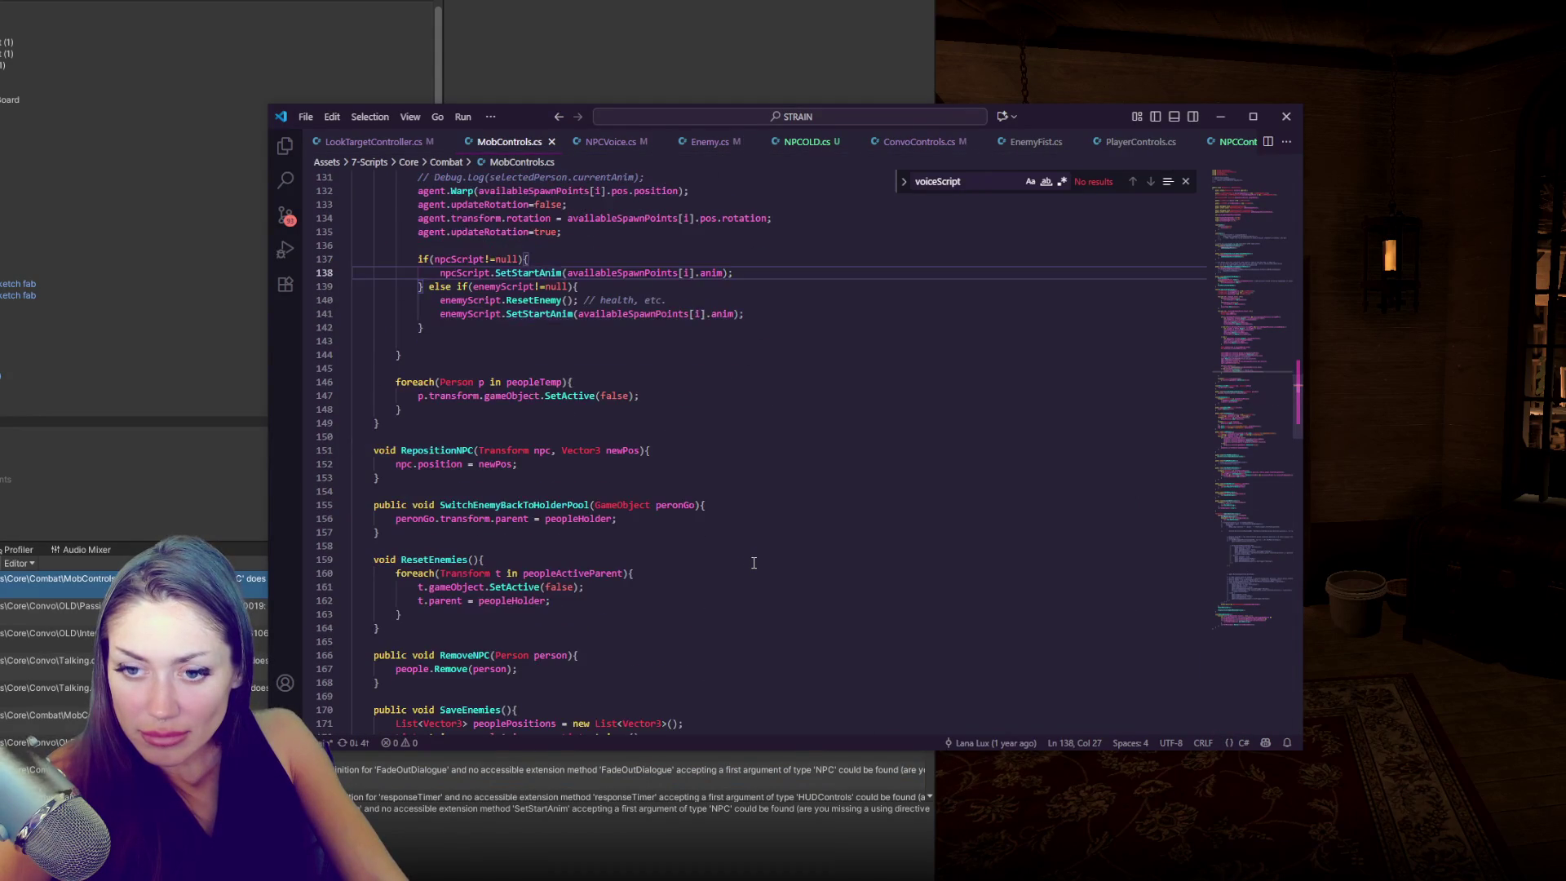
scroll(755, 562, "down", 20)
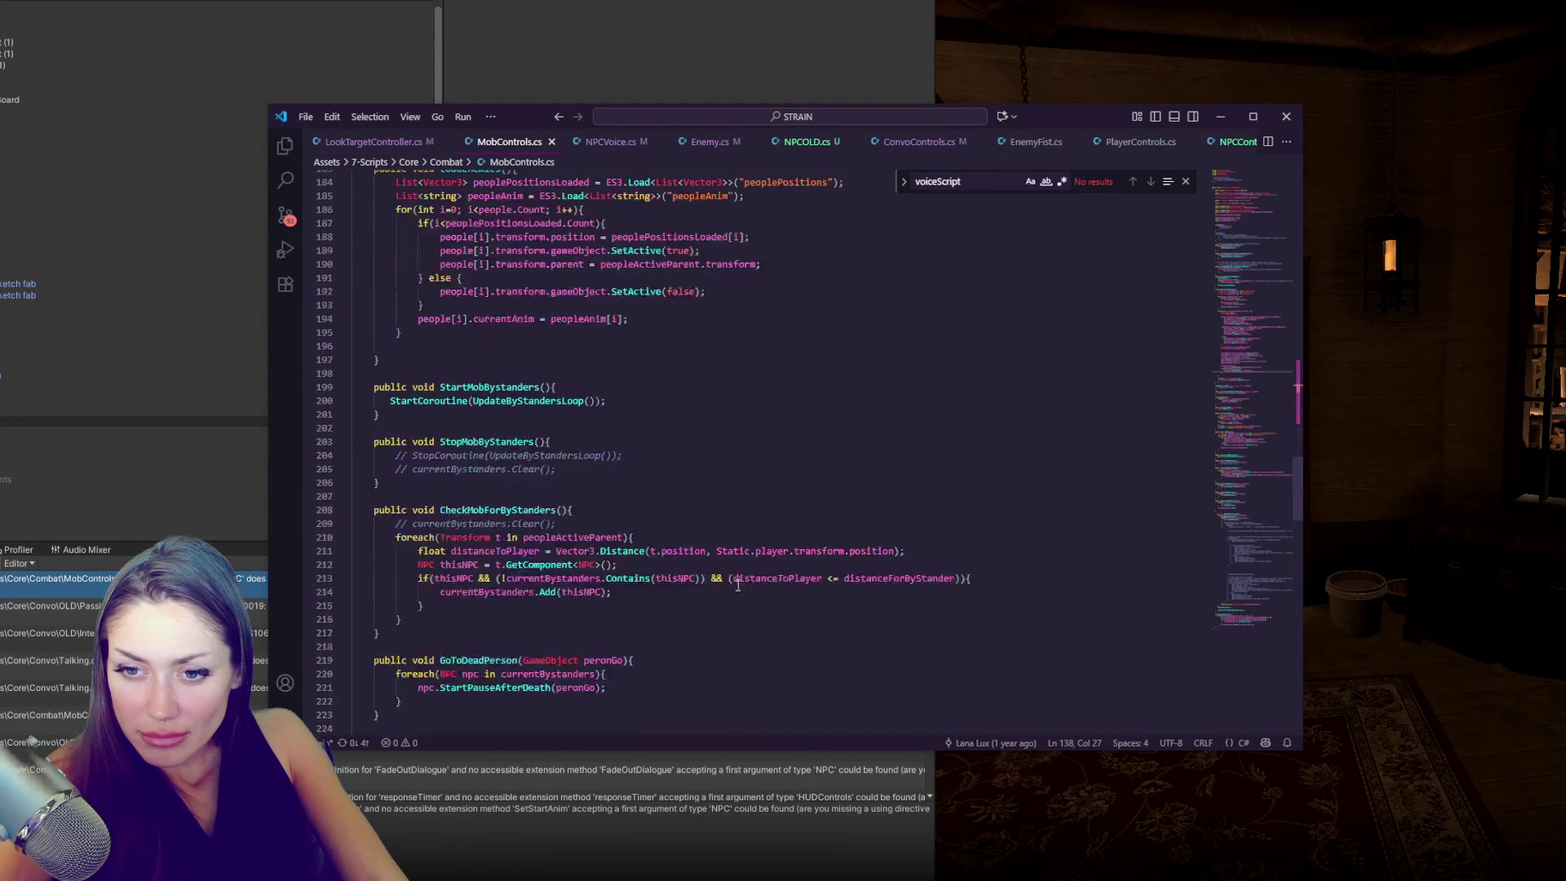
scroll(535, 615, "down", 20)
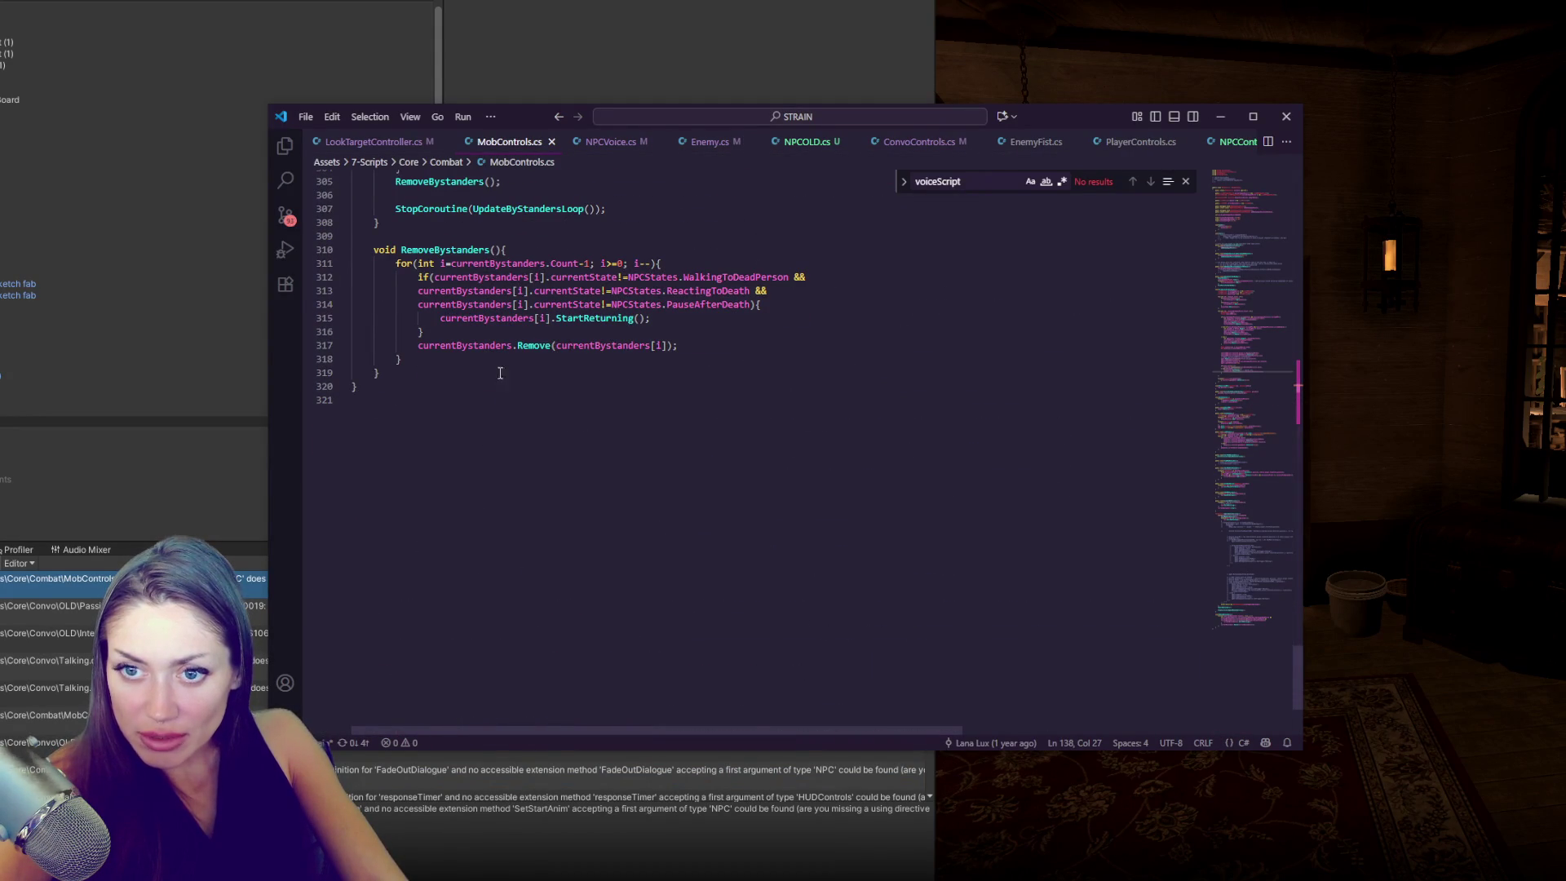
scroll(427, 461, "up", 5)
left_click_drag(397, 577, 413, 57)
left_click_drag(403, 307, 372, 386)
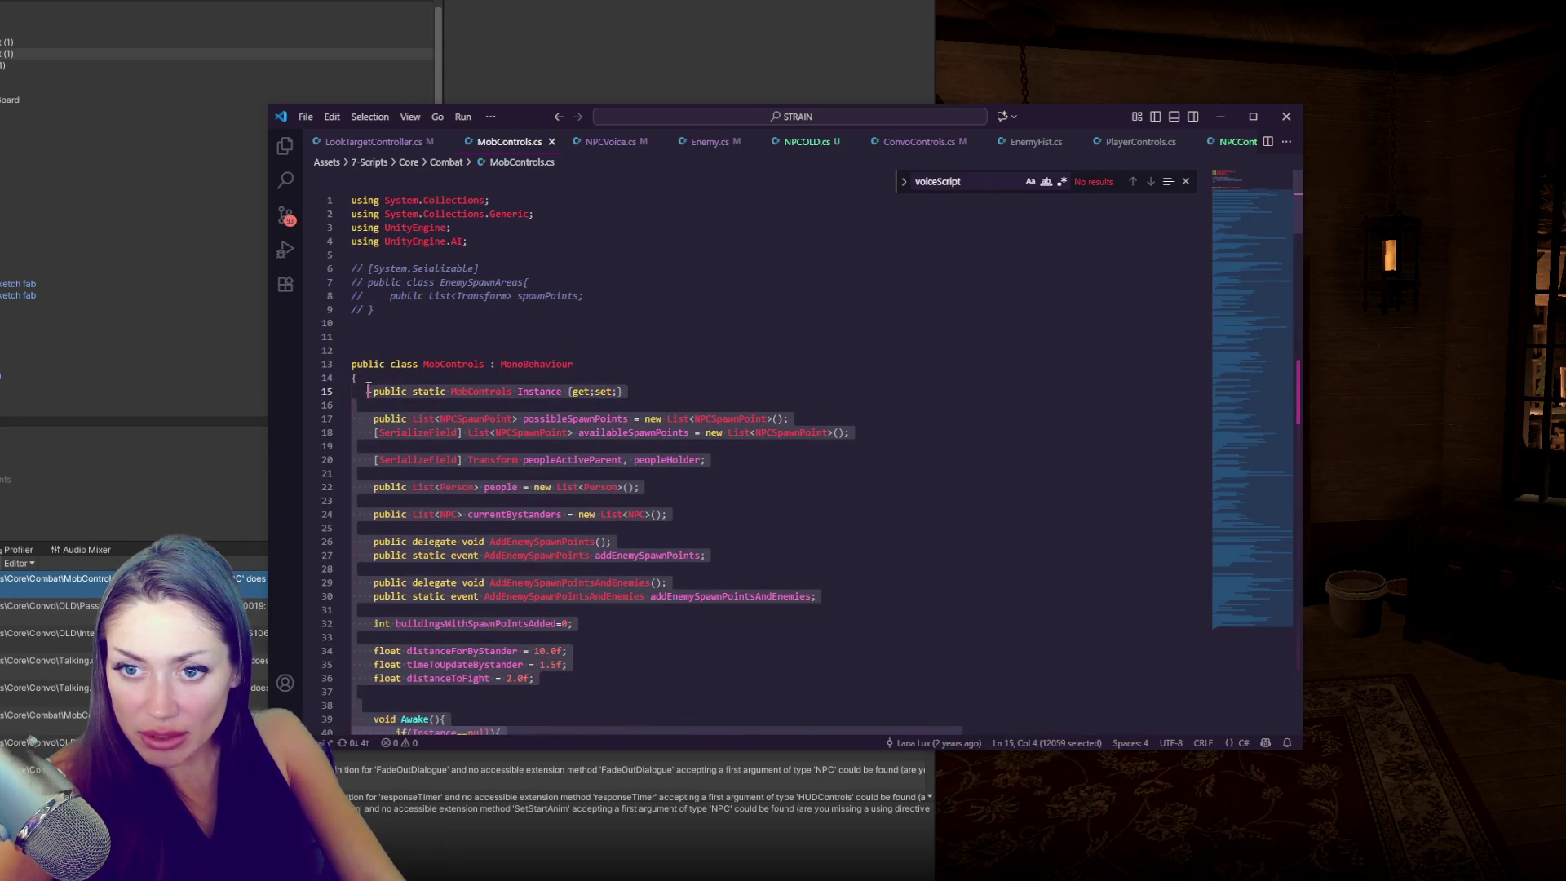
key("ctrl+slash")
left_click(642, 324)
key("alt+Tab")
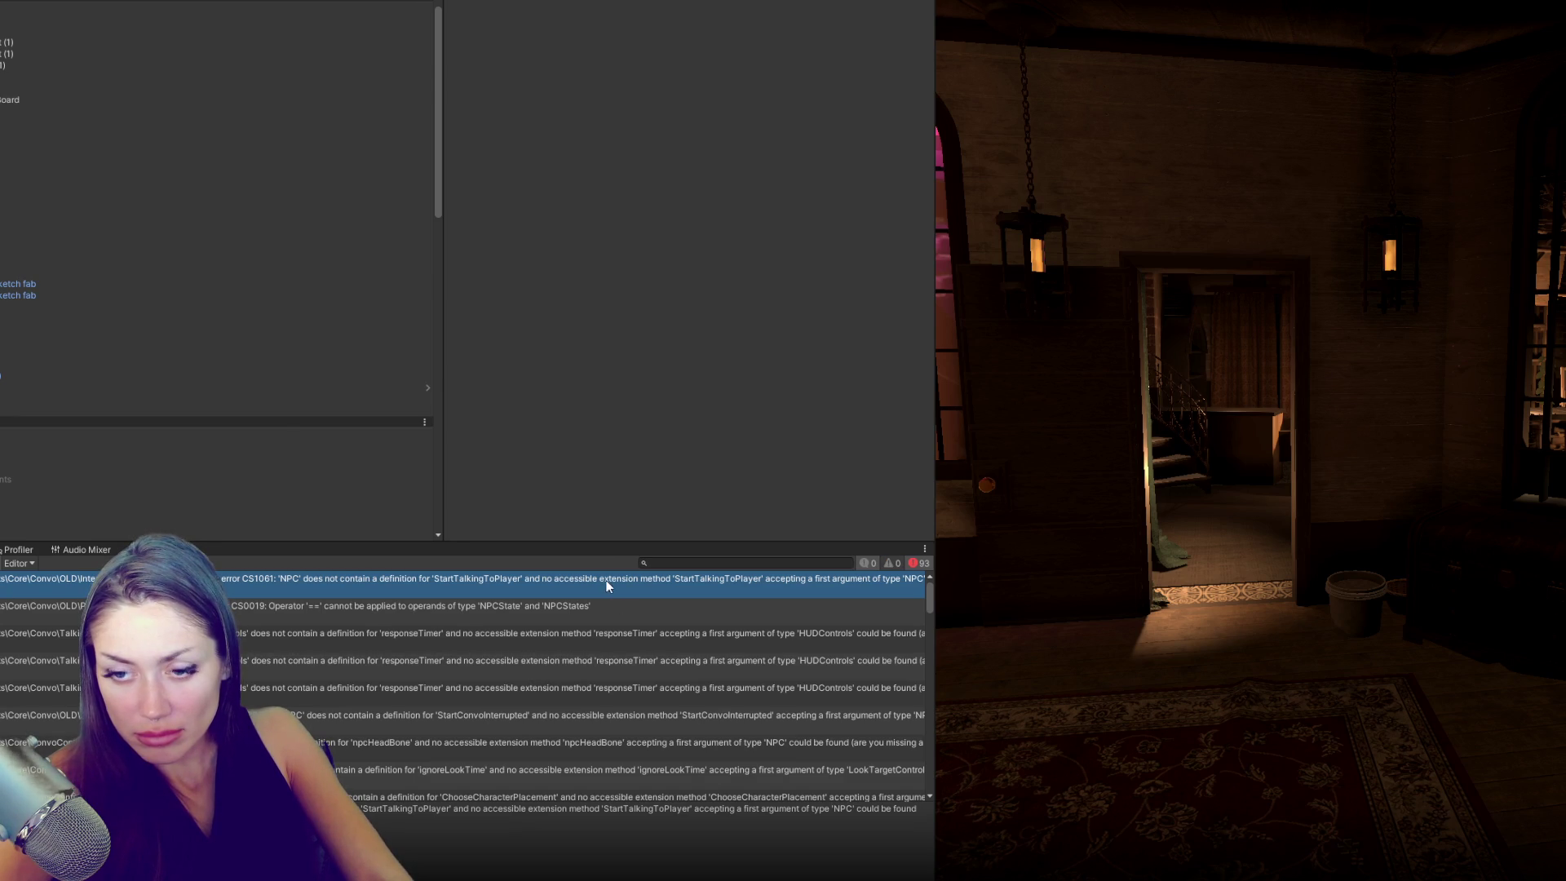
double_click(848, 584)
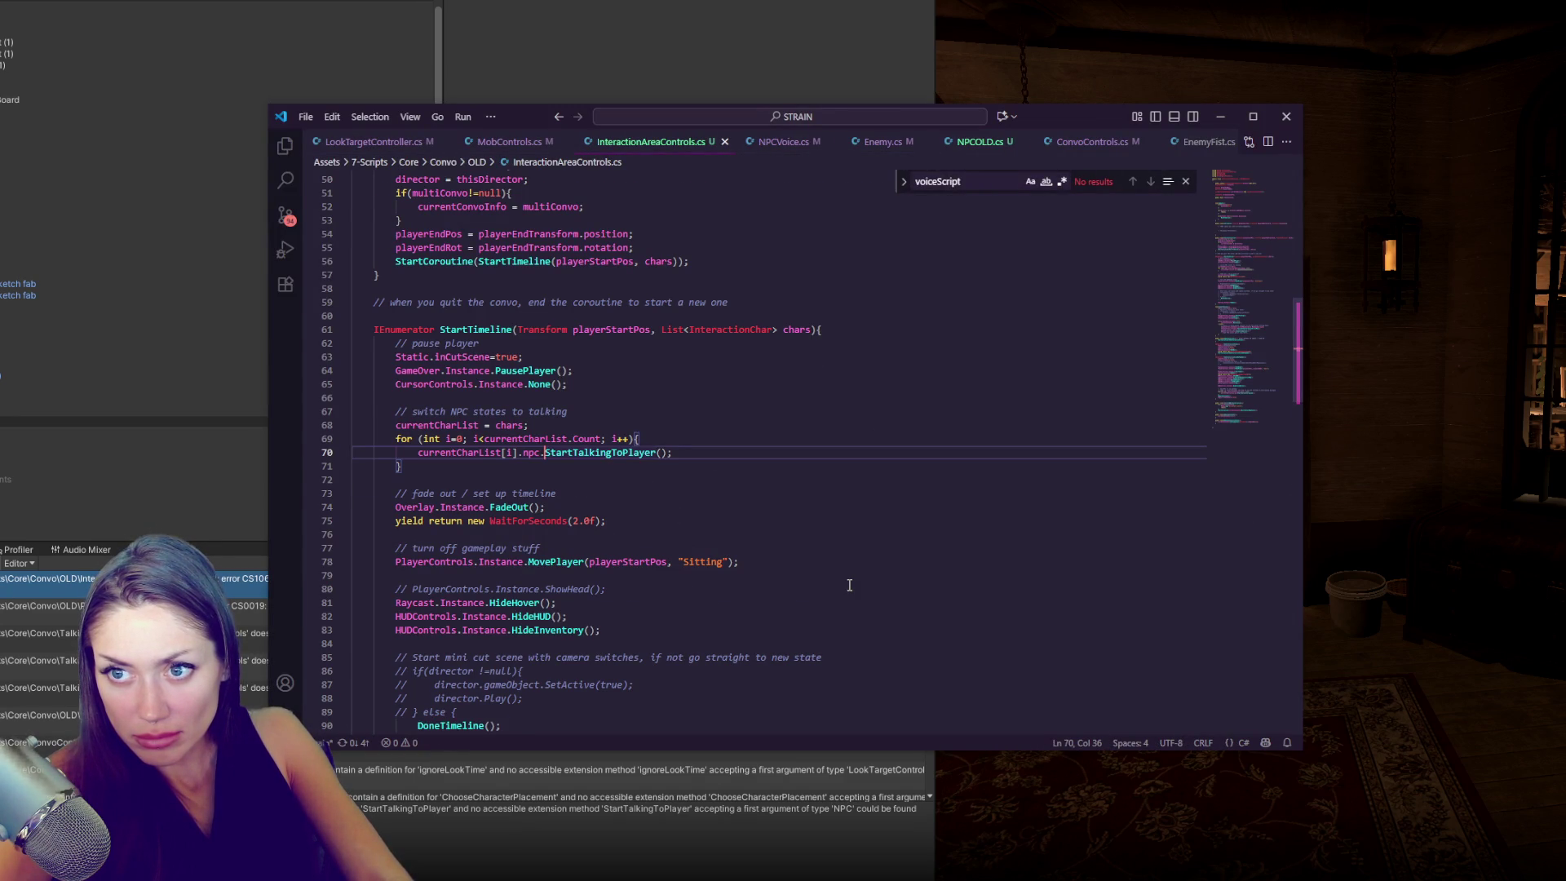
- Comment out InteractionAreaControls.cs from line 21 to the end and save it
scroll(849, 585, "up", 1)
scroll(849, 585, "up", 3)
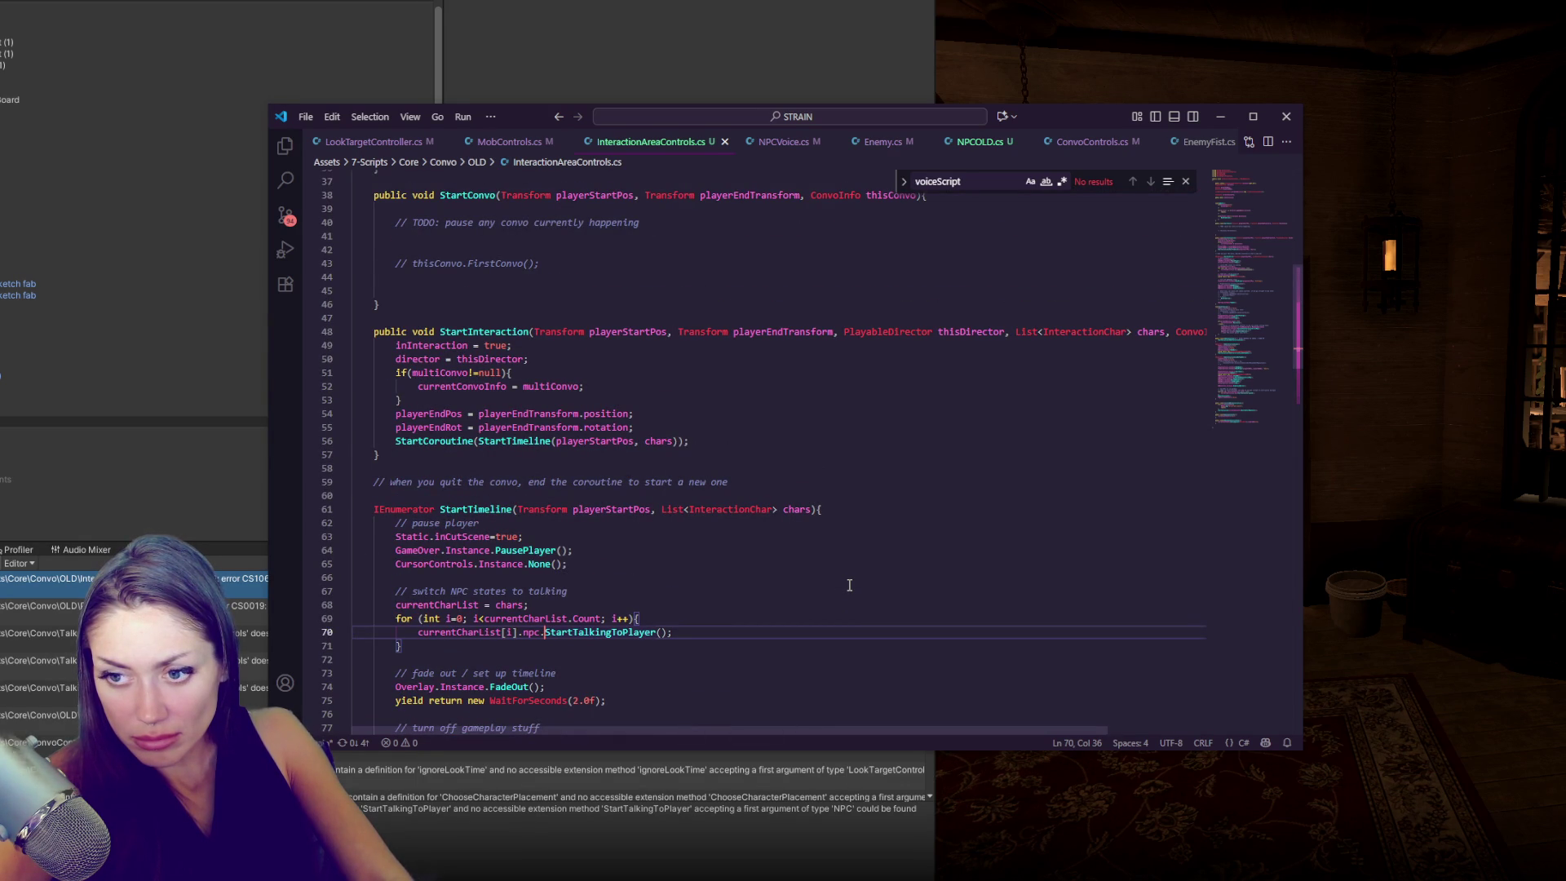
scroll(850, 585, "up", 10)
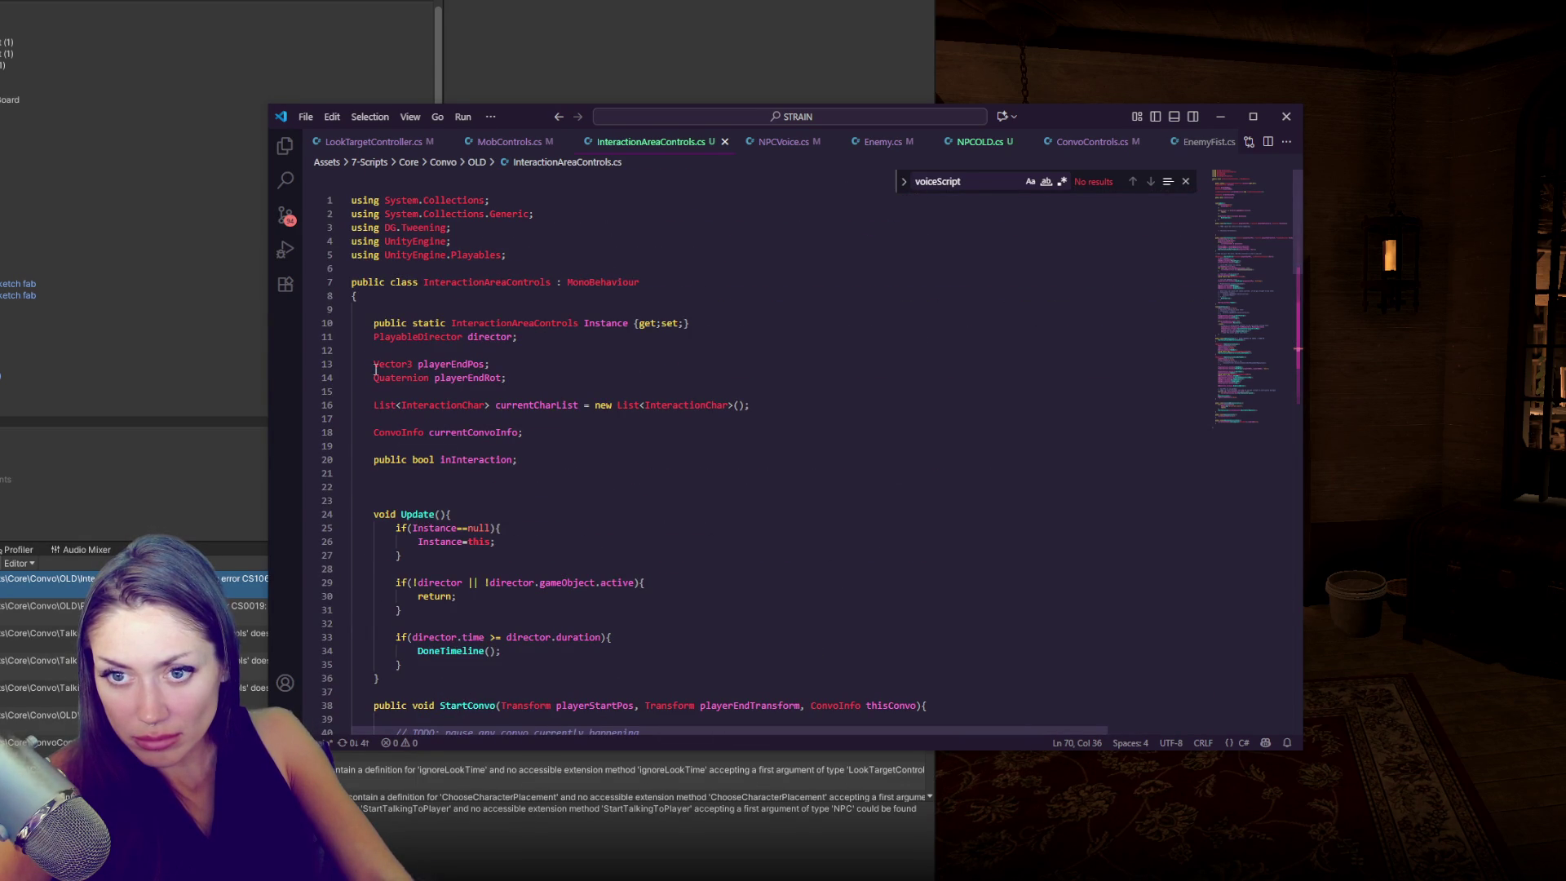
left_click(470, 473)
key("ctrl+shift+End")
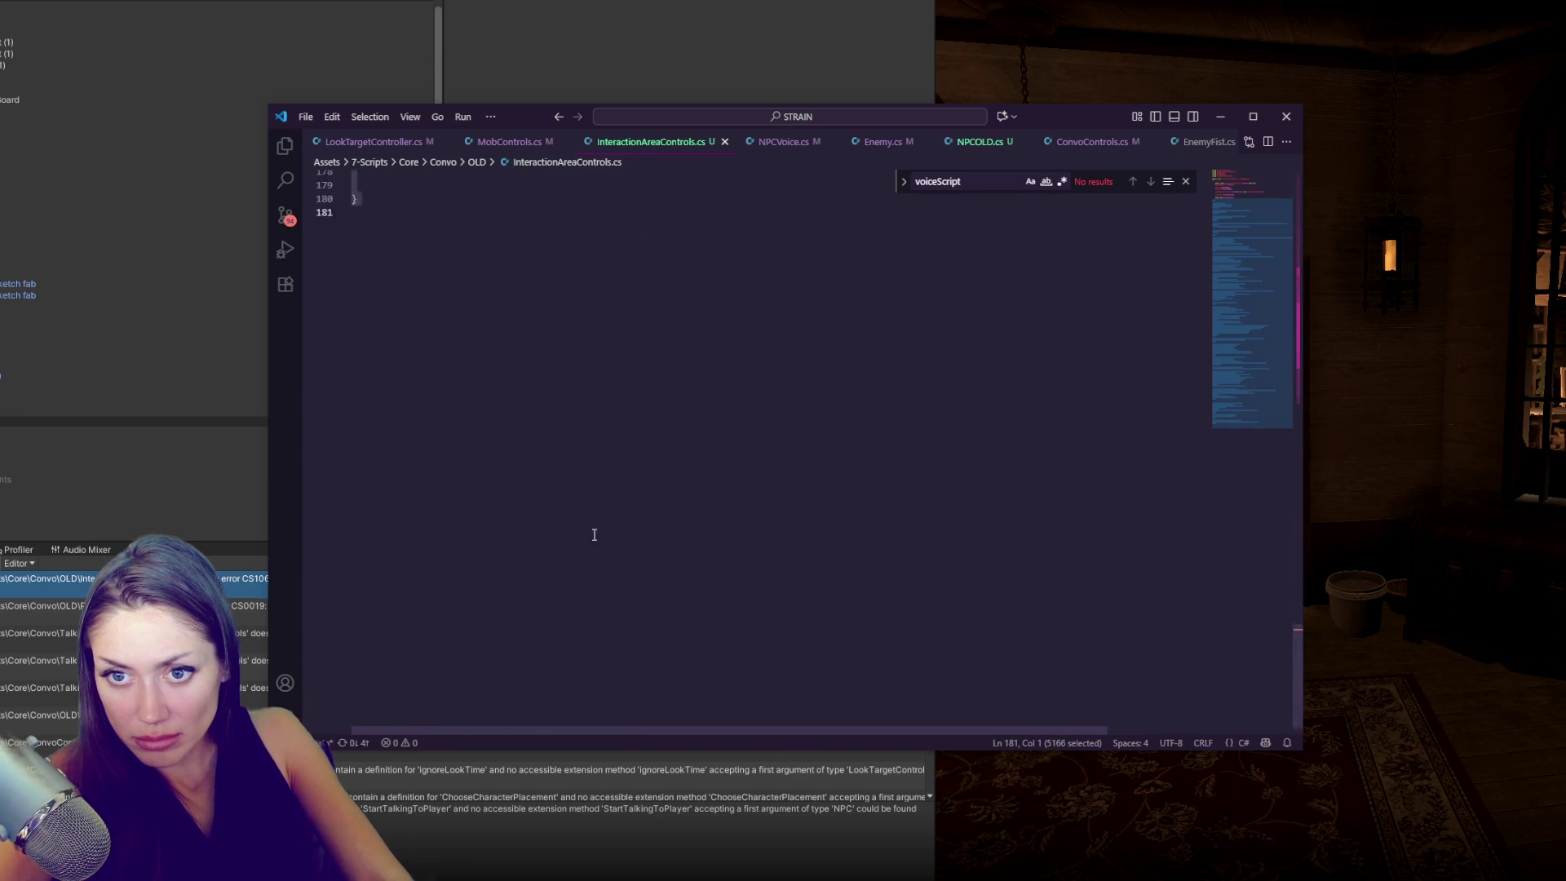
scroll(594, 534, "up", 3)
left_click(593, 311, "shift")
key("ctrl+slash")
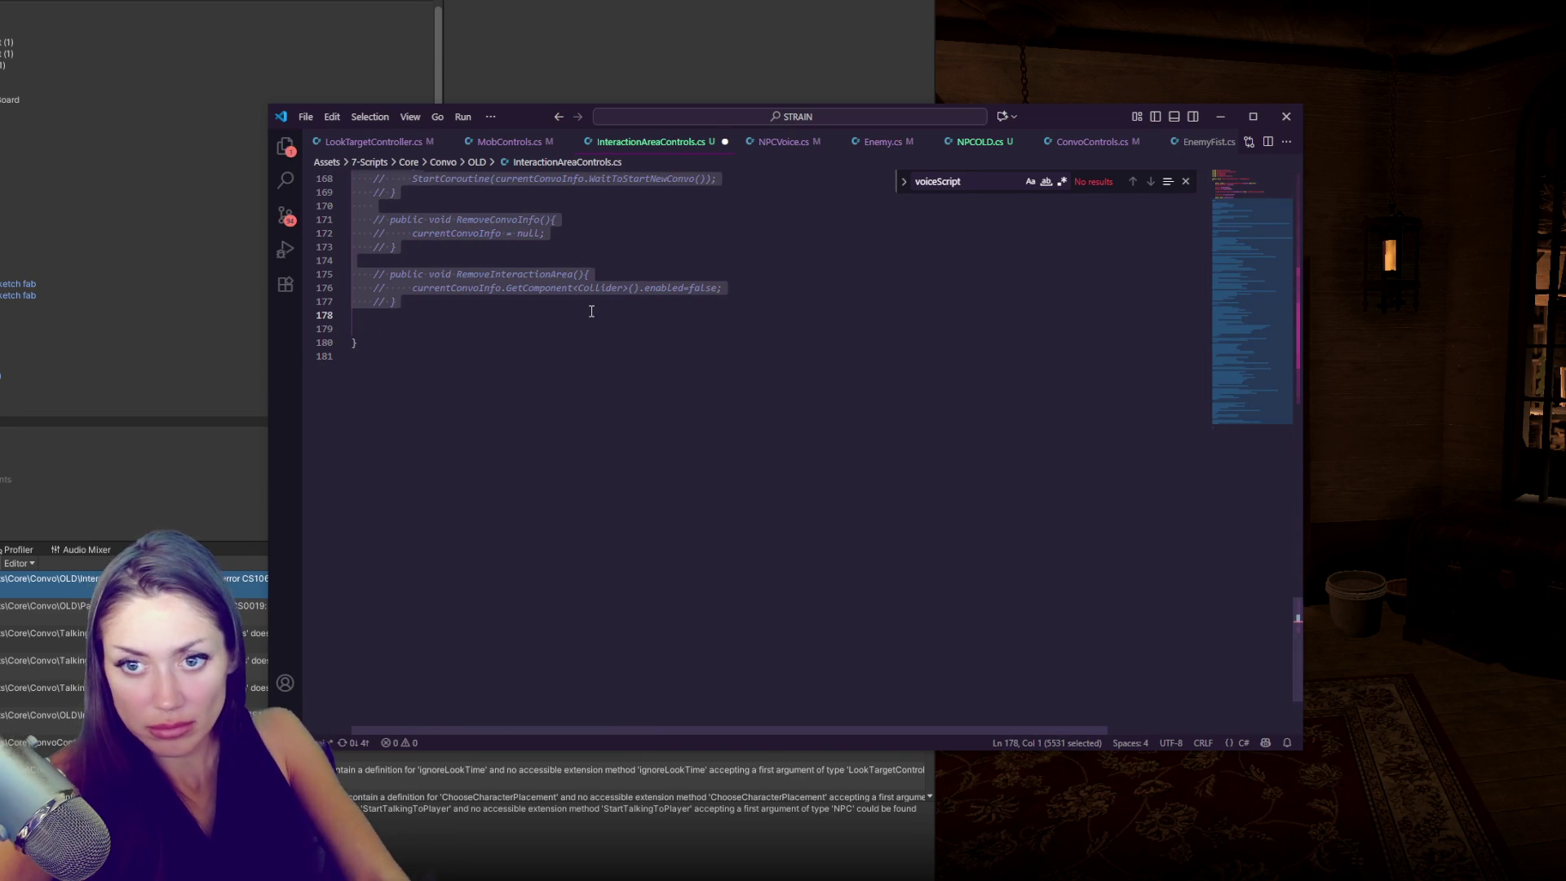
key("ctrl+s")
left_click(425, 862)
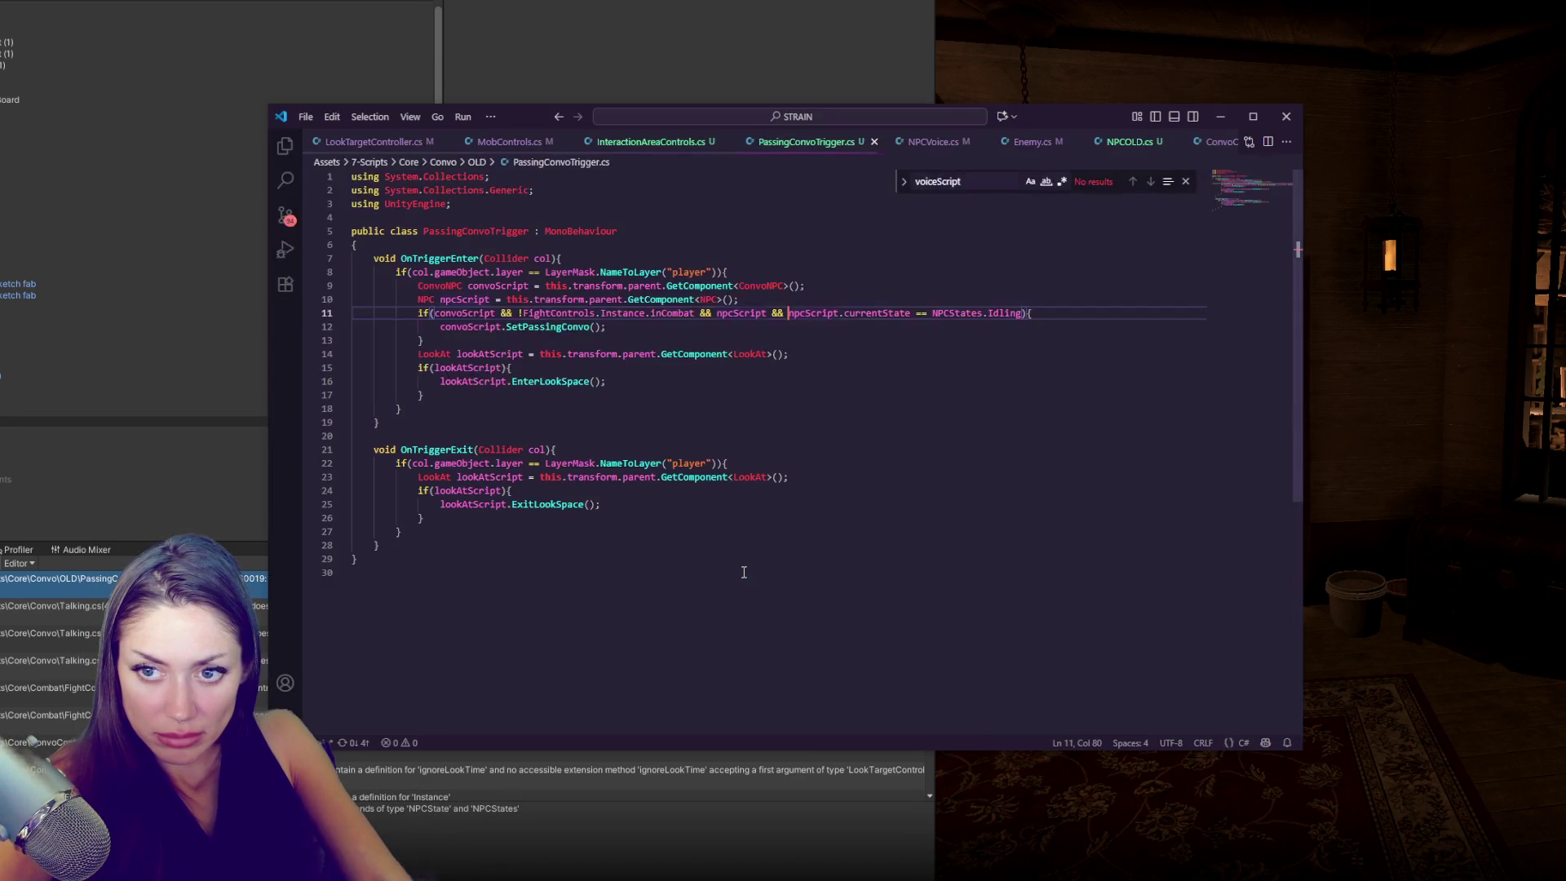
- Comment out PassingConvoTrigger.cs's OnTriggerEnter and OnTriggerExit (lines 7–28) and save
scroll(742, 570, "down", 3)
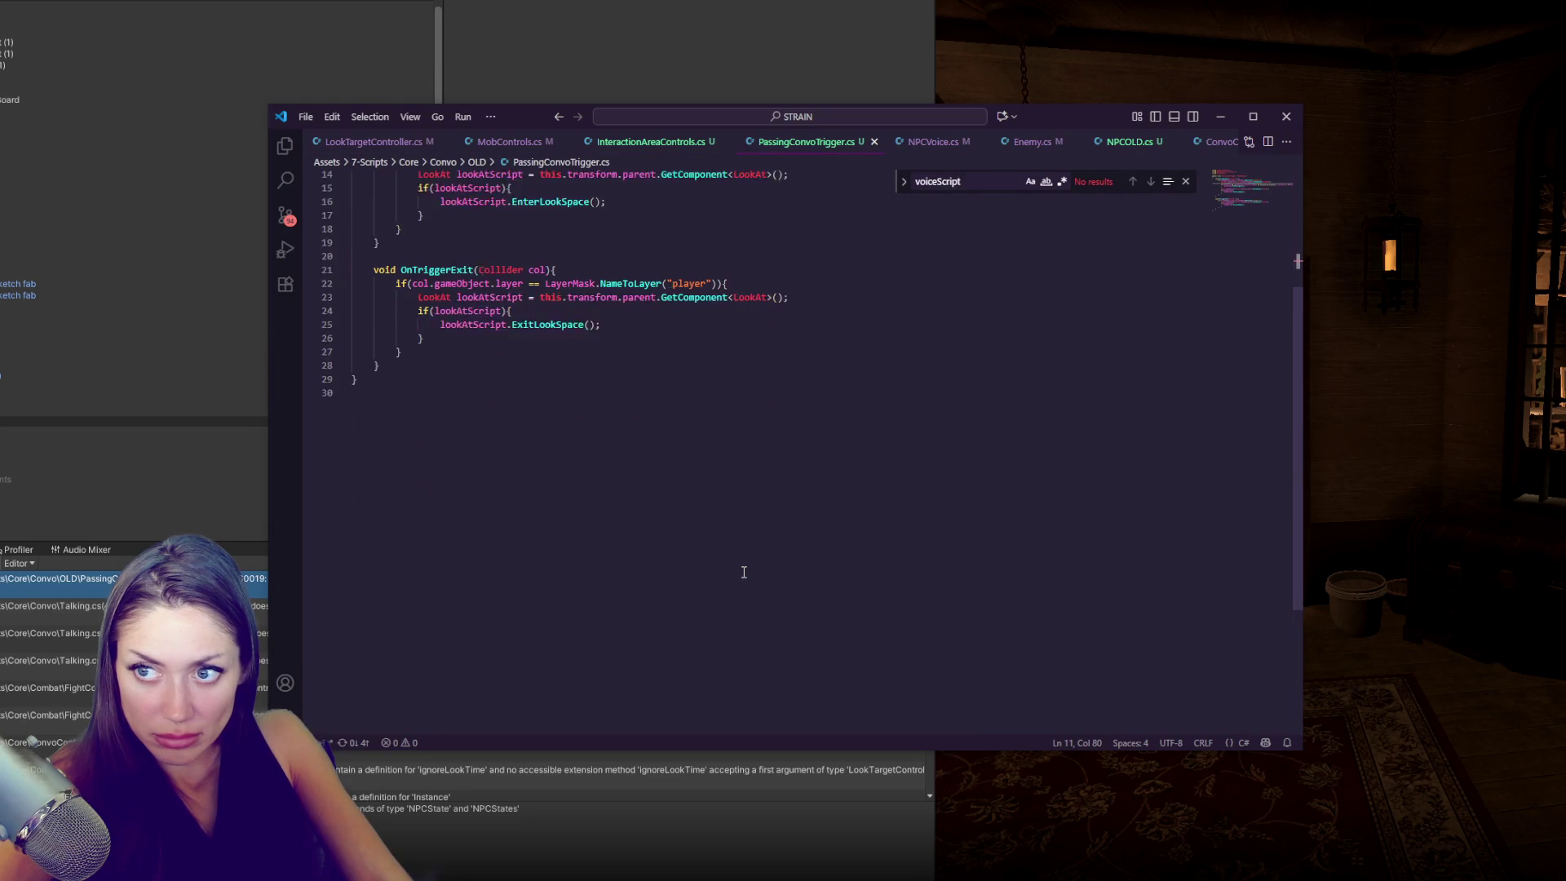
scroll(747, 561, "up", 4)
left_click_drag(398, 282, 469, 558)
key("ctrl+slash")
key("ctrl+s")
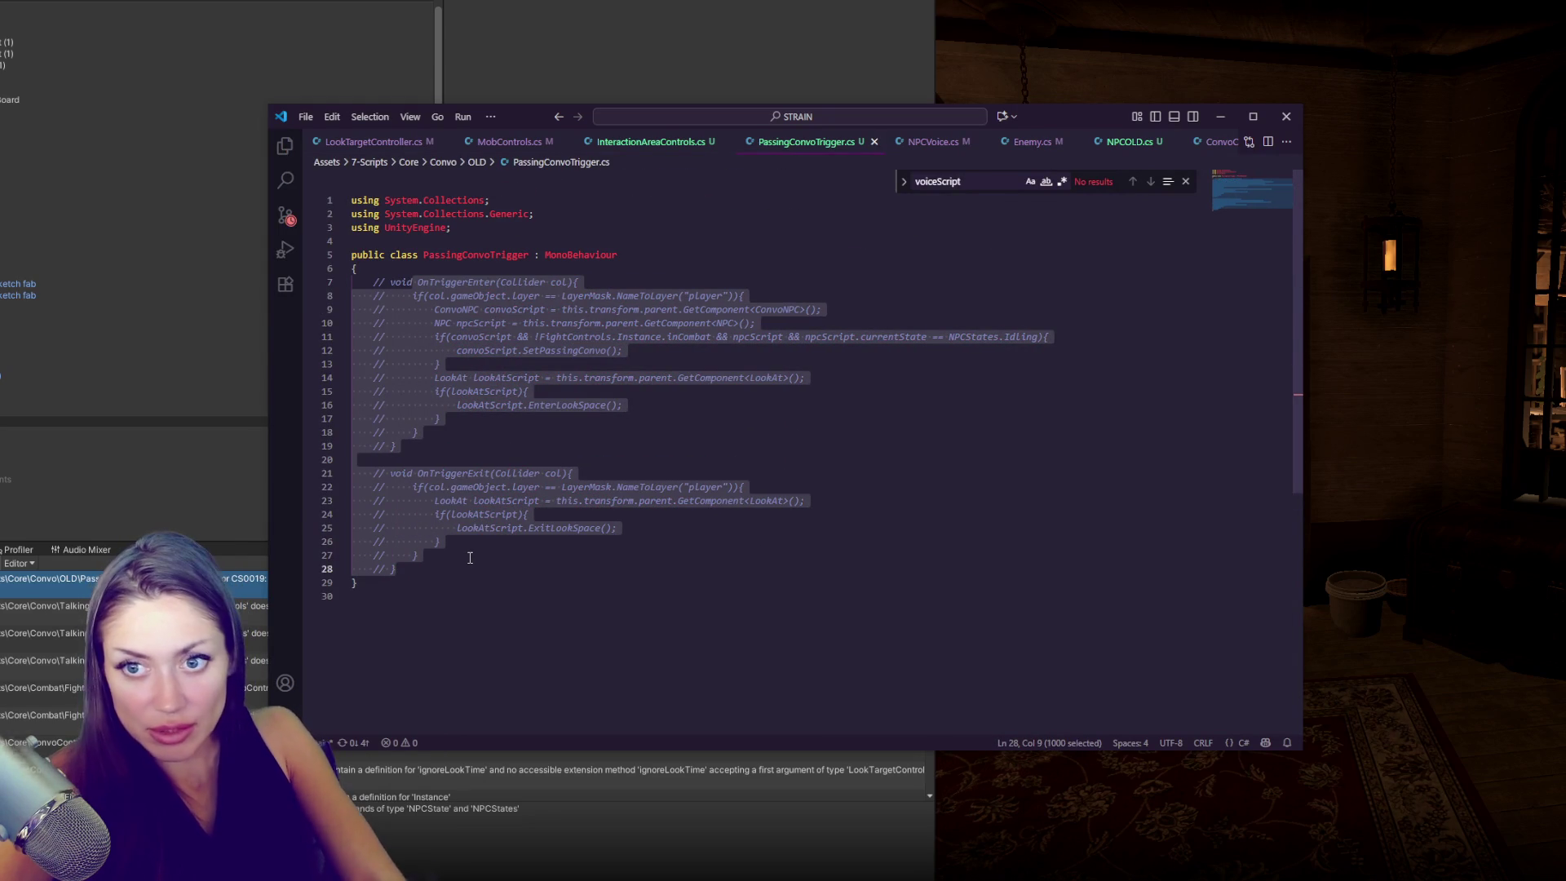
left_click(525, 873)
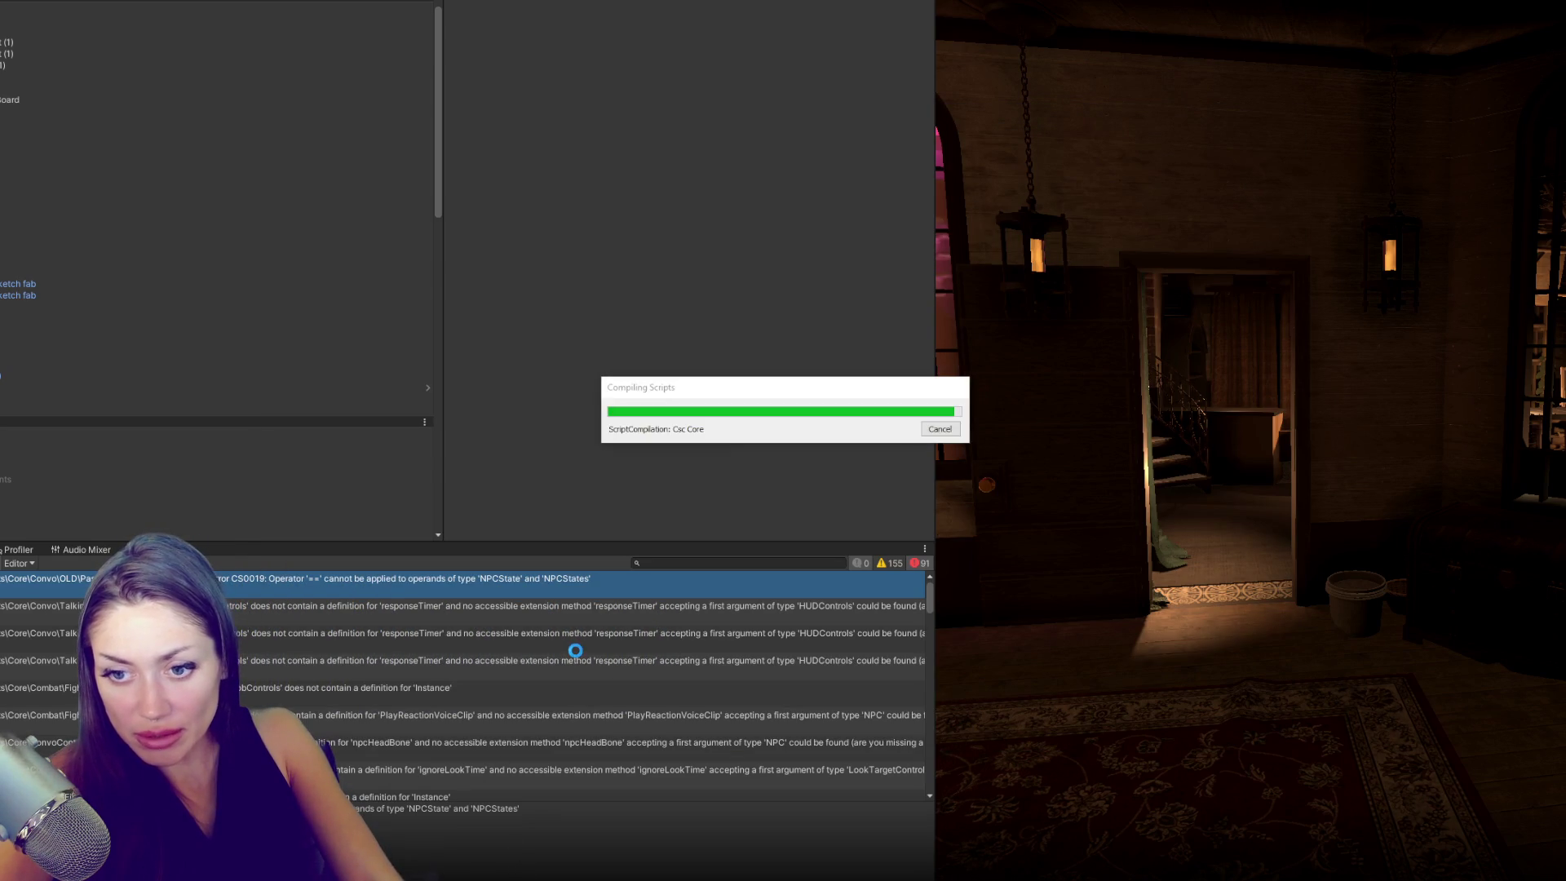
- Comment out the two responseTimer lines (43–44) in Talking.cs's Awake method
double_click(567, 590)
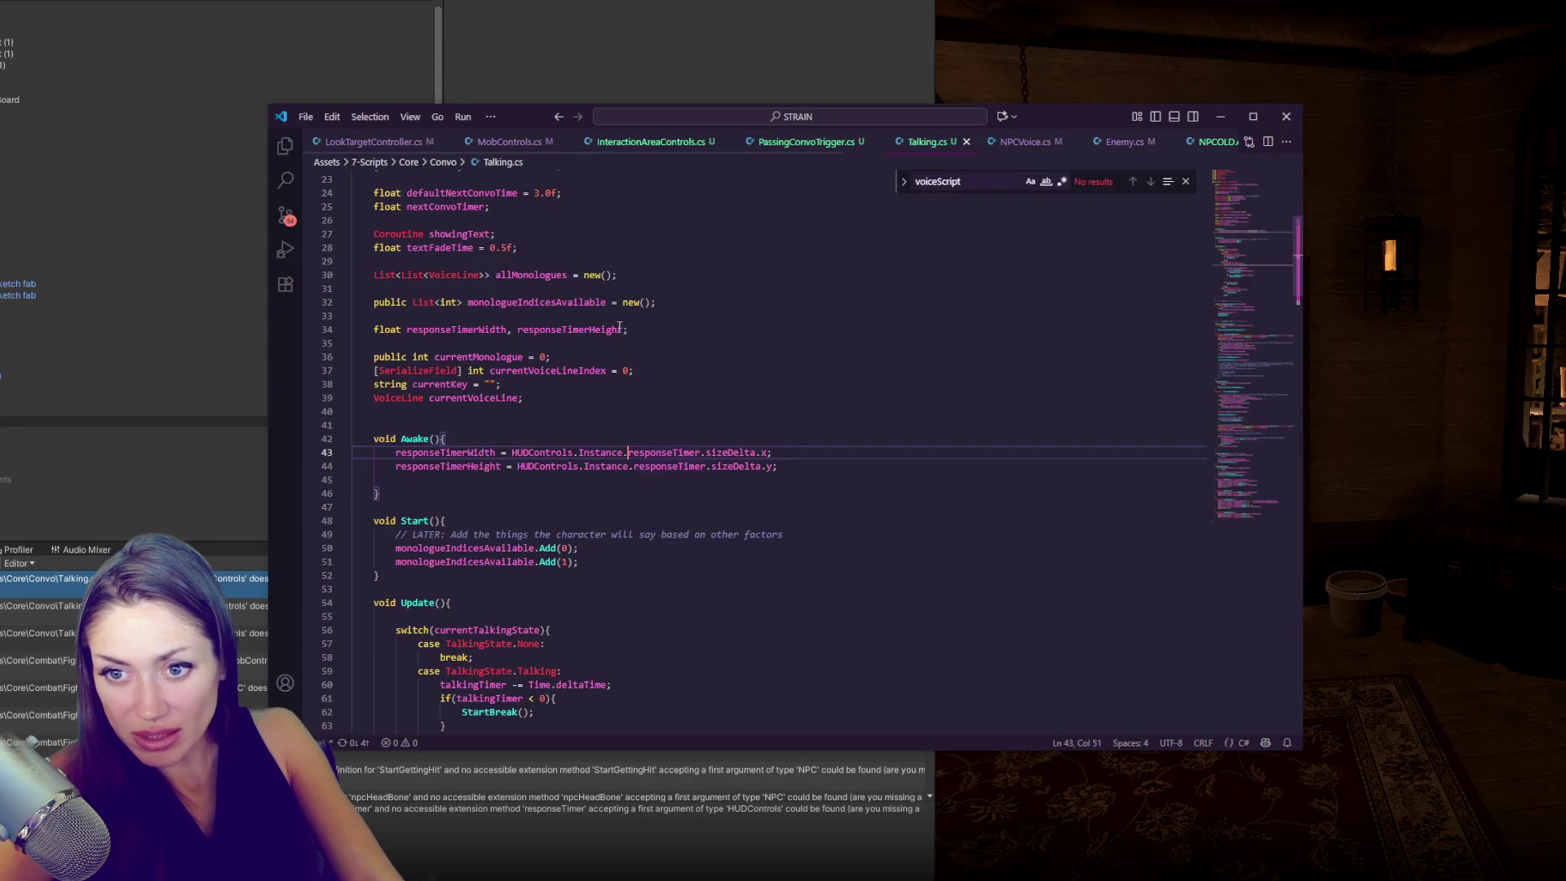
scroll(604, 347, "up", 4)
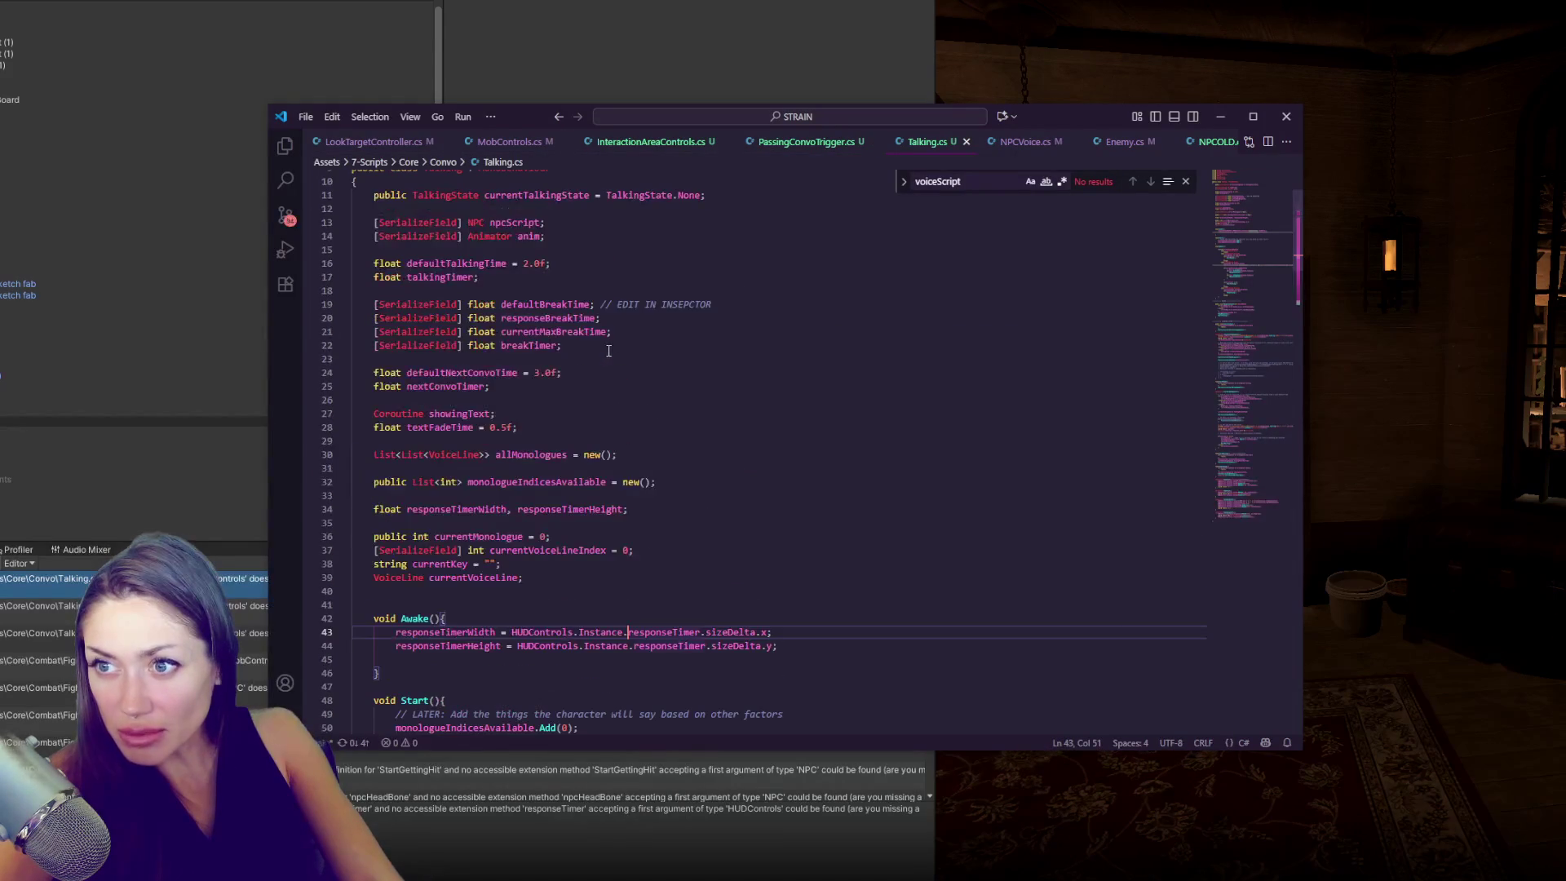
scroll(609, 350, "down", 1)
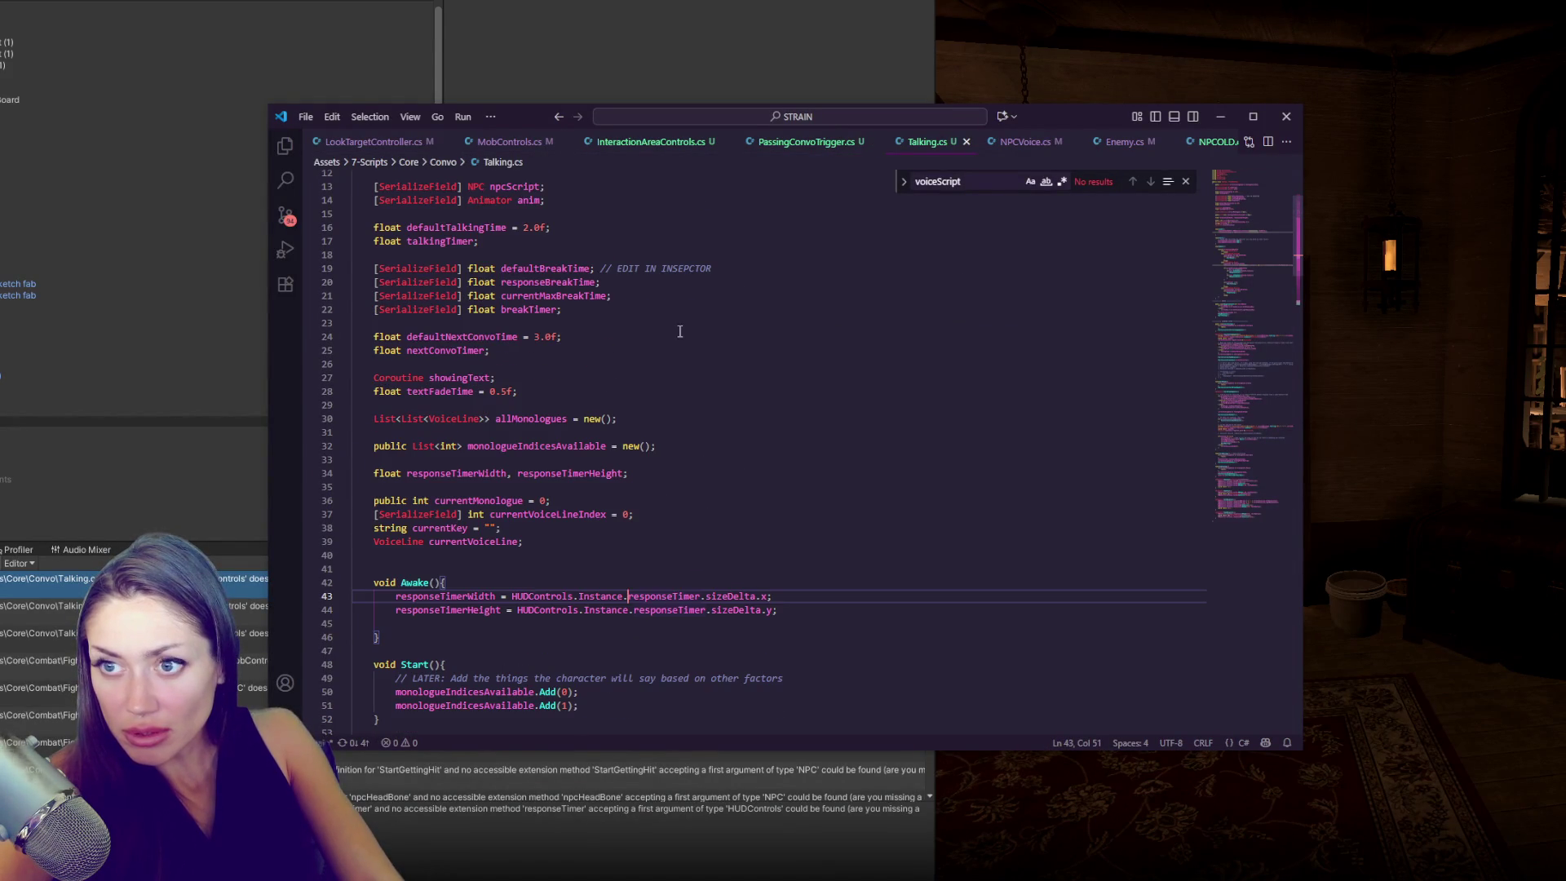
left_click(1287, 116)
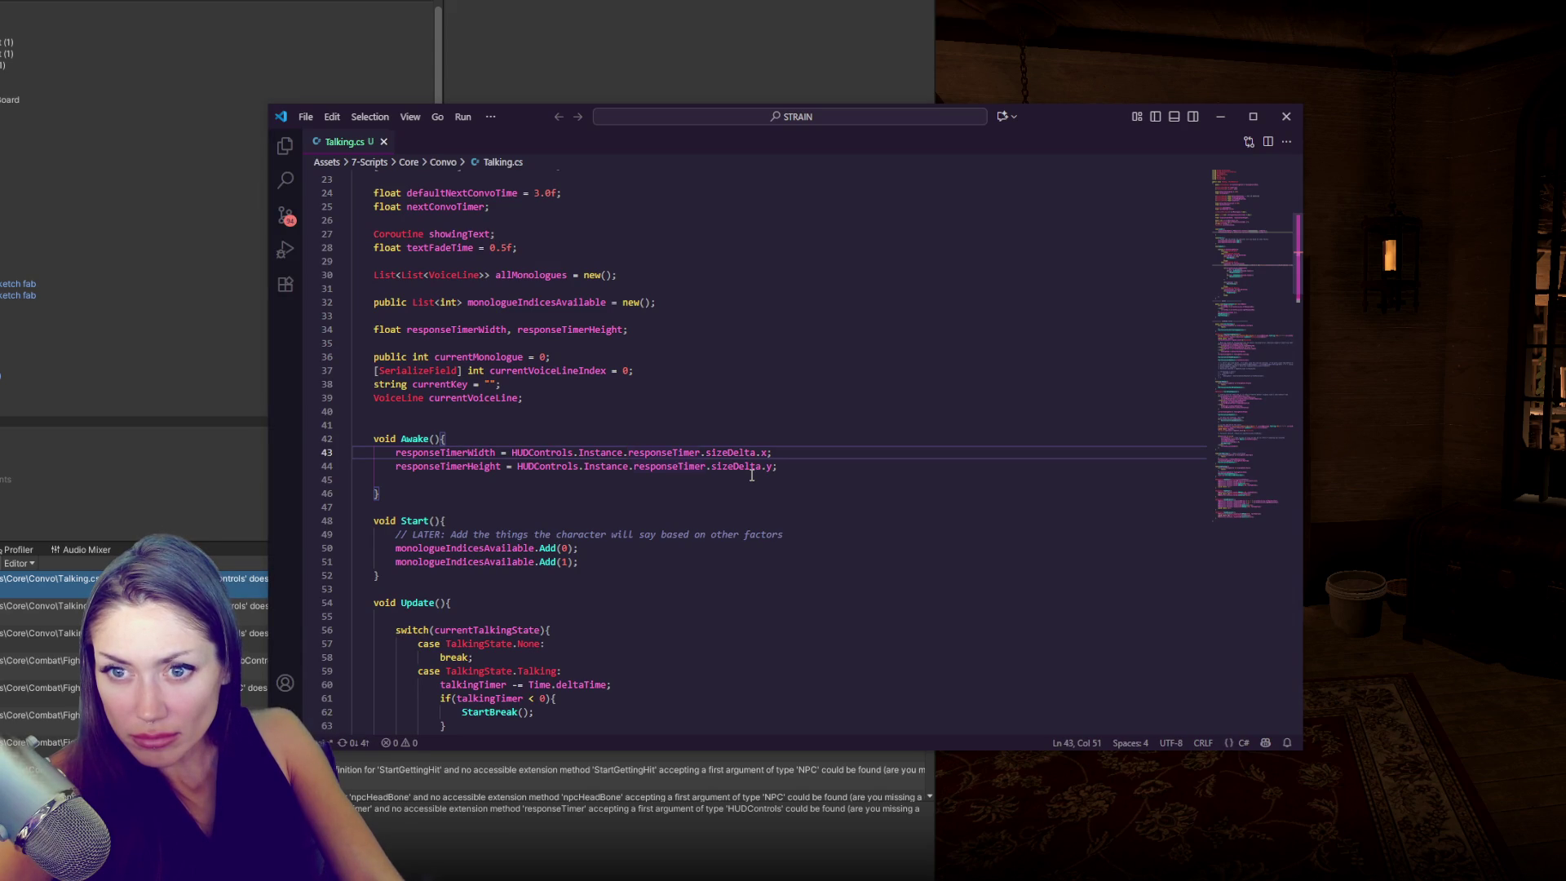
left_click_drag(752, 470, 770, 454)
key("ctrl+slash")
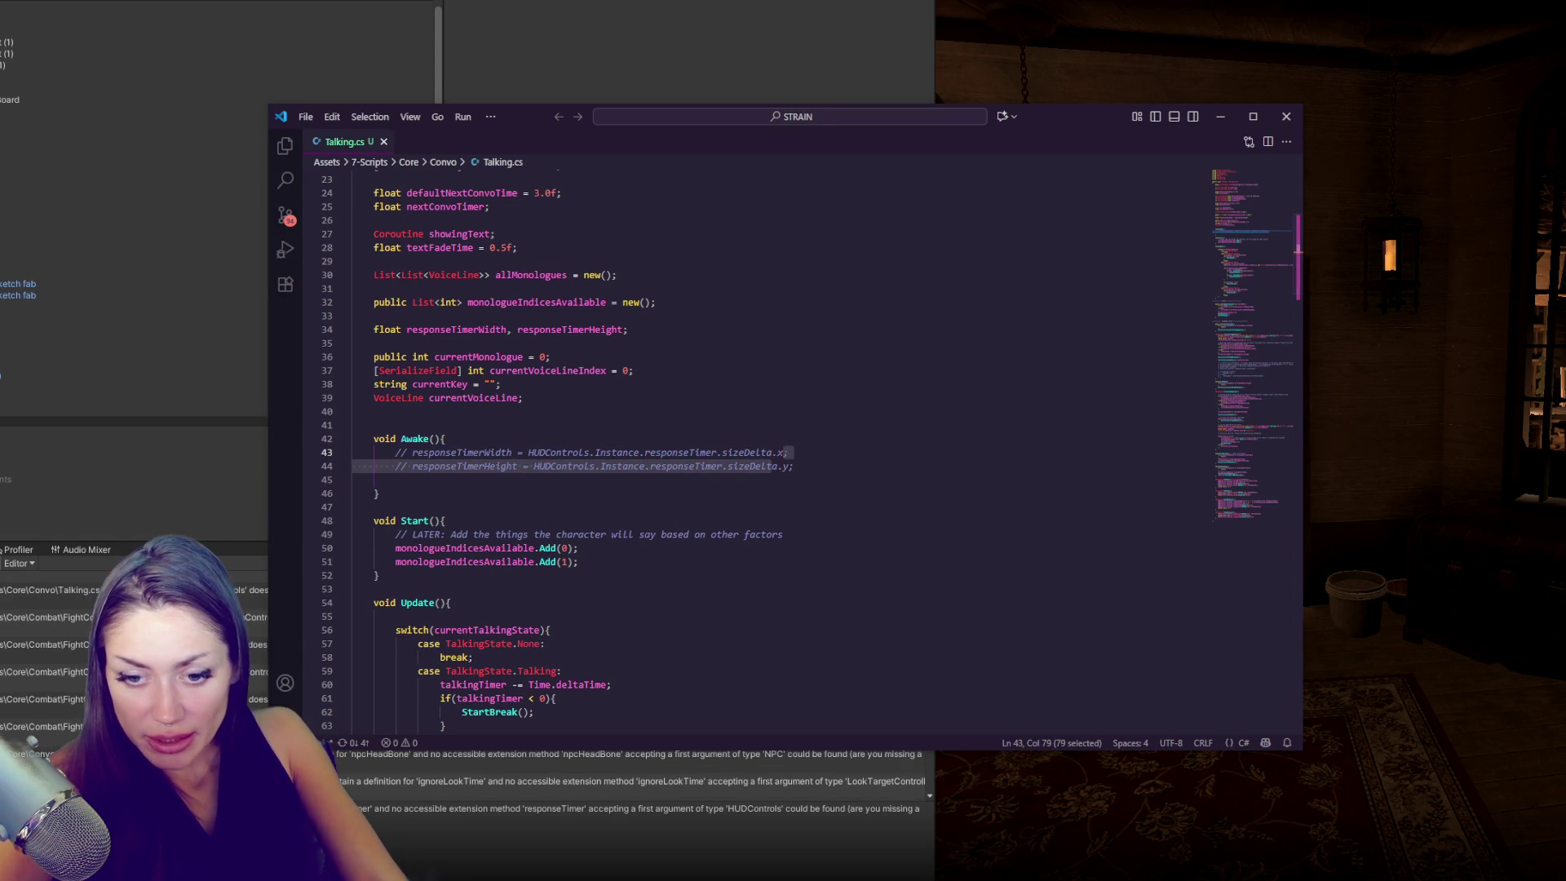
left_click(204, 538)
- Comment out the entire ConvoControls.cs script and save it
double_click(489, 590)
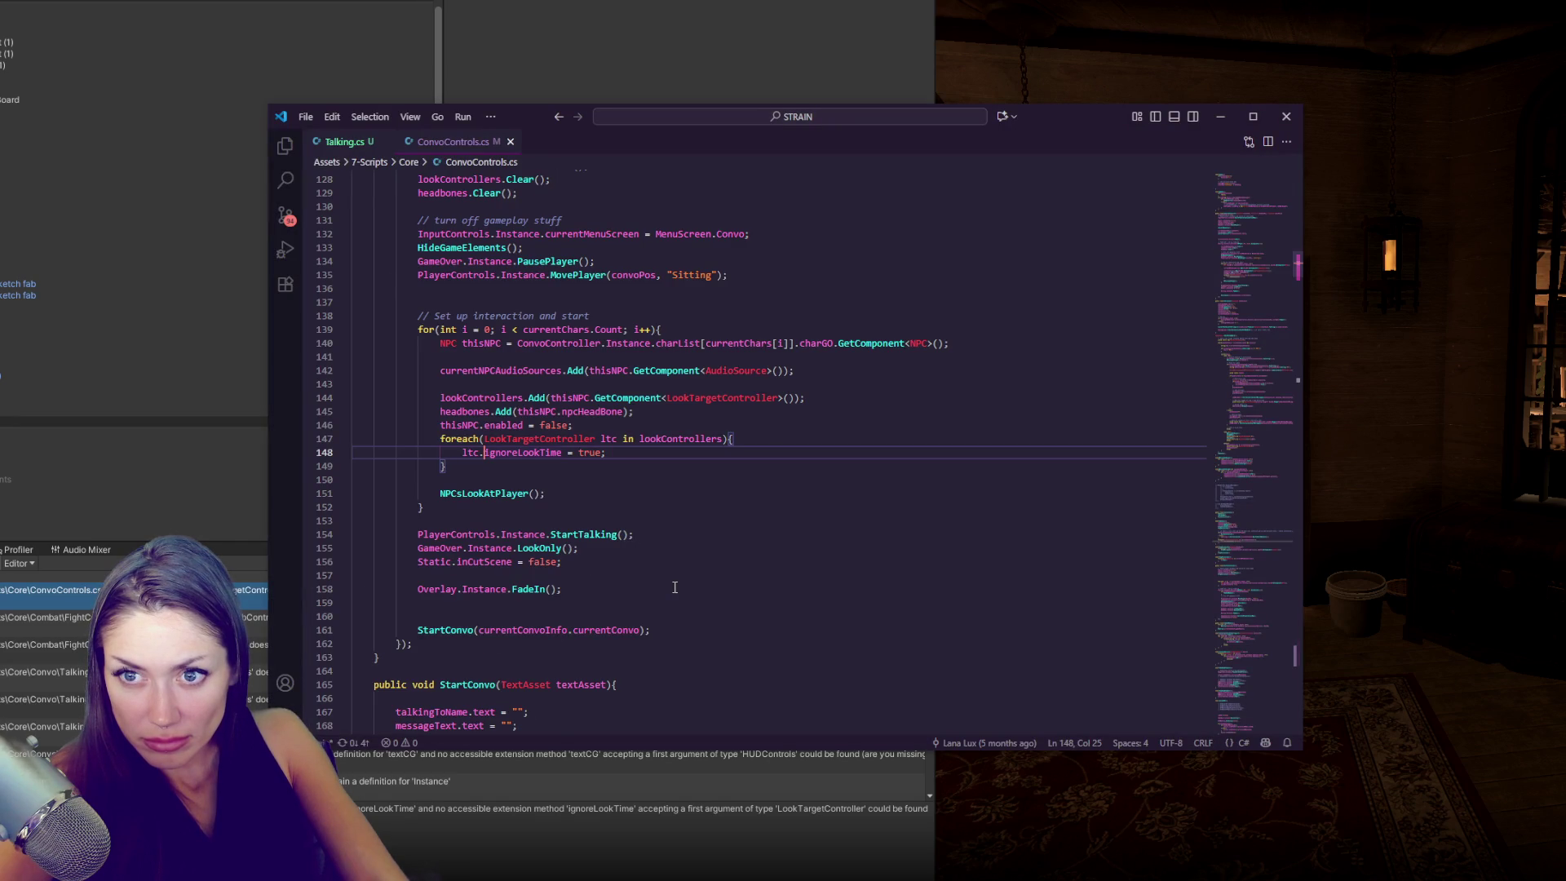
scroll(675, 588, "up", 15)
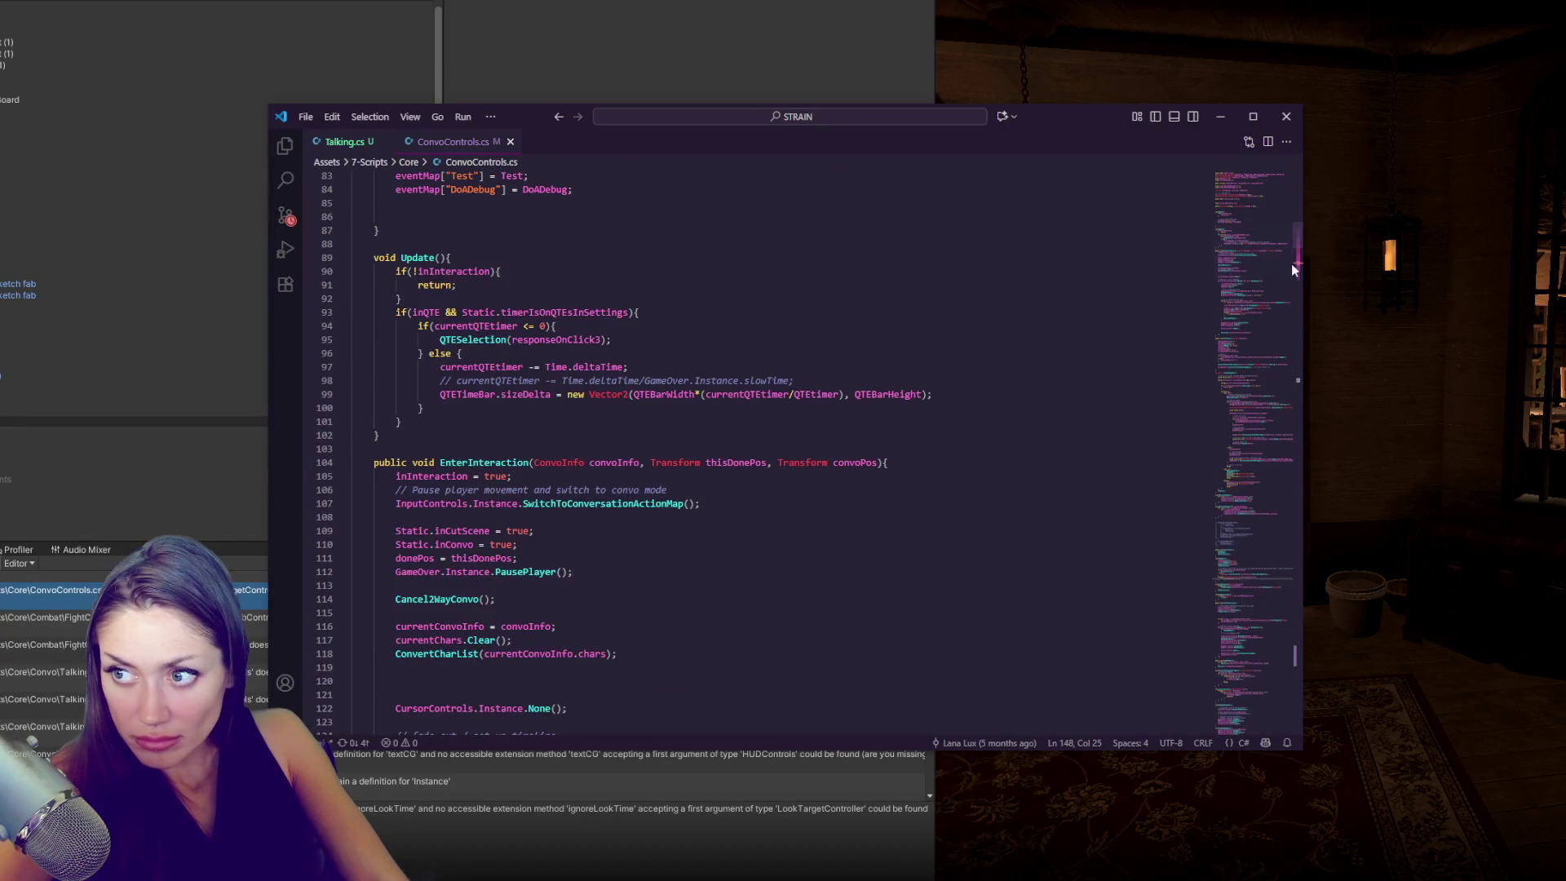
left_click_drag(1297, 273, 1297, 216)
scroll(464, 481, "down", 11)
scroll(465, 482, "down", 10)
key("ctrl+a")
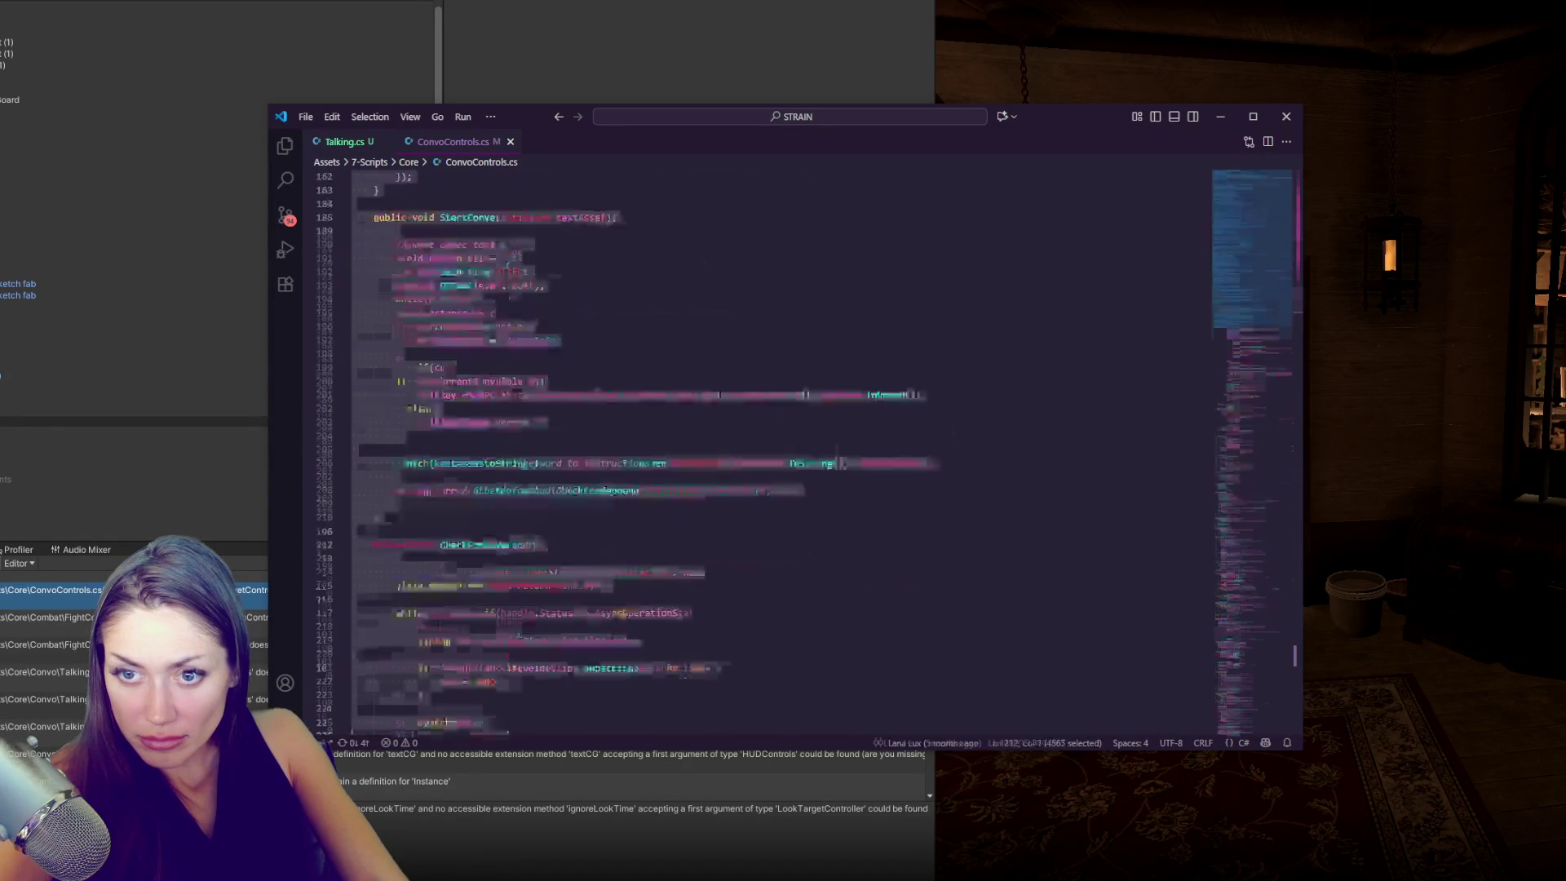
scroll(635, 609, "down", 20)
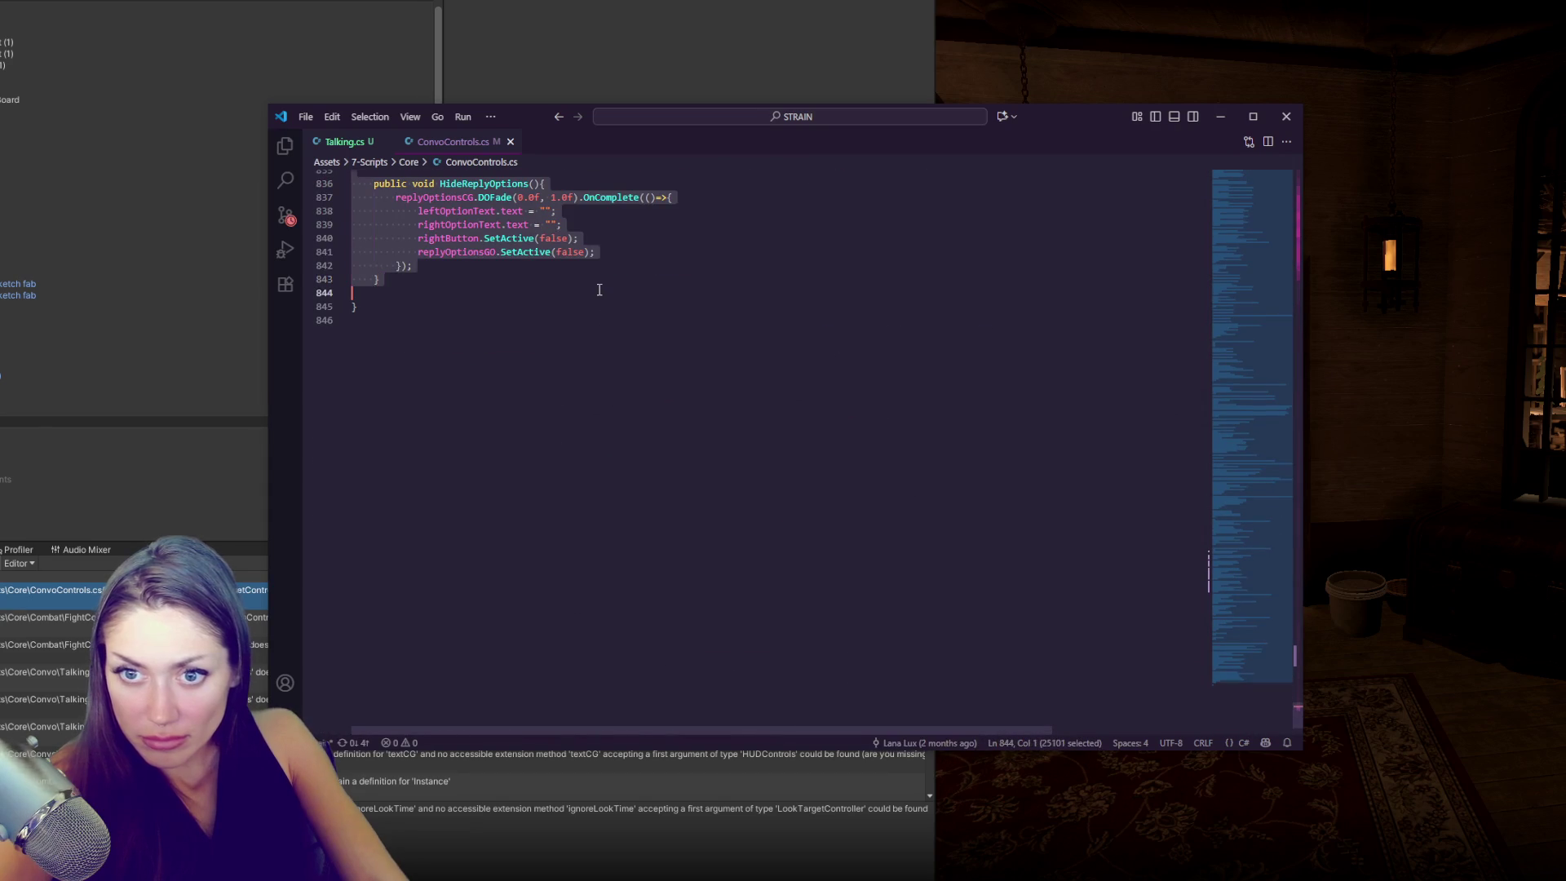
key("ctrl+slash")
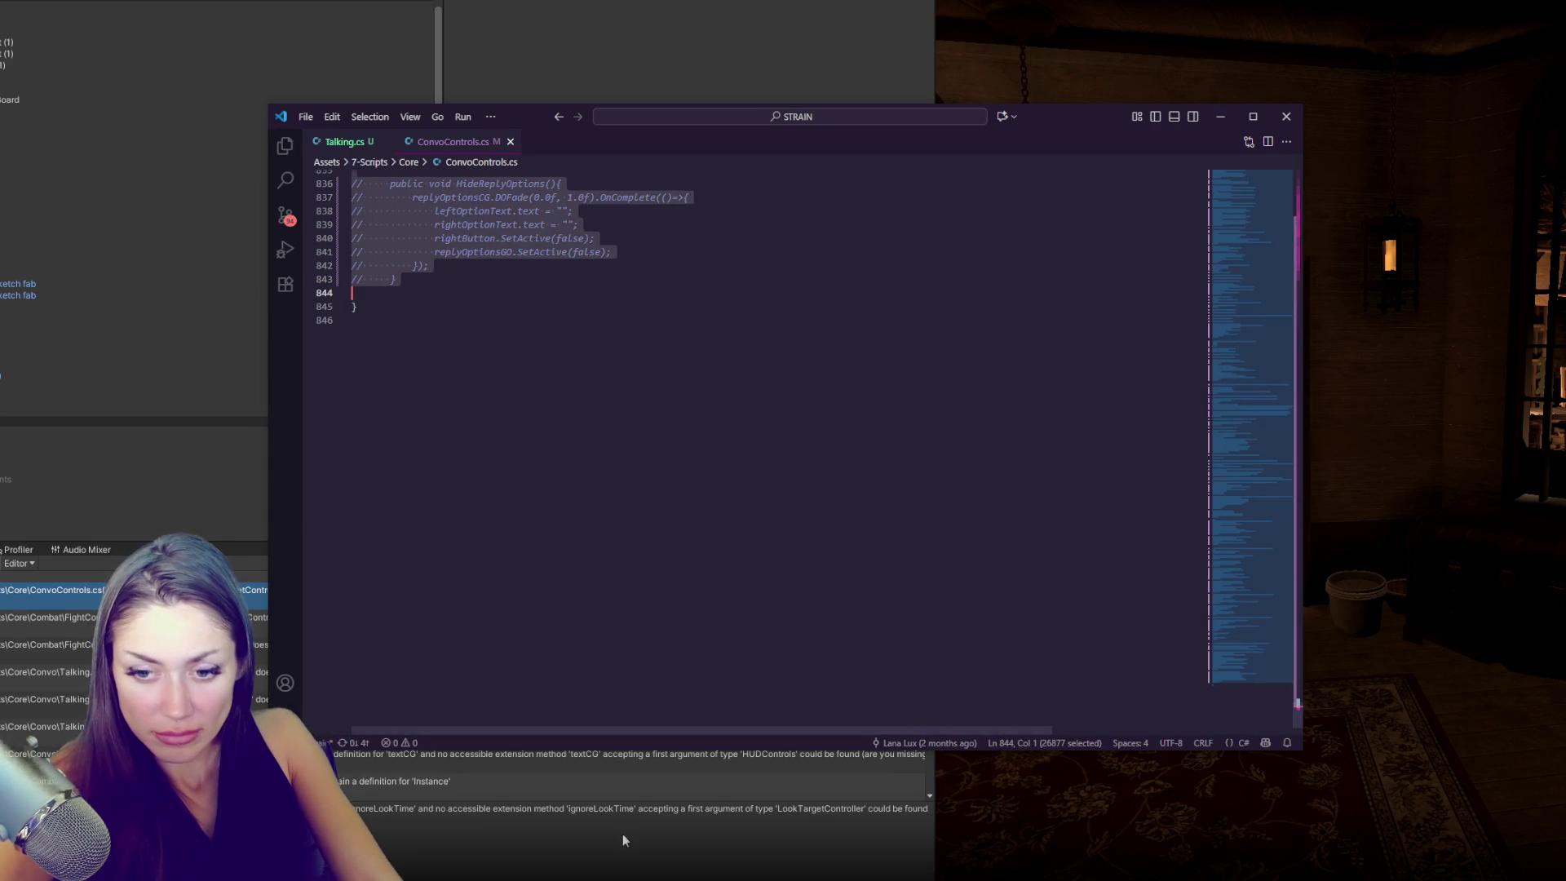
key("alt+Tab")
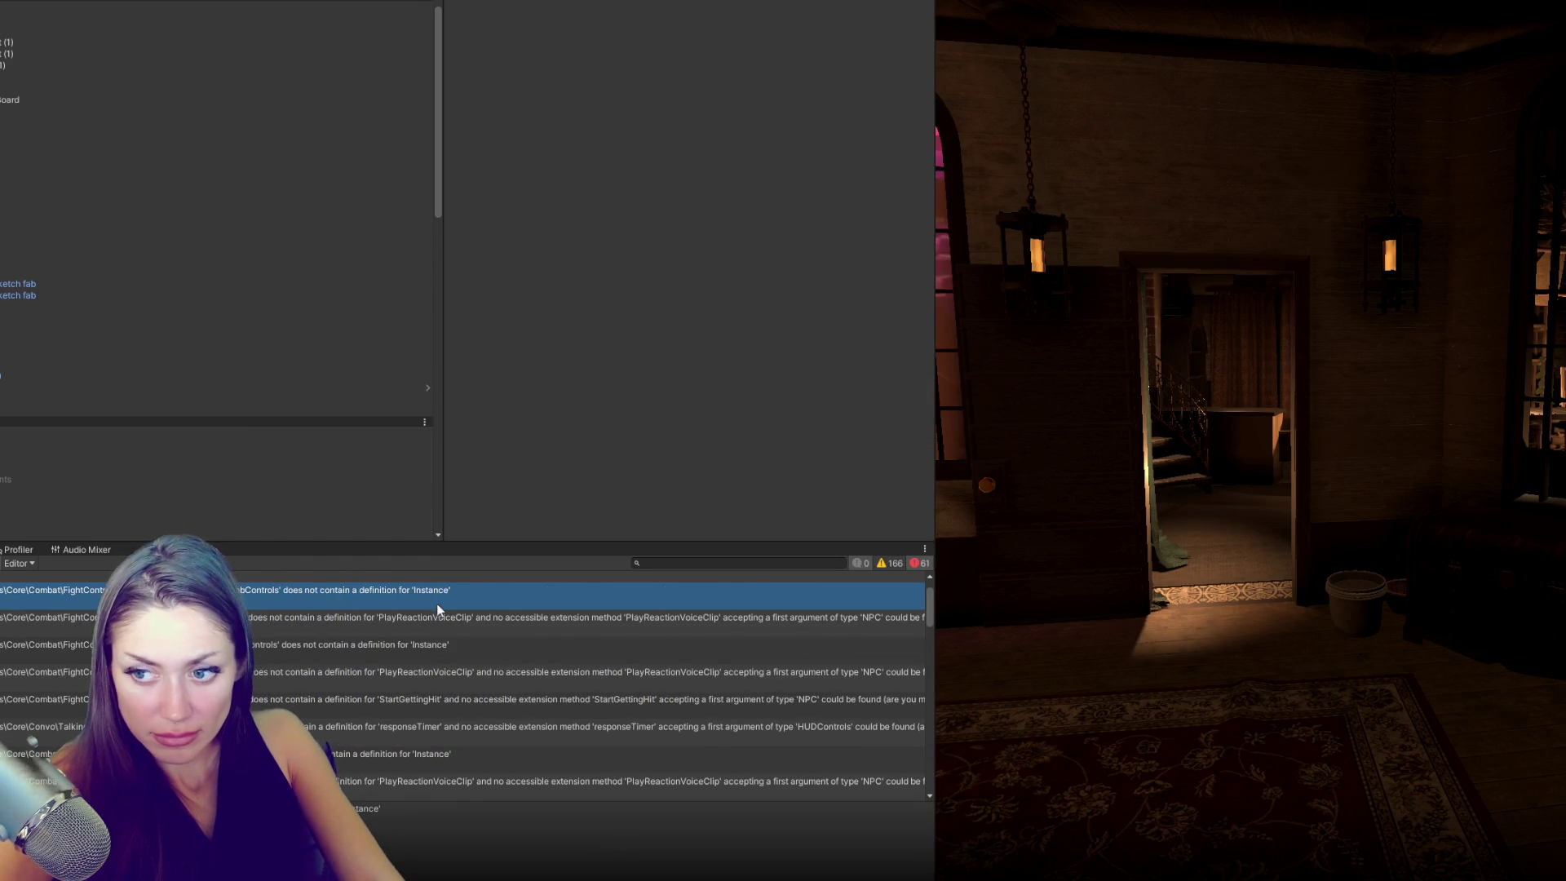
double_click(500, 601)
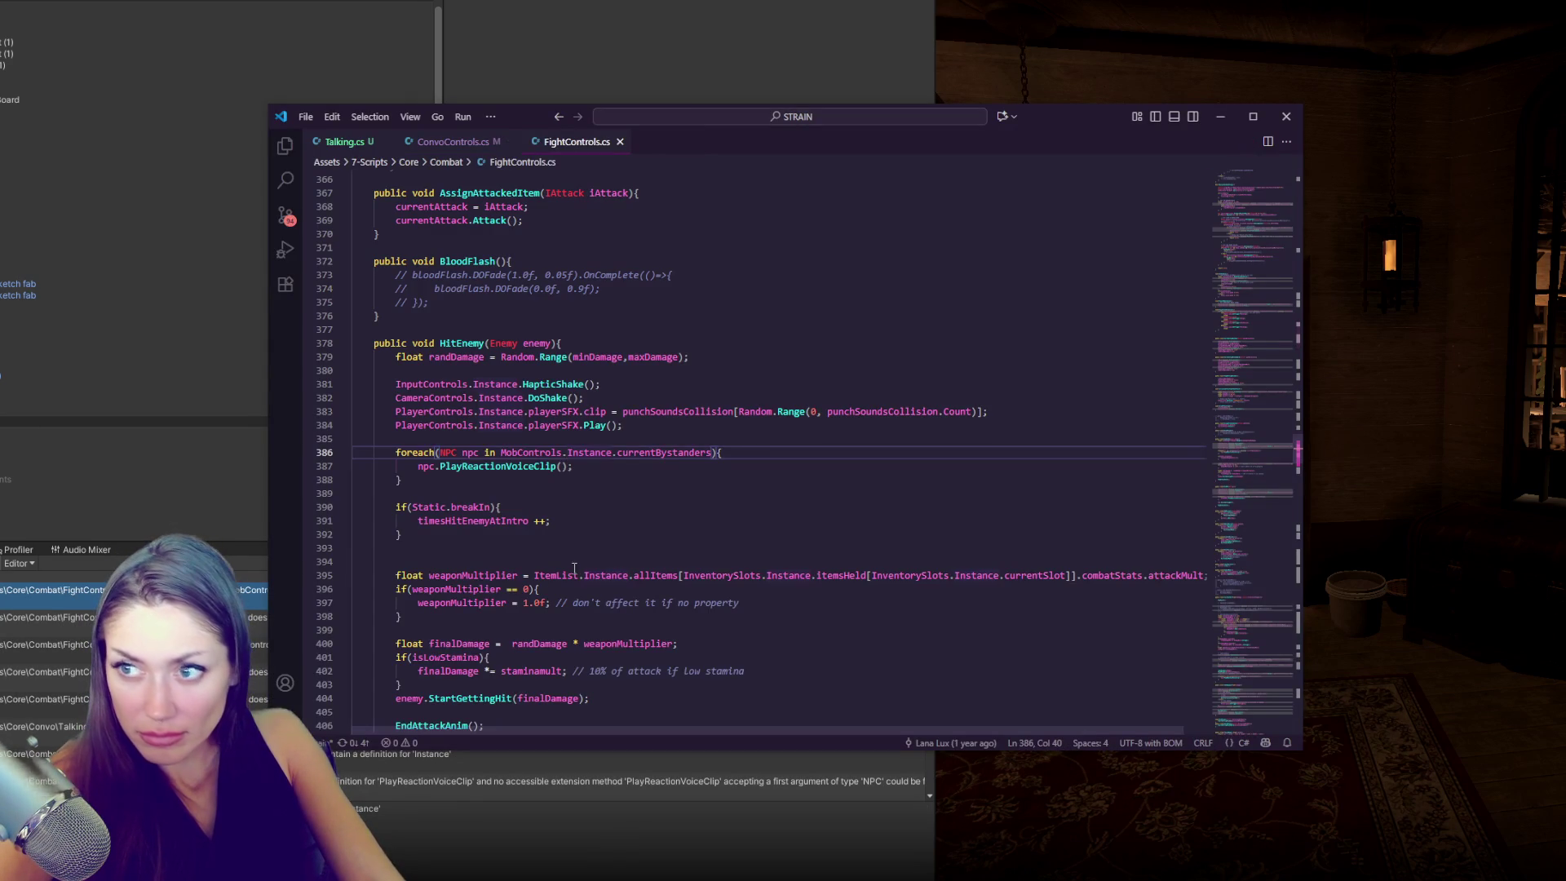
- Comment out the bystander reaction-voice foreach loop on lines 386–388 of FightControls.cs and save
left_click_drag(404, 480, 694, 452)
key("ctrl+slash")
key("ctrl+s")
left_click(605, 751)
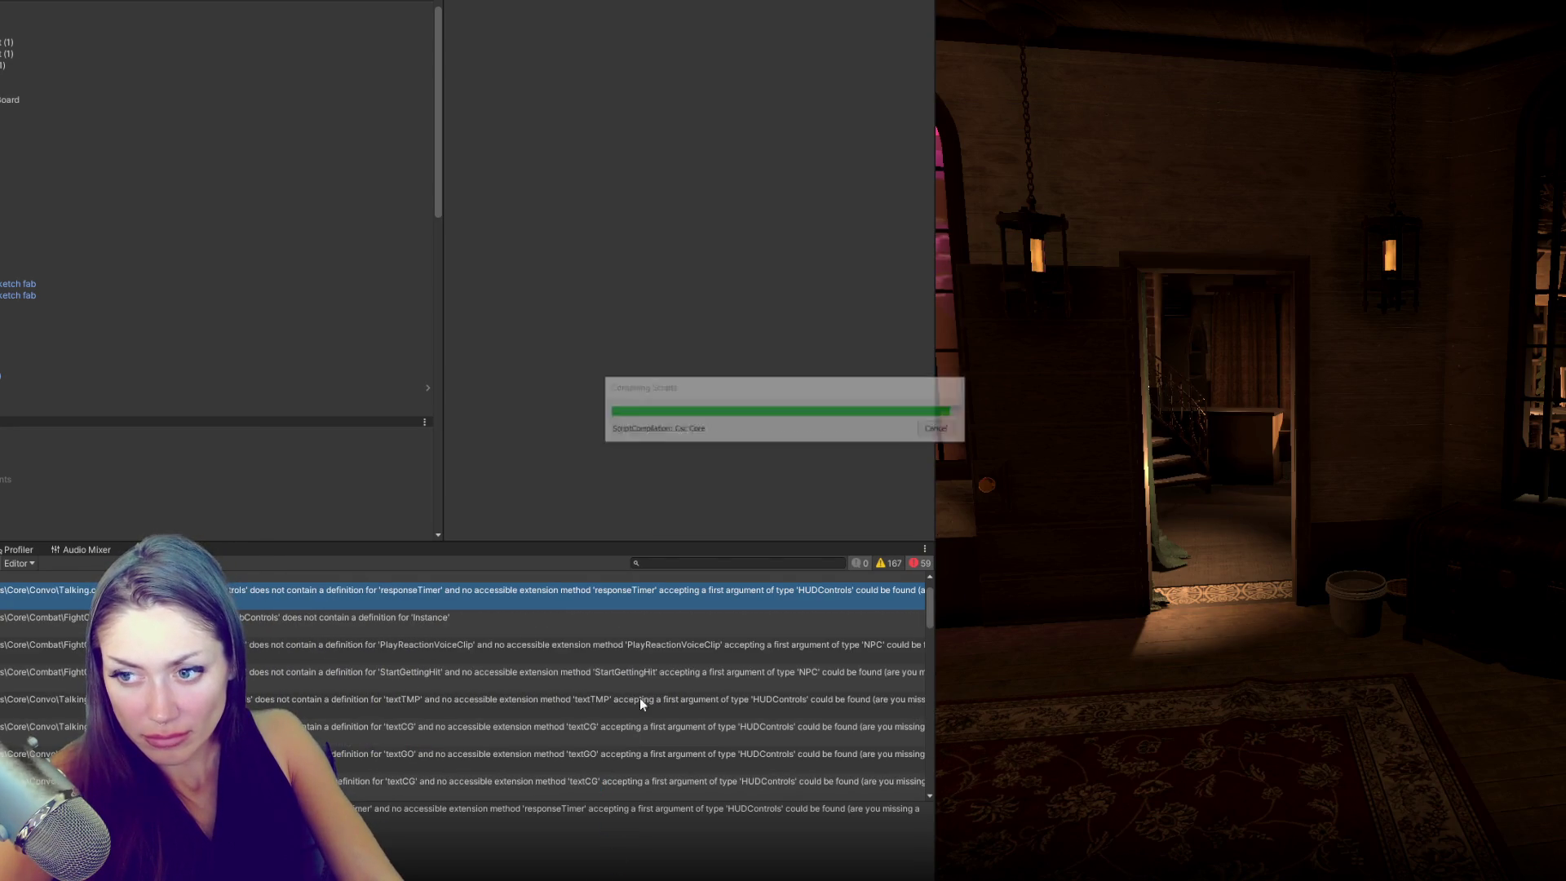
- Inspect the remaining responseTimer error in Talking.cs and highlight responseTimer's other uses
double_click(661, 596)
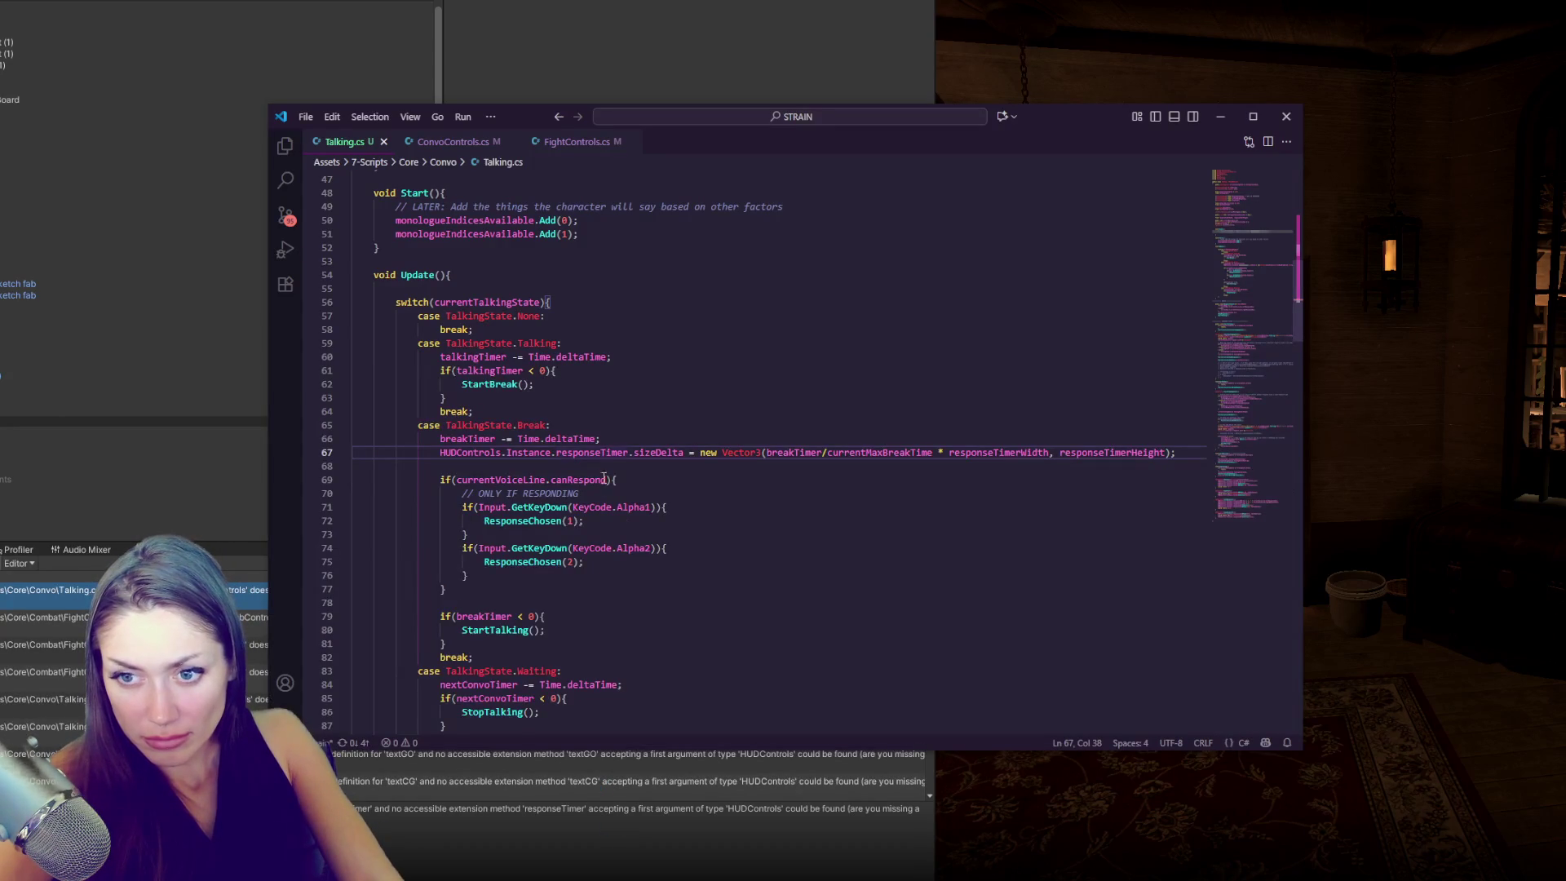
double_click(601, 457)
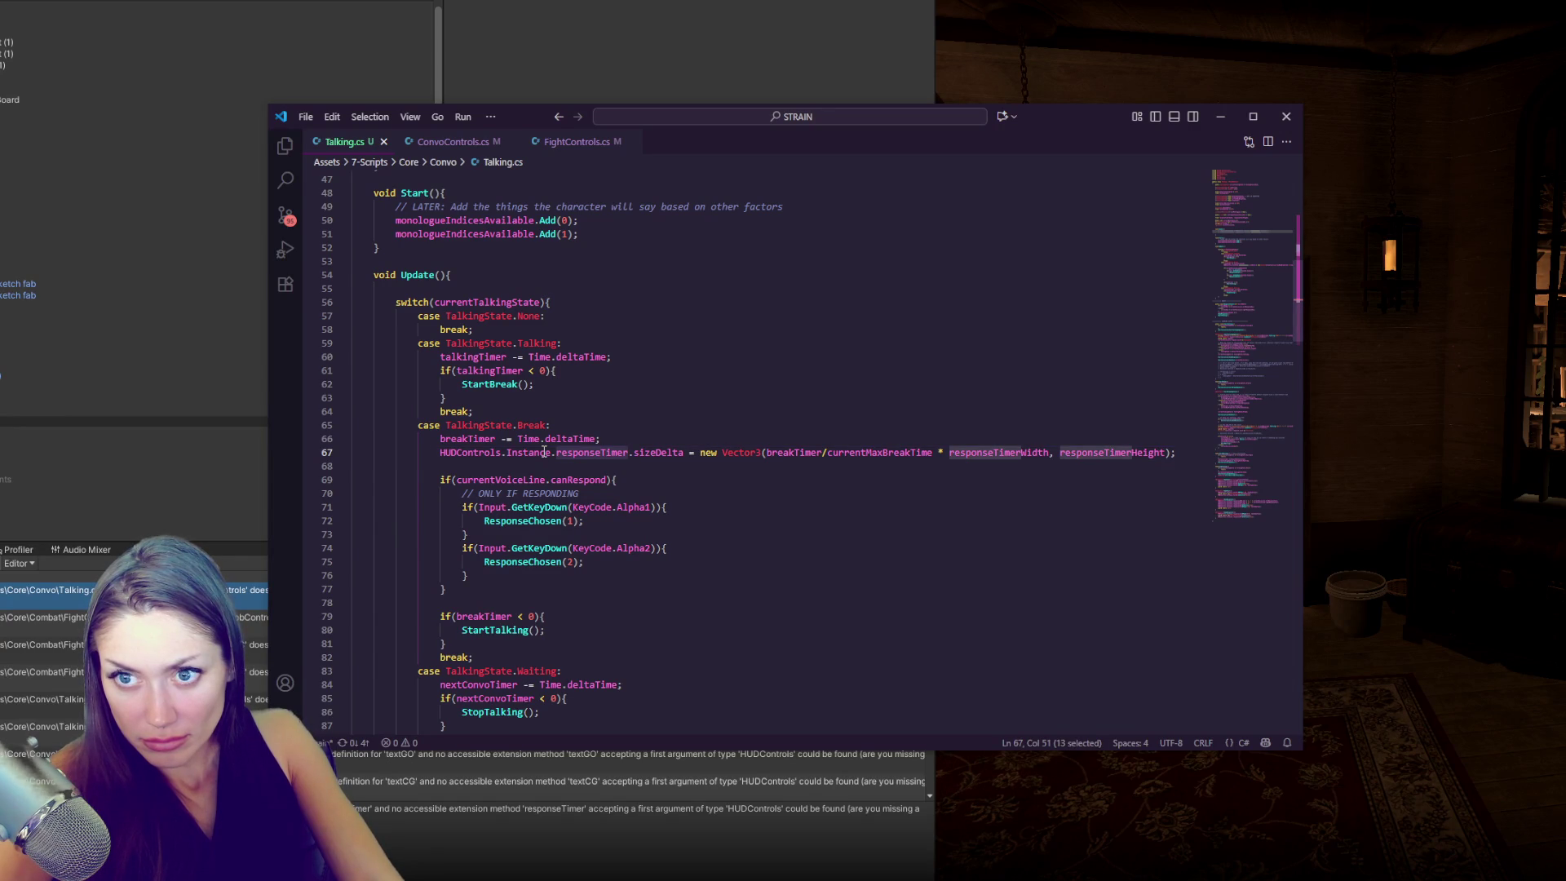
left_click(544, 452)
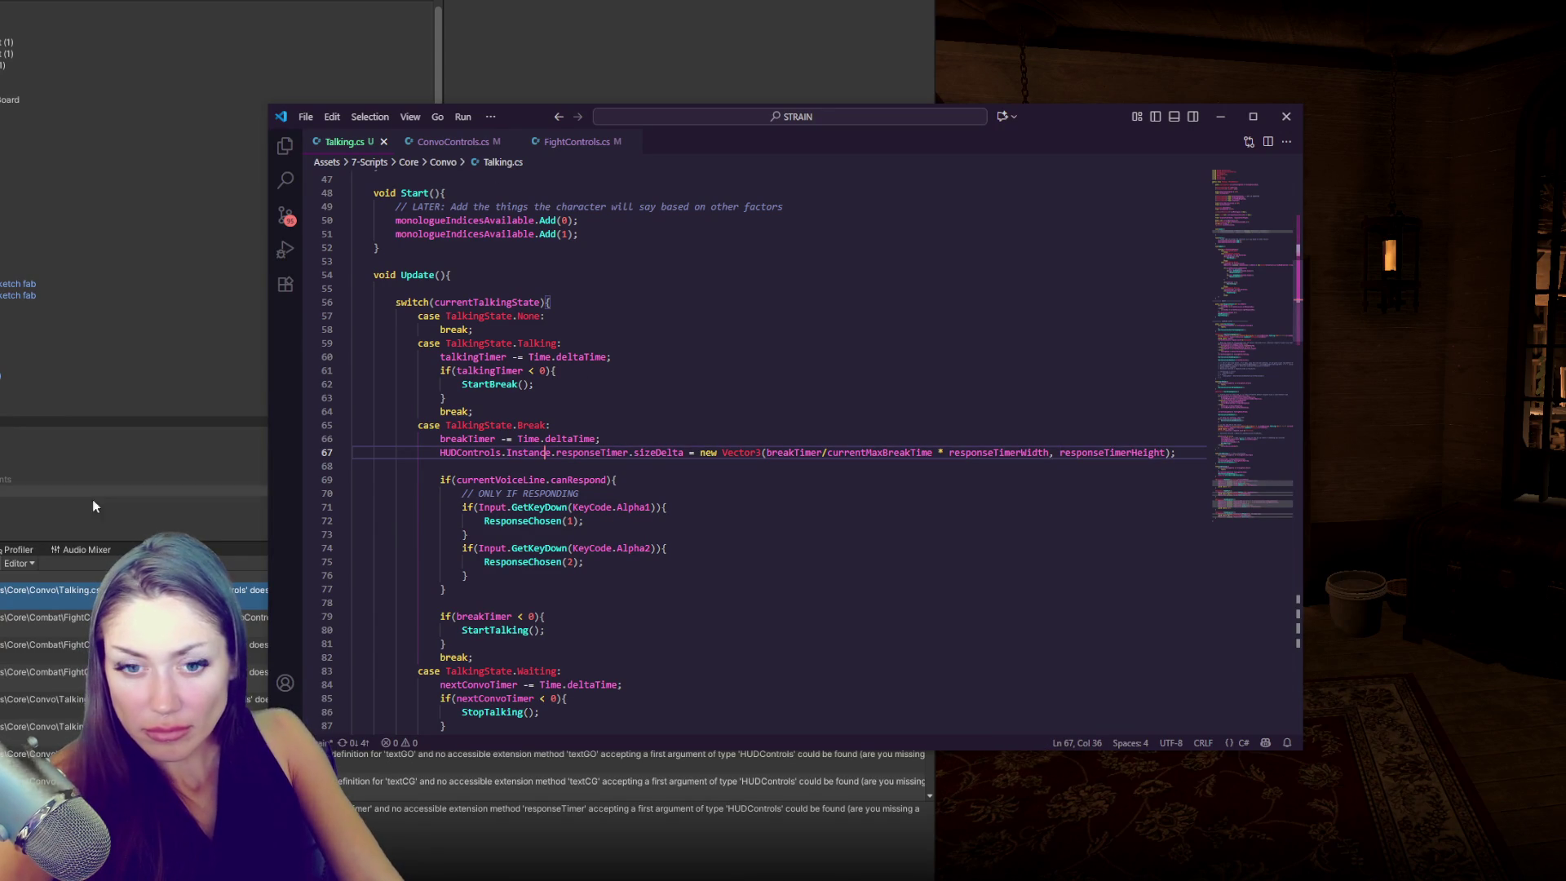
key("alt+Tab")
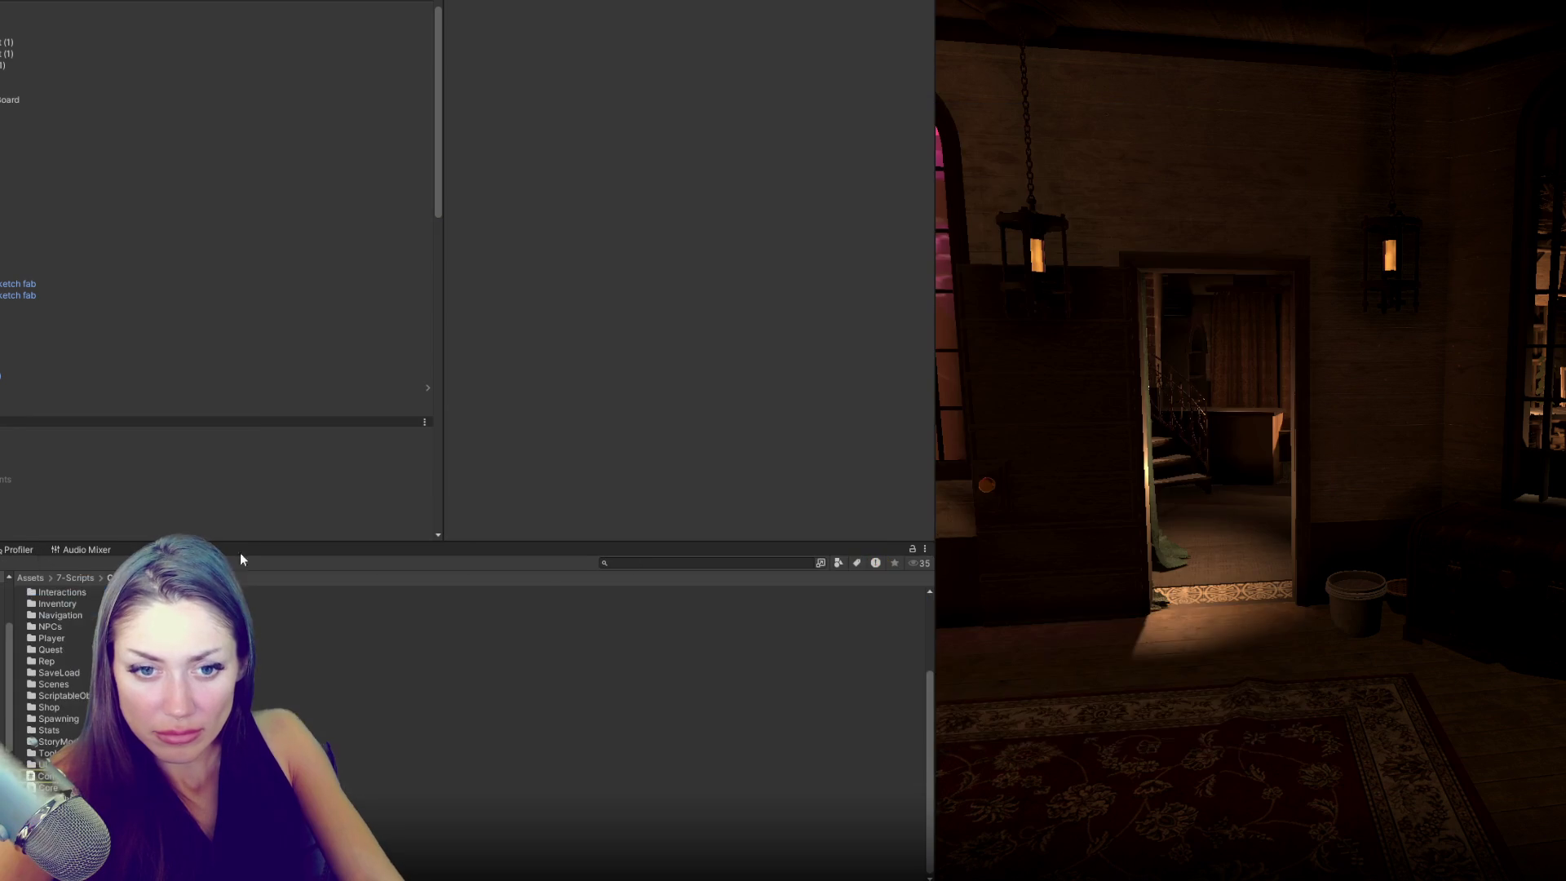
- Search the project for 'HUDCON' and open HUDControls.cs in the code editor, closing LookTargetController
left_click(772, 562)
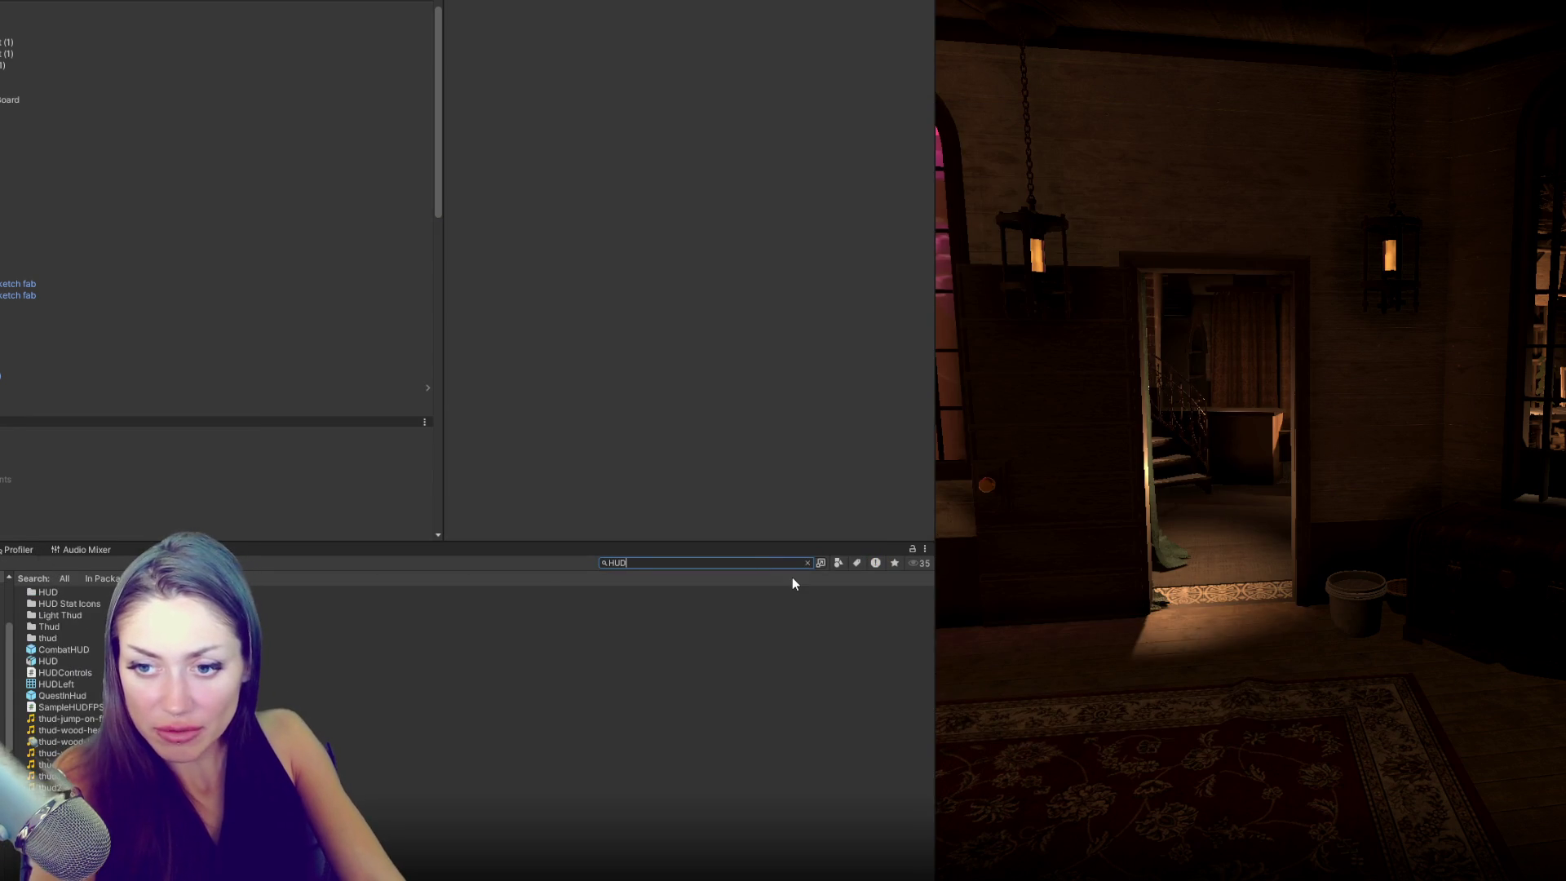
type("HUDCON")
double_click(320, 589)
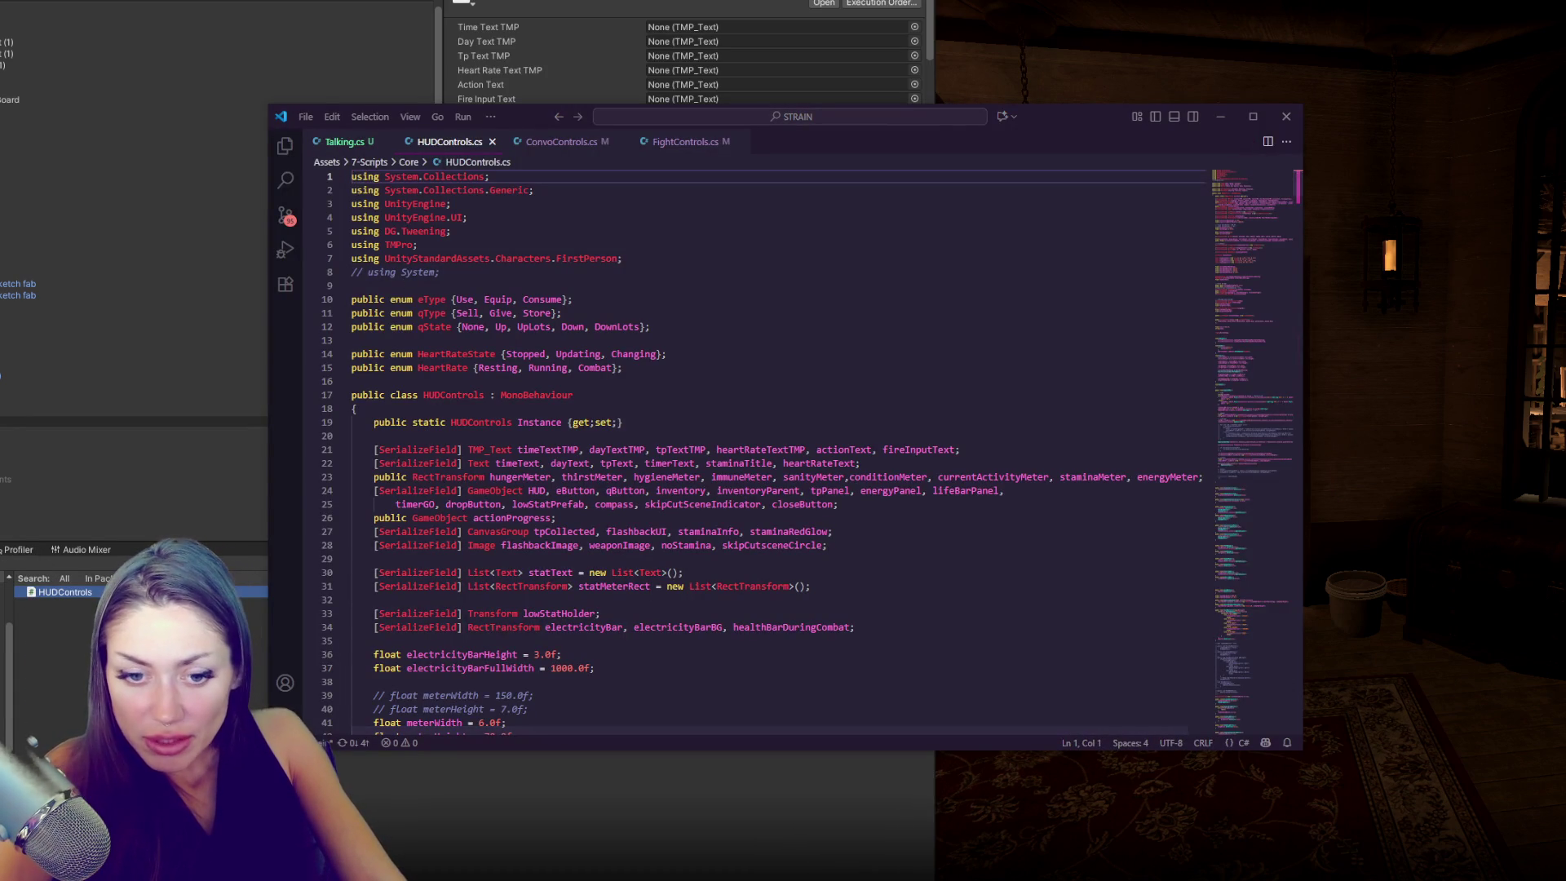
key("alt+Tab")
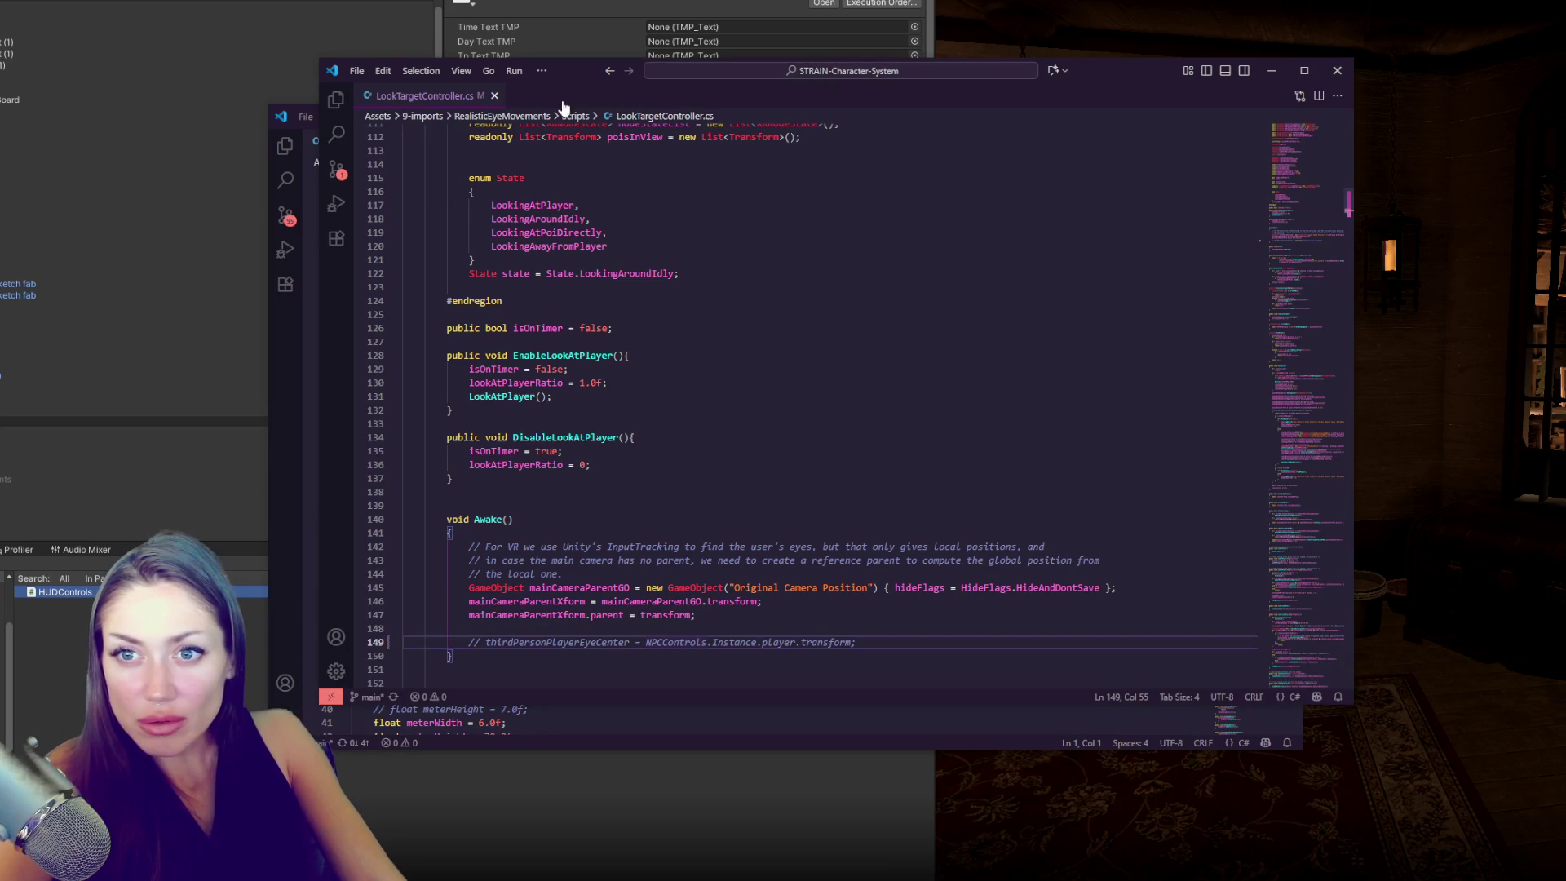
left_click(495, 95)
left_click(67, 594)
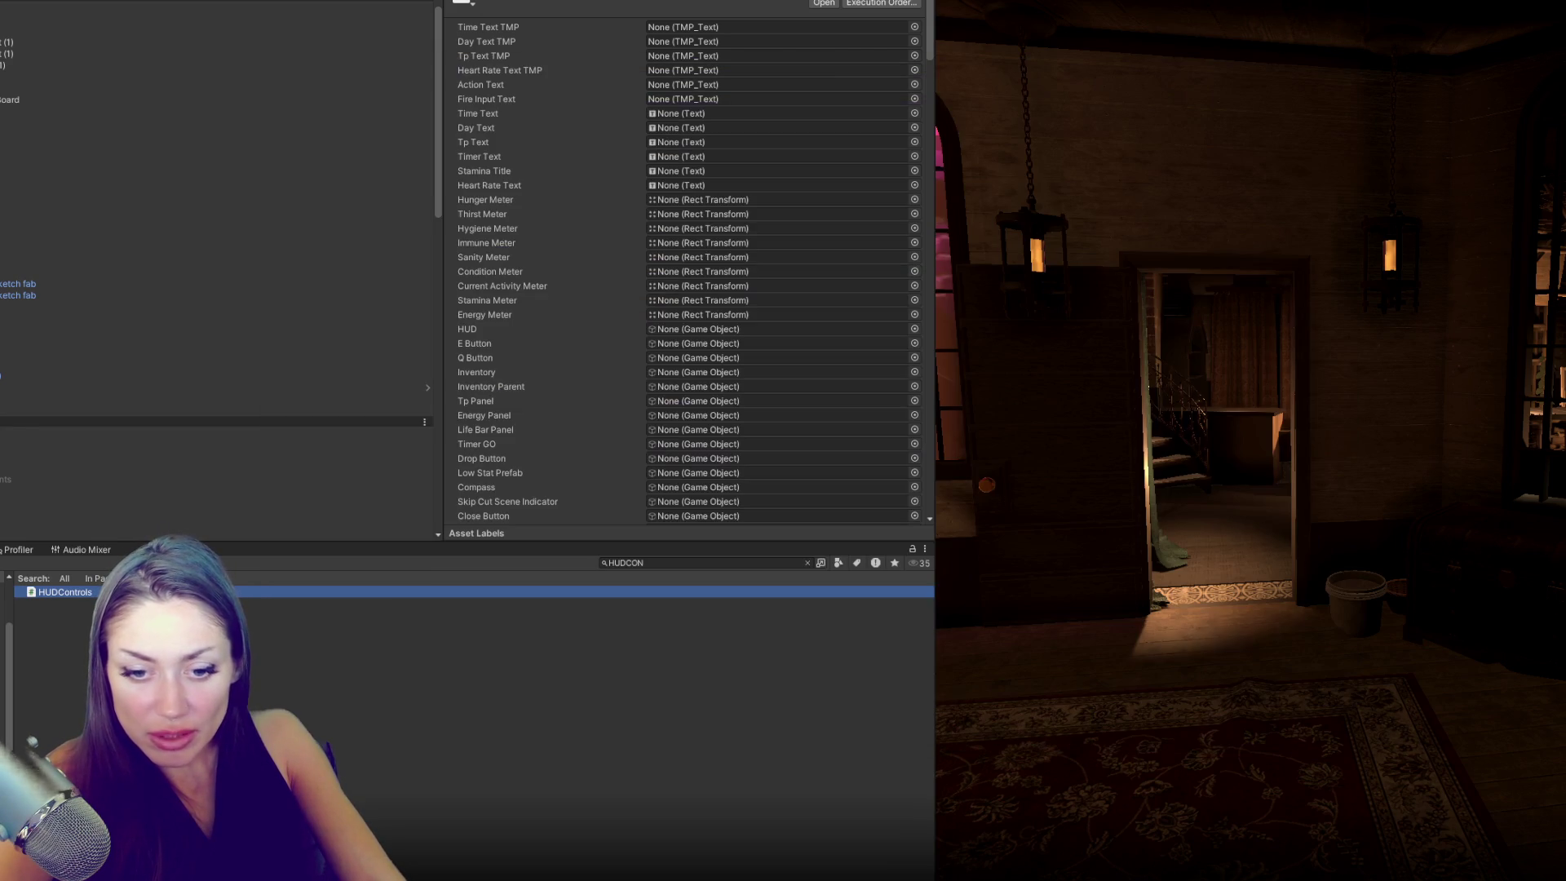
double_click(67, 594)
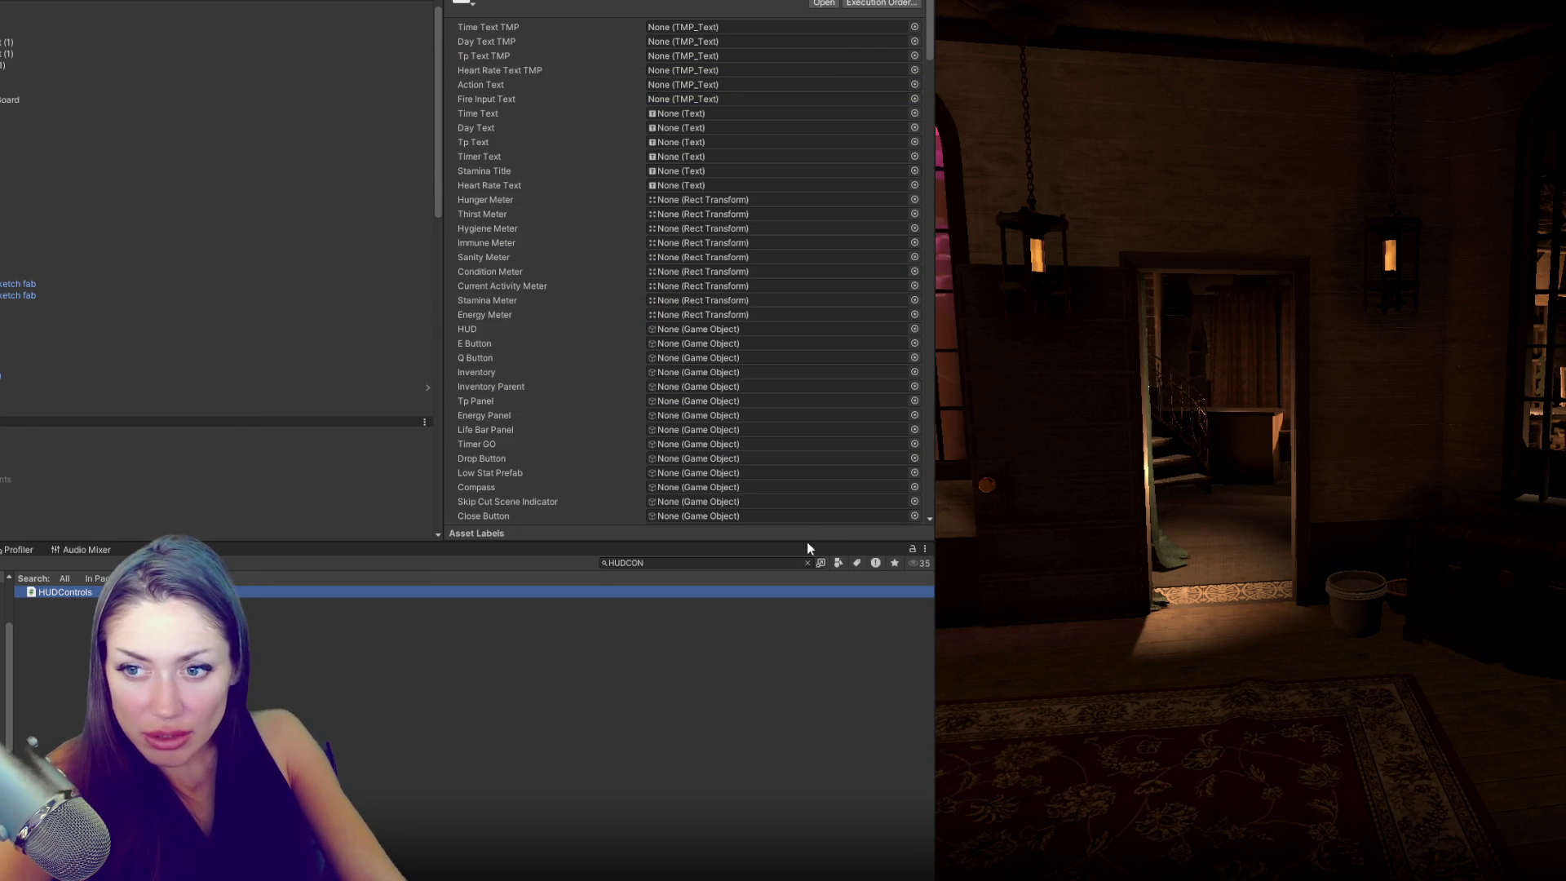